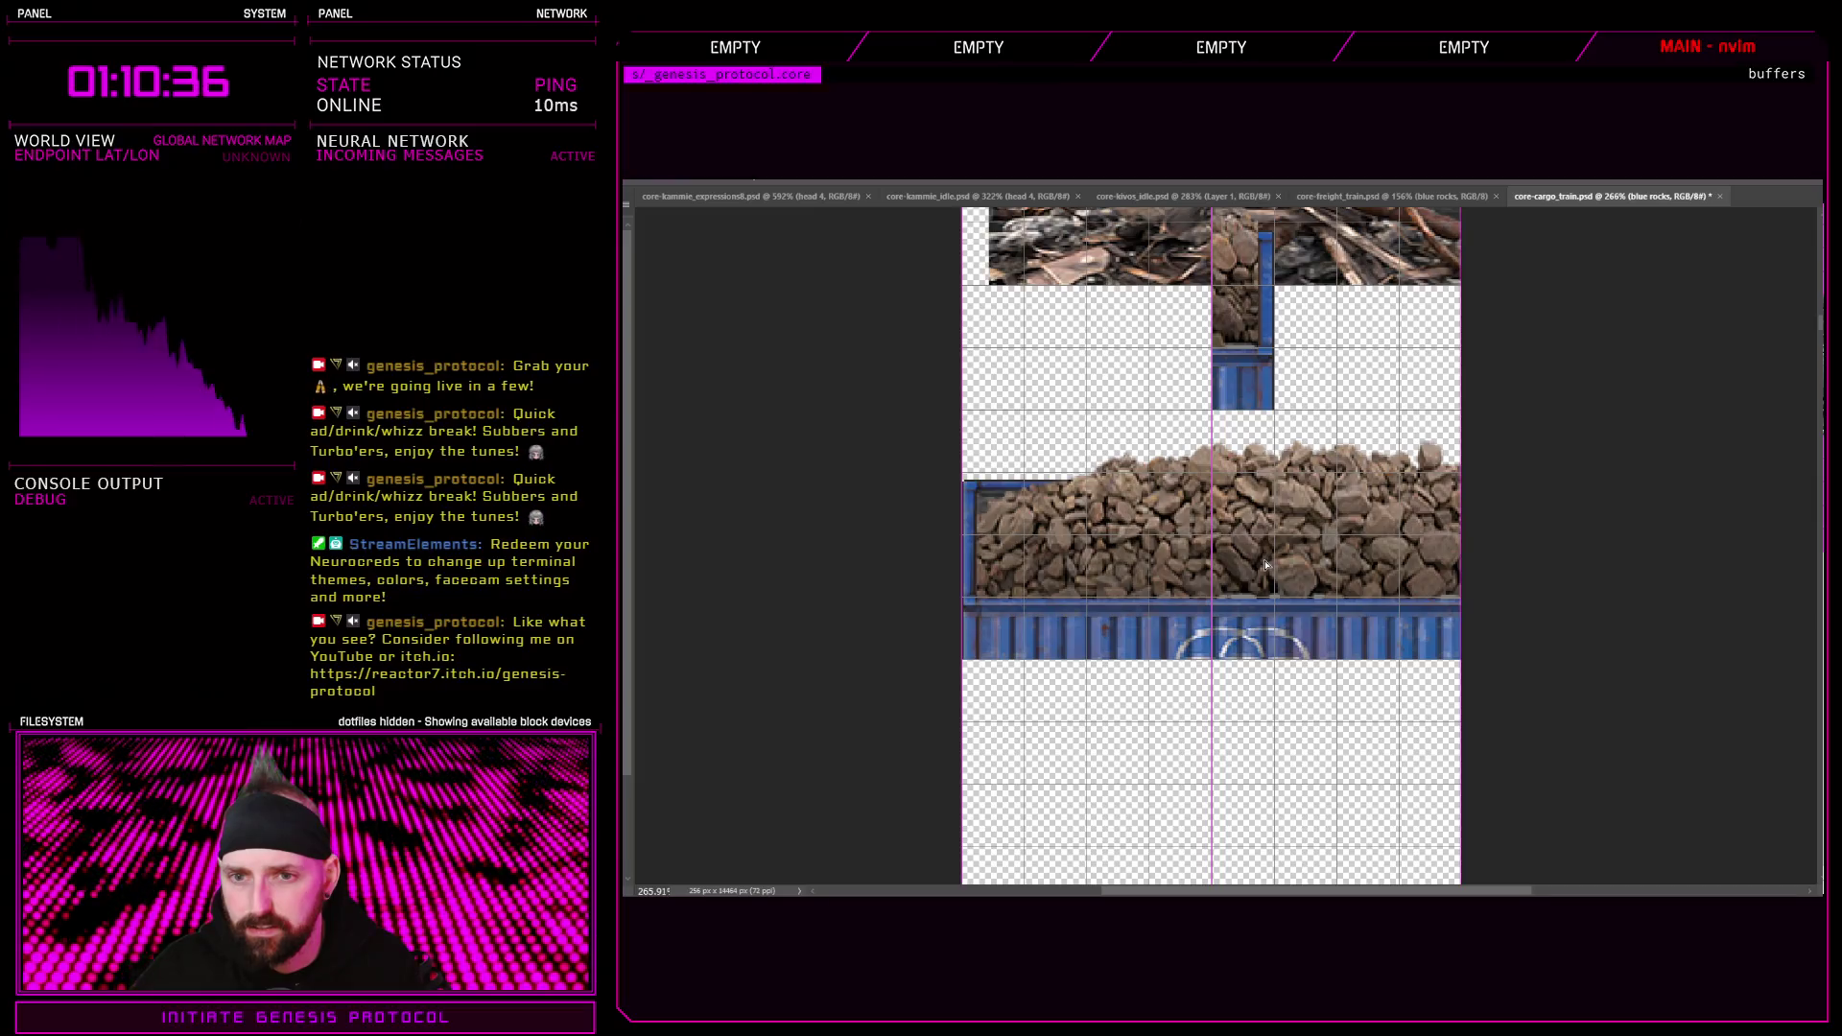
# Erase the blue base under the small rock piece and move it to the sheet's left edge
pyautogui.scroll(4, 1267, 440)
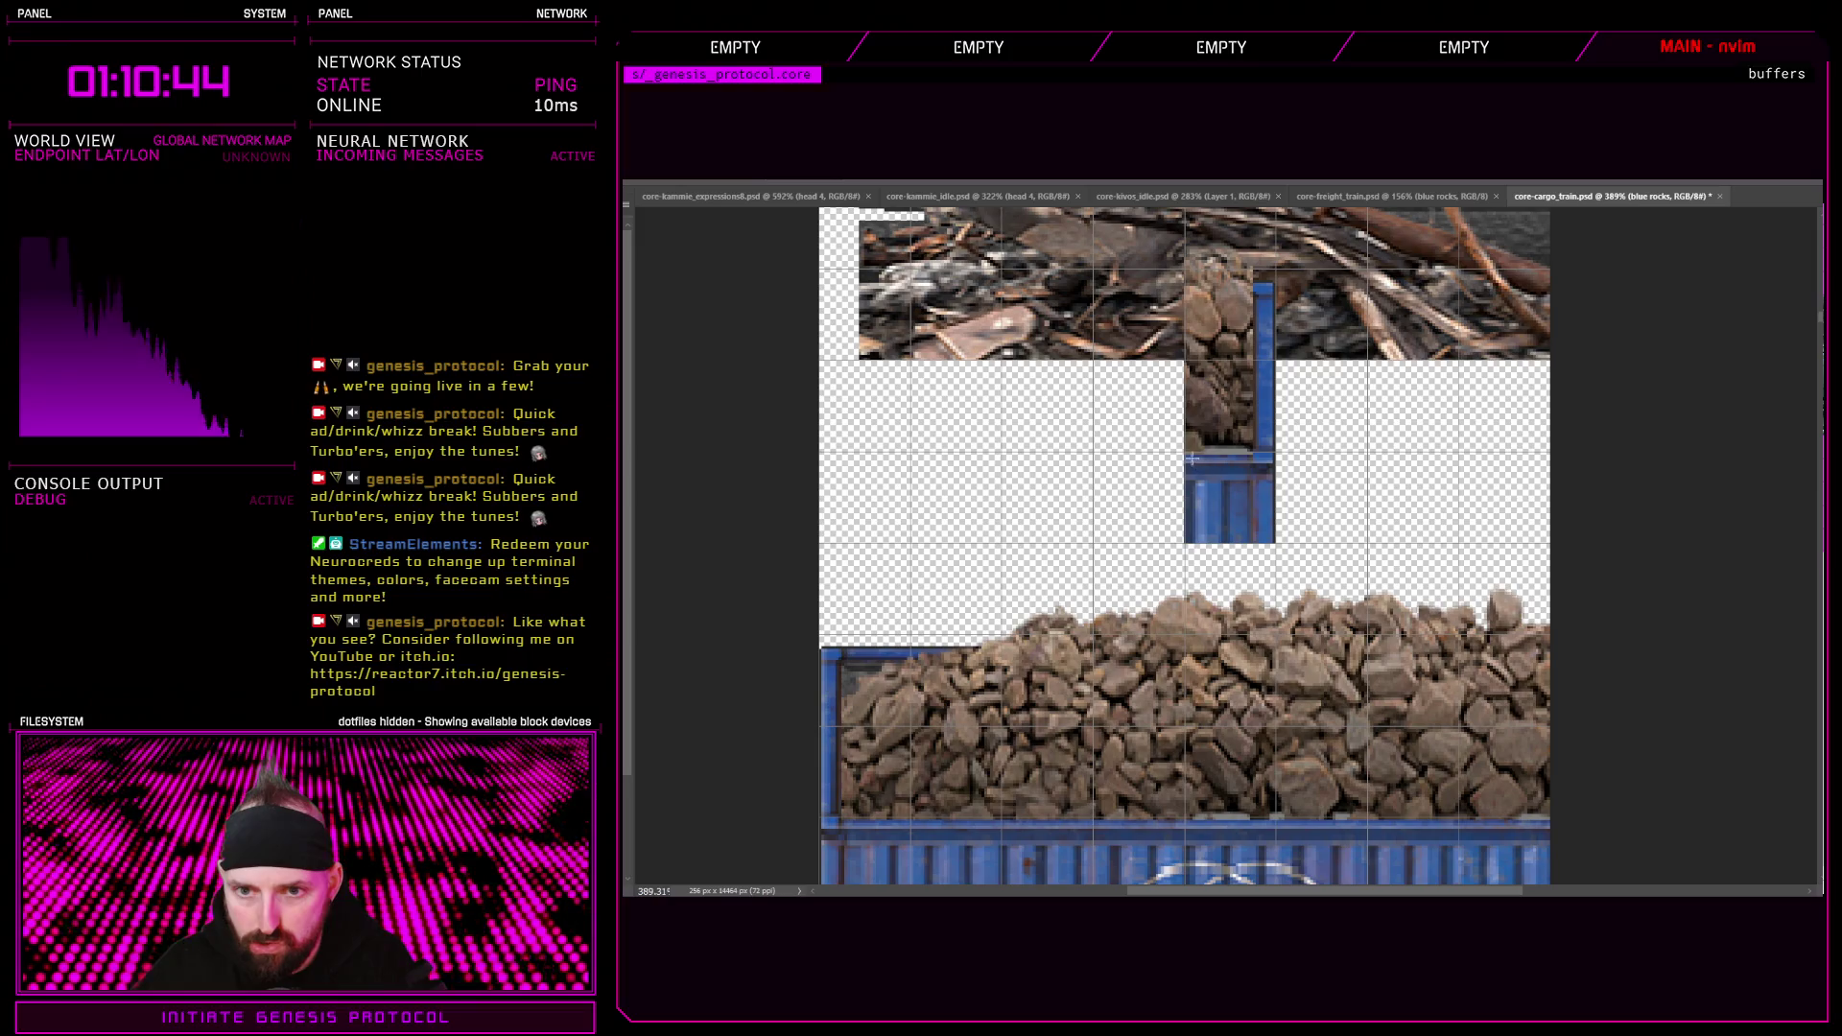
pyautogui.moveTo(1186, 452); pyautogui.dragTo(1273, 533)
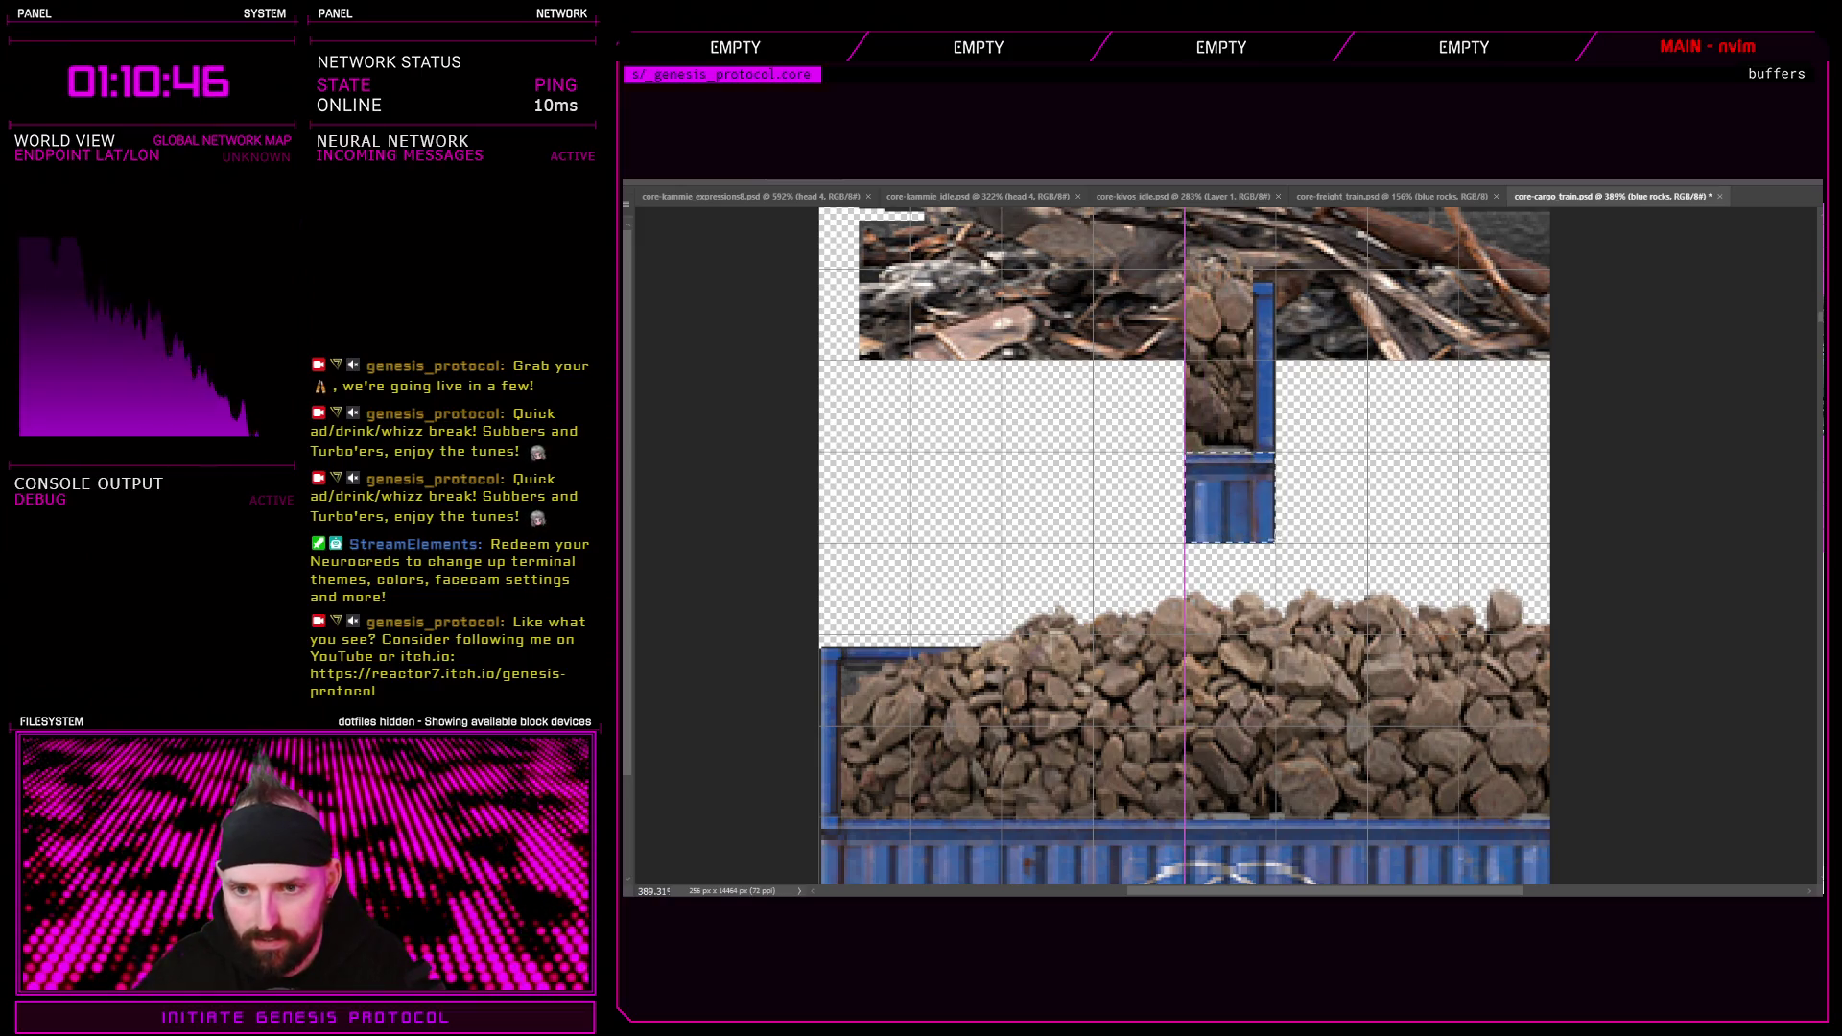
pyautogui.press('Delete')
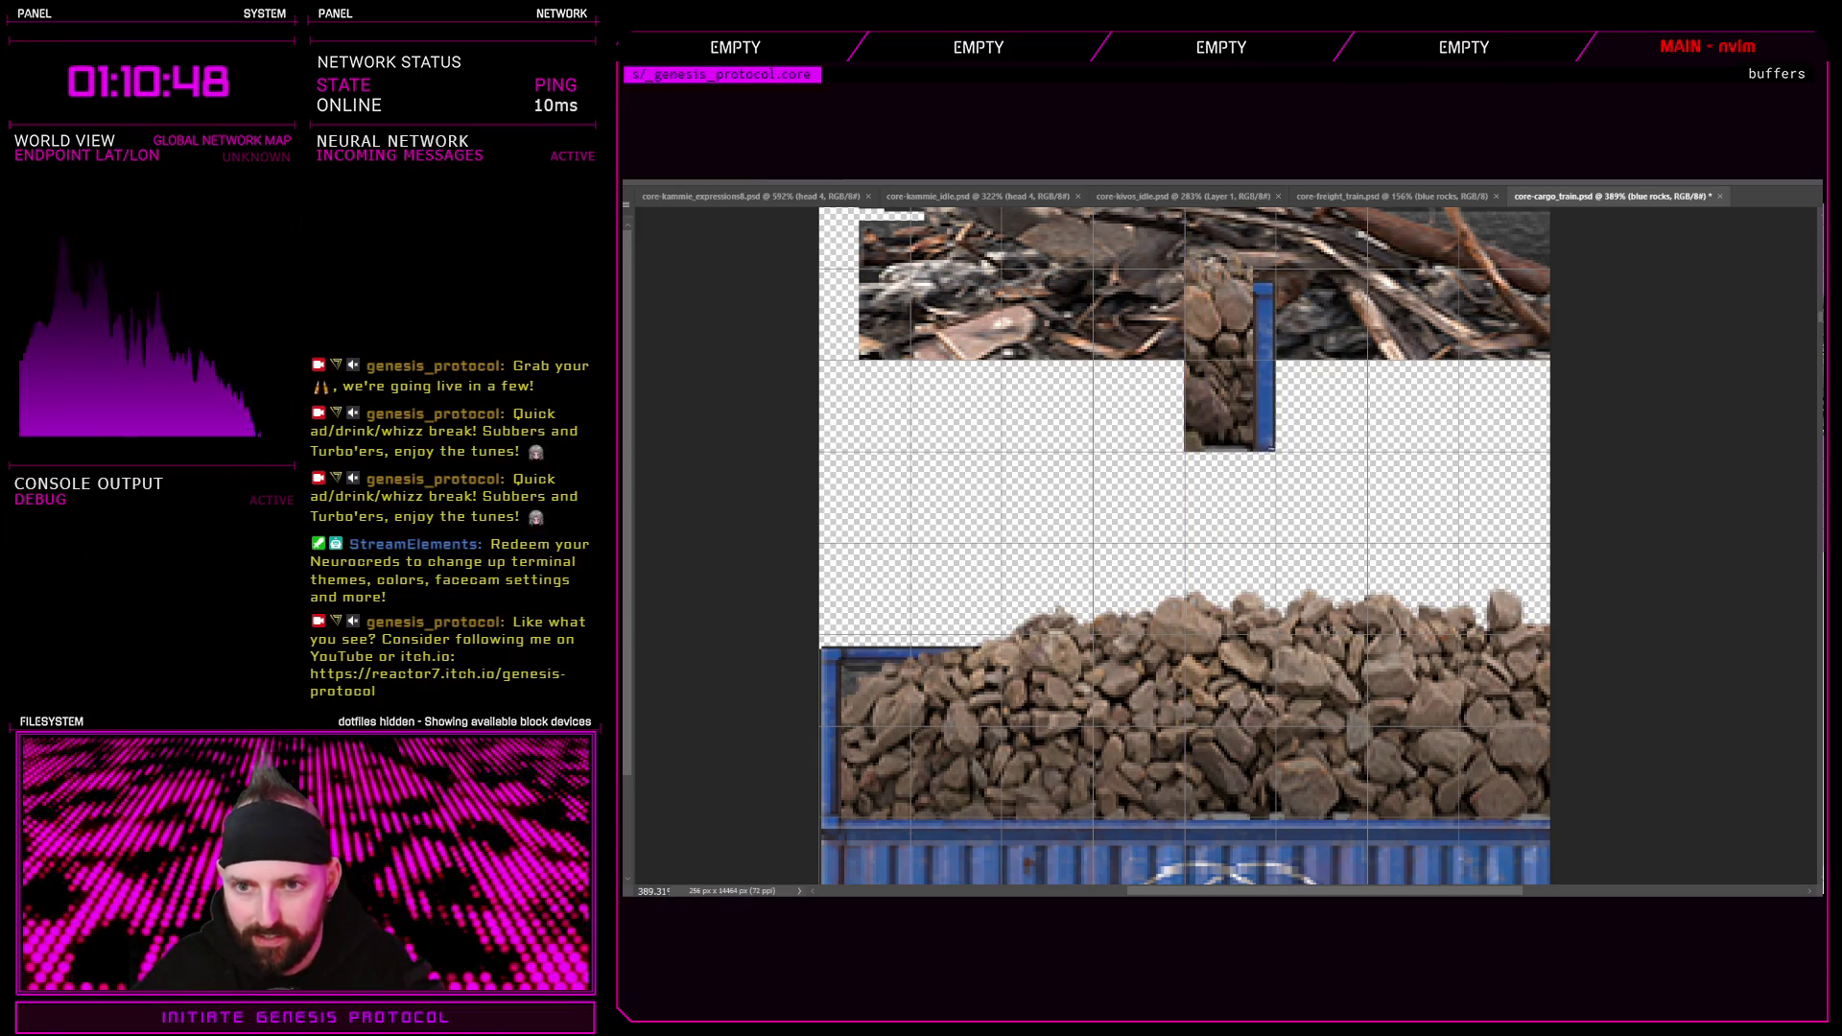
pyautogui.moveTo(1234, 376)
pyautogui.mouseDown()
pyautogui.moveTo(894, 481)
pyautogui.moveTo(866, 557)
pyautogui.mouseUp()
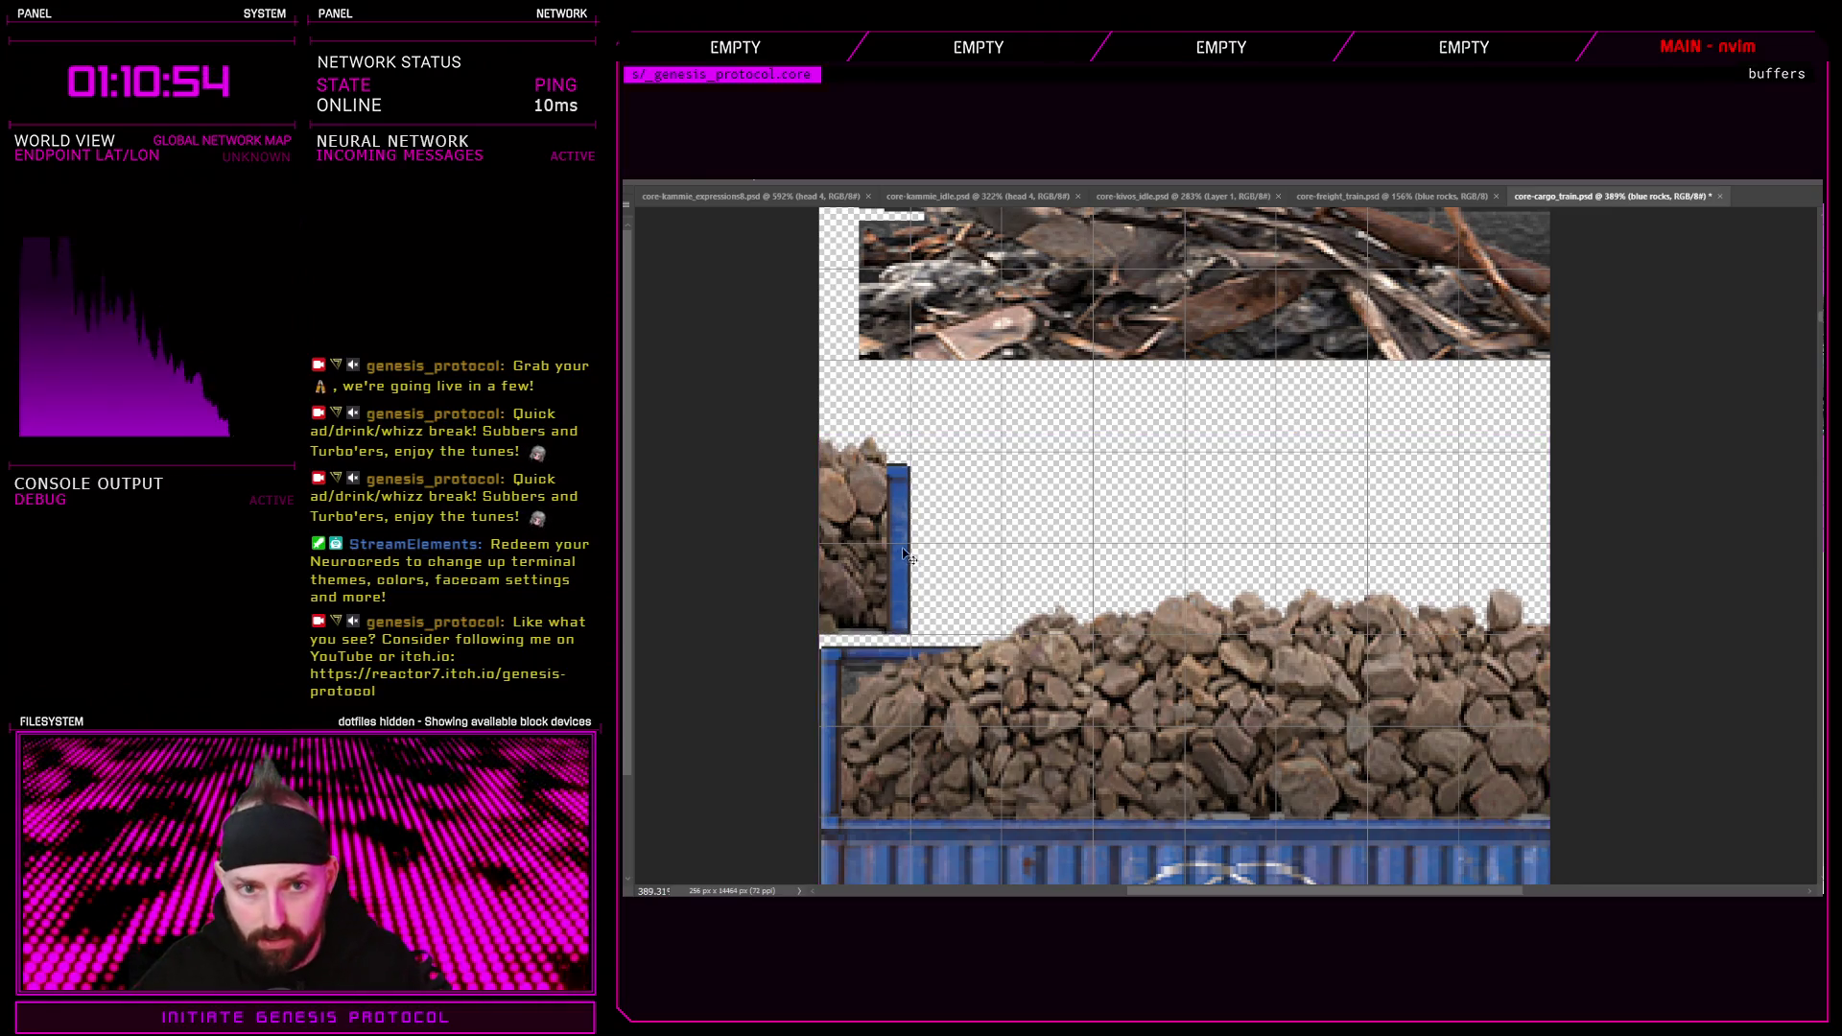
pyautogui.scroll(-3, 946, 576)
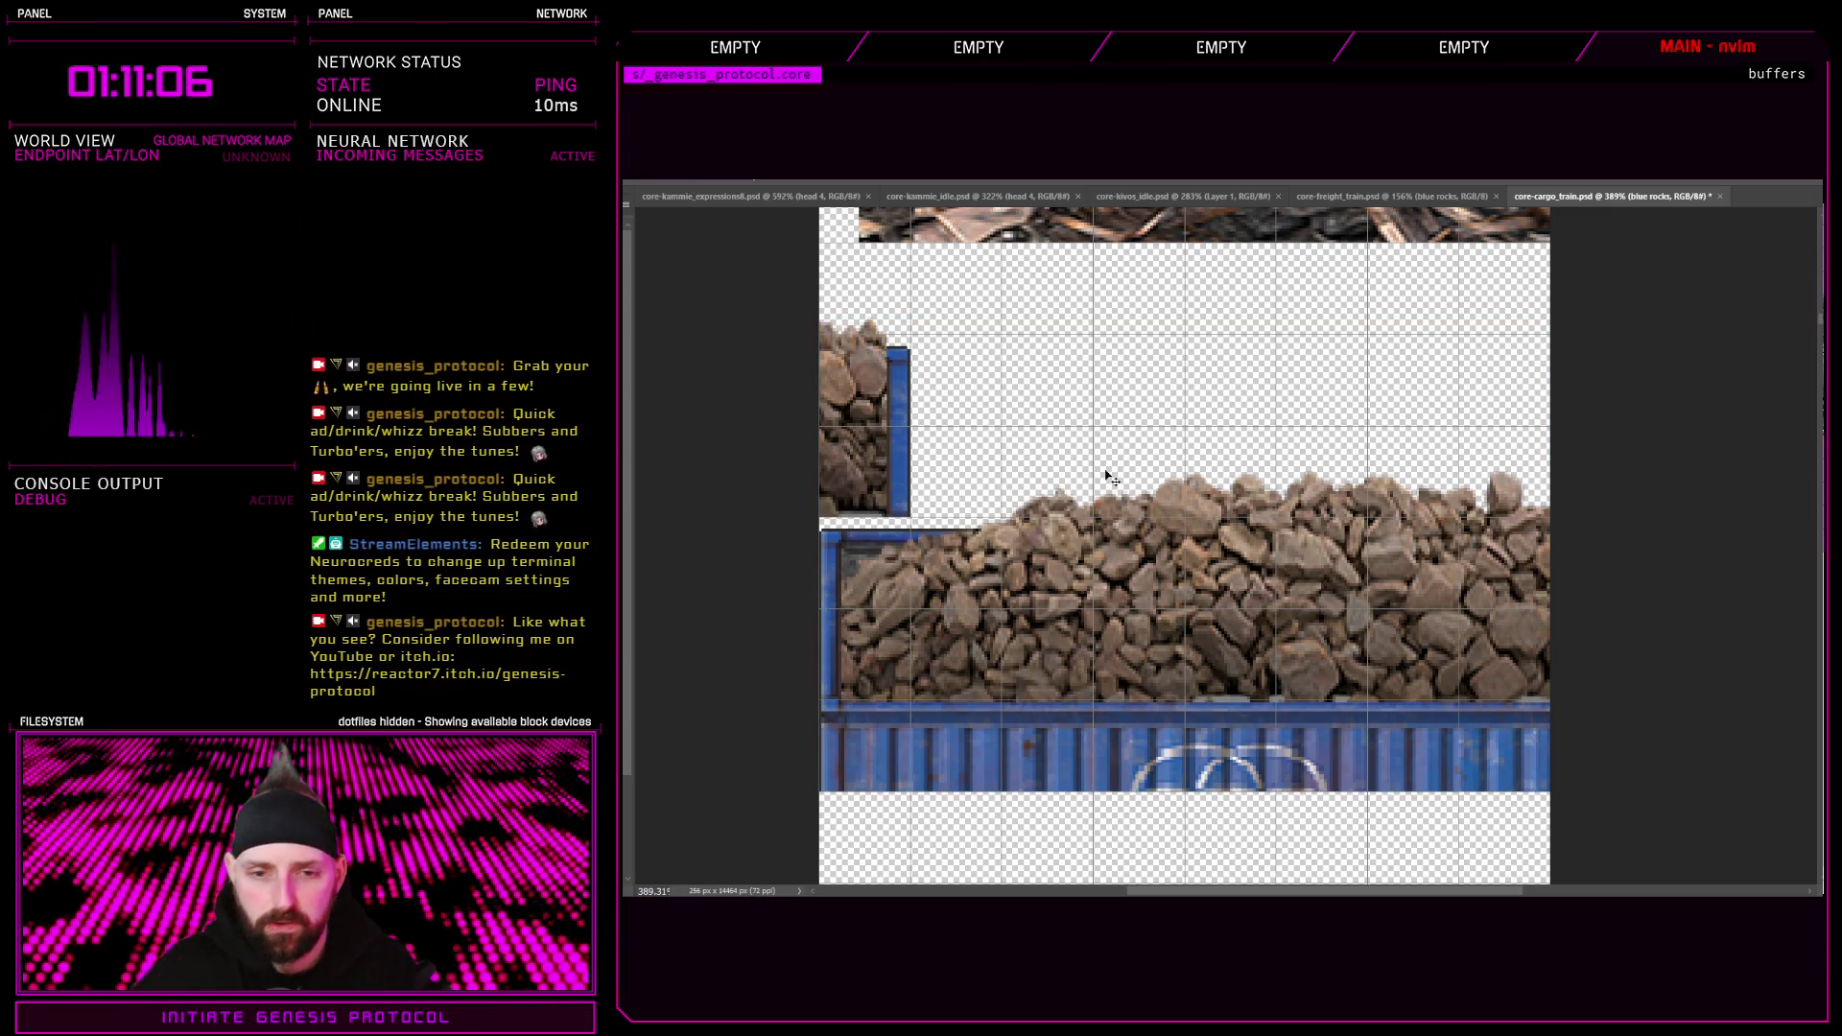
pyautogui.click(1372, 195)
pyautogui.scroll(-2, 1276, 695)
pyautogui.scroll(-3, 1276, 695)
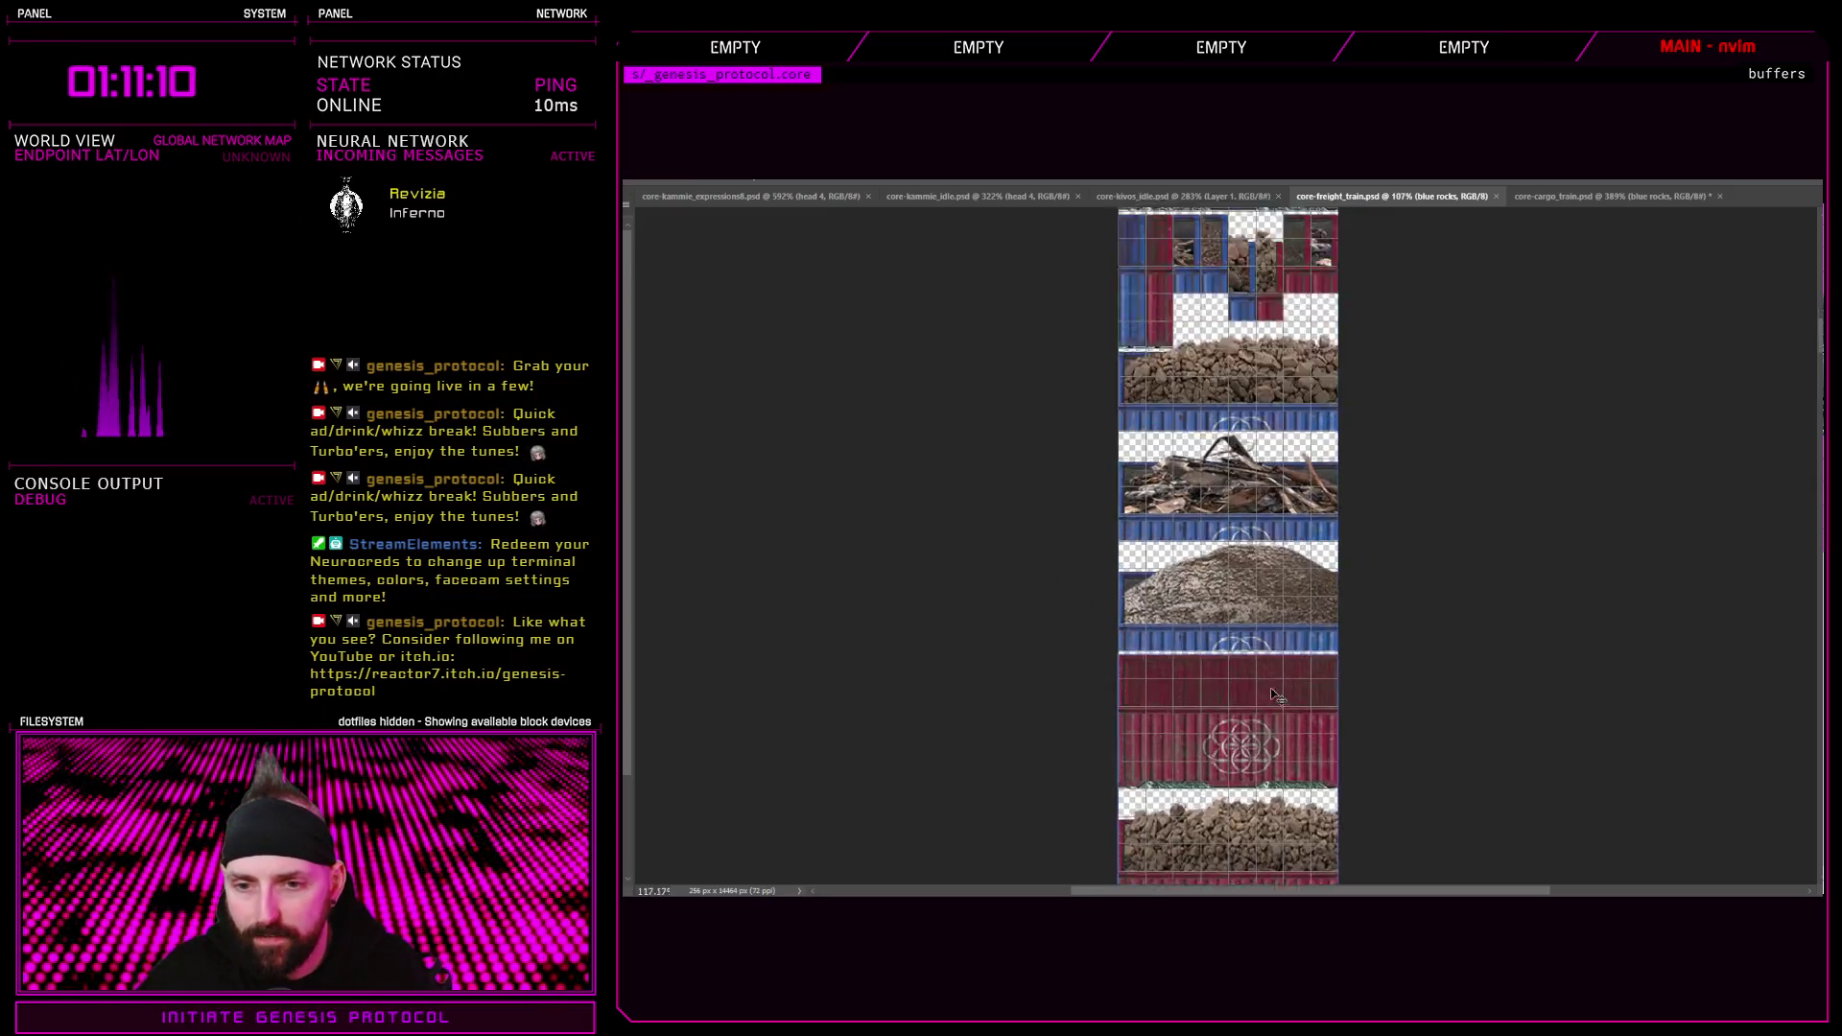
pyautogui.scroll(3, 1276, 695)
pyautogui.scroll(-2, 1217, 541)
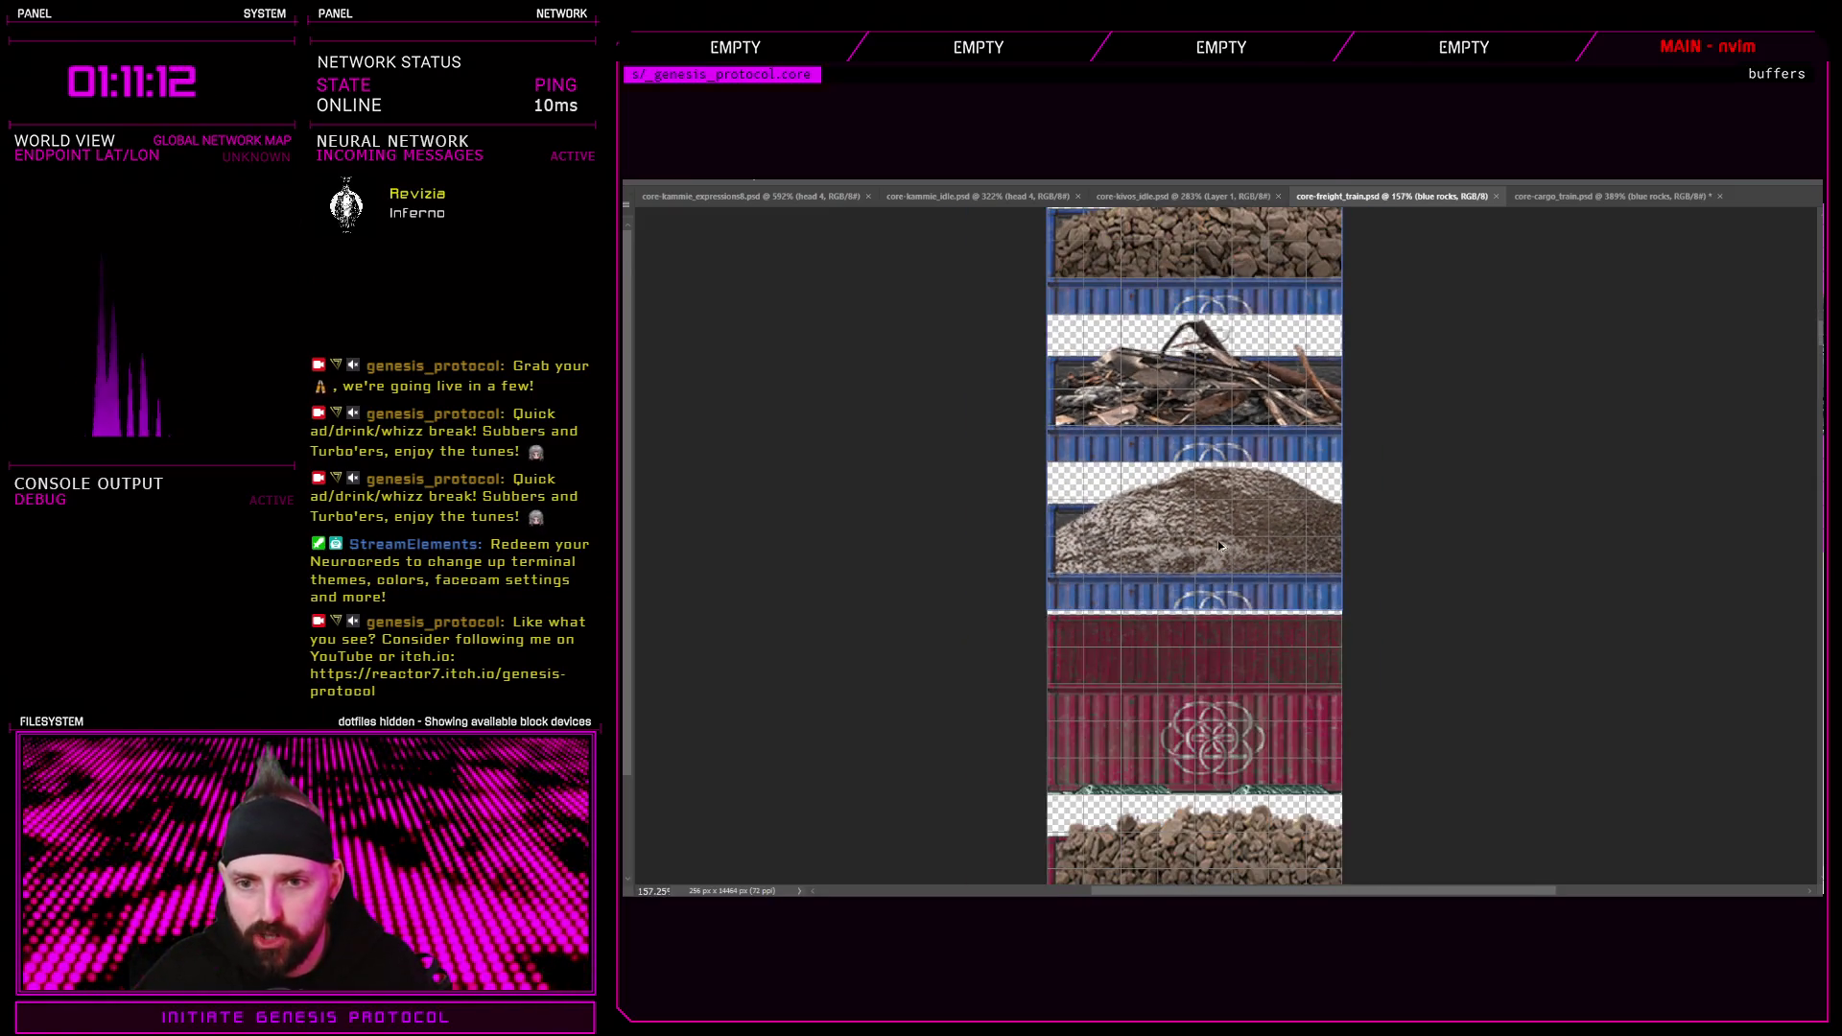
pyautogui.scroll(2, 1219, 547)
pyautogui.scroll(-2, 1217, 528)
pyautogui.scroll(2, 1215, 508)
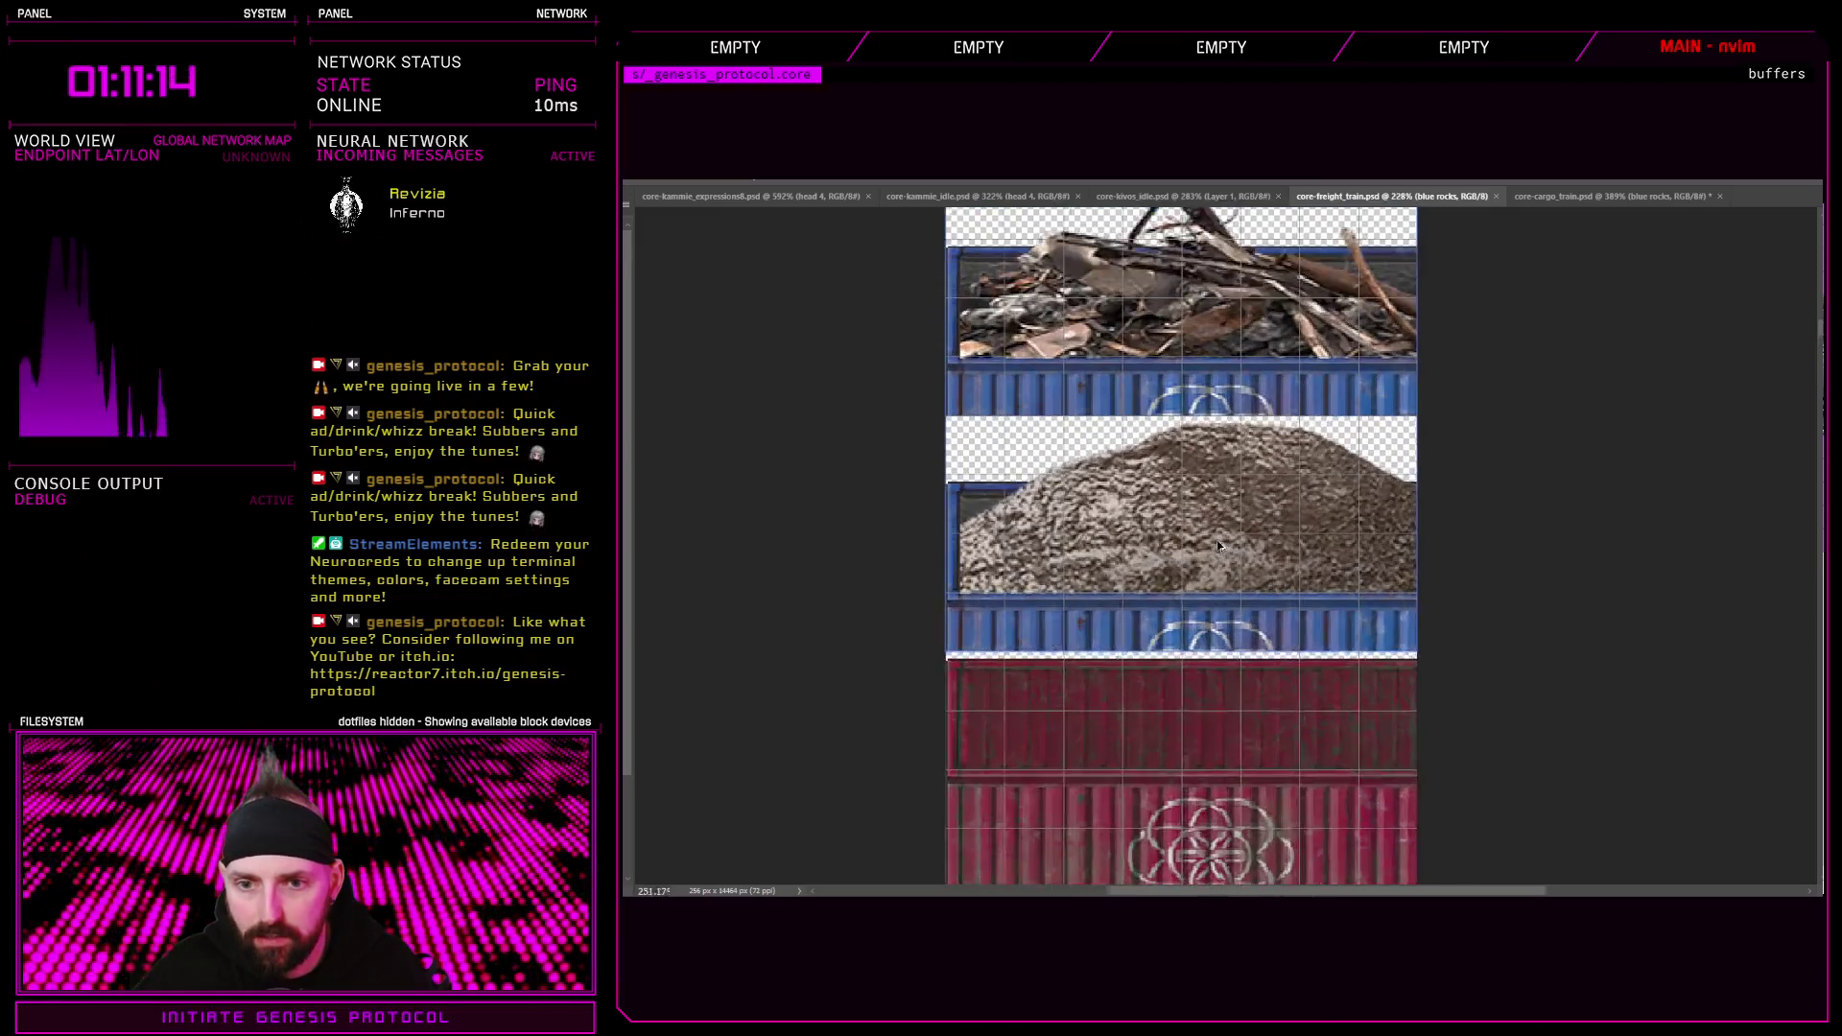
pyautogui.scroll(1, 1213, 485)
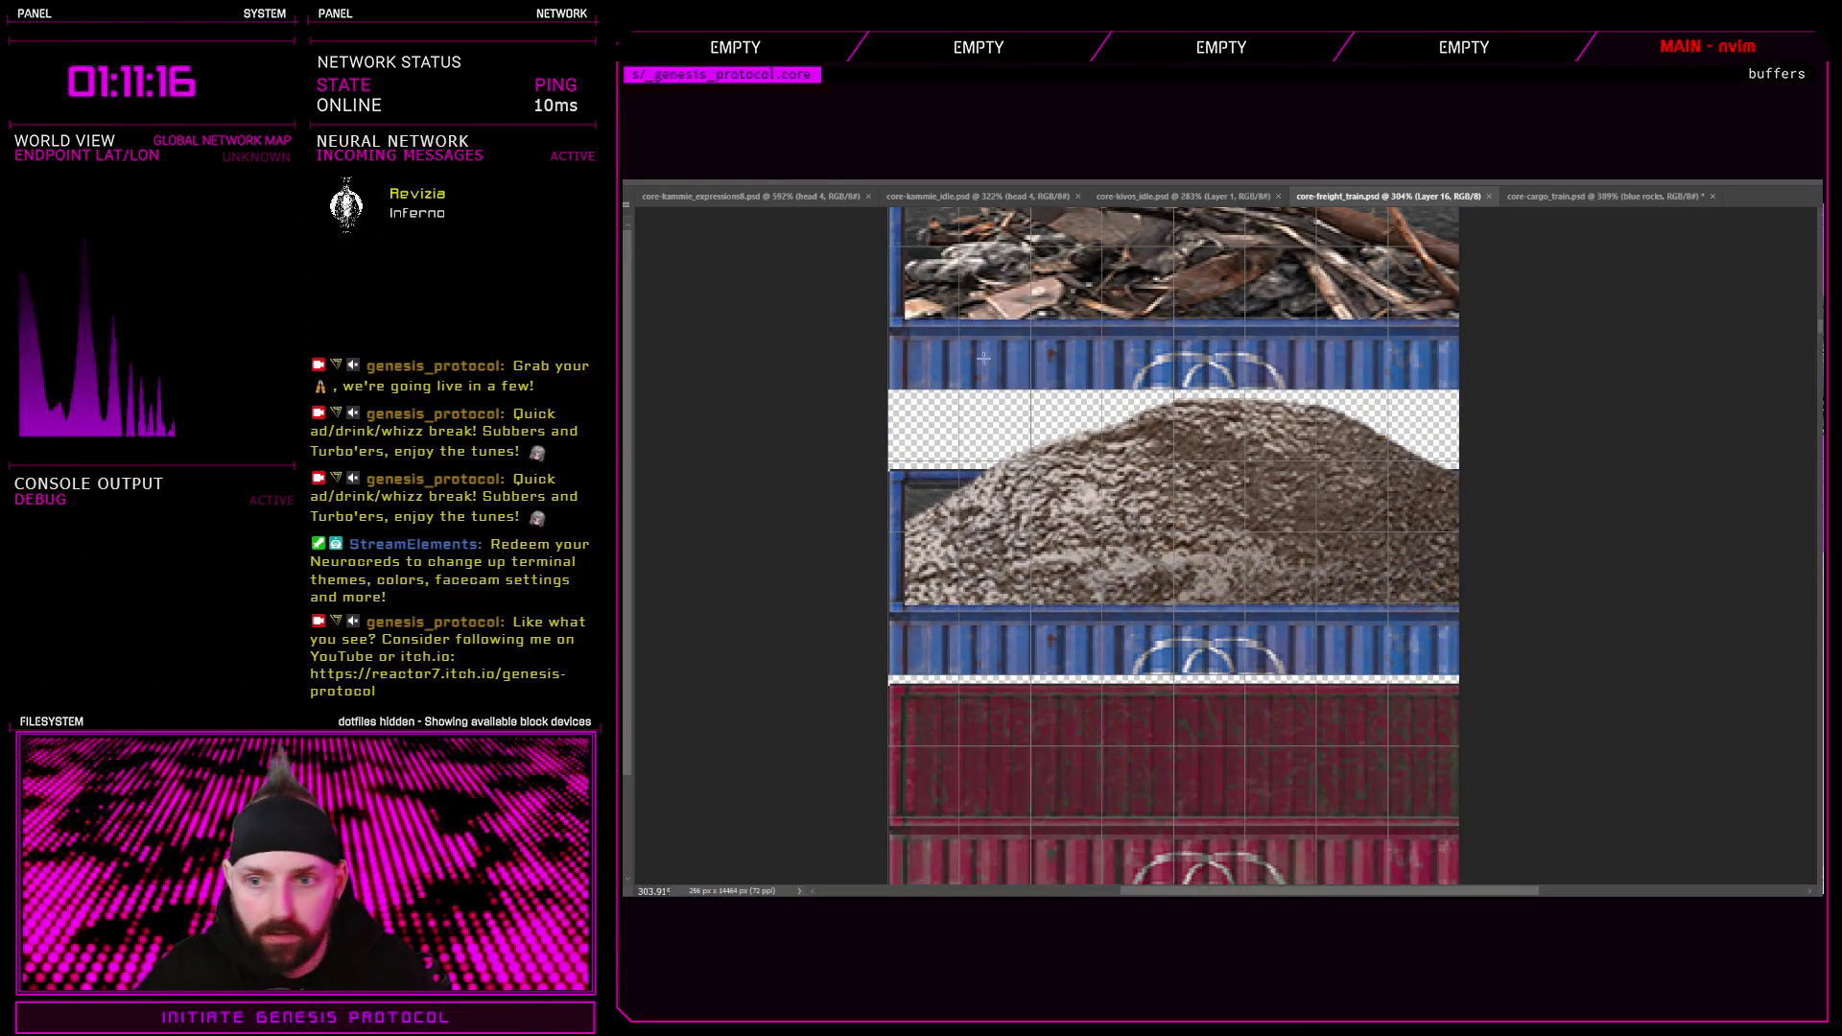
pyautogui.scroll(-2, 984, 358)
pyautogui.scroll(4, 1181, 551)
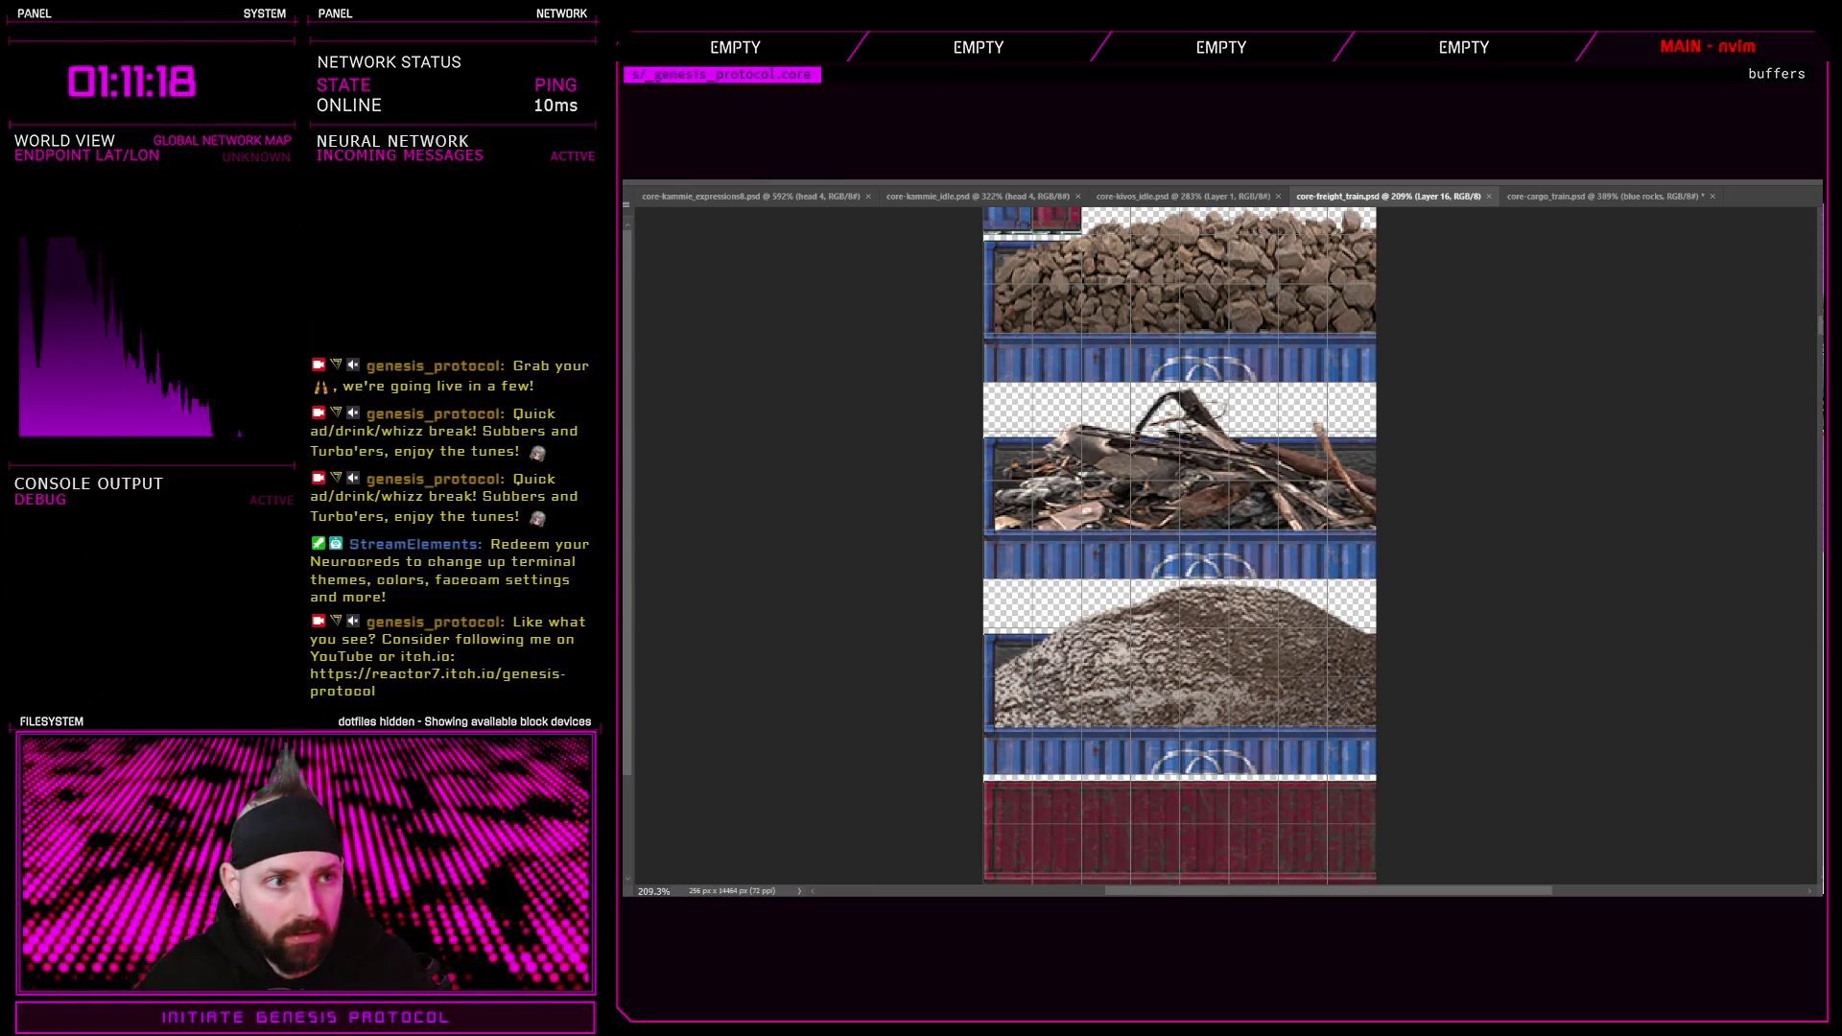
pyautogui.scroll(-2, 1098, 559)
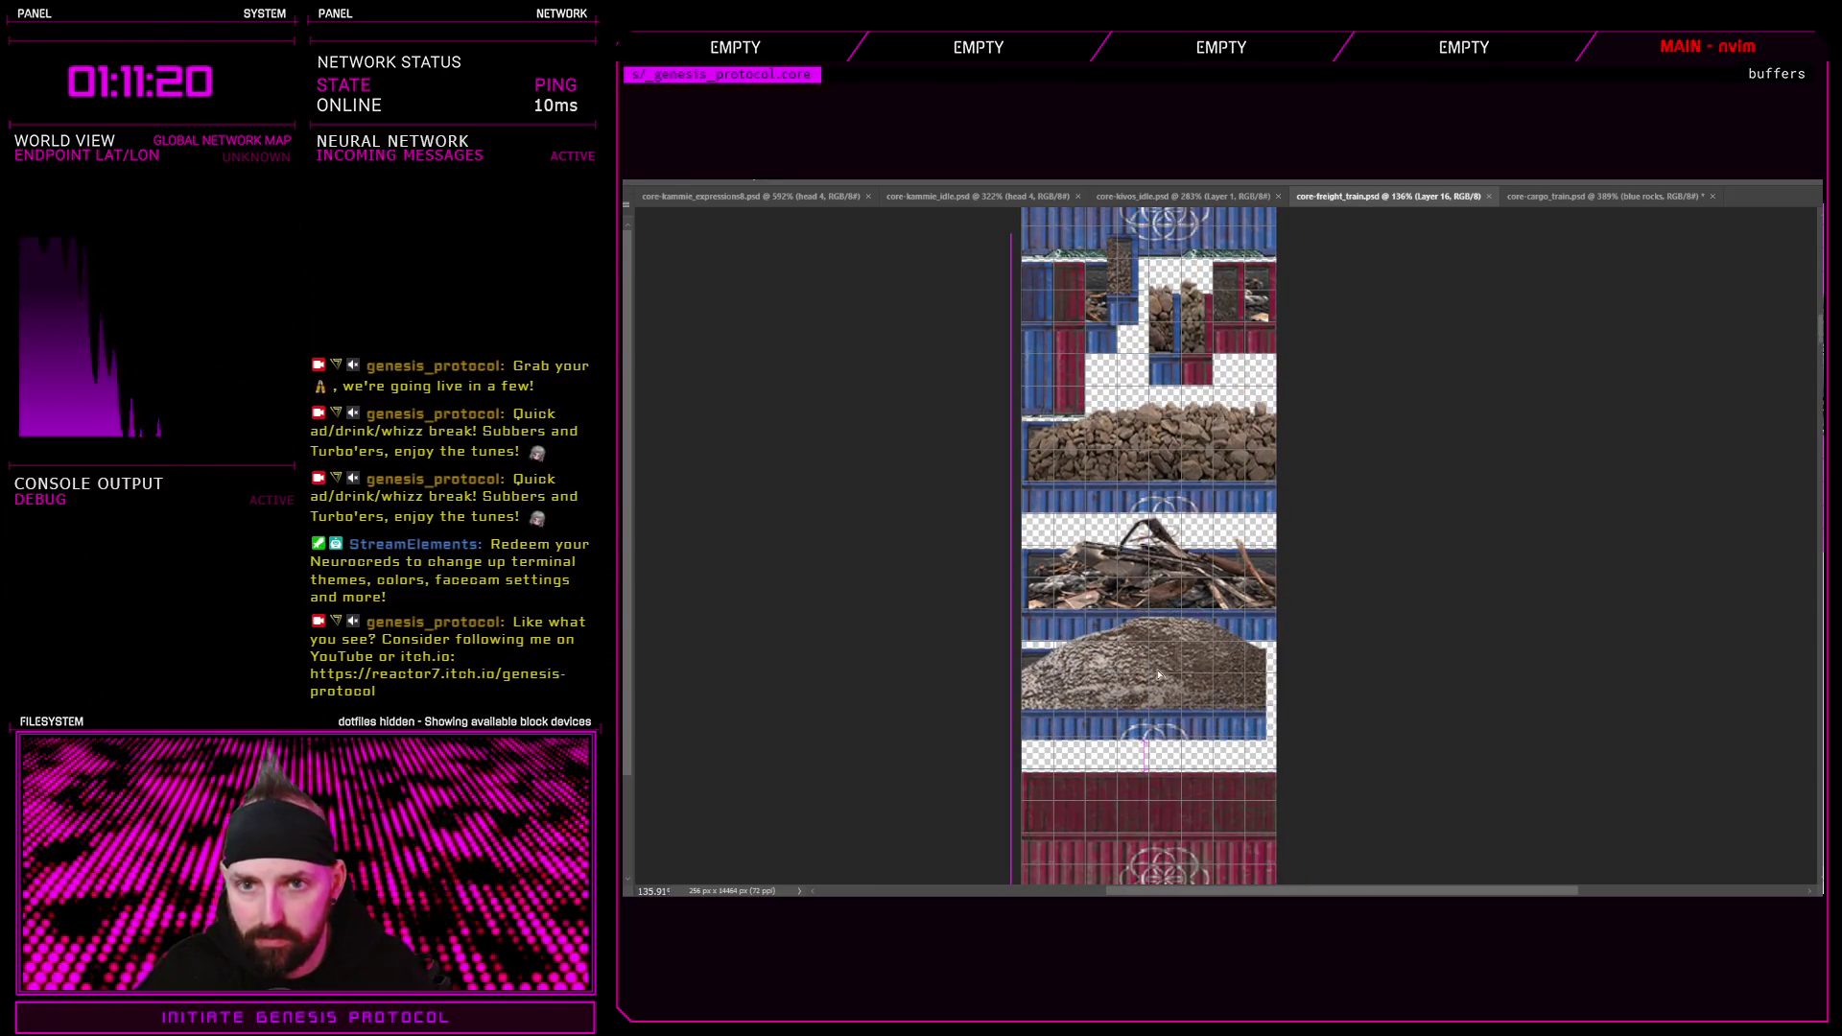
pyautogui.scroll(1, 1554, 259)
pyautogui.hotkey('ctrl', 'Tab')
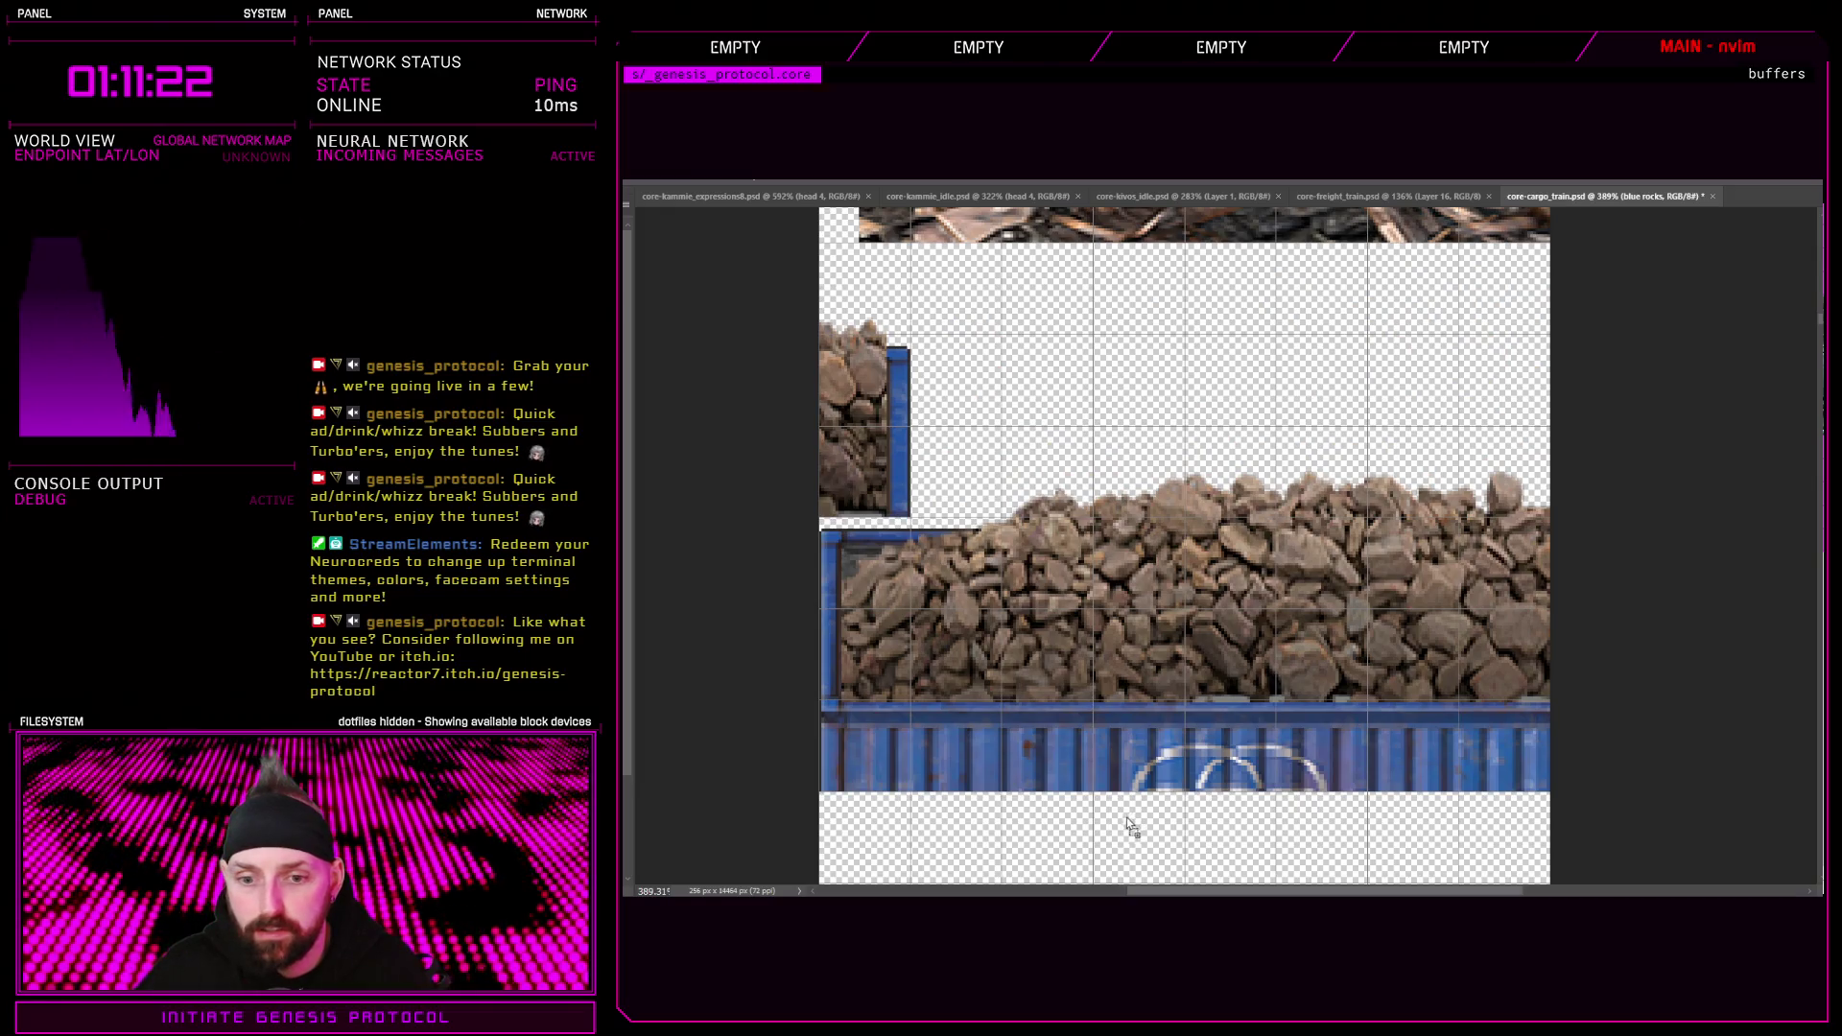
pyautogui.scroll(-2, 1130, 825)
# Drag the gravel-pile car into place below the rock car
pyautogui.scroll(-2, 1133, 787)
pyautogui.moveTo(1141, 602)
pyautogui.mouseDown()
pyautogui.moveTo(1187, 693)
pyautogui.moveTo(1166, 688)
pyautogui.mouseUp()
pyautogui.scroll(-2, 1187, 694)
pyautogui.scroll(3, 1111, 700)
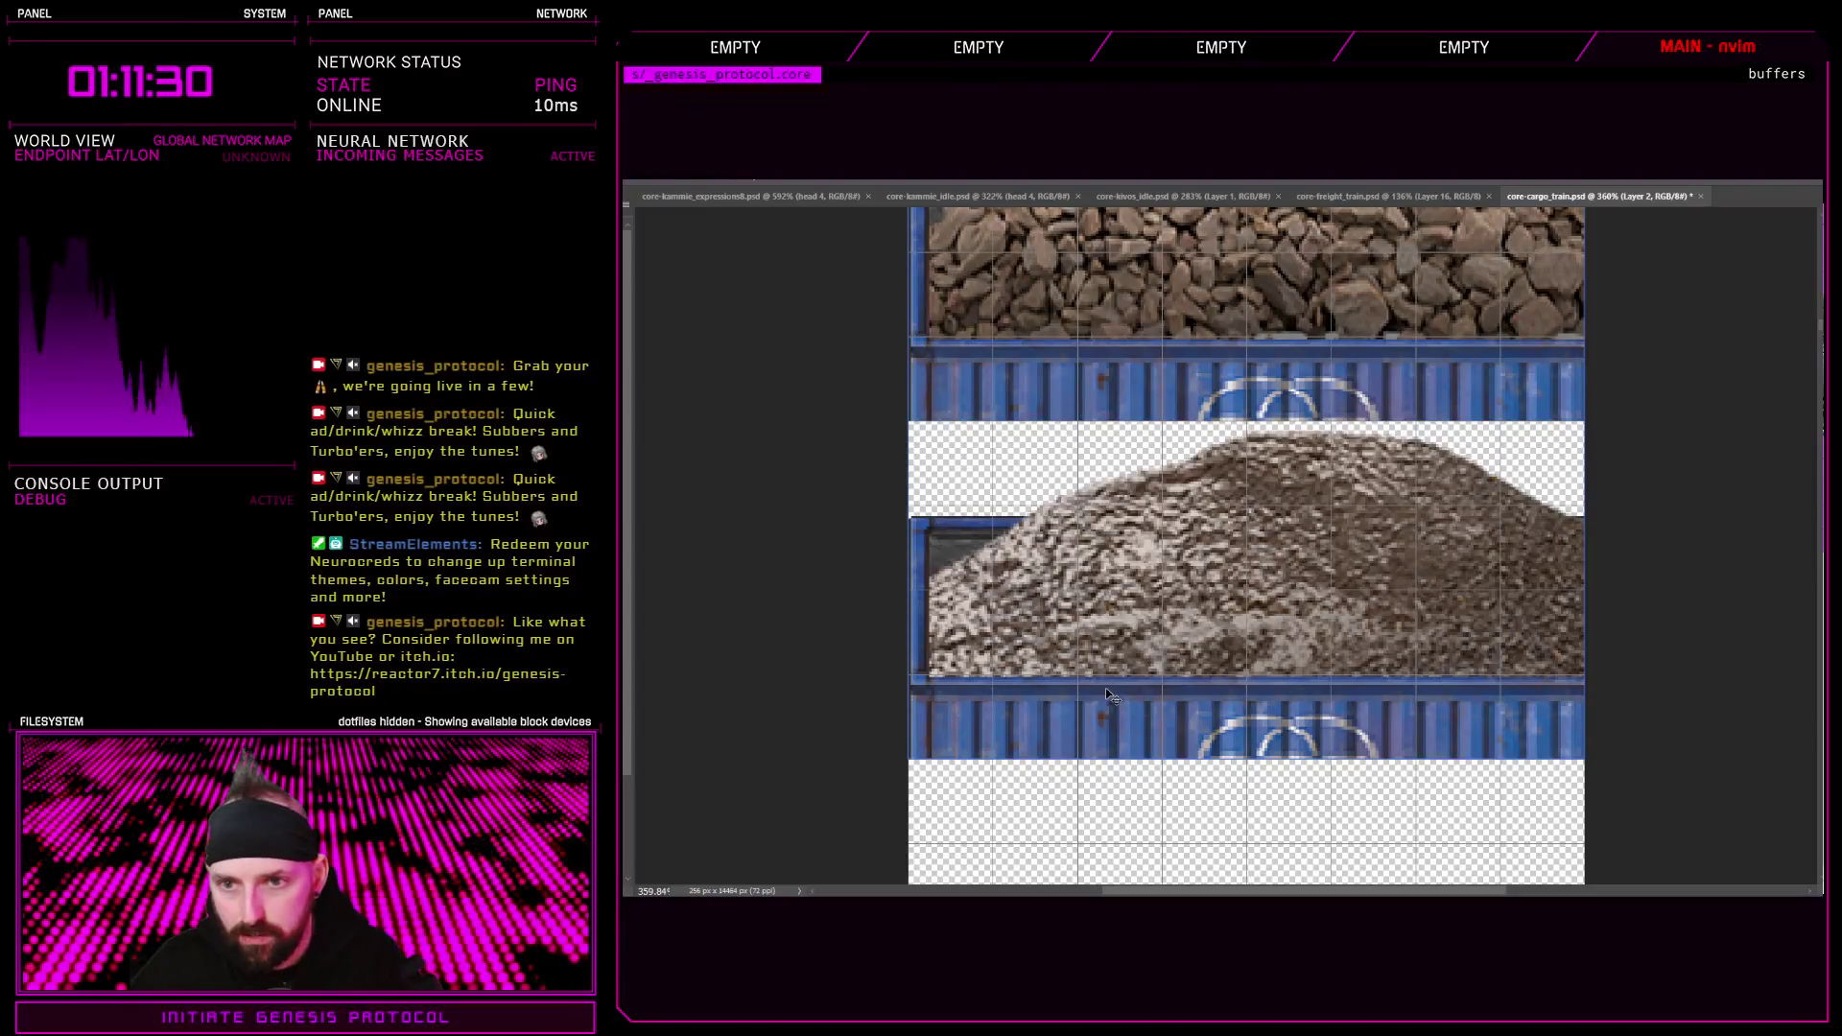
pyautogui.hotkey('ctrl', 'z')
pyautogui.hotkey('ctrl', 'shift', 'z')
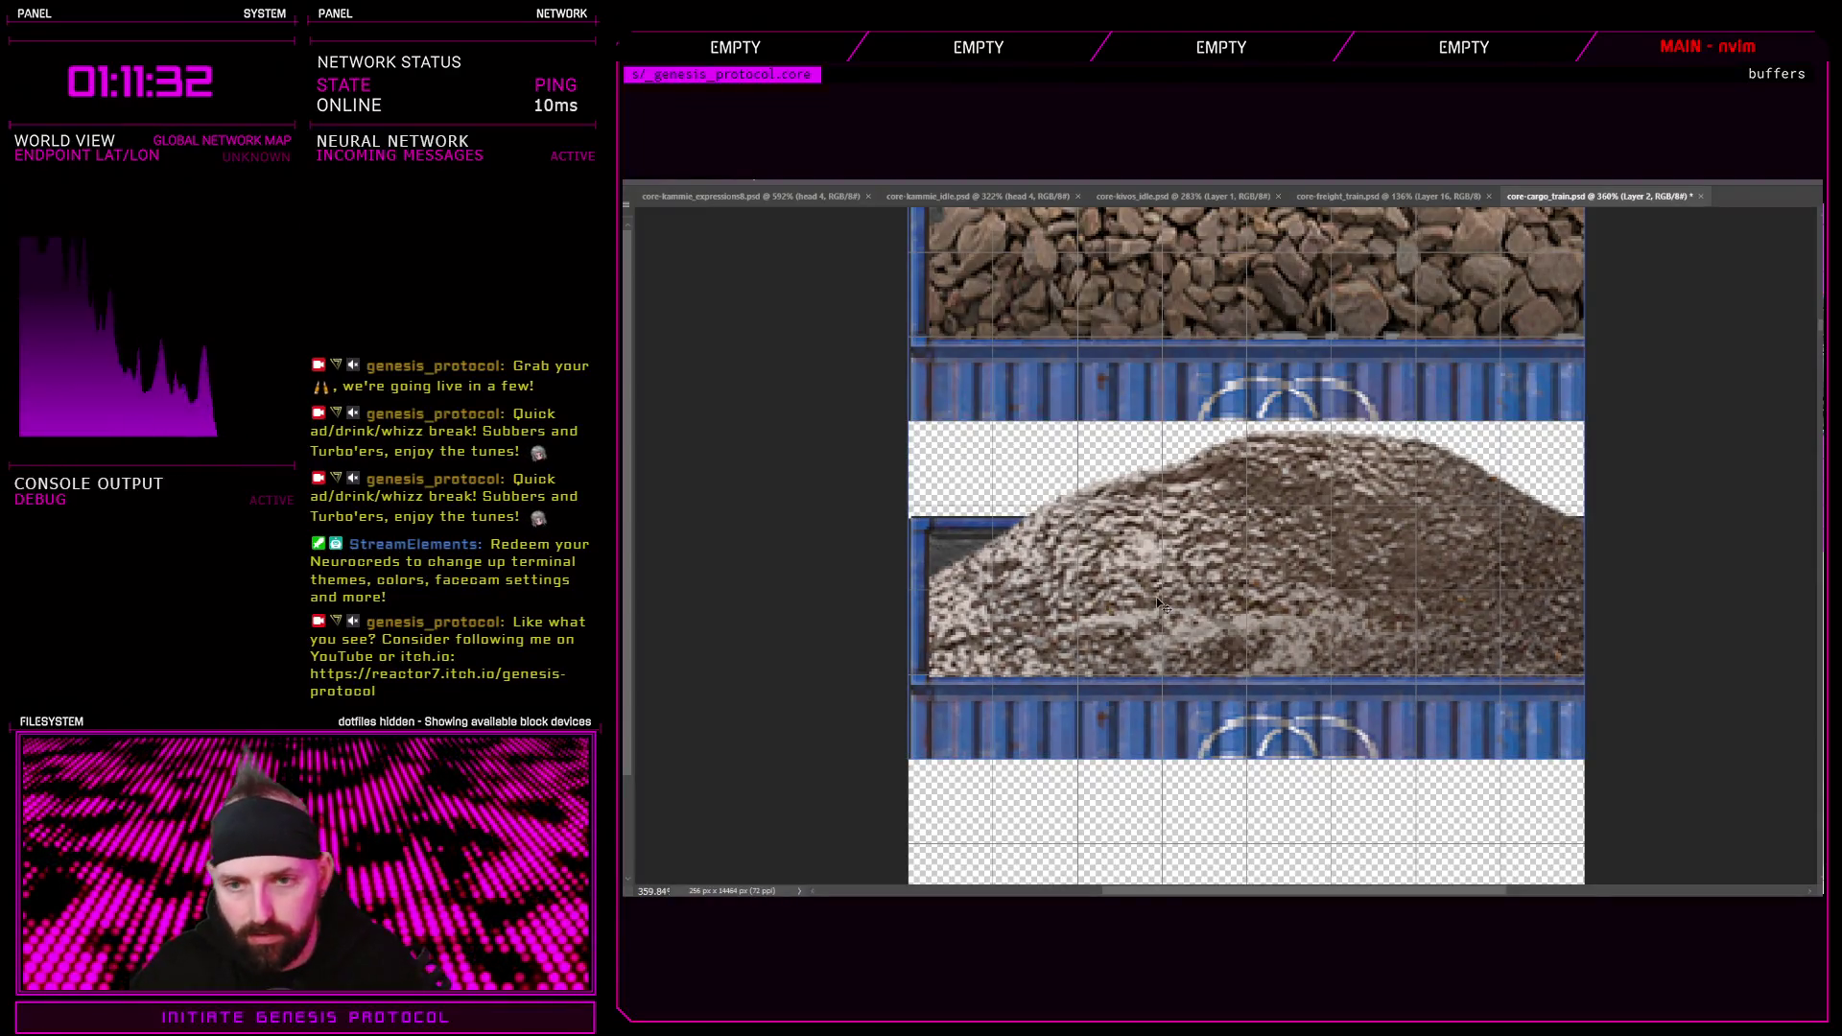
pyautogui.scroll(-5, 1159, 604)
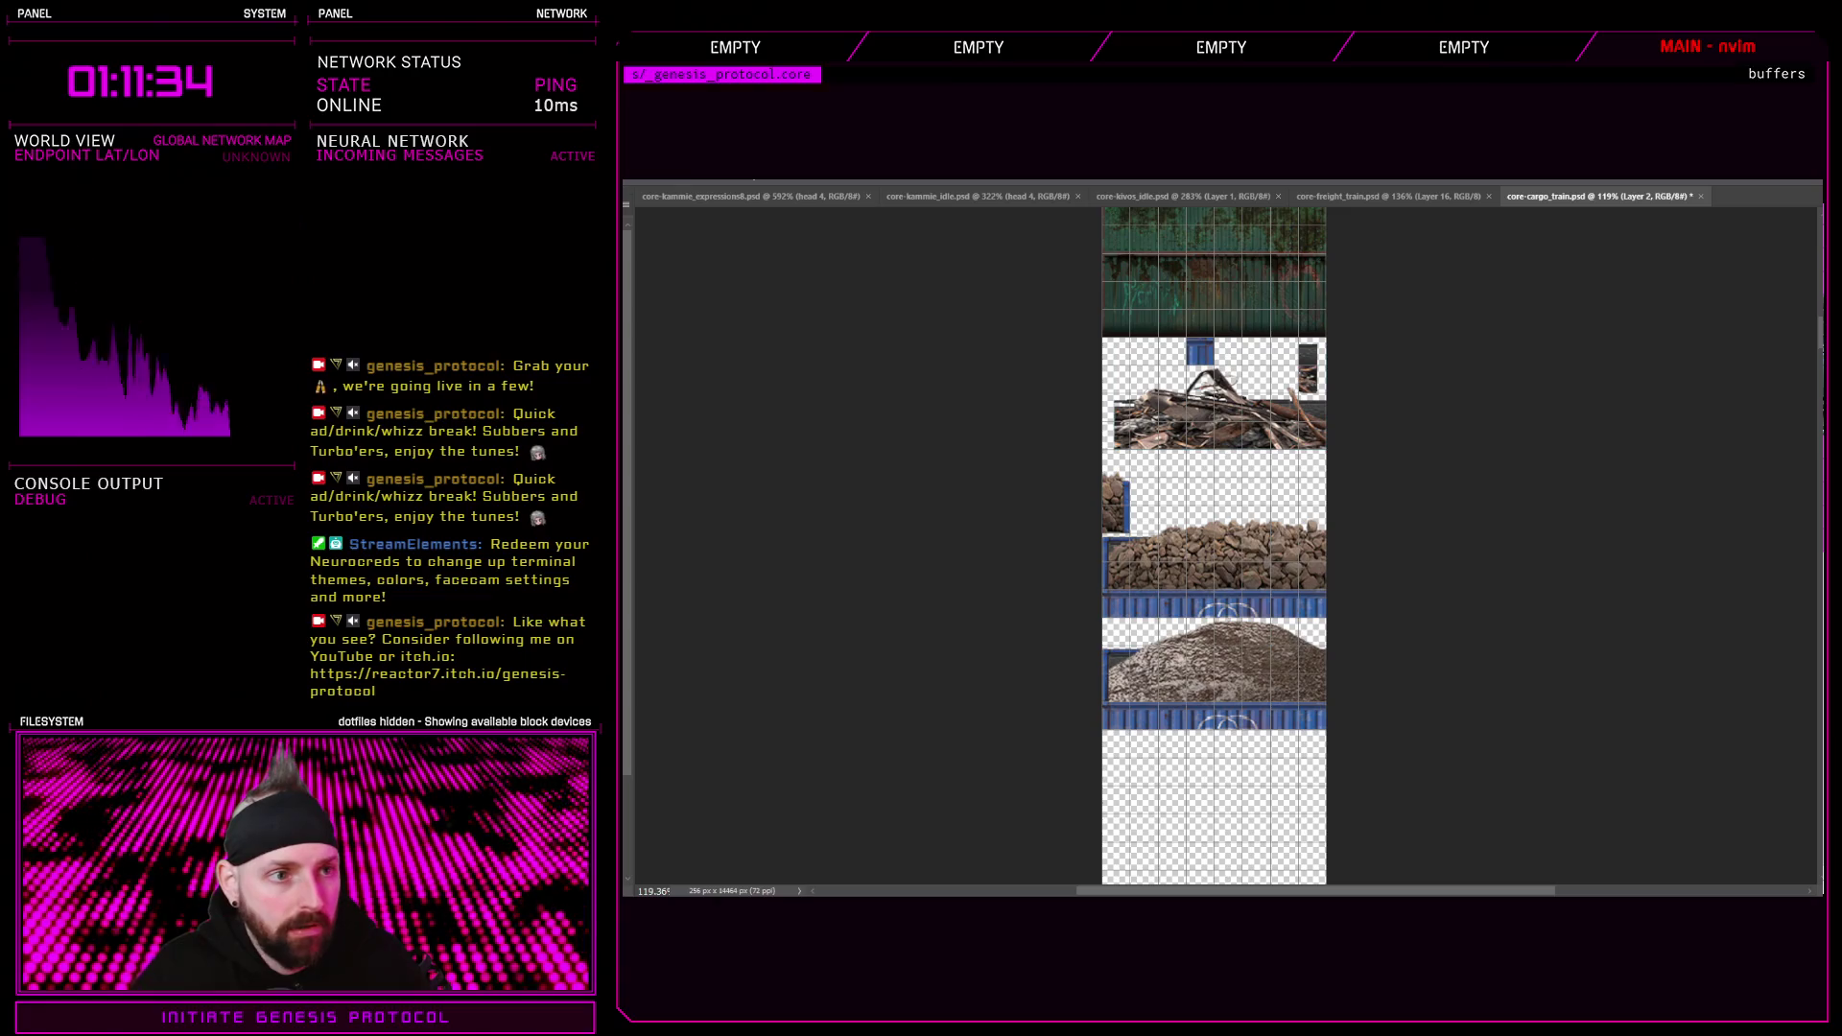
pyautogui.scroll(2, 1183, 325)
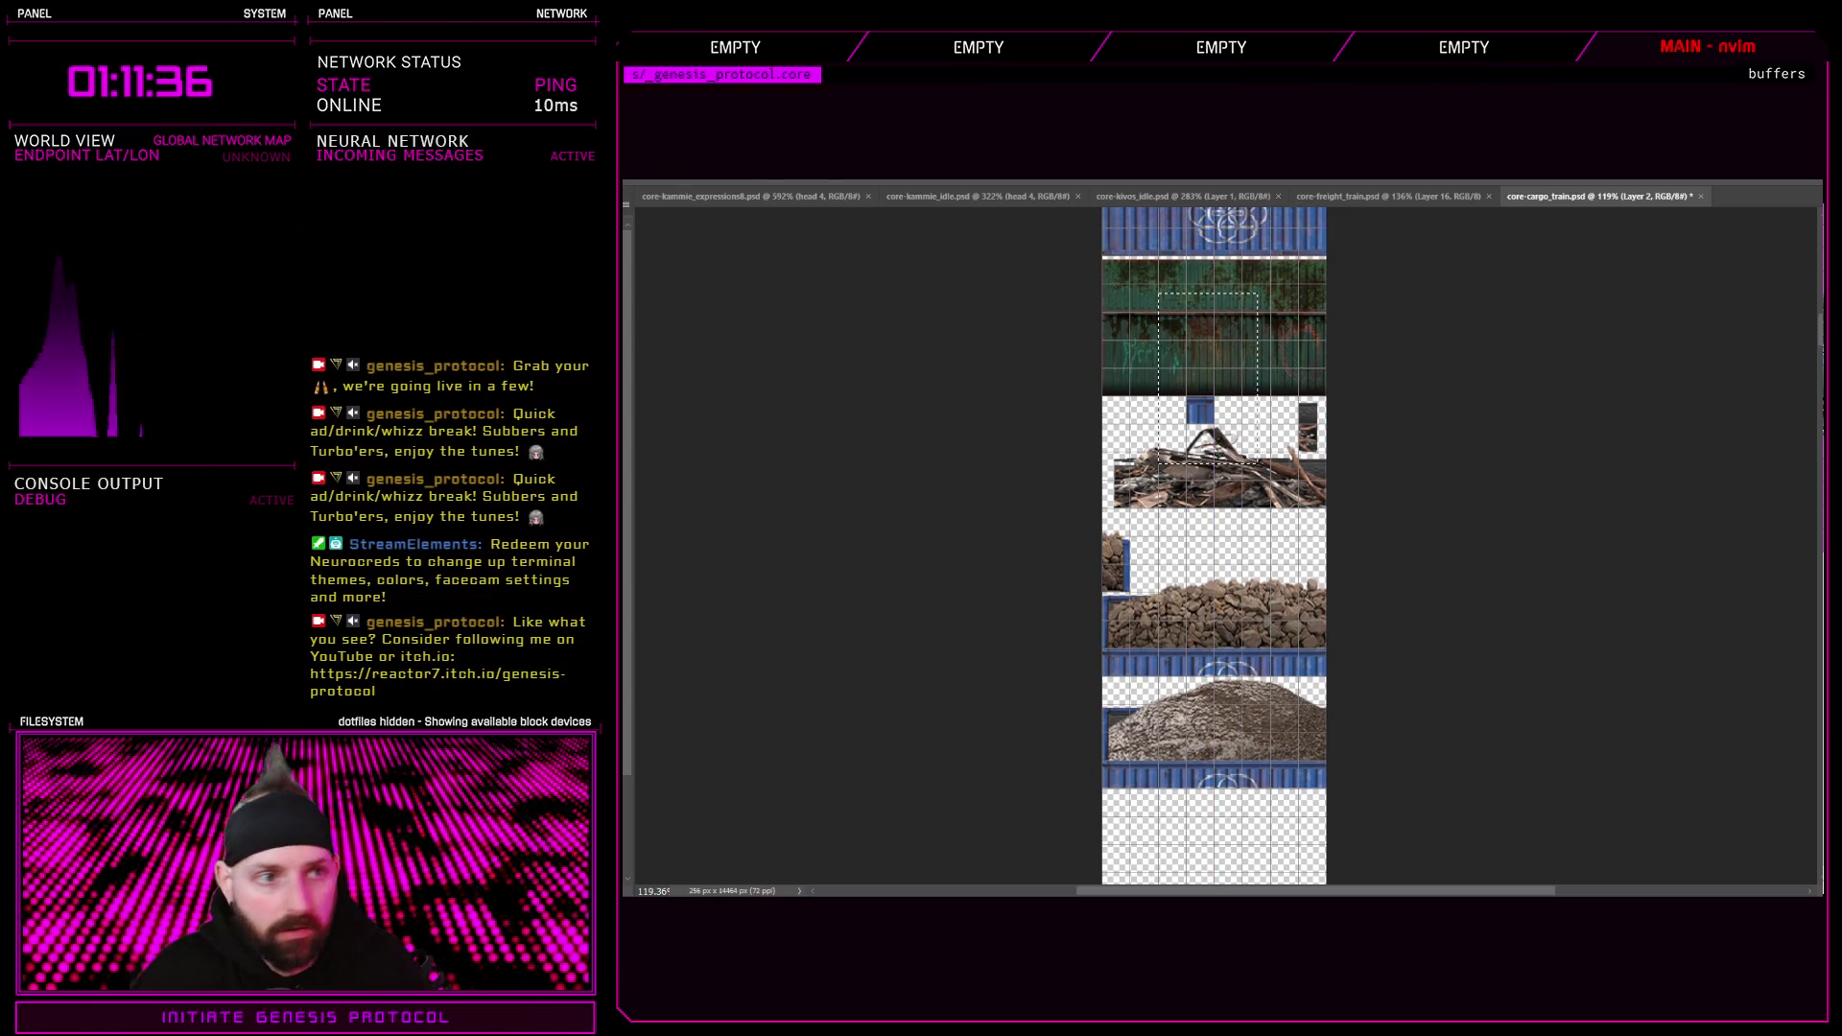
# Move the small container piece lower on the sheet, nudging it into position
pyautogui.moveTo(1200, 384); pyautogui.dragTo(1174, 552)
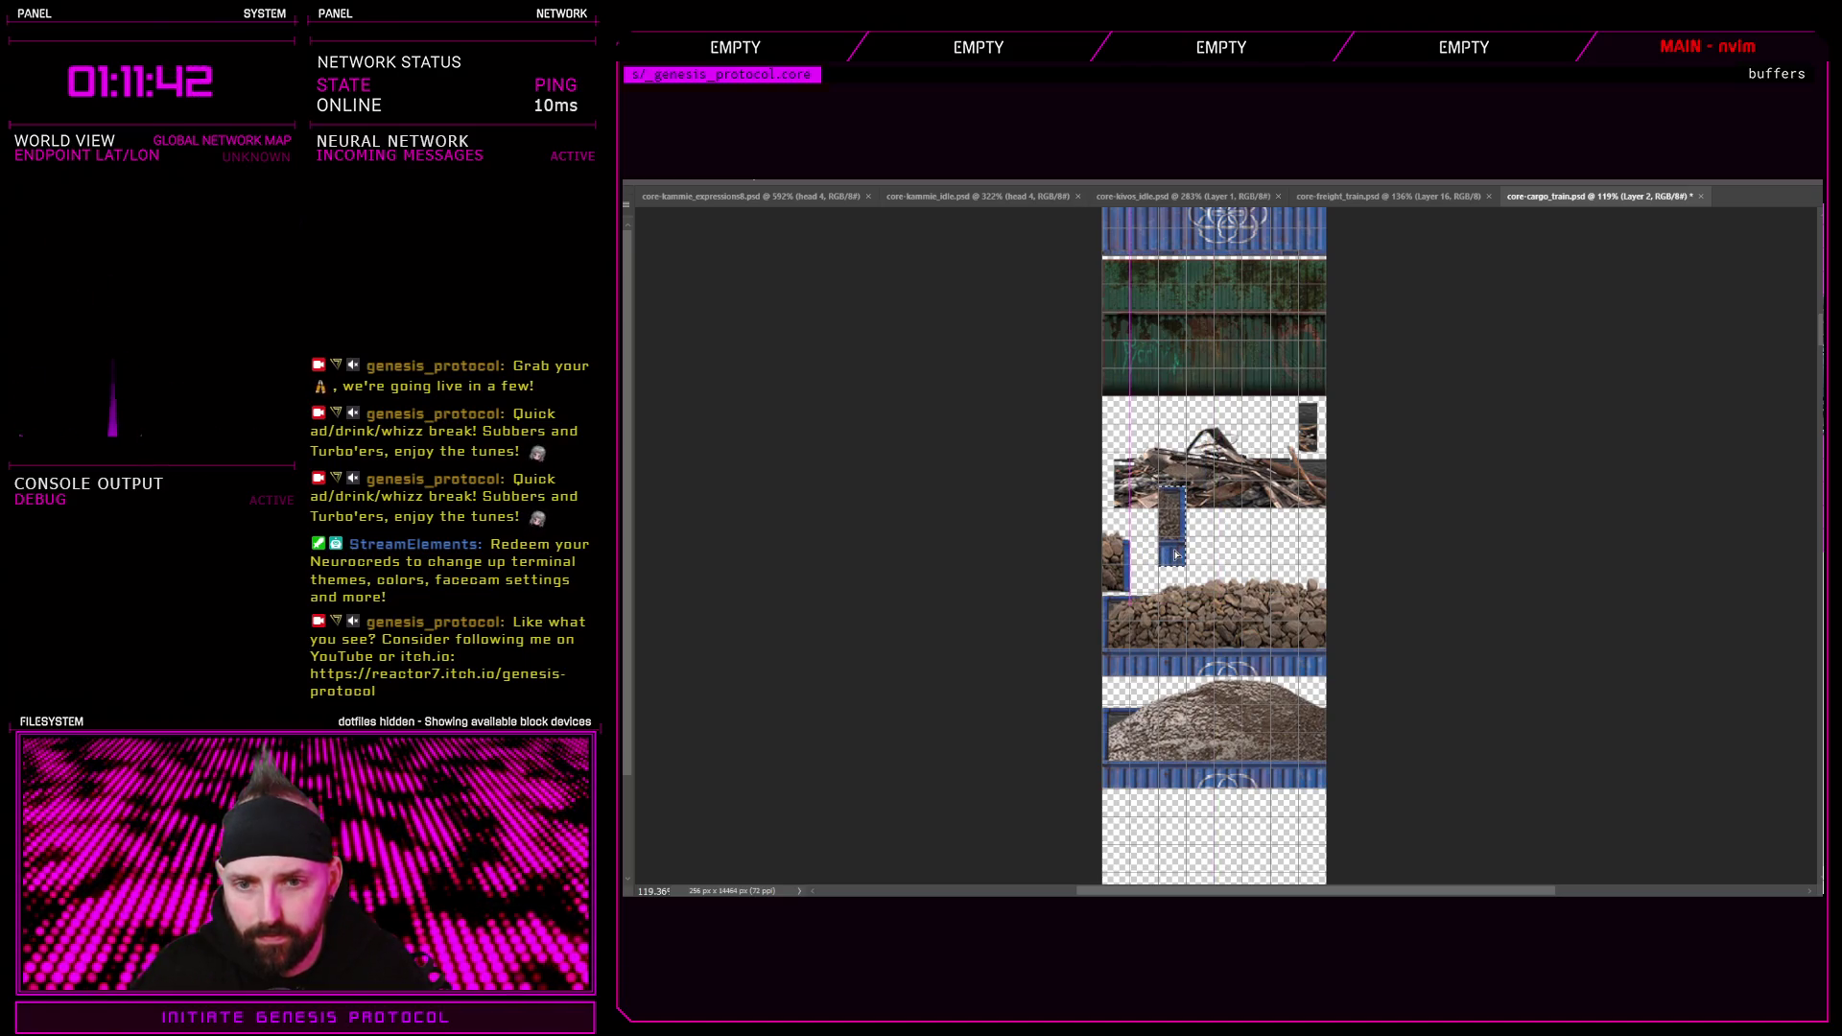
pyautogui.scroll(5, 1176, 554)
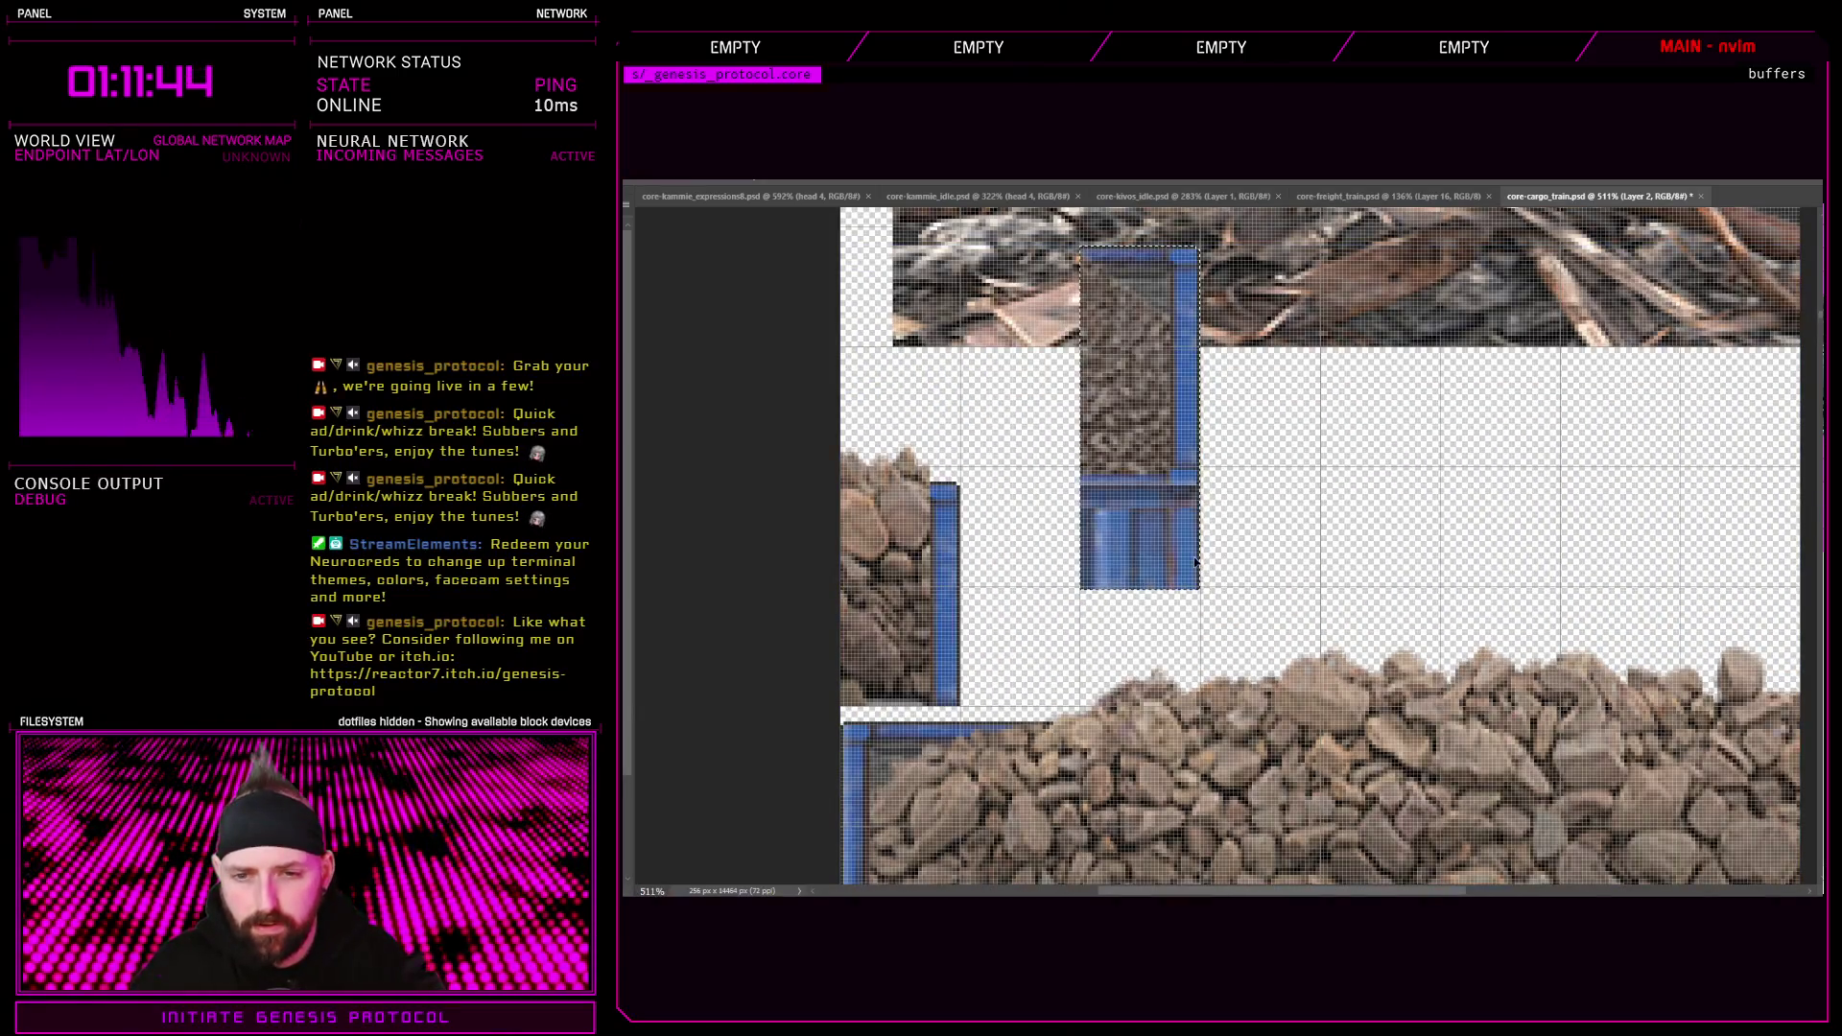
pyautogui.press('Up')
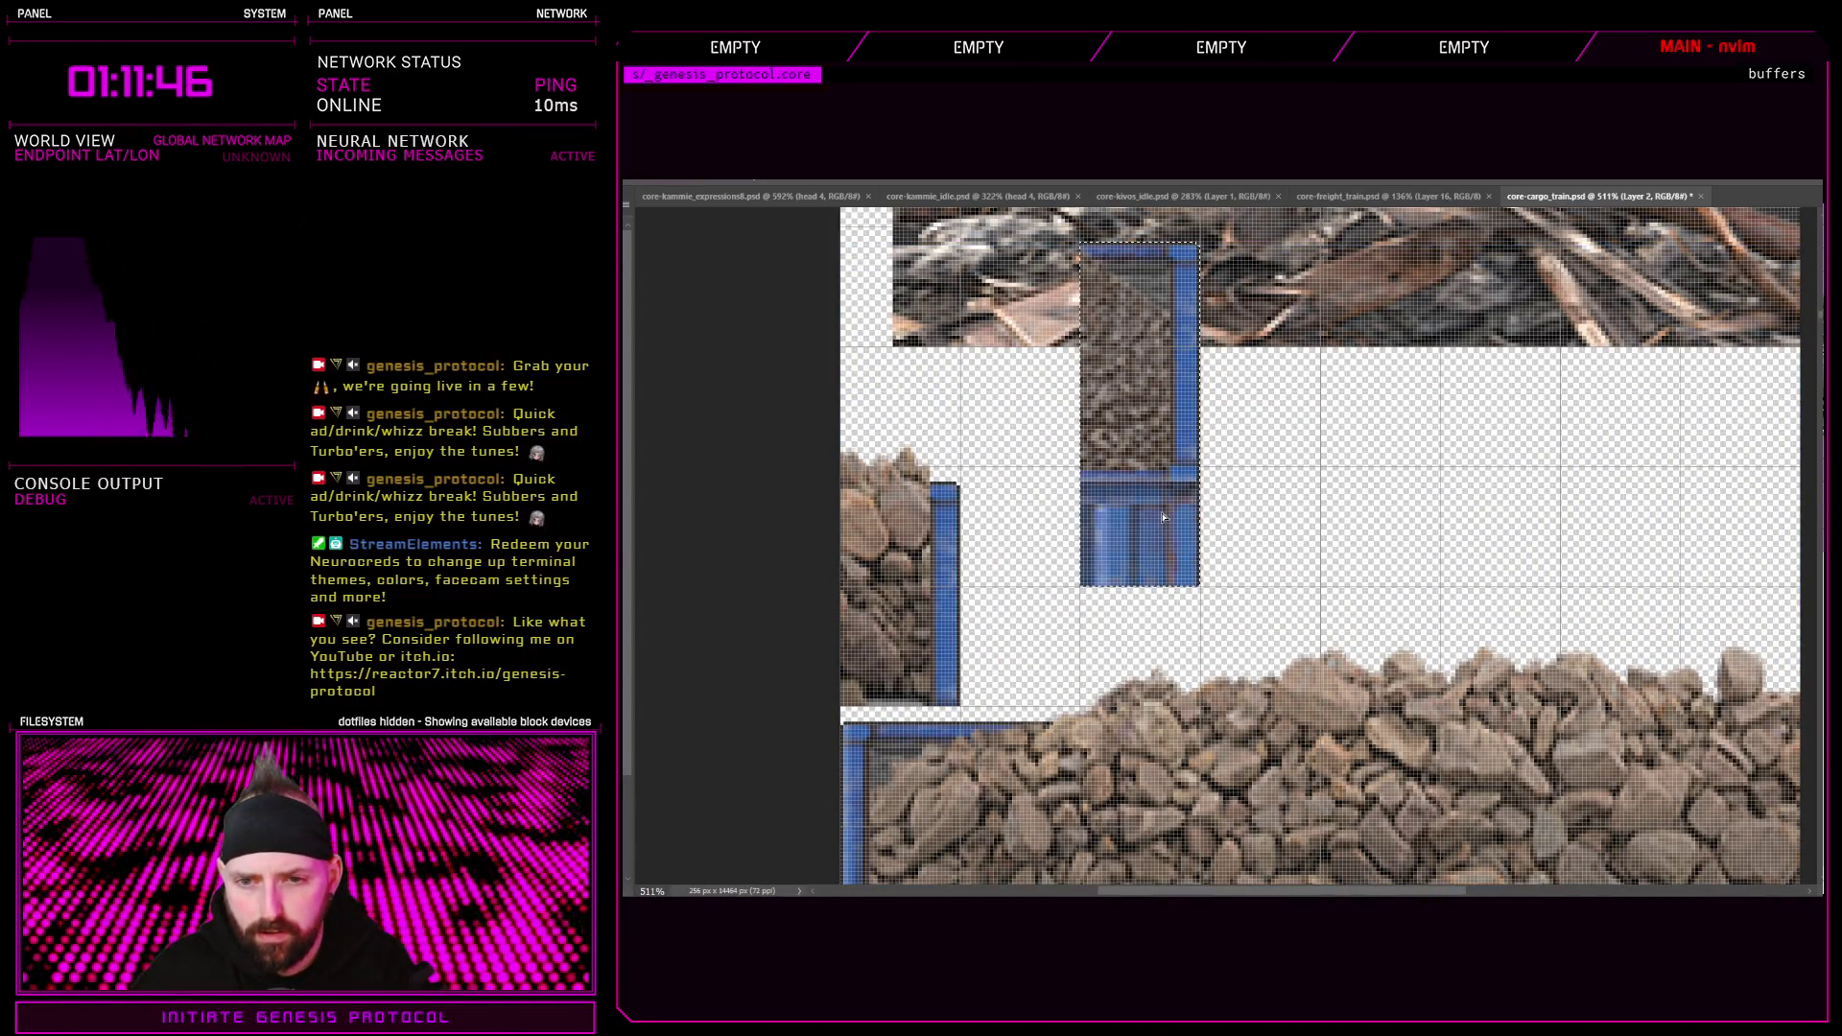
pyautogui.press('Down')
pyautogui.press('Down')
pyautogui.press('Down')
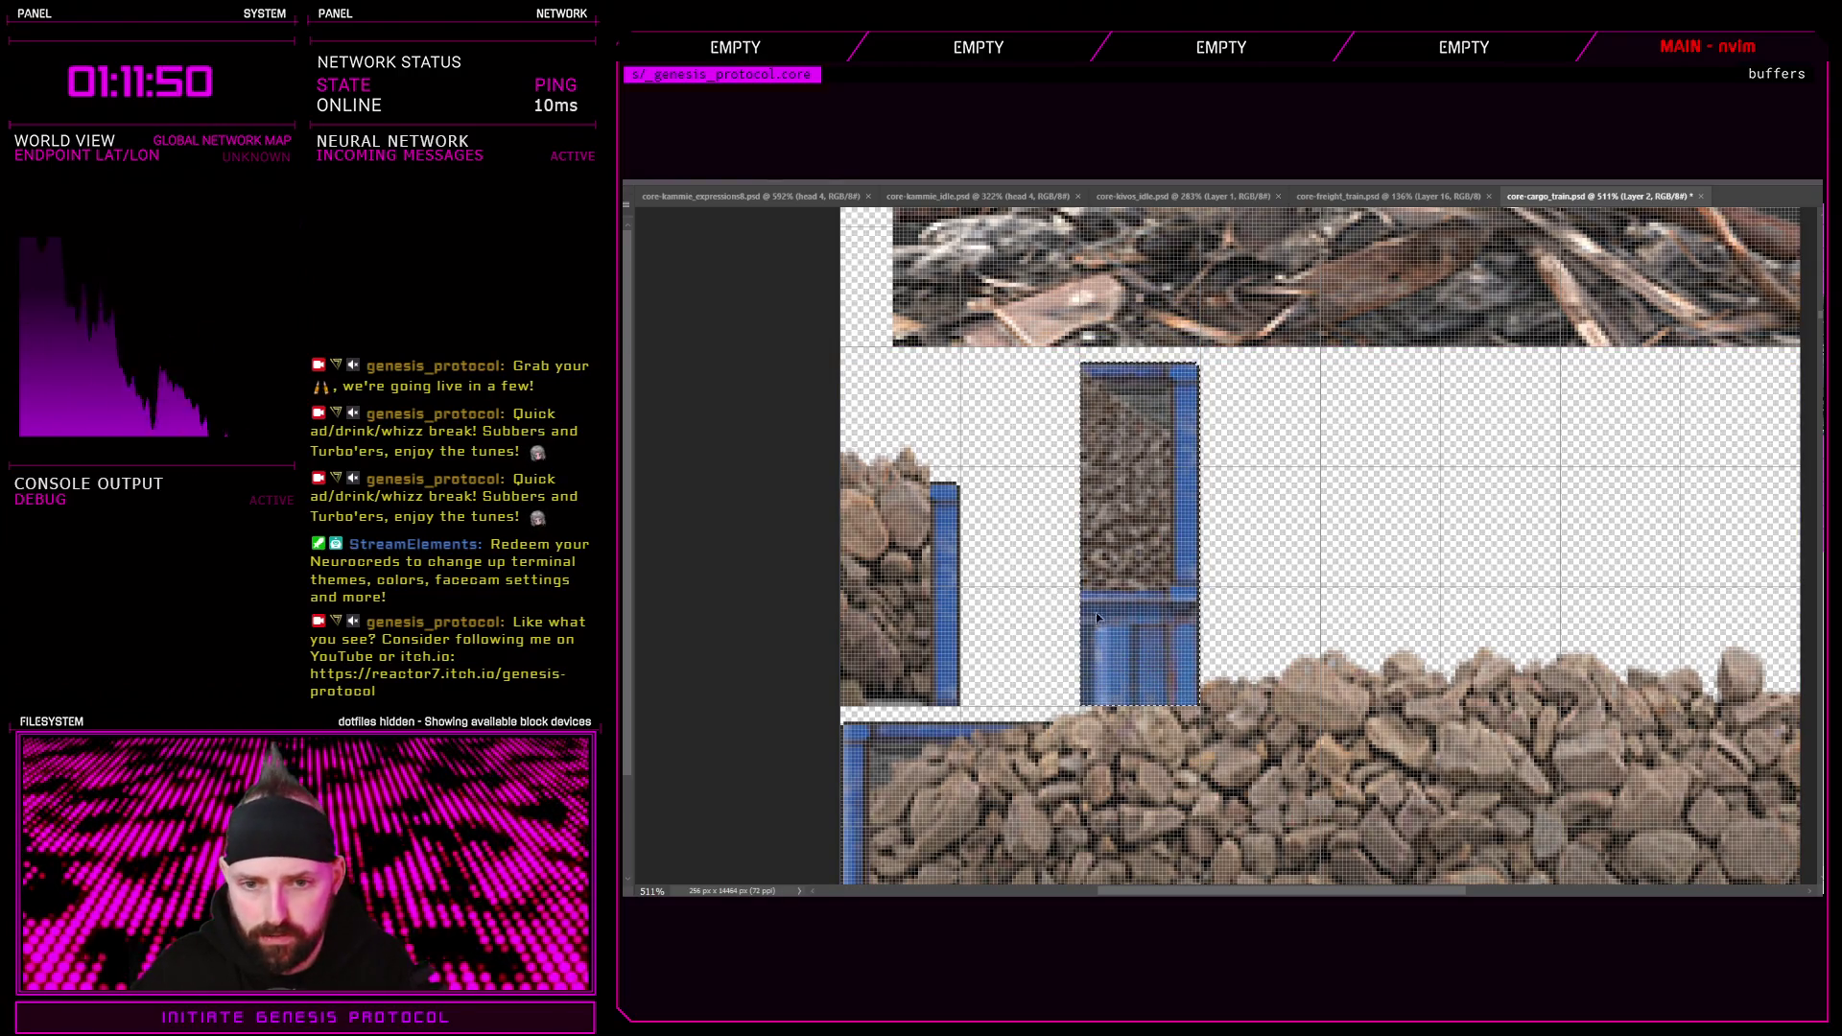
# Erase the blue lower section of the small container piece
pyautogui.moveTo(1070, 587); pyautogui.dragTo(1235, 707)
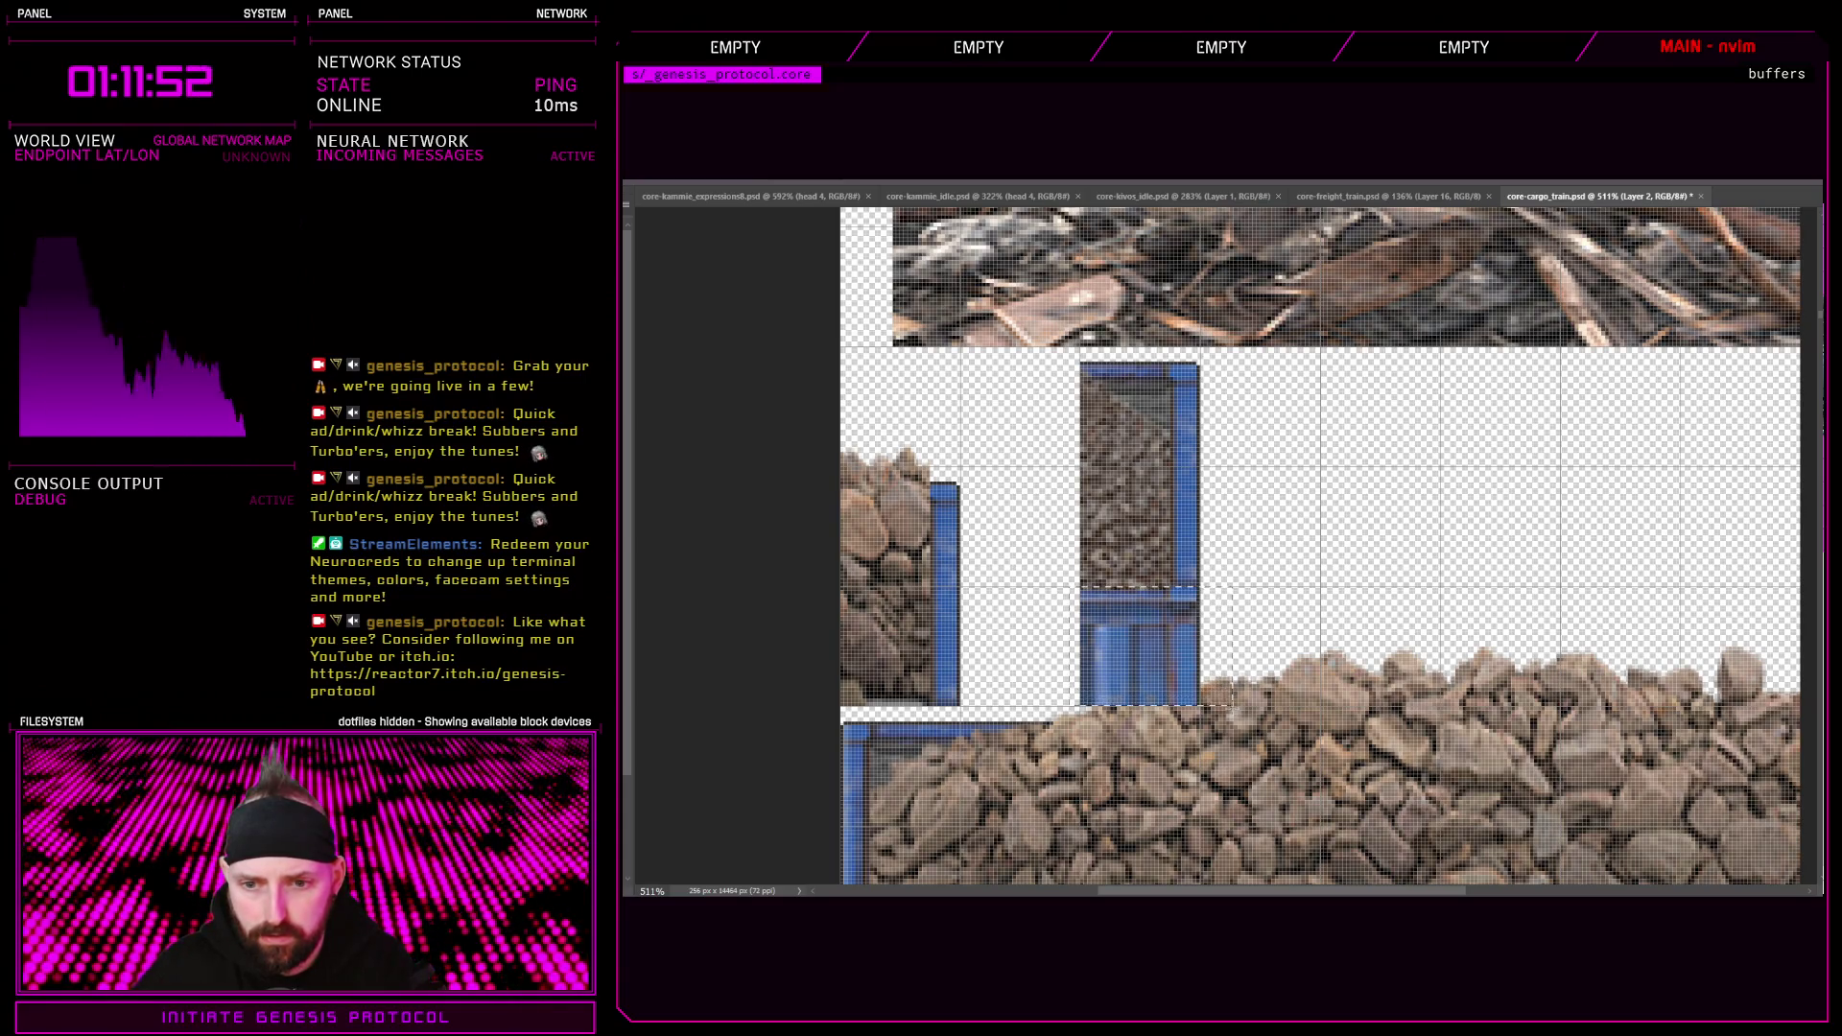
pyautogui.press('Delete')
pyautogui.scroll(-5, 1235, 707)
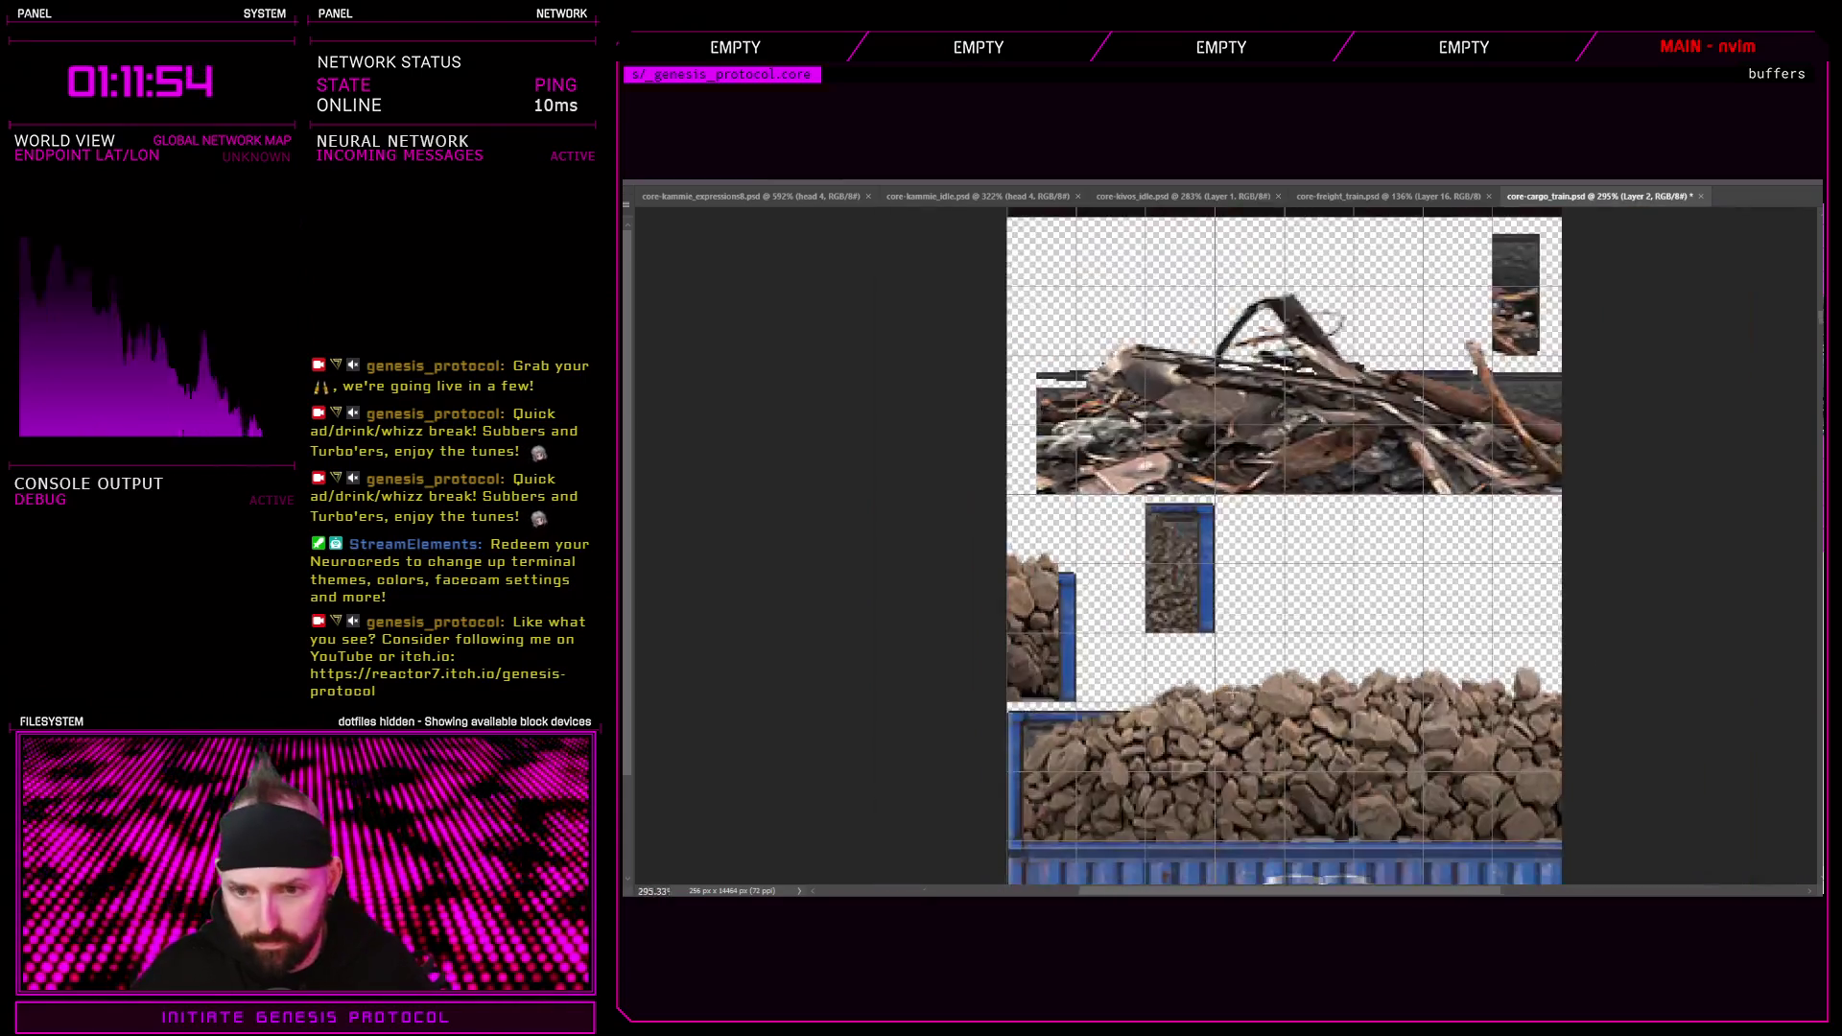
pyautogui.scroll(-5, 1248, 729)
pyautogui.scroll(3, 1254, 742)
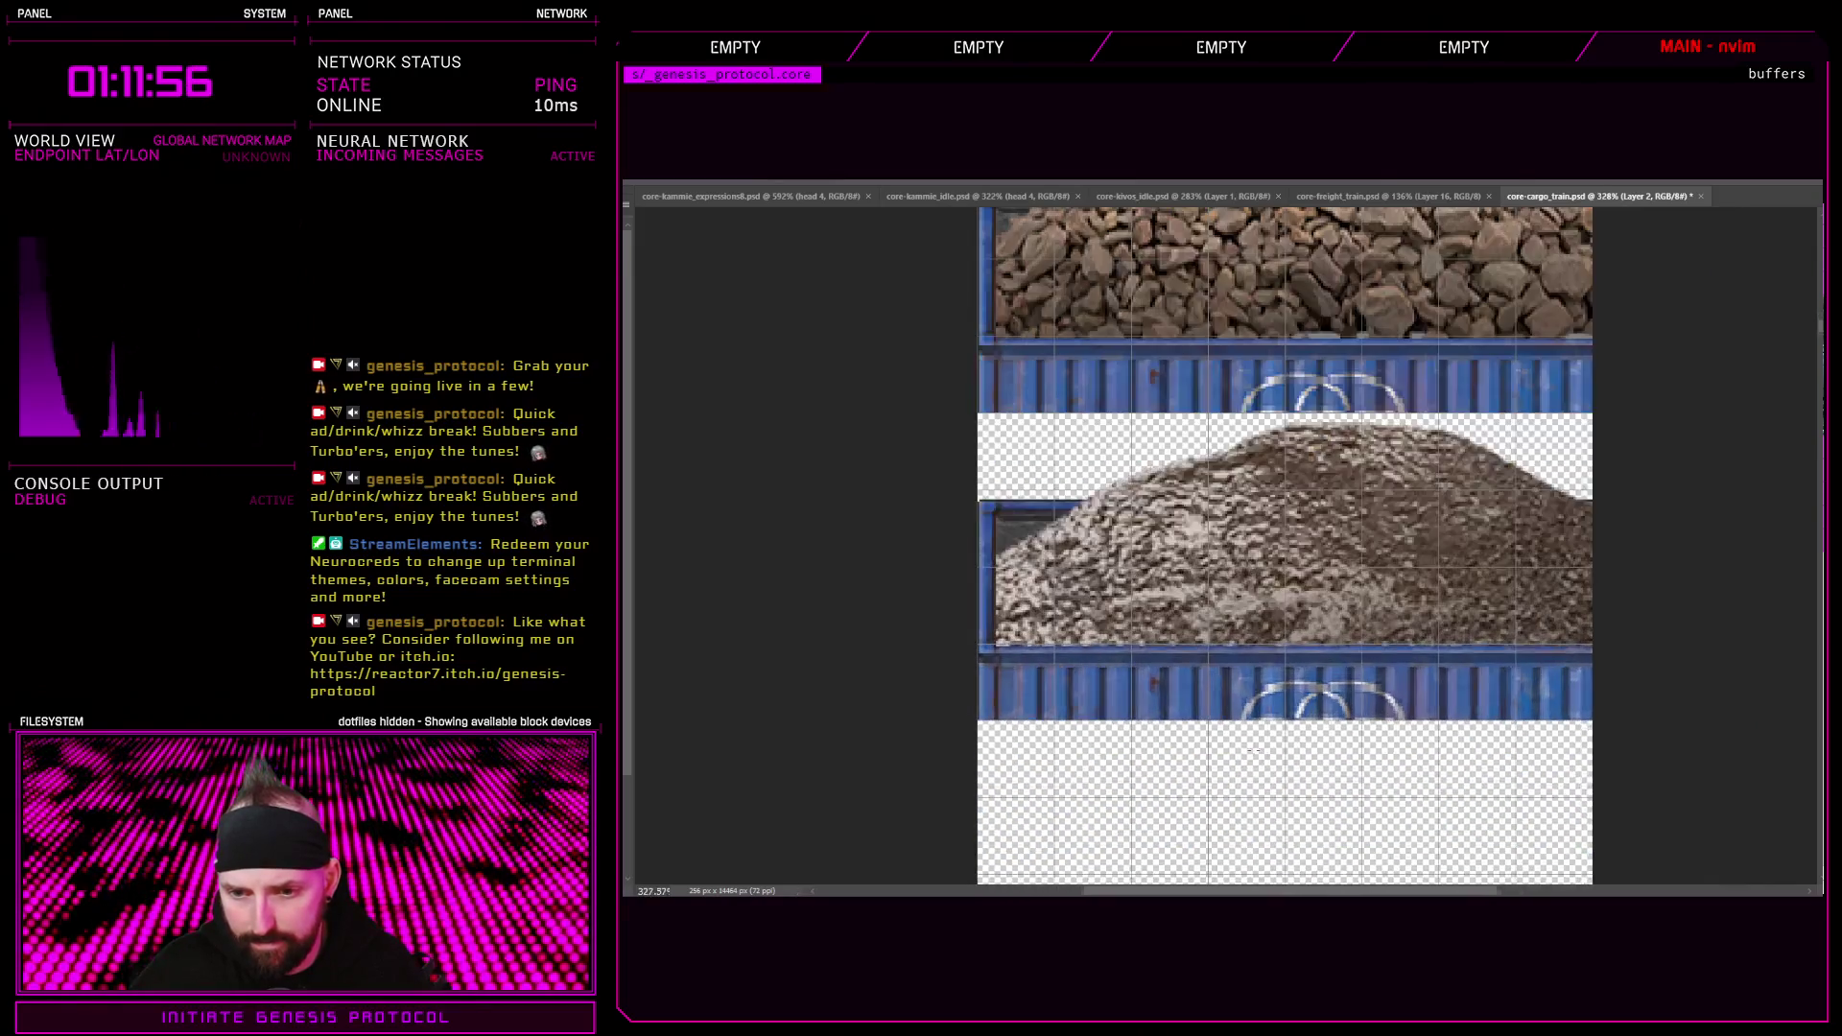
pyautogui.scroll(-3, 1254, 746)
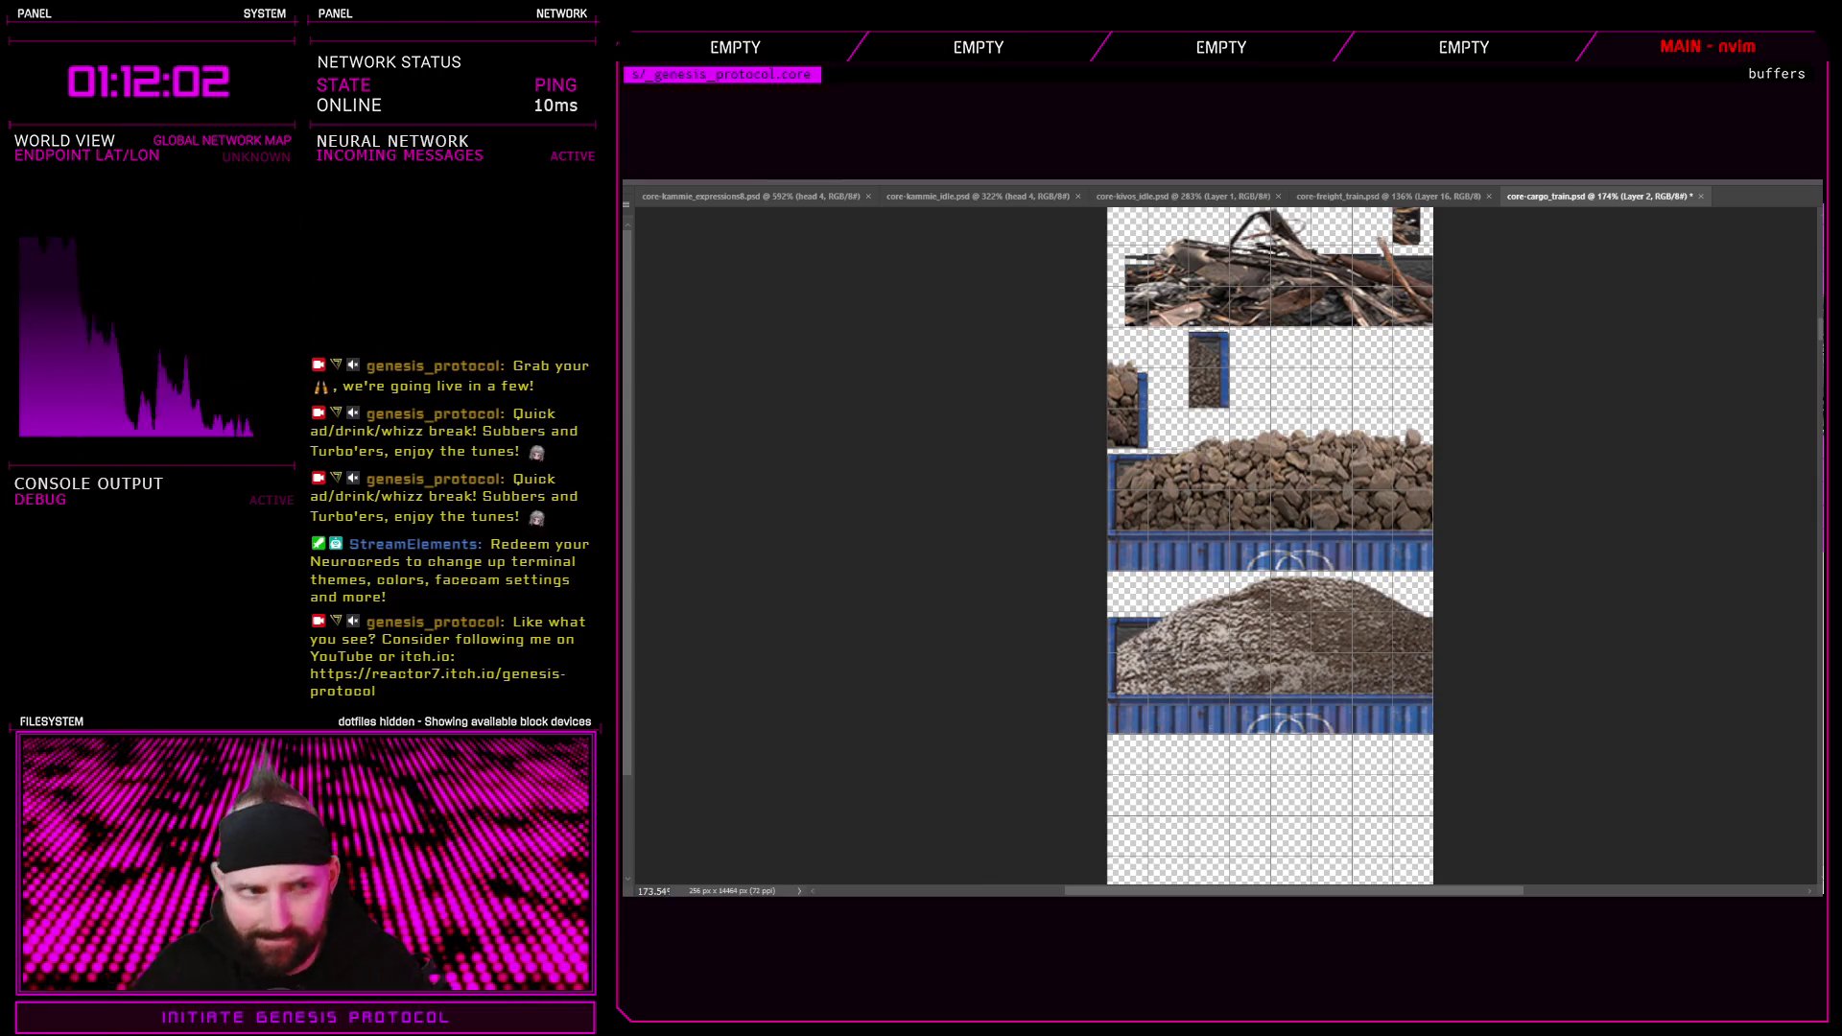
# Delete the blue strips beneath the gravel pile and between the rocks and gravel
pyautogui.moveTo(1101, 693); pyautogui.dragTo(1444, 768)
pyautogui.press('Delete')
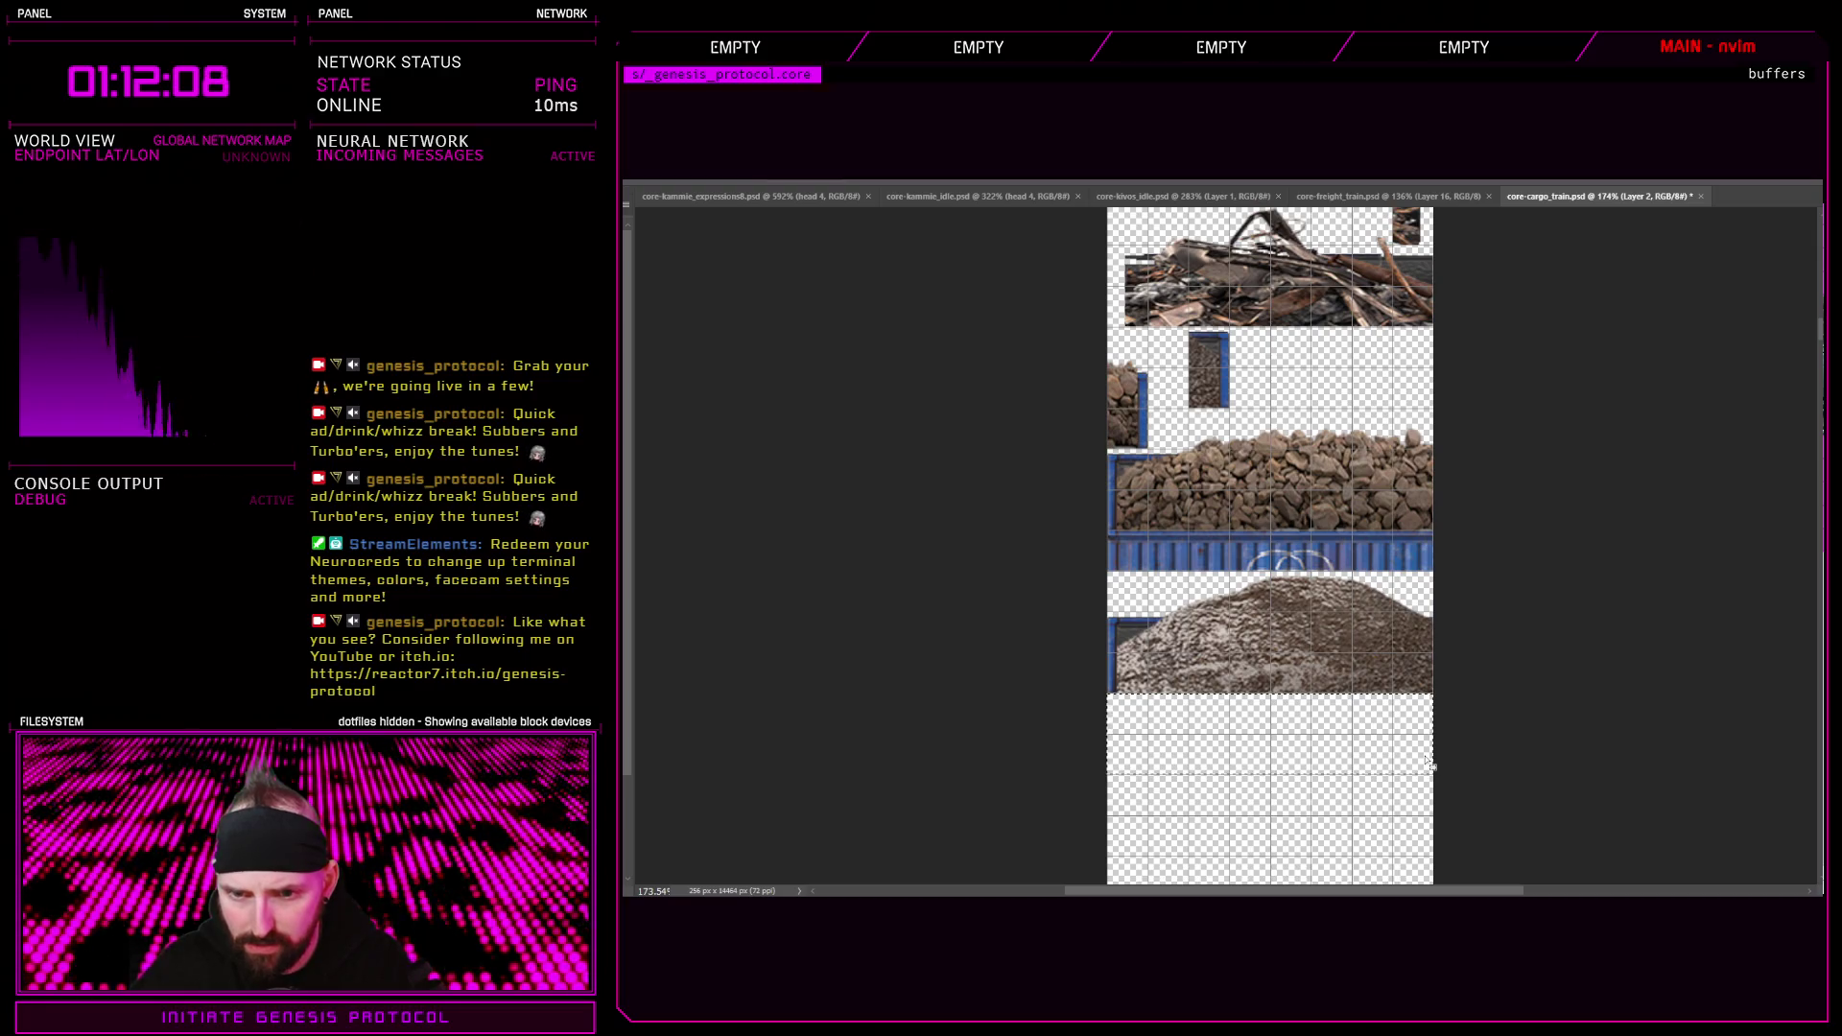
pyautogui.scroll(3, 1354, 585)
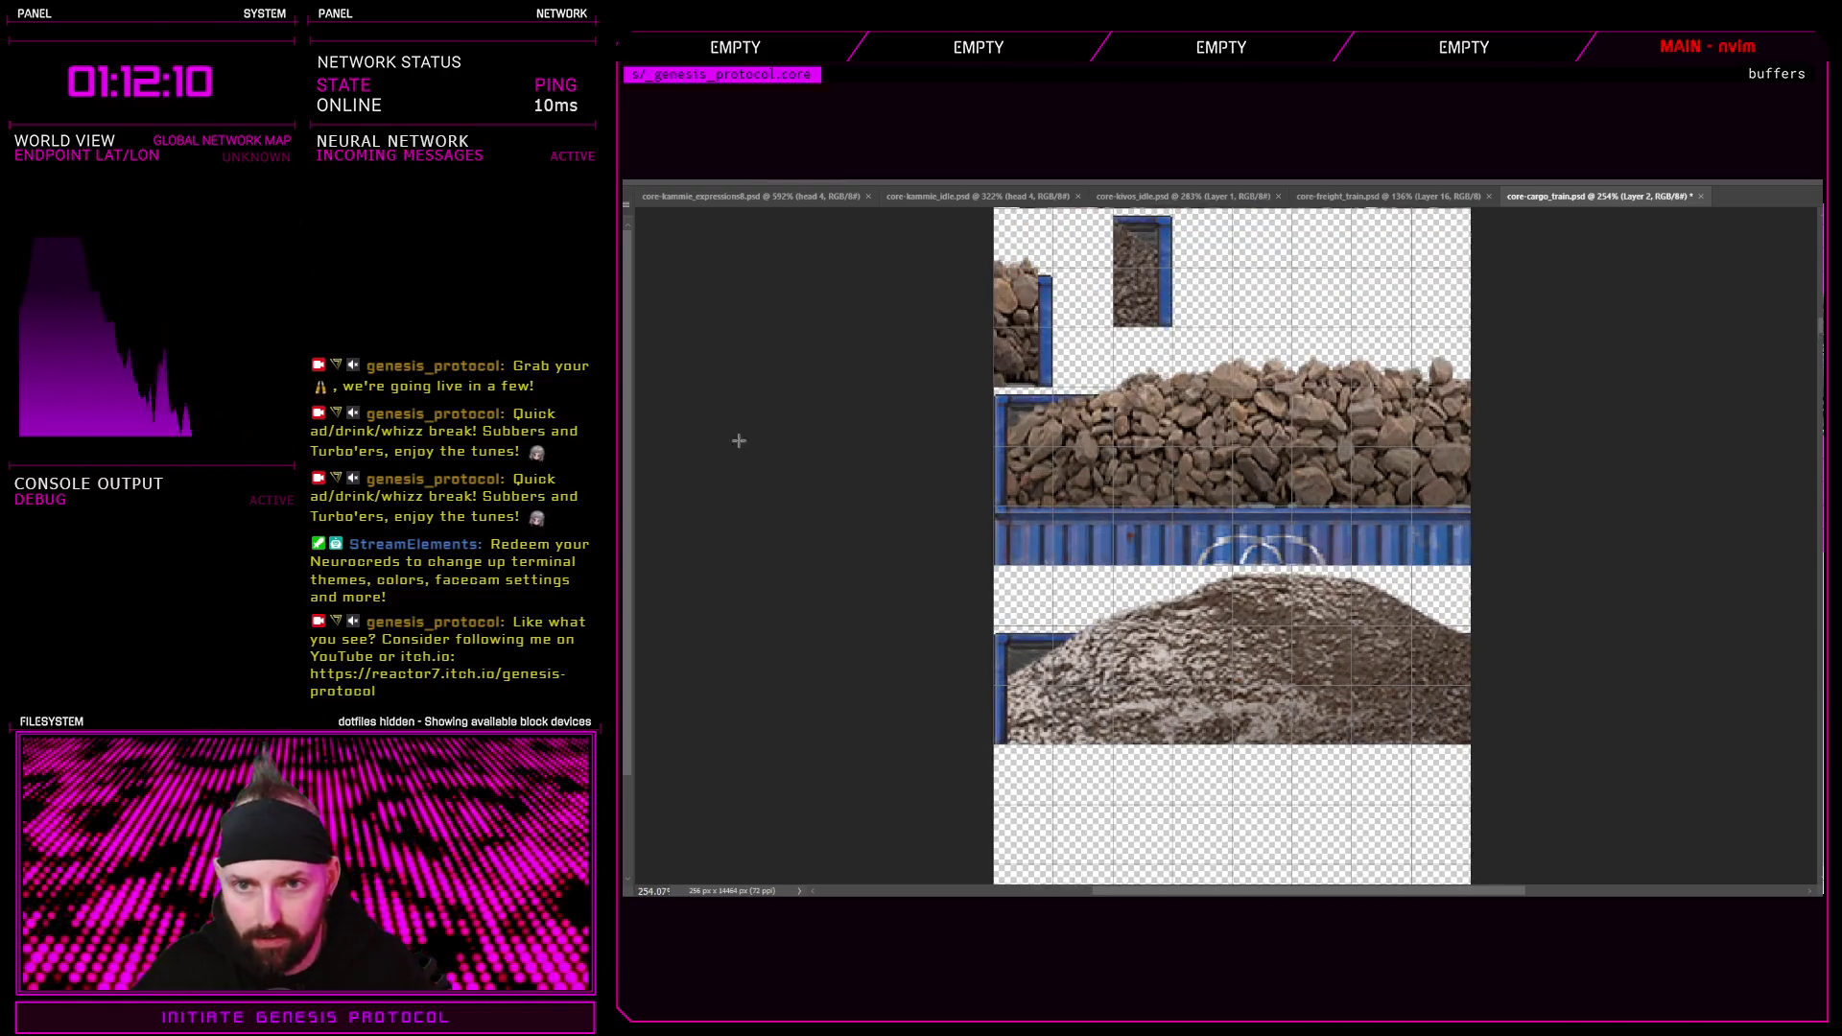
pyautogui.keyDown('ctrl'); pyautogui.click(1058, 536); pyautogui.keyUp('ctrl')
pyautogui.moveTo(974, 506)
pyautogui.mouseDown()
pyautogui.moveTo(1458, 512)
pyautogui.moveTo(1482, 561)
pyautogui.mouseUp()
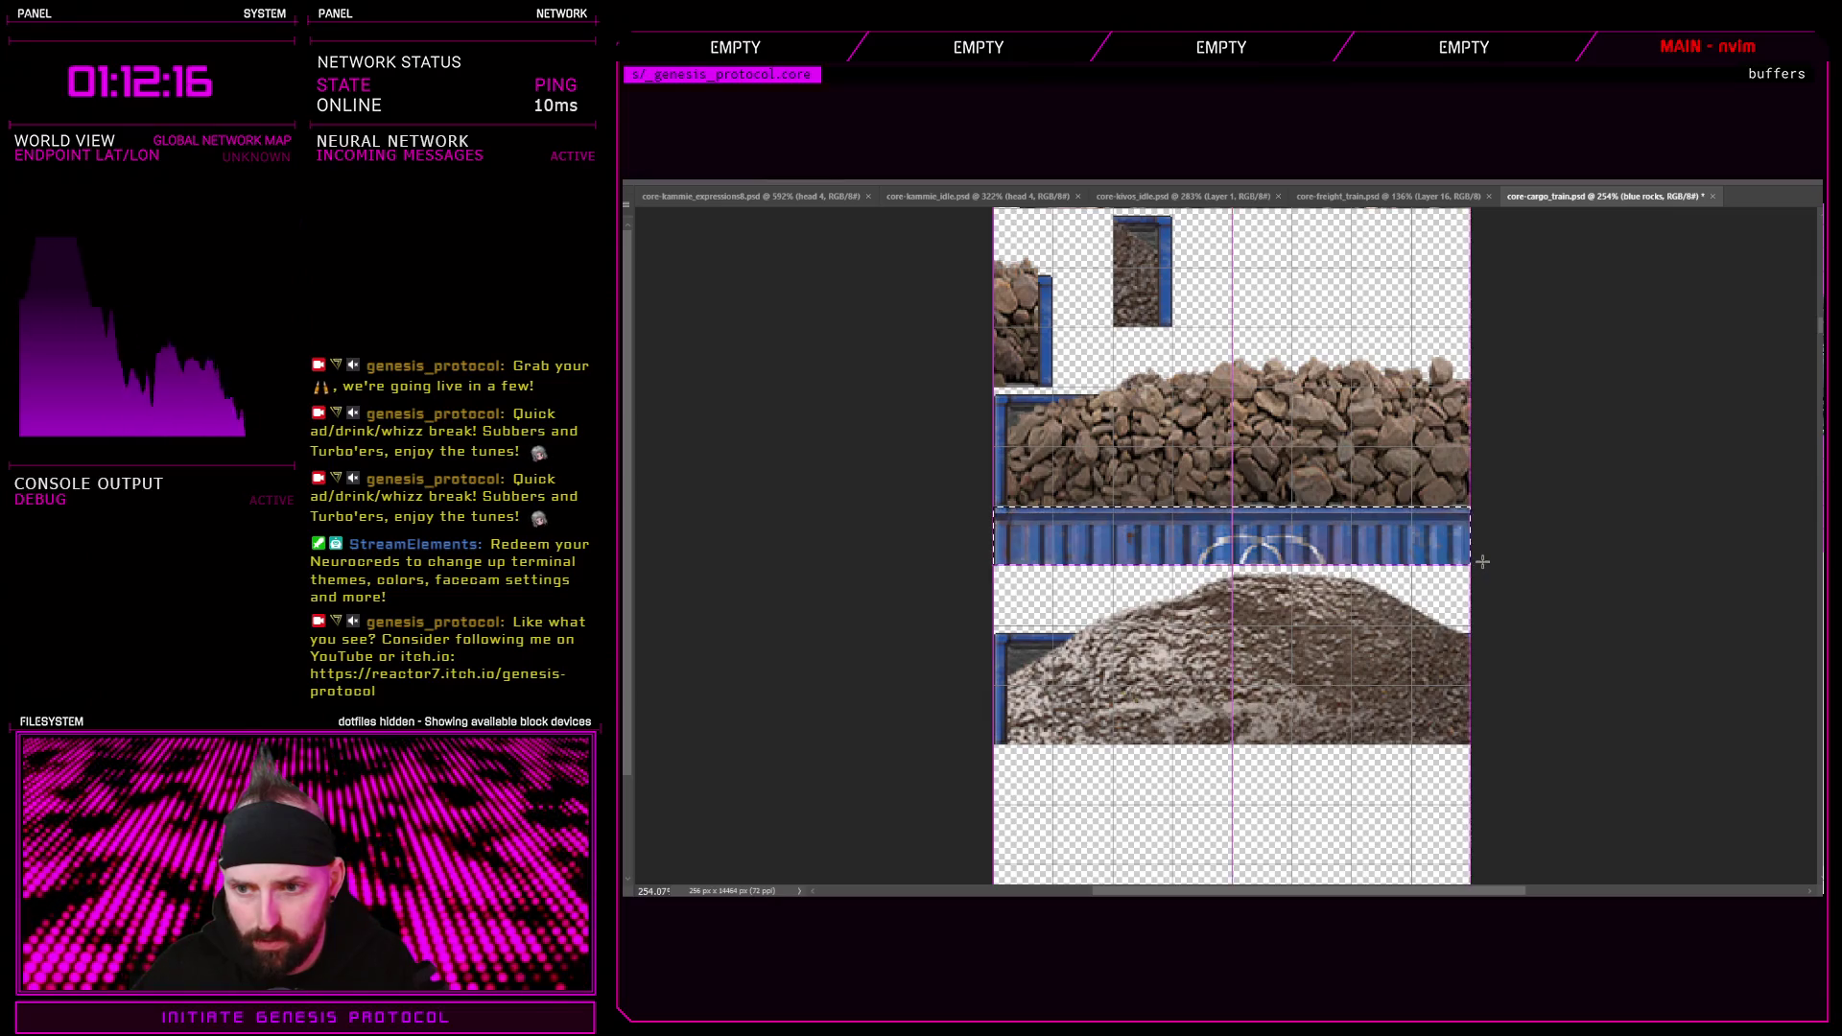
pyautogui.press('Delete')
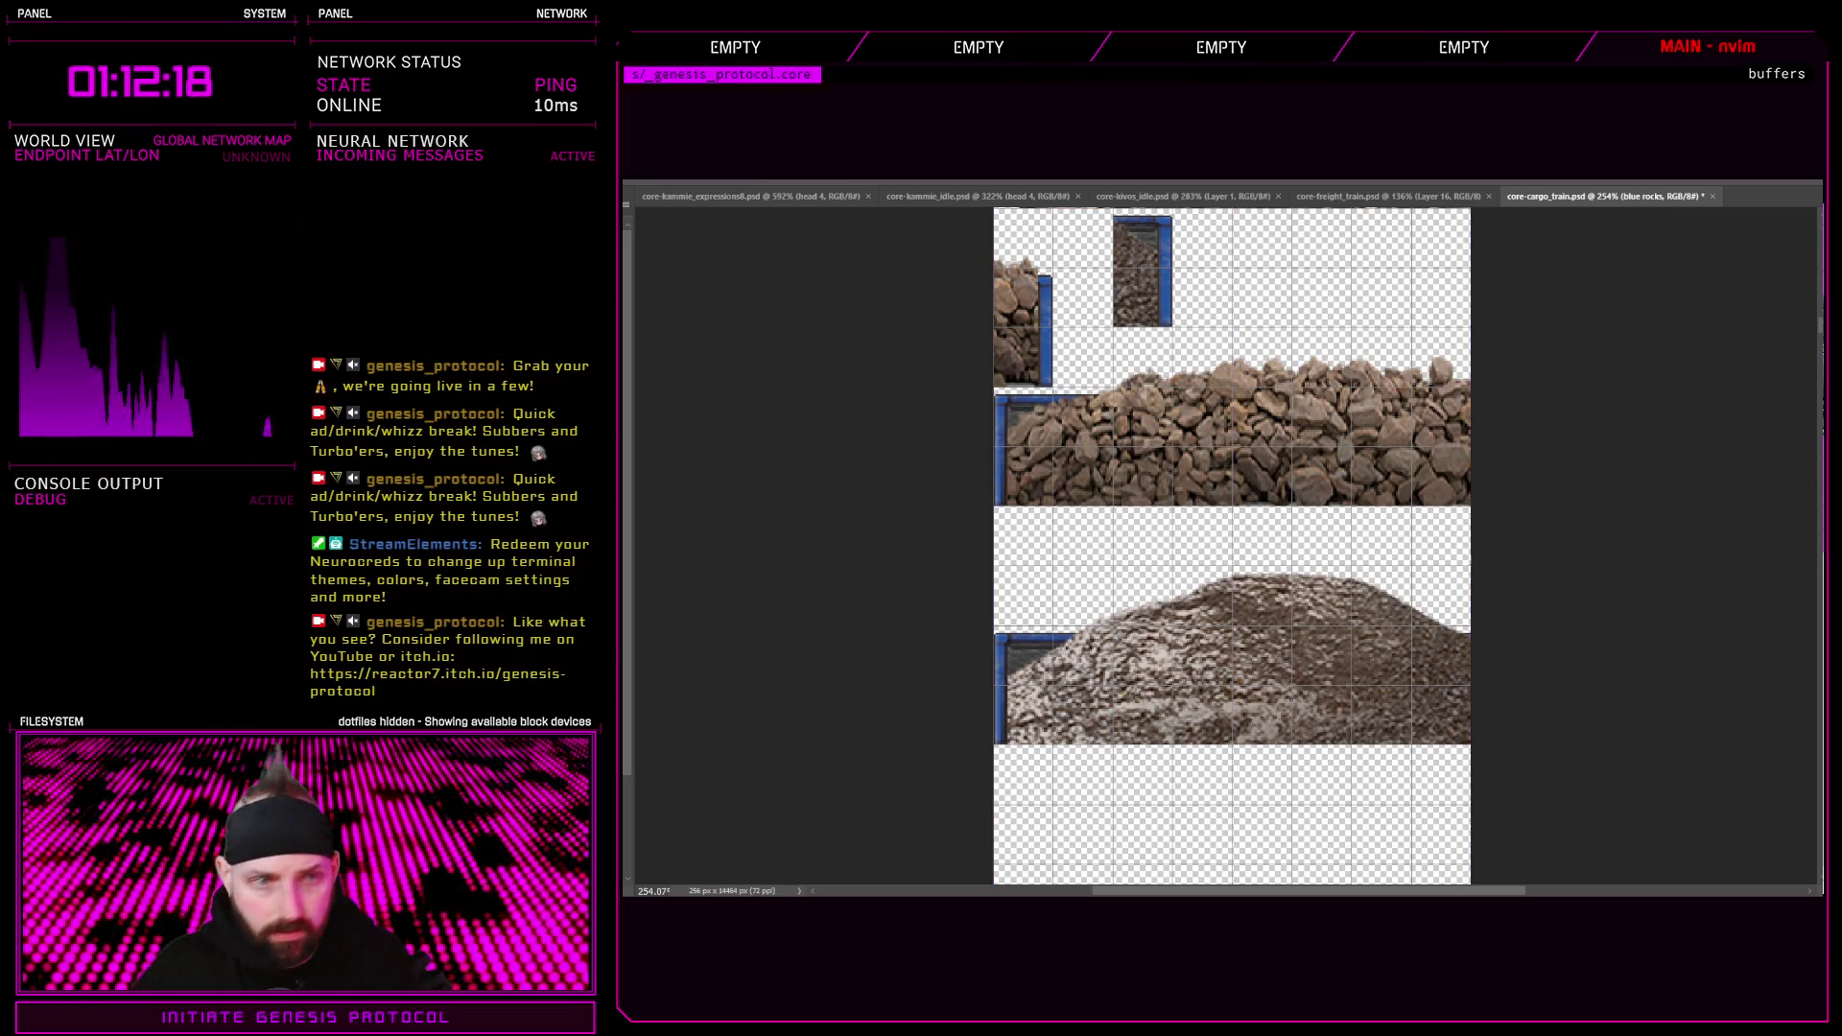
# Move the gravel pile on Layer 2 up directly beneath the rocks
pyautogui.hotkey('alt', '[')
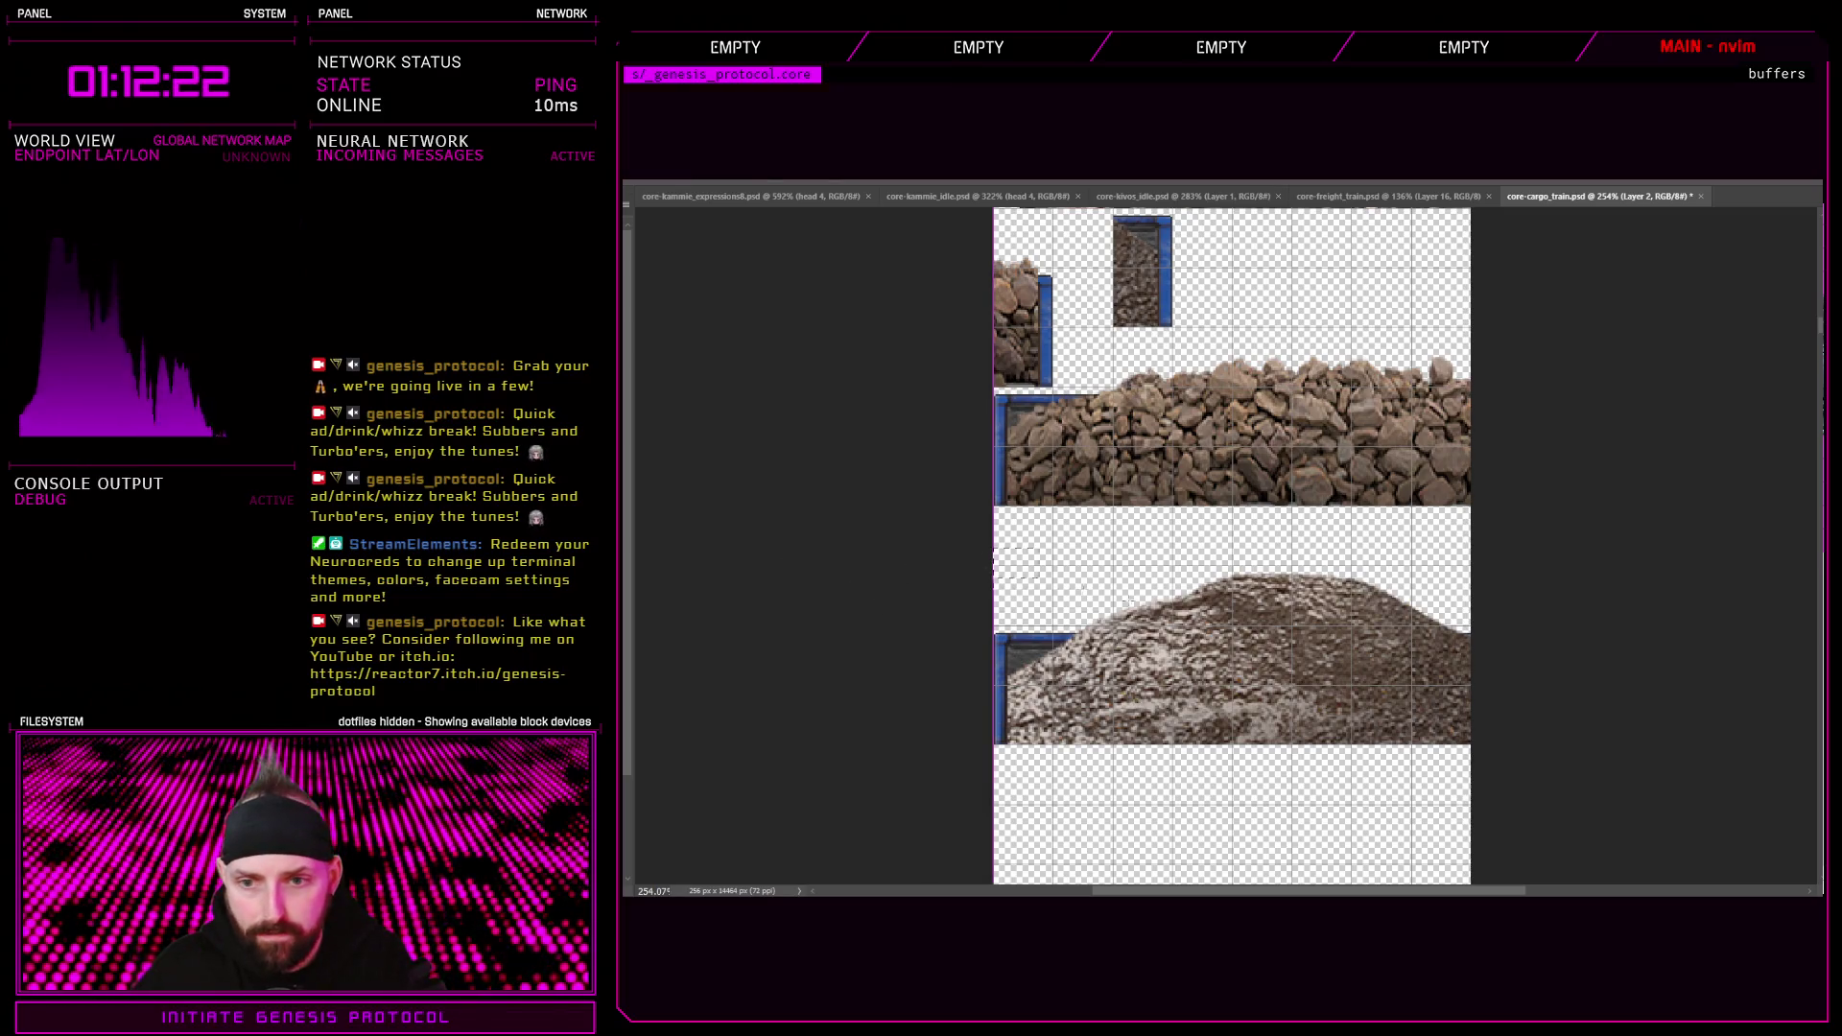
pyautogui.moveTo(908, 547); pyautogui.dragTo(1608, 781)
pyautogui.moveTo(1186, 667); pyautogui.dragTo(1186, 611)
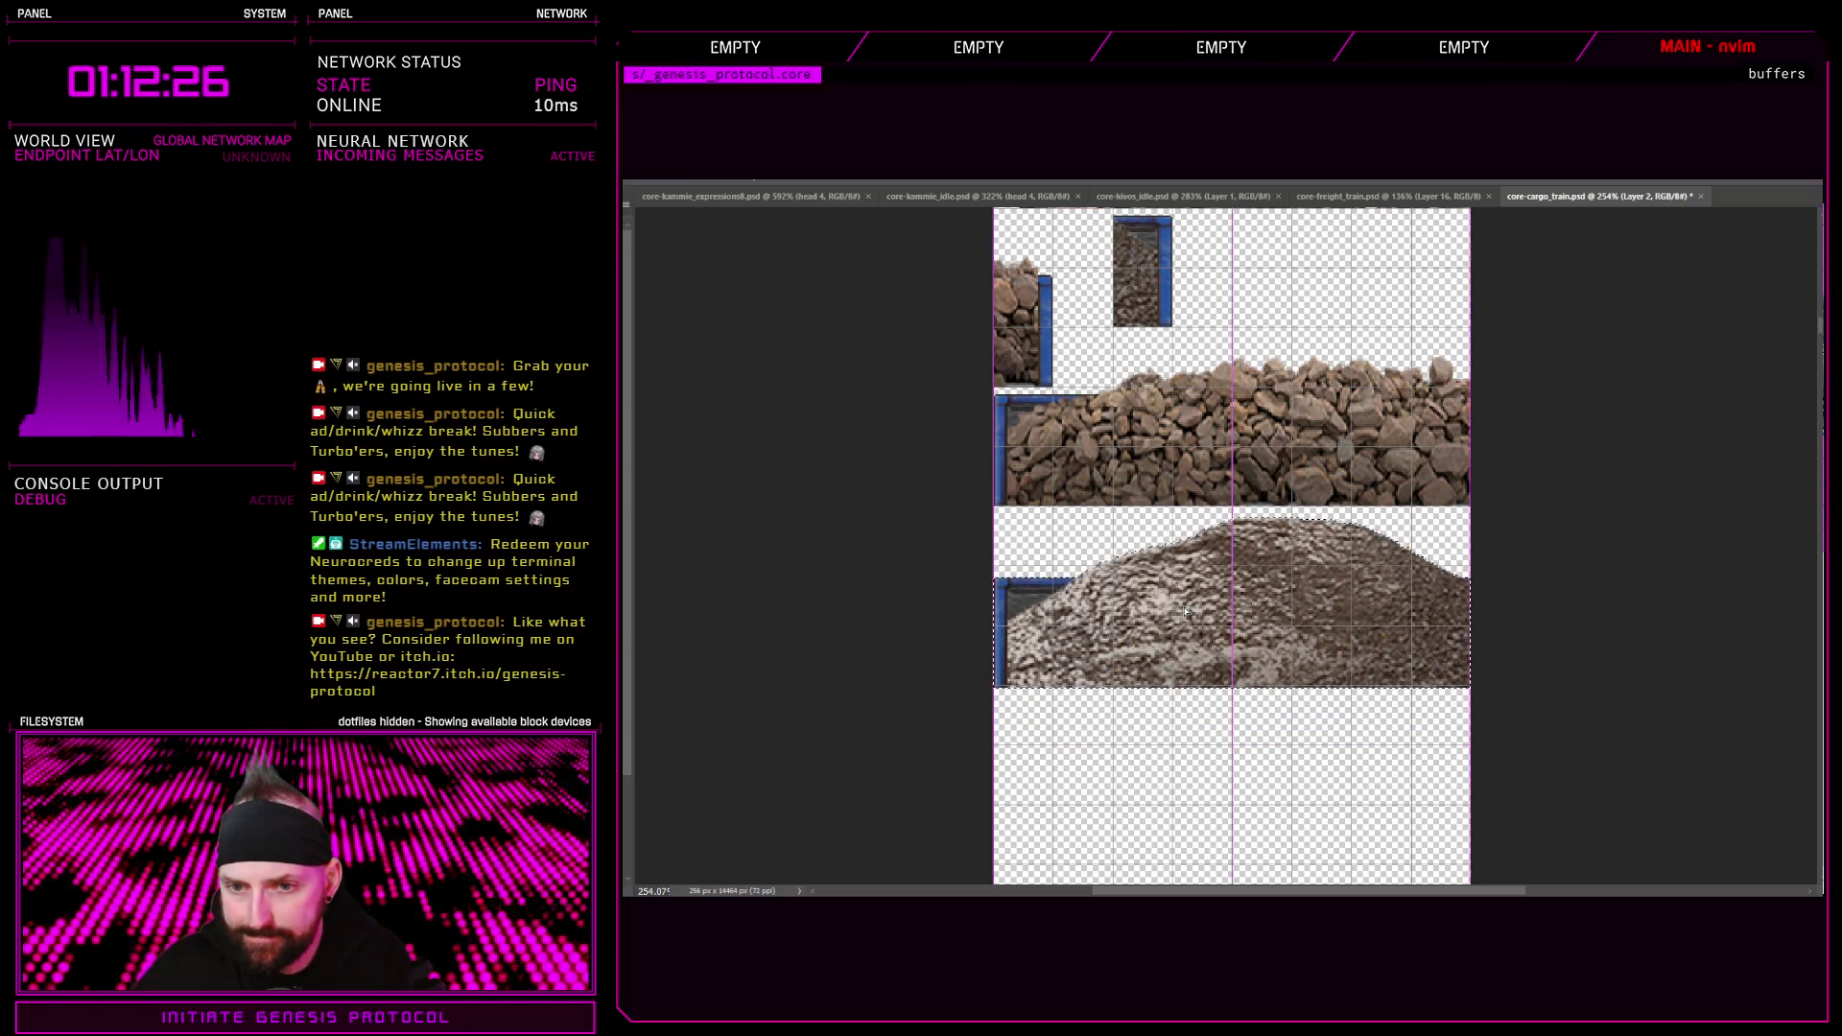
pyautogui.scroll(-3, 1332, 599)
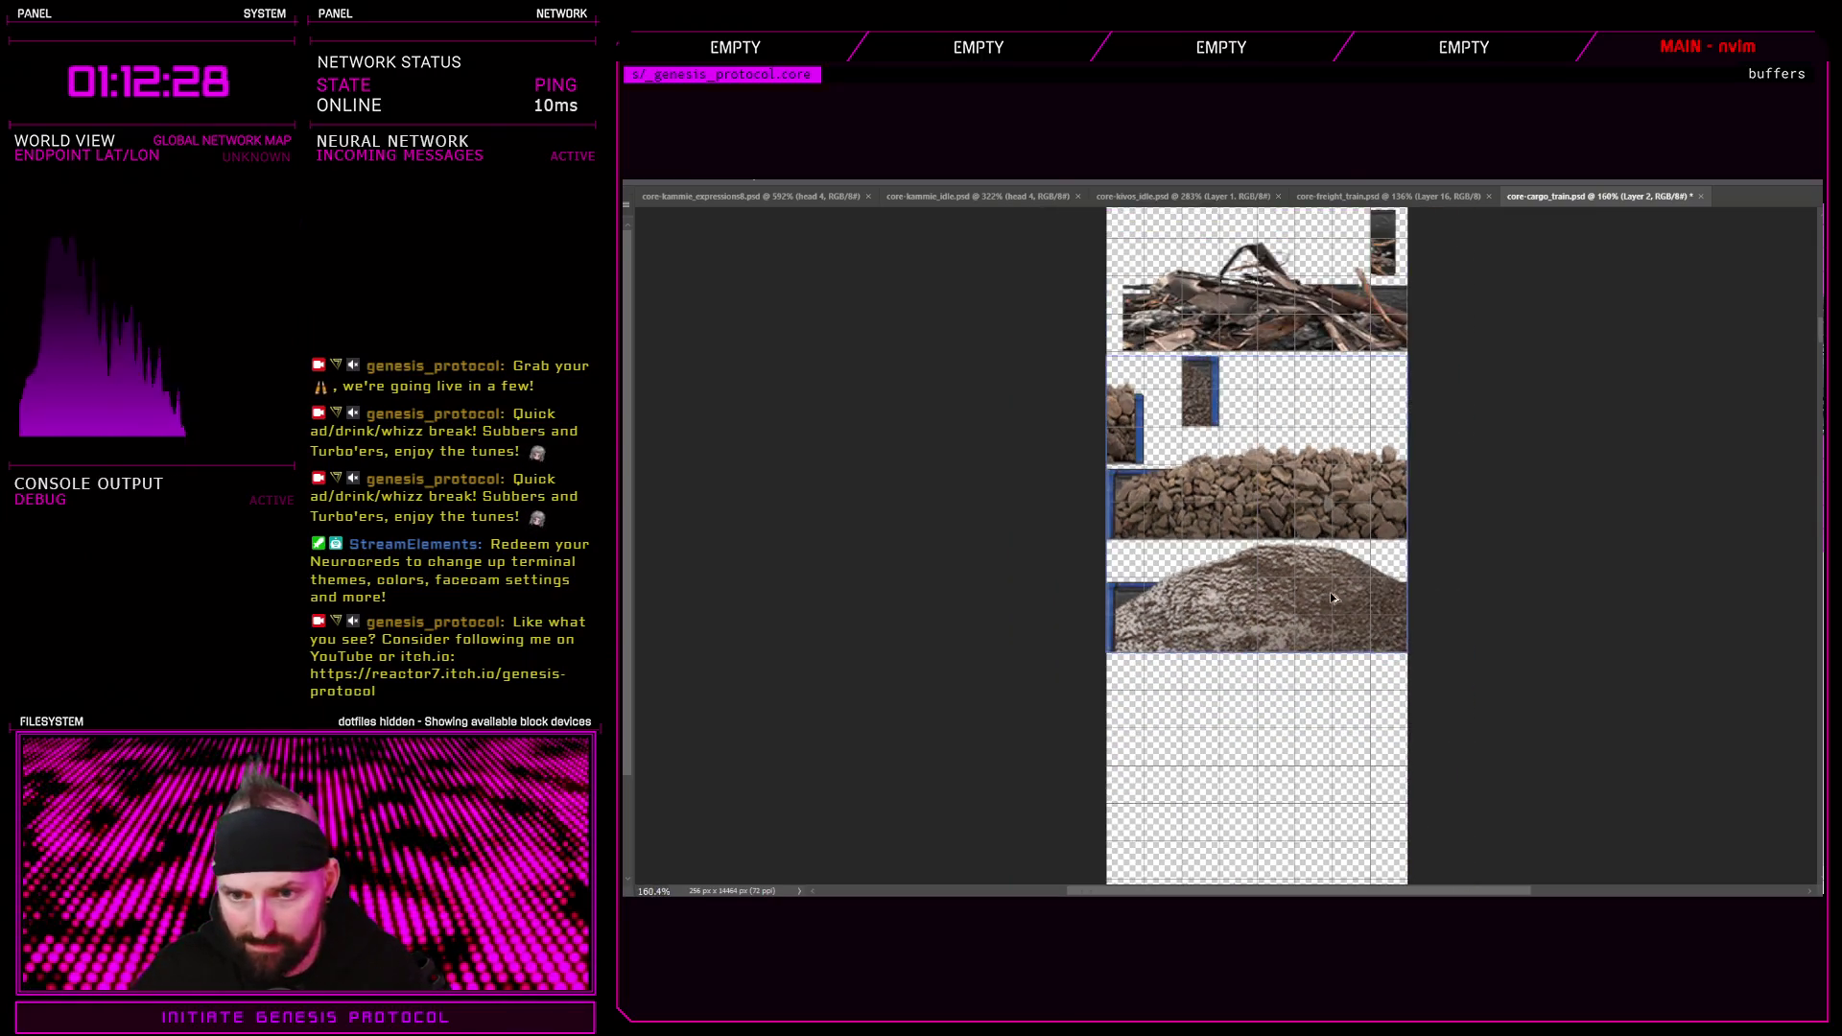
pyautogui.hotkey('ctrl', 'shift', 'Tab')
# Try shifting the freight sheet's red rocks tile down, then undo the move
pyautogui.scroll(-3, 1226, 754)
pyautogui.scroll(3, 1191, 457)
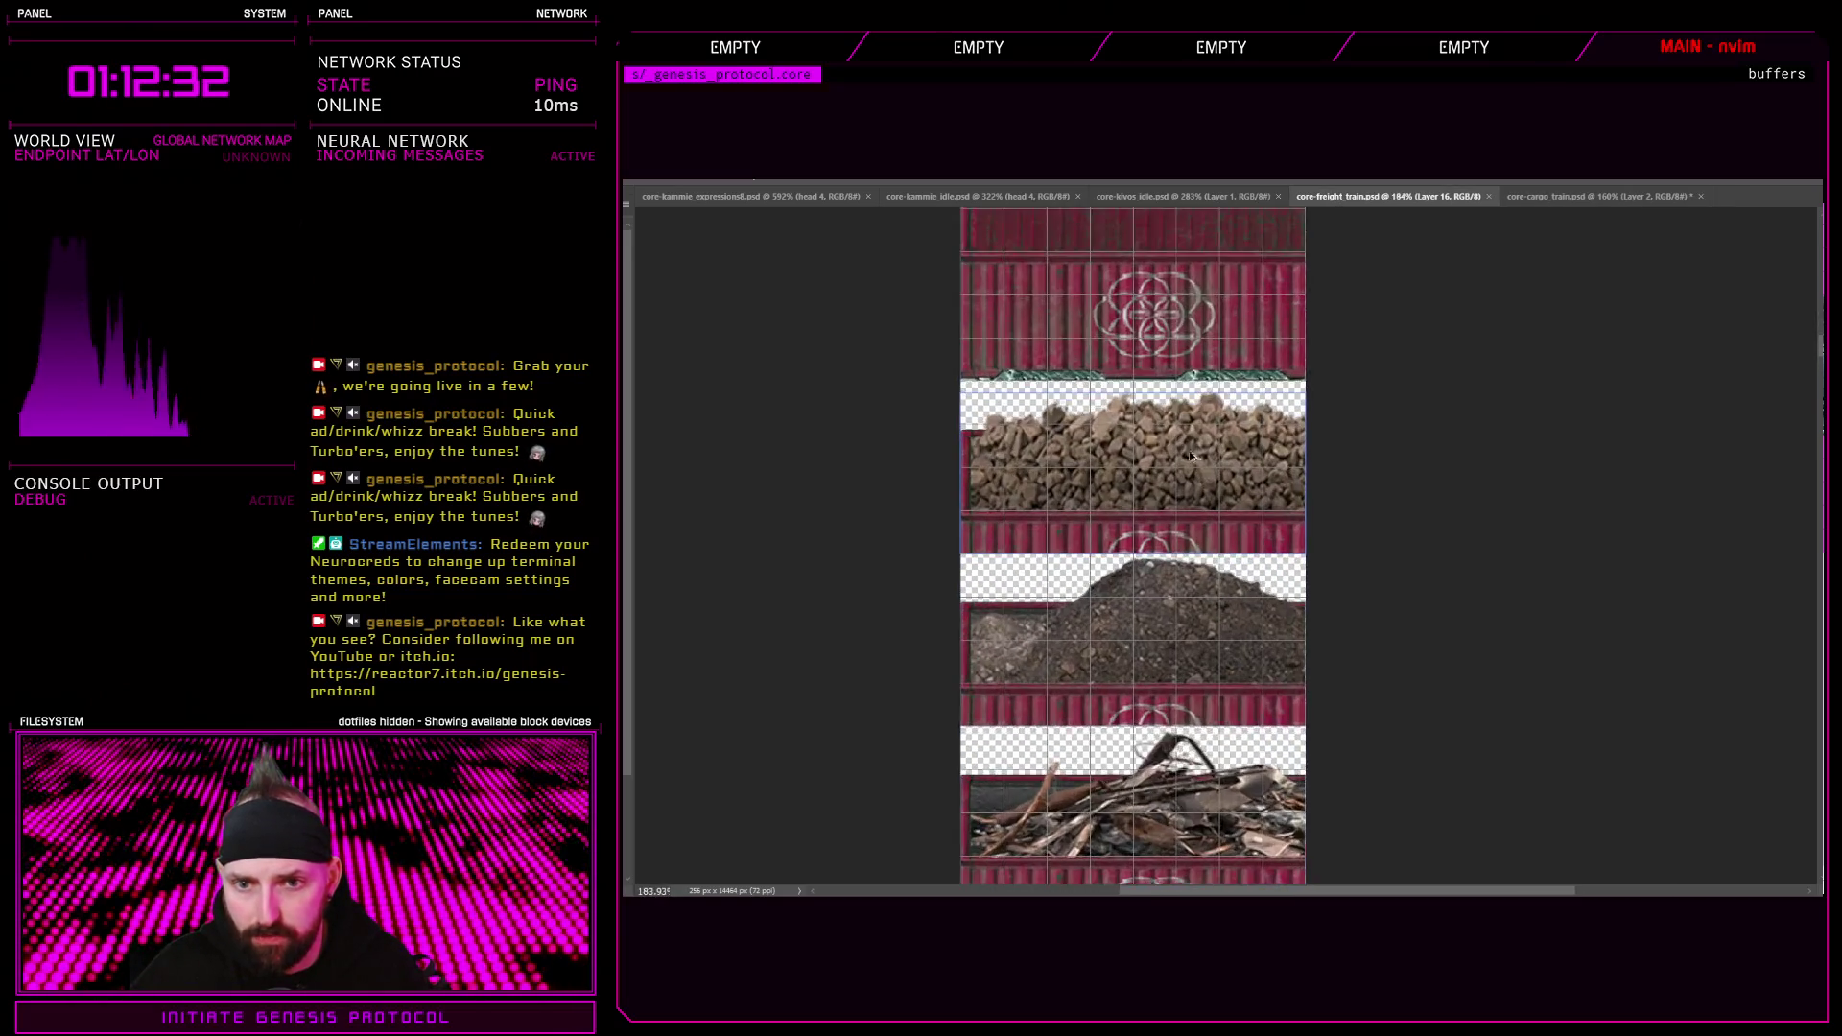
pyautogui.scroll(2, 1191, 457)
pyautogui.scroll(-6, 1089, 530)
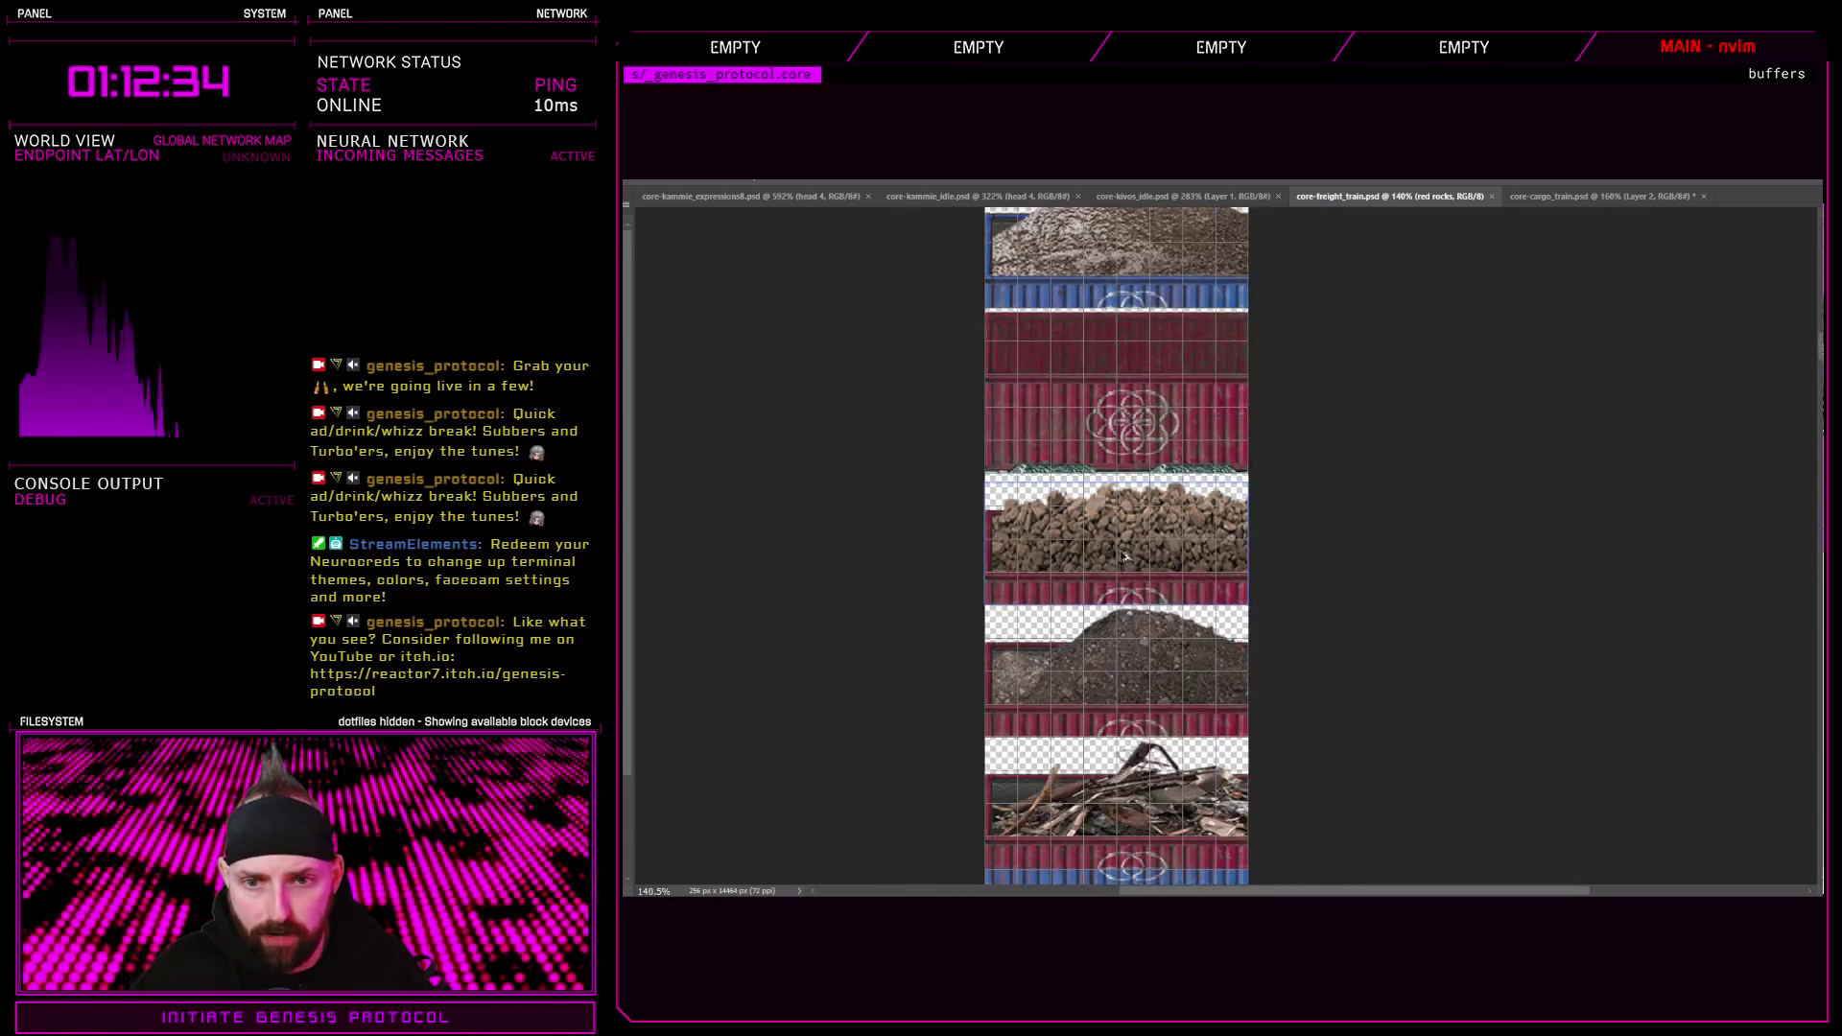
pyautogui.moveTo(1147, 554); pyautogui.dragTo(1158, 570)
pyautogui.scroll(-1, 1158, 547)
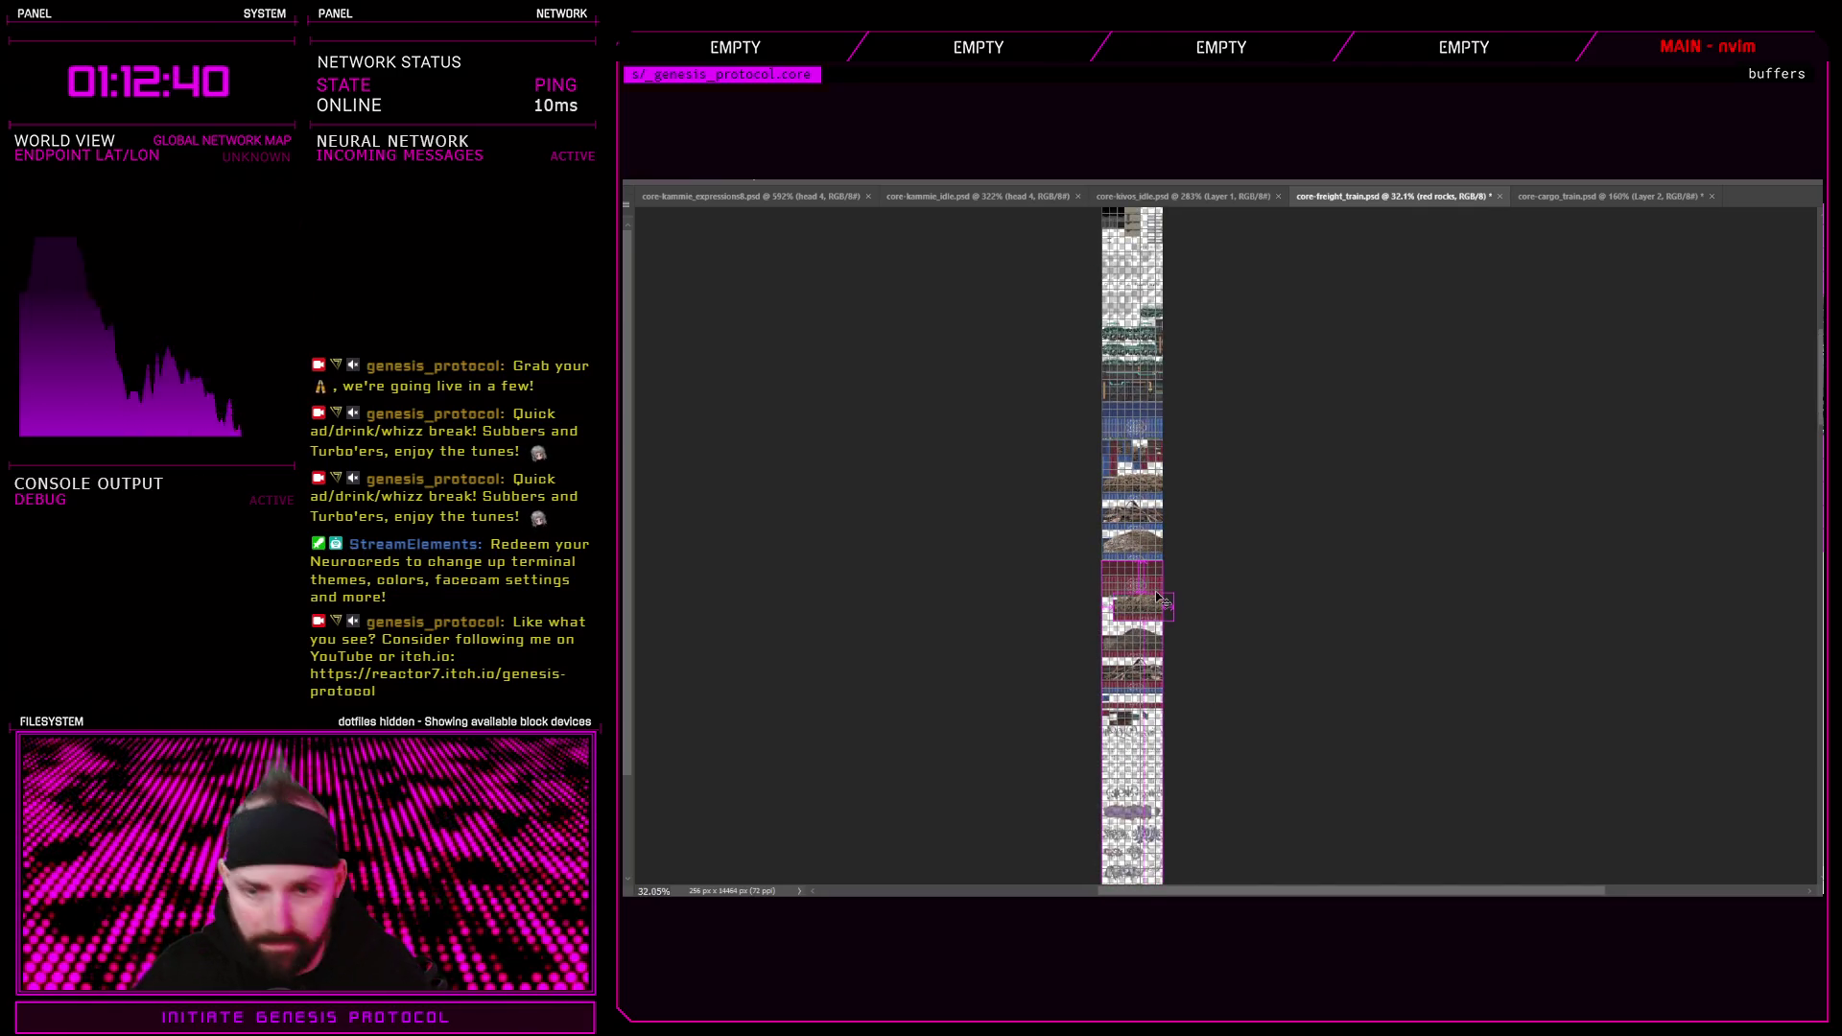
pyautogui.scroll(3, 1158, 600)
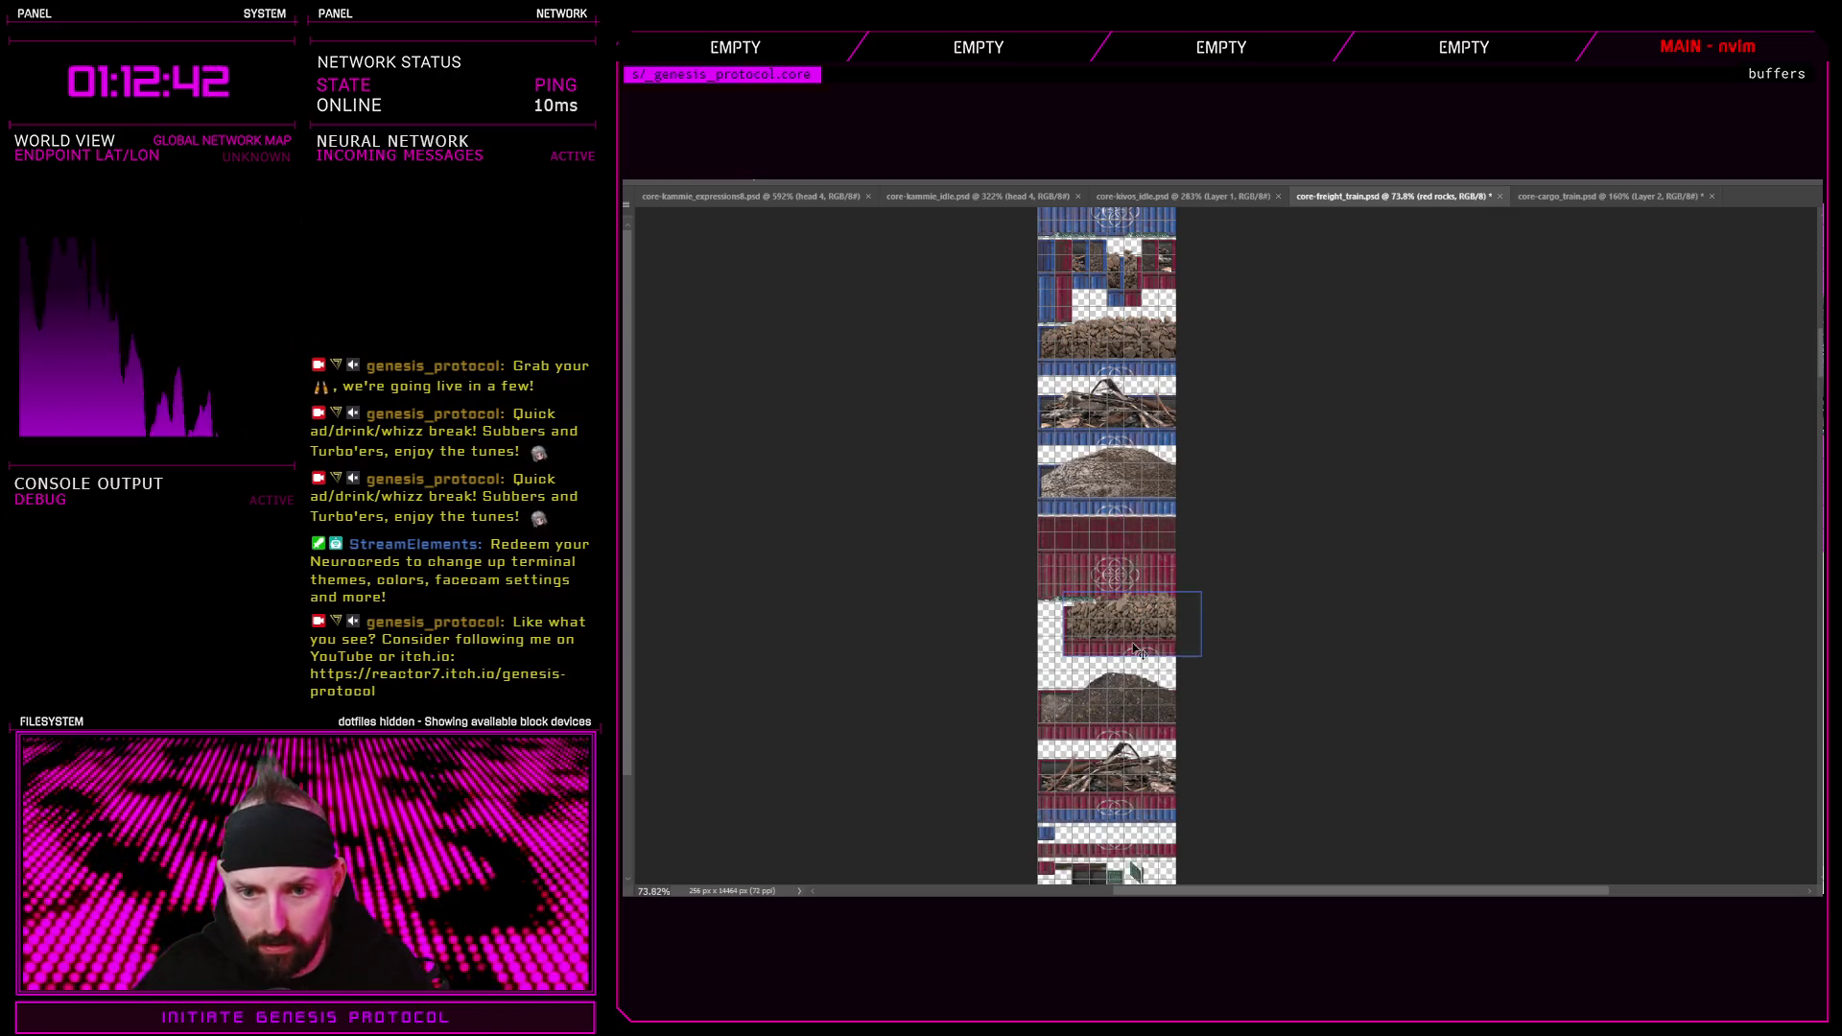
pyautogui.hotkey('ctrl', 'z')
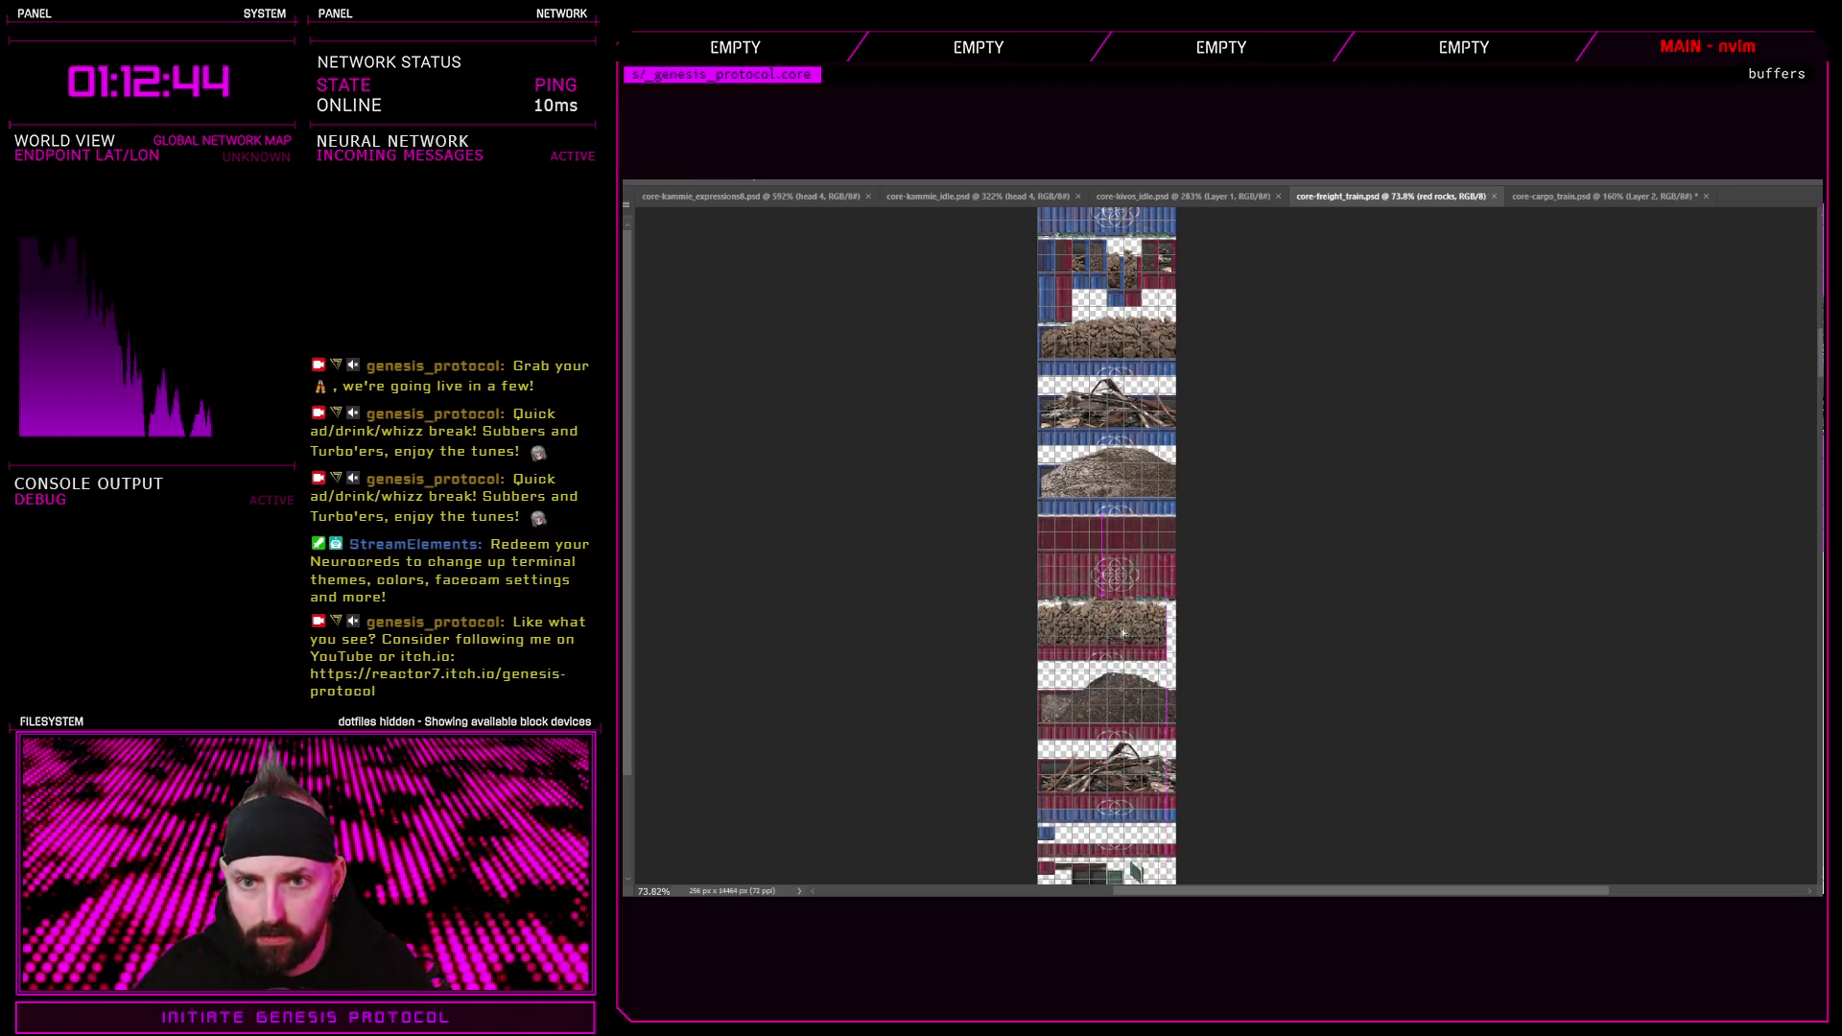
pyautogui.click(1562, 198)
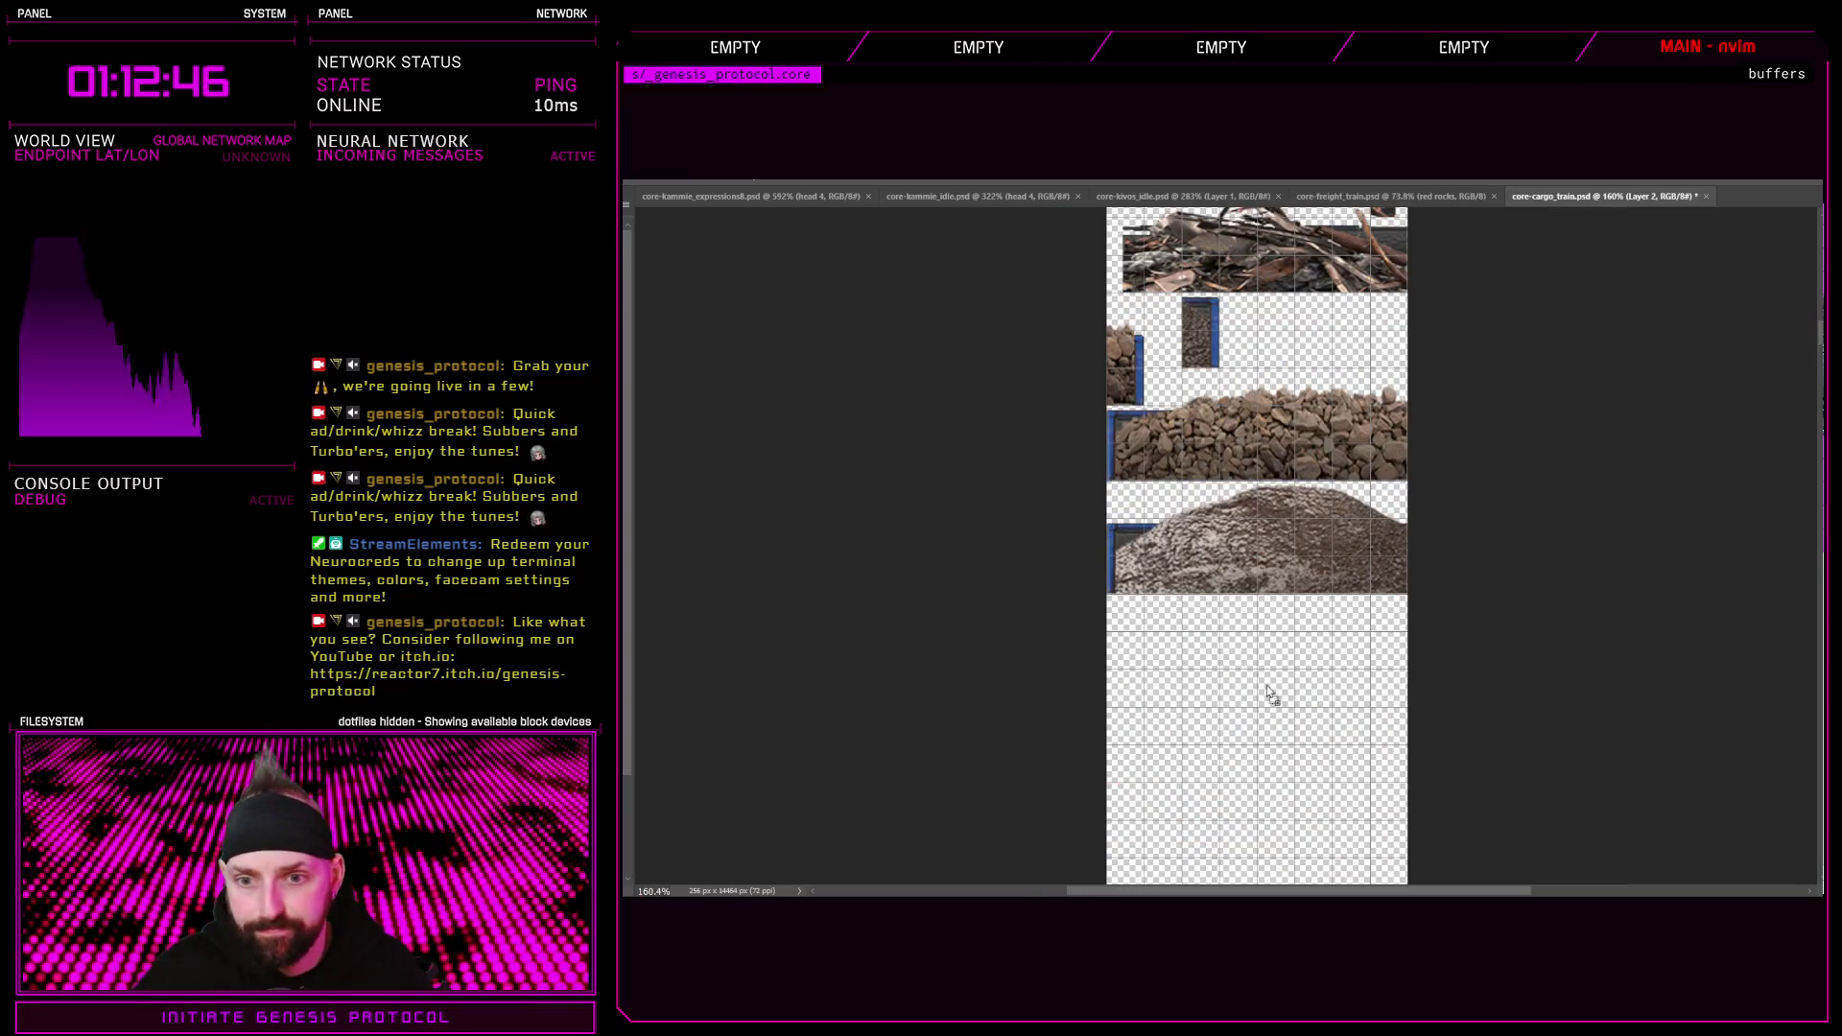
# Move the red rocks load down and right and erase the red strip beneath it
pyautogui.scroll(5, 1257, 662)
pyautogui.moveTo(1250, 647); pyautogui.dragTo(1272, 663)
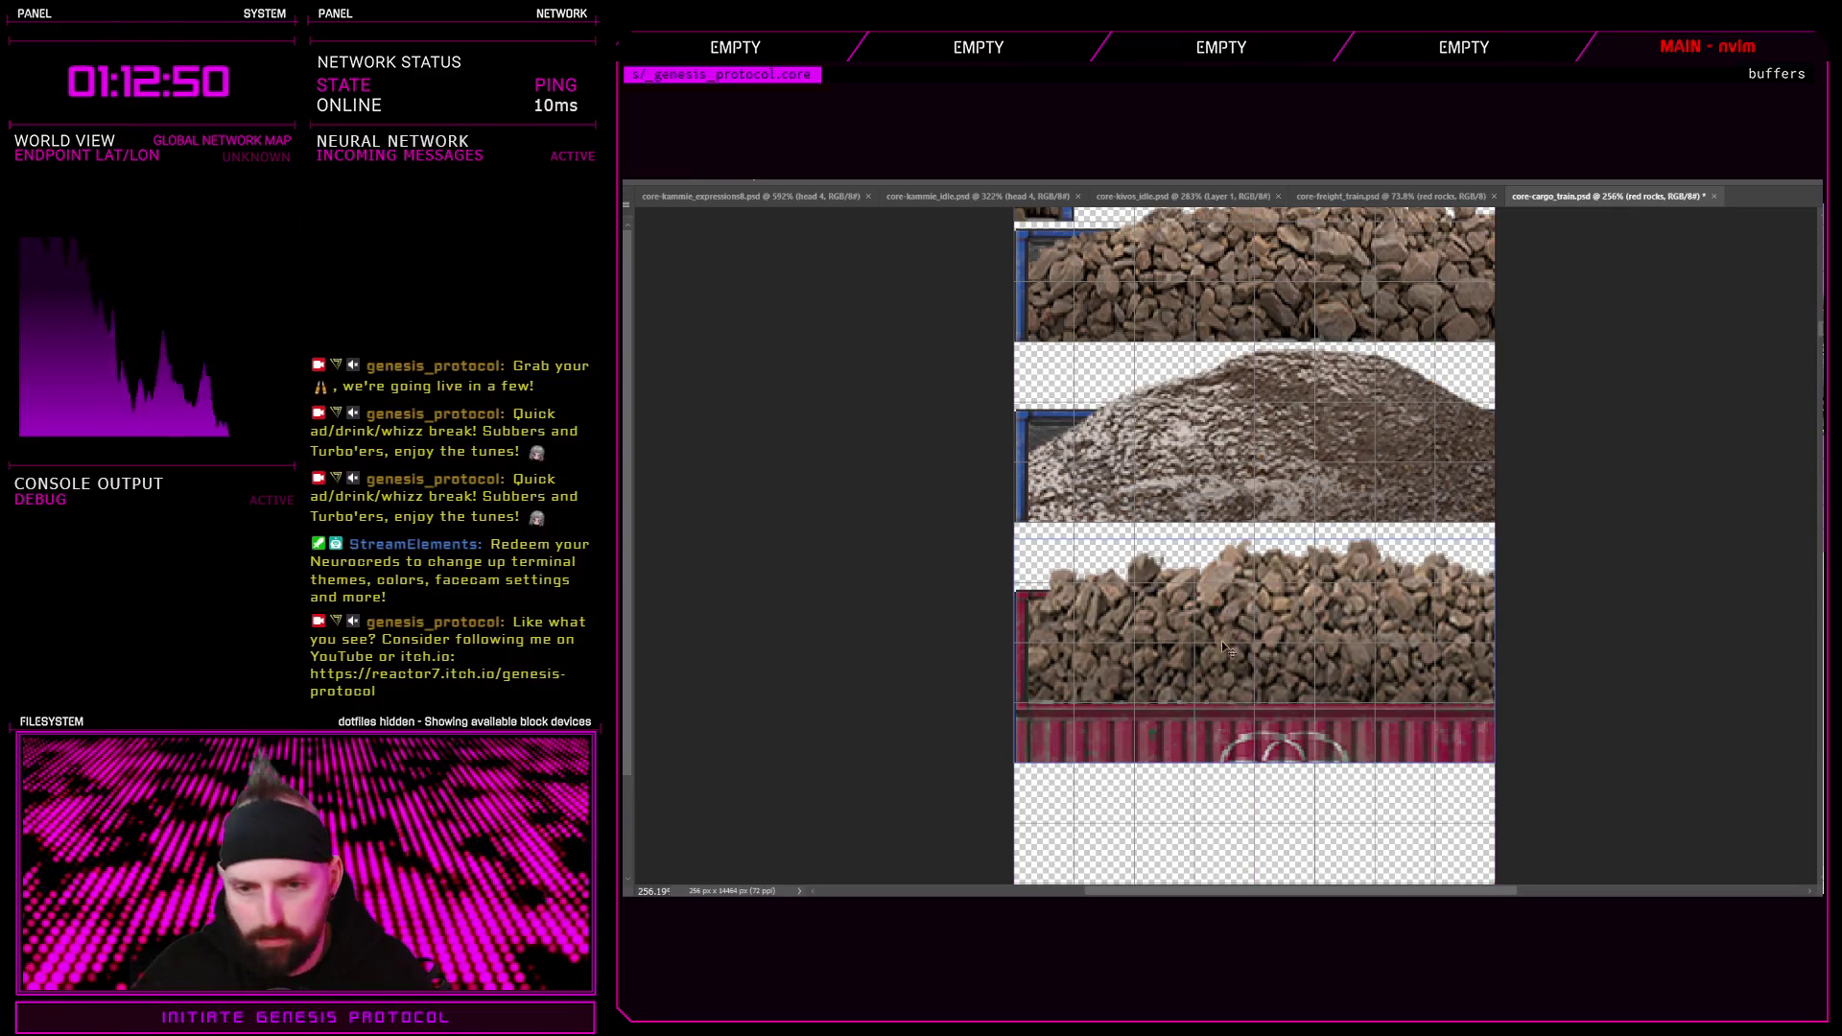
pyautogui.moveTo(1009, 712); pyautogui.dragTo(1545, 782)
pyautogui.press('Delete')
pyautogui.scroll(-3, 1547, 789)
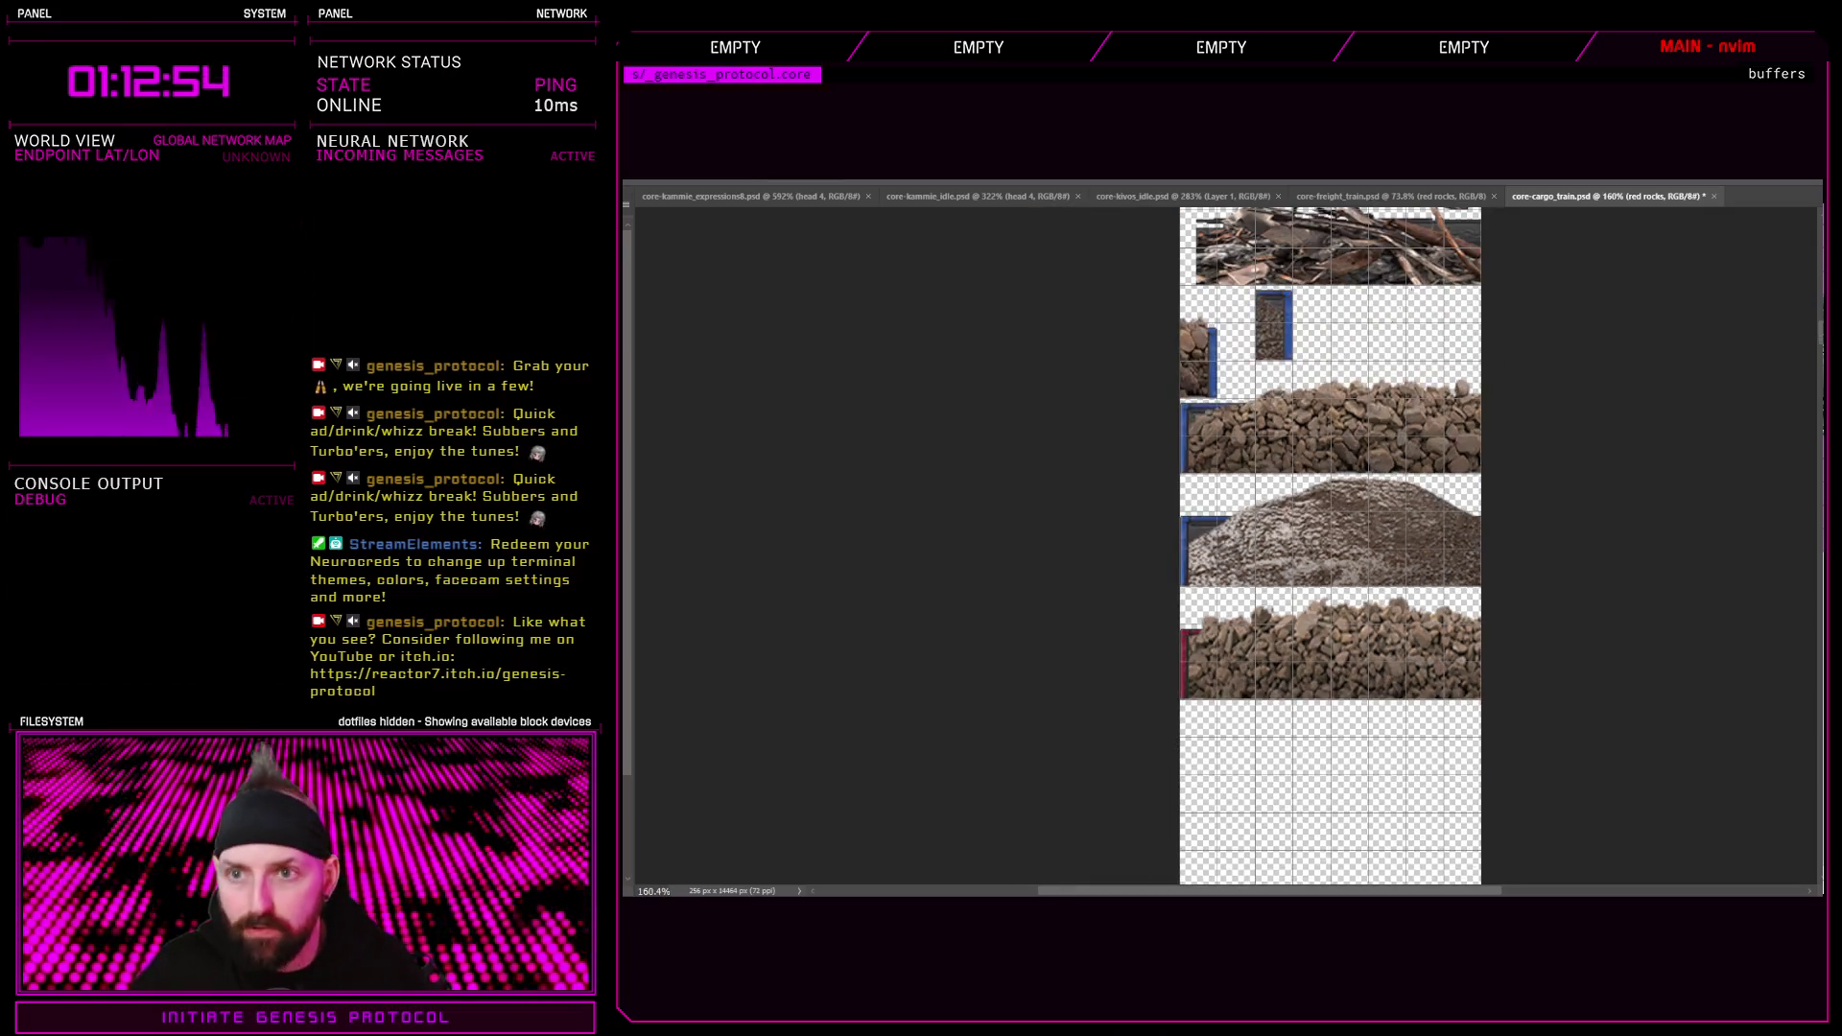
pyautogui.click(1406, 197)
pyautogui.scroll(-2, 1158, 382)
pyautogui.scroll(5, 1157, 382)
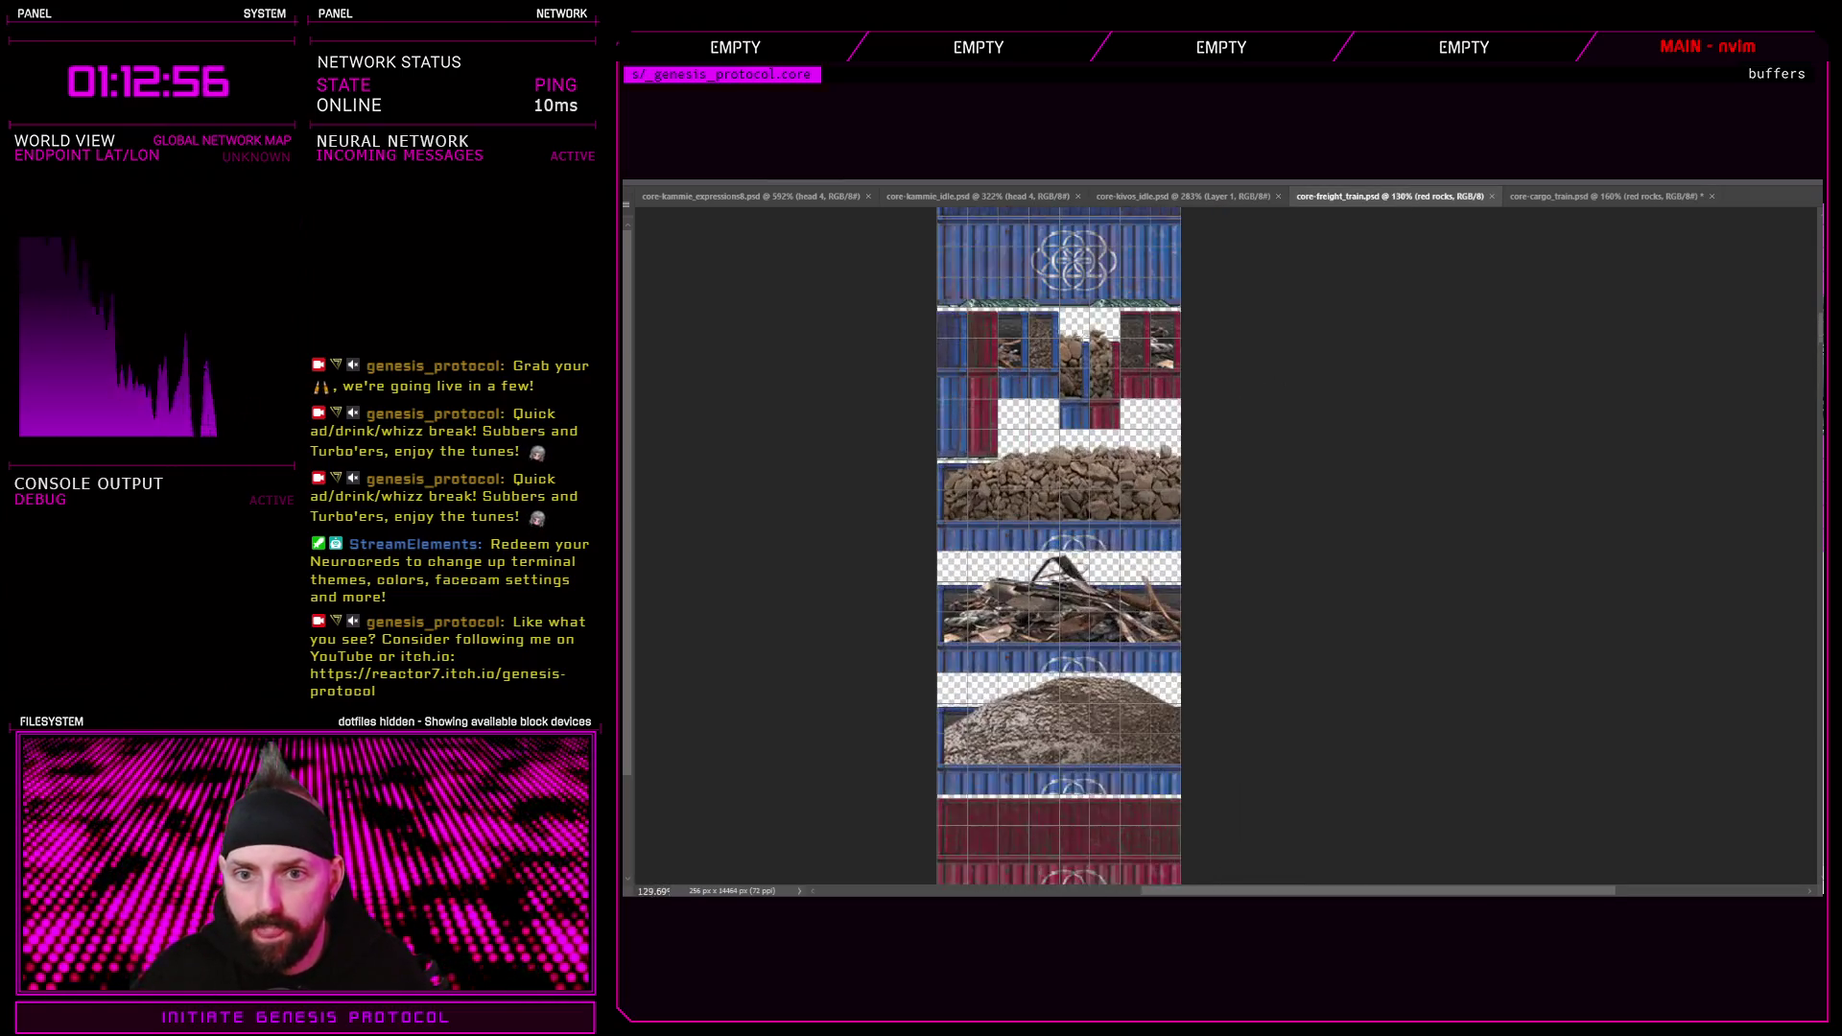
pyautogui.scroll(3, 1111, 403)
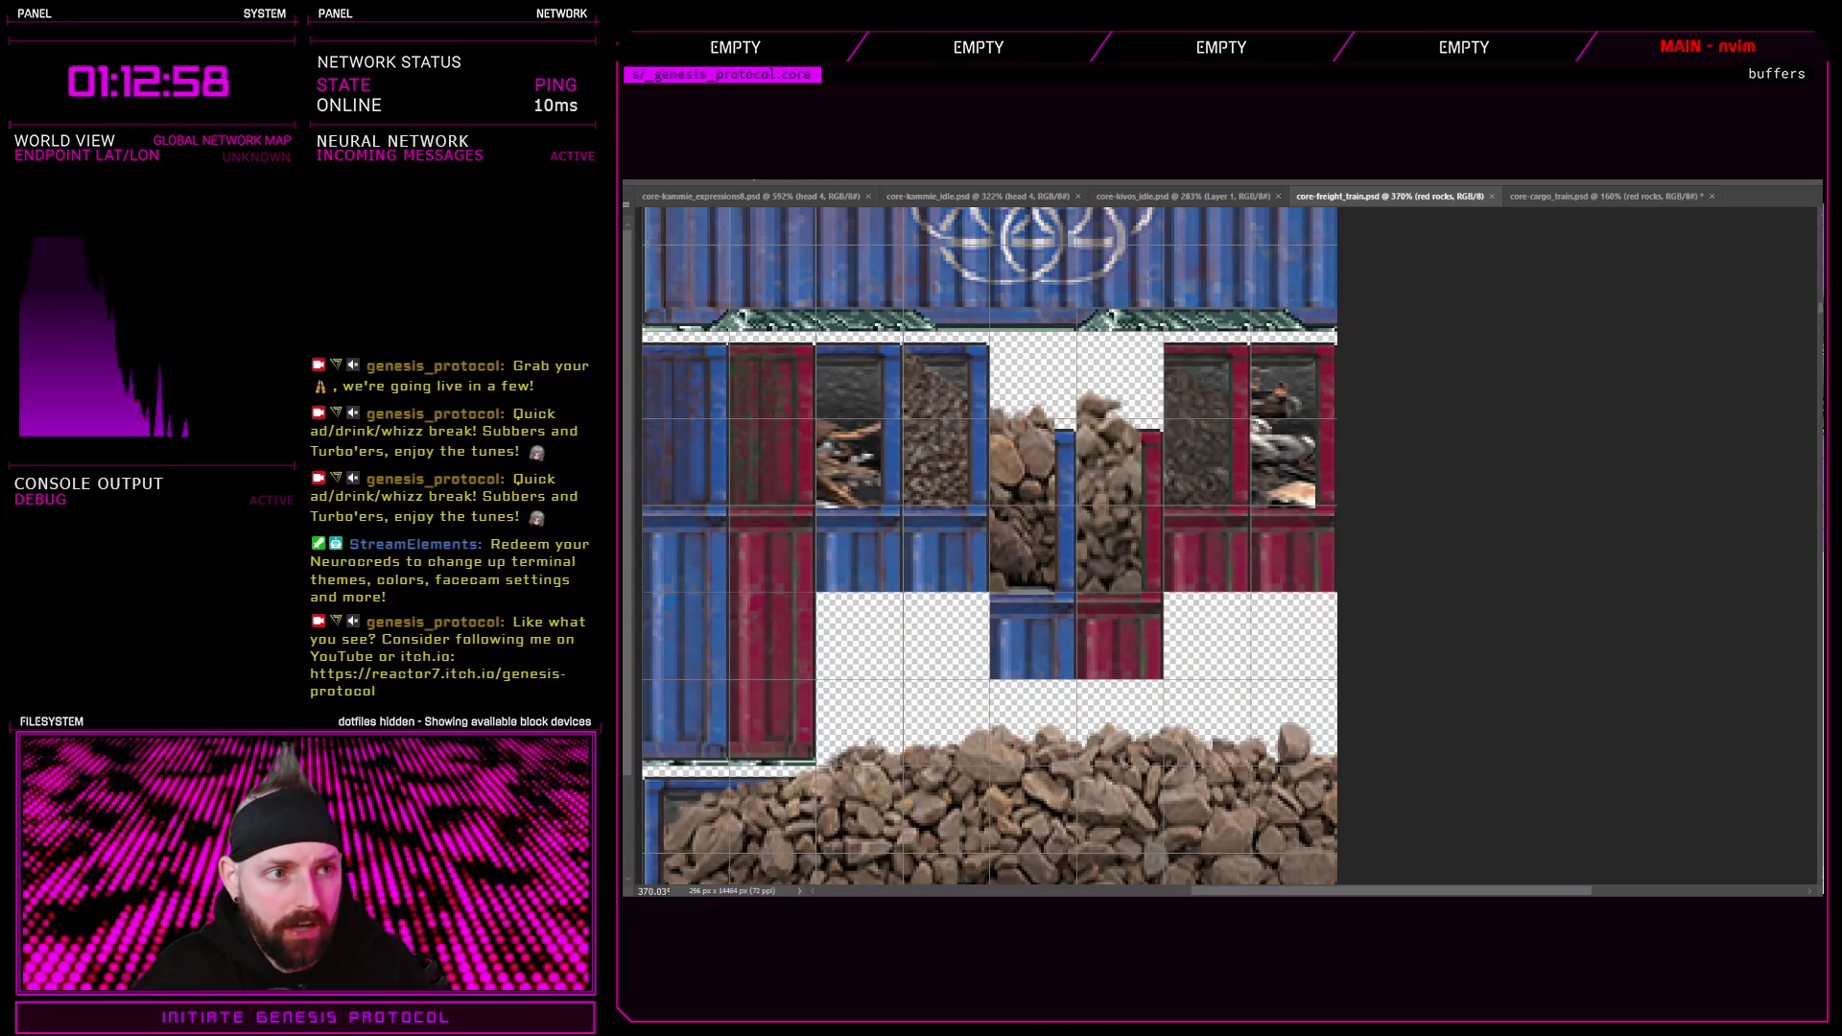
# Shift the container-and-rock column left and send it behind the rock pile
pyautogui.click(1548, 199)
pyautogui.scroll(3, 1324, 317)
pyautogui.scroll(1, 1319, 384)
pyautogui.click(1315, 431)
pyautogui.press('Left')
pyautogui.press('Left')
pyautogui.moveTo(1316, 431)
pyautogui.mouseDown()
pyautogui.moveTo(1169, 431)
pyautogui.moveTo(1165, 400)
pyautogui.moveTo(1169, 470)
pyautogui.mouseUp()
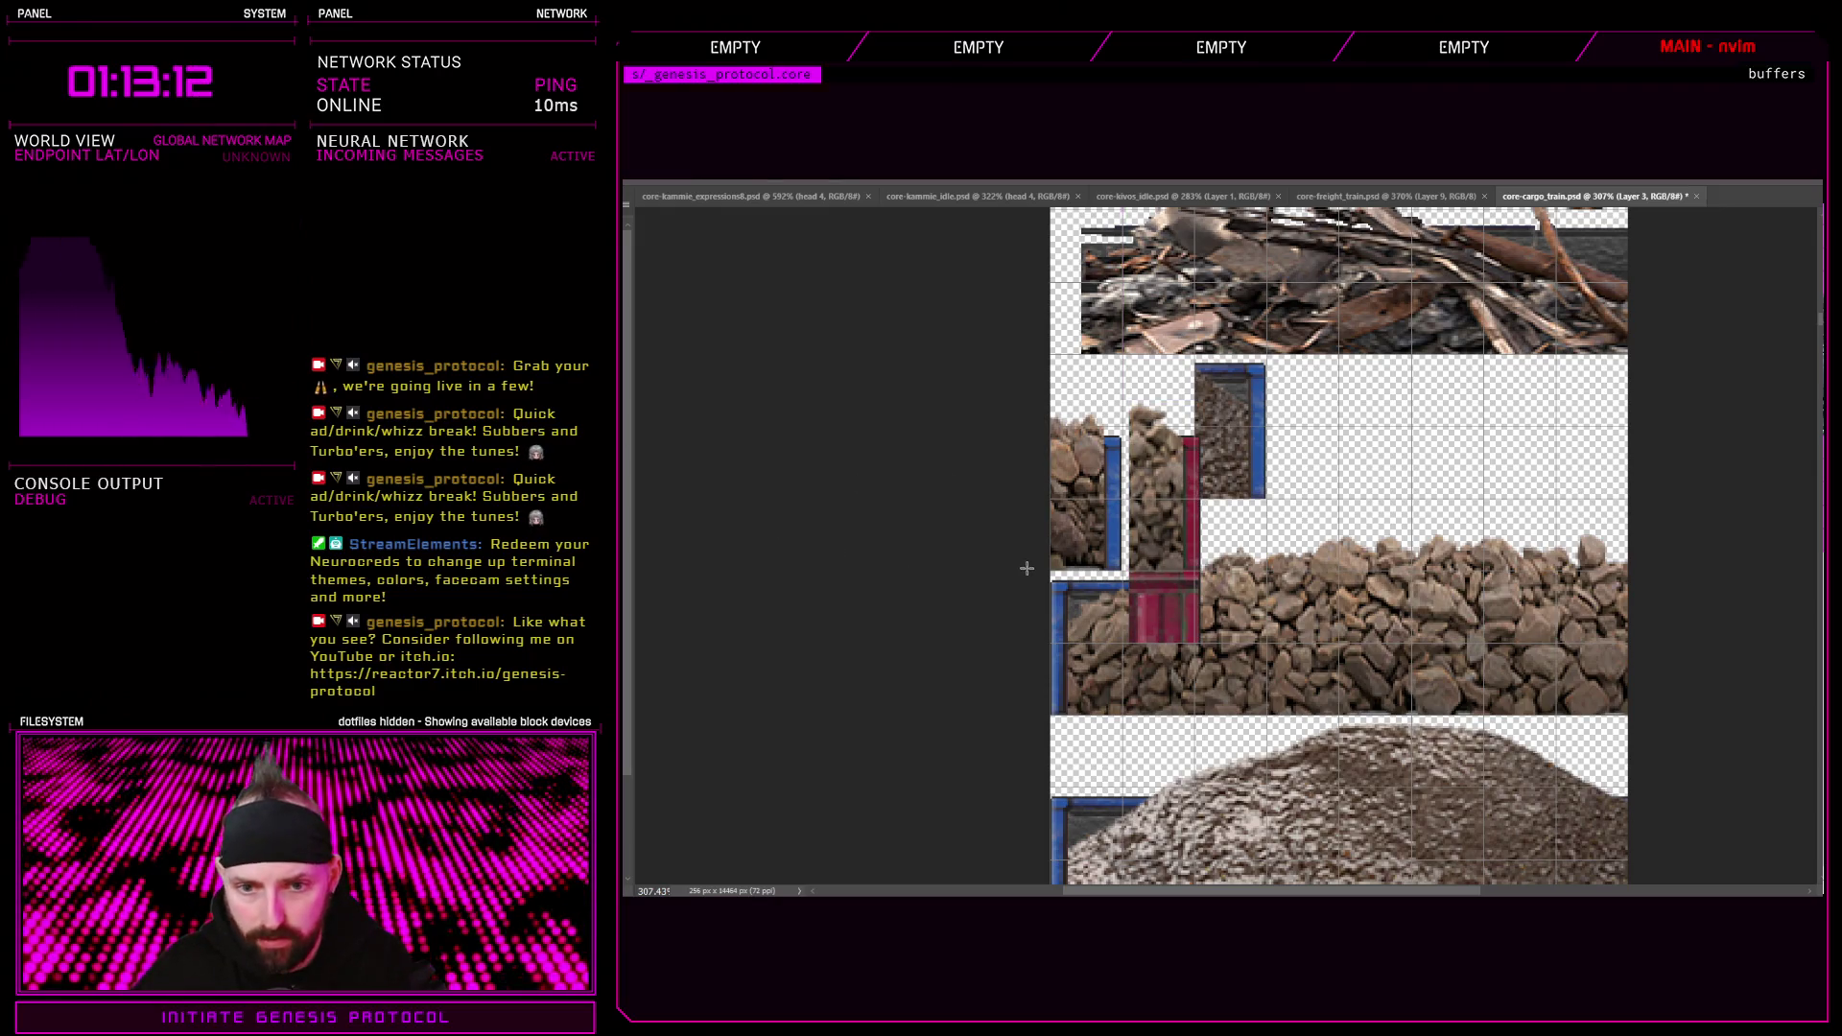
pyautogui.hotkey('ctrl', '[')
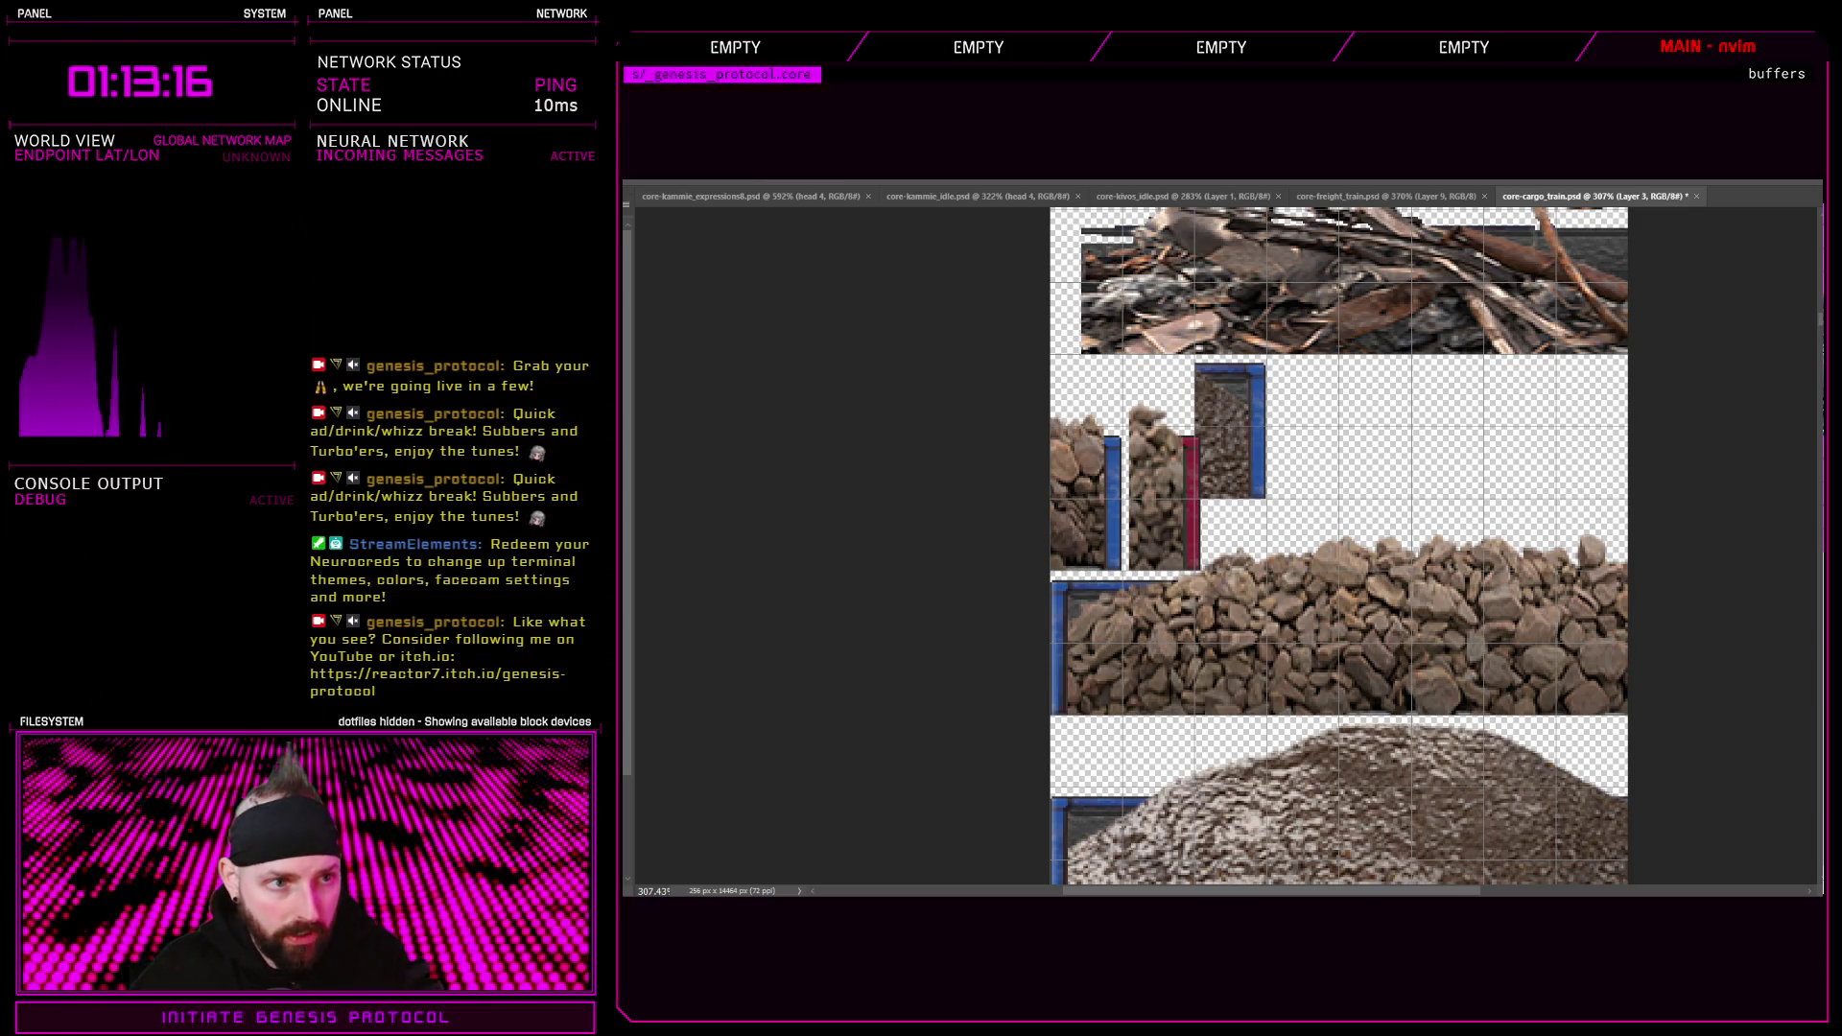
pyautogui.press('Left')
pyautogui.press('Left')
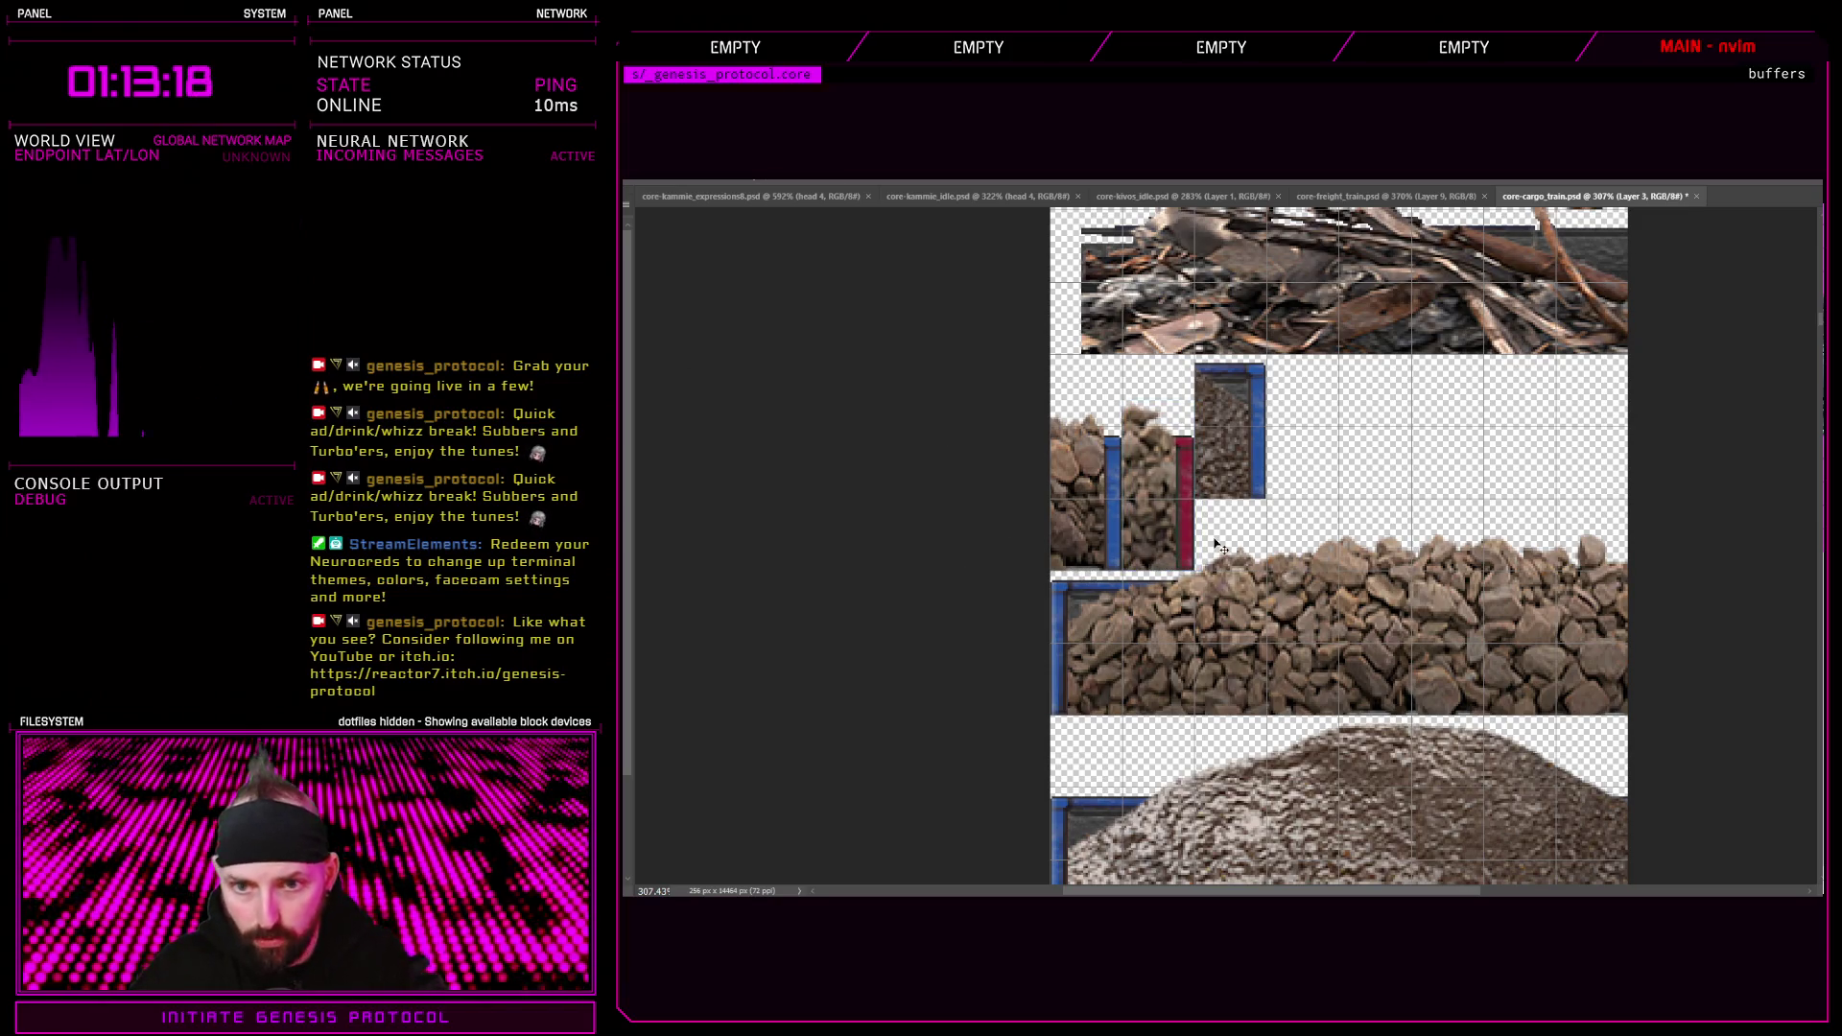
pyautogui.scroll(-6, 1215, 543)
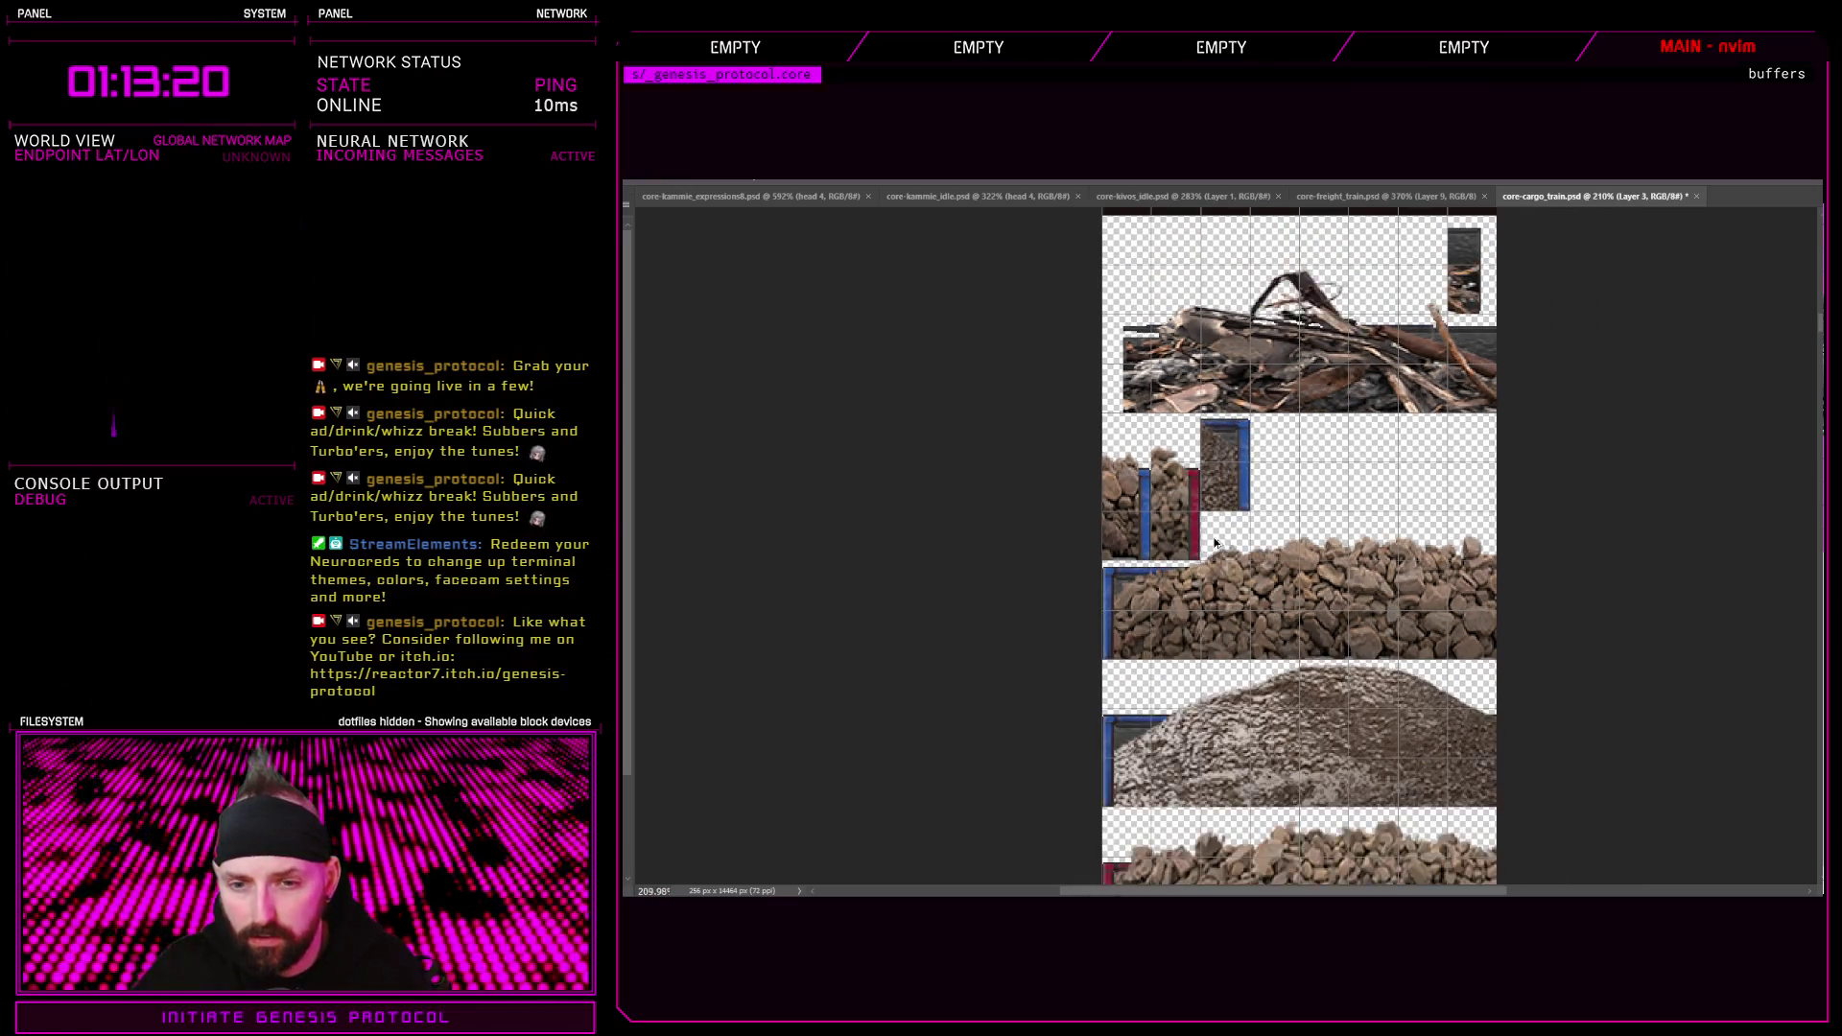
pyautogui.scroll(-2, 1247, 569)
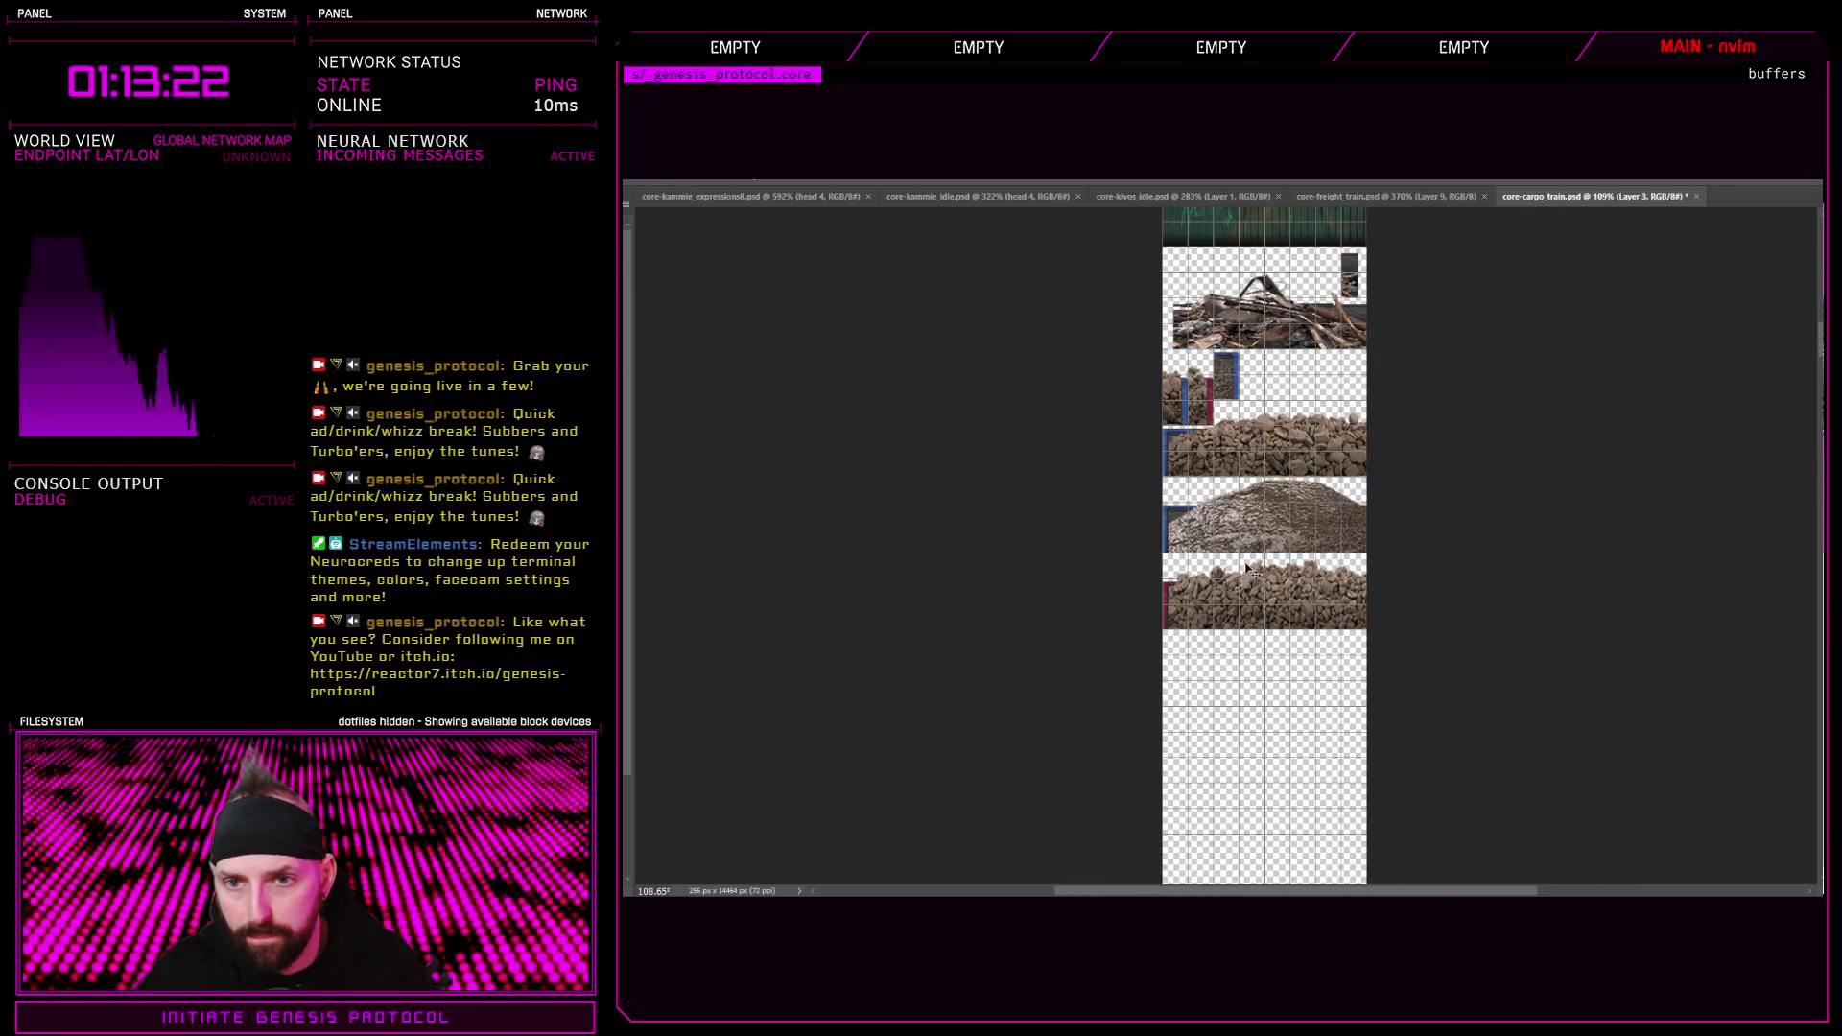
# Check the freight sheet, then reposition the red dirt load layer on the cargo sheet
pyautogui.click(1386, 196)
pyautogui.scroll(-10, 1081, 688)
pyautogui.scroll(-5, 1080, 688)
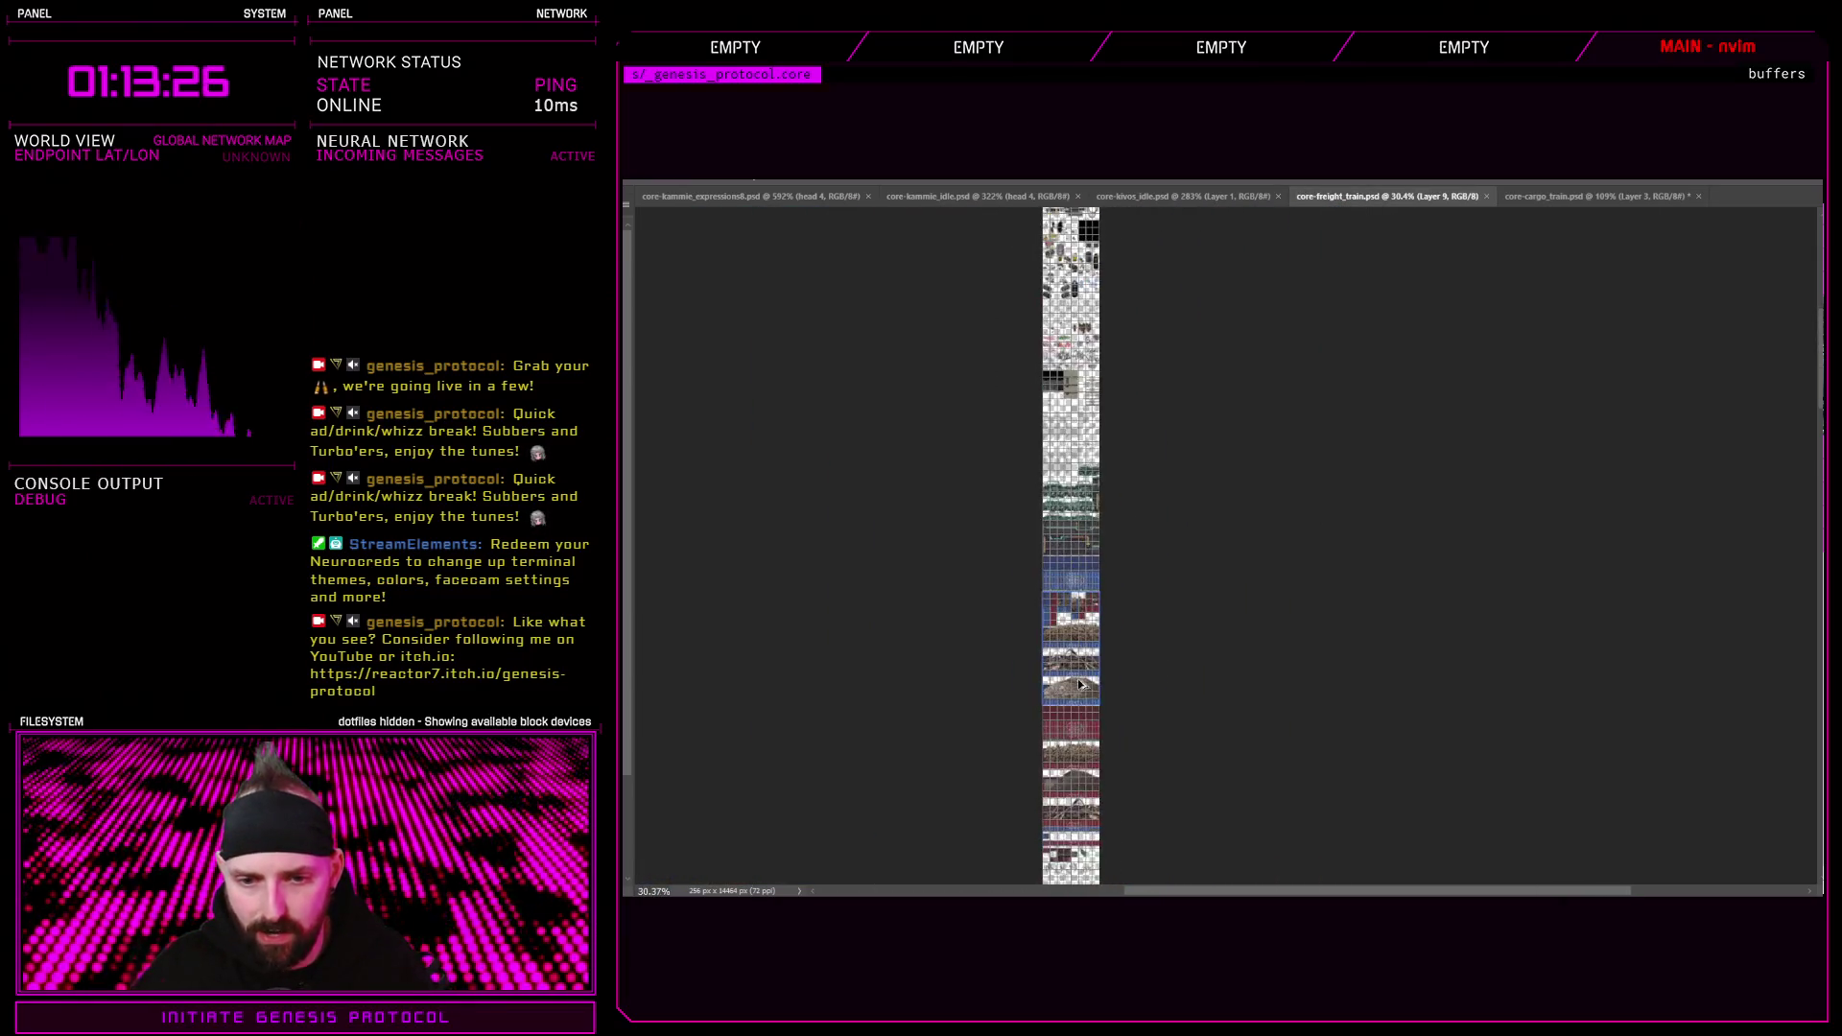
pyautogui.scroll(5, 1101, 504)
pyautogui.scroll(3, 1101, 503)
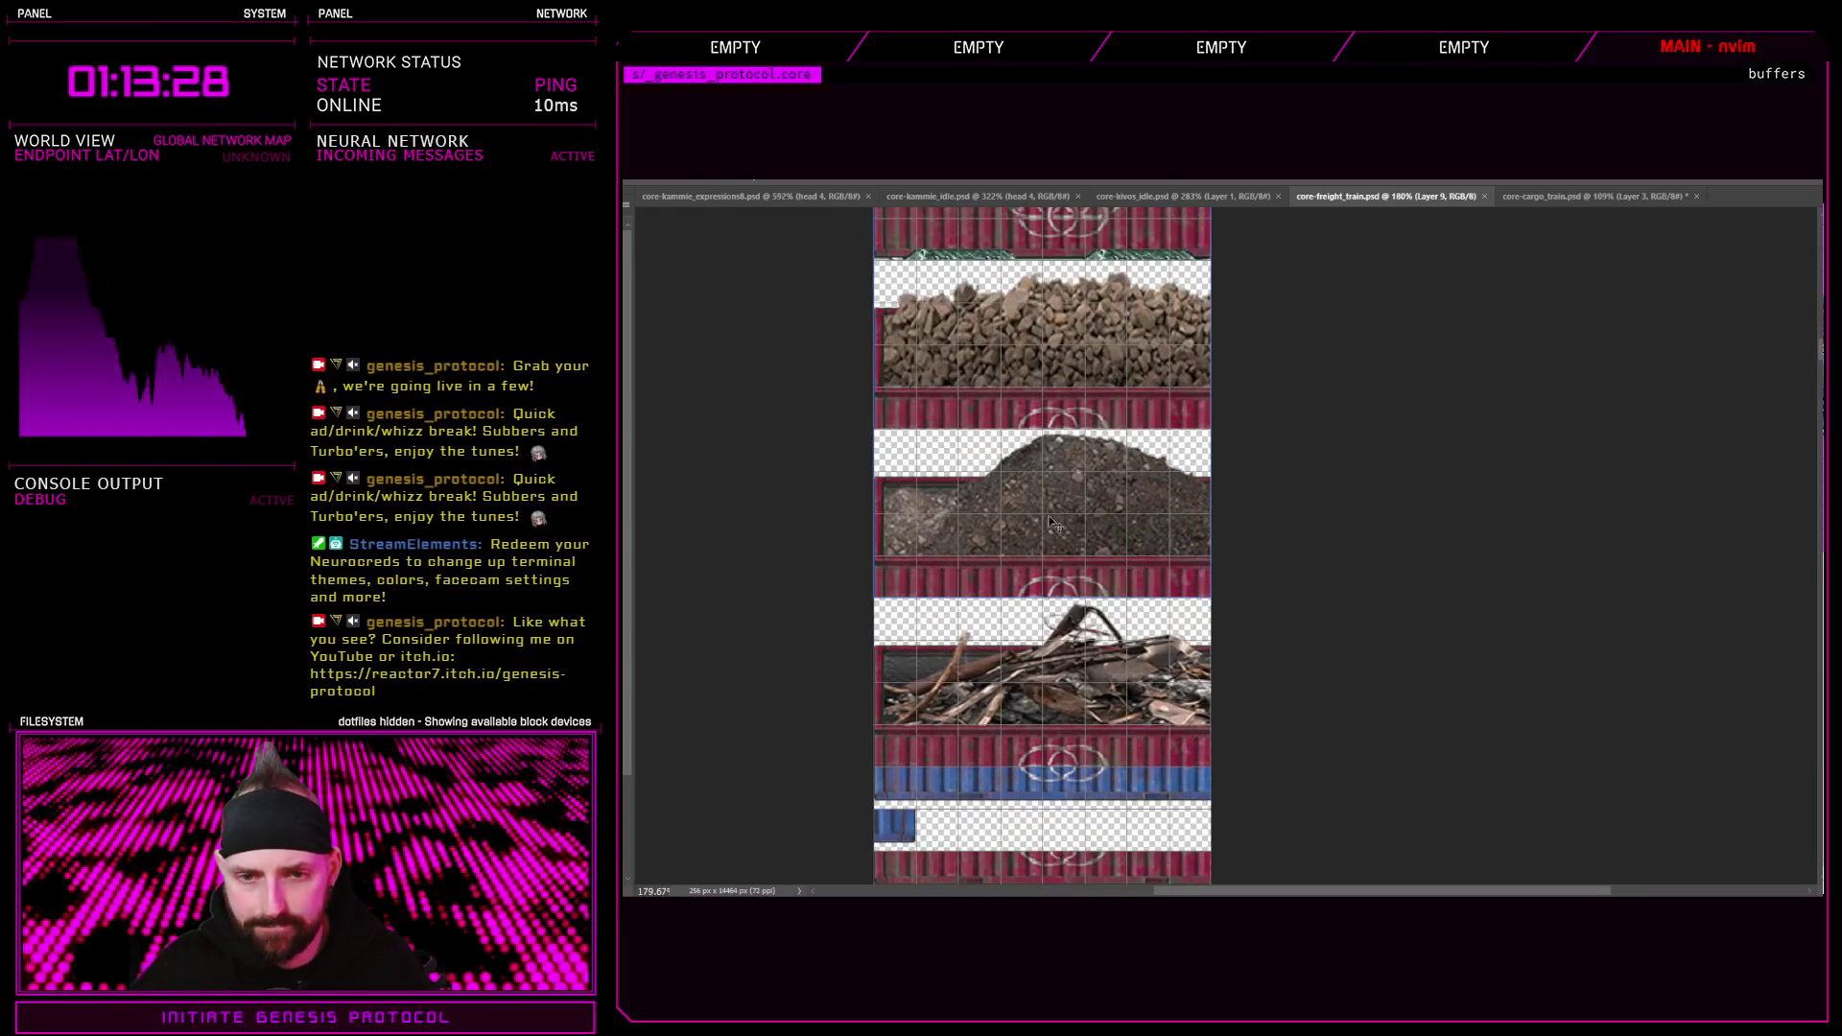
pyautogui.click(1101, 499)
pyautogui.scroll(-10, 1101, 499)
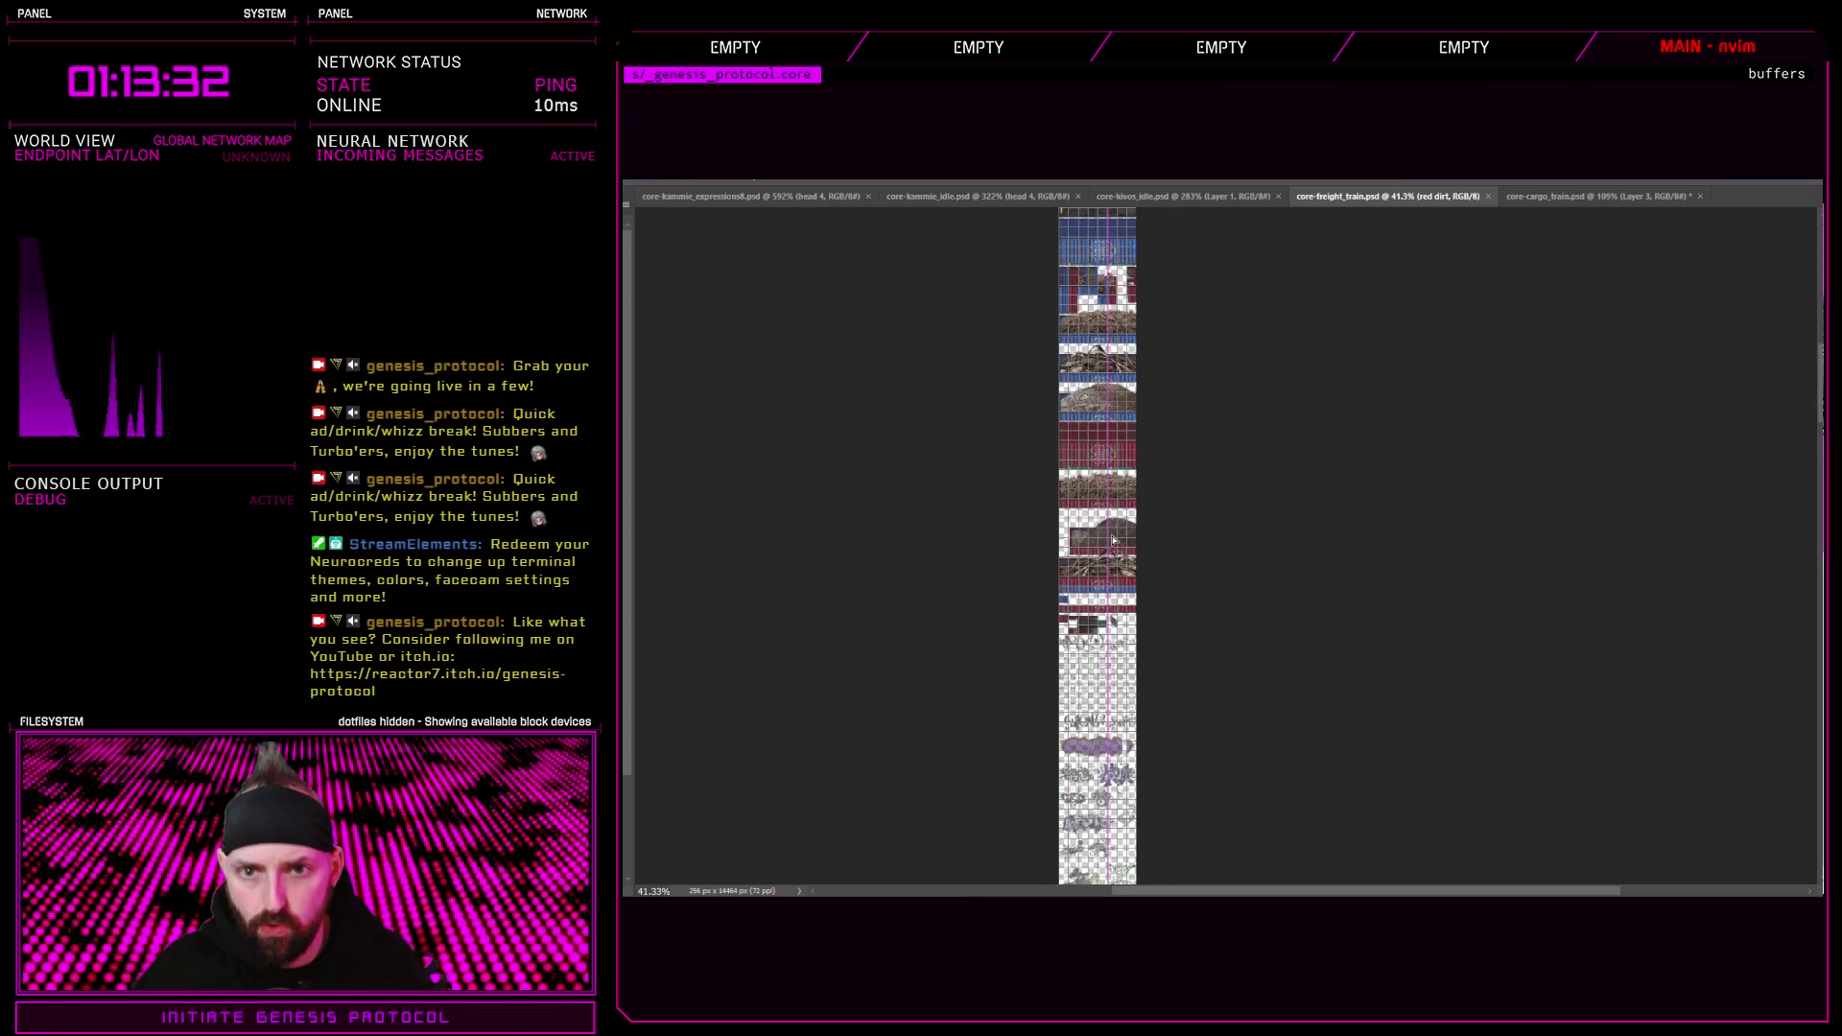
pyautogui.click(1547, 197)
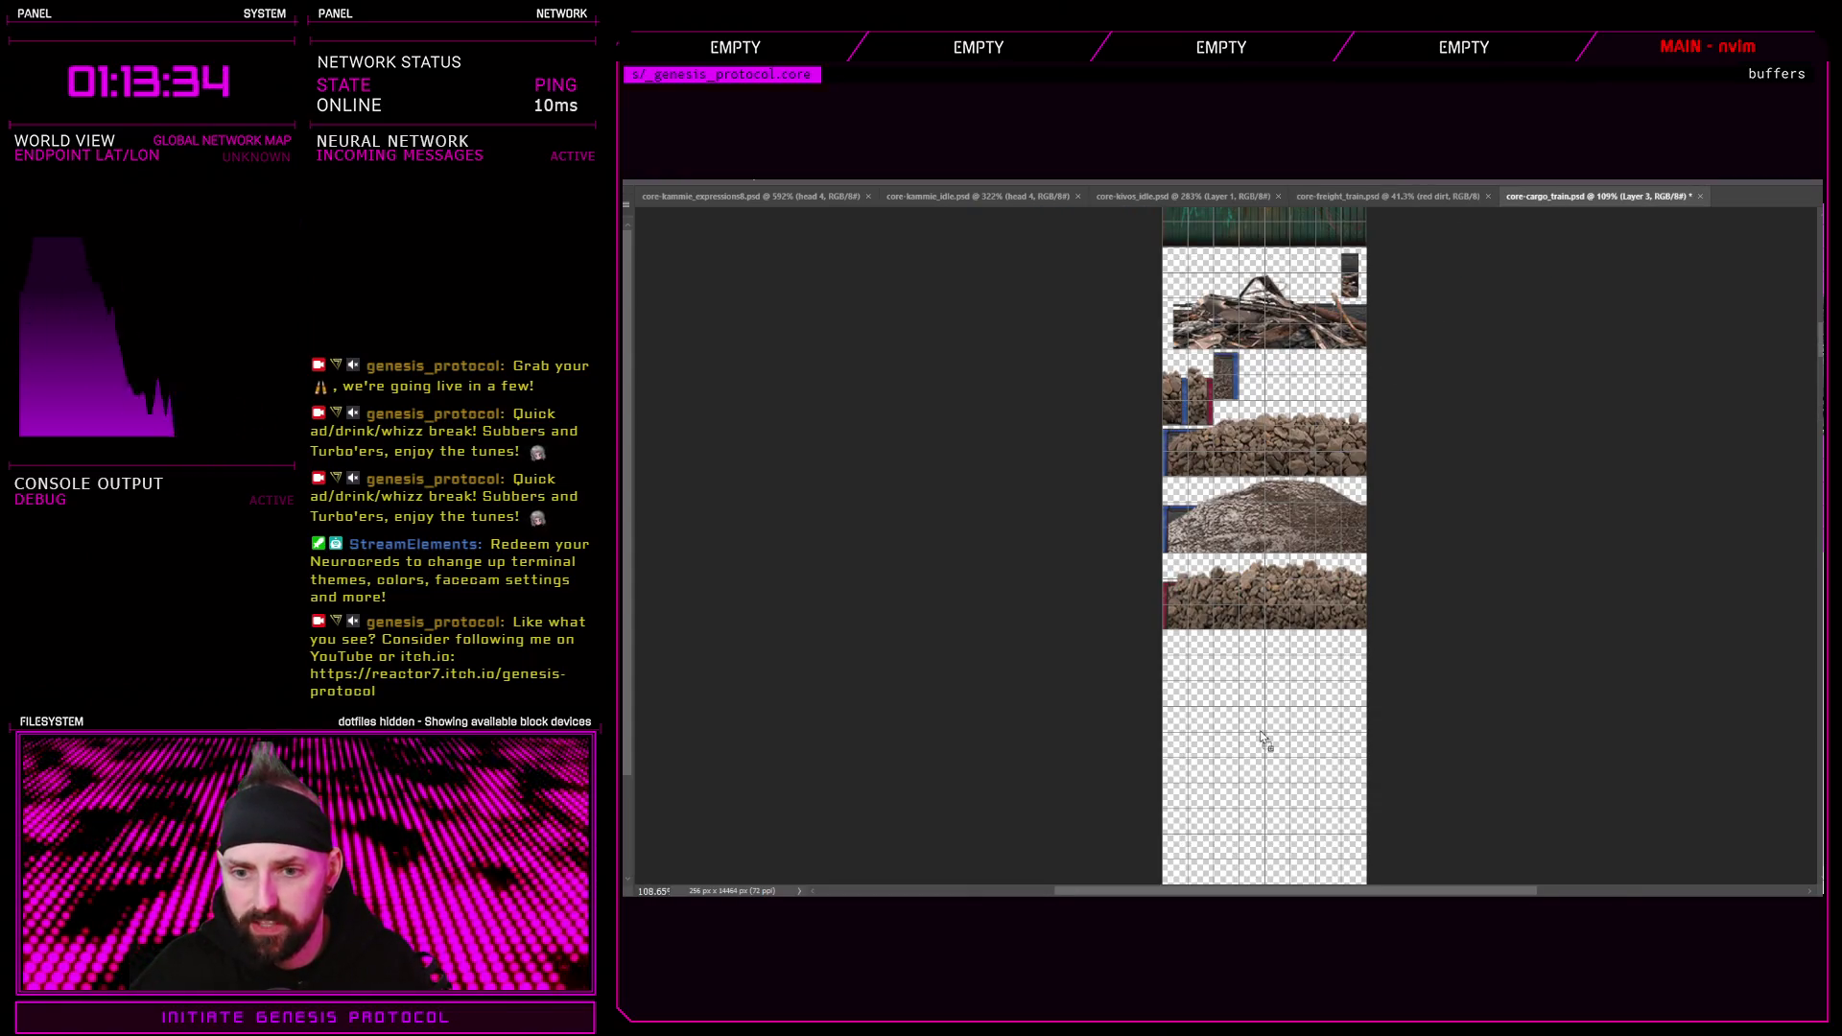
pyautogui.scroll(-3, 1276, 751)
pyautogui.click(1323, 405)
pyautogui.moveTo(1322, 405)
pyautogui.mouseDown()
pyautogui.moveTo(1267, 403)
pyautogui.moveTo(1392, 403)
pyautogui.mouseUp()
pyautogui.scroll(4, 1267, 403)
pyautogui.scroll(-4, 1401, 403)
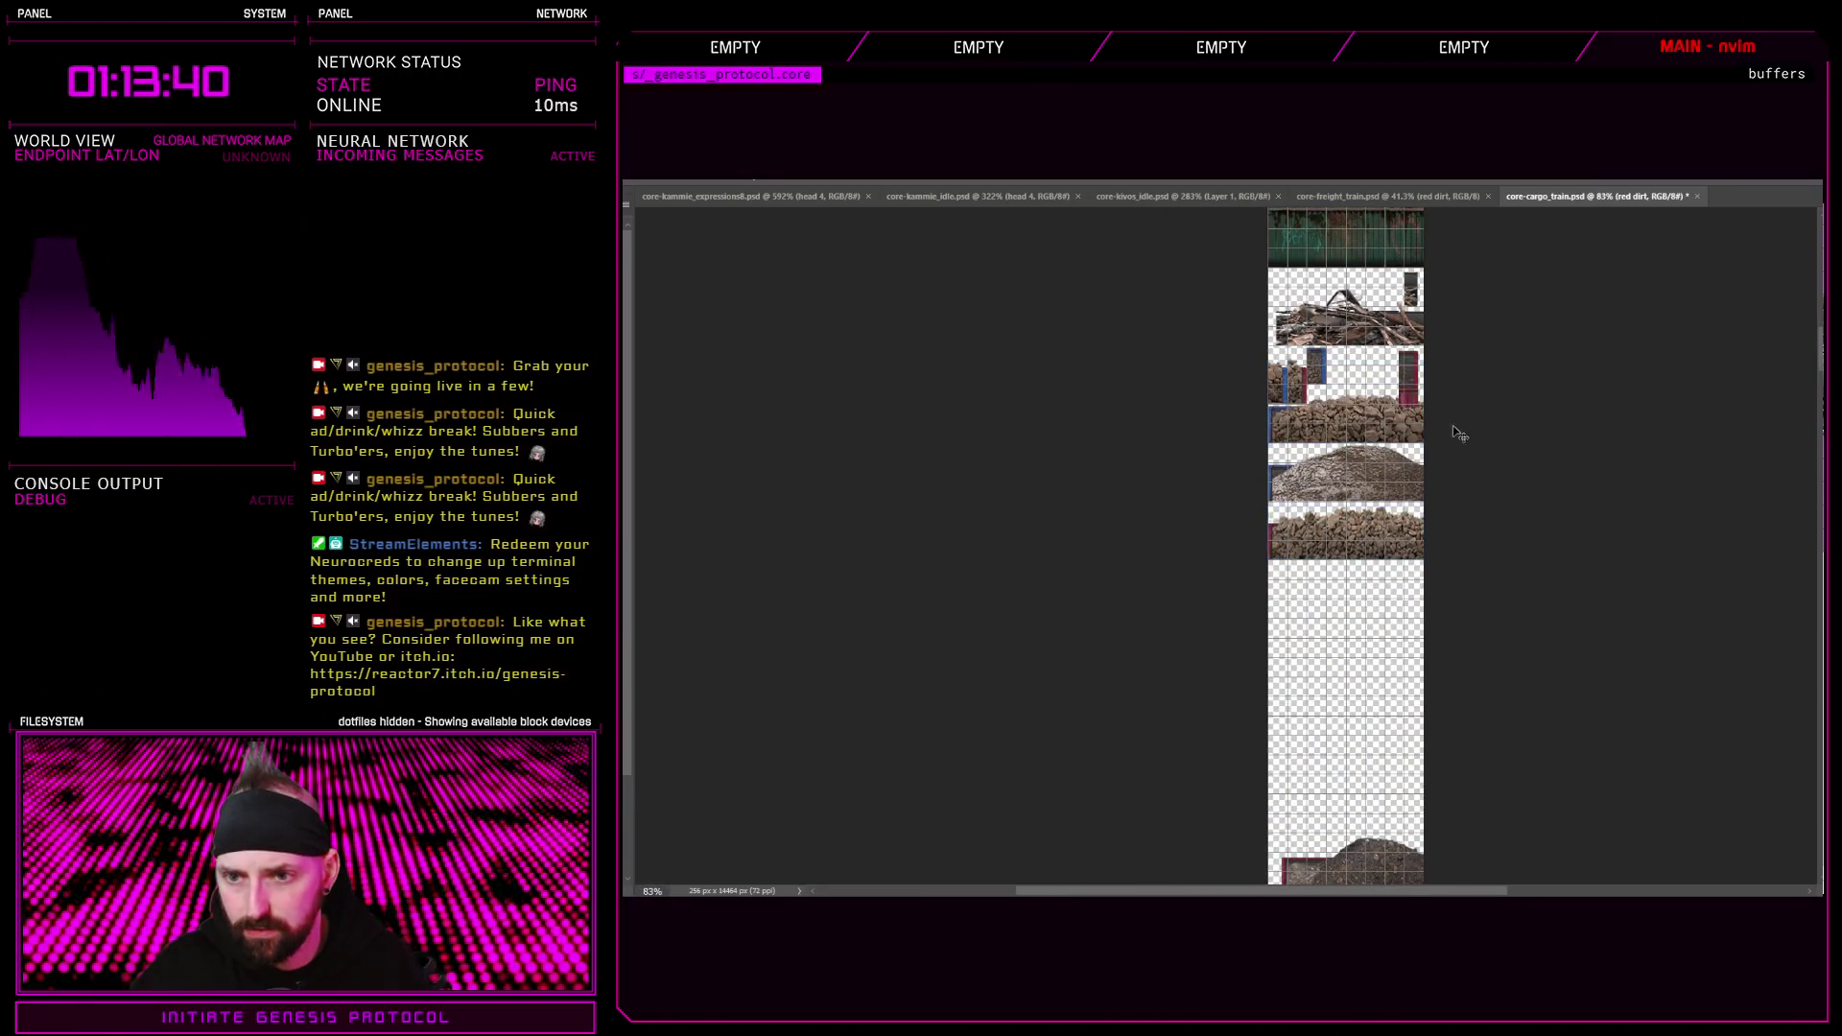
pyautogui.scroll(-2, 1401, 573)
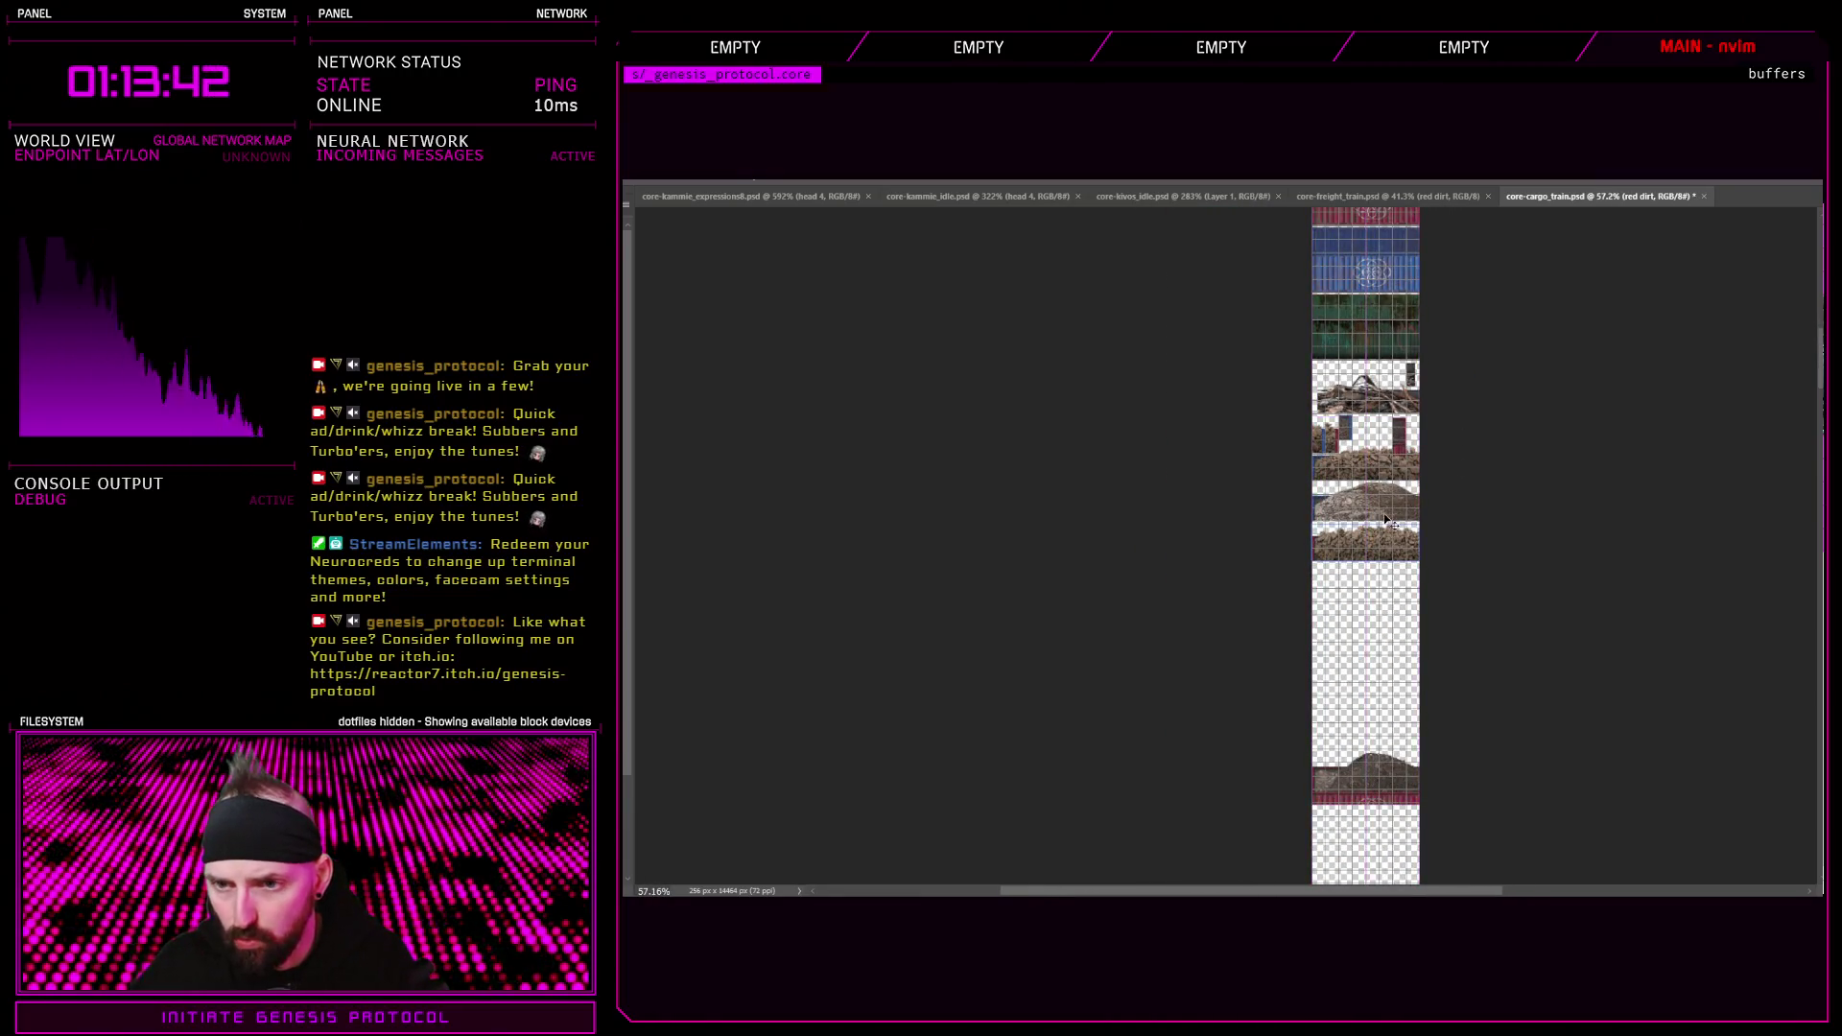
pyautogui.scroll(8, 1418, 338)
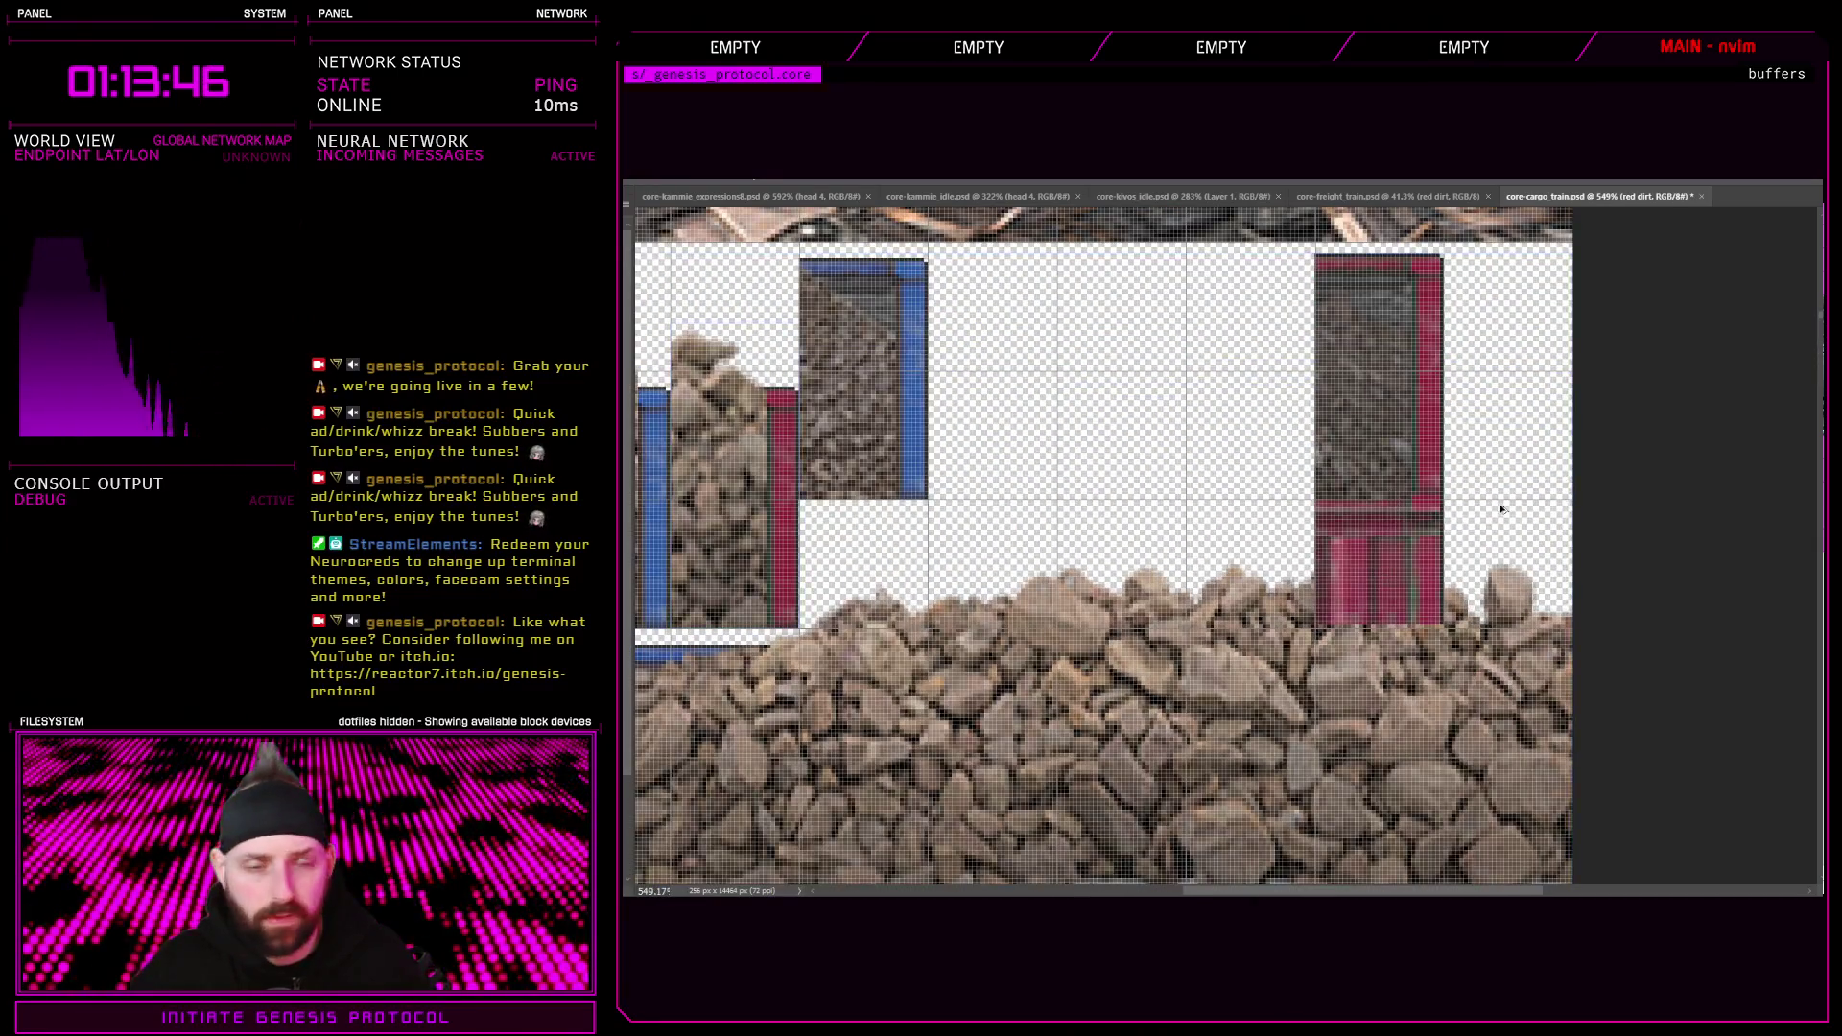
pyautogui.scroll(-2, 1392, 499)
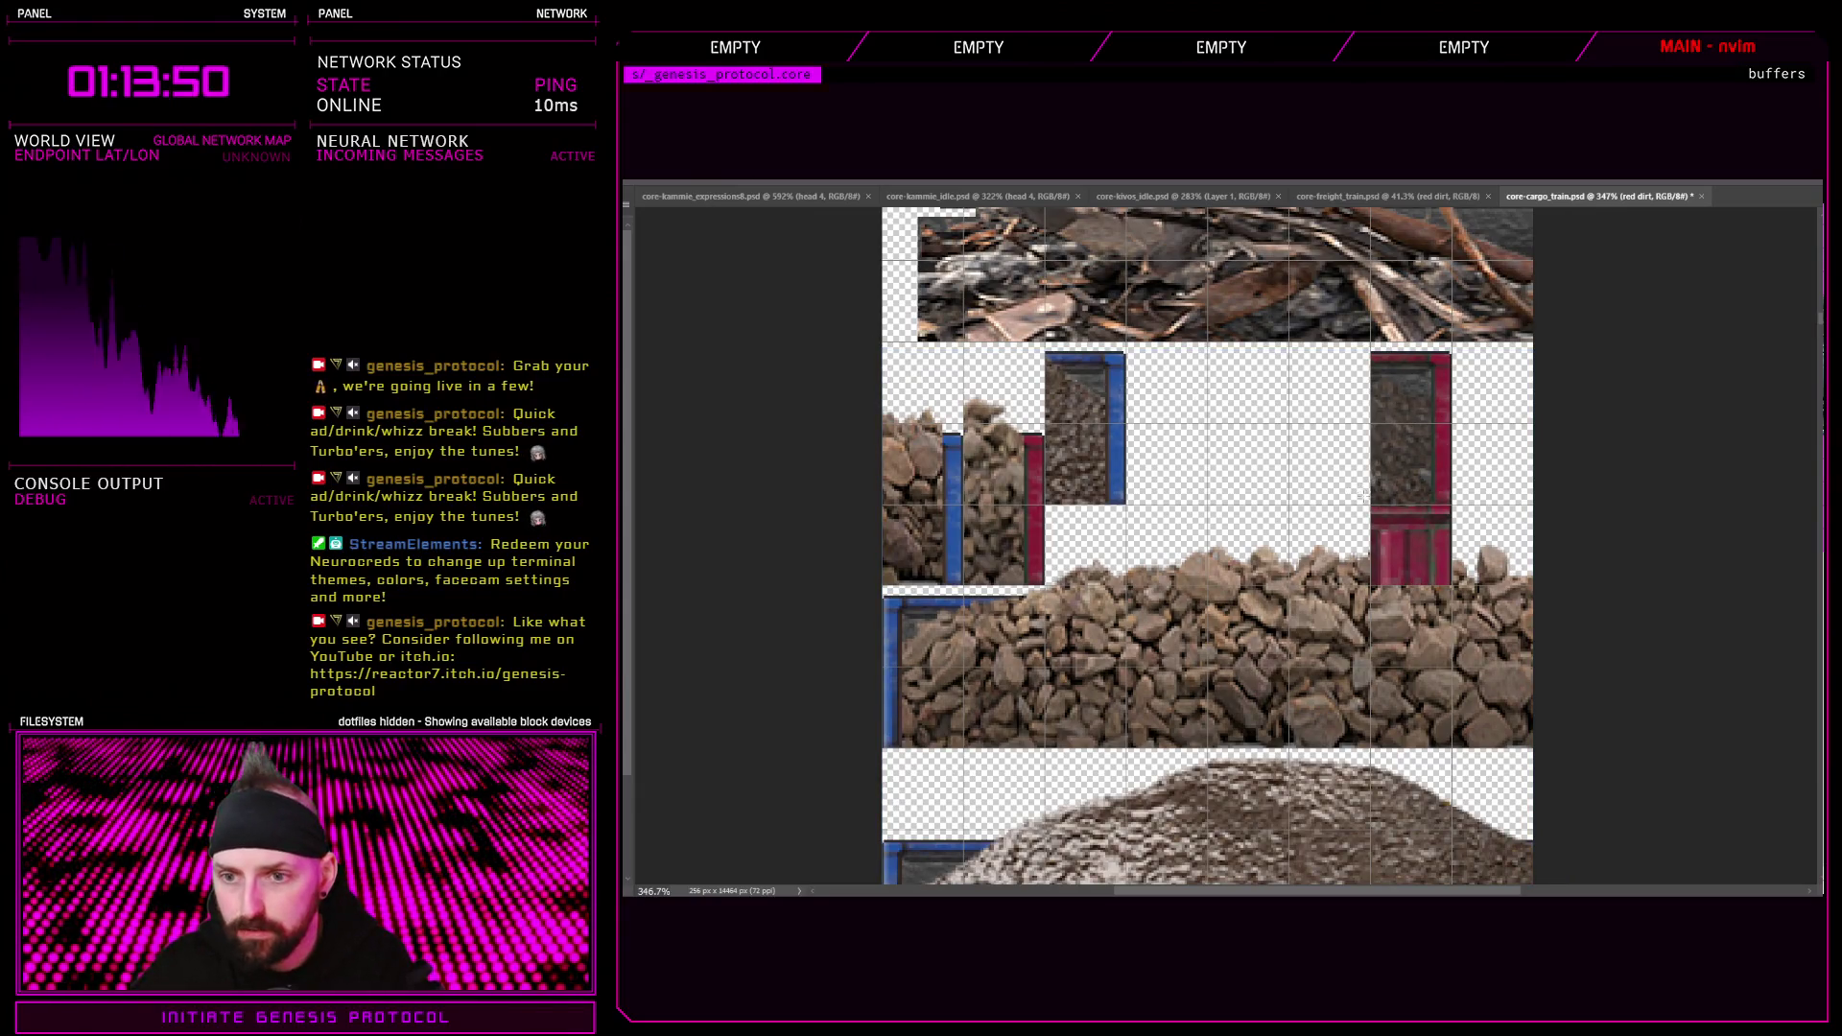
# Trim the red container piece's lower part and move it beside the blue container
pyautogui.moveTo(1370, 506)
pyautogui.mouseDown()
pyautogui.moveTo(1420, 611)
pyautogui.moveTo(1487, 611)
pyautogui.mouseUp()
pyautogui.press('Delete')
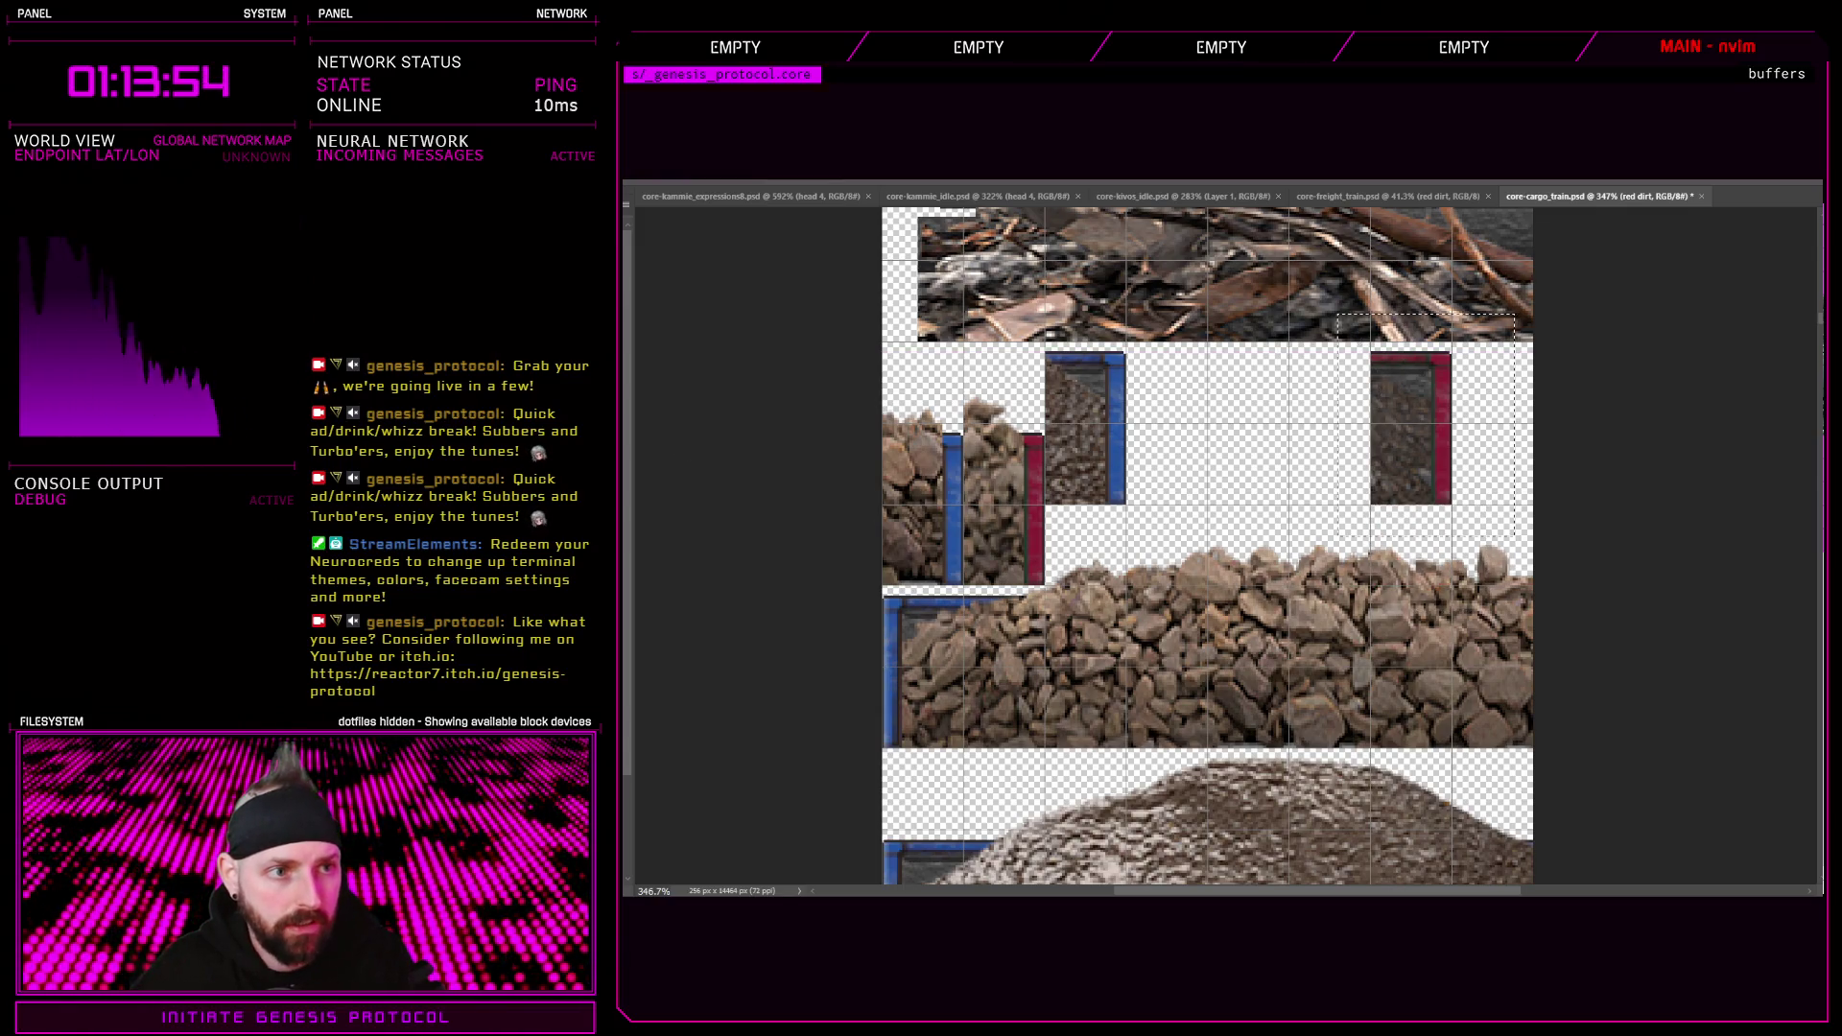
pyautogui.moveTo(1429, 413); pyautogui.dragTo(1202, 411)
pyautogui.press('Left')
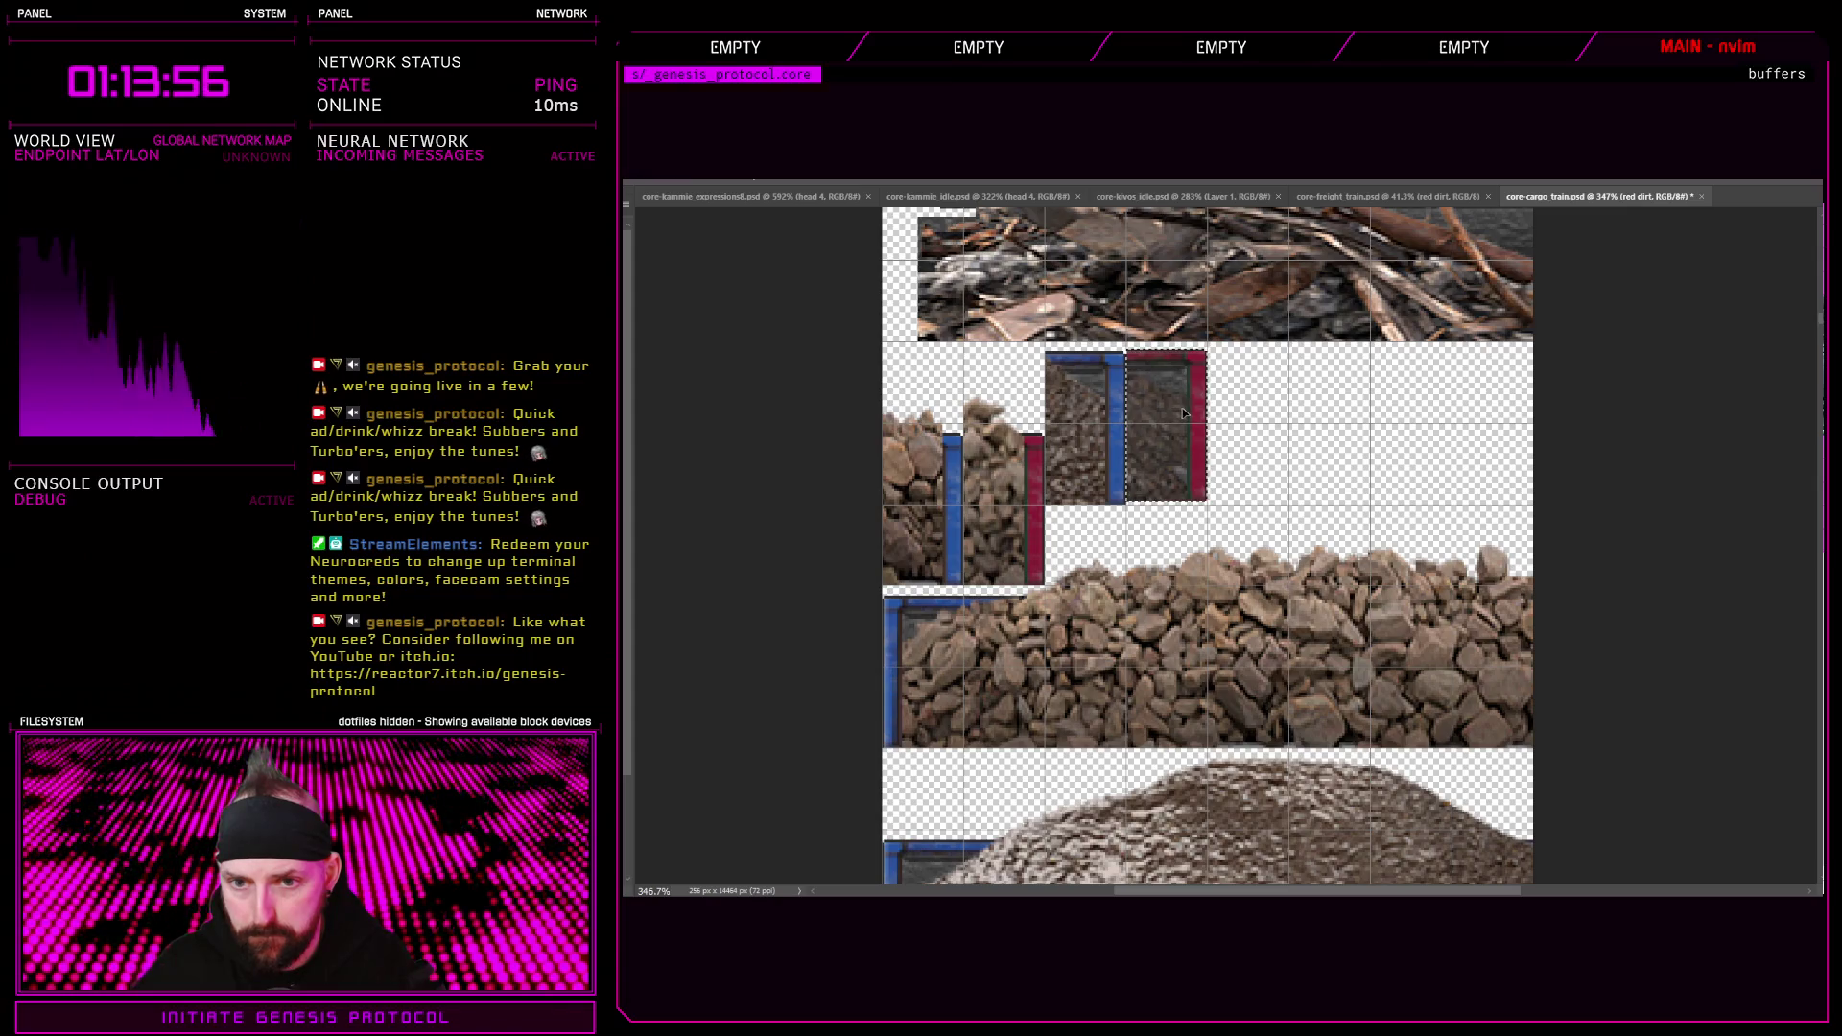
pyautogui.scroll(-5, 1372, 461)
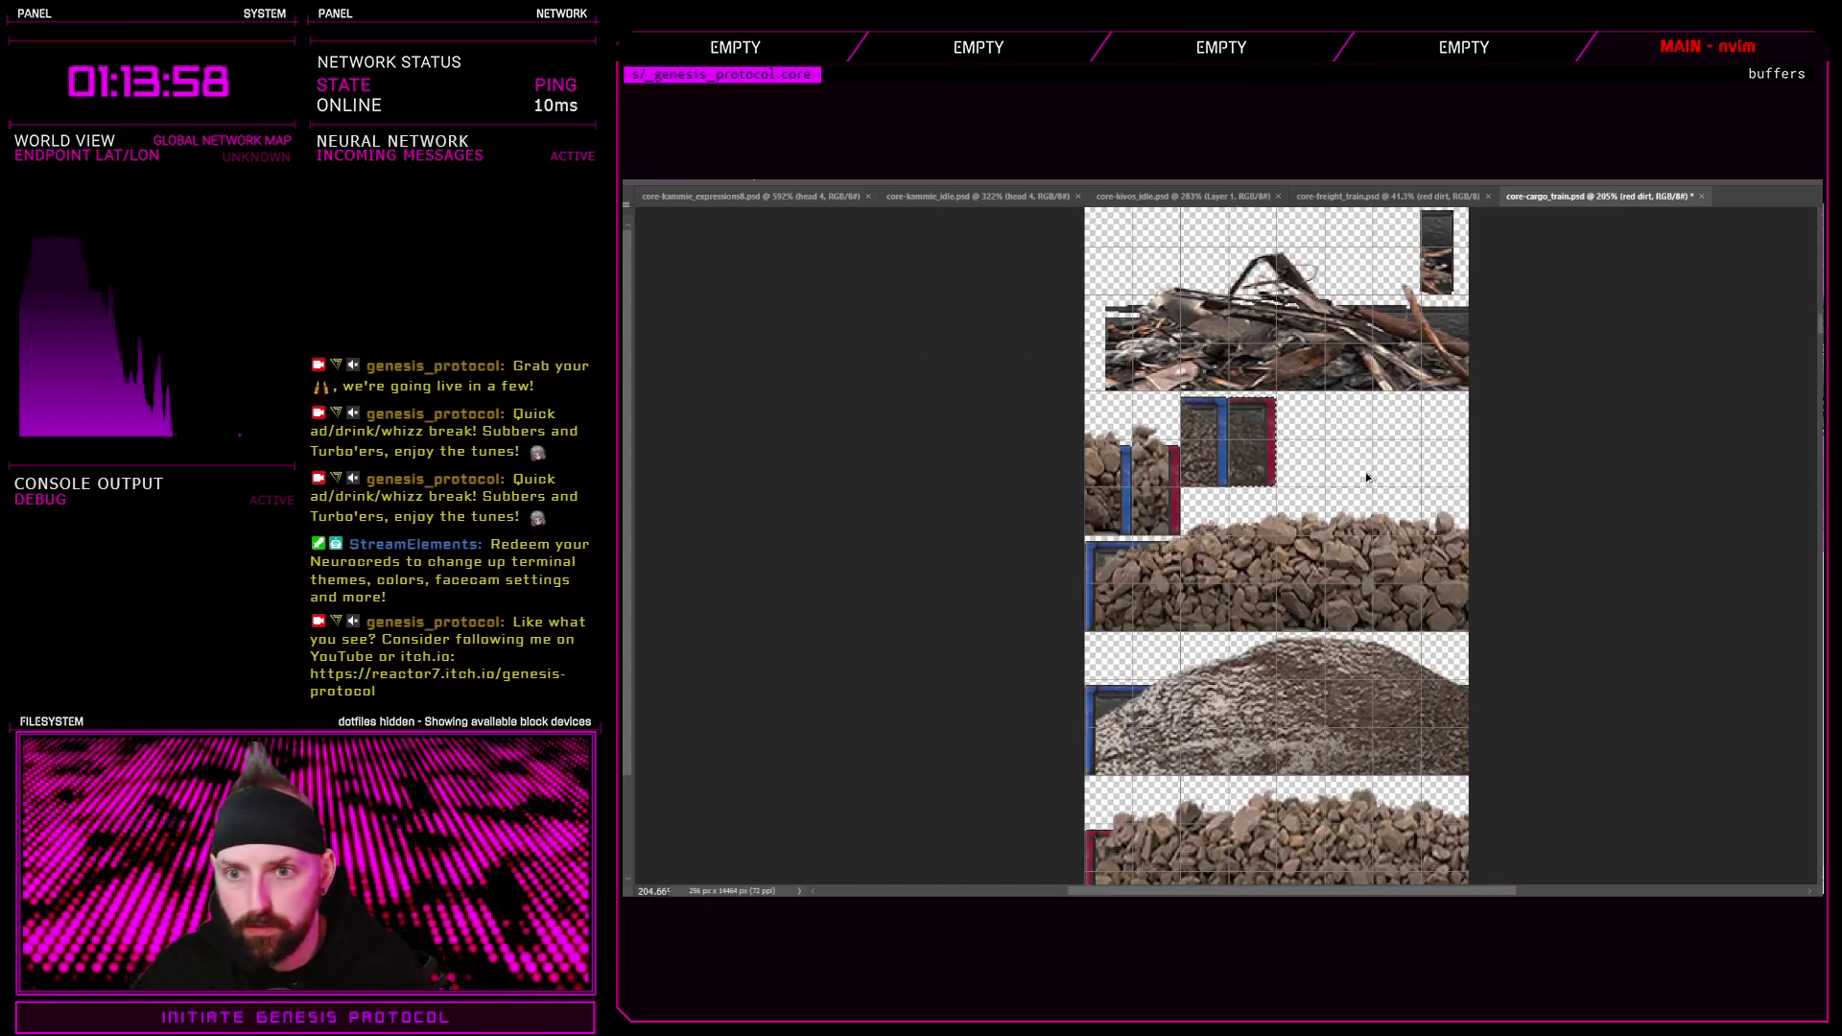
pyautogui.scroll(-5, 1372, 623)
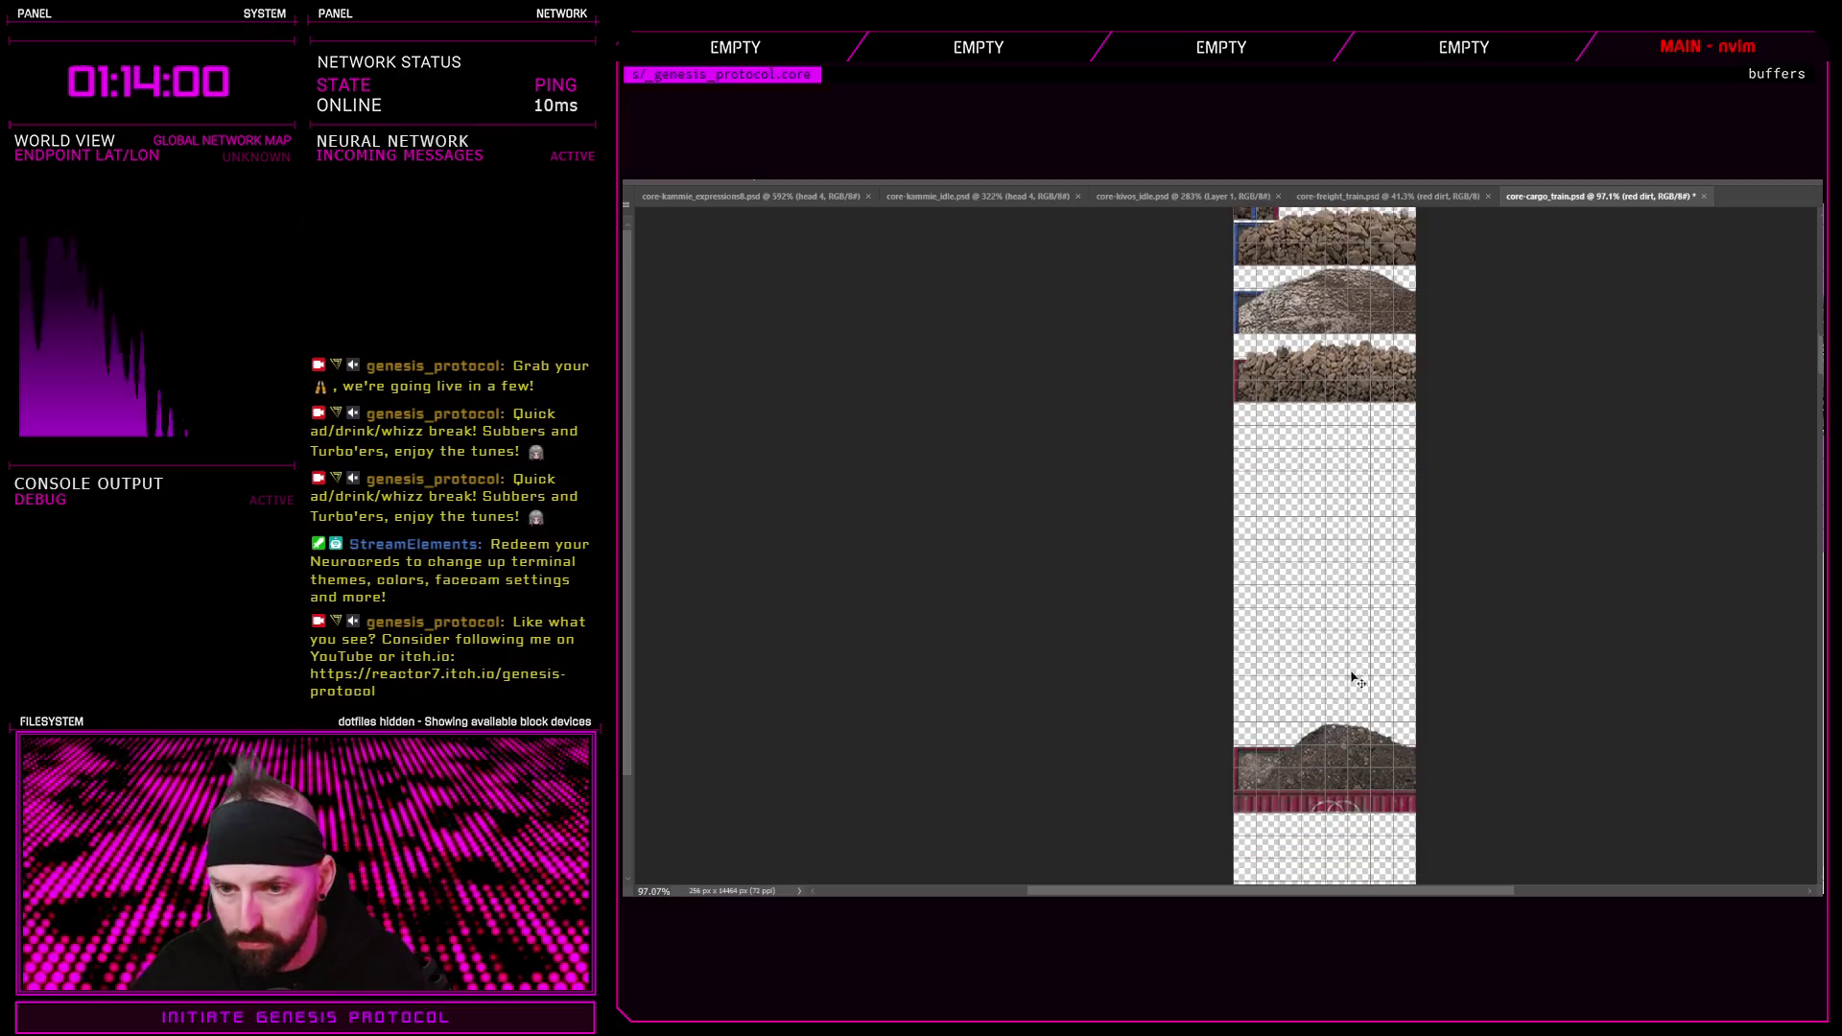
pyautogui.scroll(2, 1343, 672)
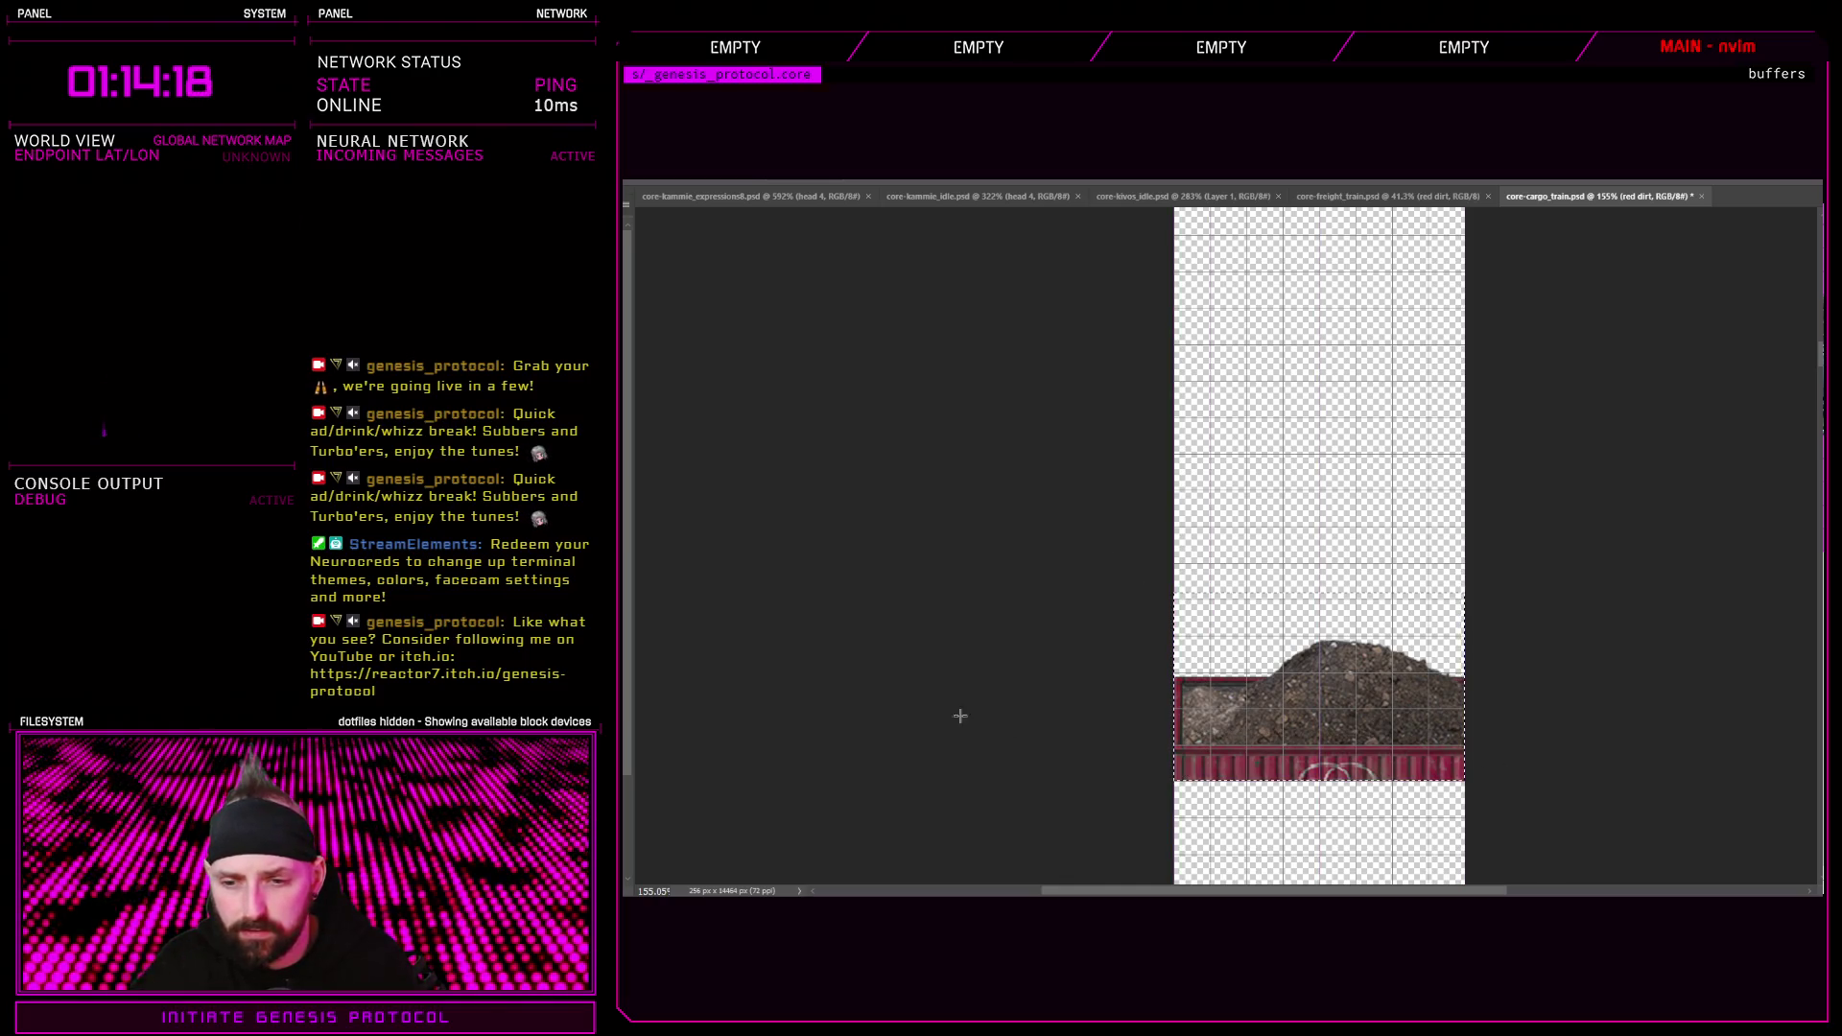
# Move the dirt load strip and everything below it up the sheet
pyautogui.moveTo(1189, 594); pyautogui.dragTo(1466, 883)
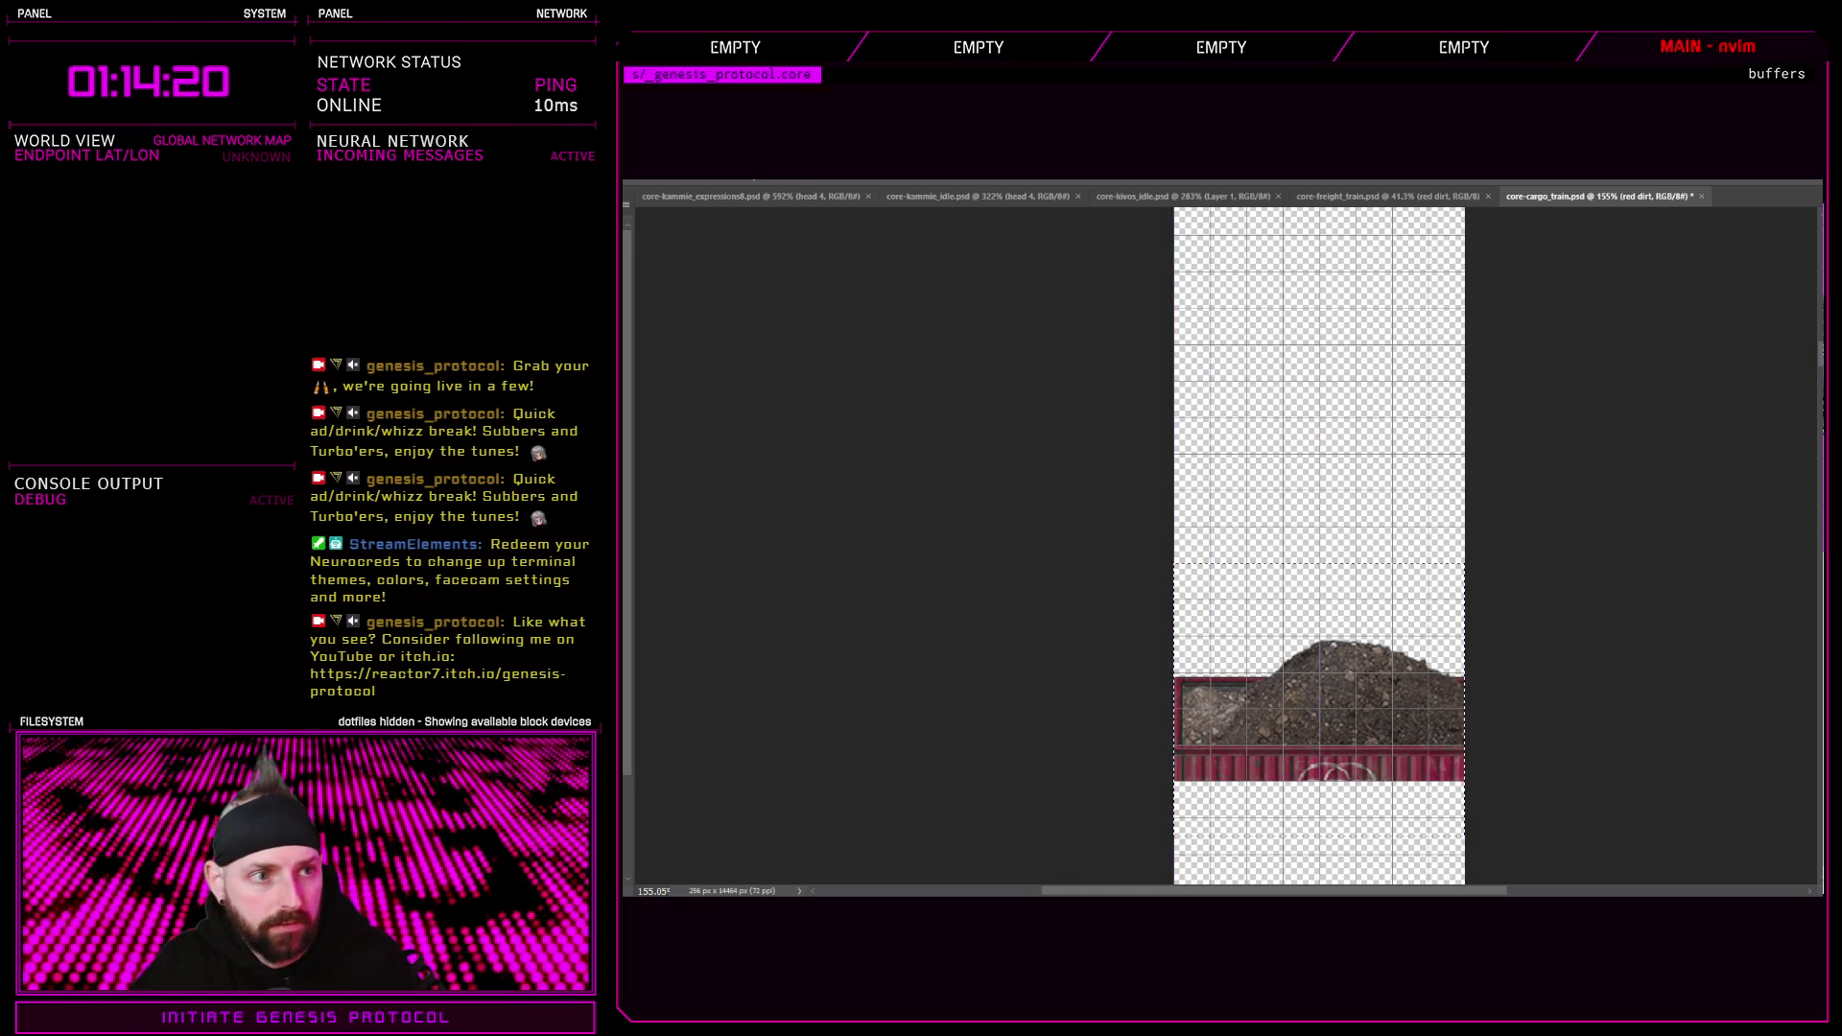
pyautogui.moveTo(1339, 689)
pyautogui.mouseDown()
pyautogui.moveTo(1344, 222)
pyautogui.moveTo(1333, 279)
pyautogui.mouseUp()
pyautogui.scroll(3, 1333, 278)
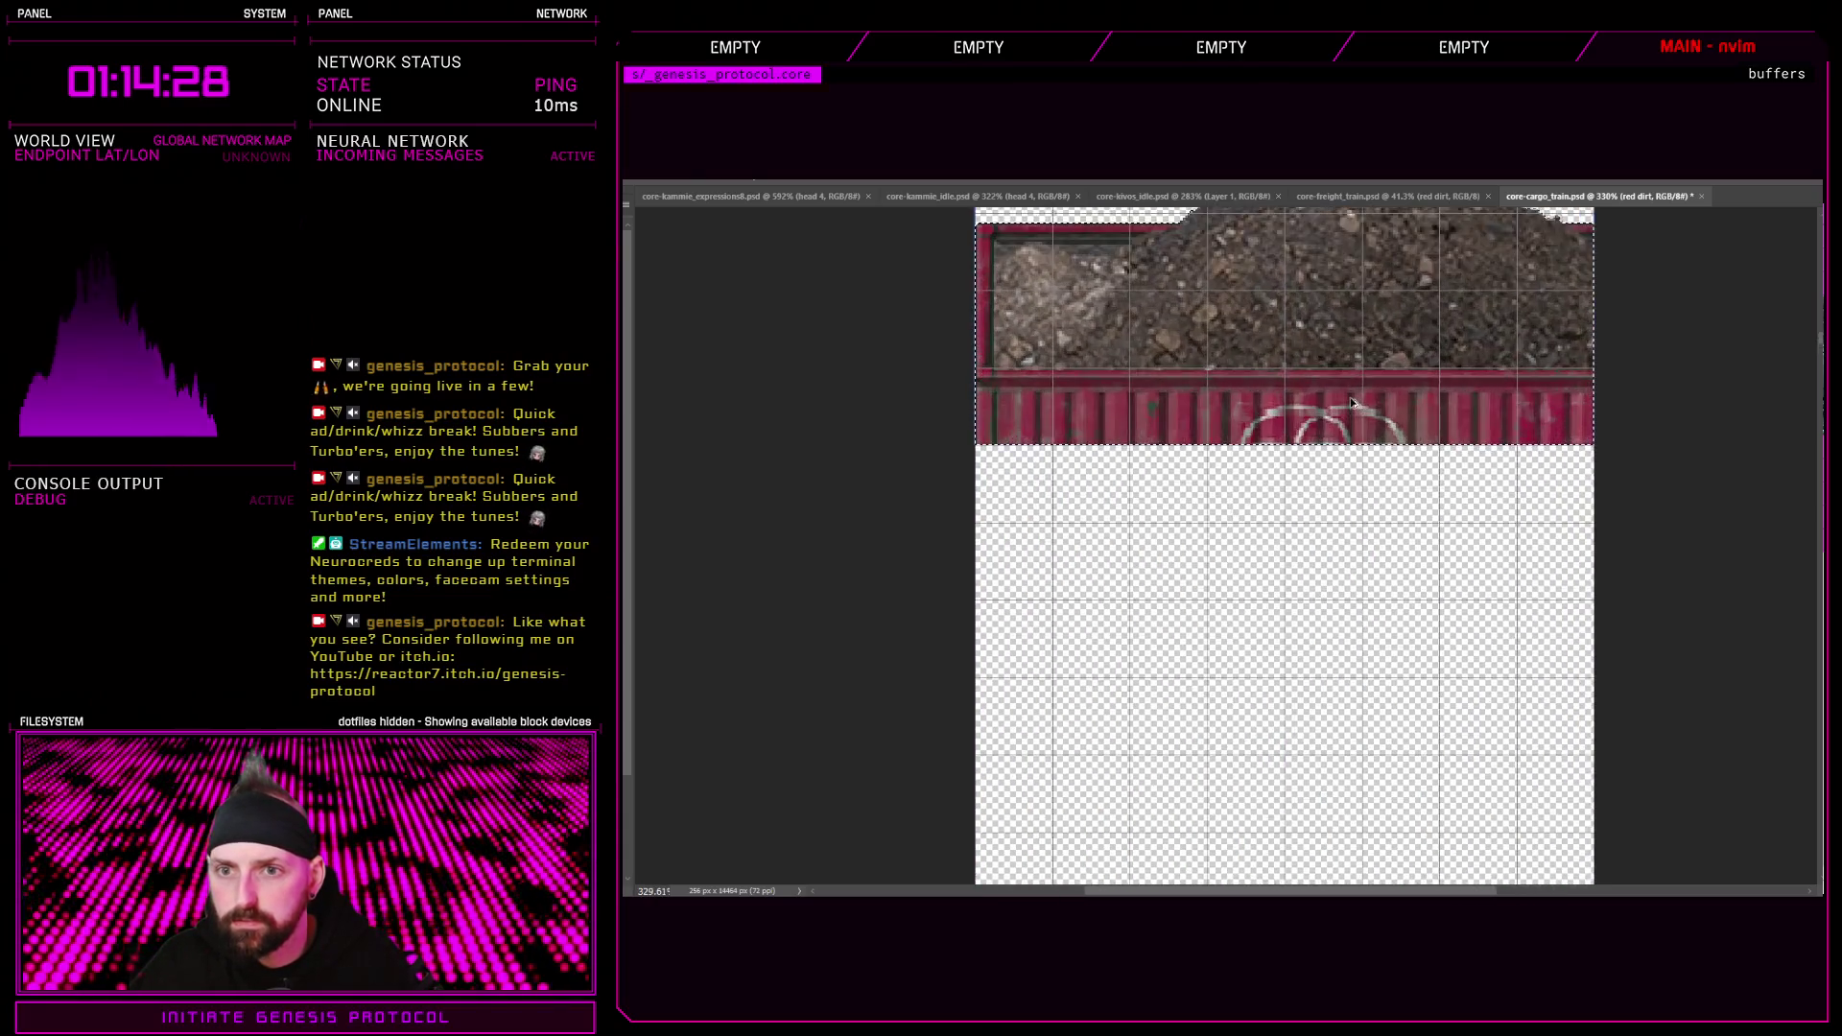
pyautogui.scroll(1, 1334, 278)
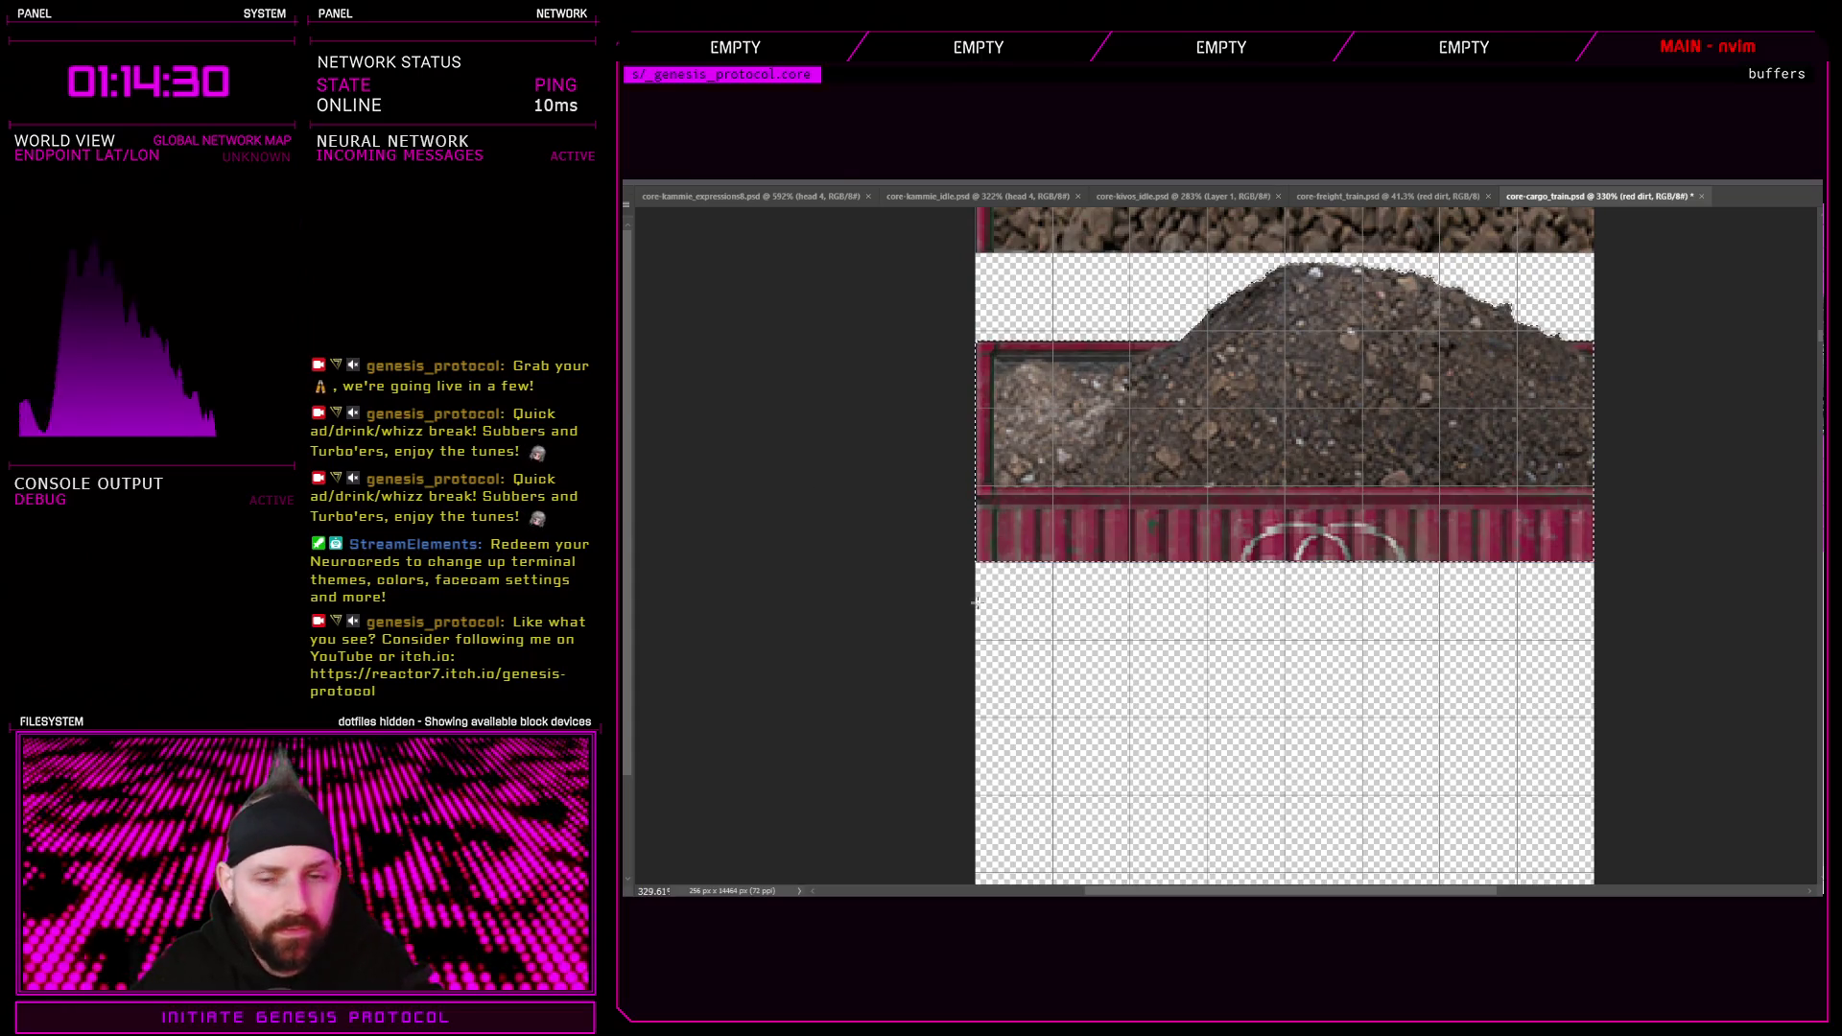
# Delete the red train strip beneath the dirt load
pyautogui.moveTo(971, 485); pyautogui.dragTo(1695, 613)
pyautogui.press('Delete')
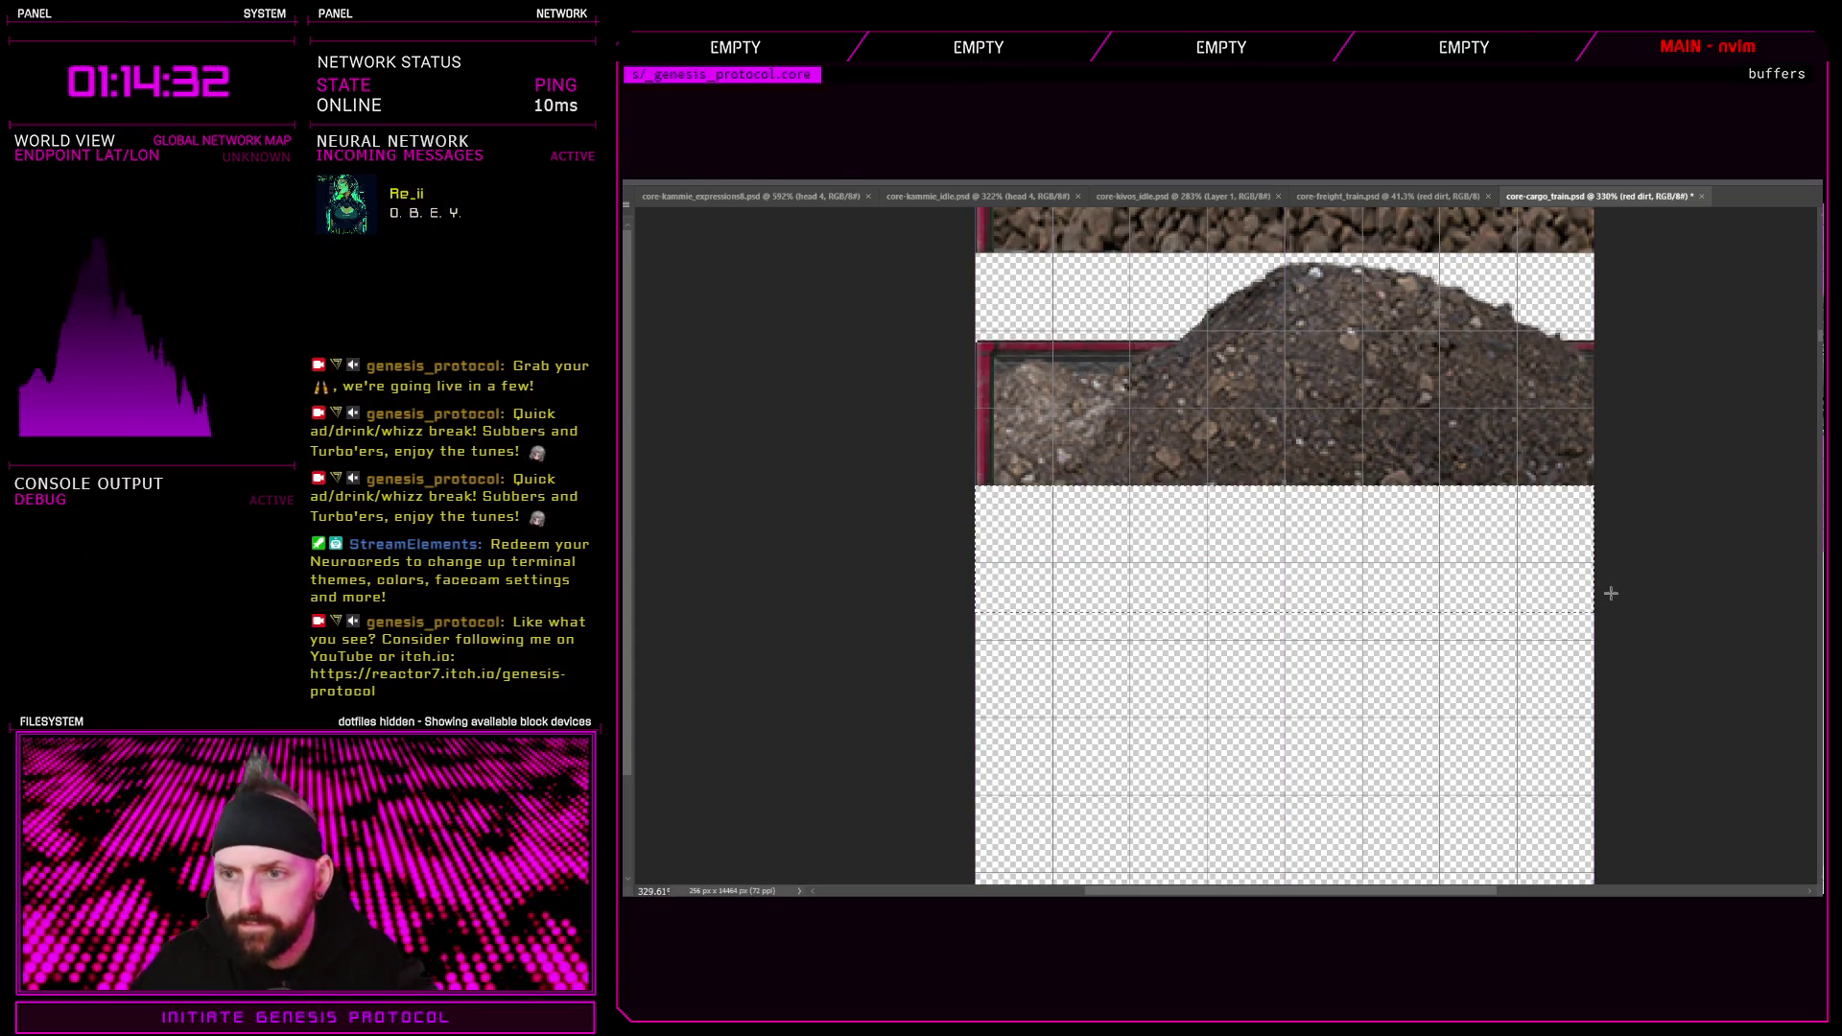
pyautogui.scroll(-5, 1600, 593)
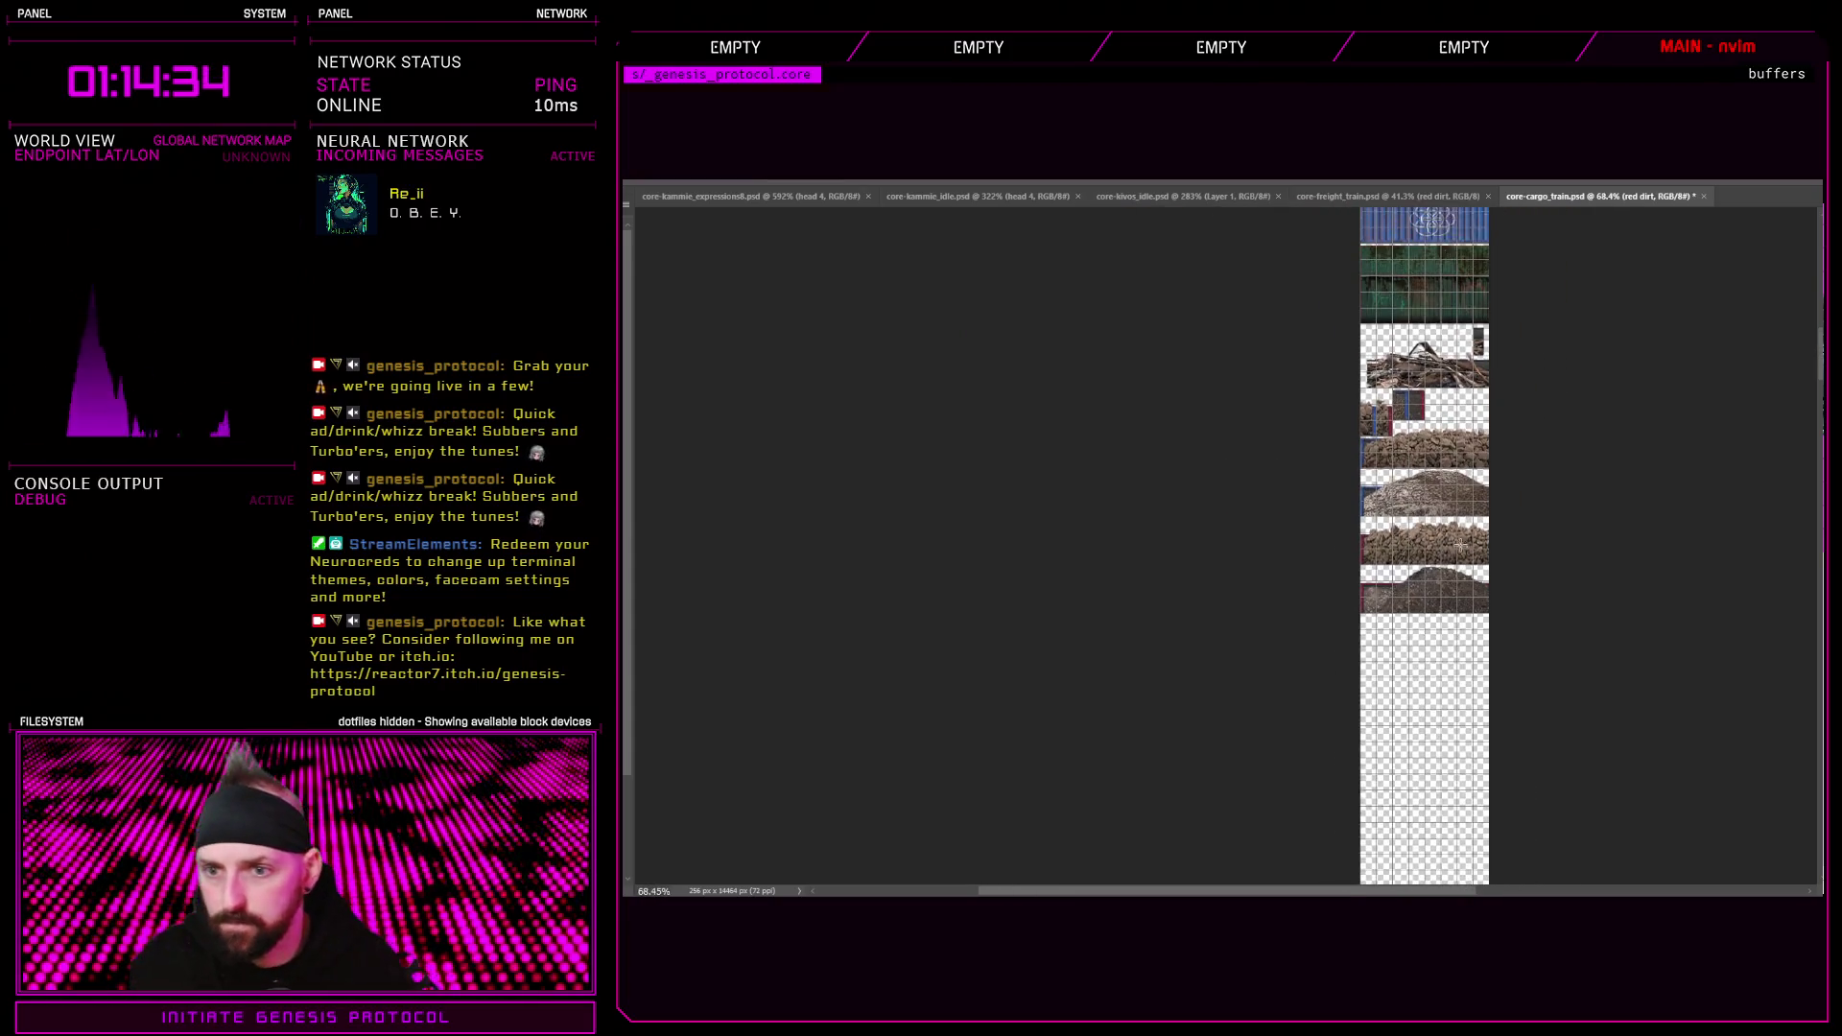
pyautogui.scroll(2, 1481, 567)
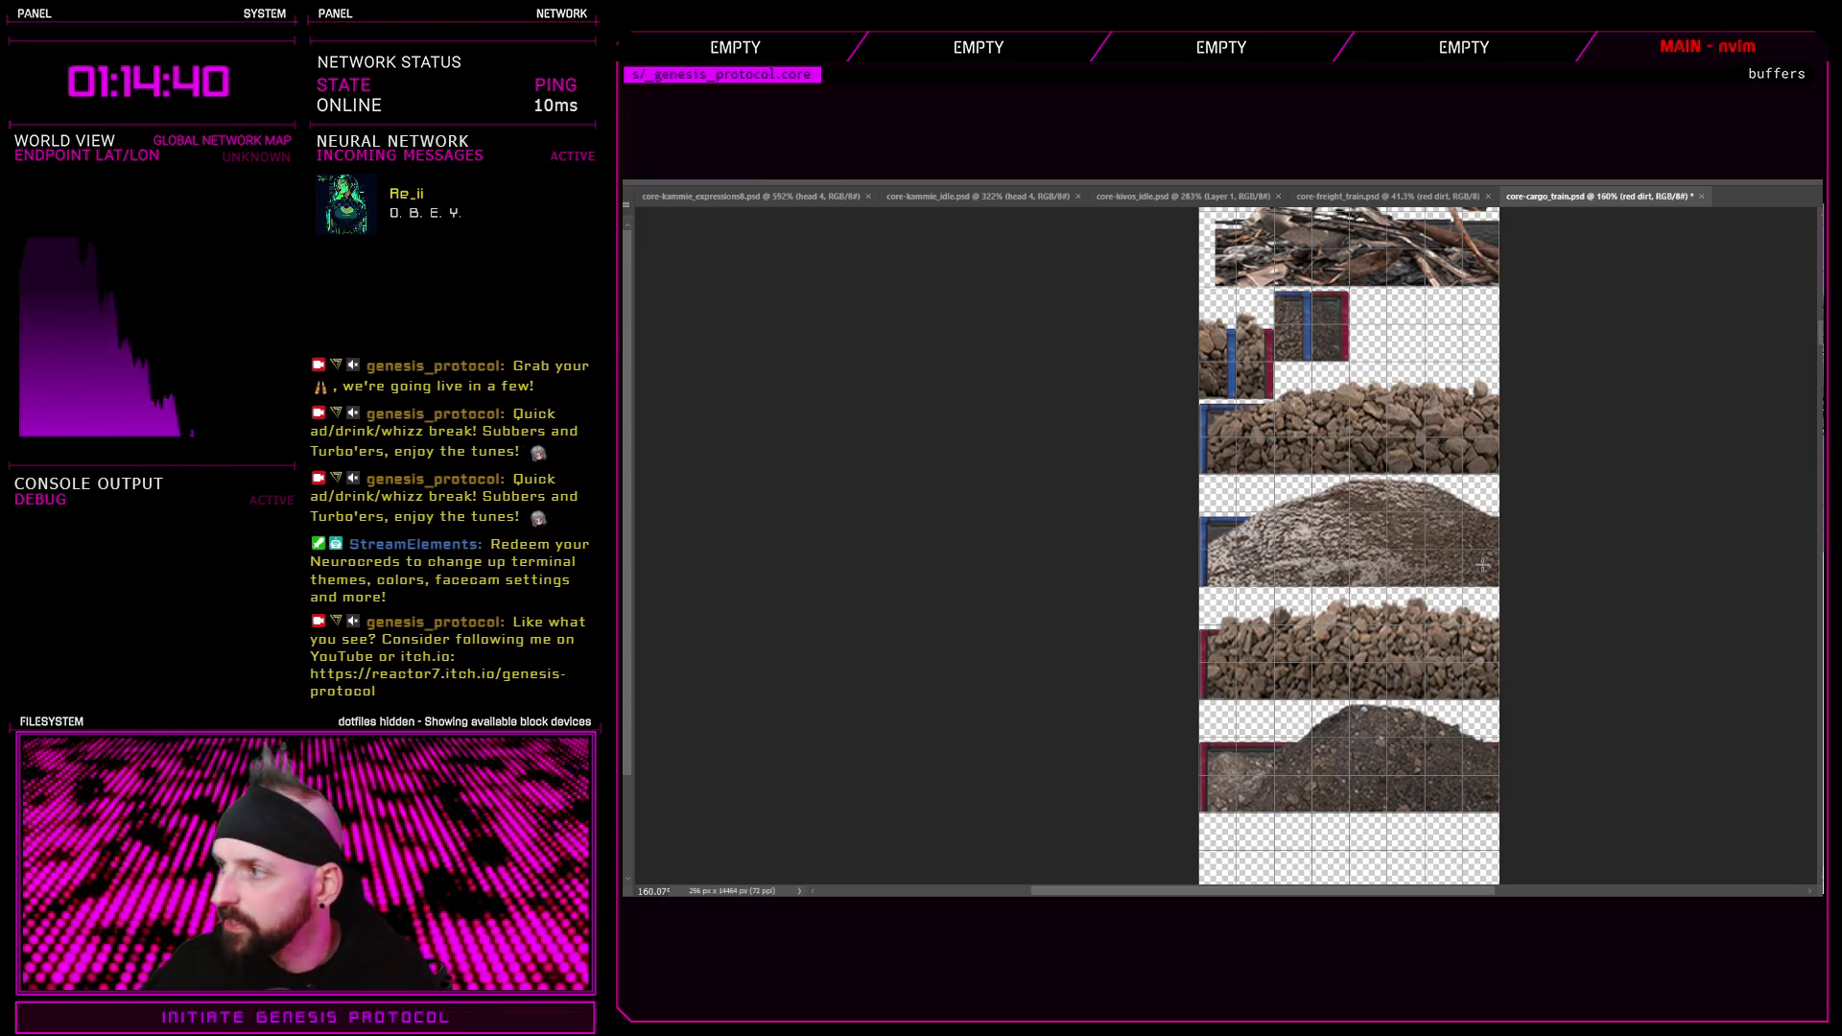
pyautogui.click(1339, 196)
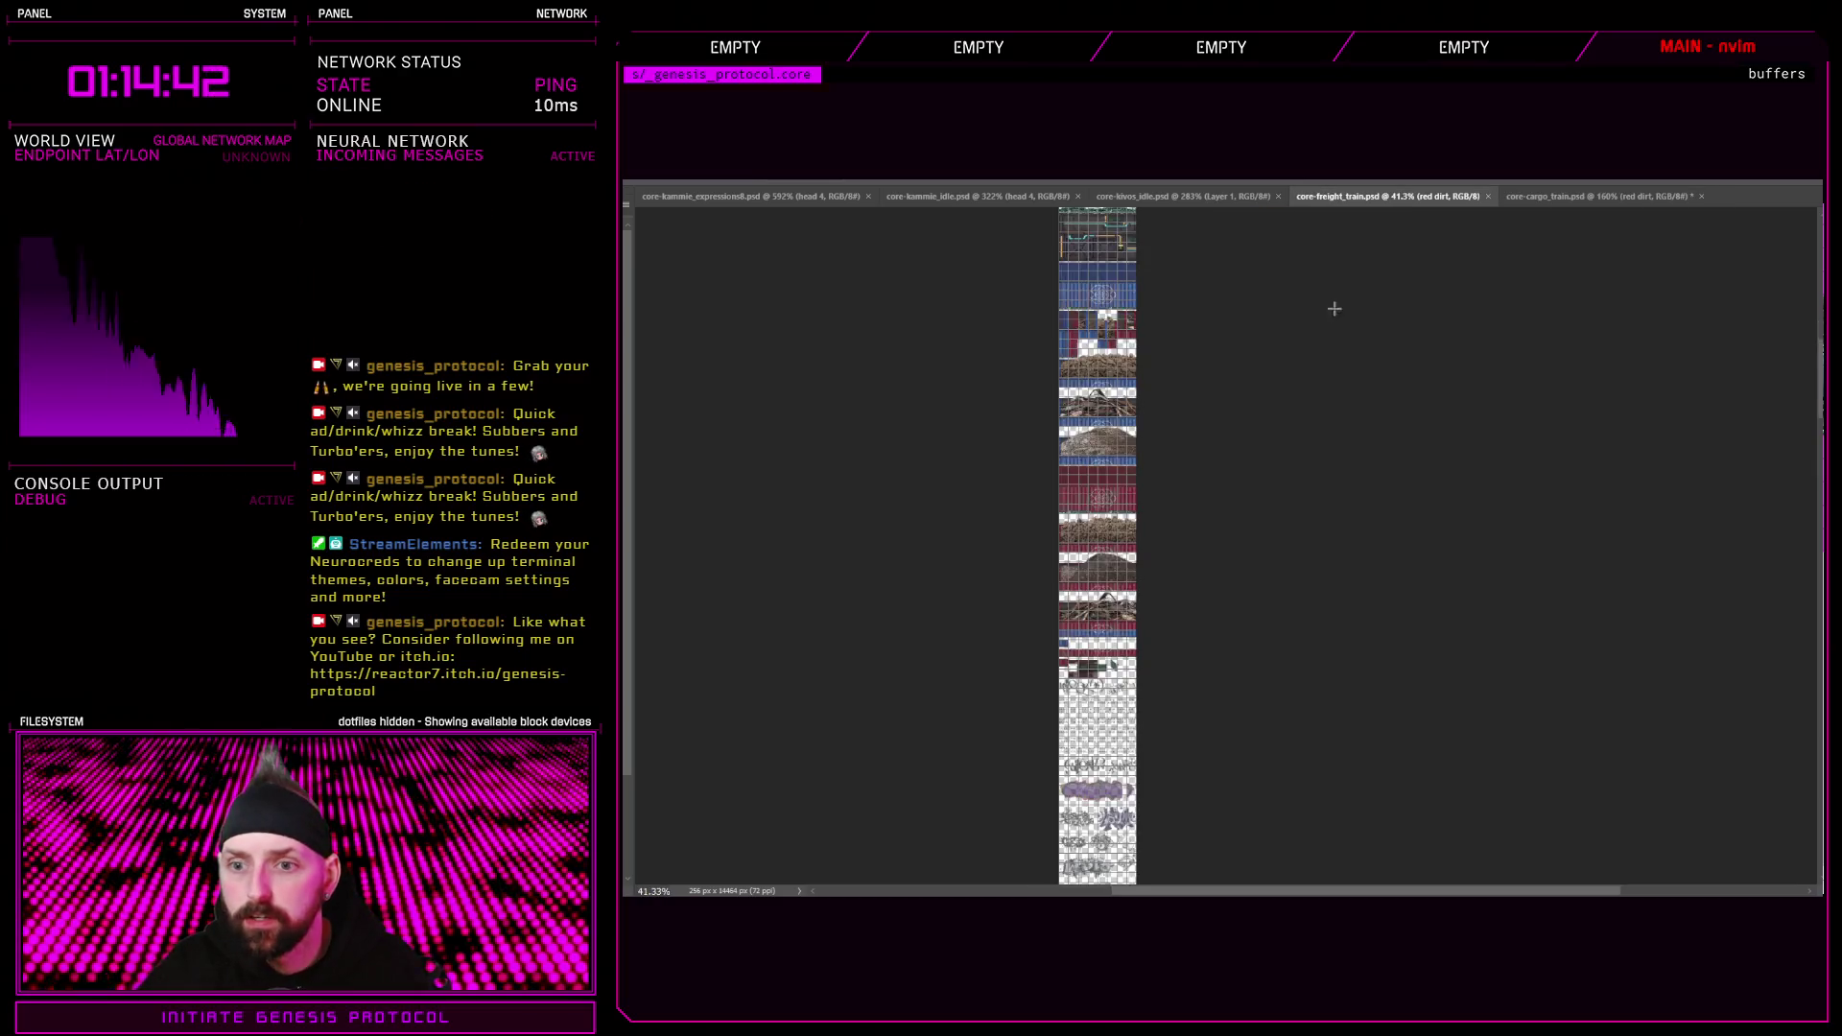
# Briefly cut and restore the dark container tiles to check them
pyautogui.scroll(4, 1083, 668)
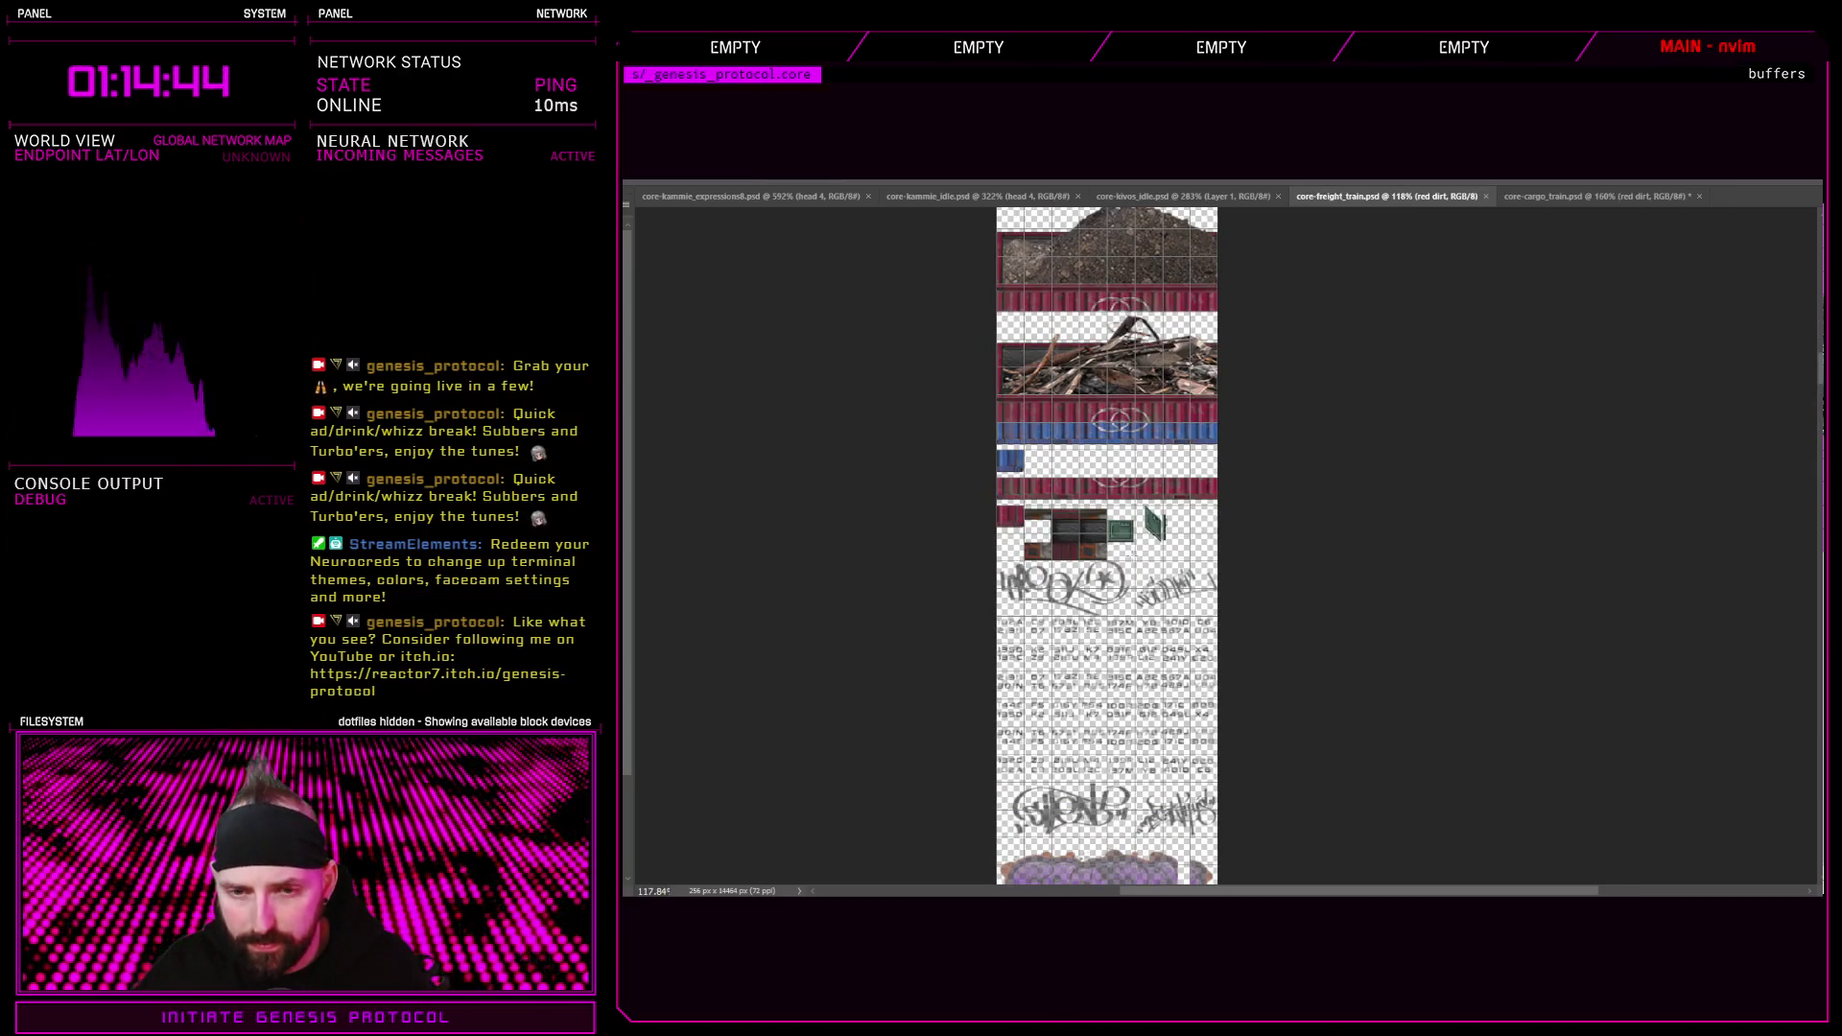
pyautogui.scroll(3, 1113, 524)
pyautogui.scroll(1, 1113, 524)
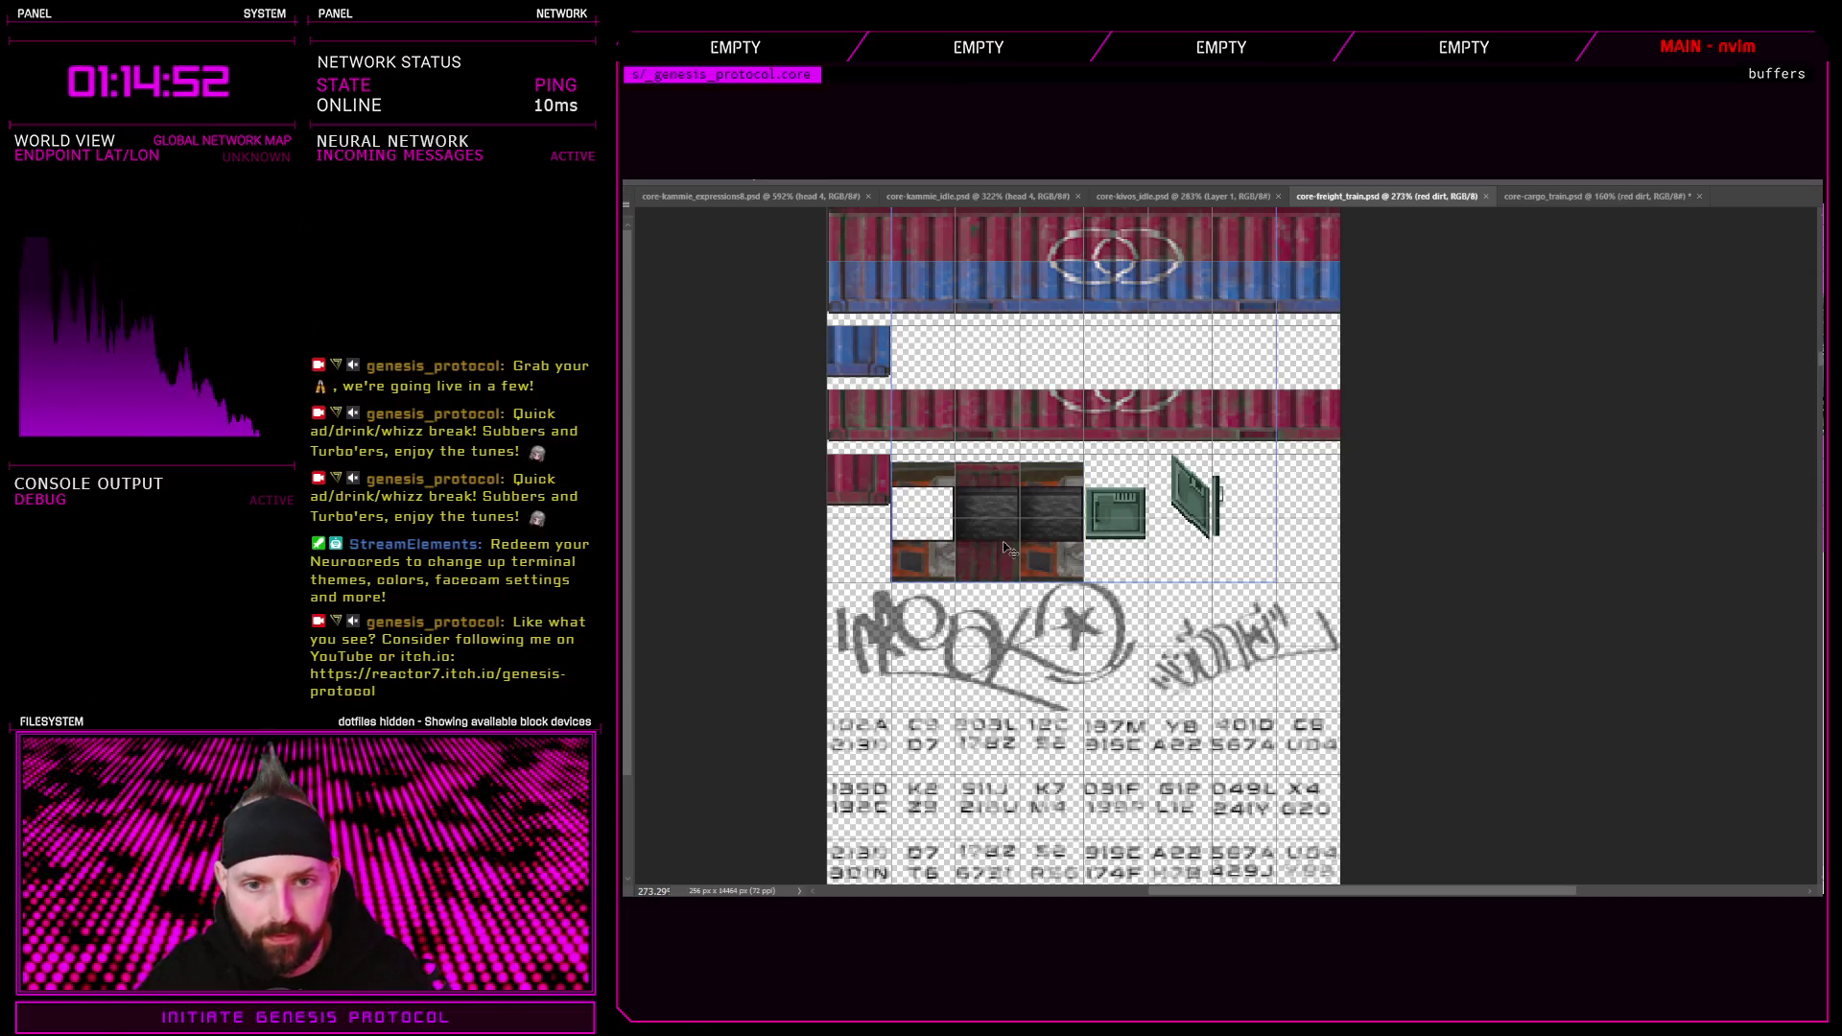
pyautogui.hotkey('ctrl', 'x')
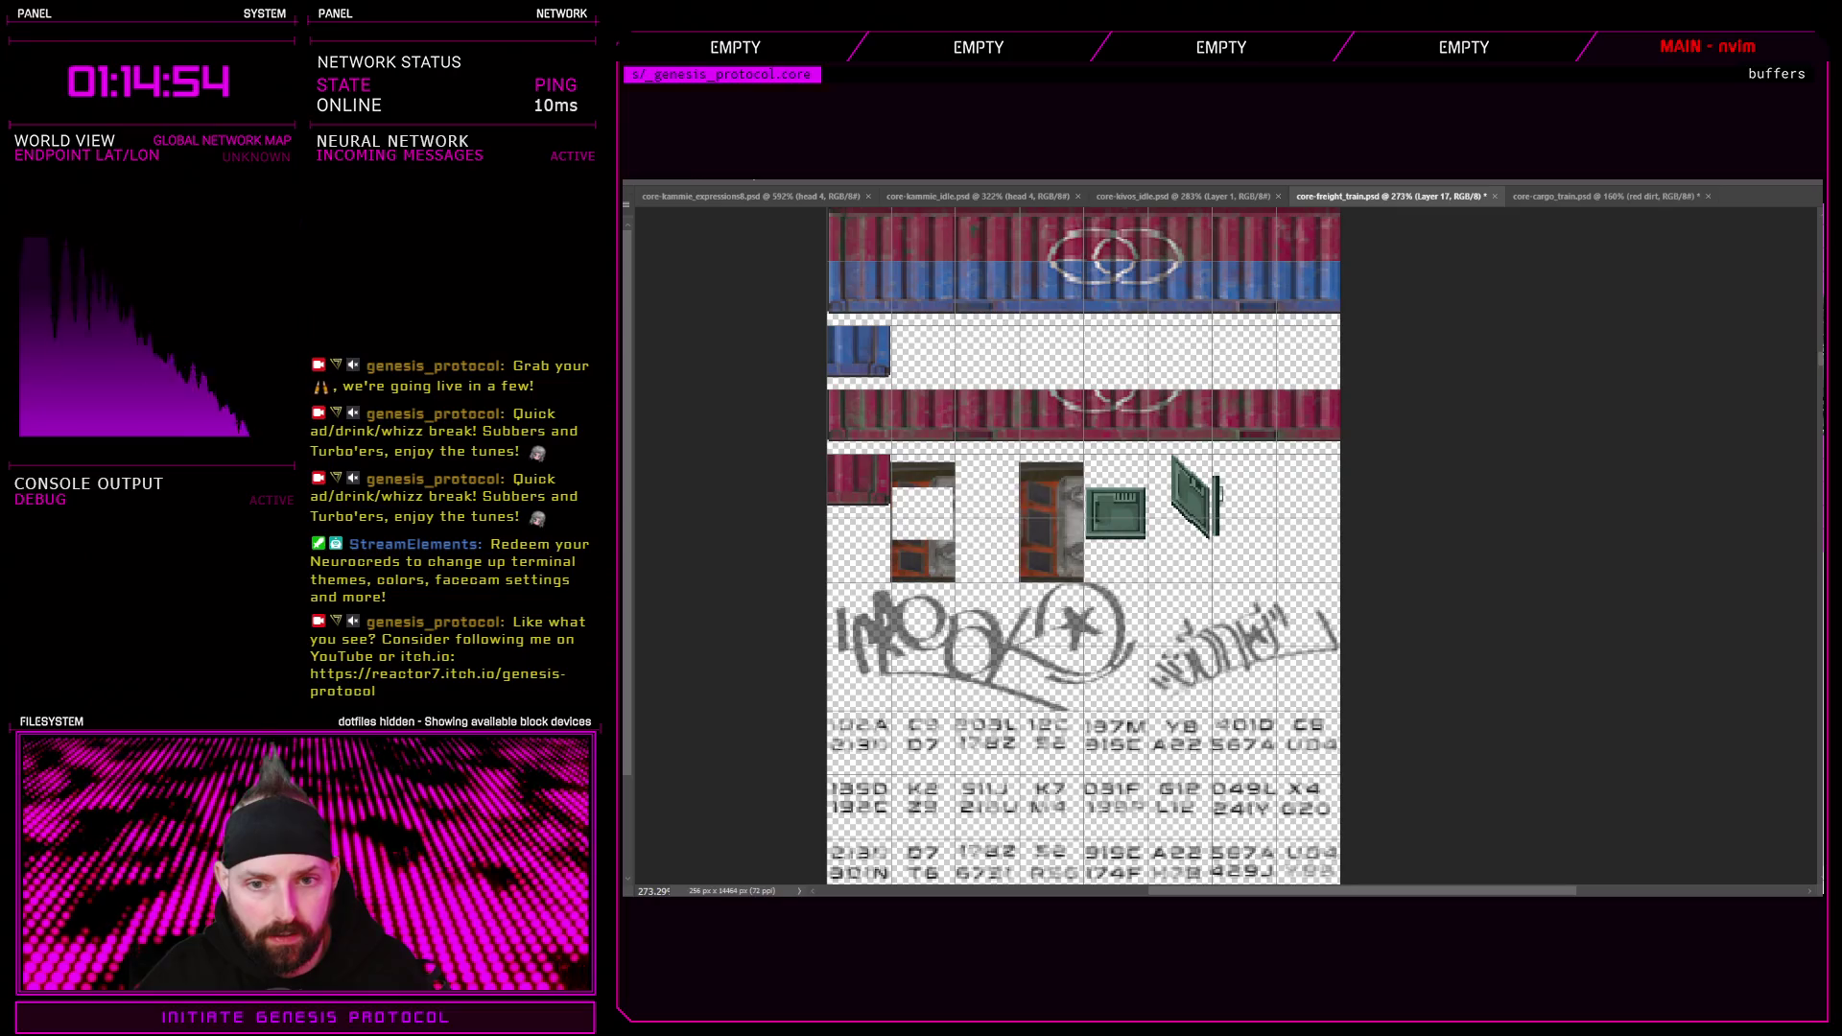
pyautogui.hotkey('ctrl', 'v')
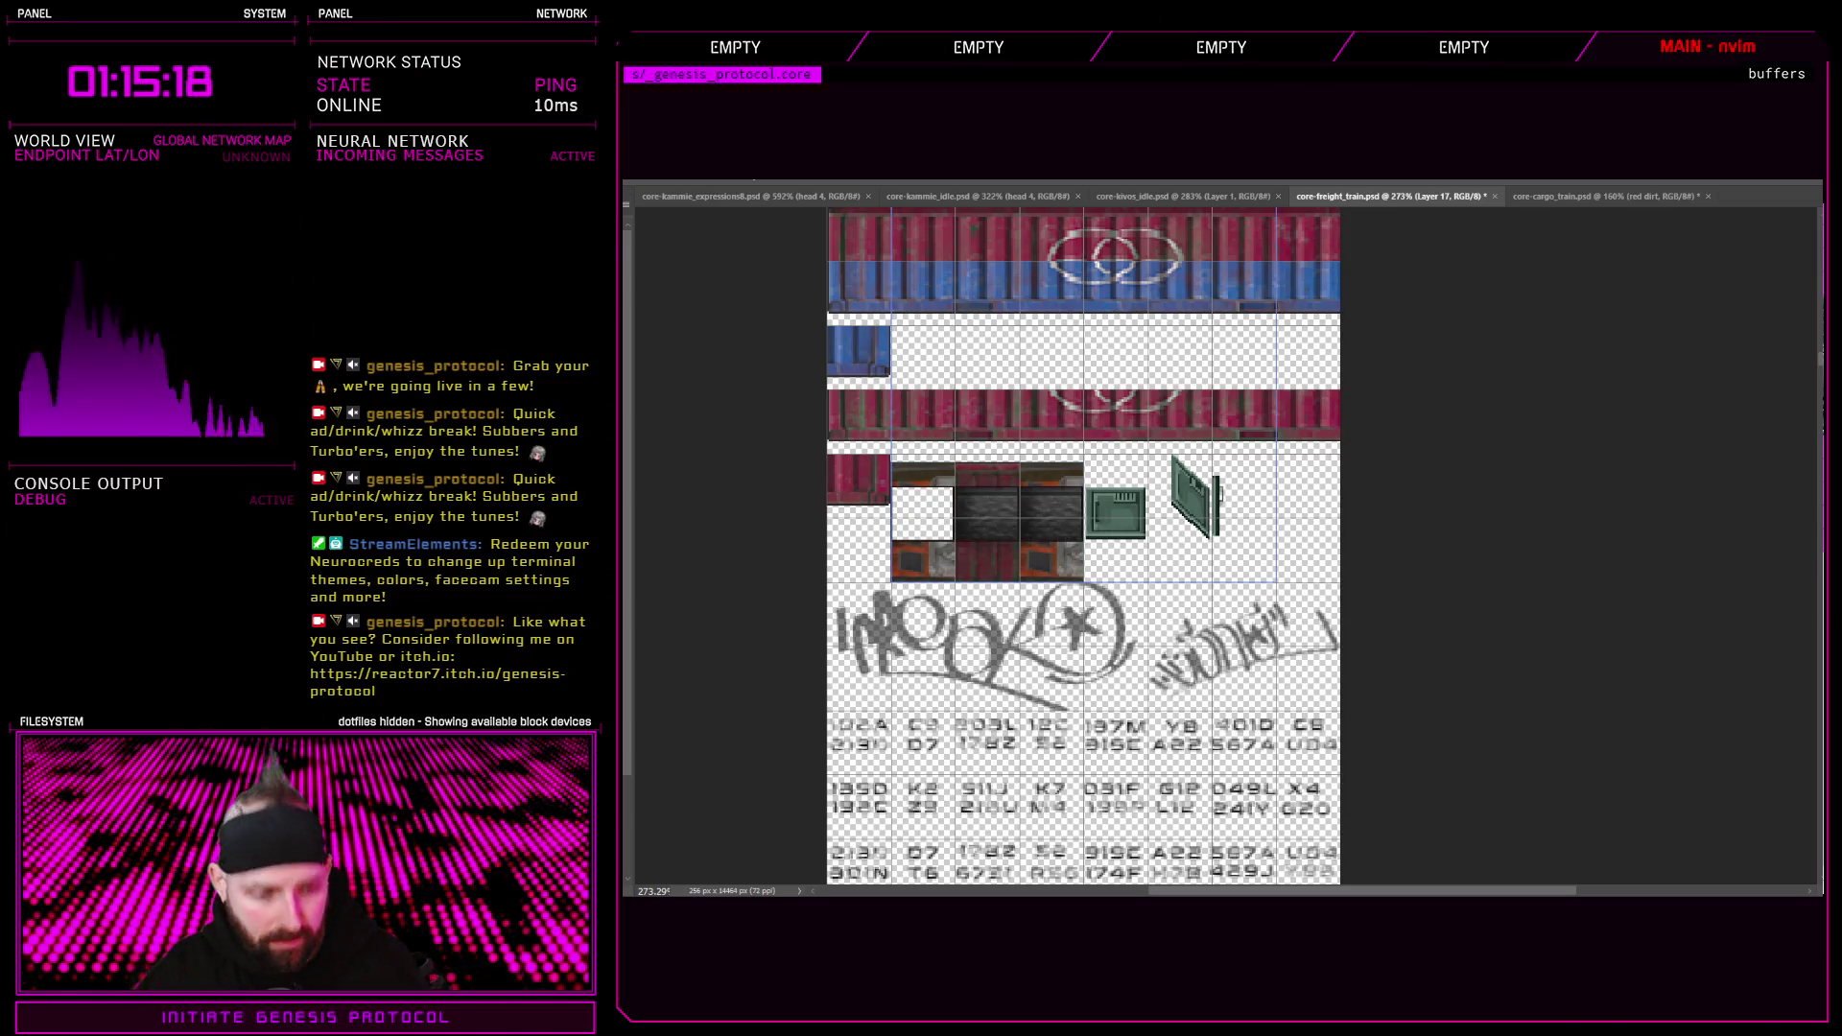
# Select the container-panel tile block on Layer 26 and nudge it up and right
pyautogui.click(988, 518)
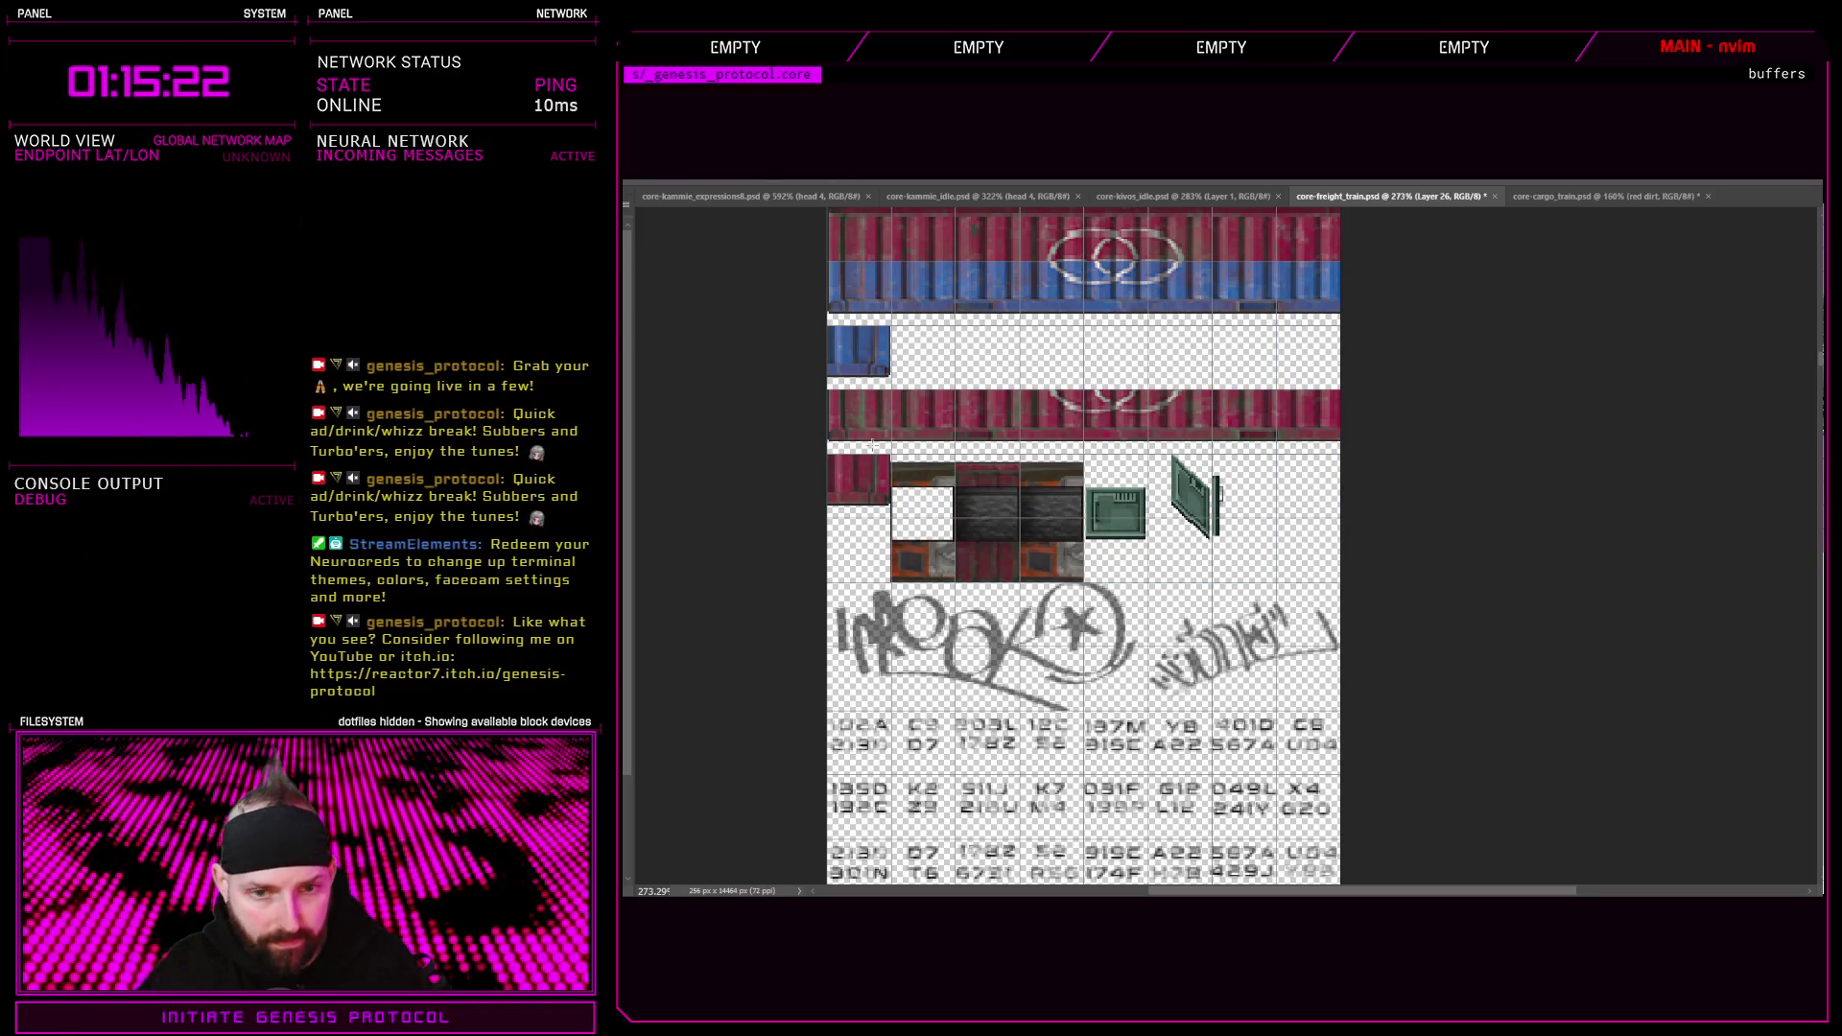
pyautogui.keyDown('ctrl'); pyautogui.click(987, 519); pyautogui.keyUp('ctrl')
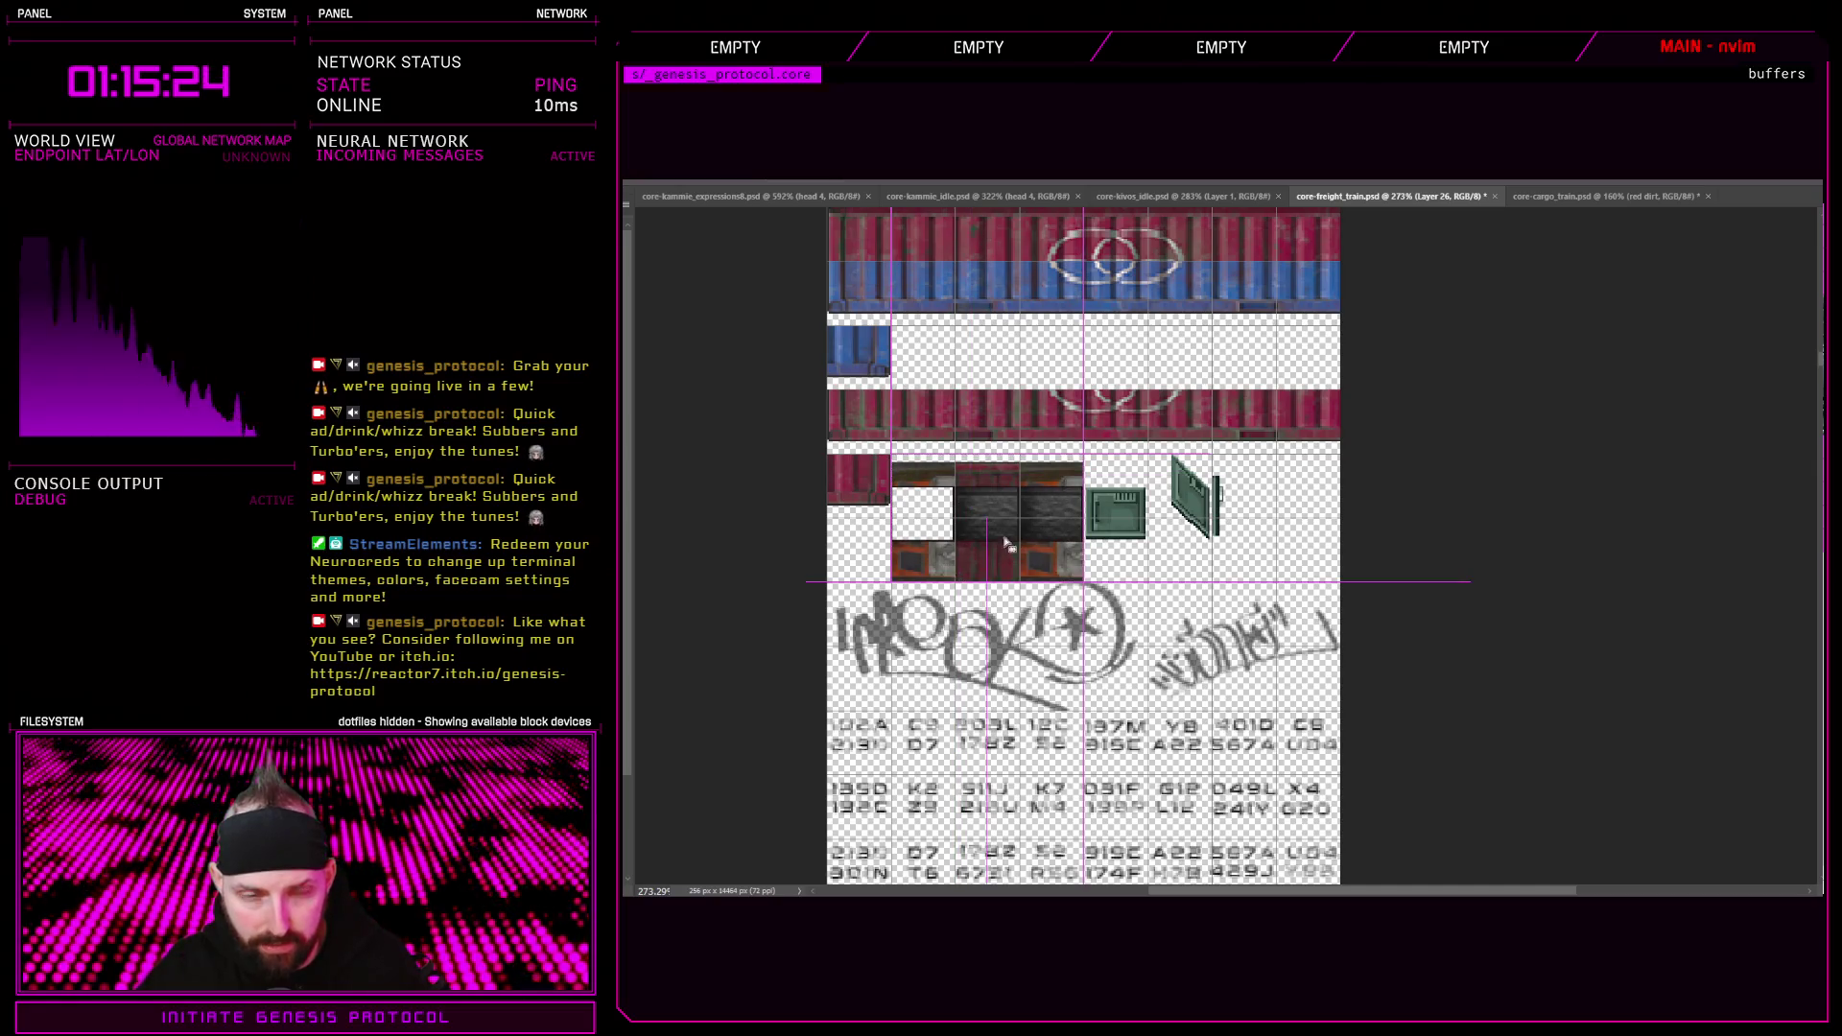
pyautogui.moveTo(1026, 520); pyautogui.dragTo(1040, 506)
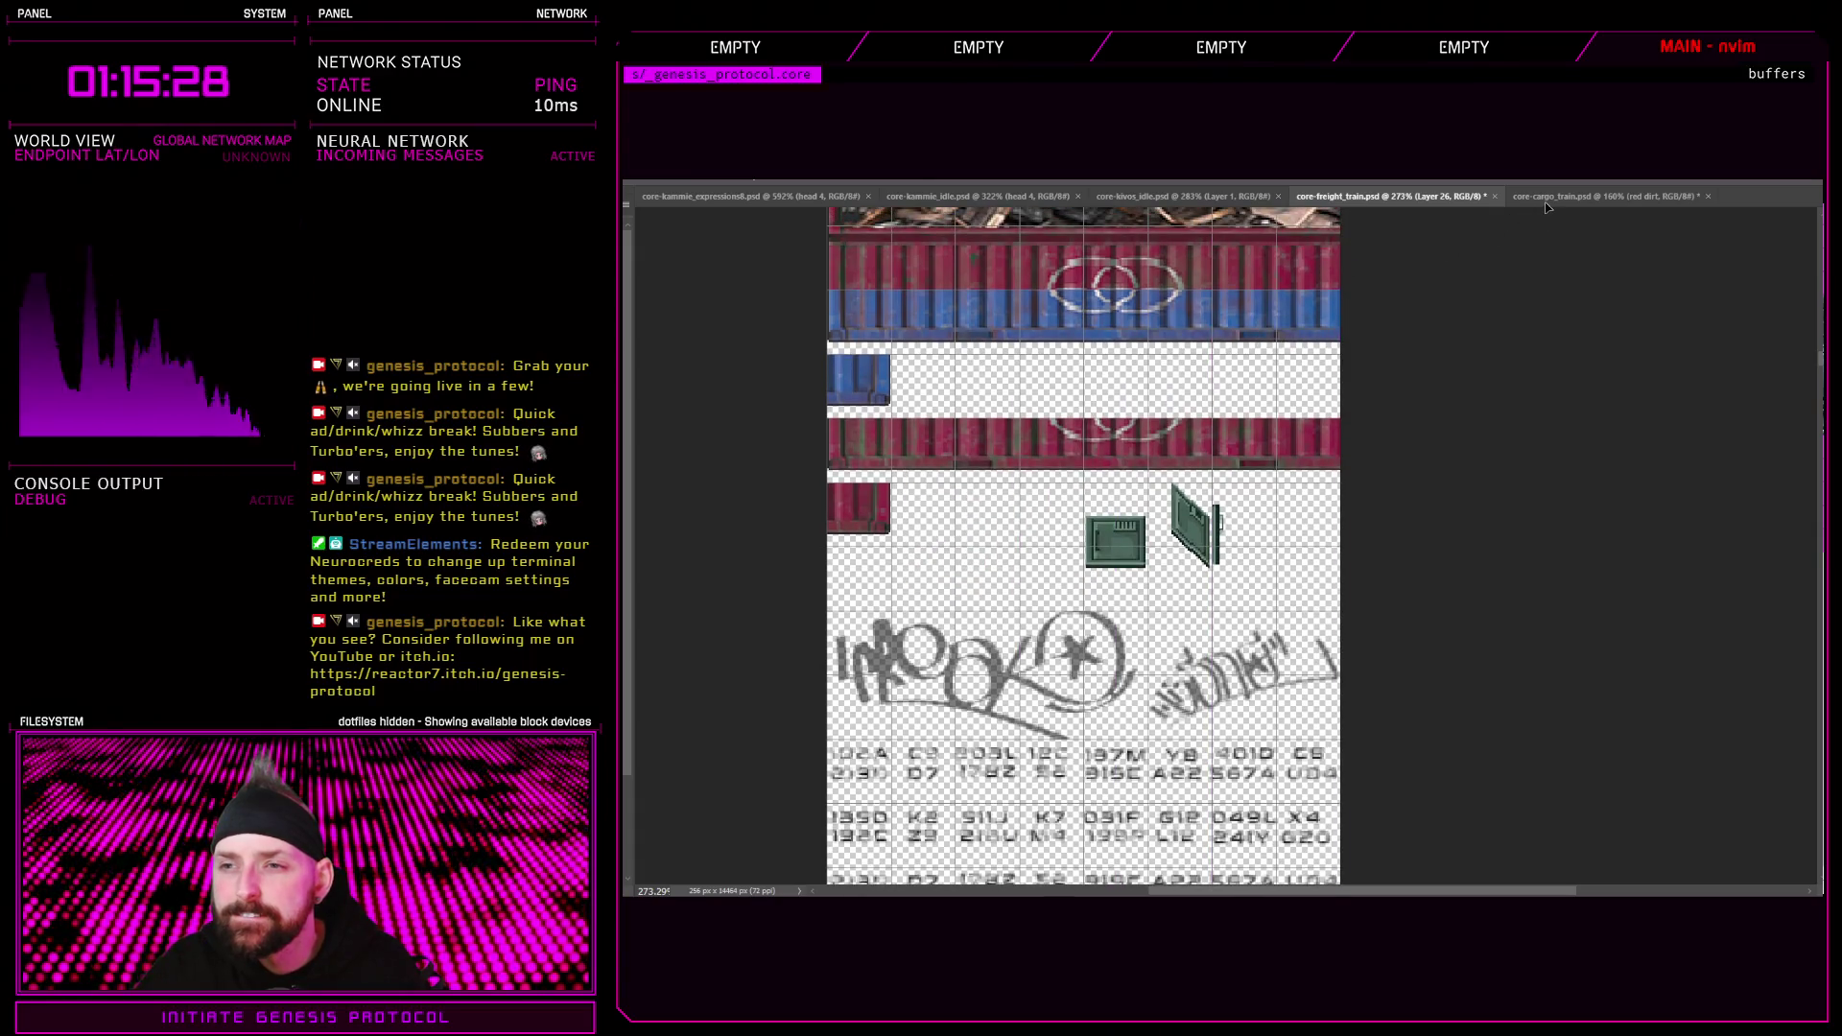
# Paste the container tiles into the cargo sheet and align them with the neighbouring tiles
pyautogui.click(1593, 196)
pyautogui.hotkey('ctrl', 'v')
pyautogui.scroll(5, 1430, 291)
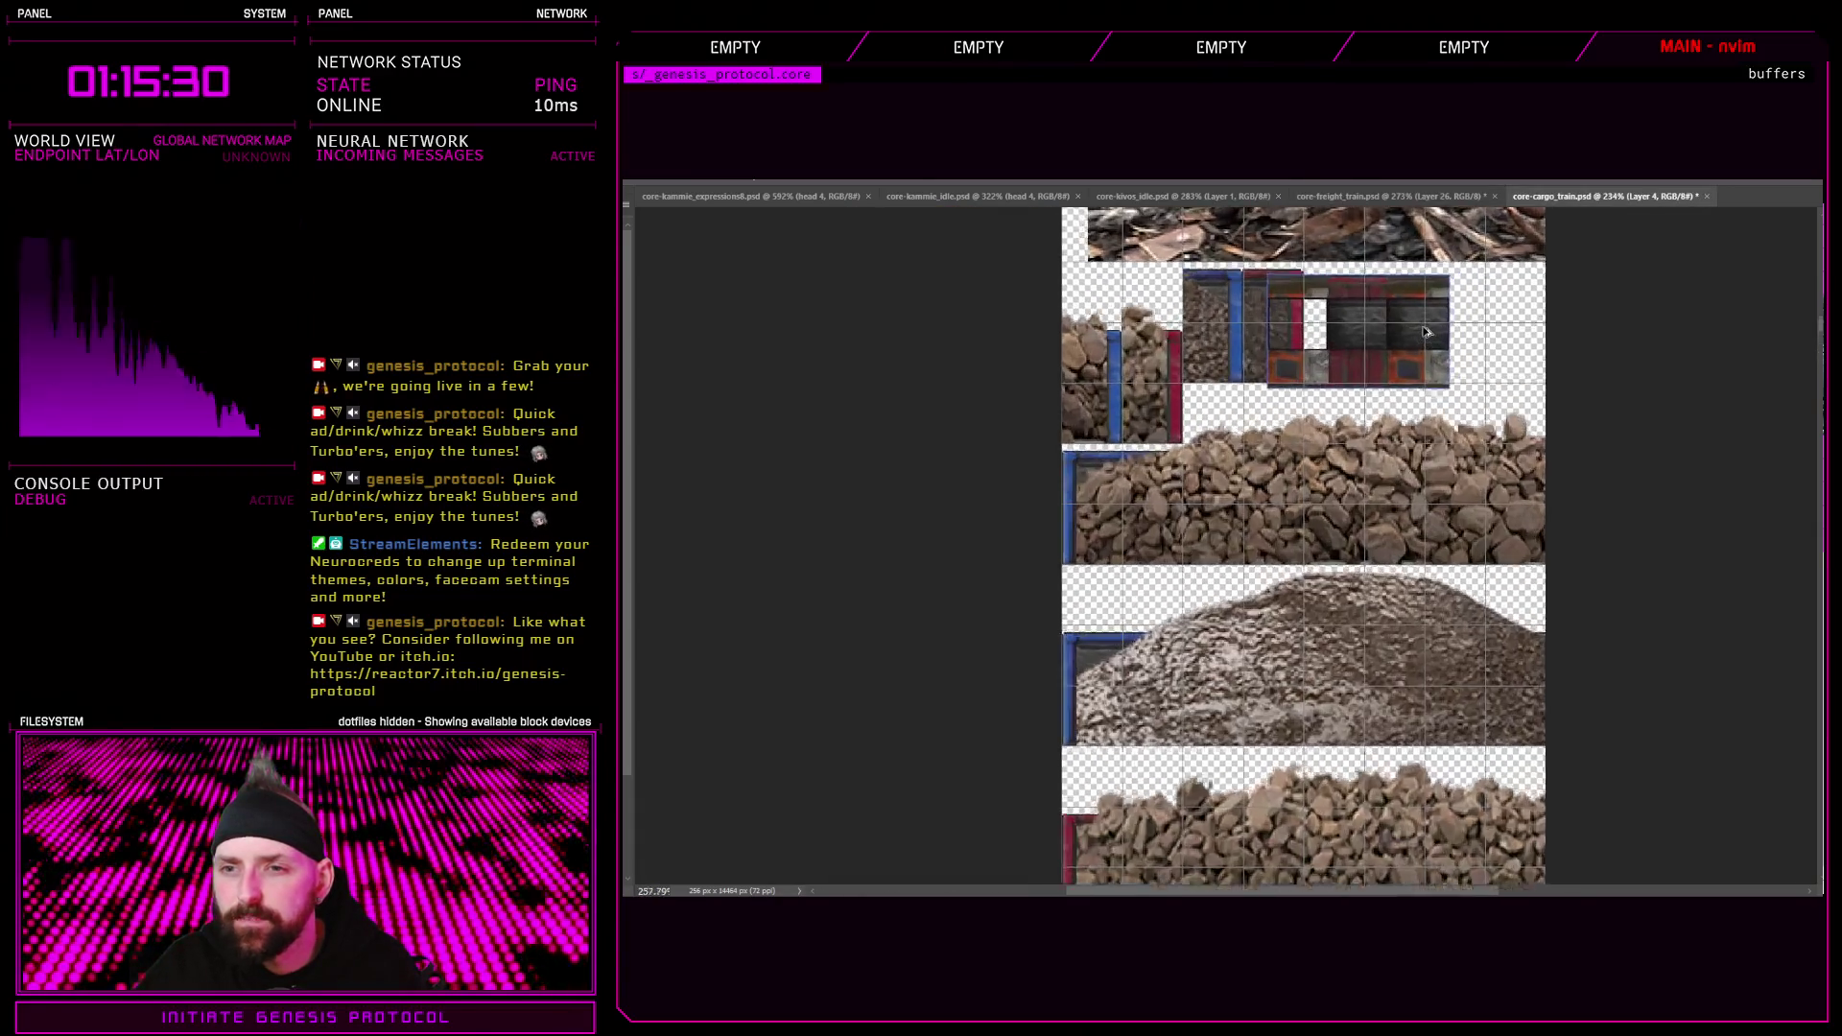
pyautogui.moveTo(1469, 345); pyautogui.dragTo(1450, 343)
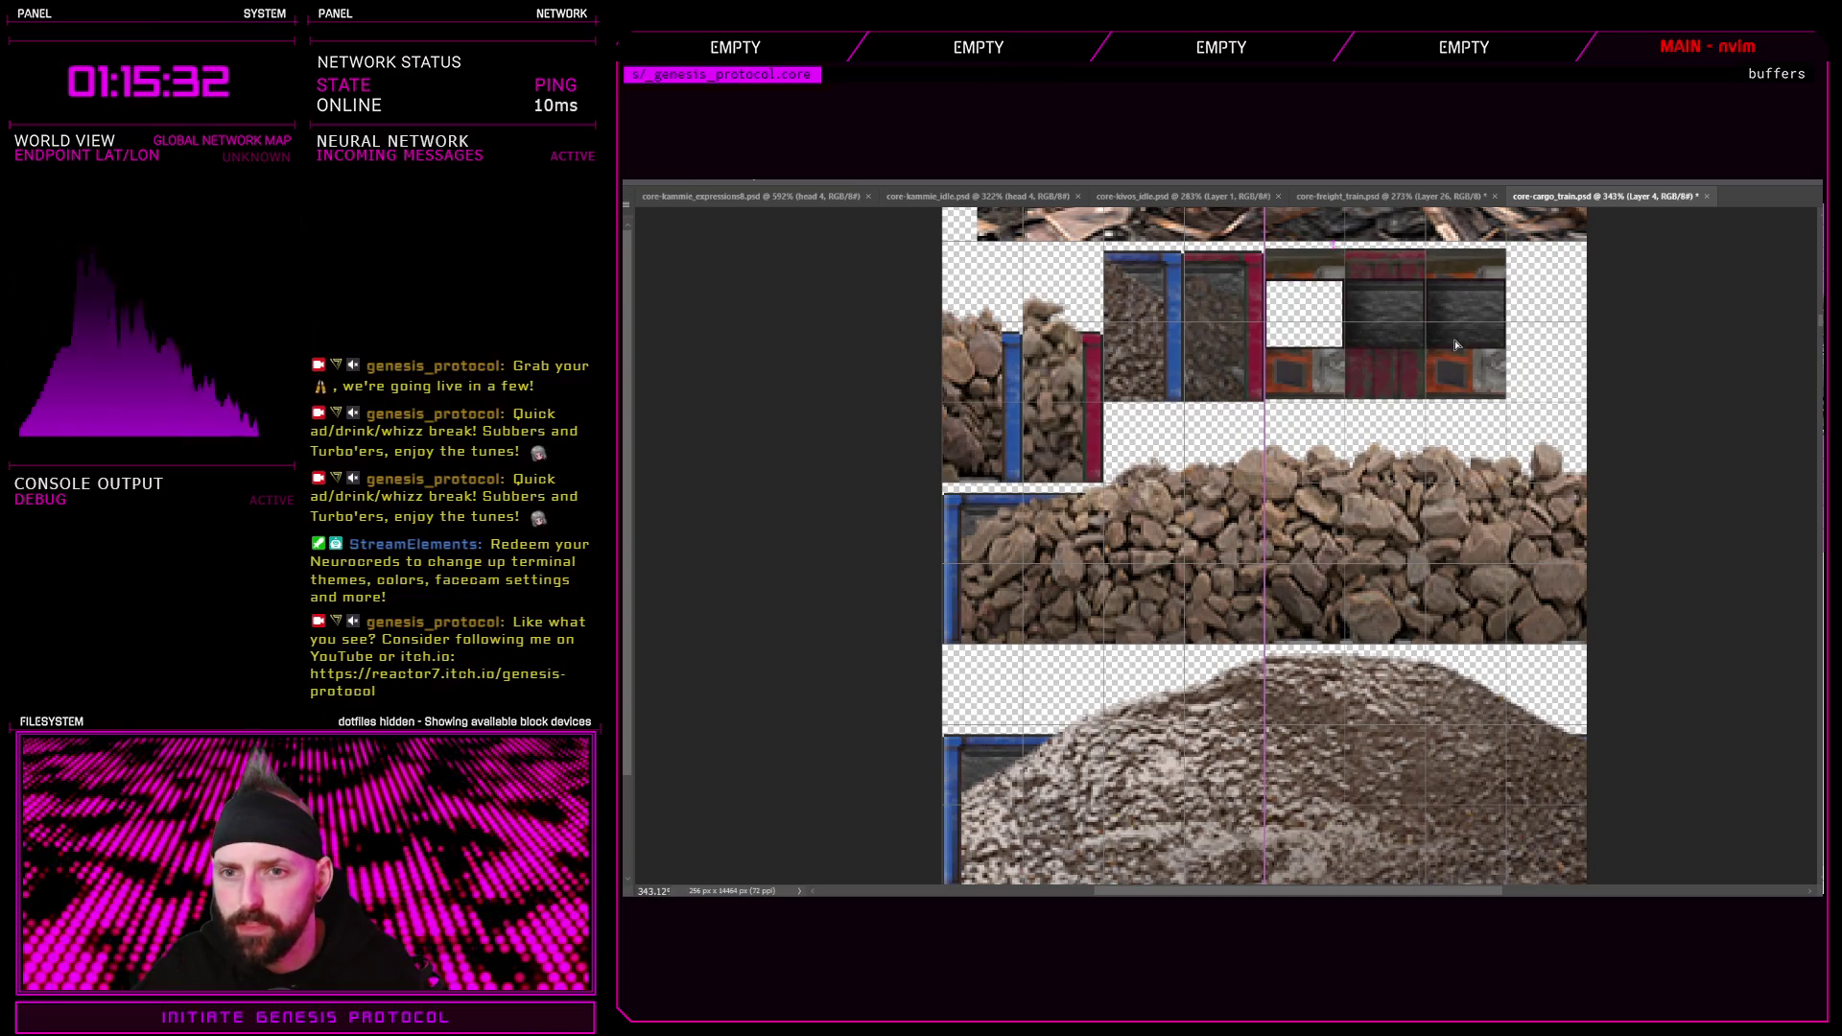
pyautogui.scroll(1, 1487, 292)
pyautogui.scroll(1, 1488, 292)
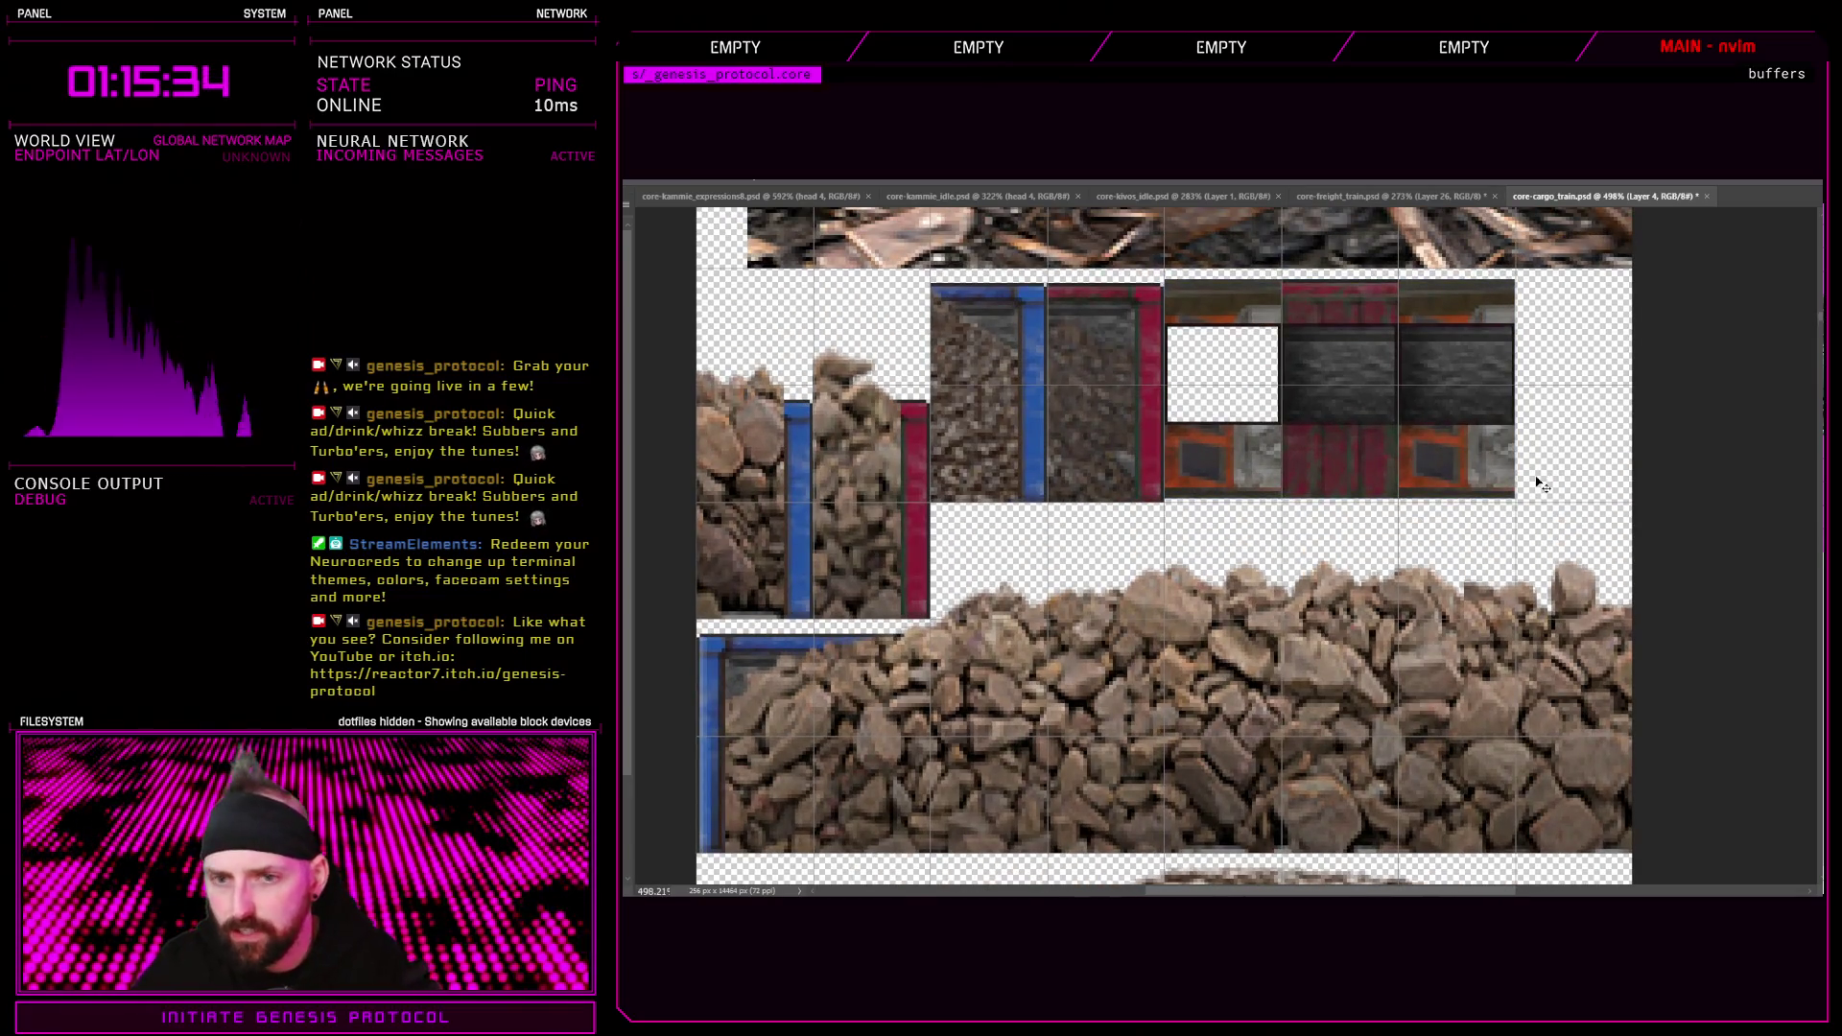
pyautogui.press('Down')
# Look over the full cargo-train sheet, then return to the freight-train sheet
pyautogui.scroll(-10, 1500, 540)
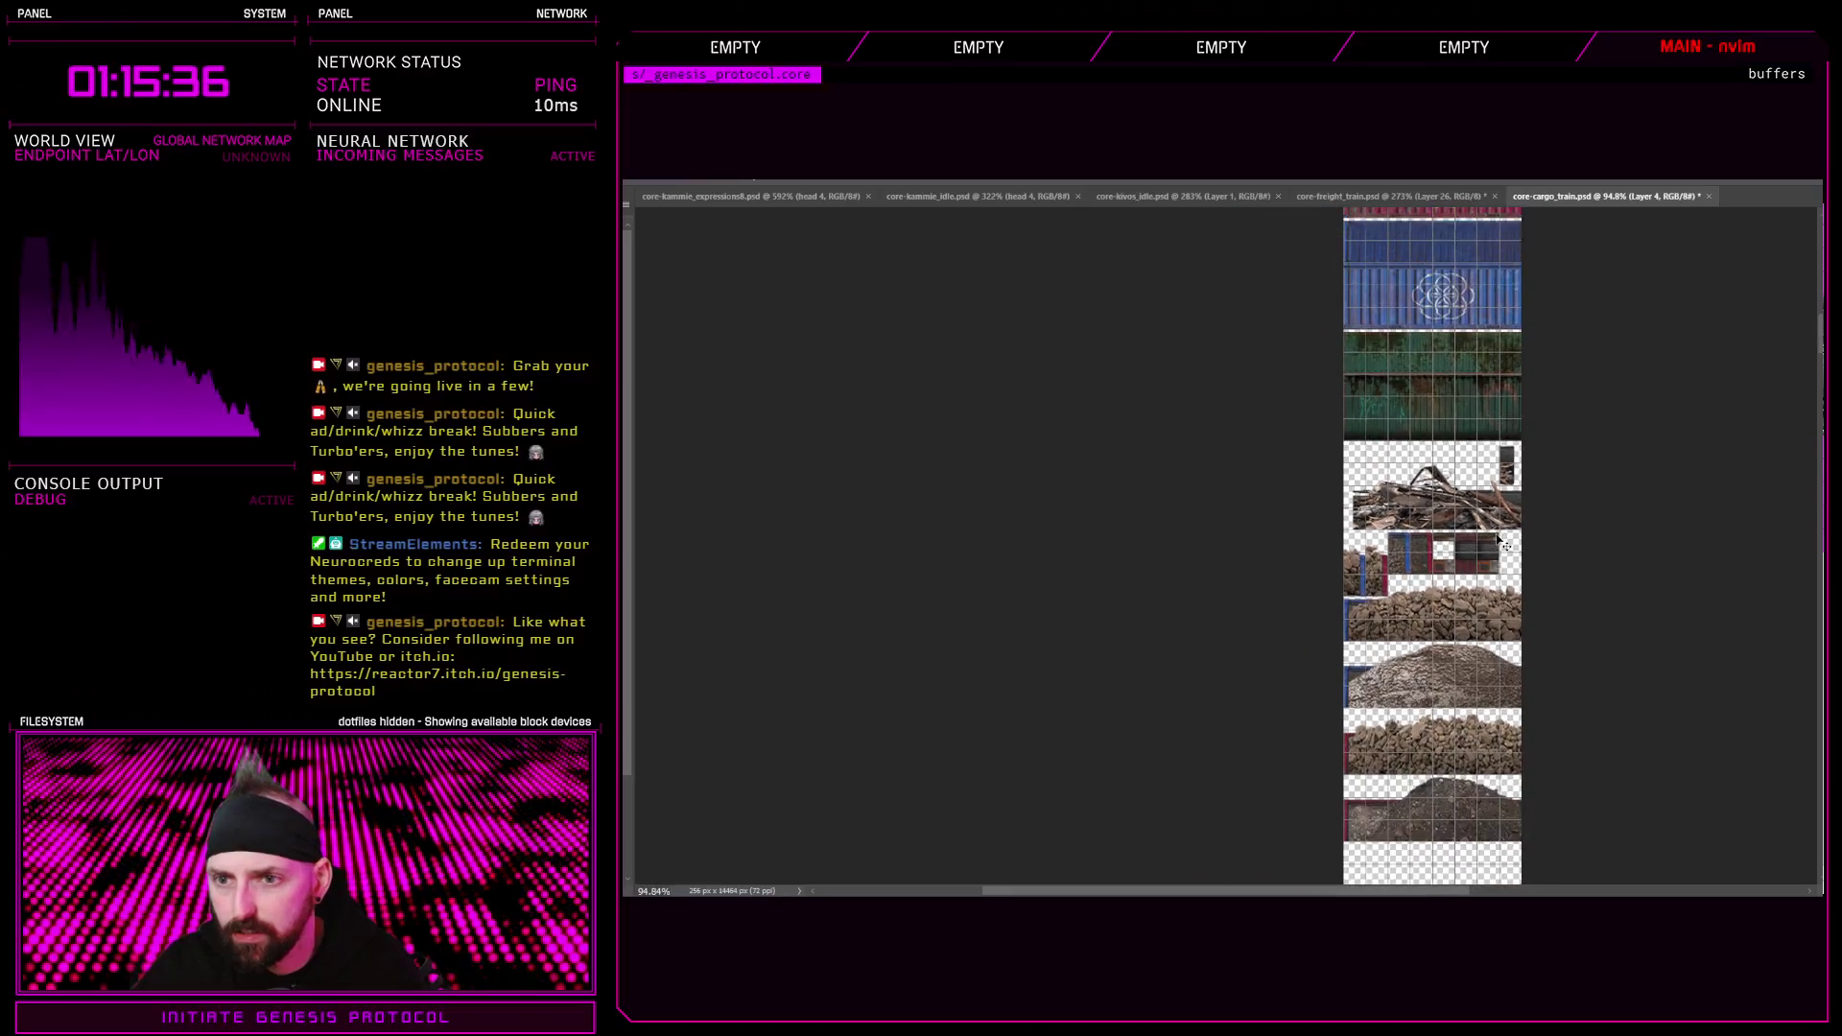
pyautogui.scroll(15, 1432, 547)
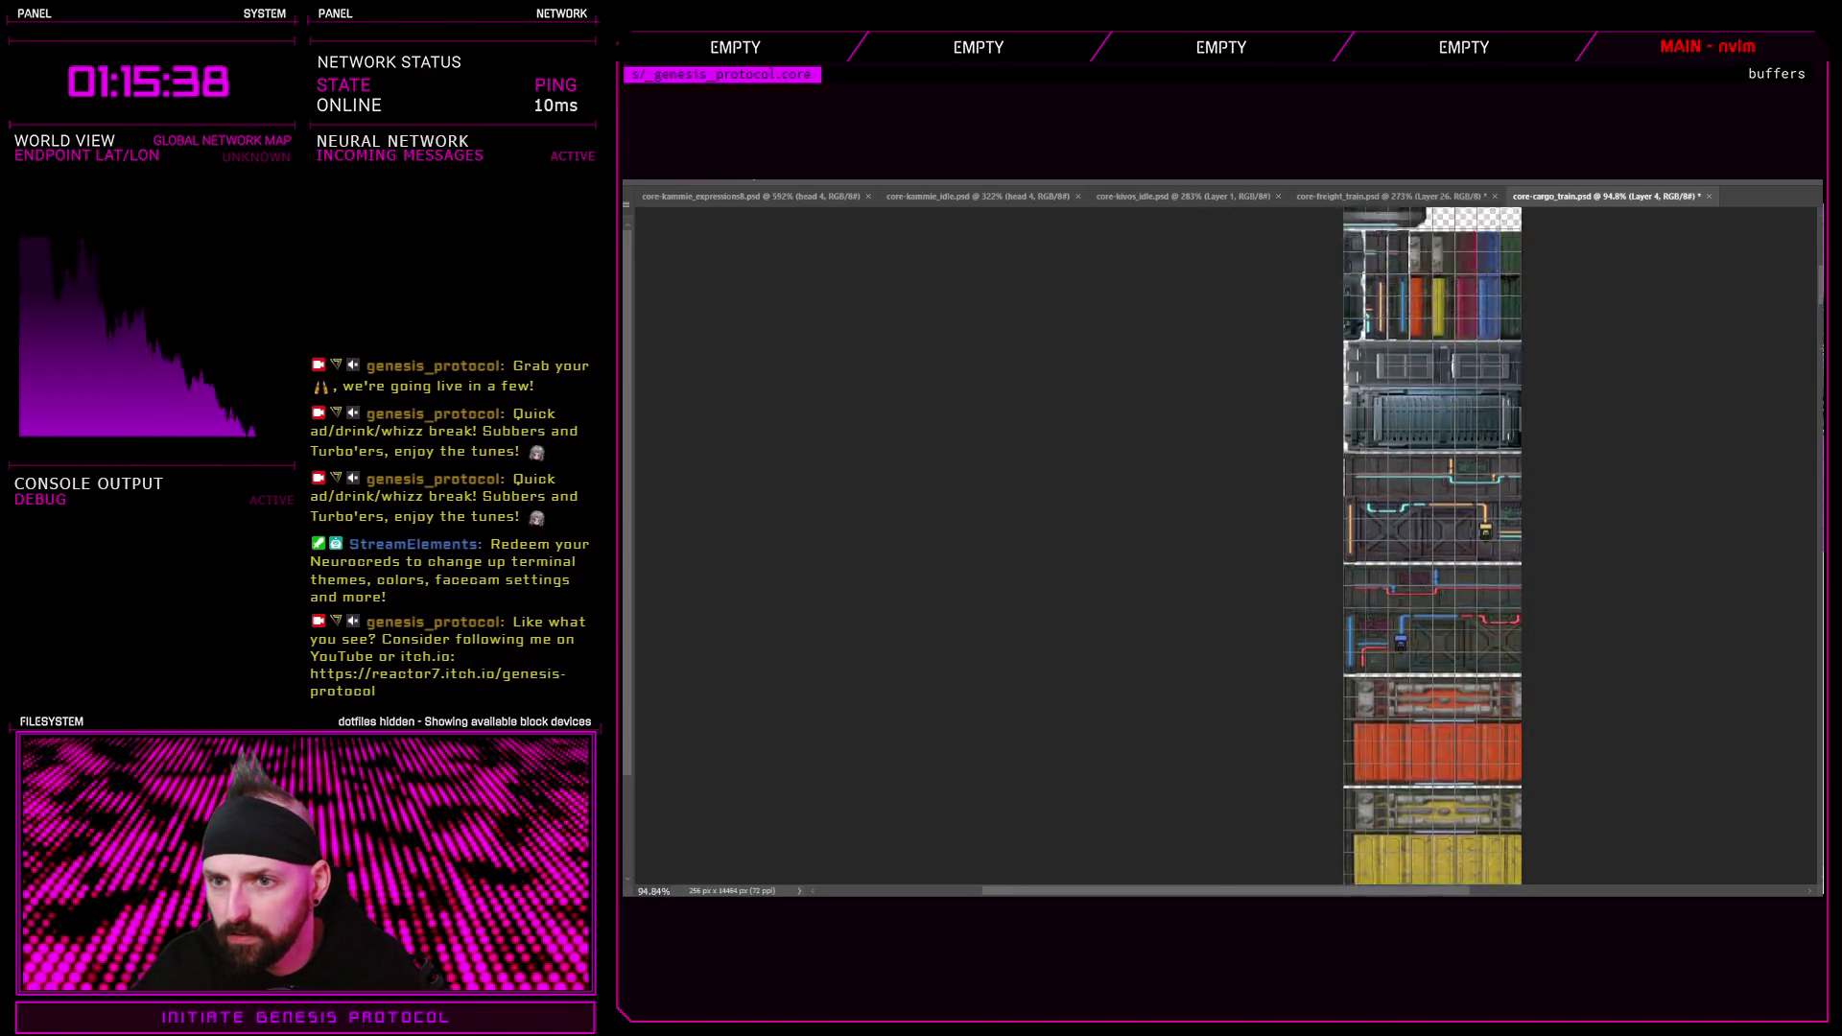
pyautogui.scroll(-15, 1431, 547)
pyautogui.scroll(6, 1432, 547)
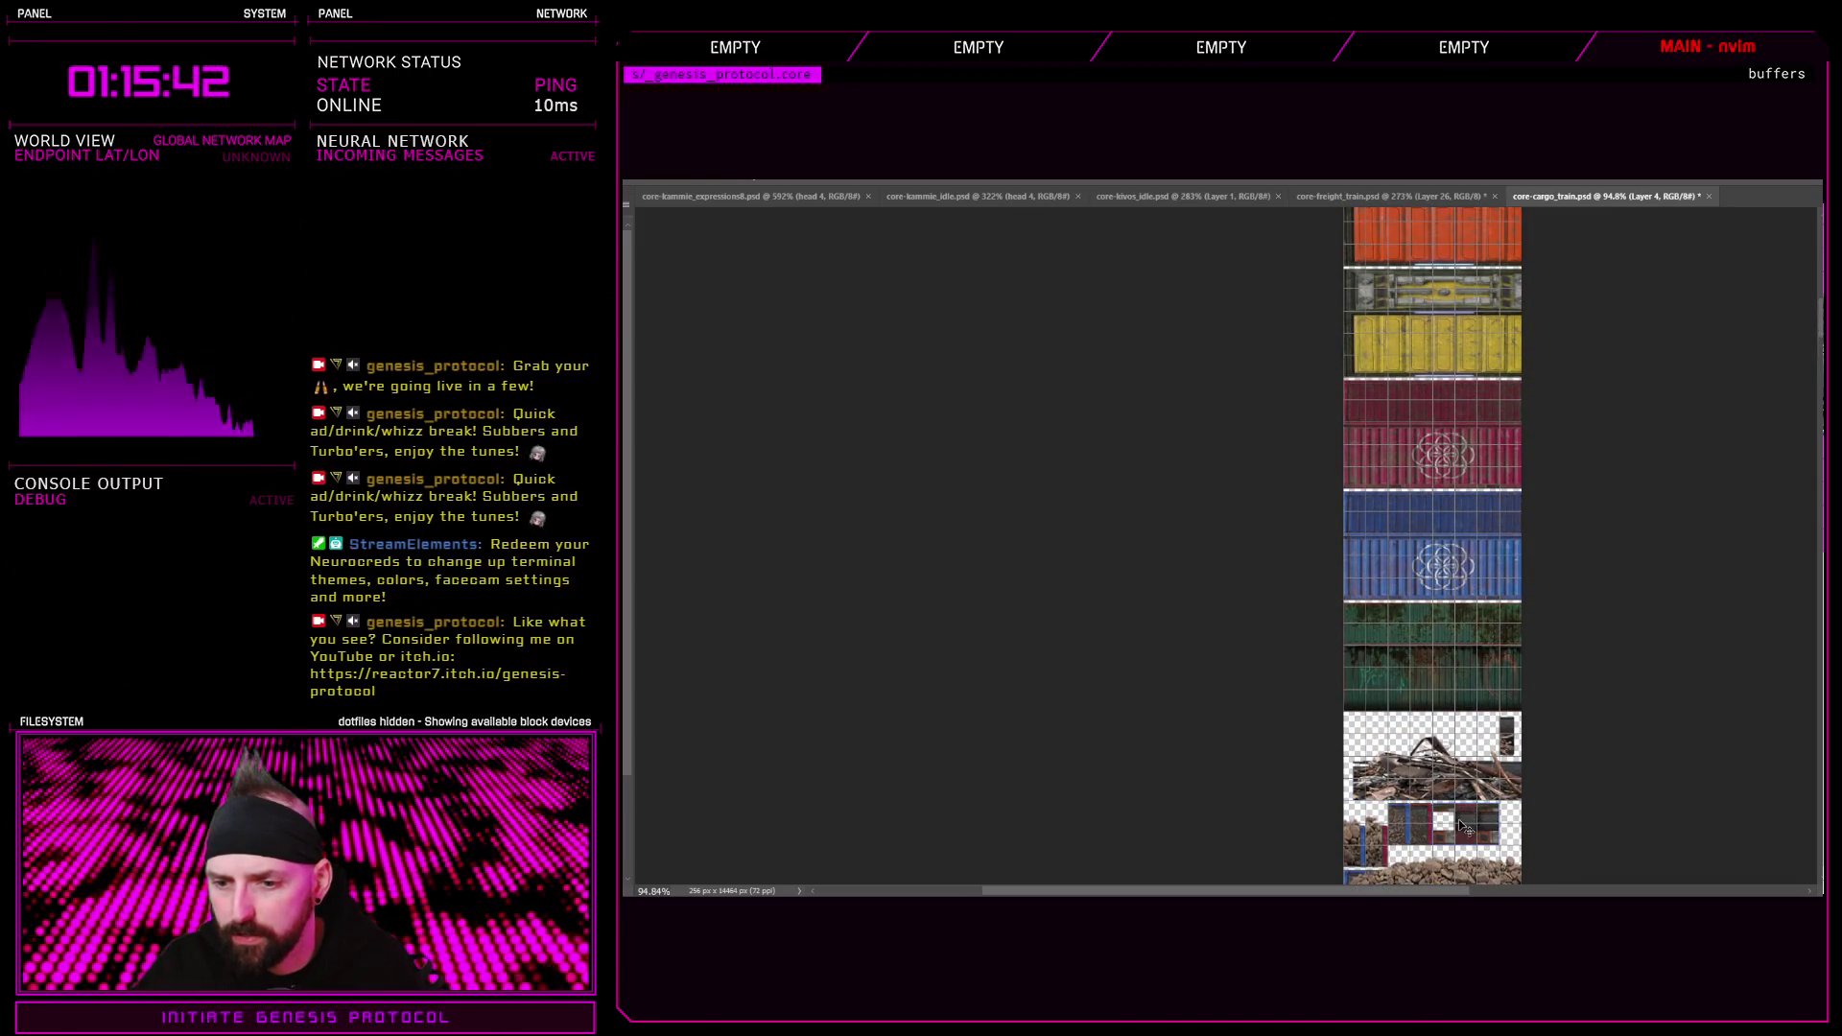
pyautogui.scroll(2, 1494, 218)
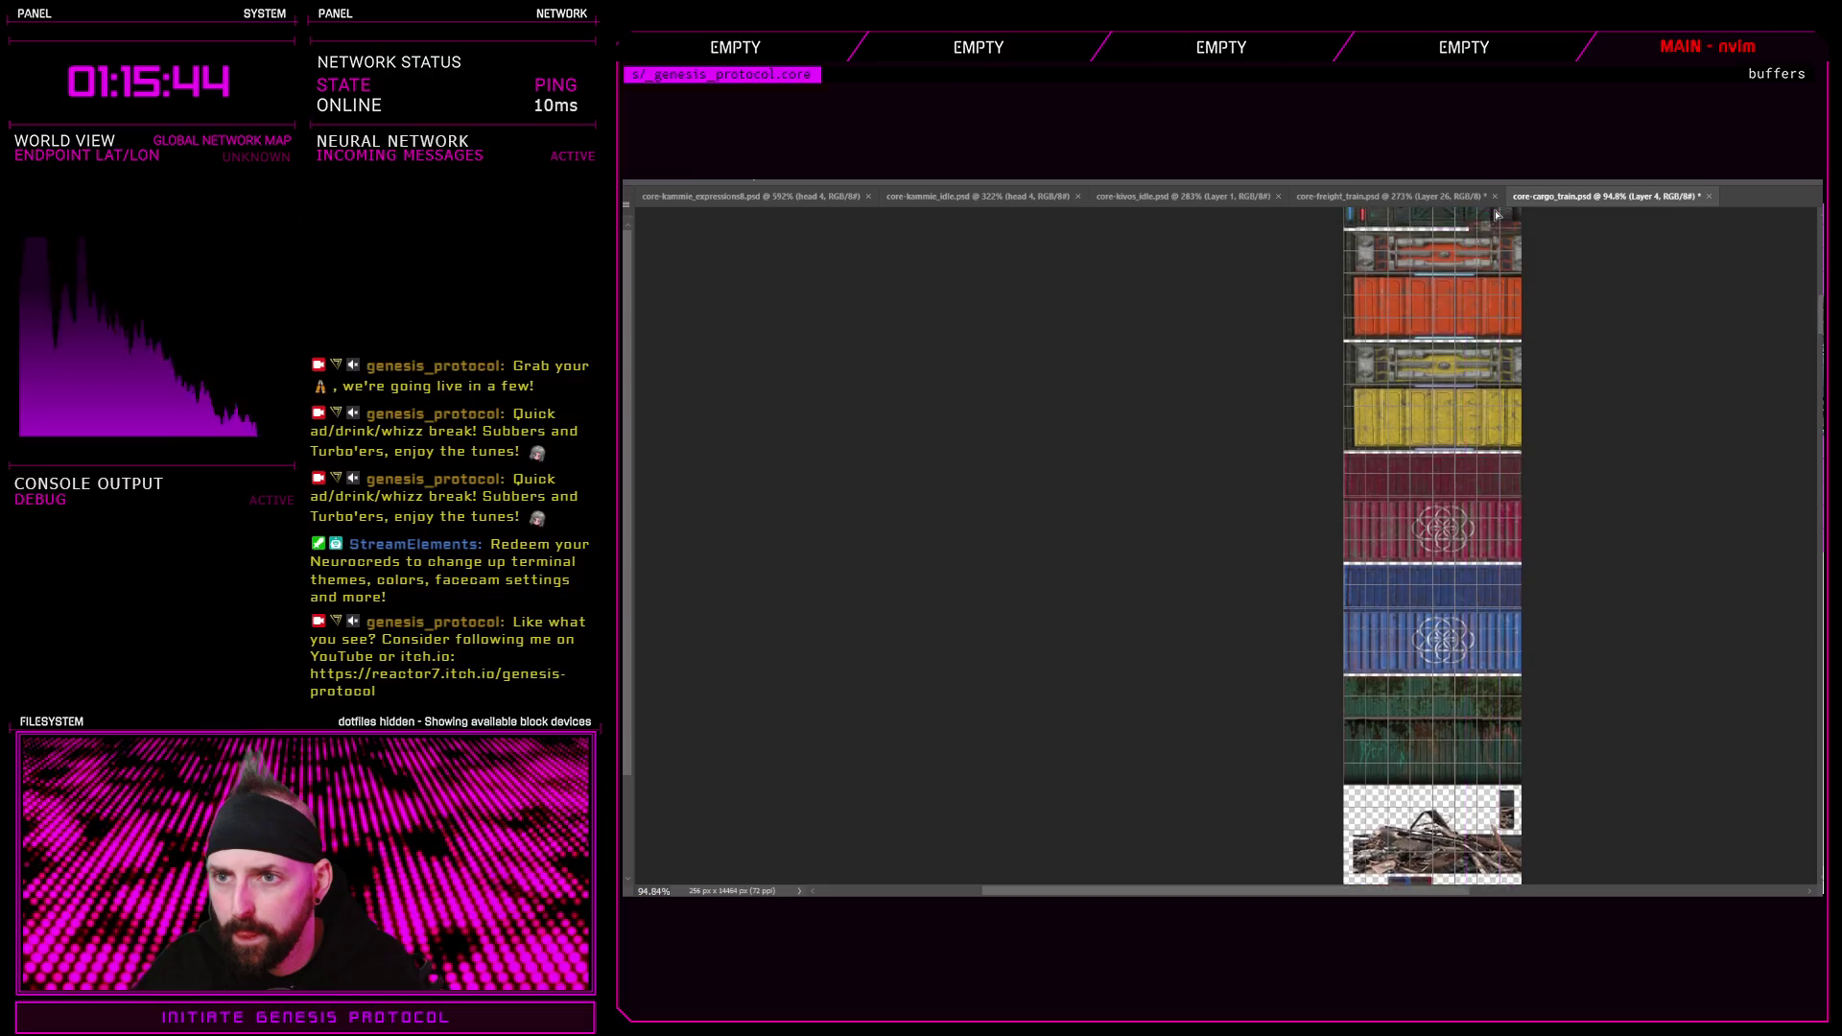
pyautogui.scroll(10, 1482, 222)
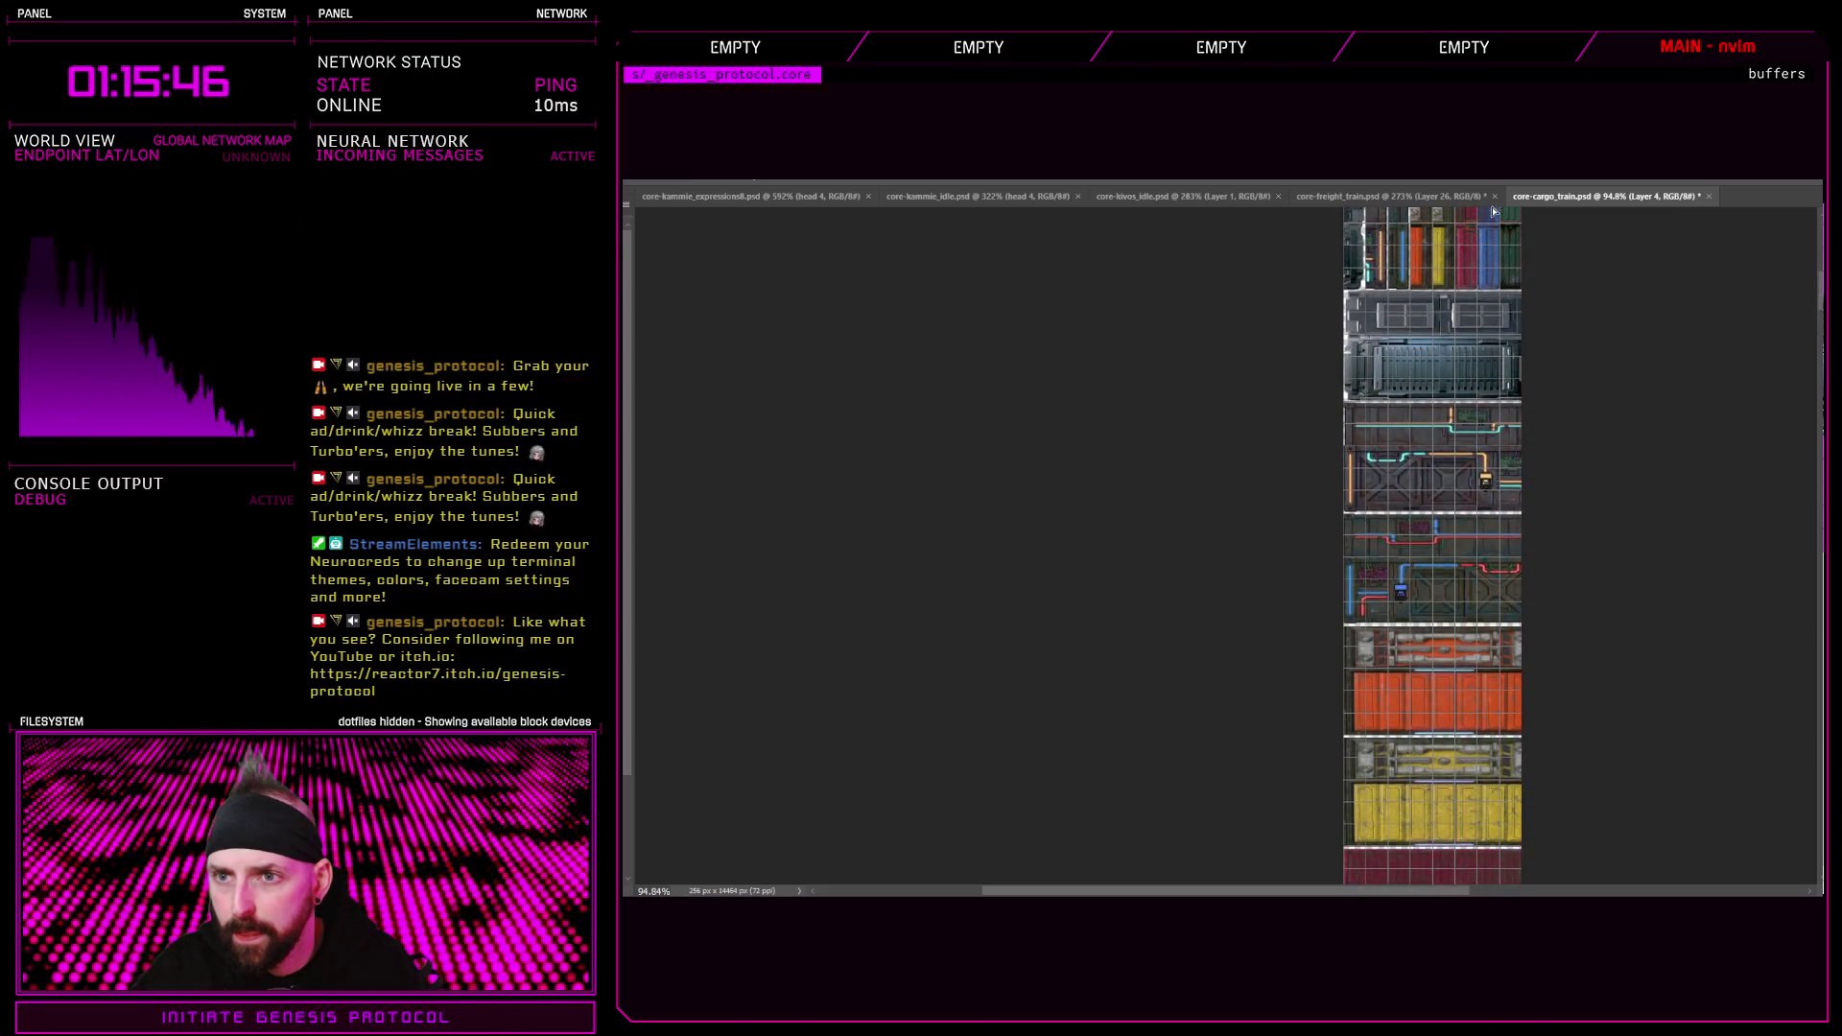
pyautogui.scroll(6, 1463, 268)
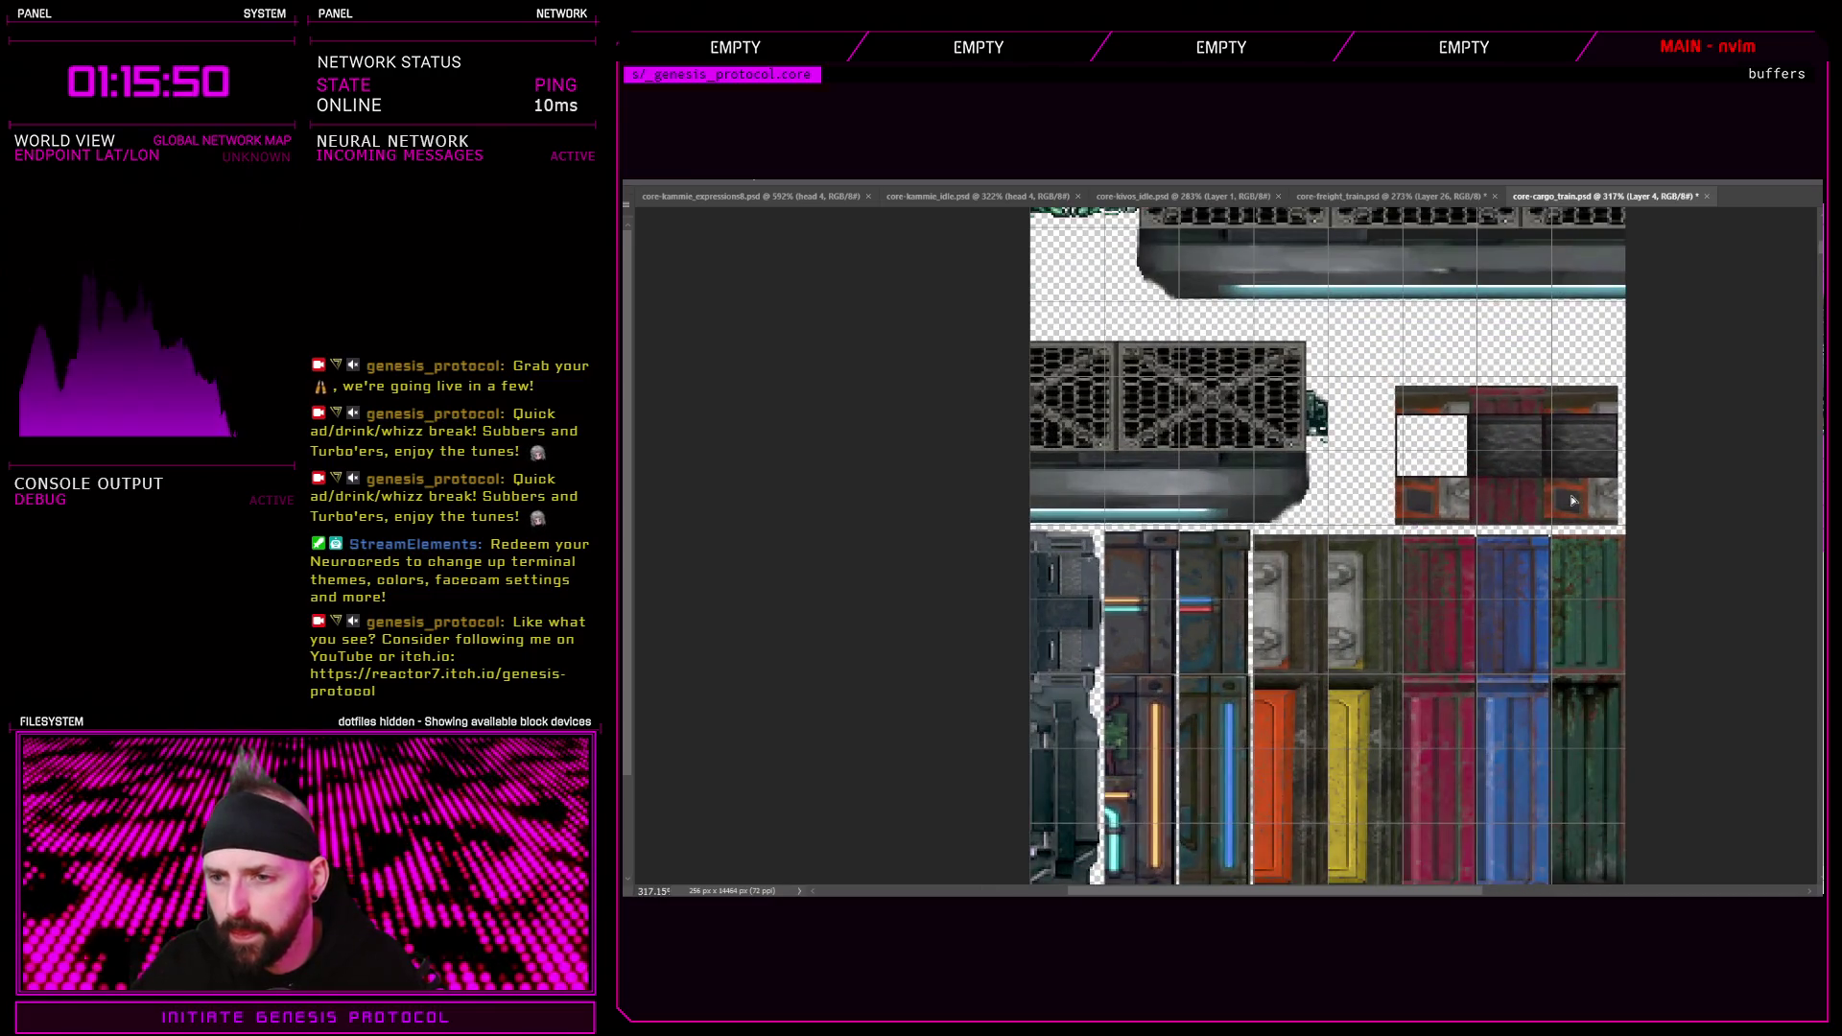
pyautogui.scroll(-1, 1508, 482)
pyautogui.scroll(-6, 1508, 481)
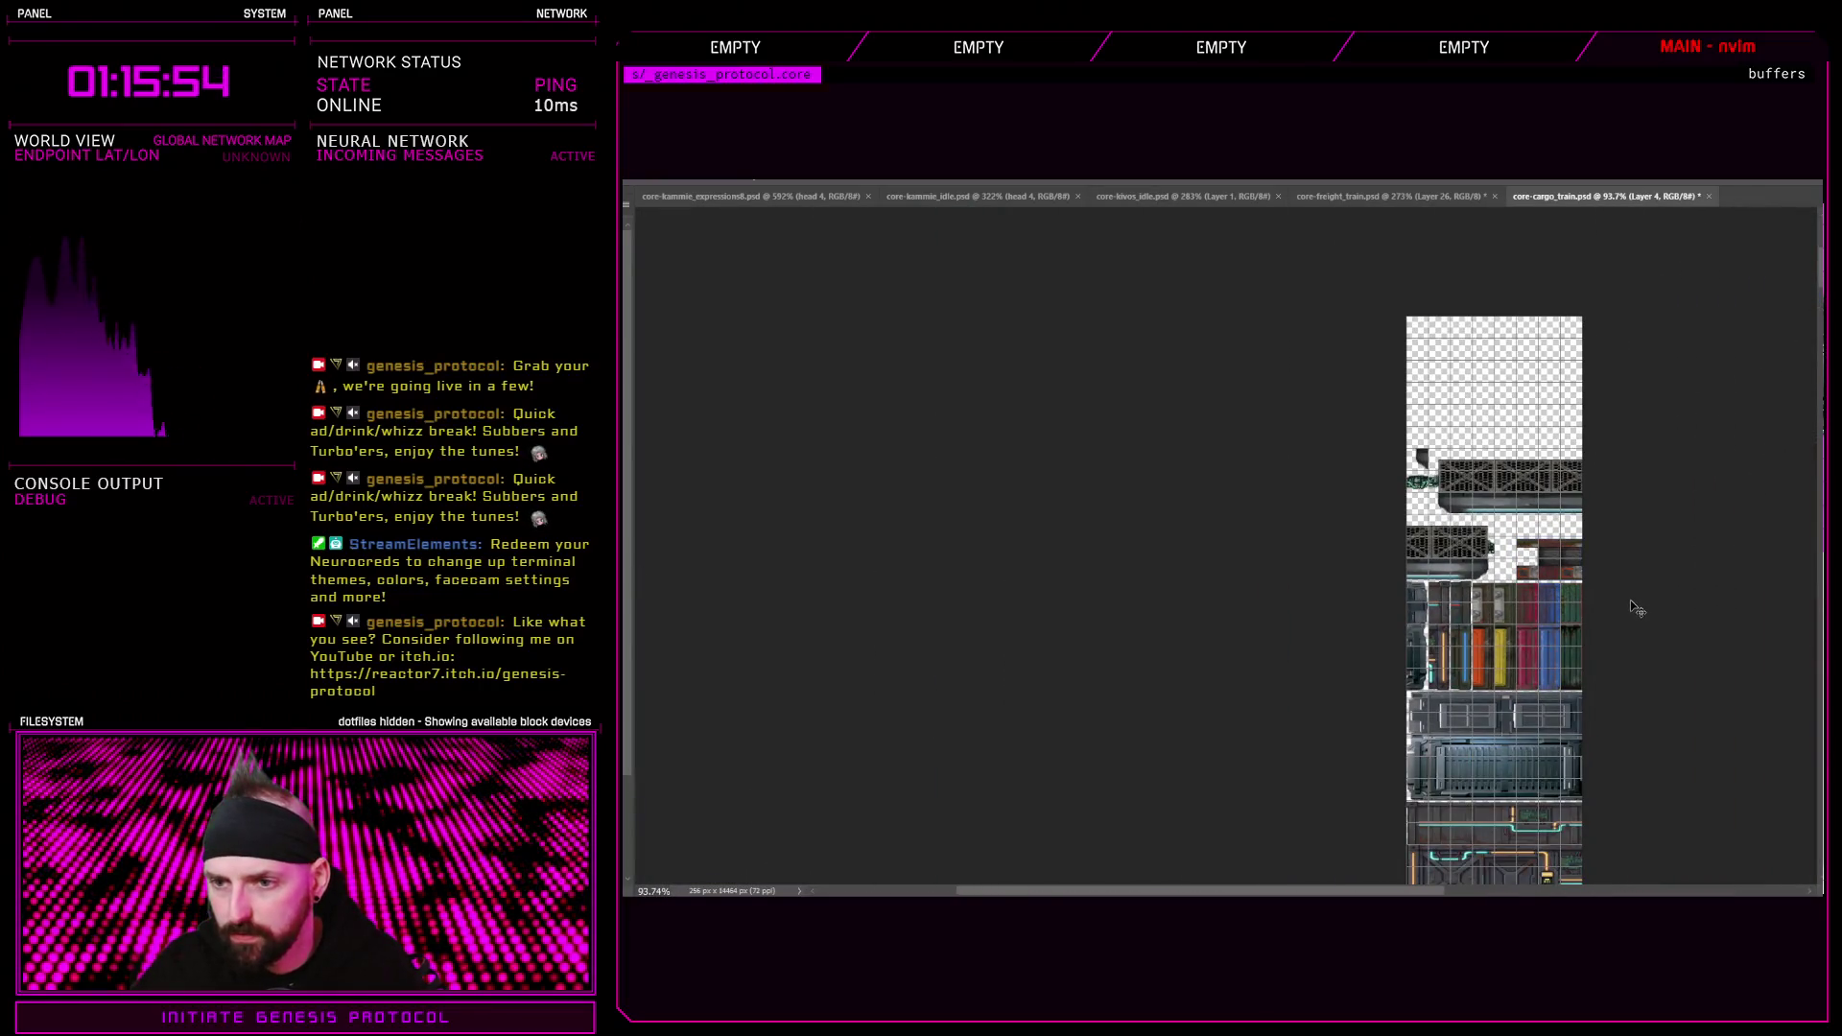
pyautogui.scroll(-5, 1632, 608)
pyautogui.scroll(5, 1593, 615)
pyautogui.scroll(-5, 1593, 615)
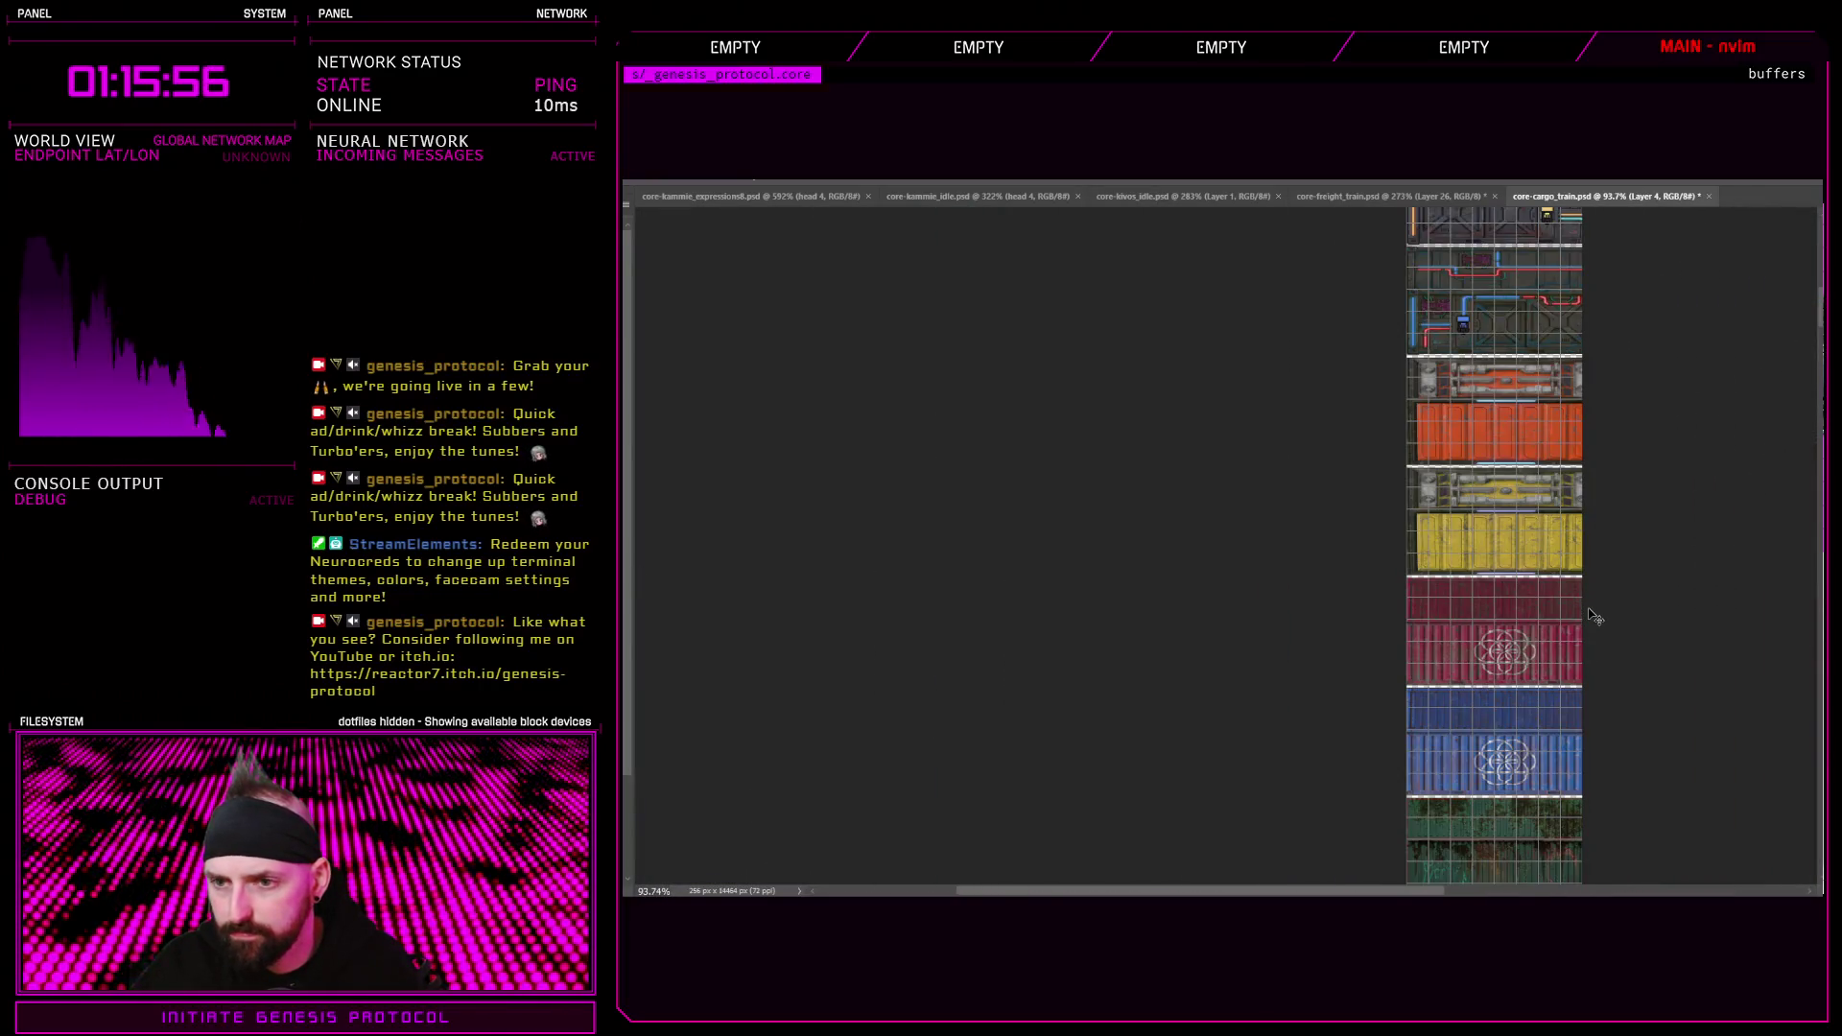
pyautogui.hscroll(5, 1593, 615)
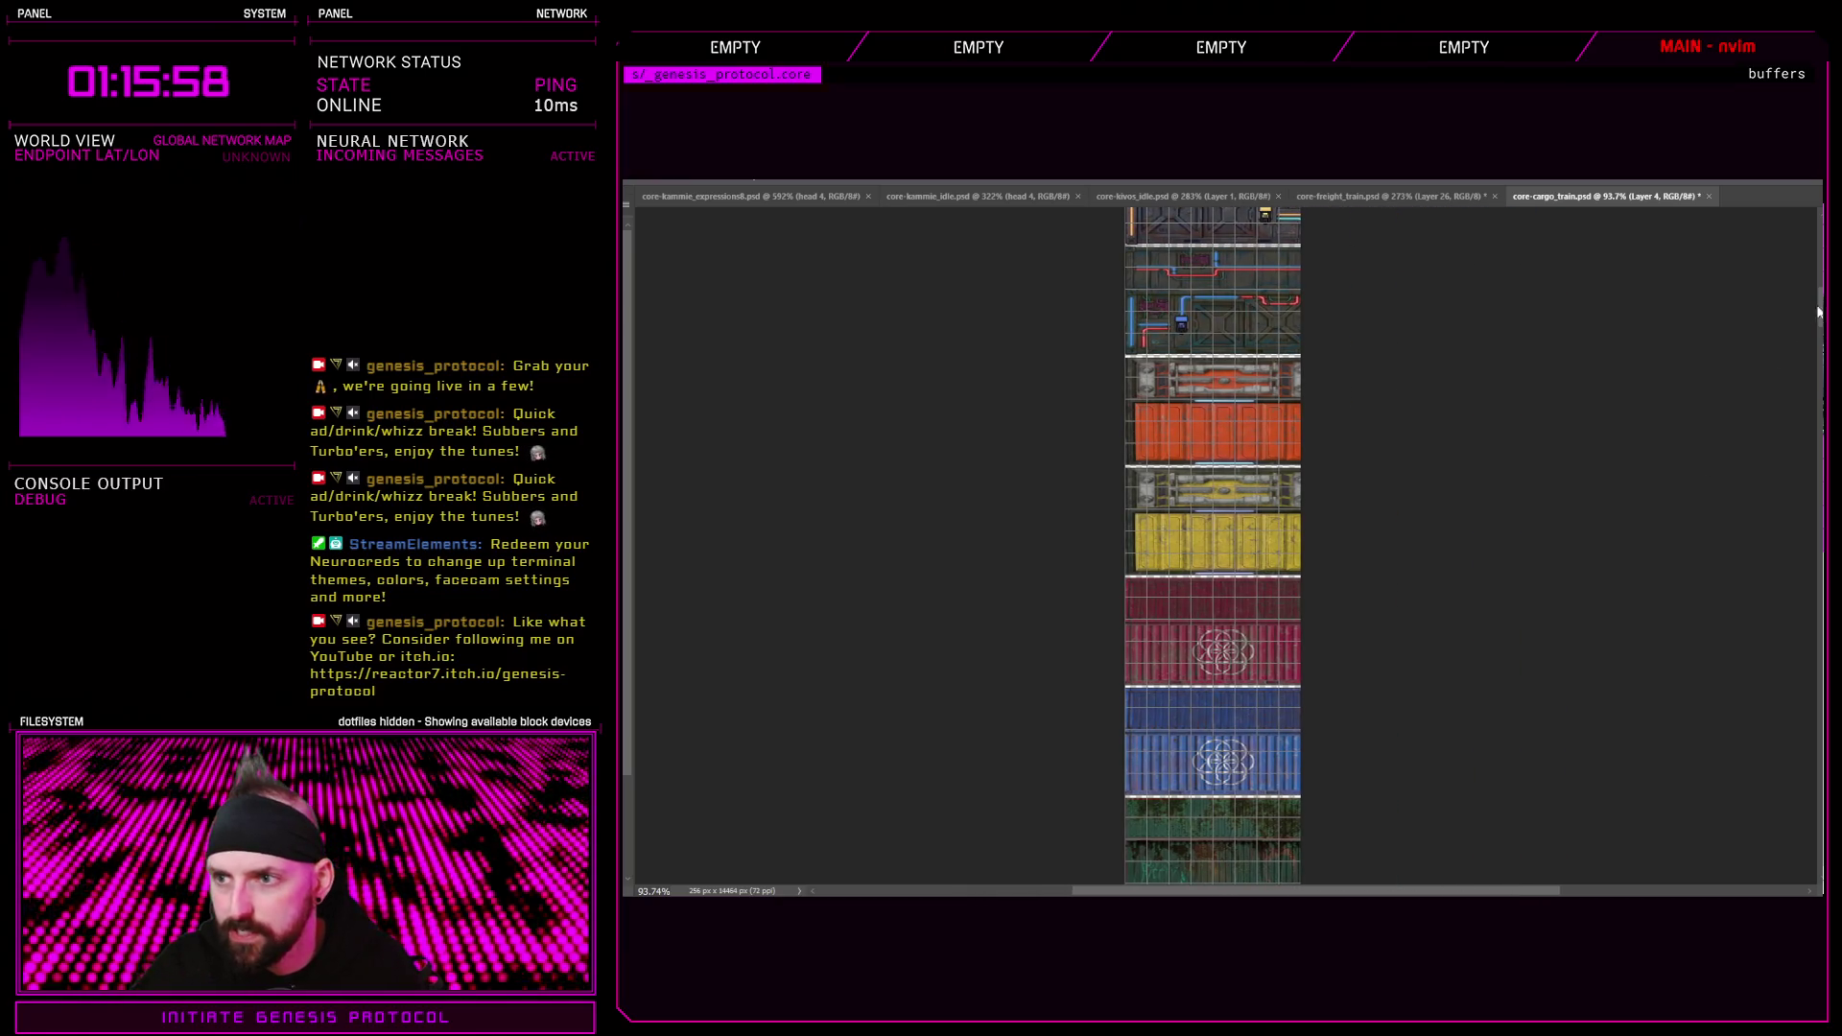
pyautogui.scroll(-5, 1788, 359)
pyautogui.scroll(4, 1278, 527)
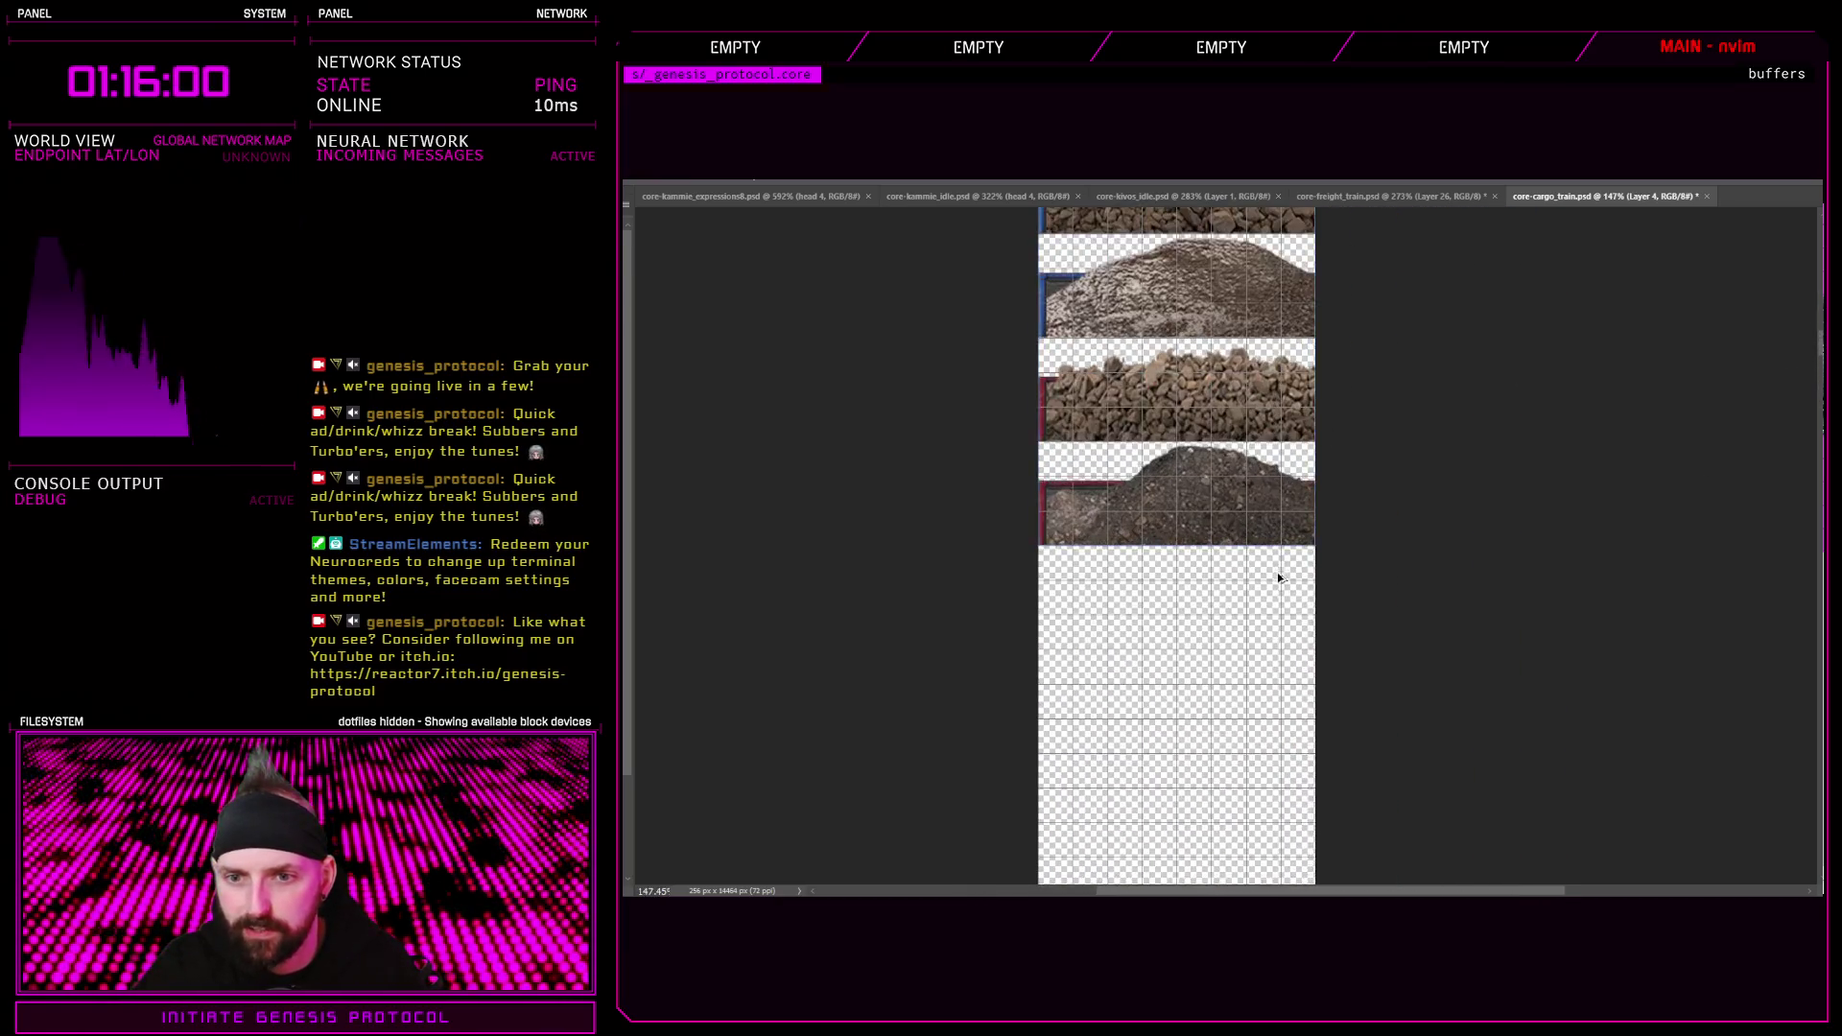
pyautogui.click(1370, 197)
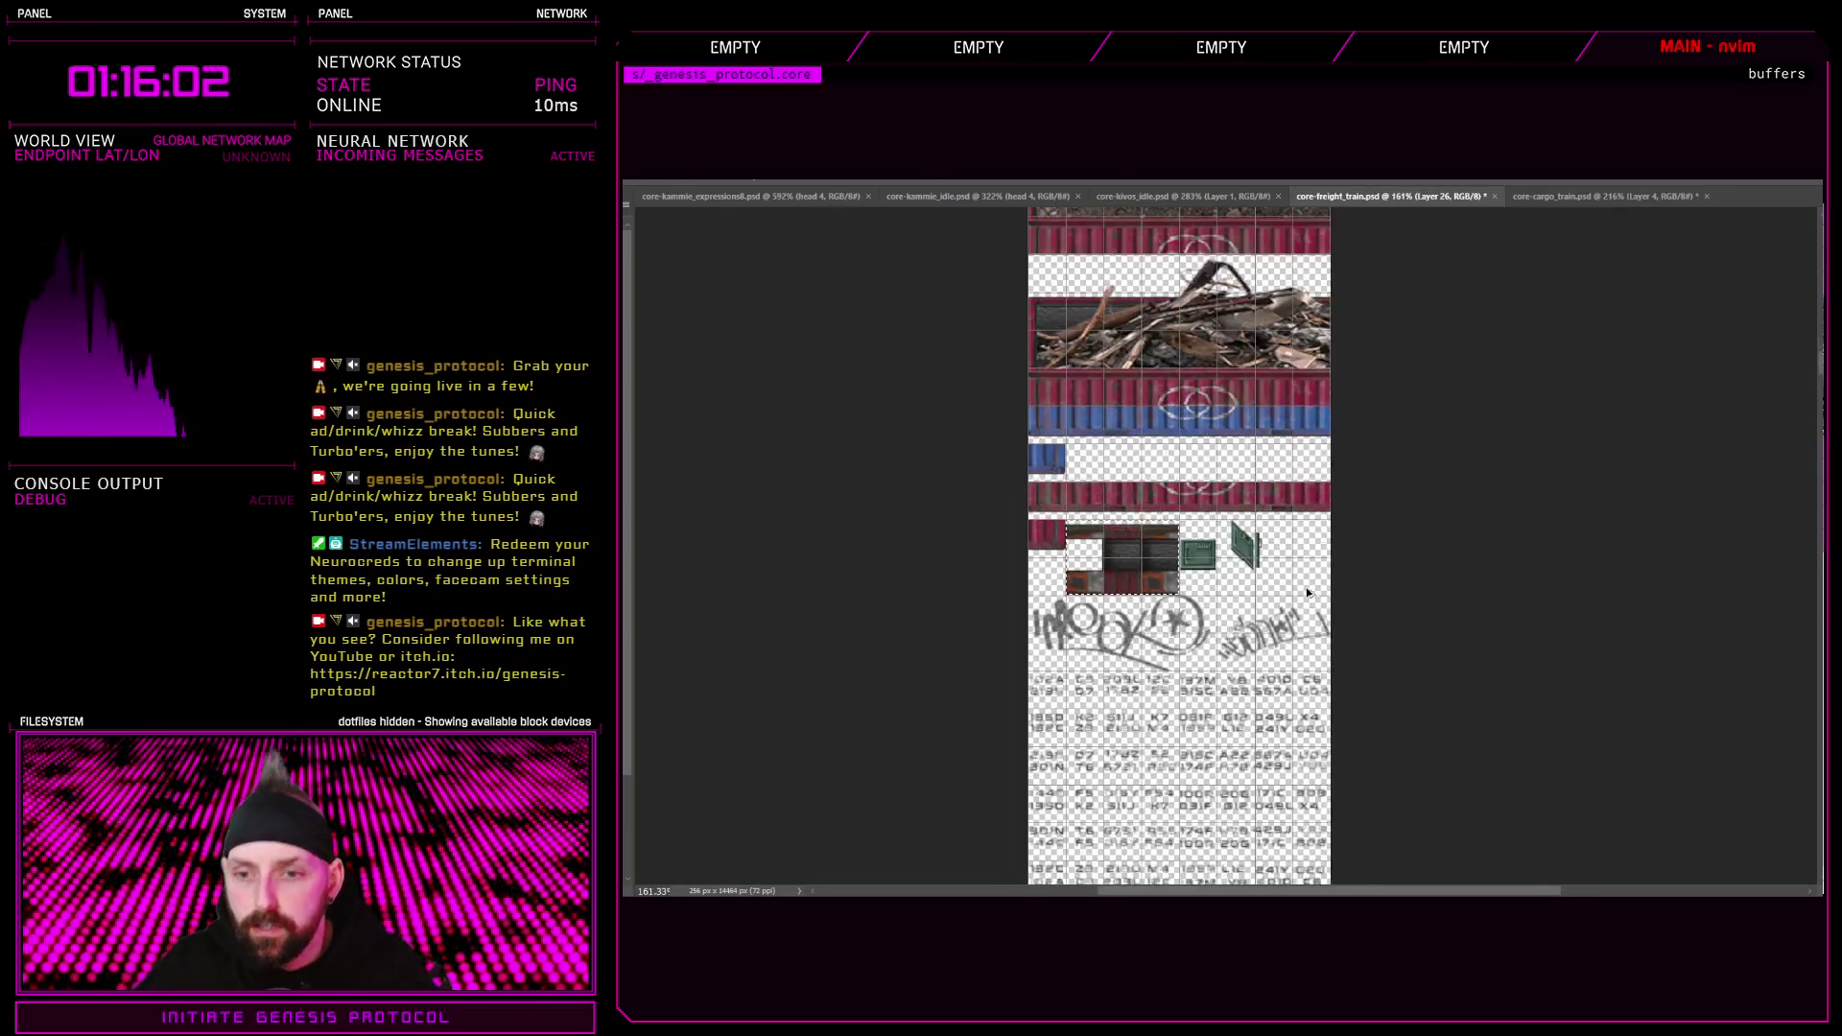
pyautogui.scroll(-3, 1238, 500)
pyautogui.scroll(-2, 1238, 501)
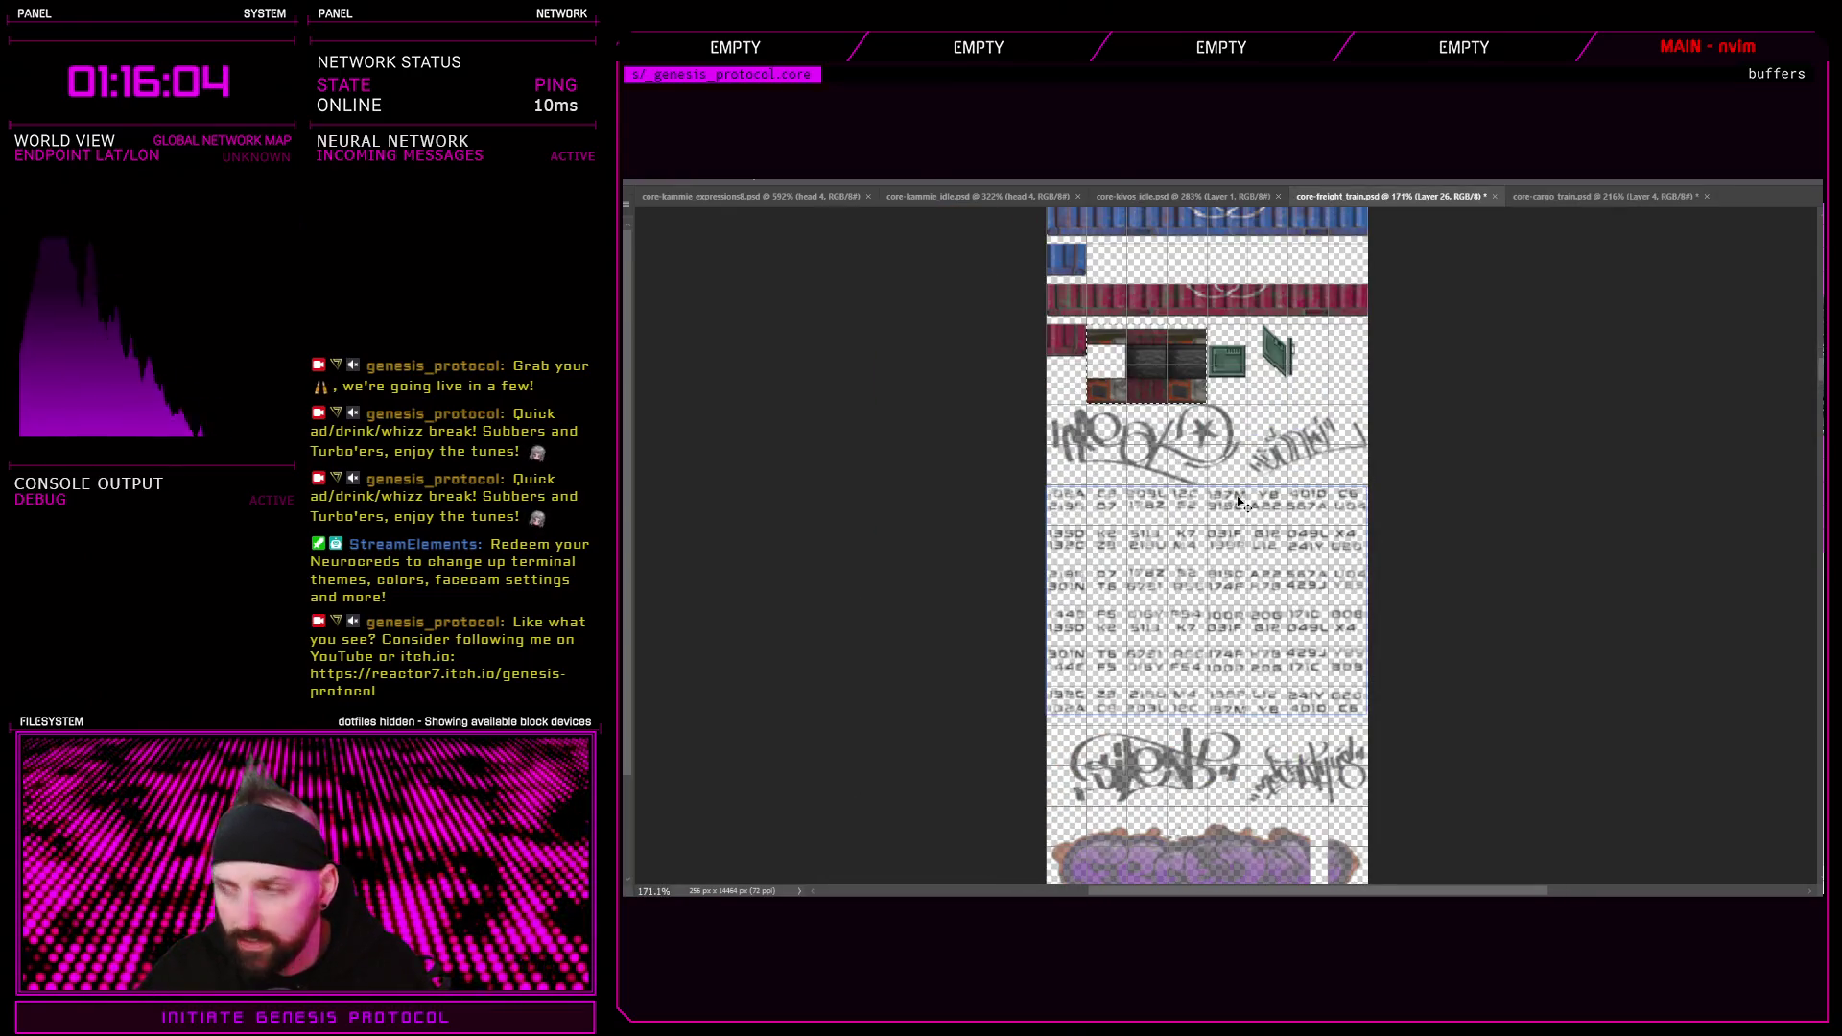
pyautogui.scroll(2, 1238, 500)
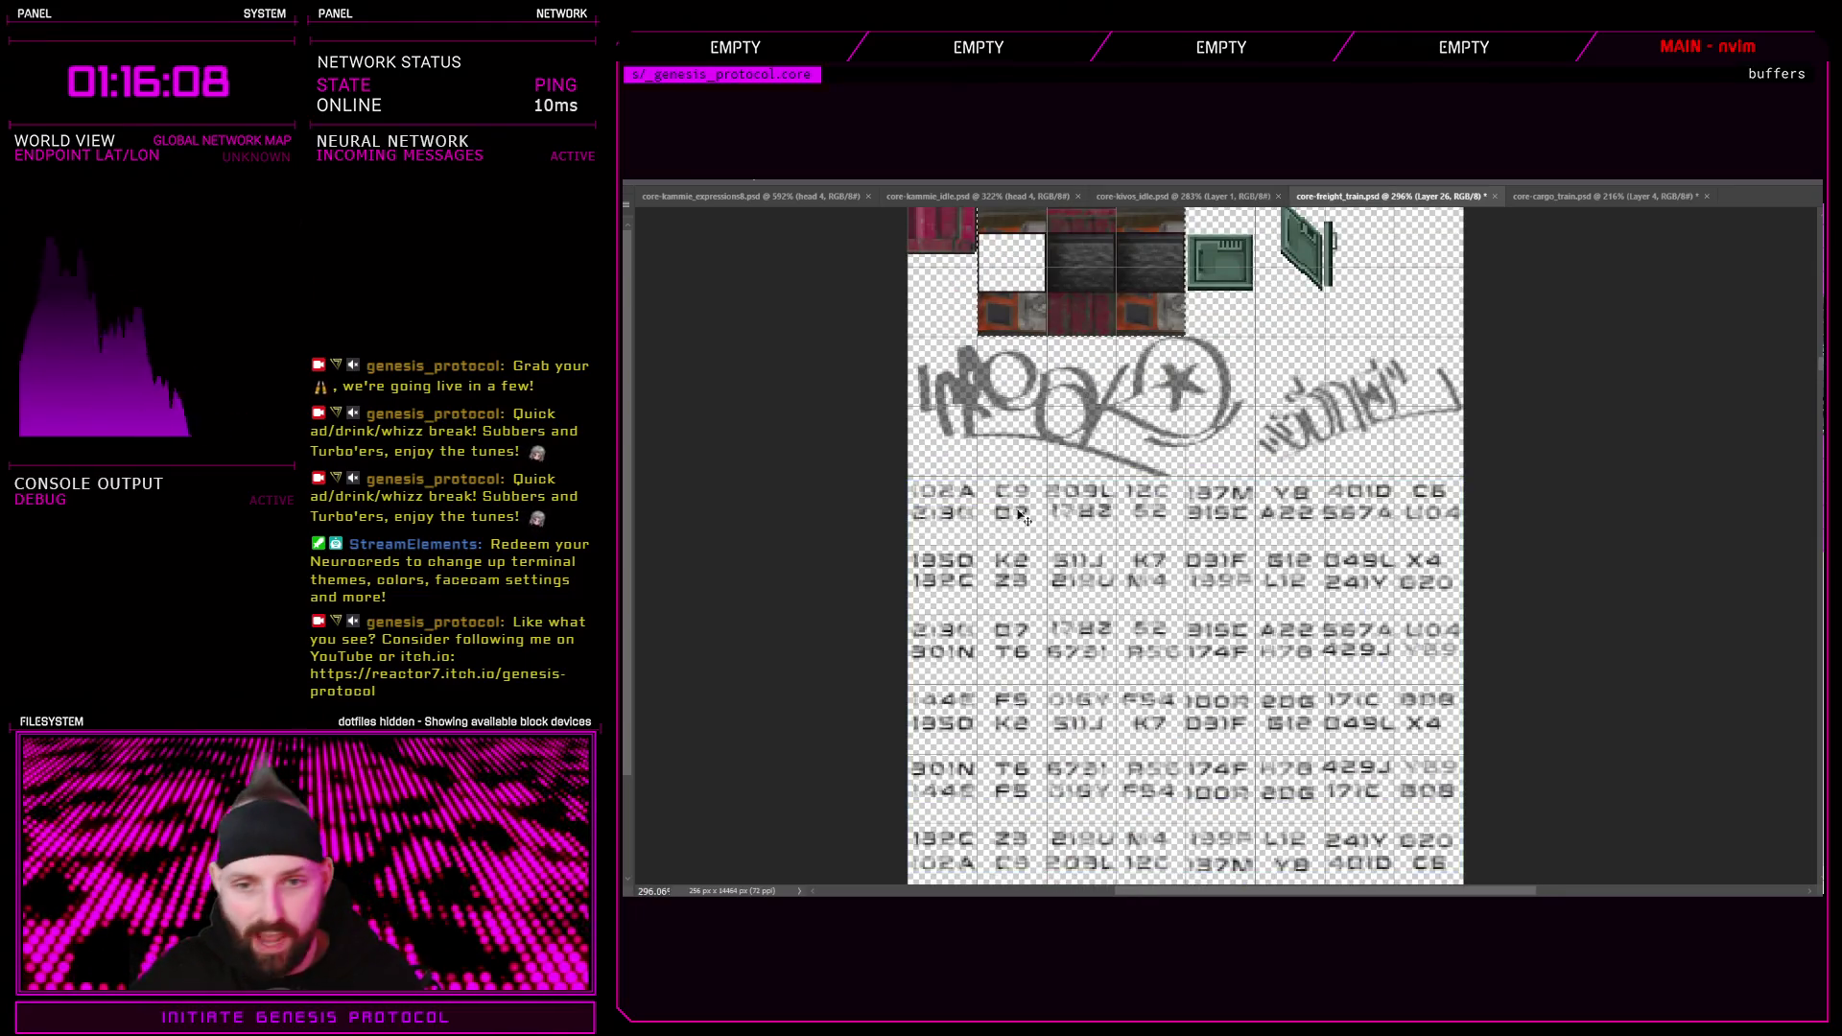
pyautogui.scroll(-1, 1020, 513)
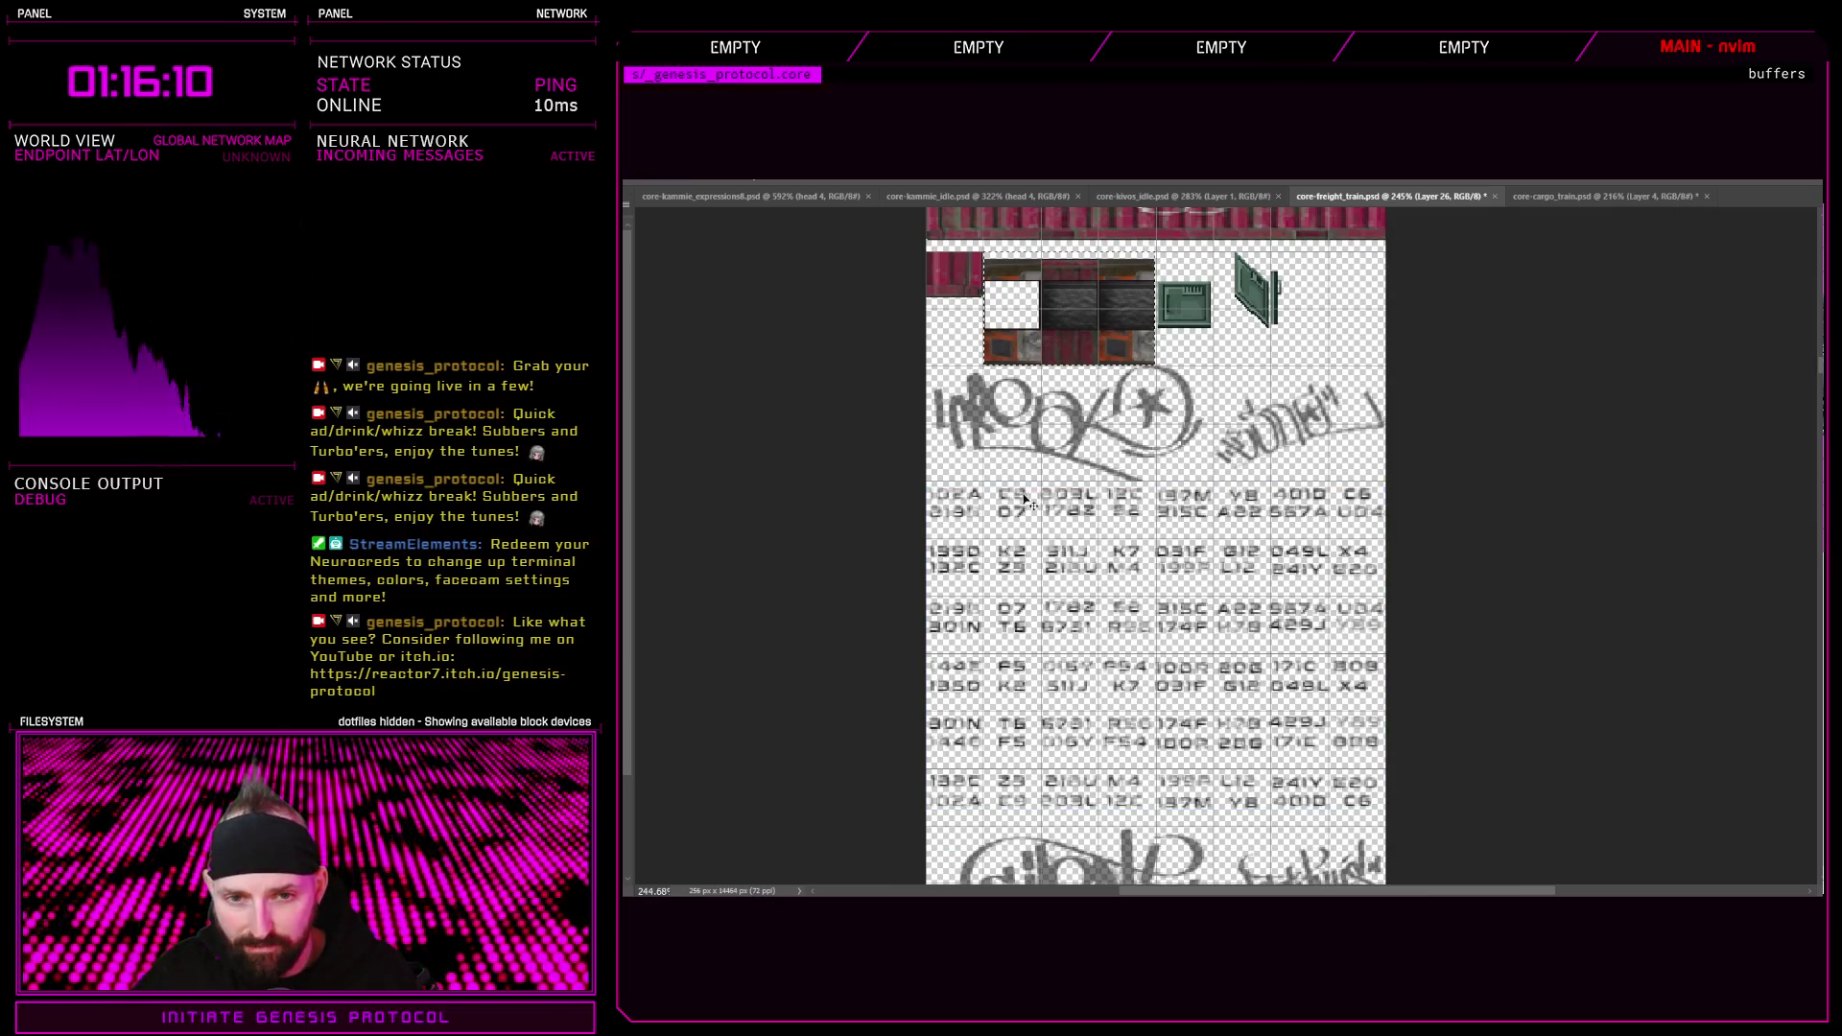
pyautogui.scroll(-2, 1289, 705)
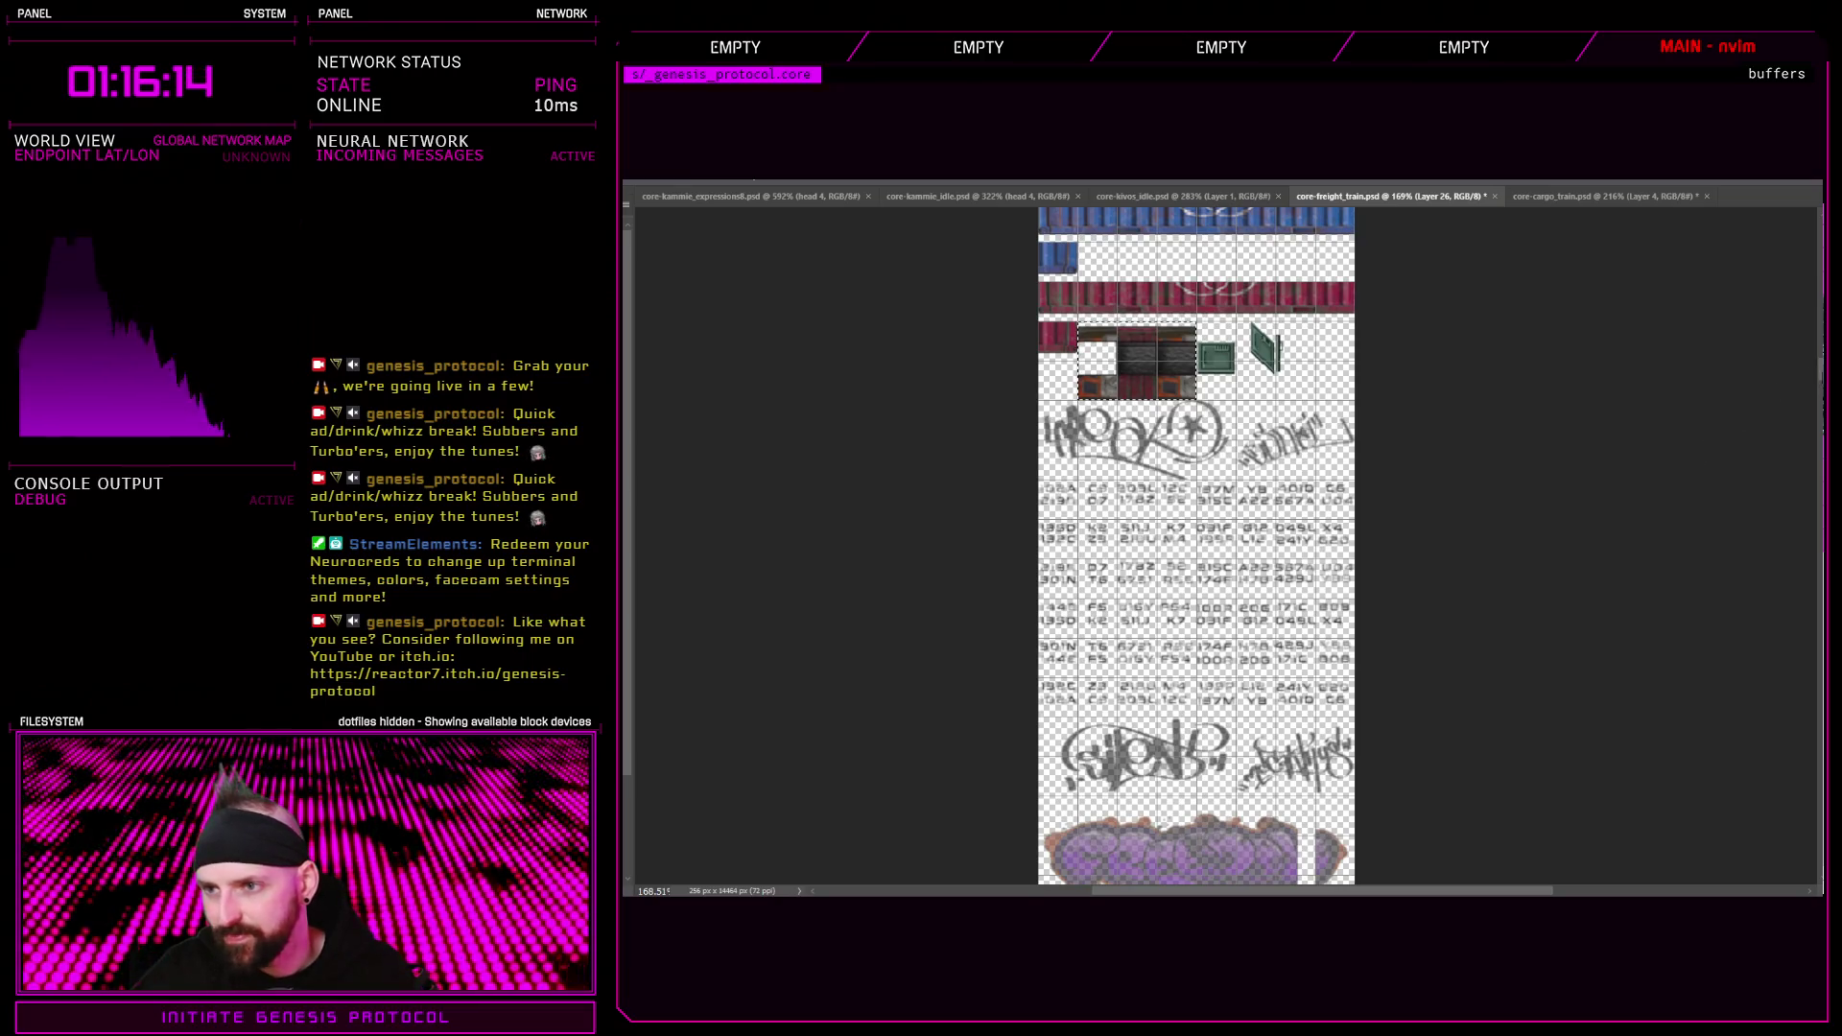
pyautogui.scroll(-15, 1811, 383)
pyautogui.scroll(-15, 1195, 547)
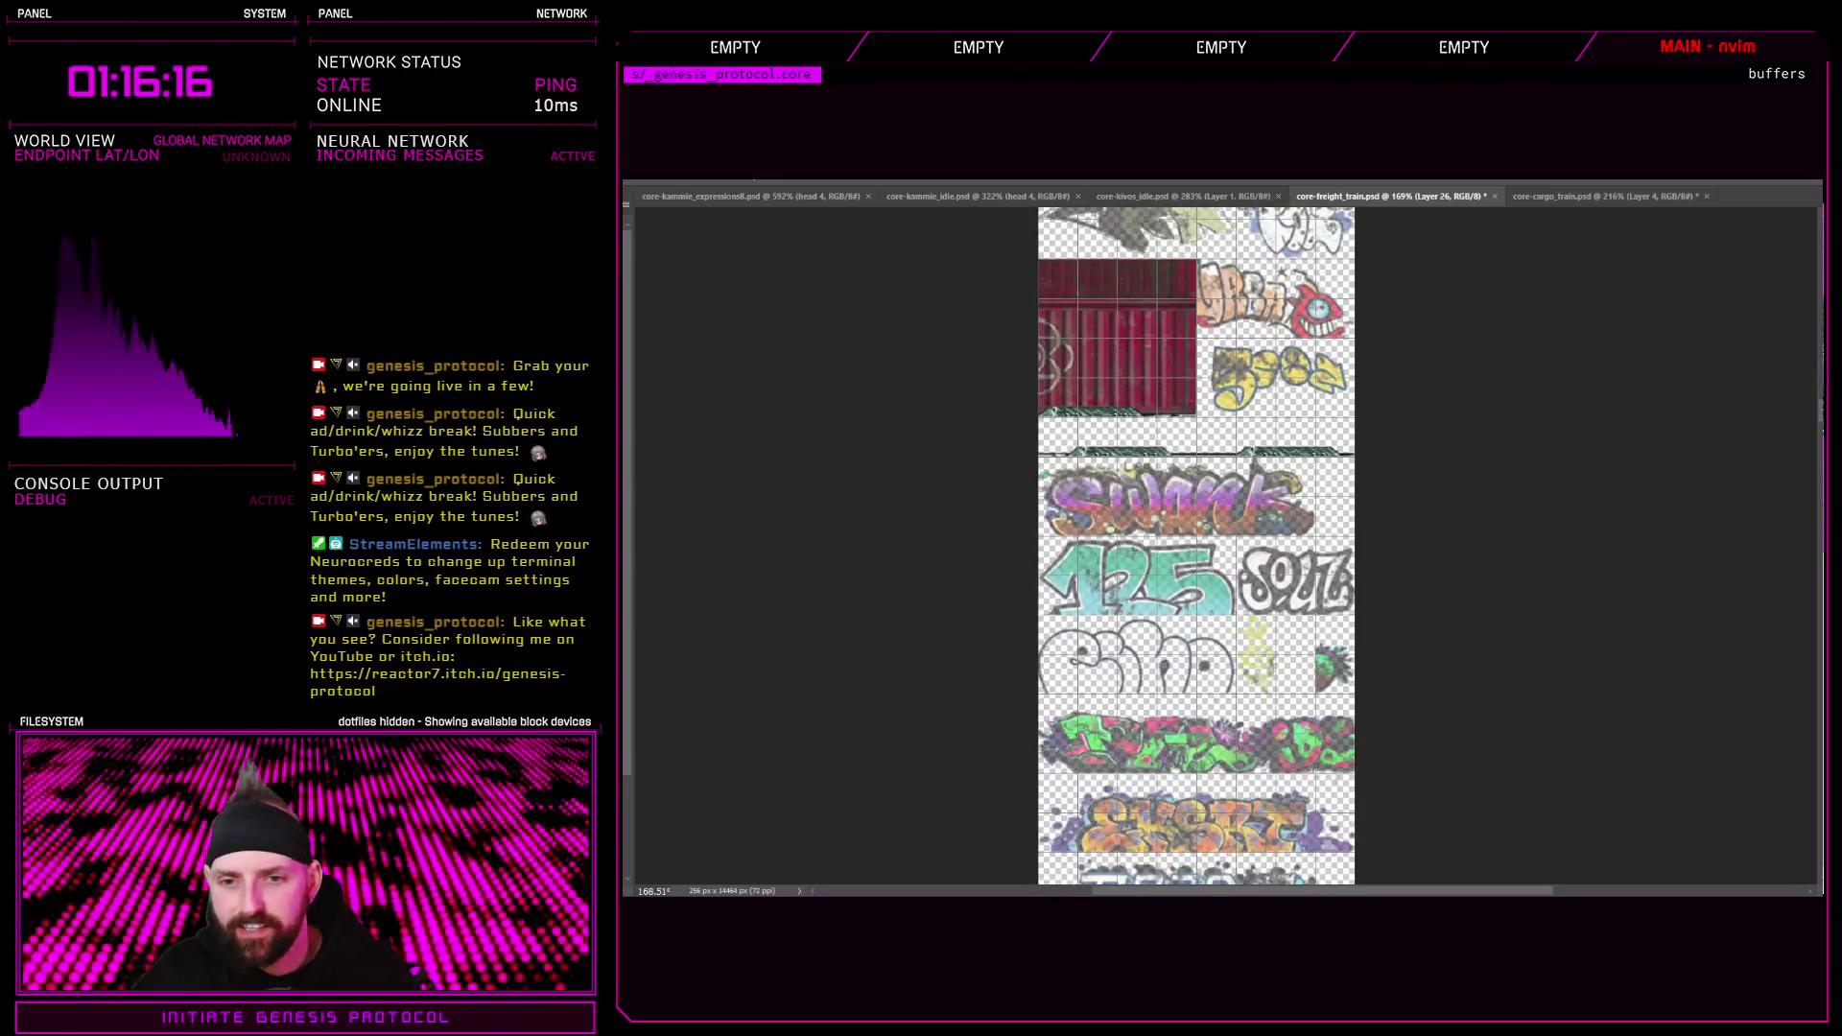
pyautogui.scroll(-15, 1196, 547)
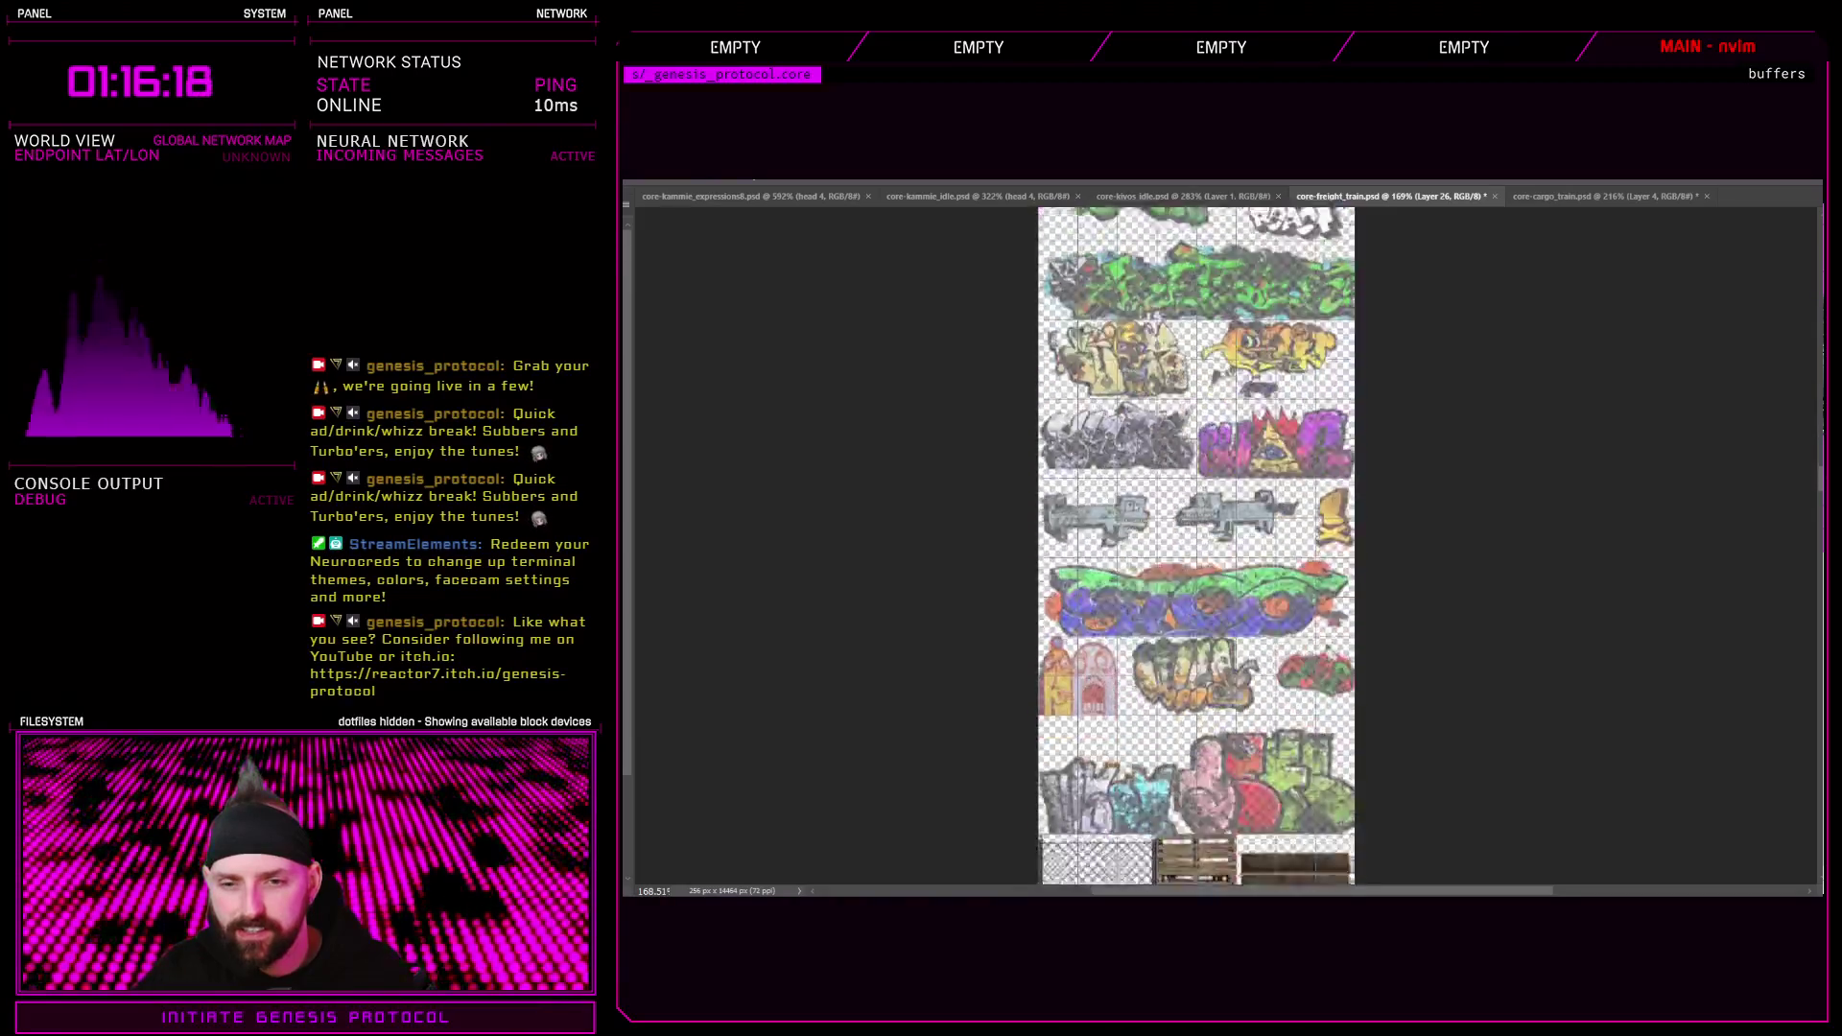
pyautogui.scroll(3, 1195, 547)
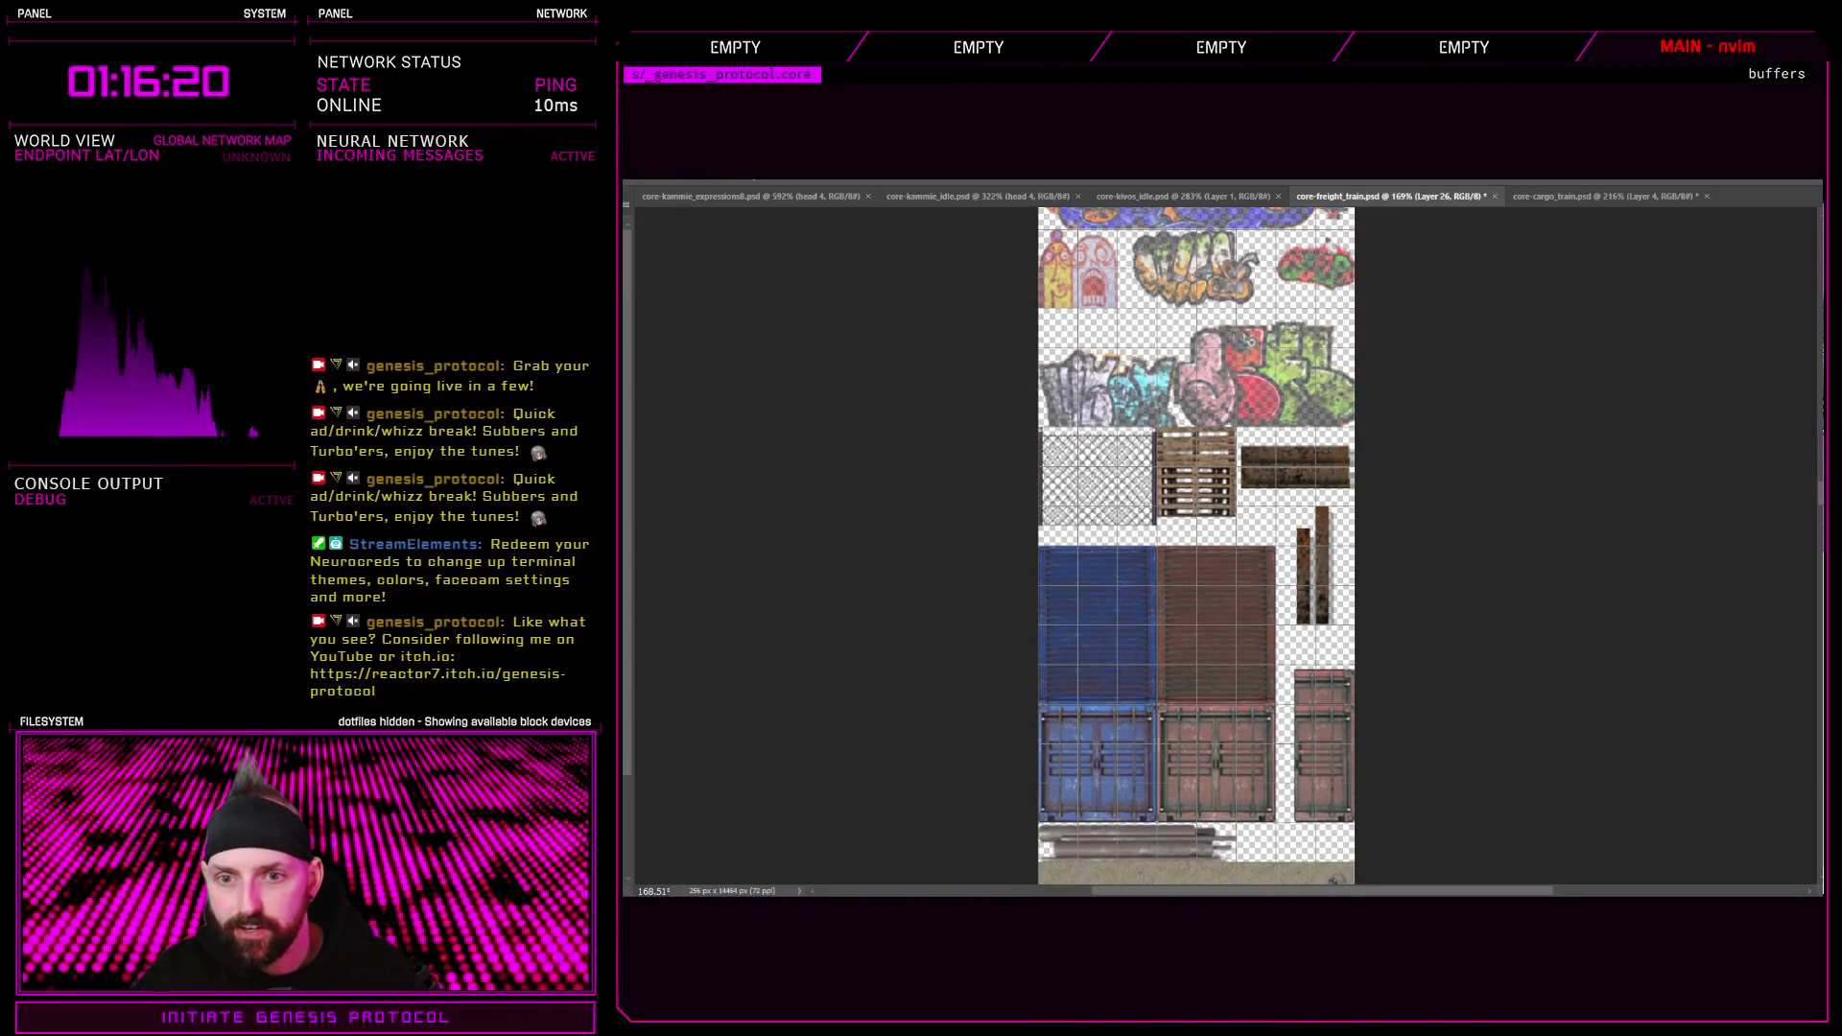
pyautogui.scroll(-15, 1196, 547)
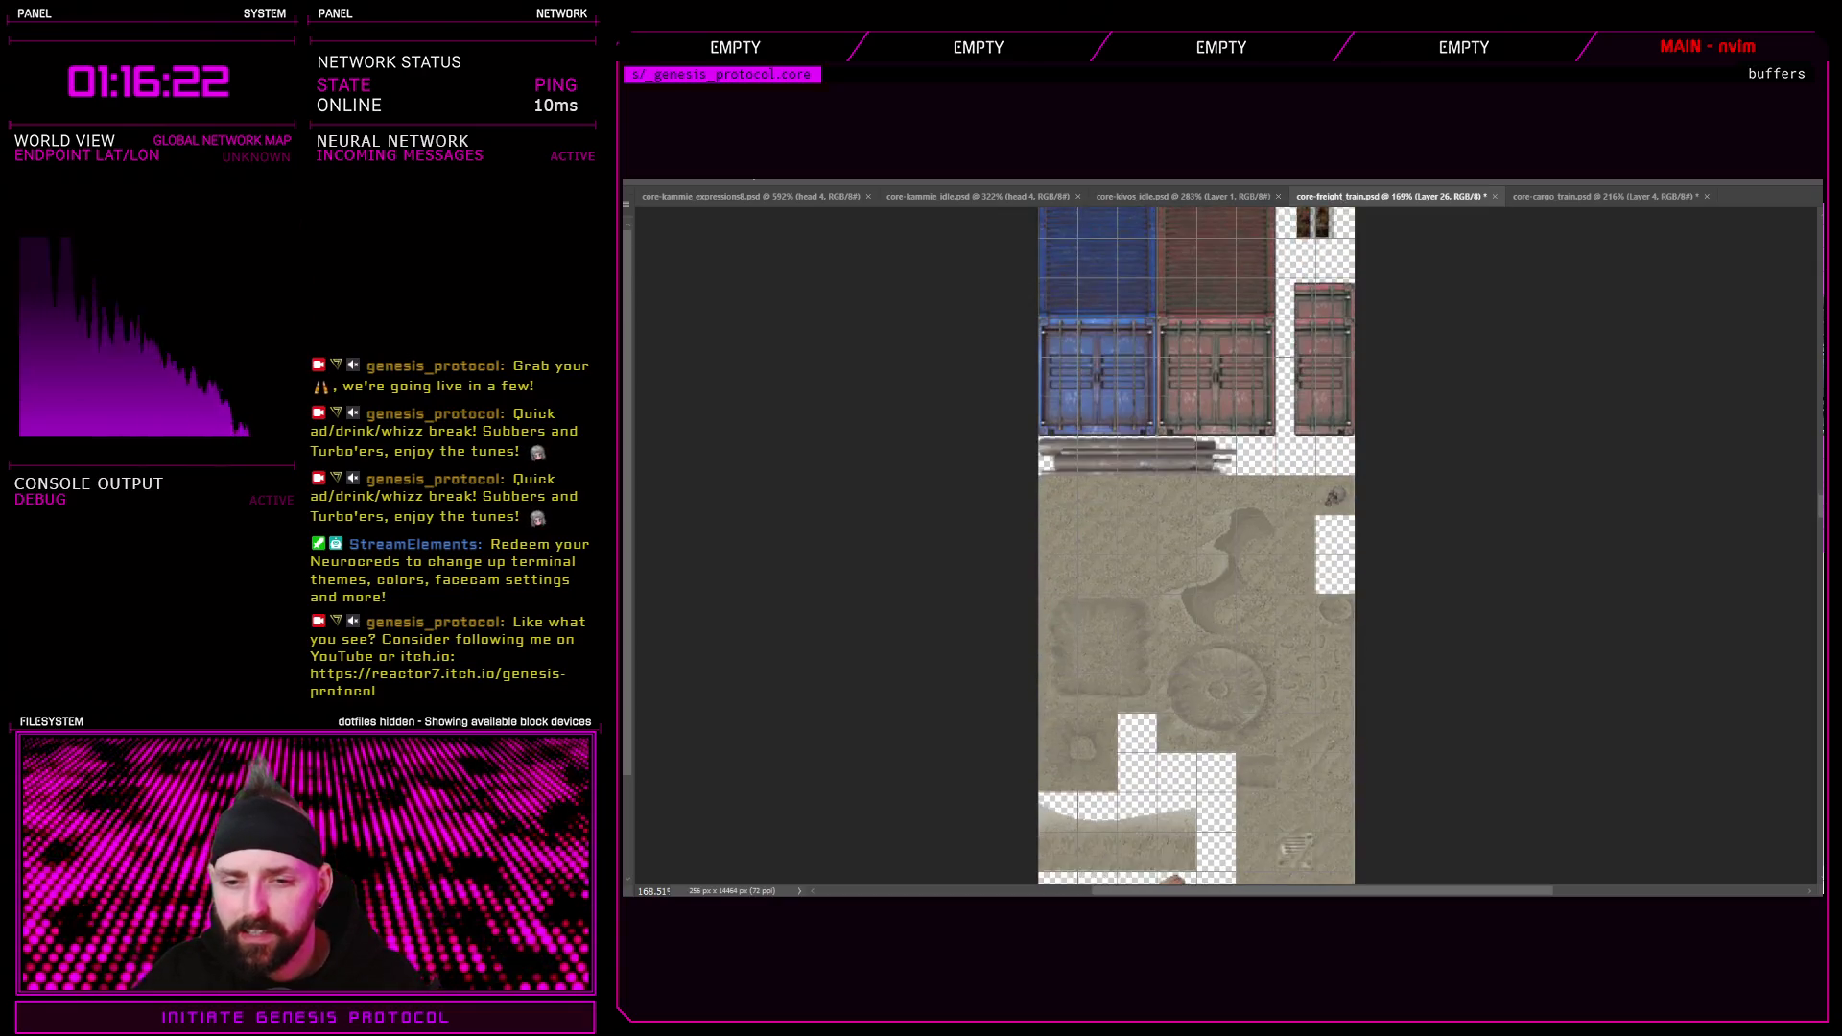
pyautogui.scroll(-10, 1196, 547)
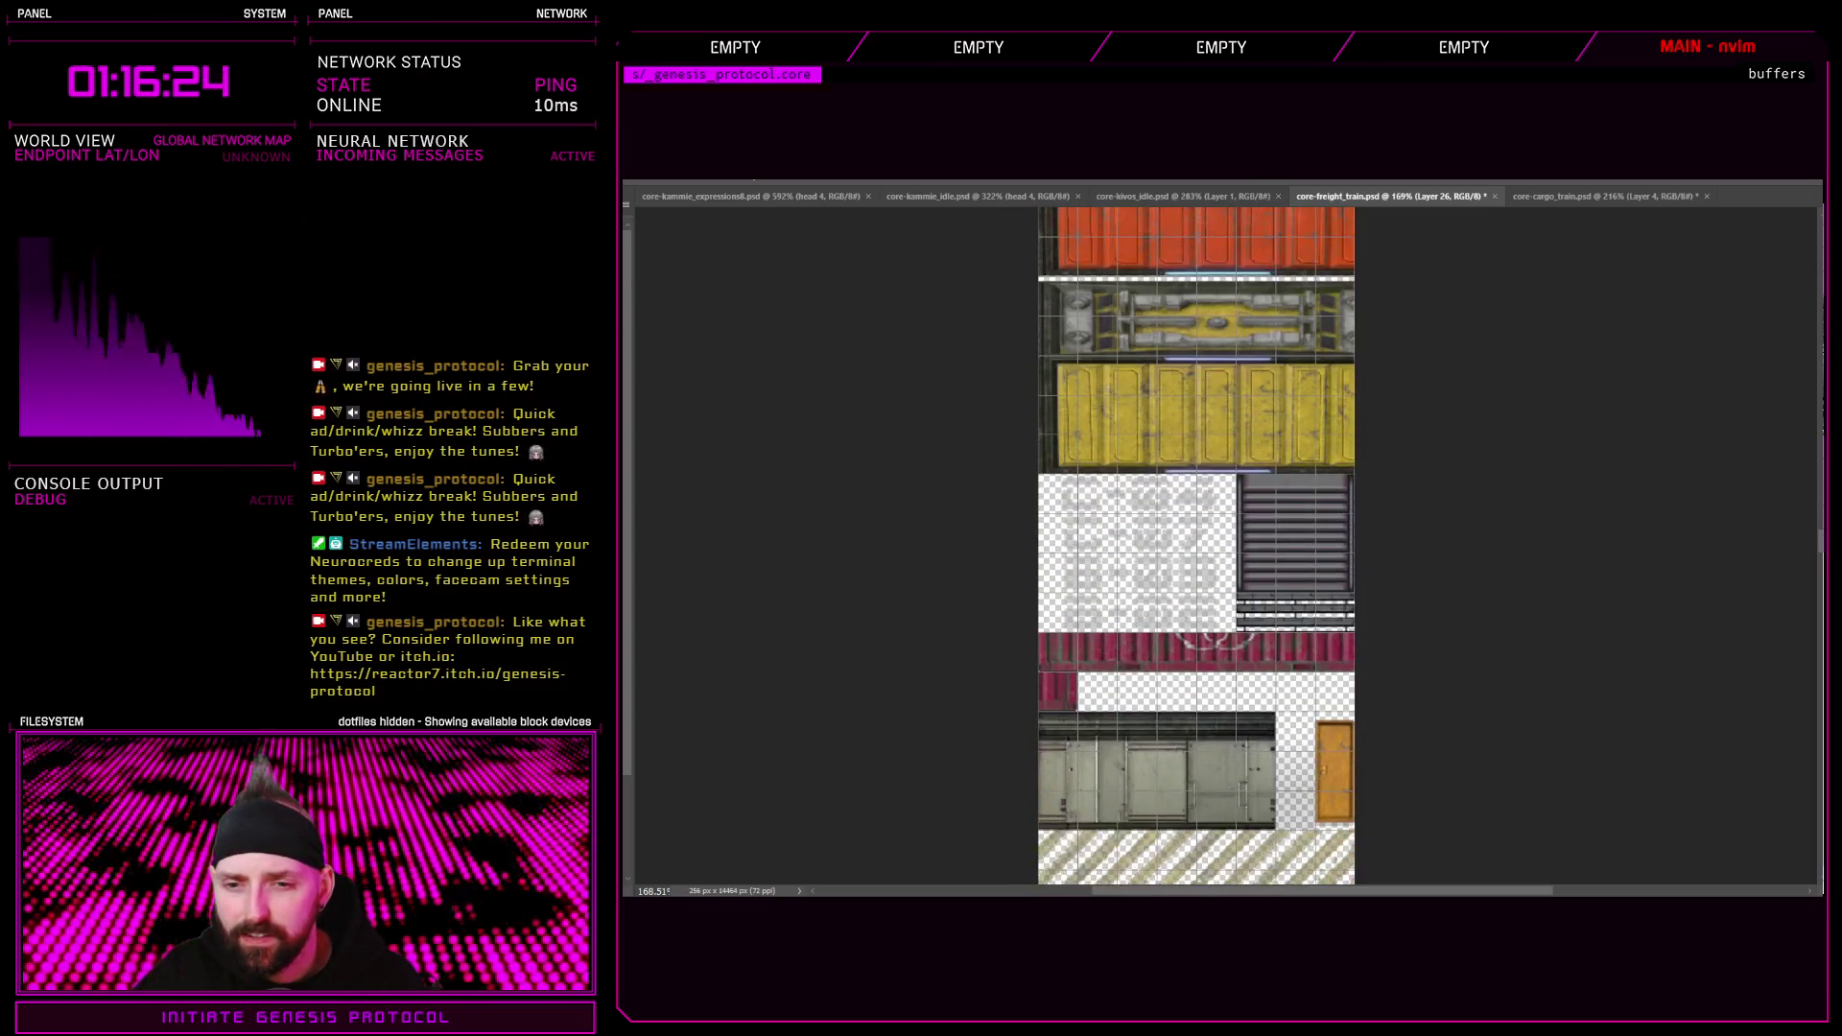
pyautogui.scroll(2, 1135, 523)
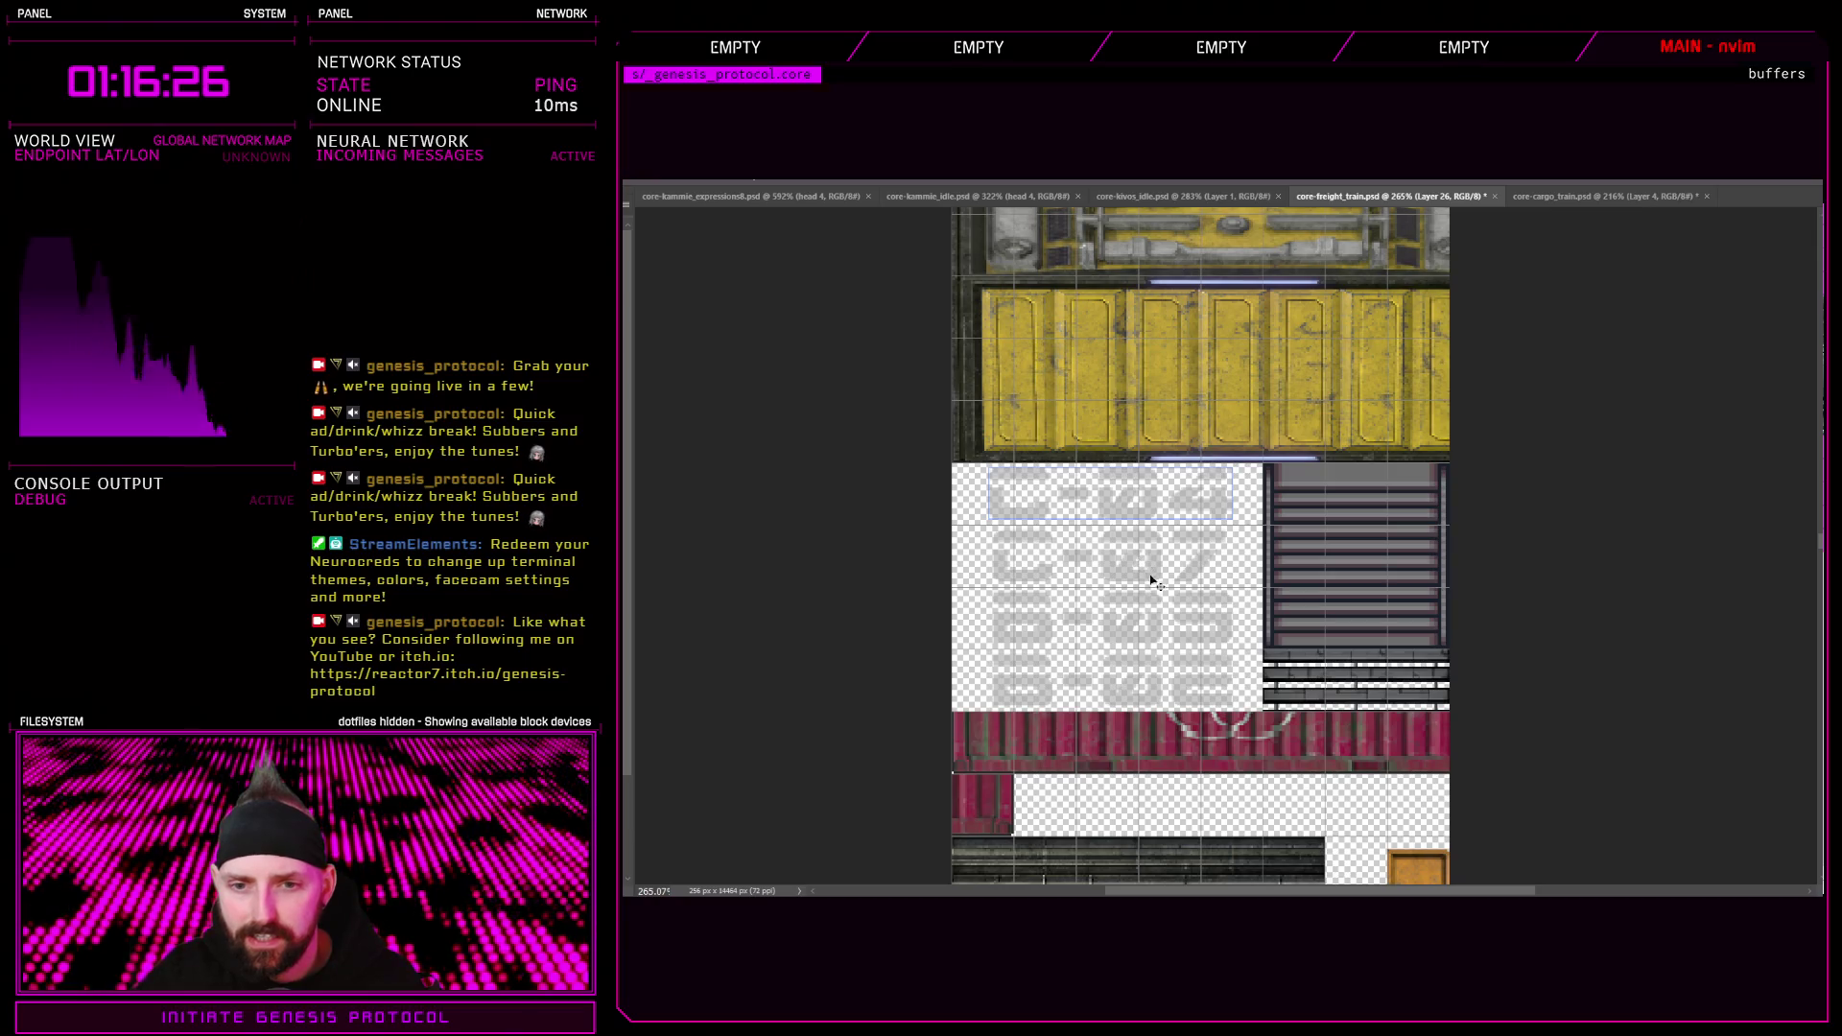
# Shift the C-04 stencil layer slightly to the right
pyautogui.click(1152, 619)
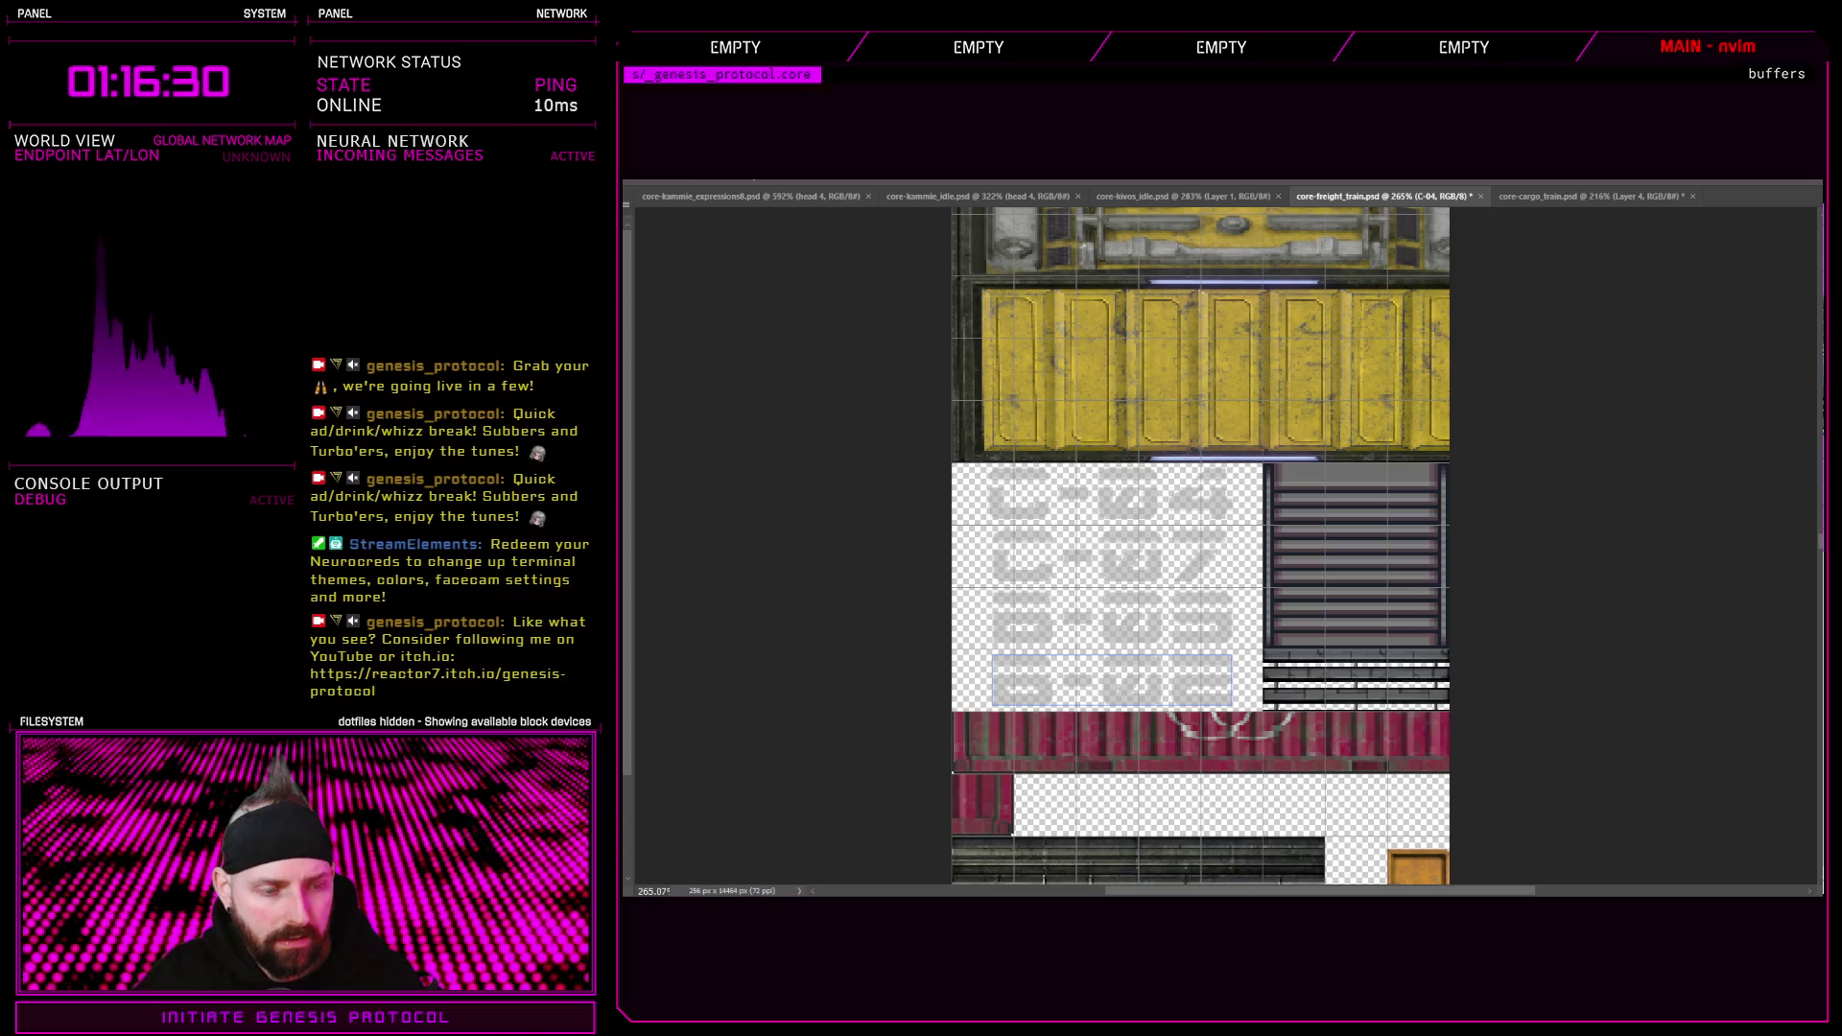
pyautogui.moveTo(1041, 519)
pyautogui.mouseDown()
pyautogui.moveTo(1522, 268)
pyautogui.moveTo(1548, 202)
pyautogui.moveTo(1347, 274)
pyautogui.moveTo(1057, 599)
pyautogui.moveTo(1040, 566)
pyautogui.moveTo(1076, 565)
pyautogui.mouseUp()
pyautogui.keyDown('alt'); pyautogui.scroll(3, 1057, 600); pyautogui.keyUp('alt')
# Save the cargo train sheet and switch to the RPG Maker map editor
pyautogui.click(1397, 199)
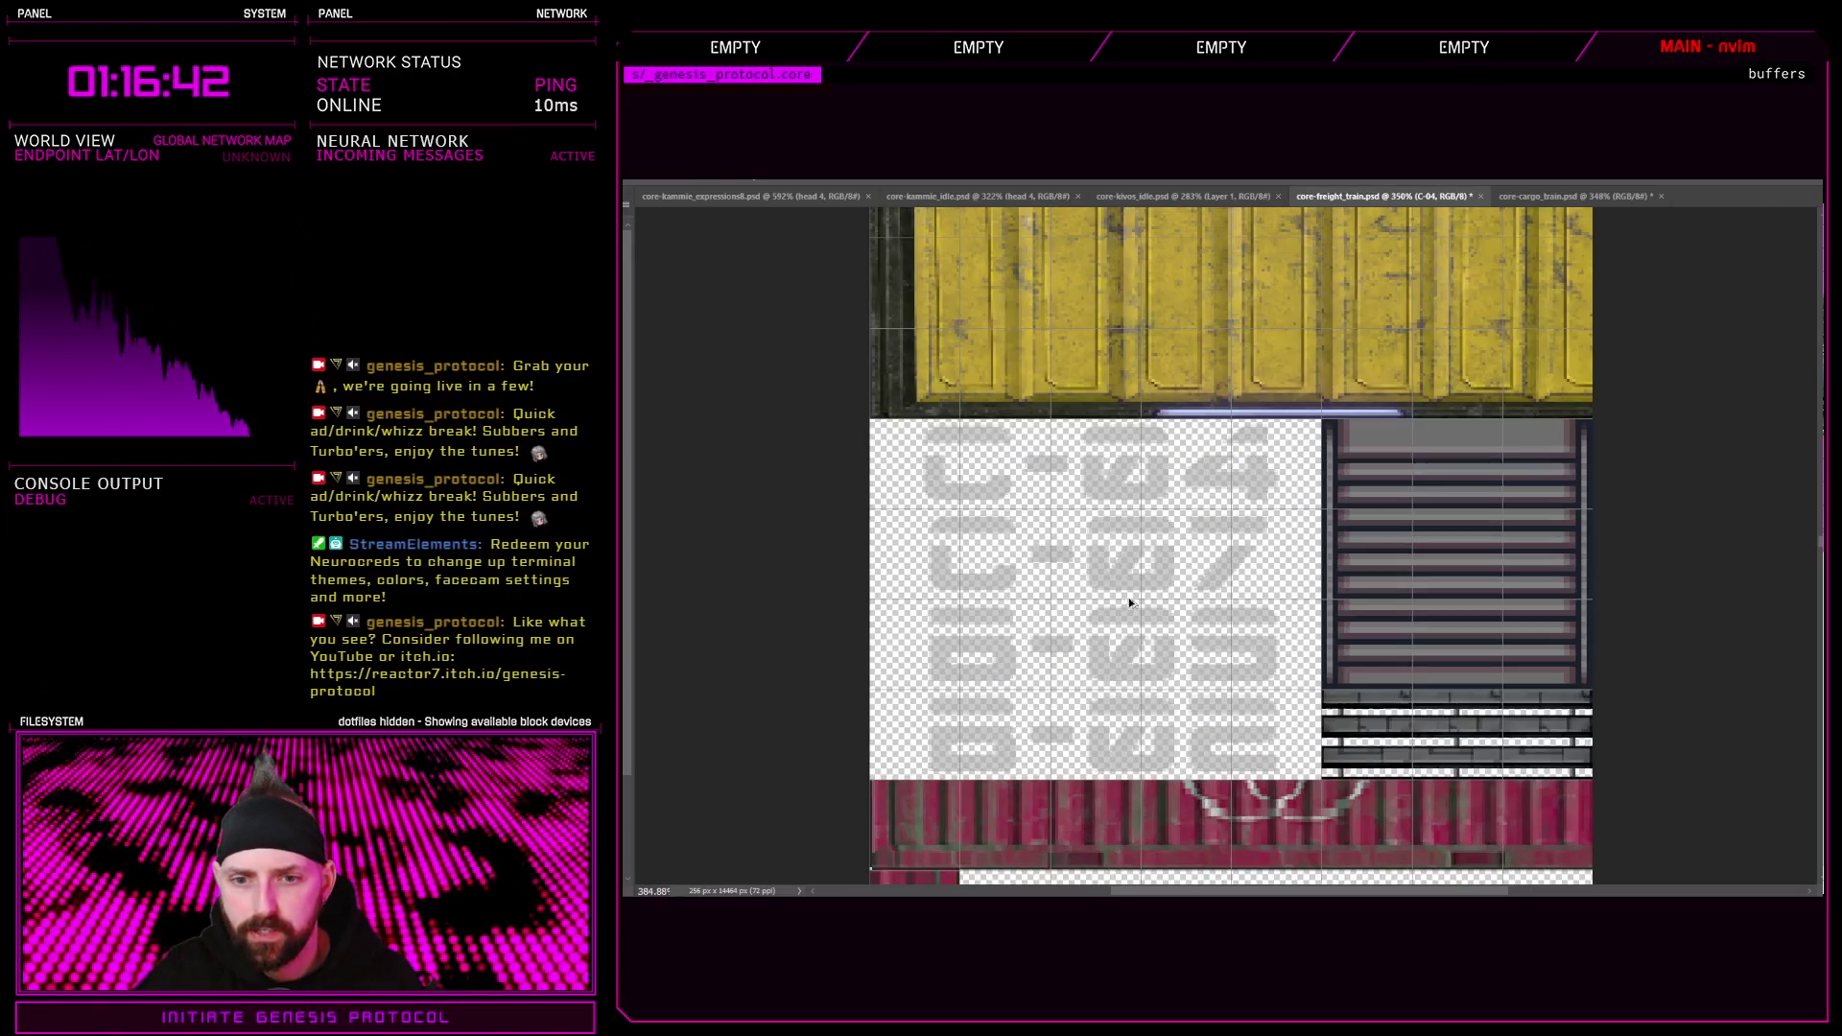
pyautogui.keyDown('alt'); pyautogui.scroll(3, 1101, 603); pyautogui.keyUp('alt')
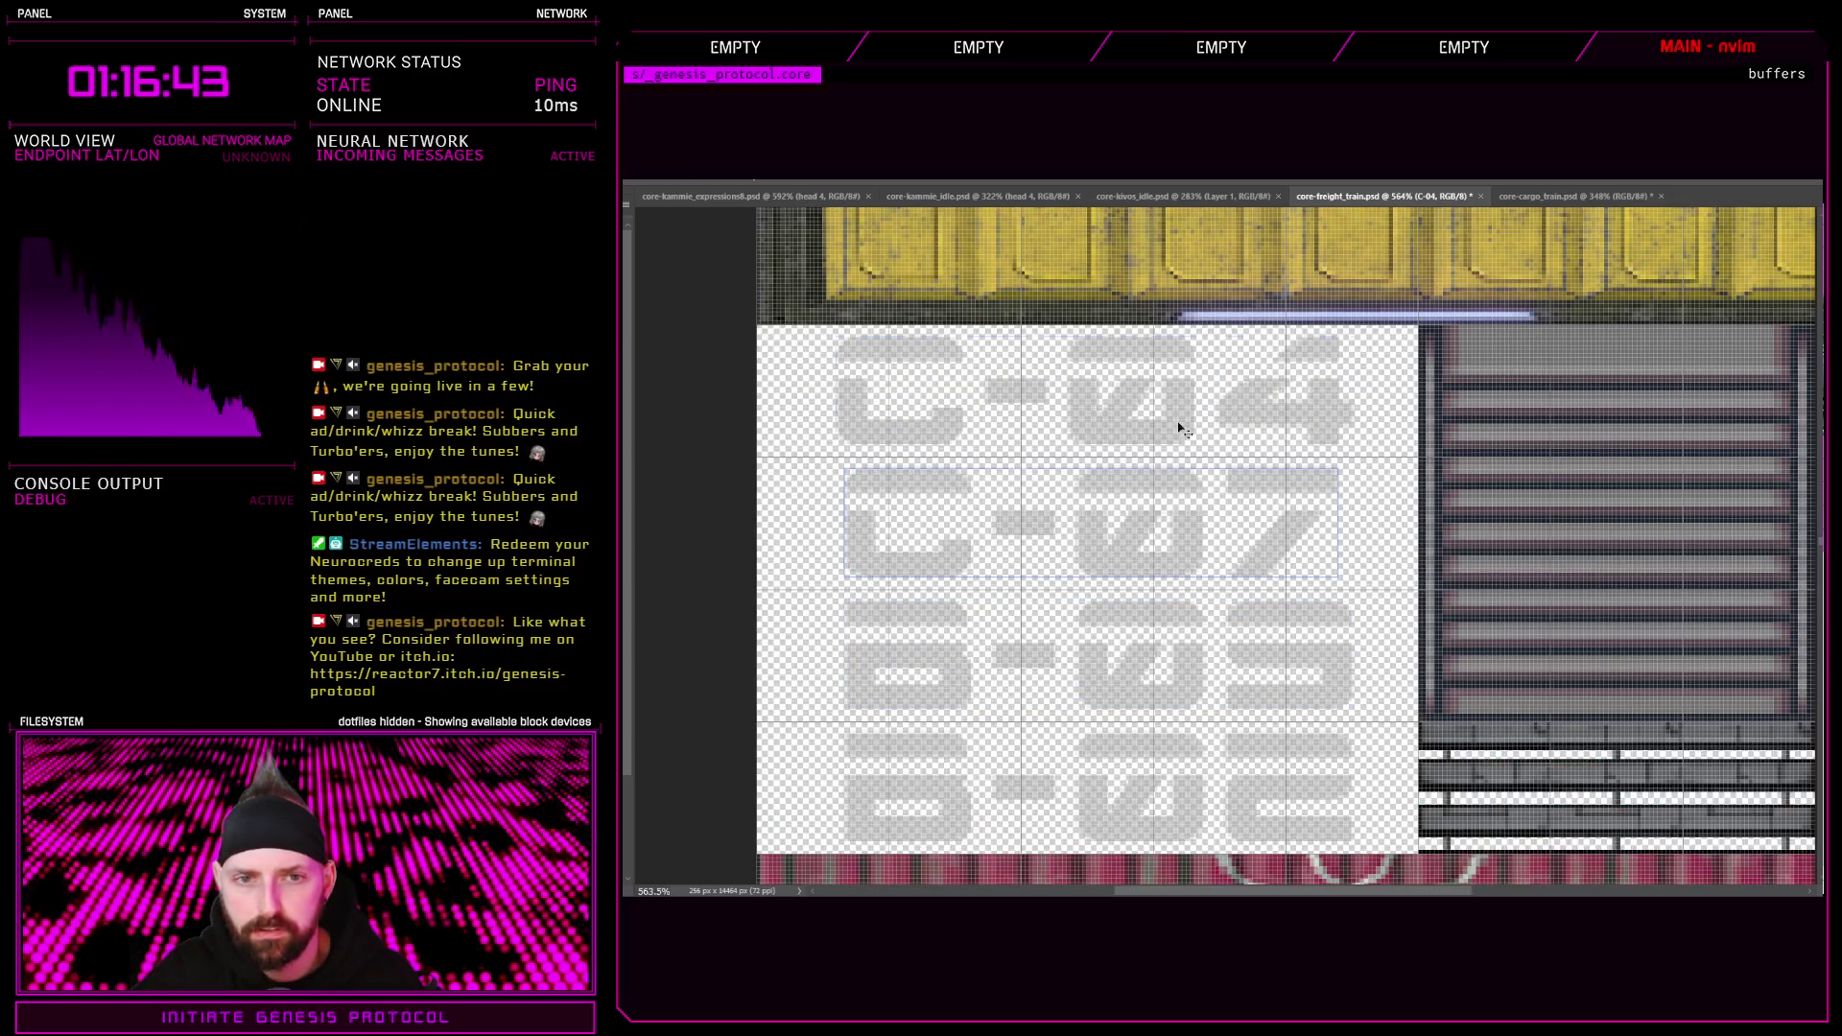
pyautogui.click(1558, 190)
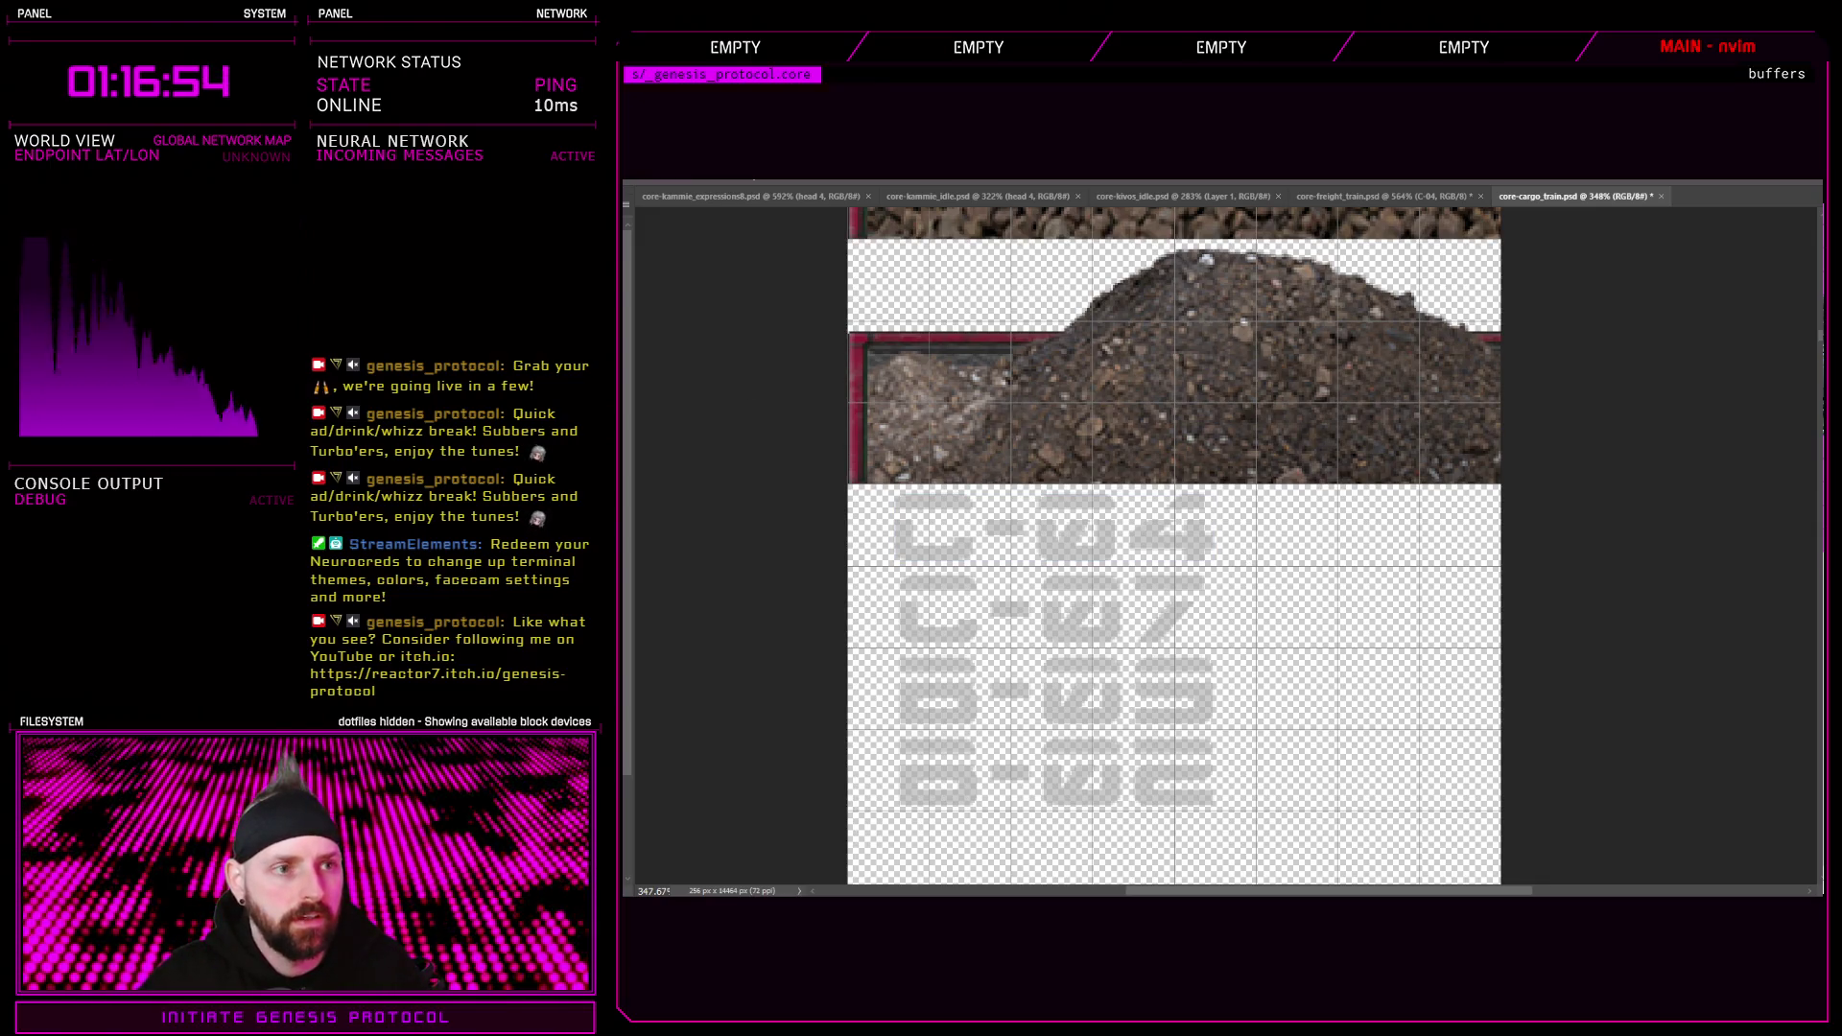
pyautogui.hotkey('ctrl', 's')
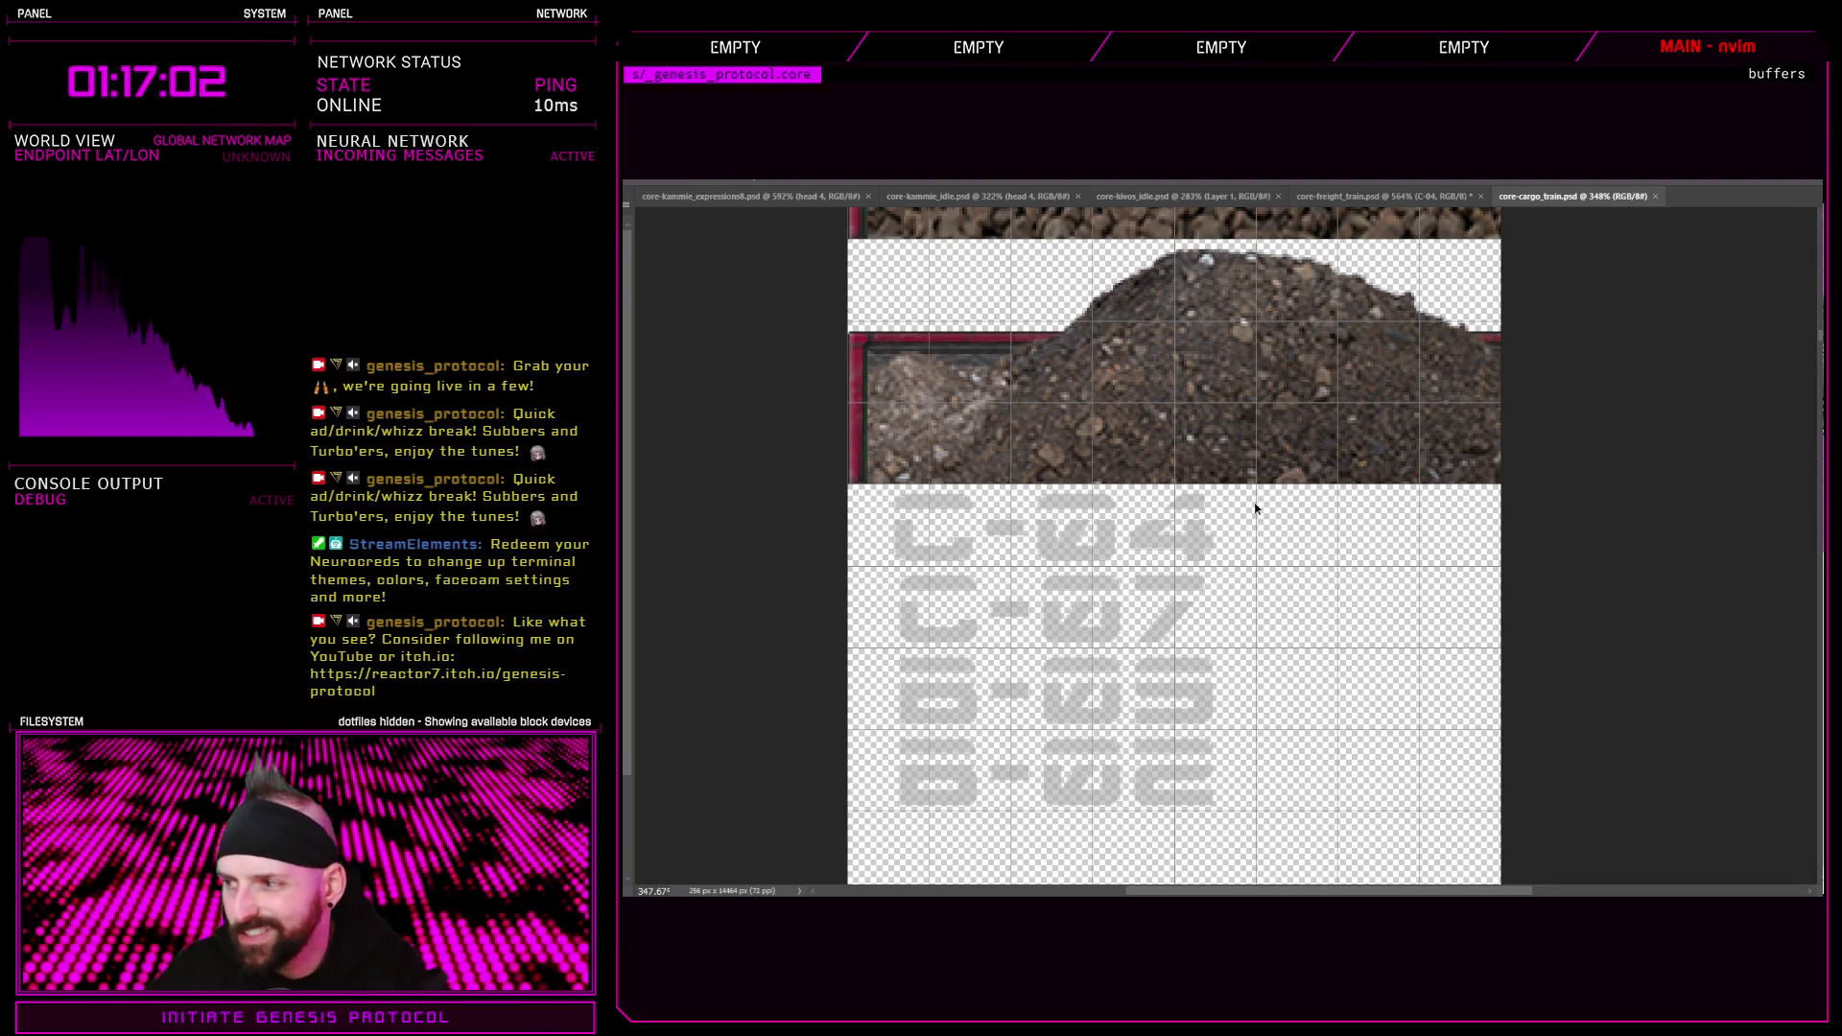
pyautogui.hotkey('alt', 'Tab')
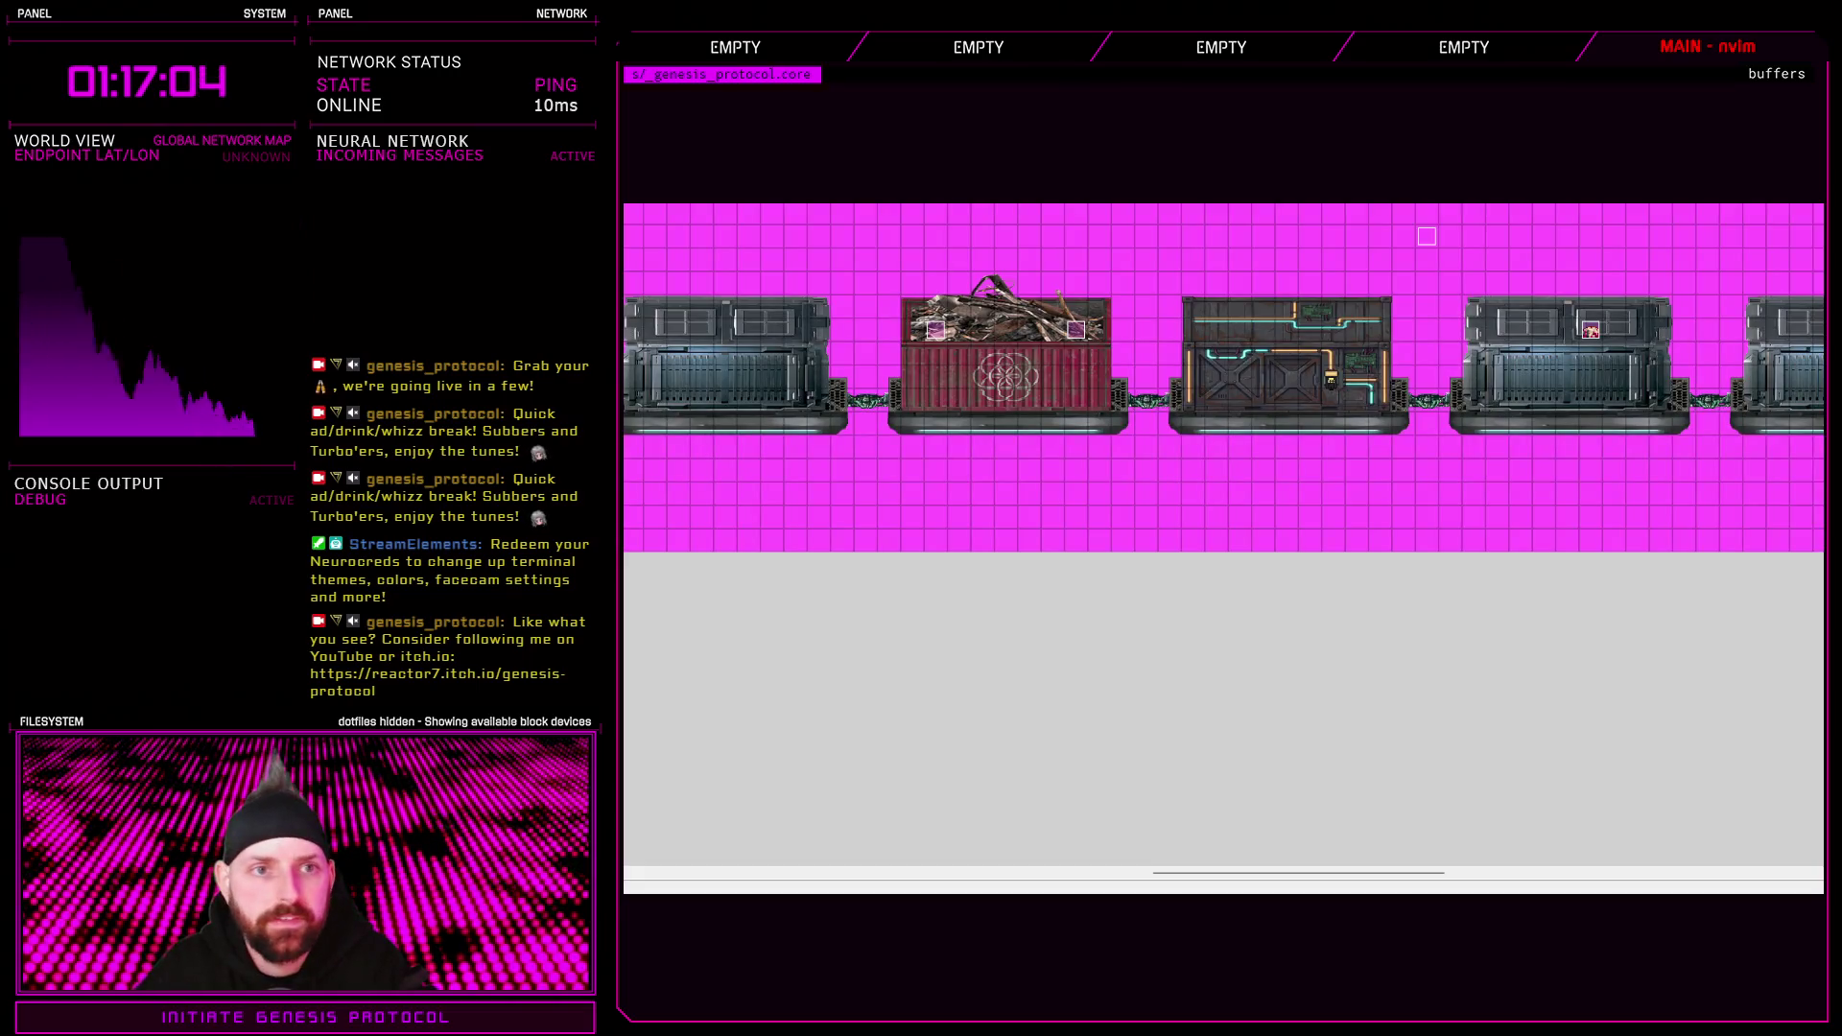
pyautogui.press('F10')
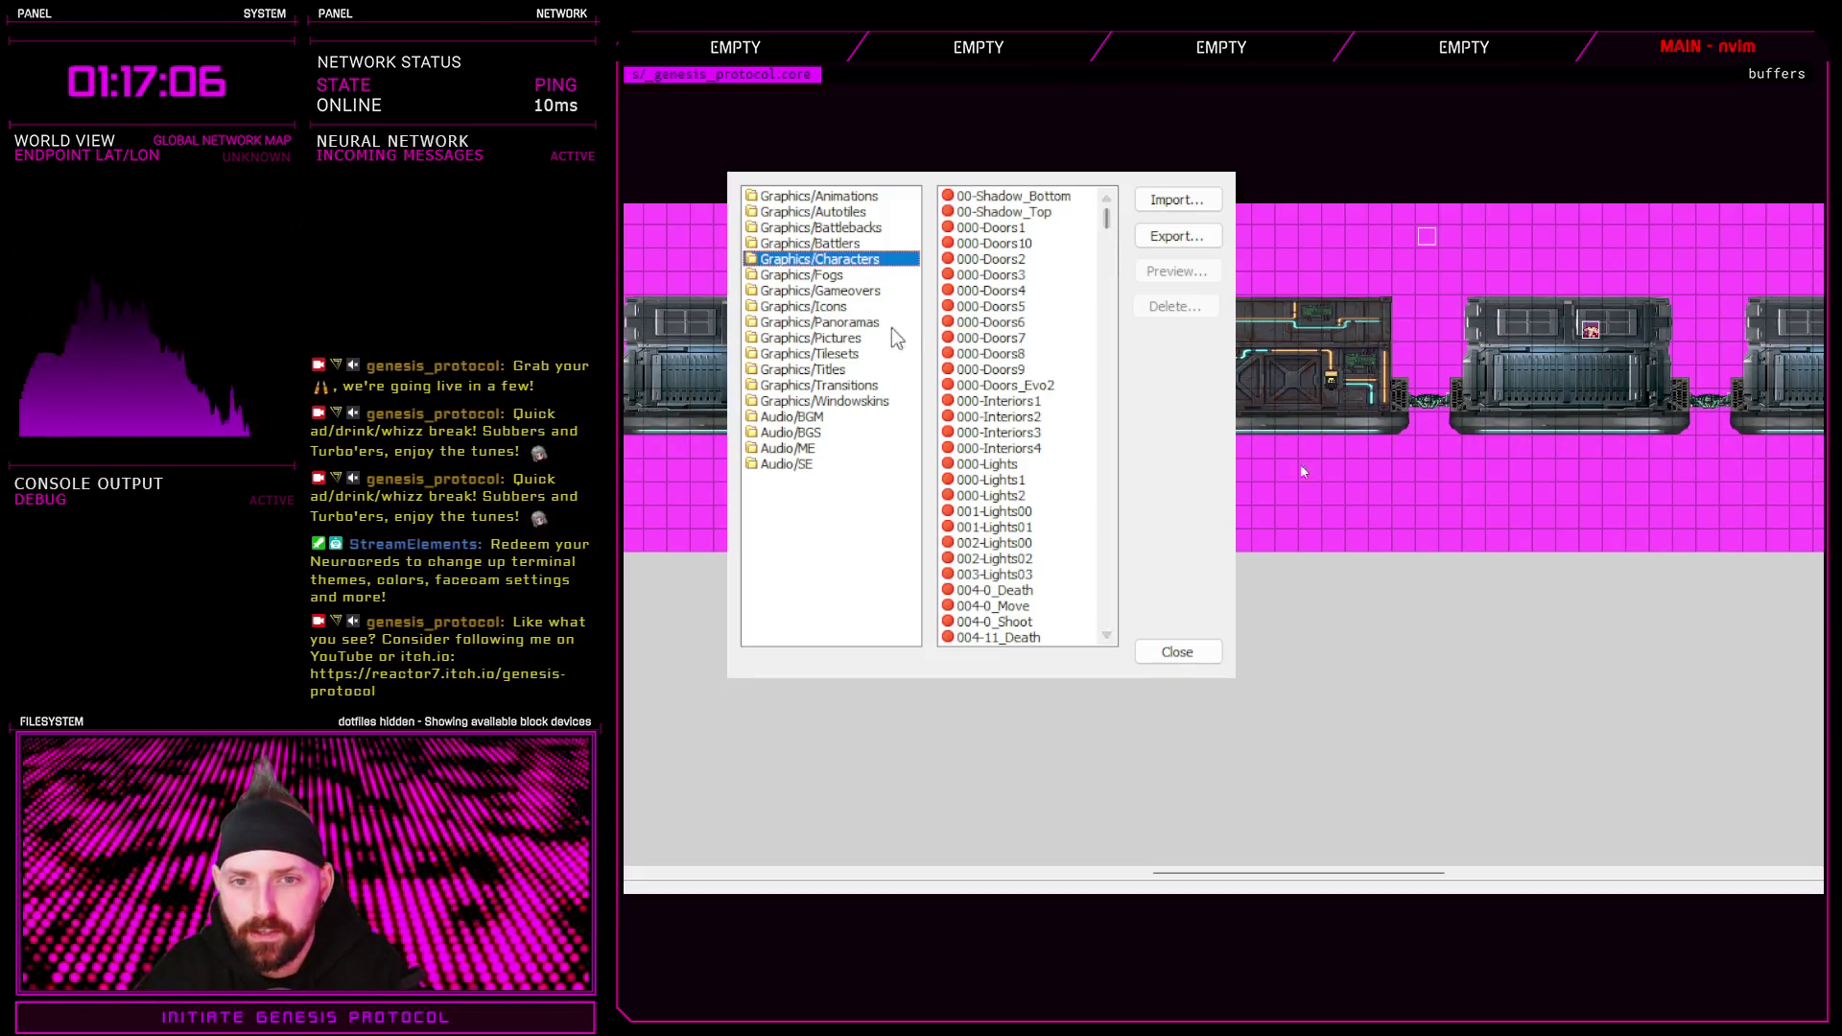
pyautogui.click(849, 354)
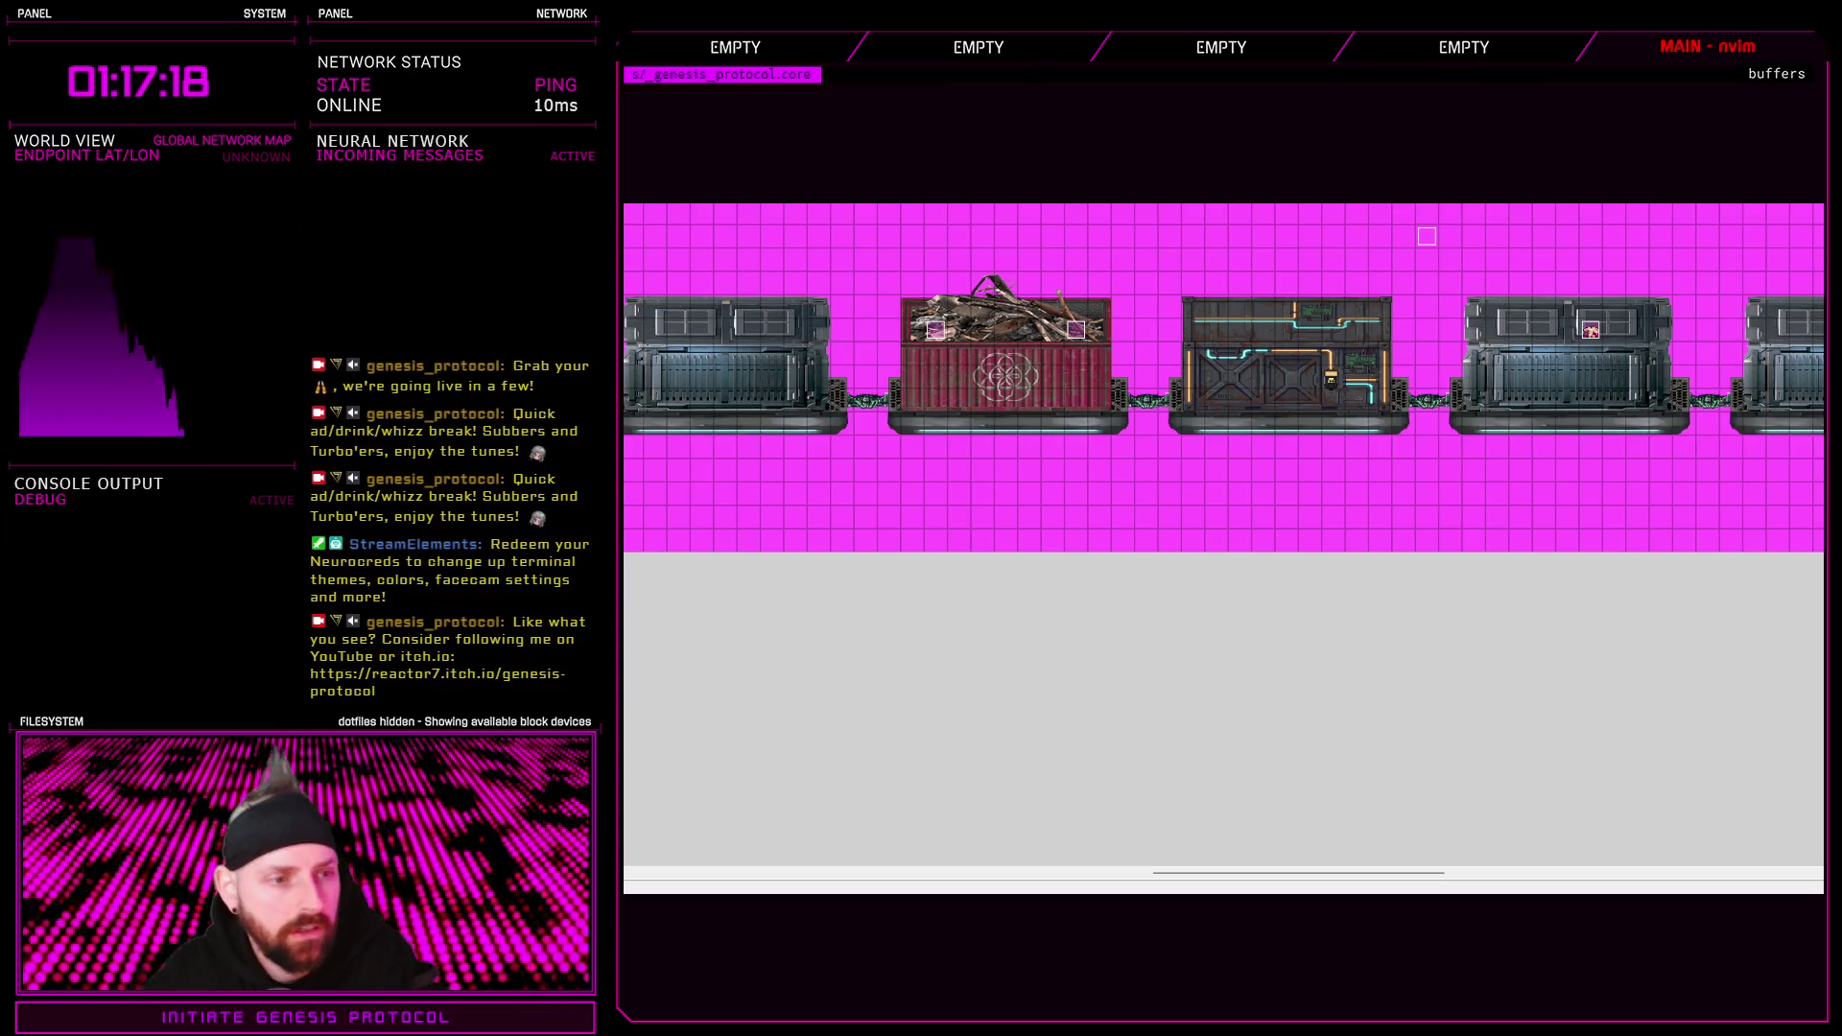
pyautogui.moveTo(1435, 869); pyautogui.dragTo(1549, 874)
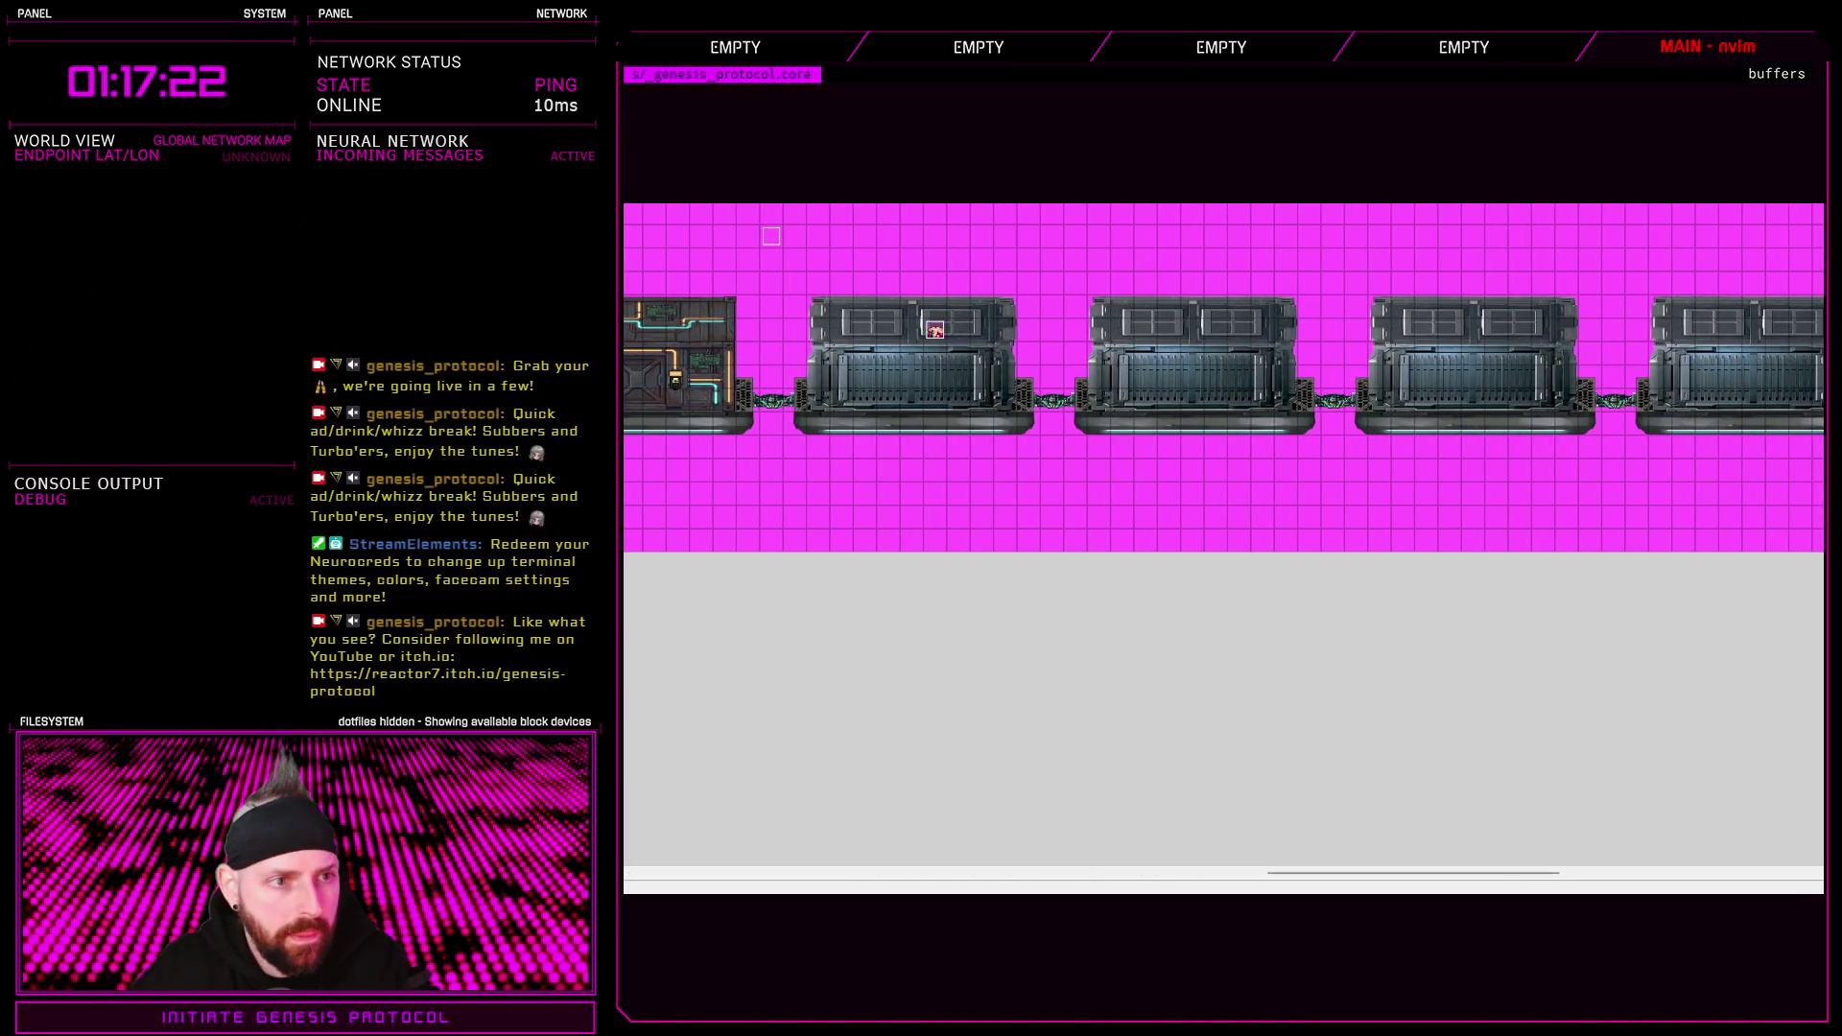
pyautogui.press('Tab')
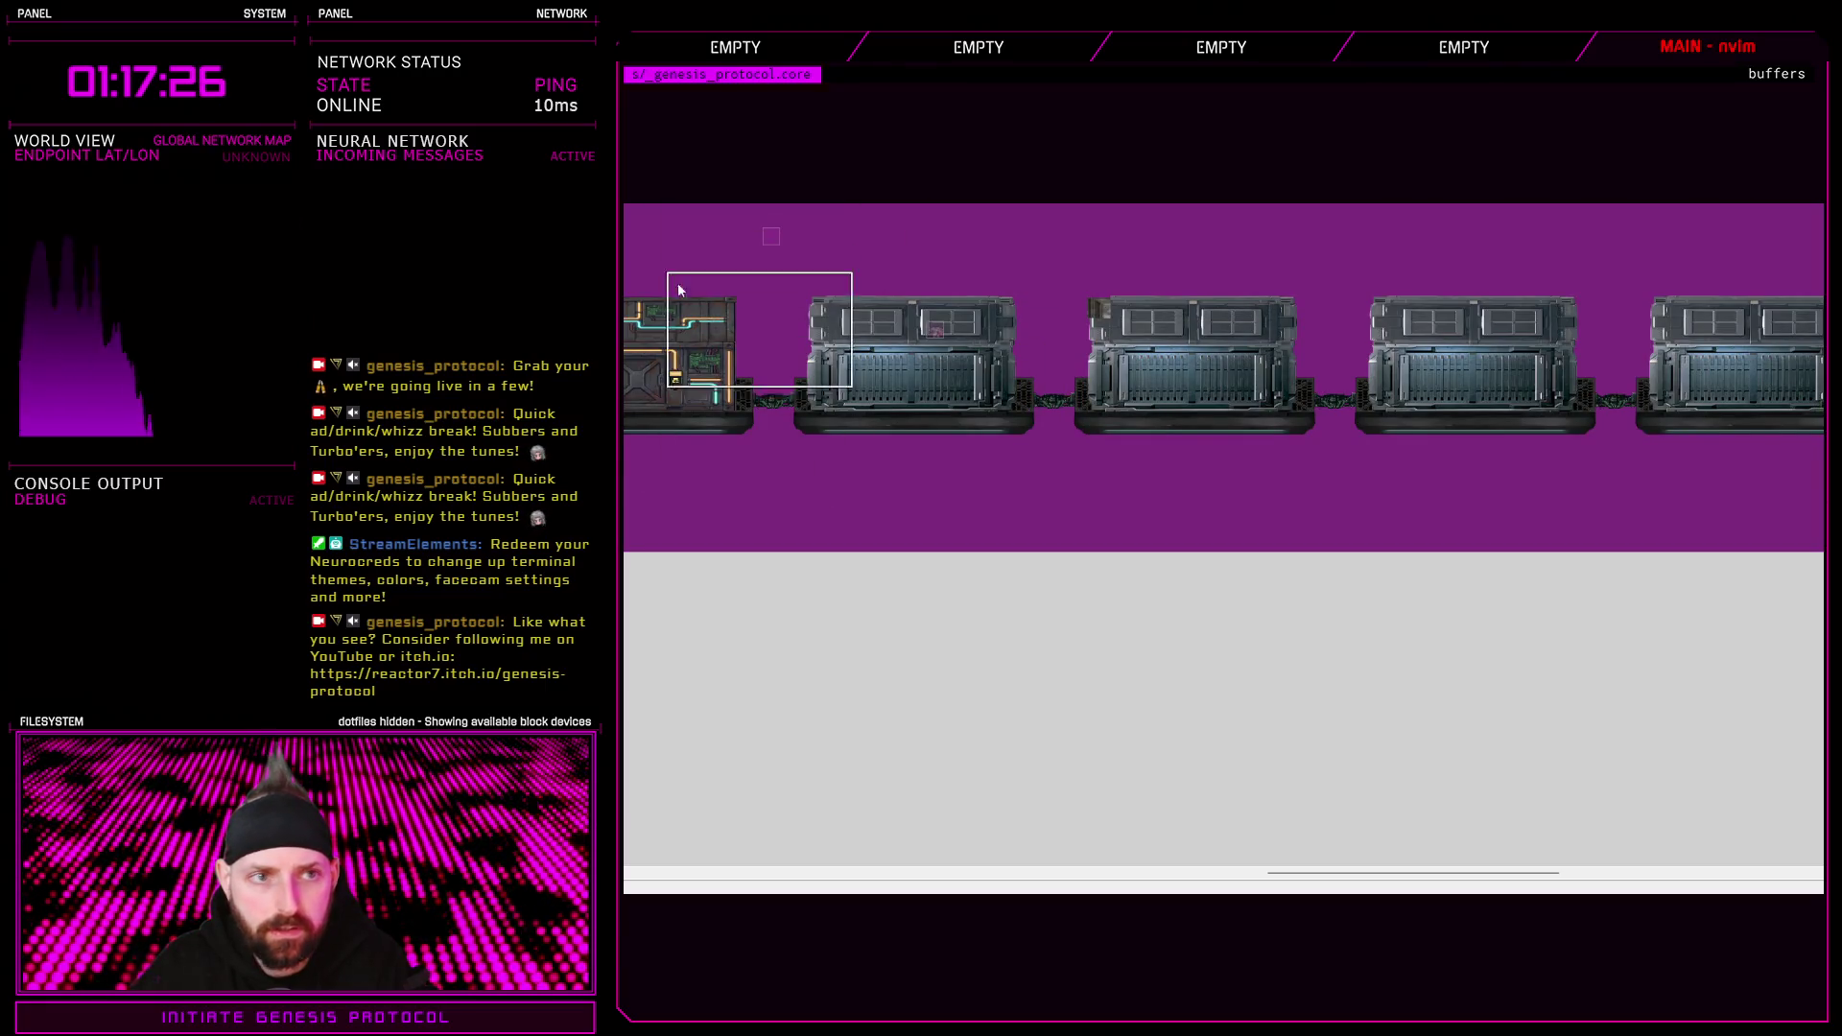
# Stamp the orange C-04 container tile over a grey car, then return to the event layer
pyautogui.click(1061, 303)
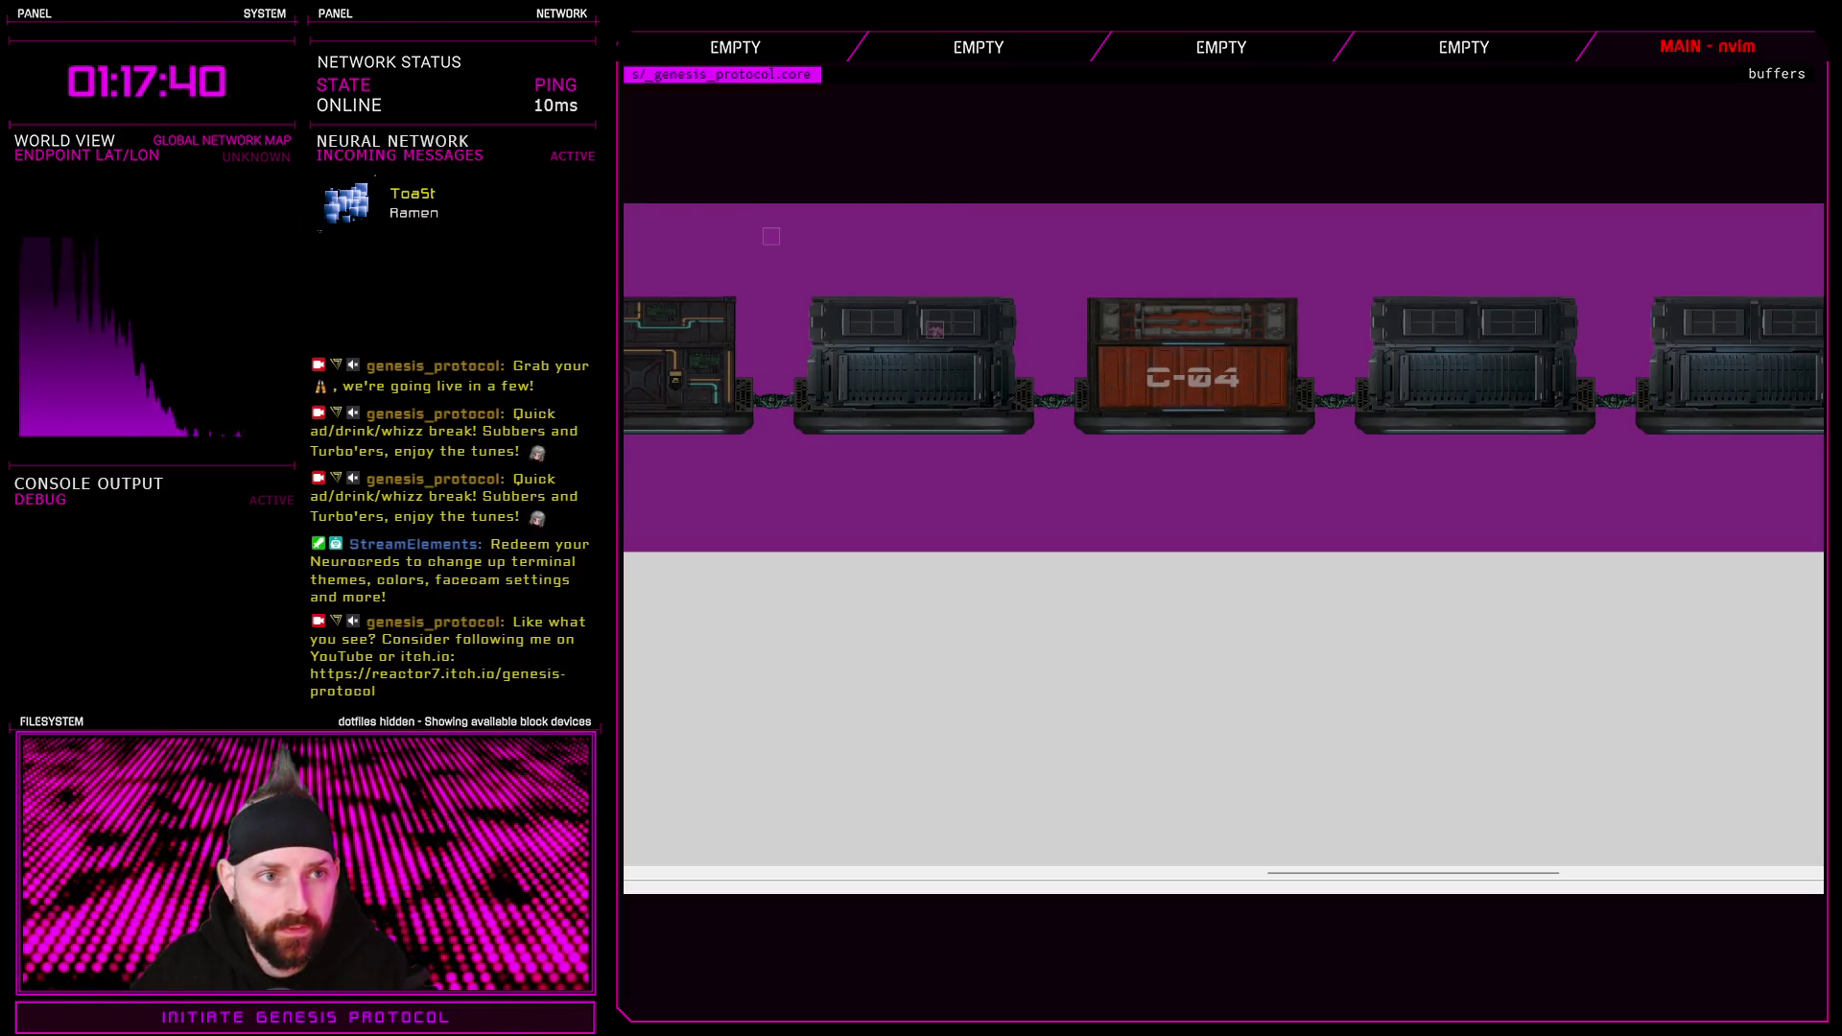
pyautogui.click(949, 357)
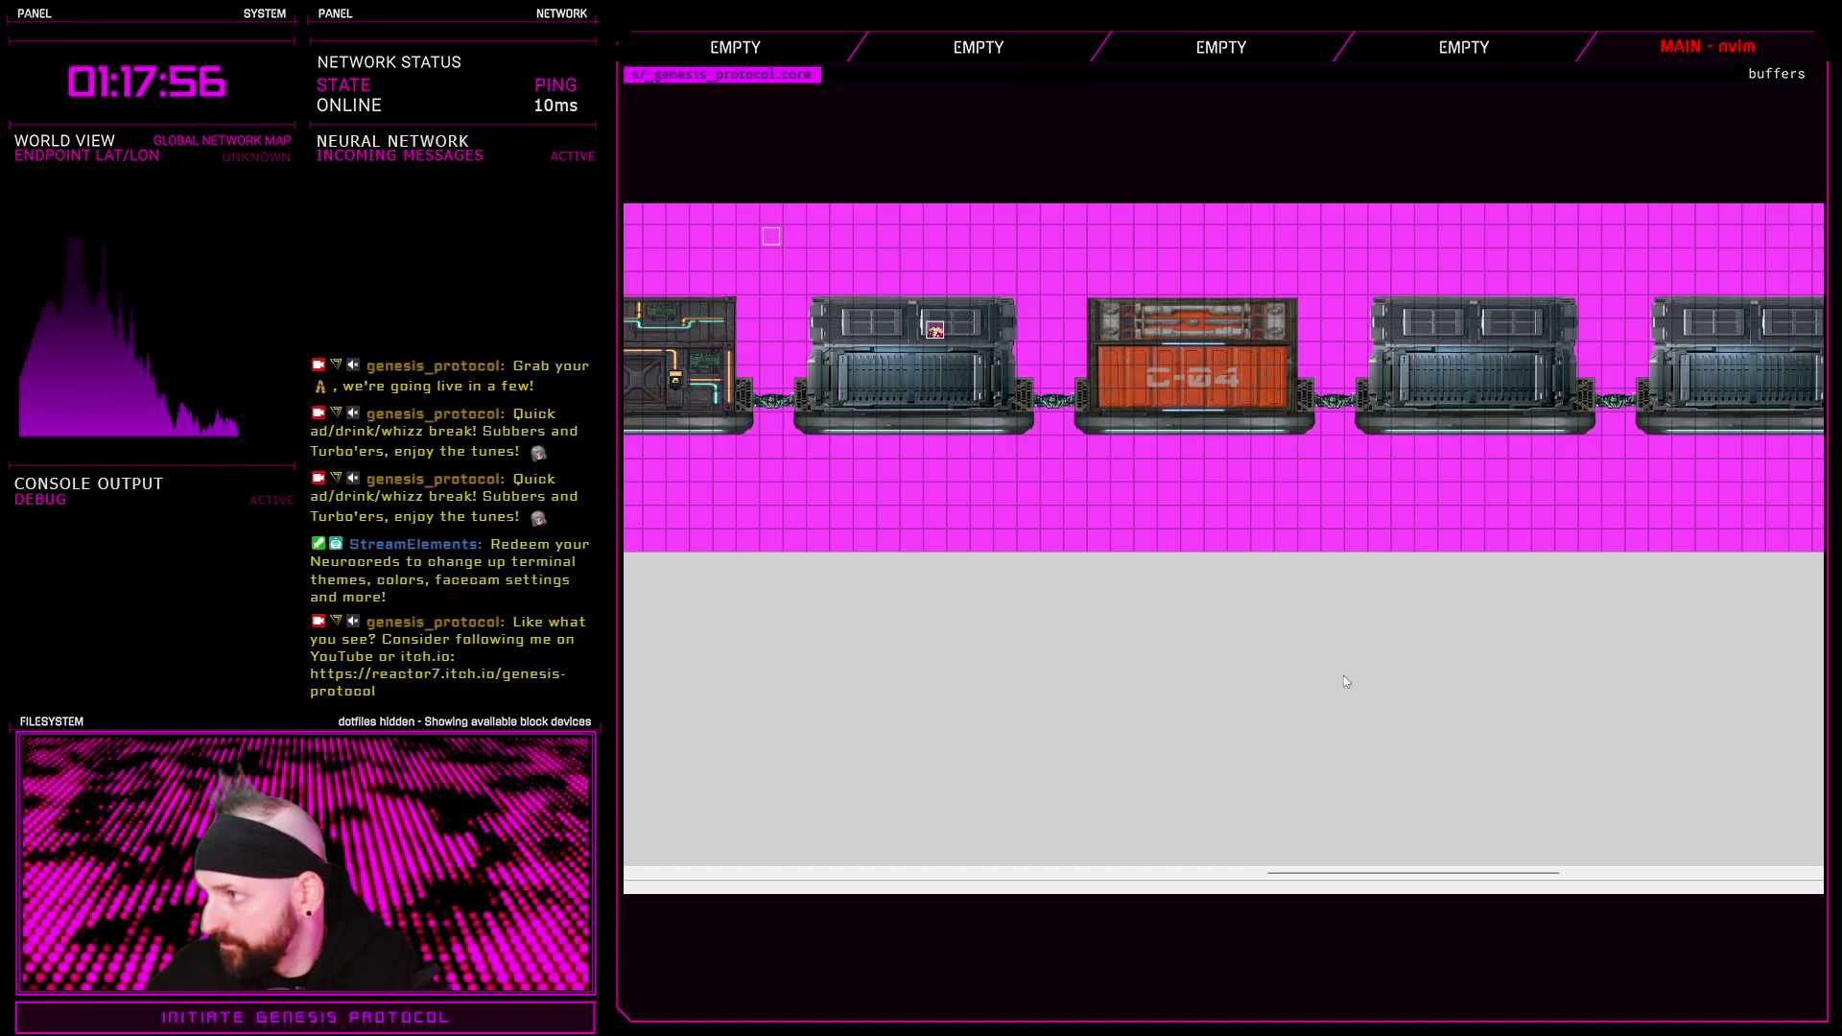
pyautogui.hscroll(-3, 1266, 852)
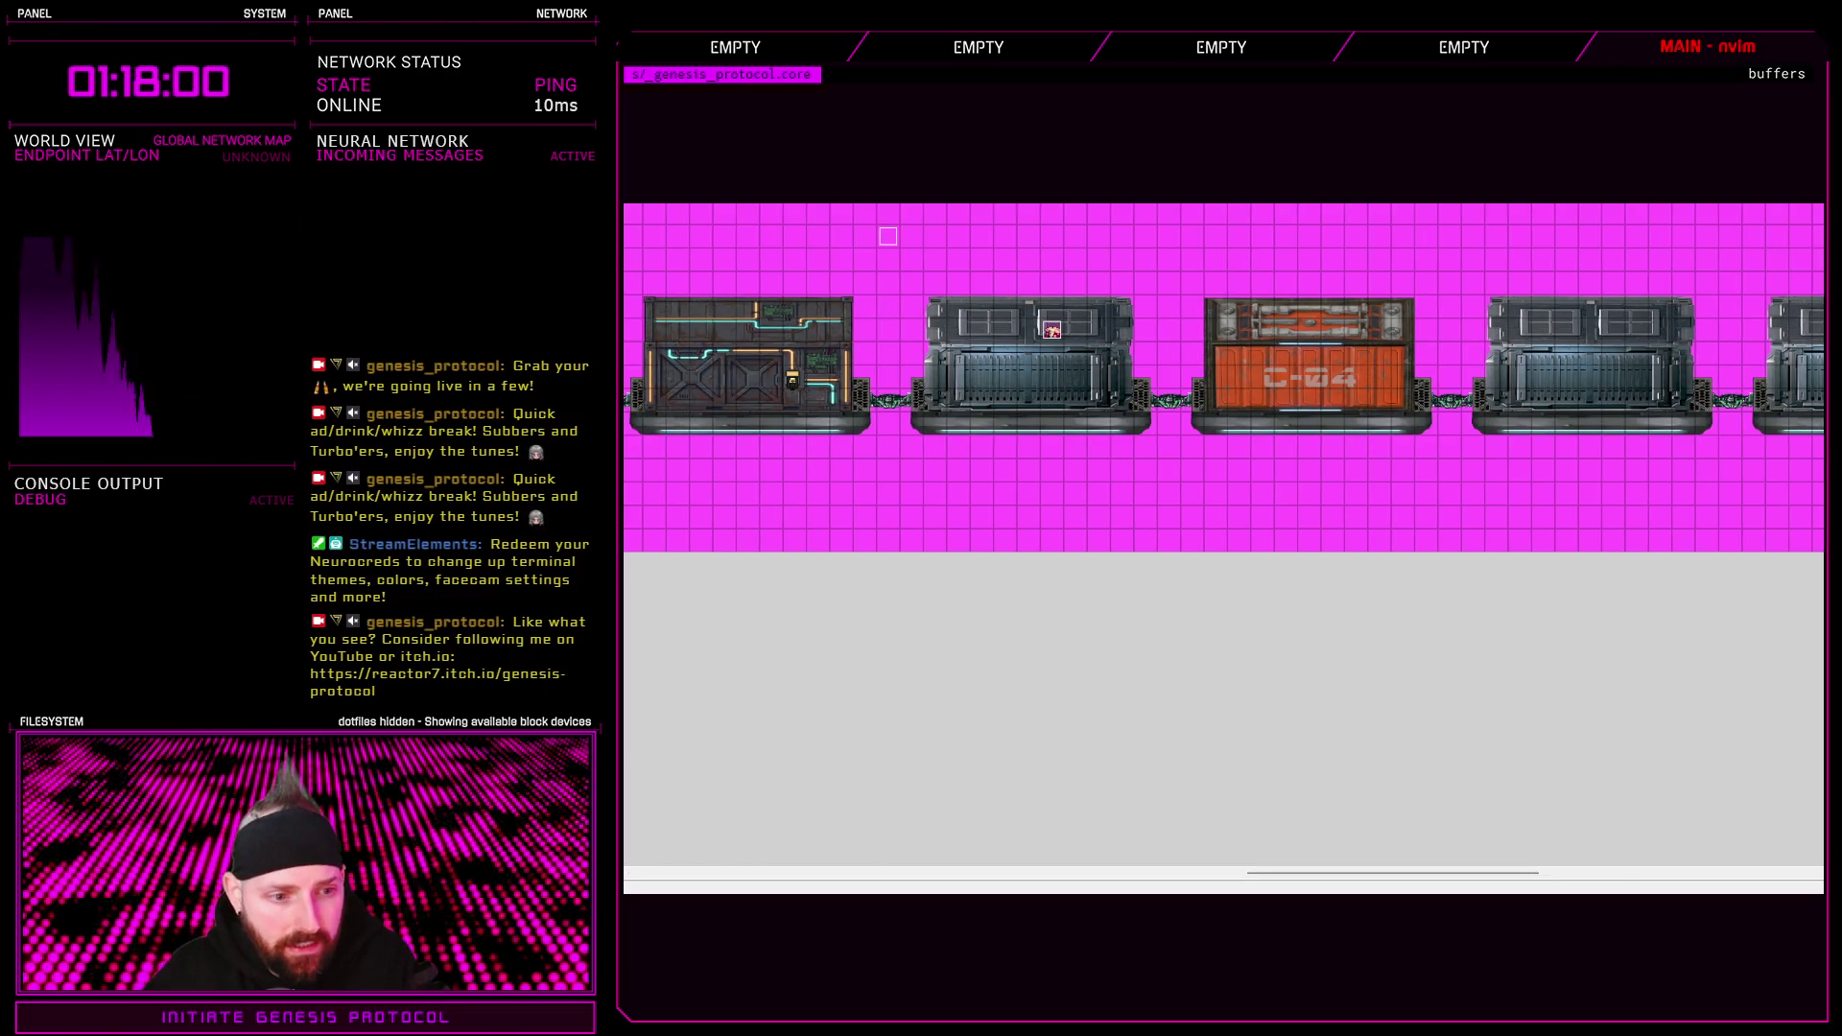
pyautogui.hscroll(-10, 868, 222)
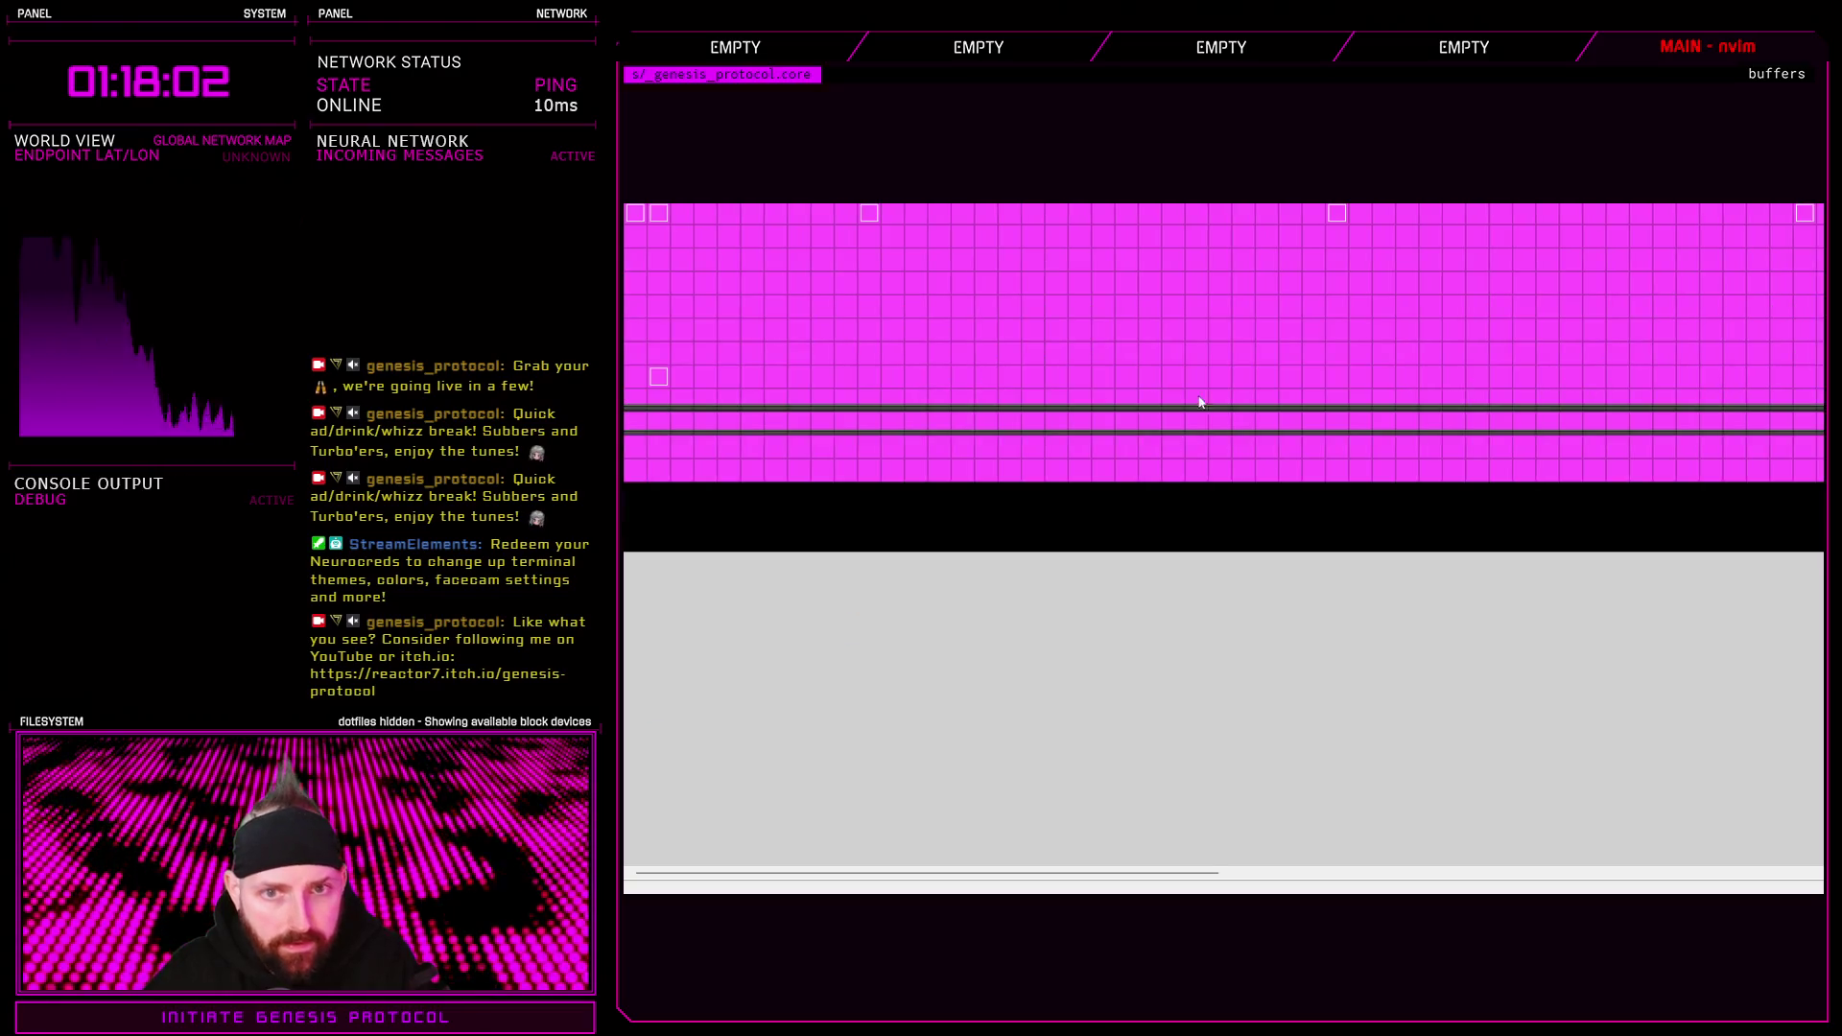
pyautogui.click(868, 214)
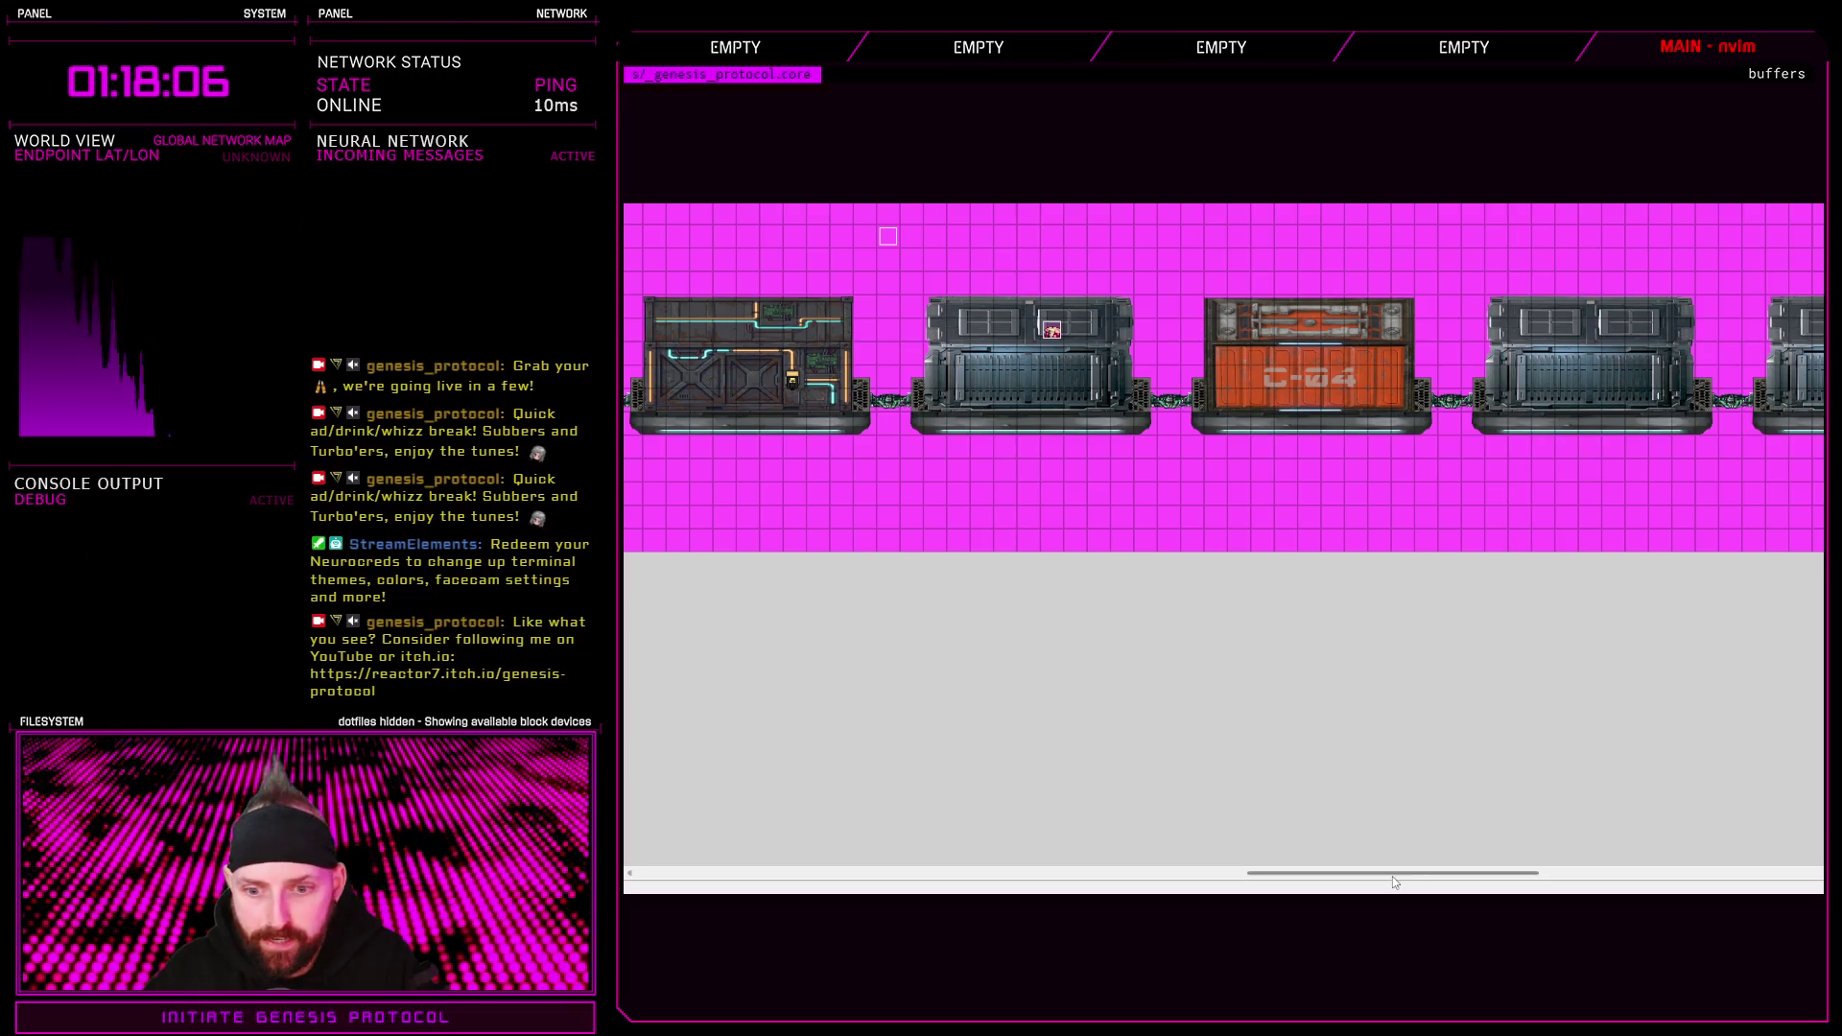
pyautogui.hscroll(-3, 1396, 883)
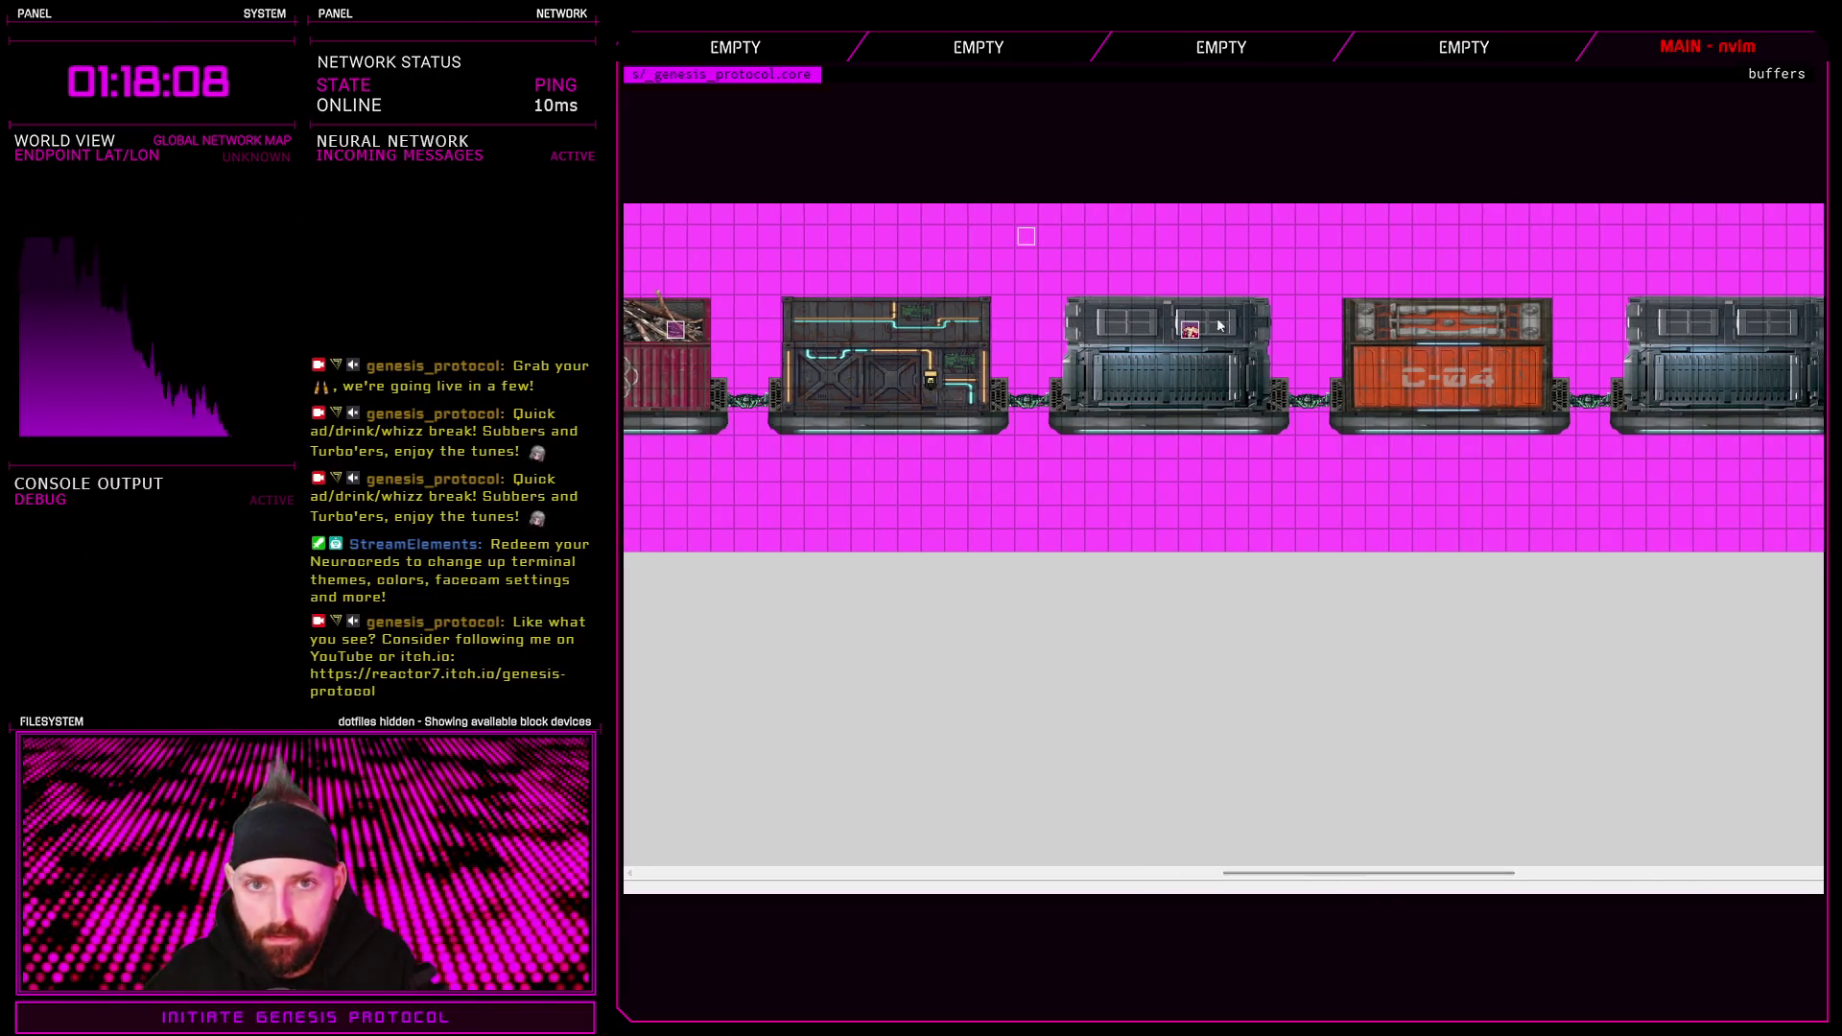
pyautogui.click(1164, 214)
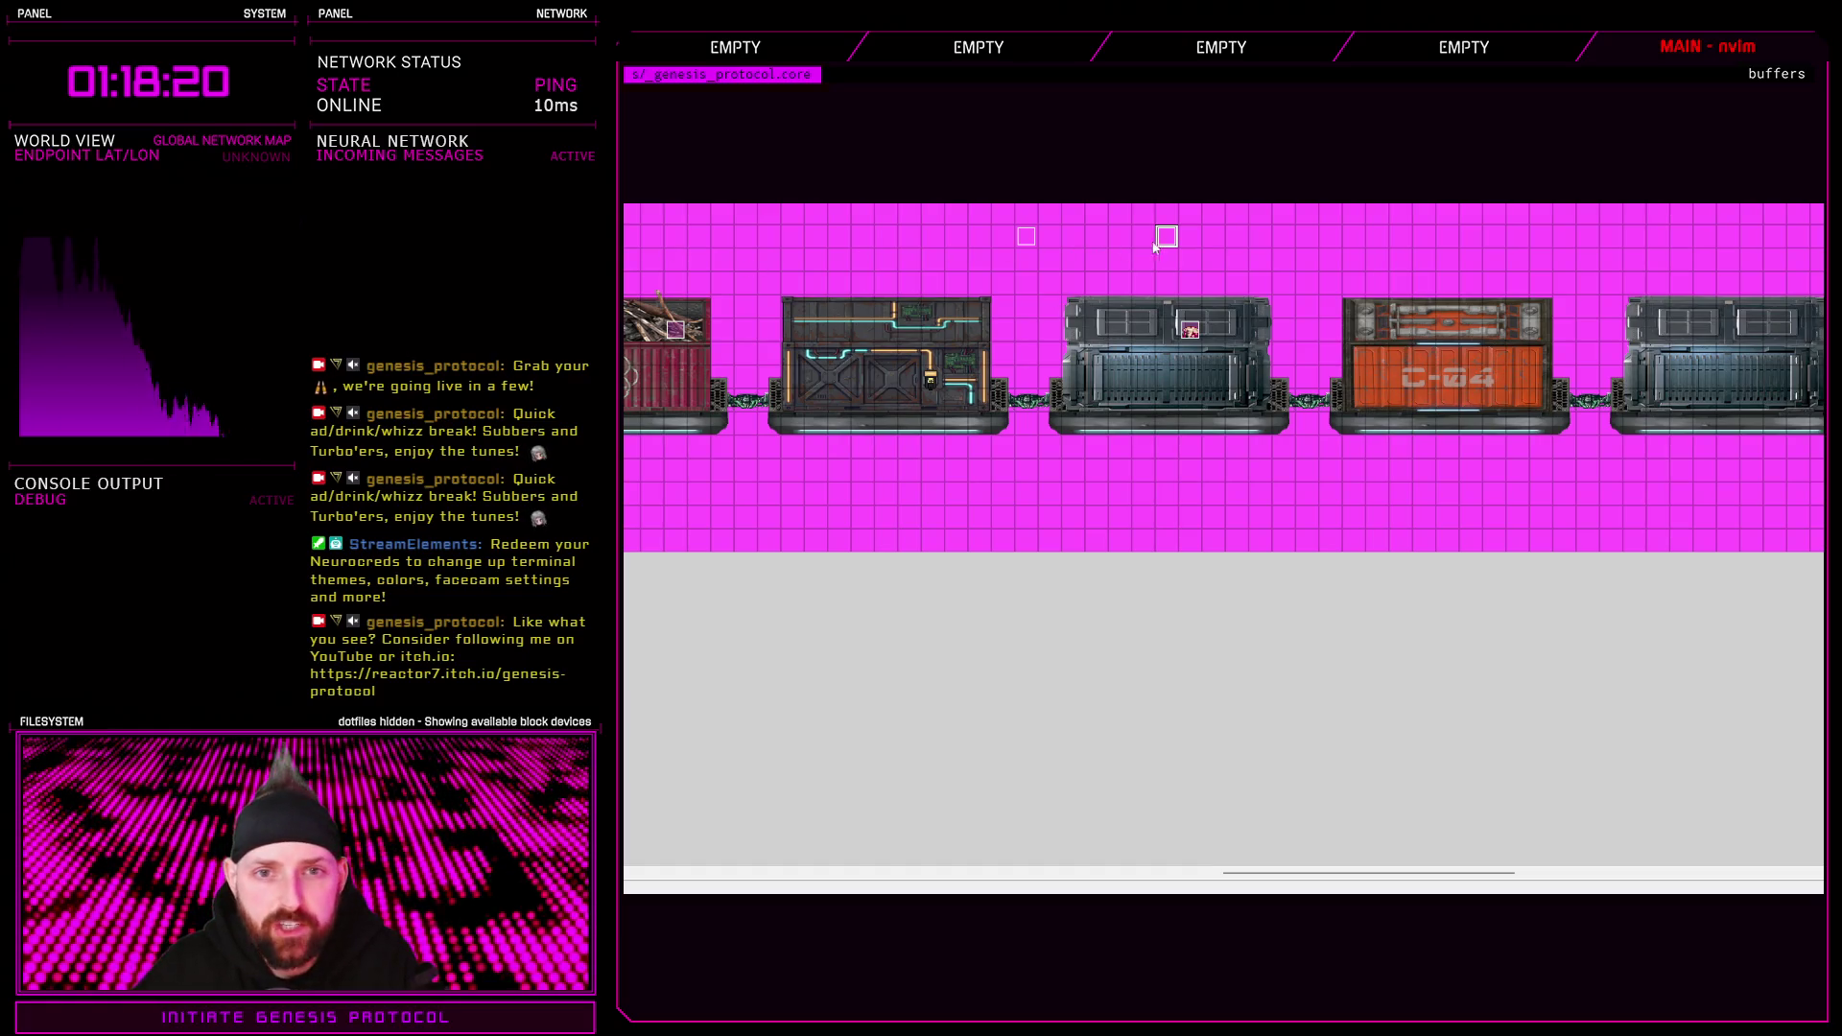
pyautogui.press('Return')
# Change the light event's light_width comment to 2560, then save and launch a playtest
pyautogui.click(1202, 331)
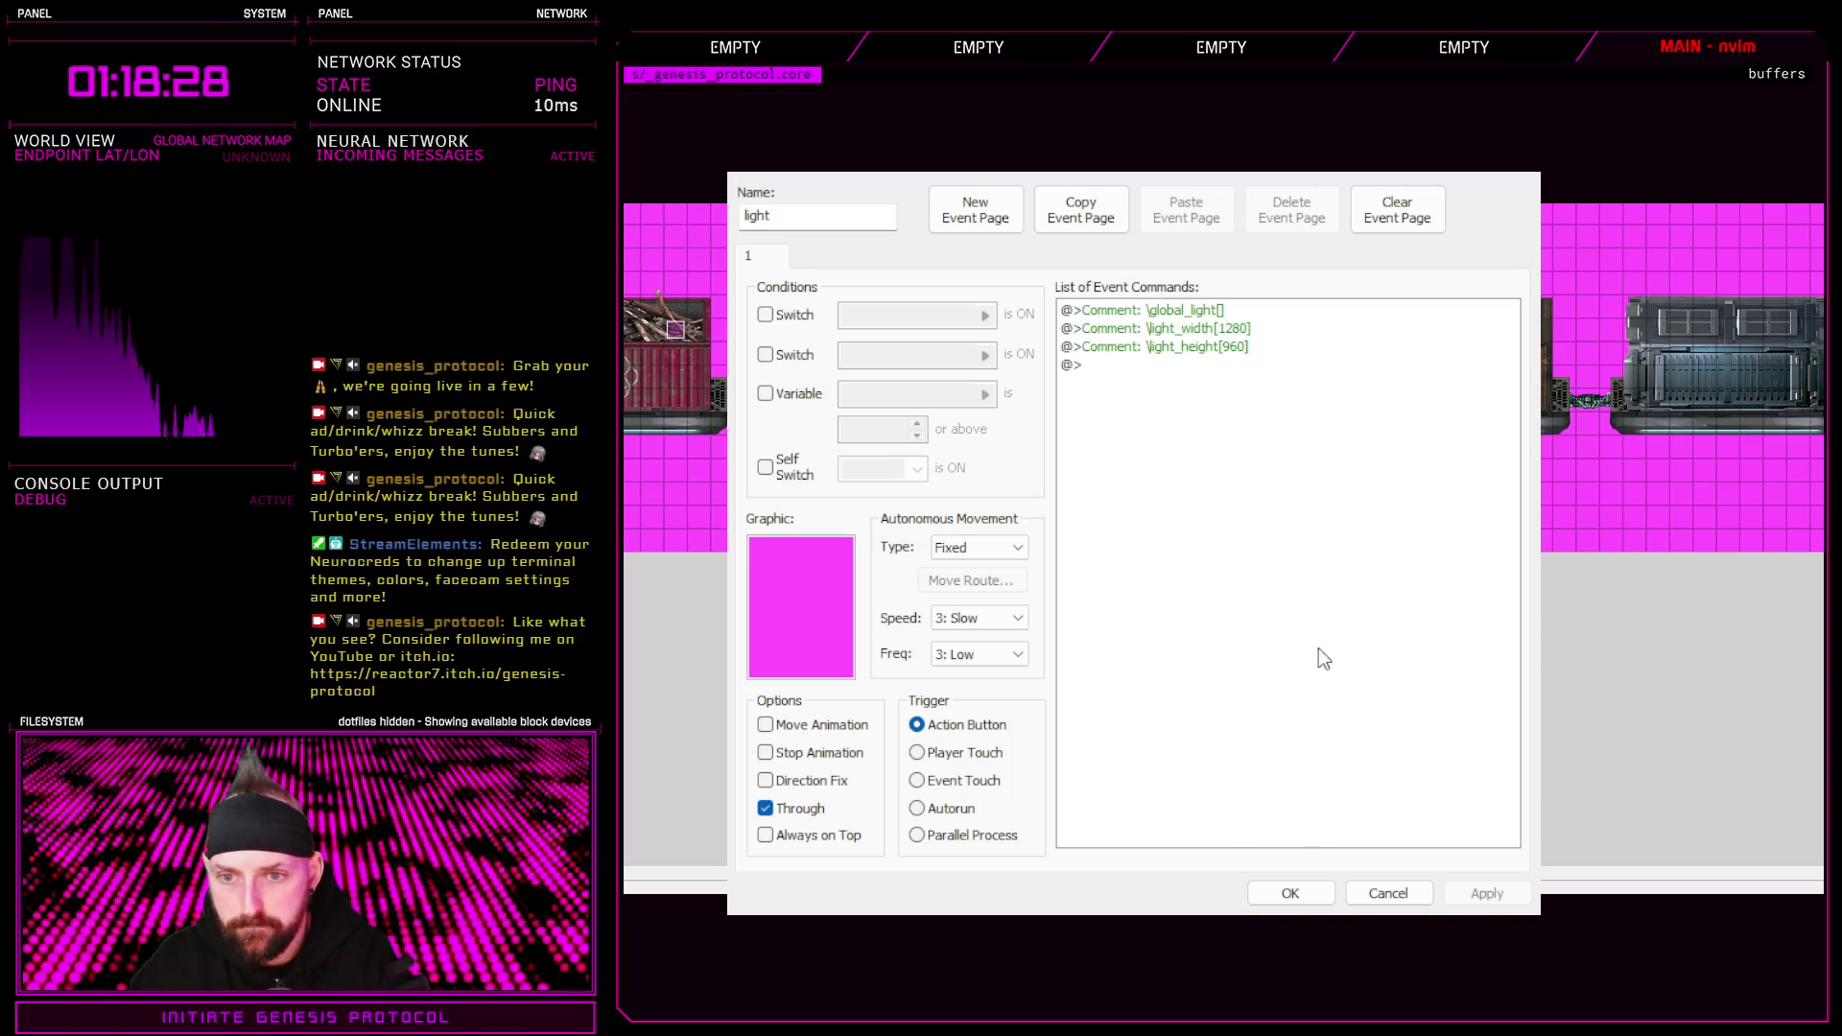
pyautogui.click(1486, 892)
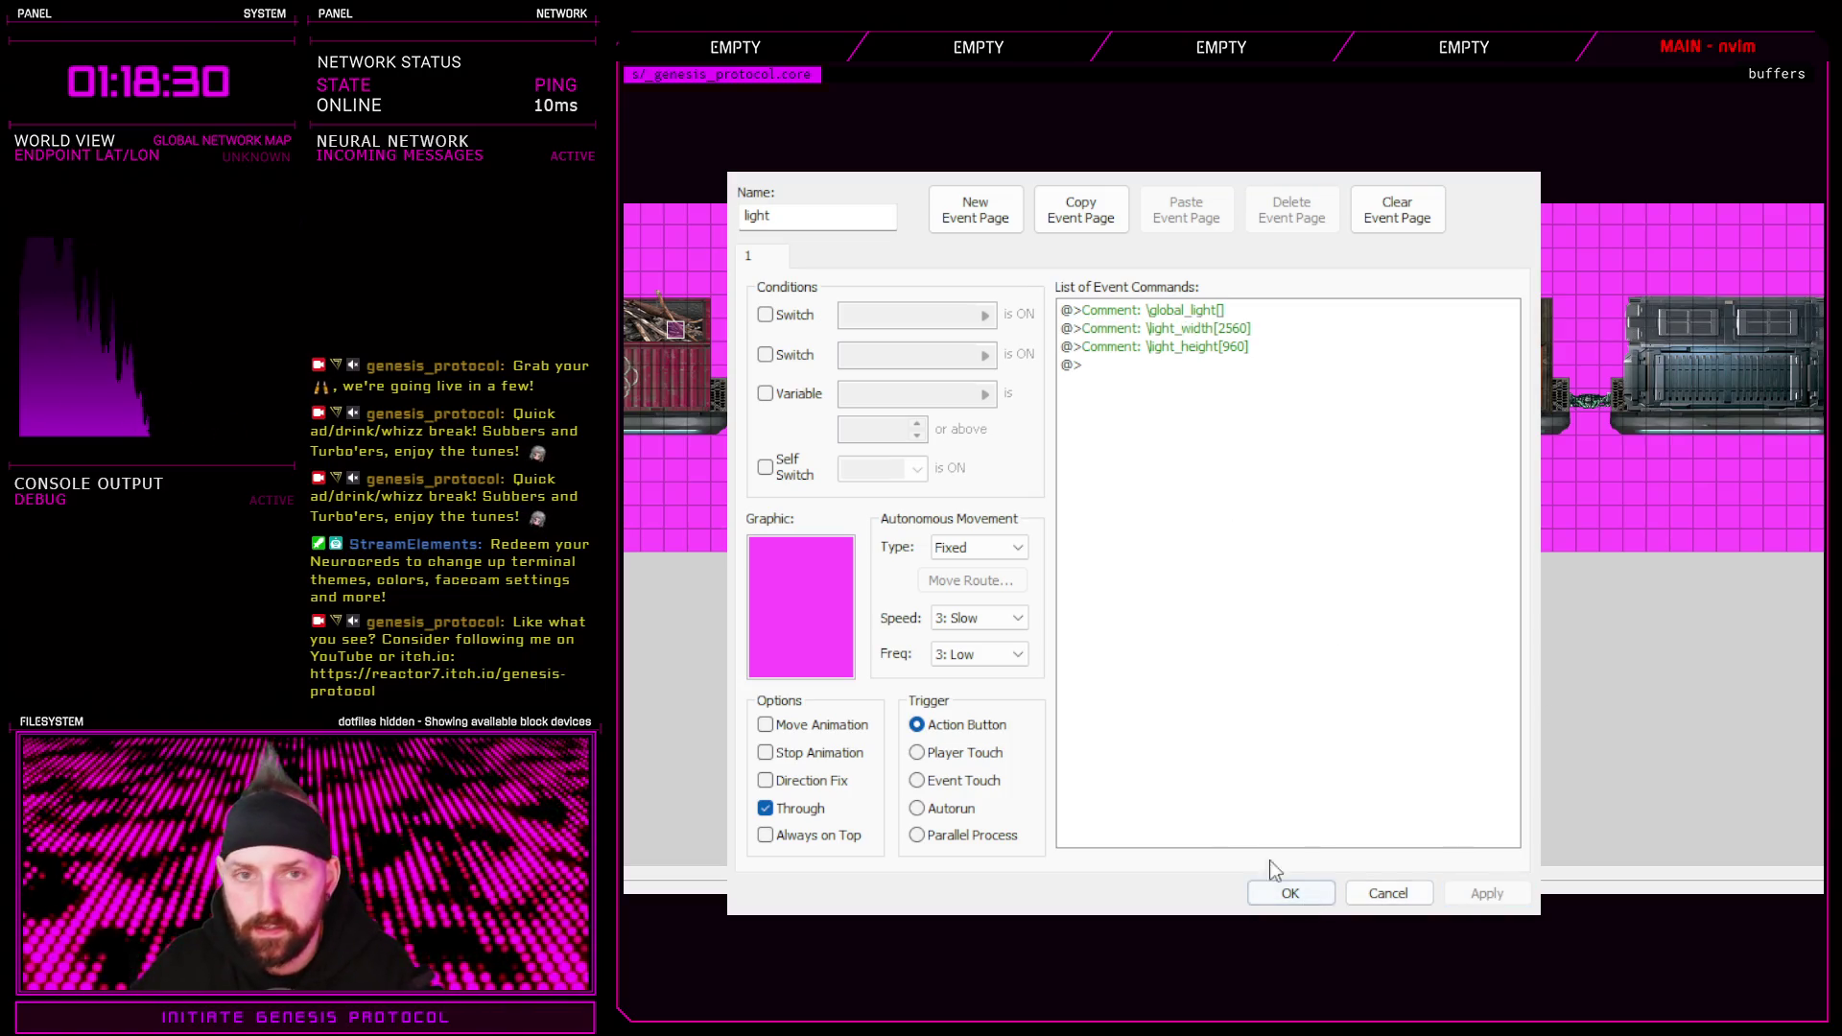
pyautogui.click(1286, 893)
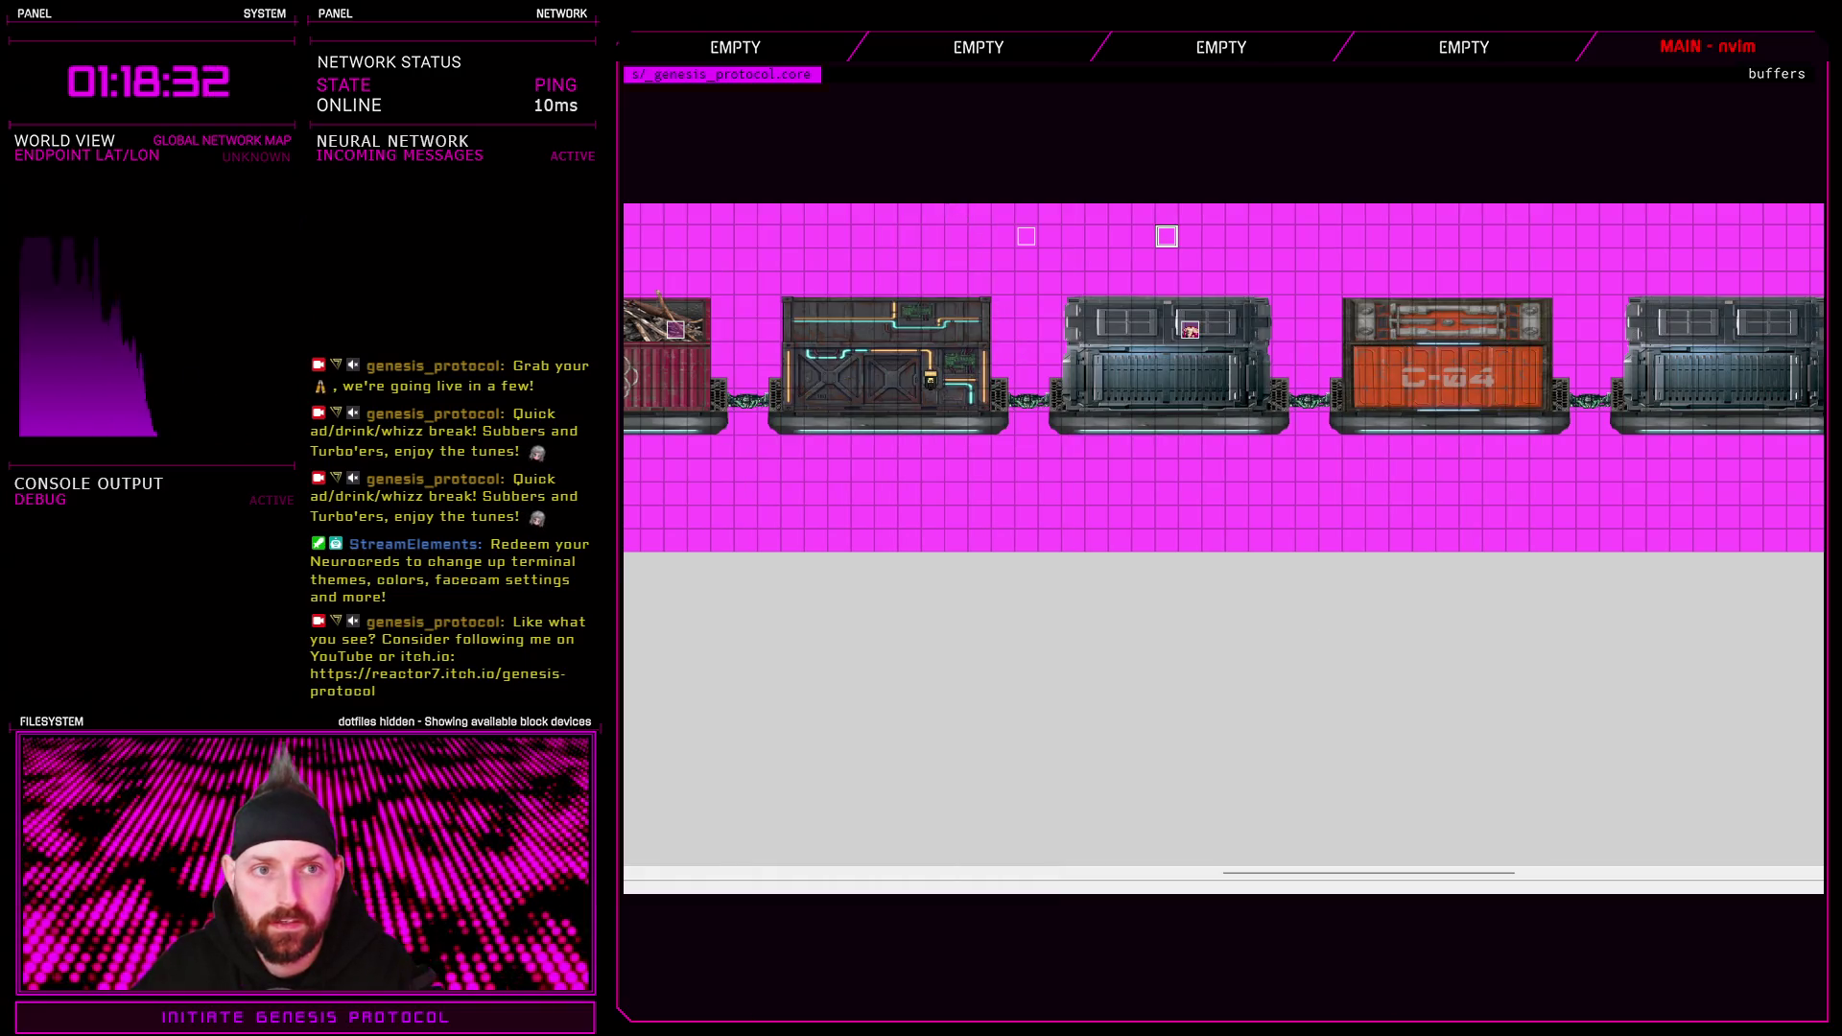
pyautogui.press('F5')
pyautogui.press('Return')
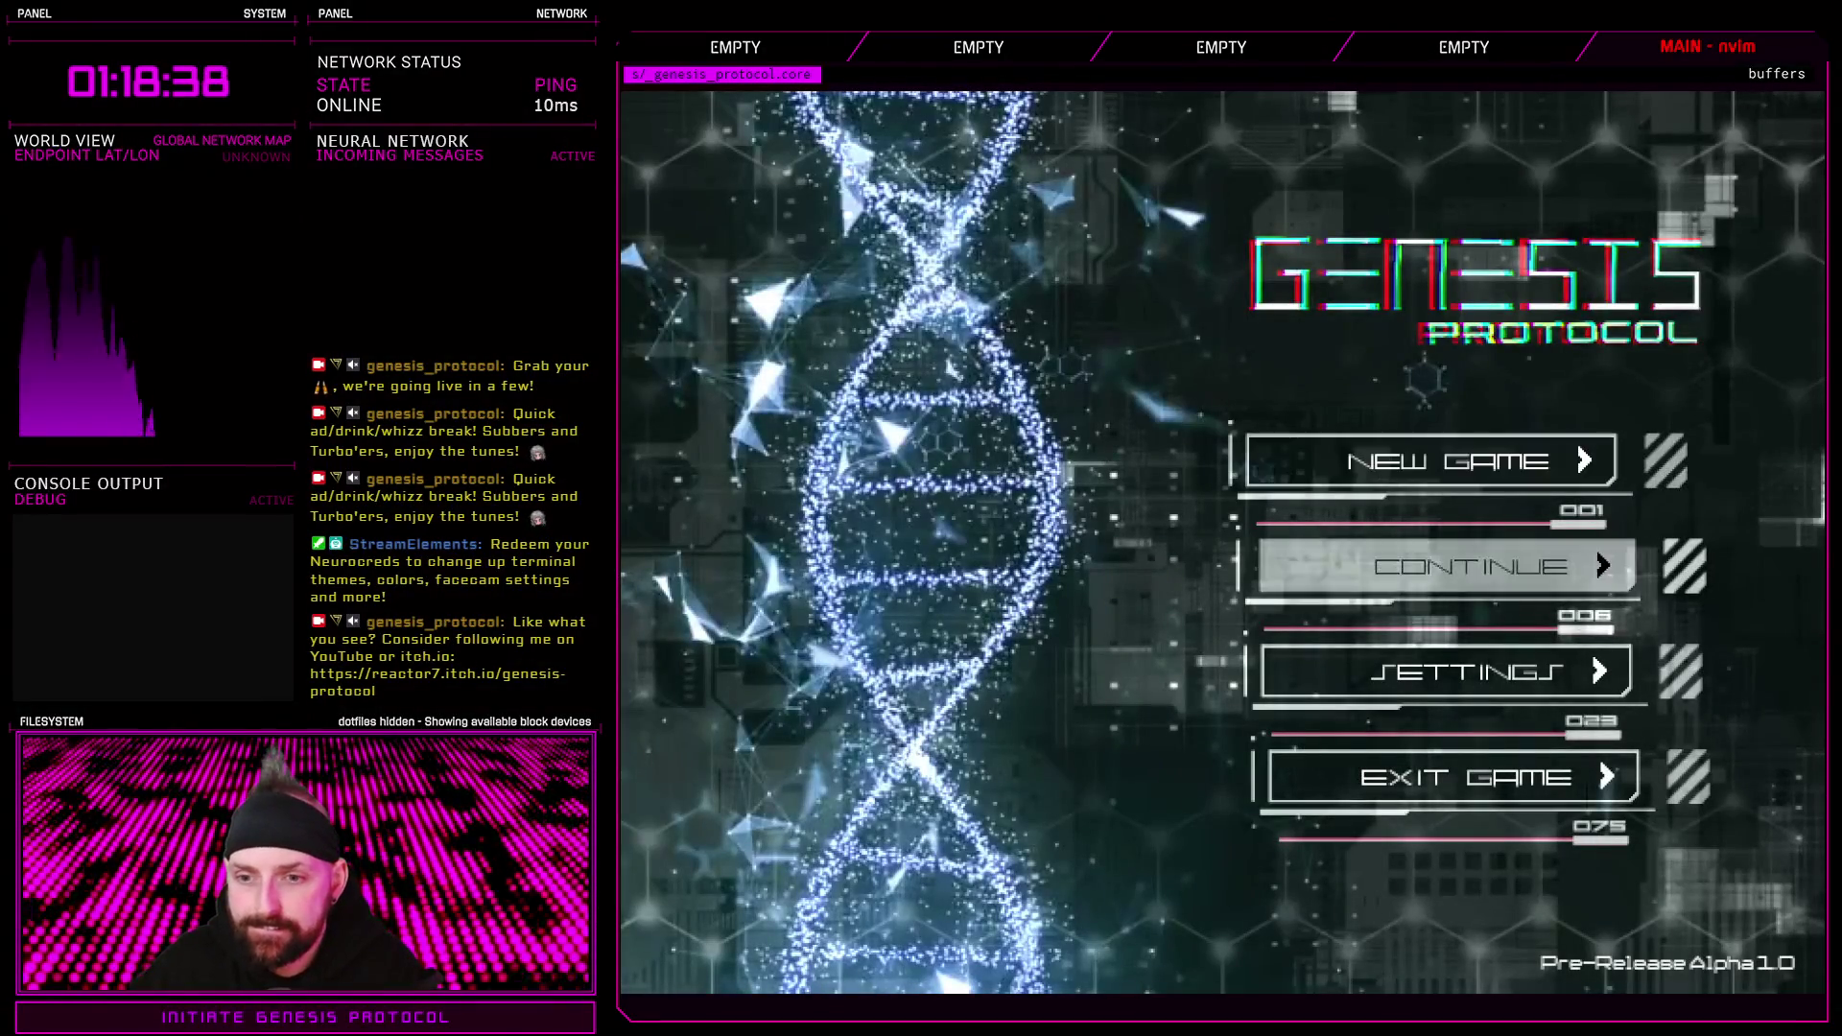
# In the playtest, start a New Game on Normal difficulty, then quit back to the editor
pyautogui.press('Return')
pyautogui.press('Escape')
pyautogui.press('Return')
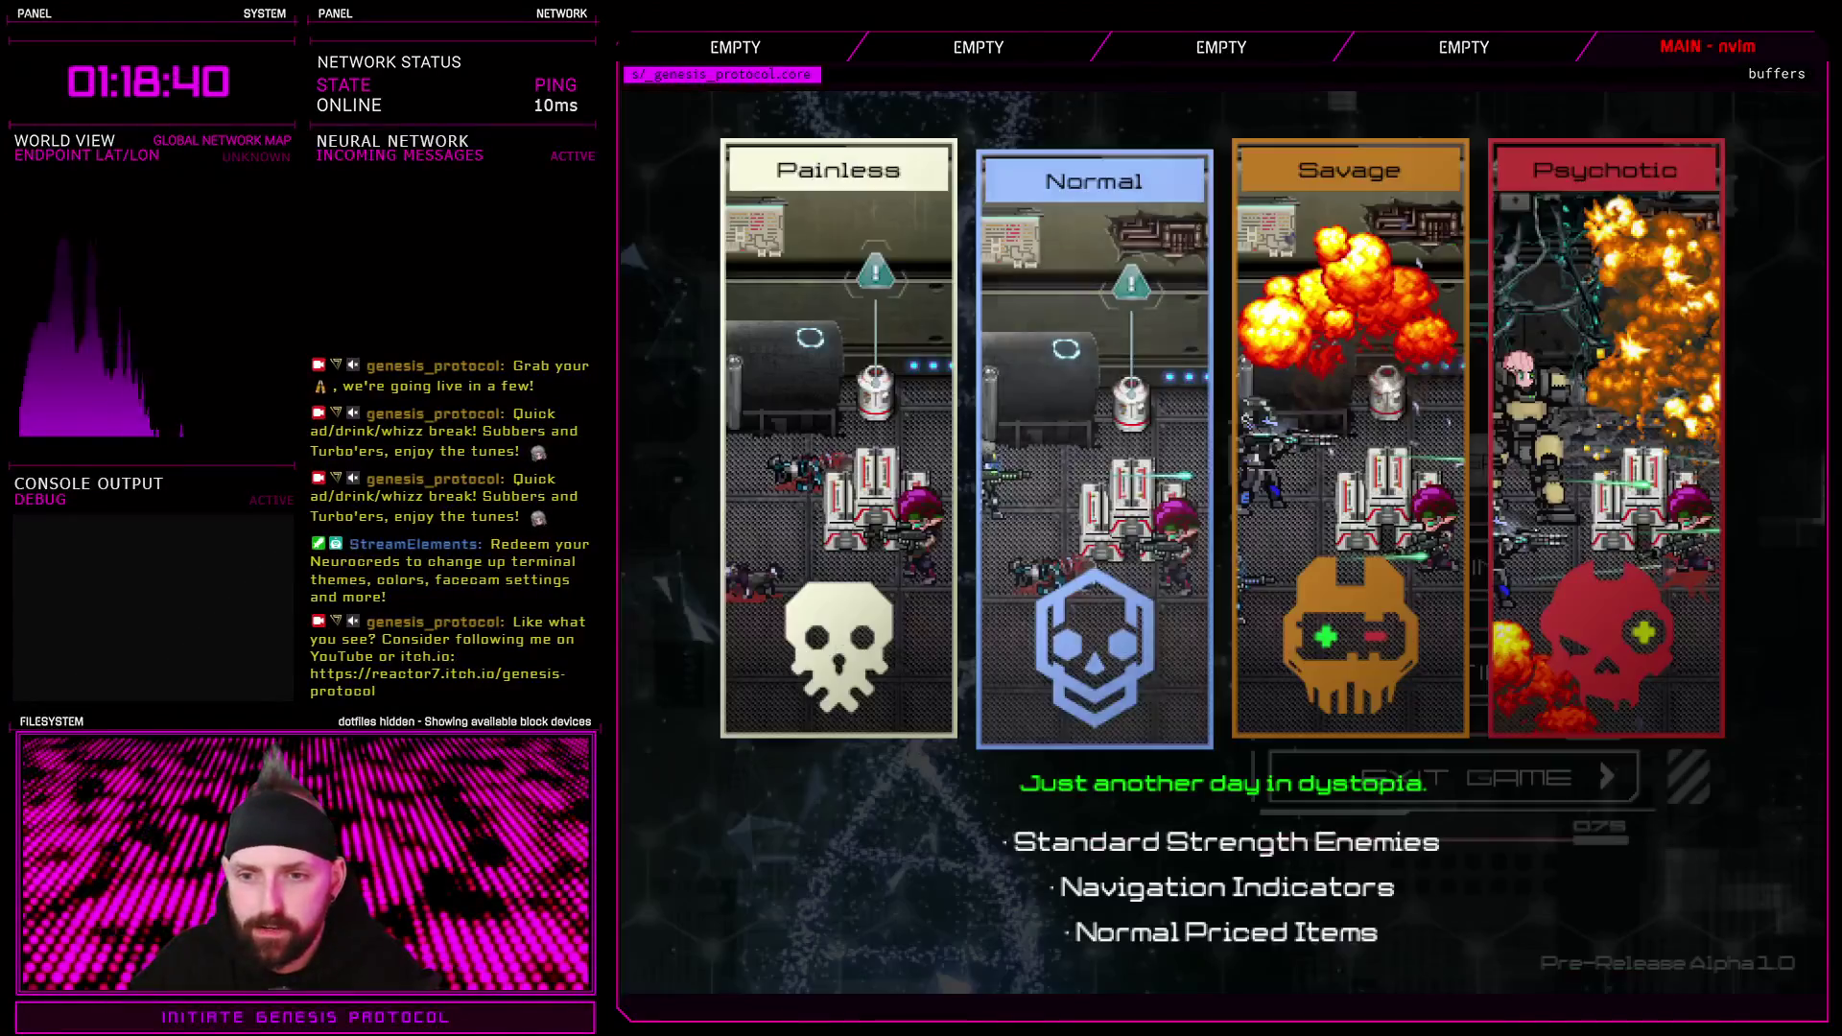
pyautogui.press('Return')
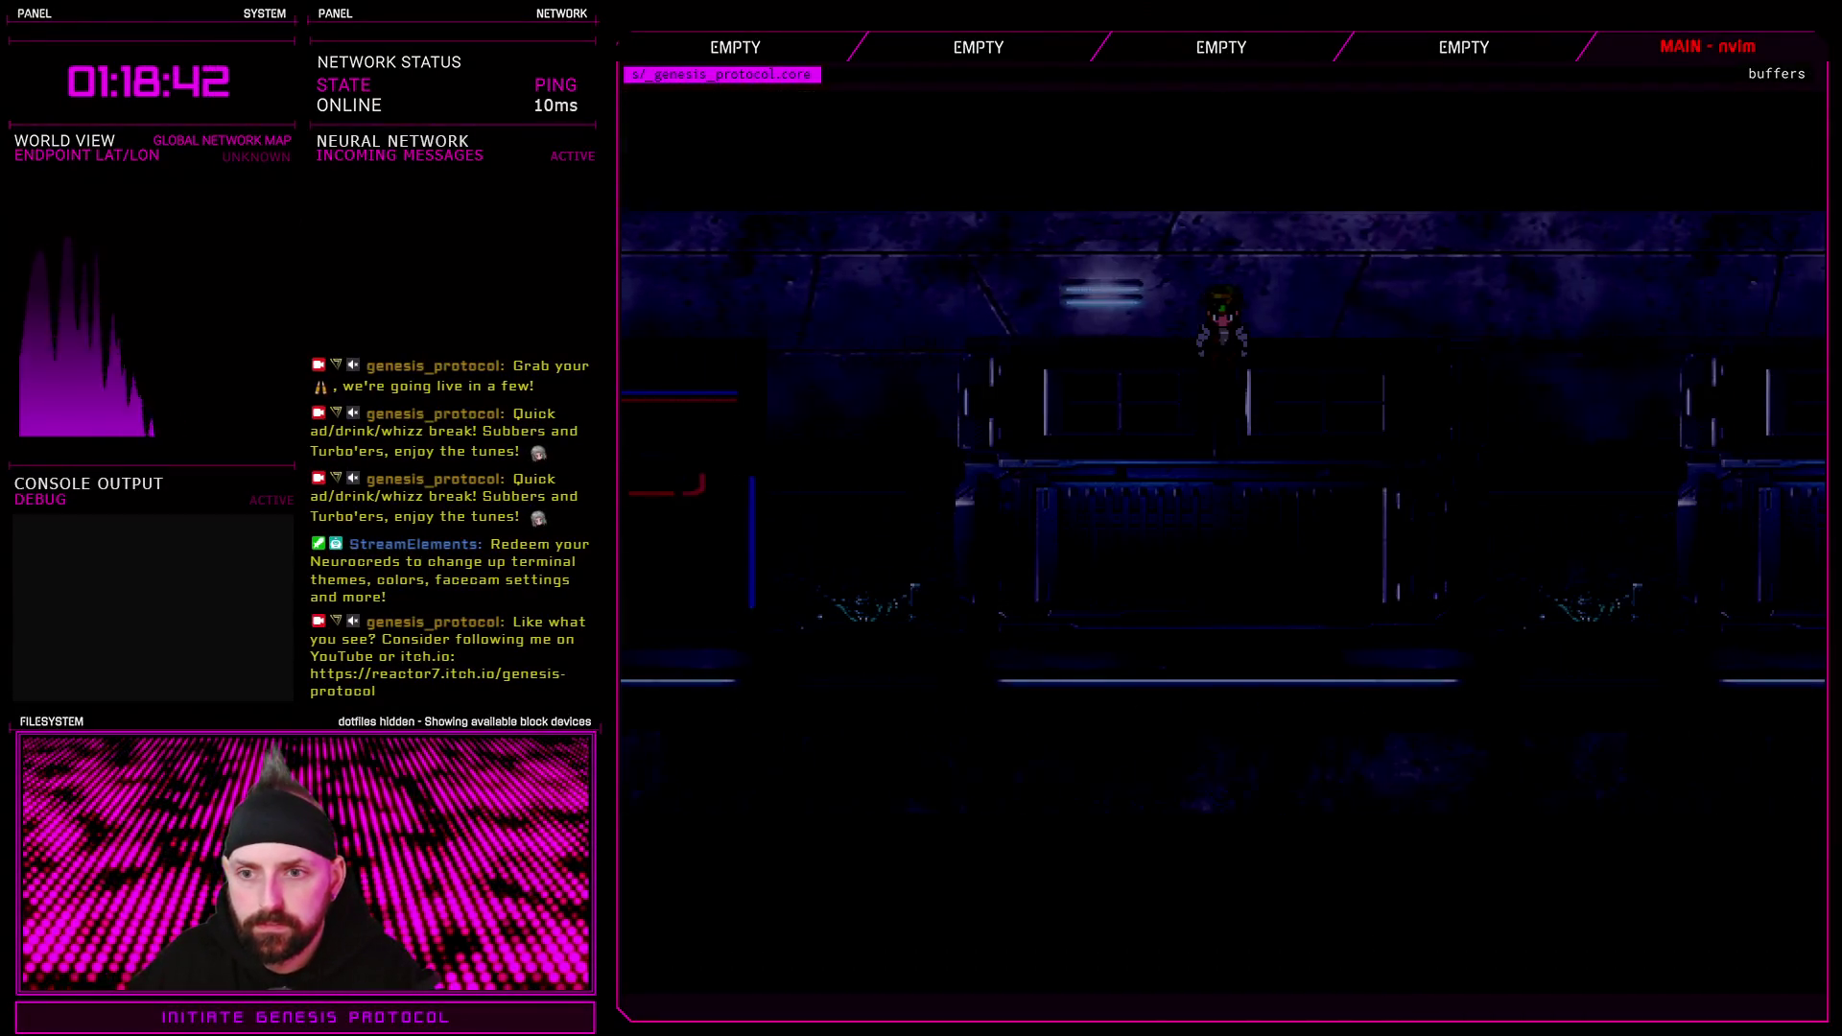
pyautogui.press('Escape')
pyautogui.press('Return')
pyautogui.press('Return')
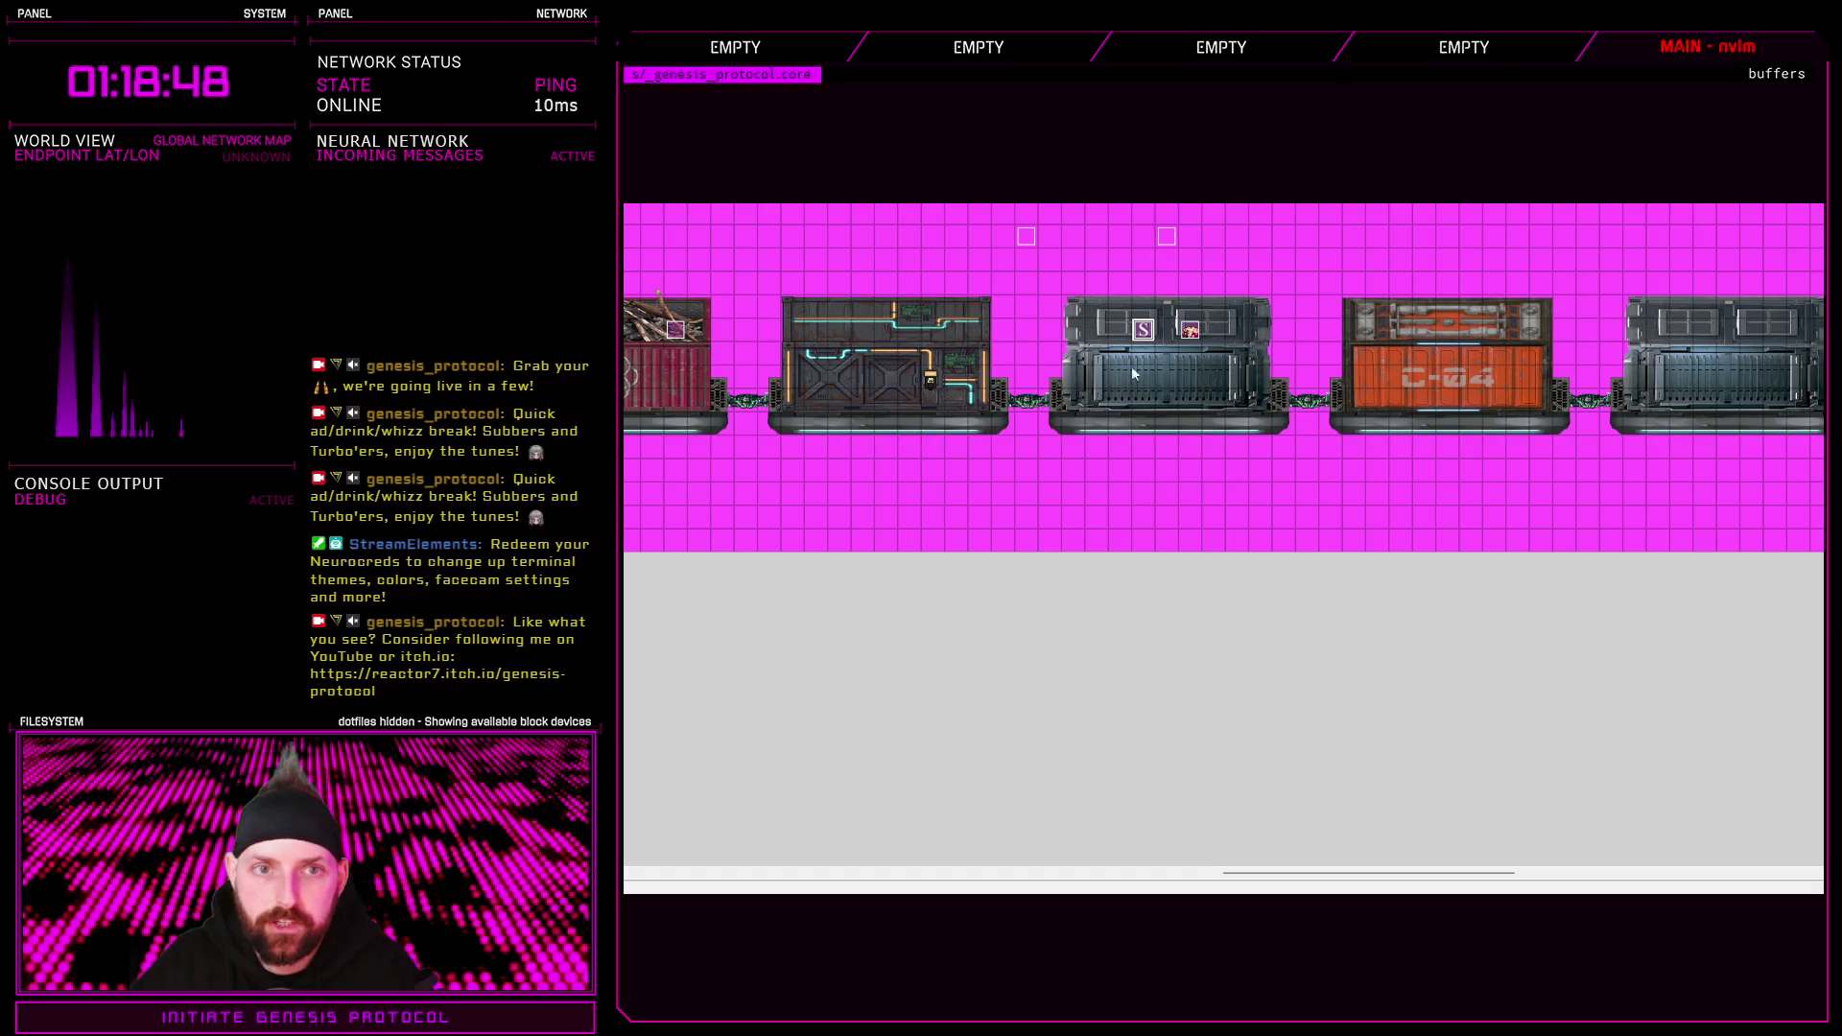
# Save the project and start a new playtest game on Normal difficulty
pyautogui.press('Return')
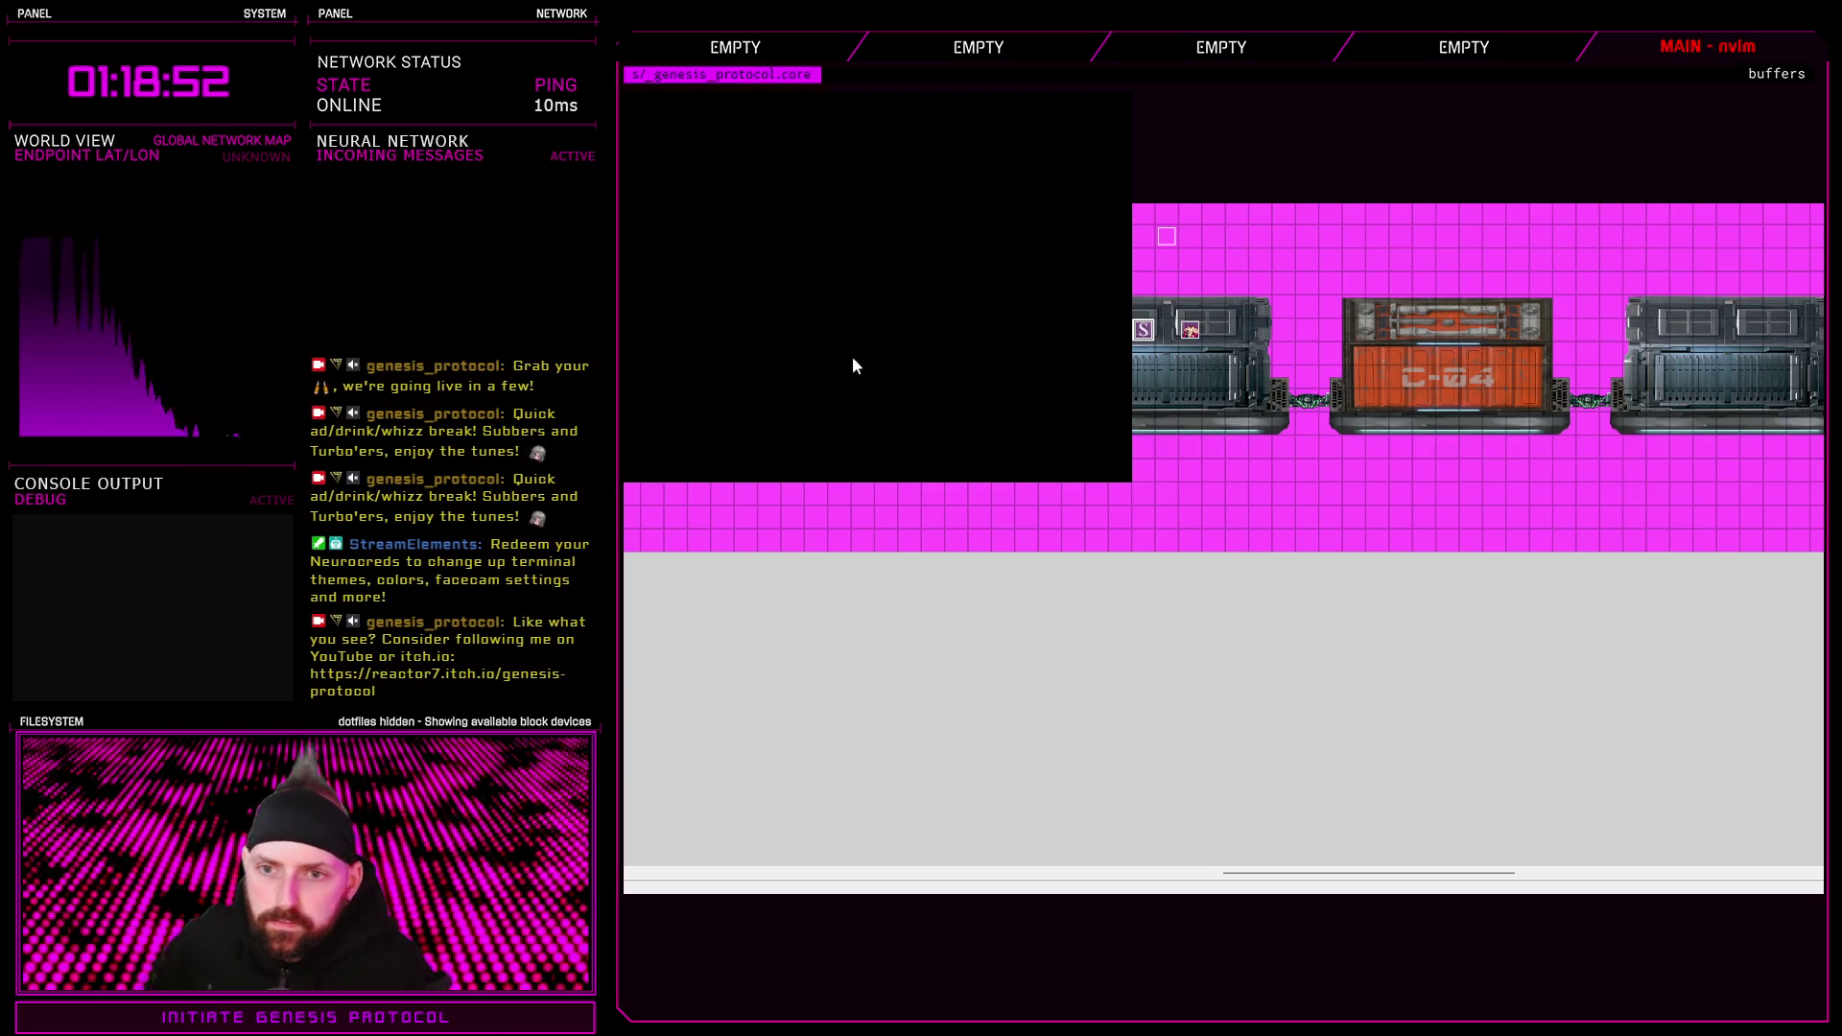
pyautogui.press('Return')
pyautogui.press('Return')
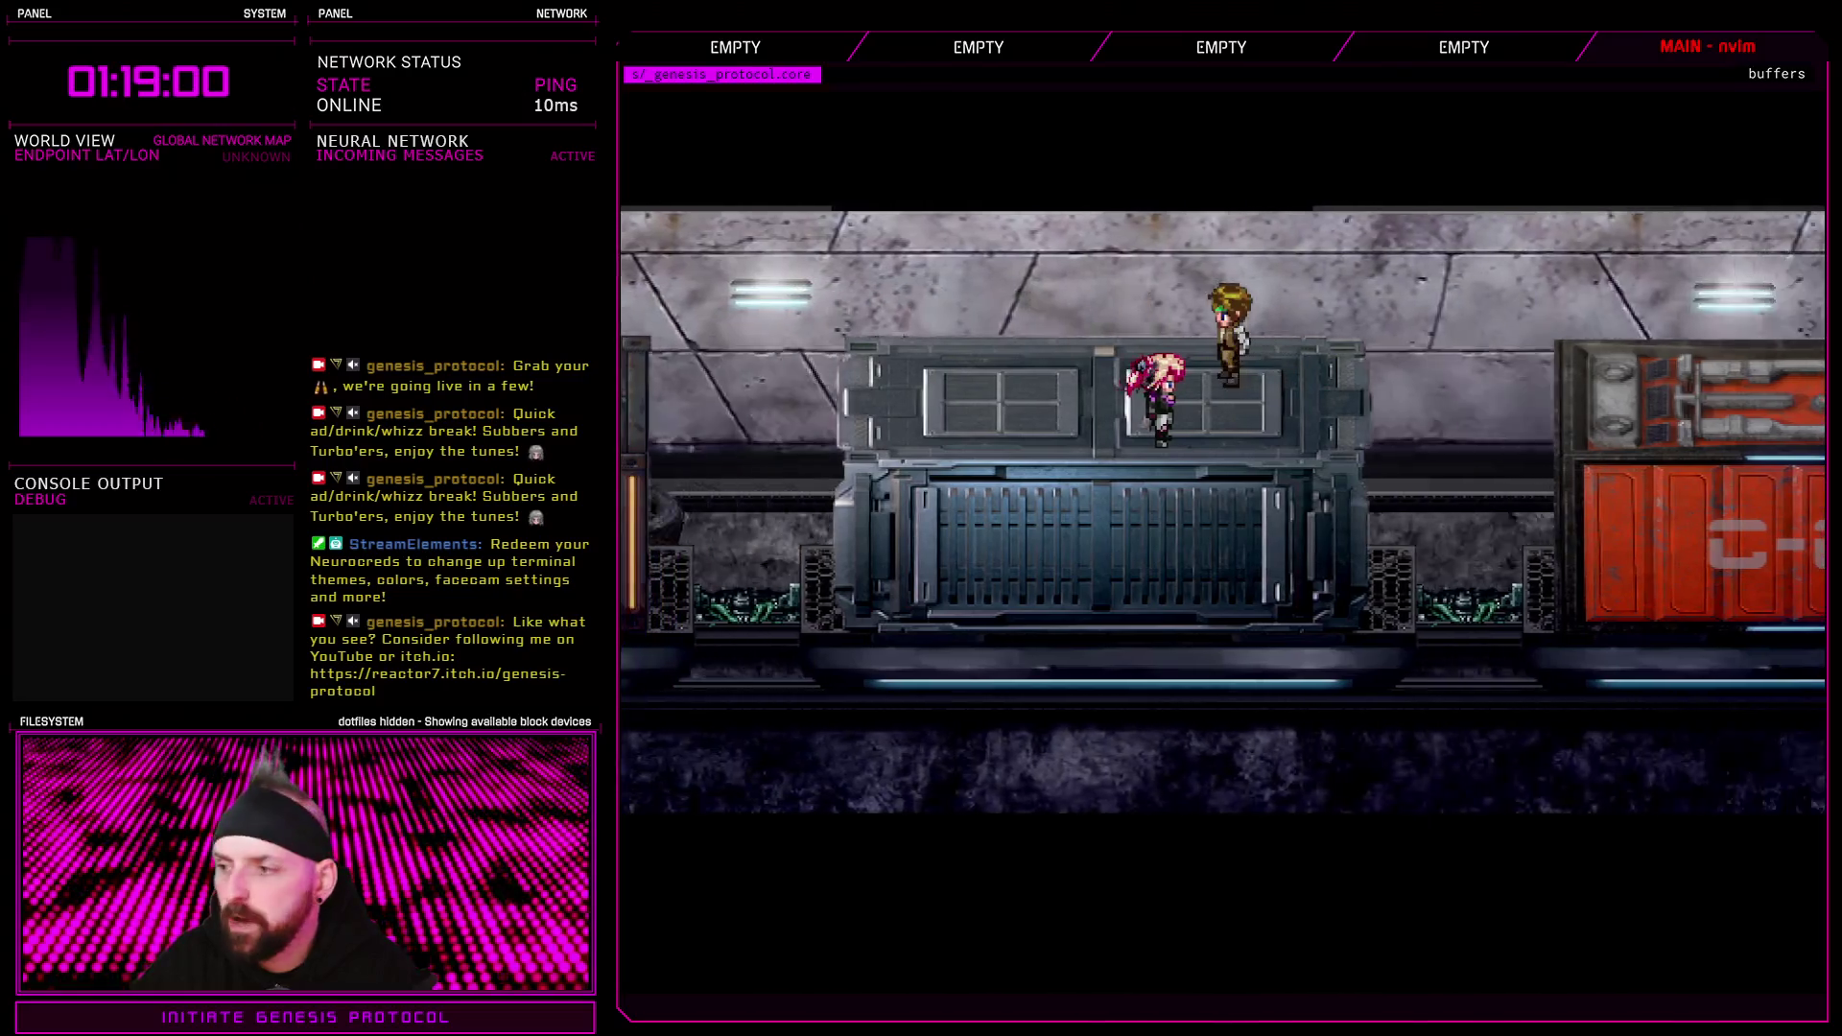
# Pause the playtest and choose Quit to Title to close it
pyautogui.press('Escape')
pyautogui.press('Down')
pyautogui.press('Return')
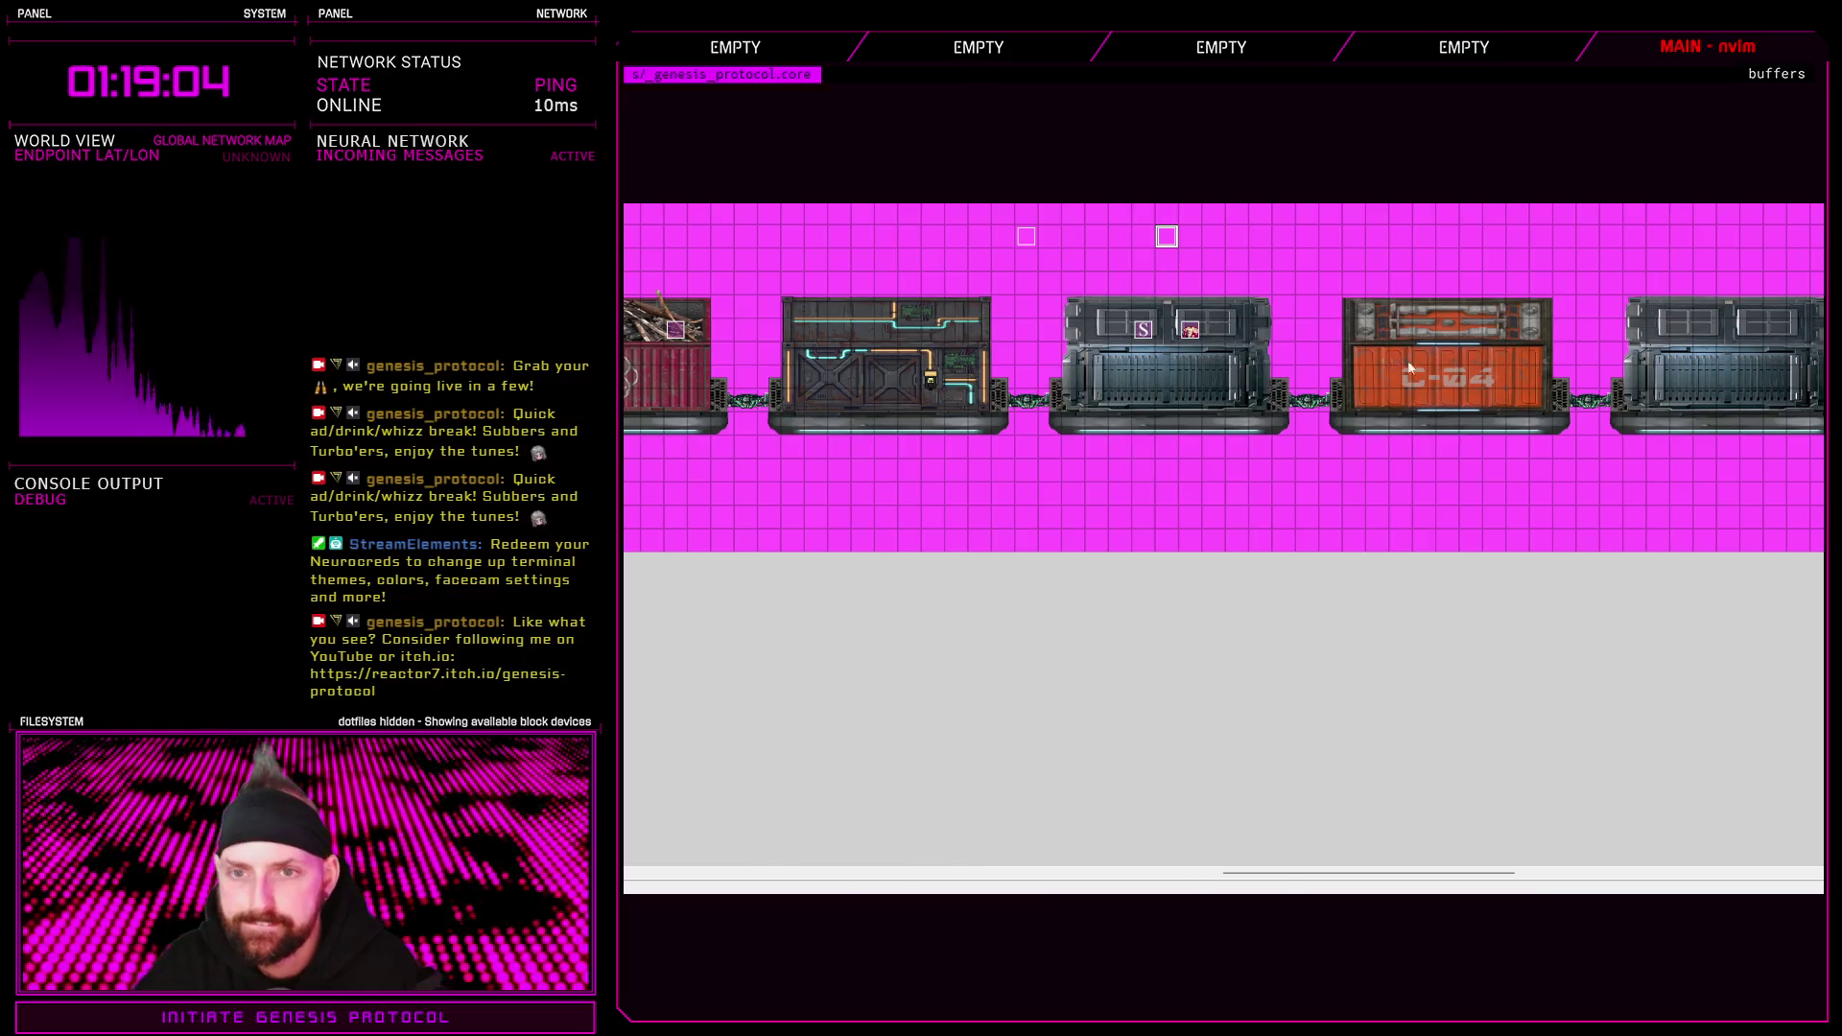
# Set the light event's light_height comment to 640, then save and launch a playtest
pyautogui.press('Return')
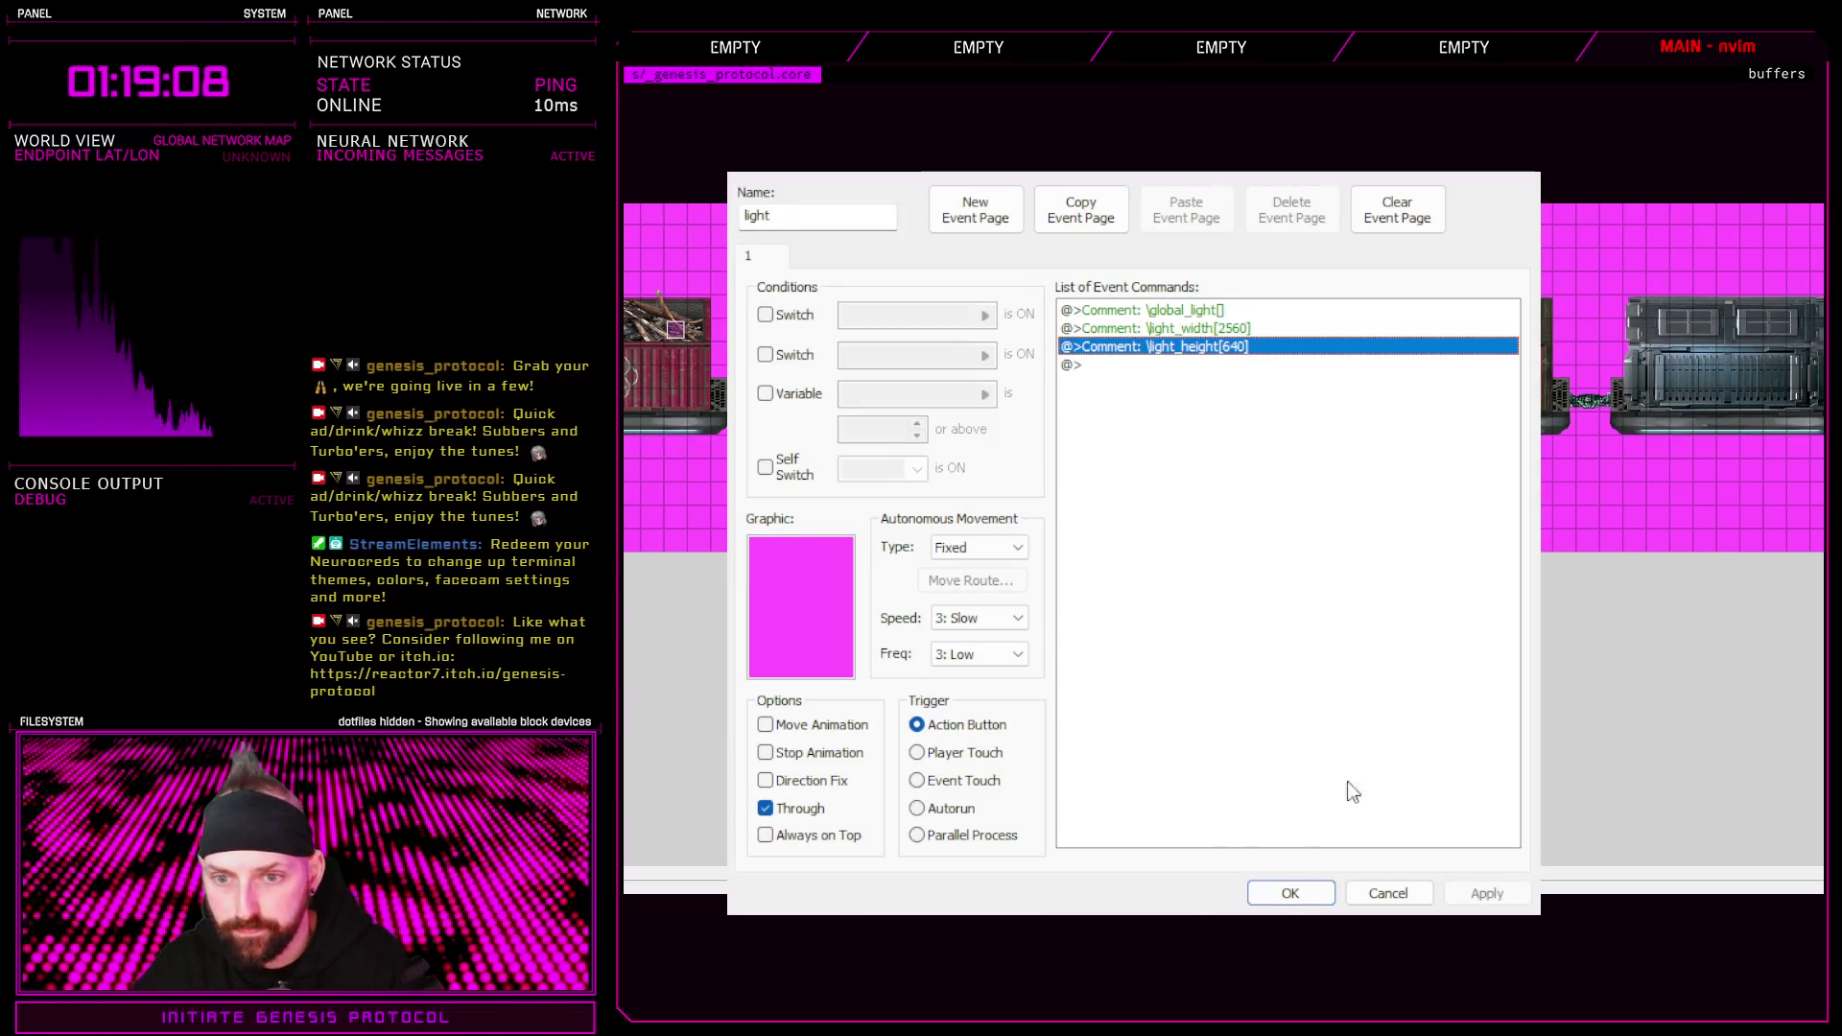
pyautogui.click(1290, 893)
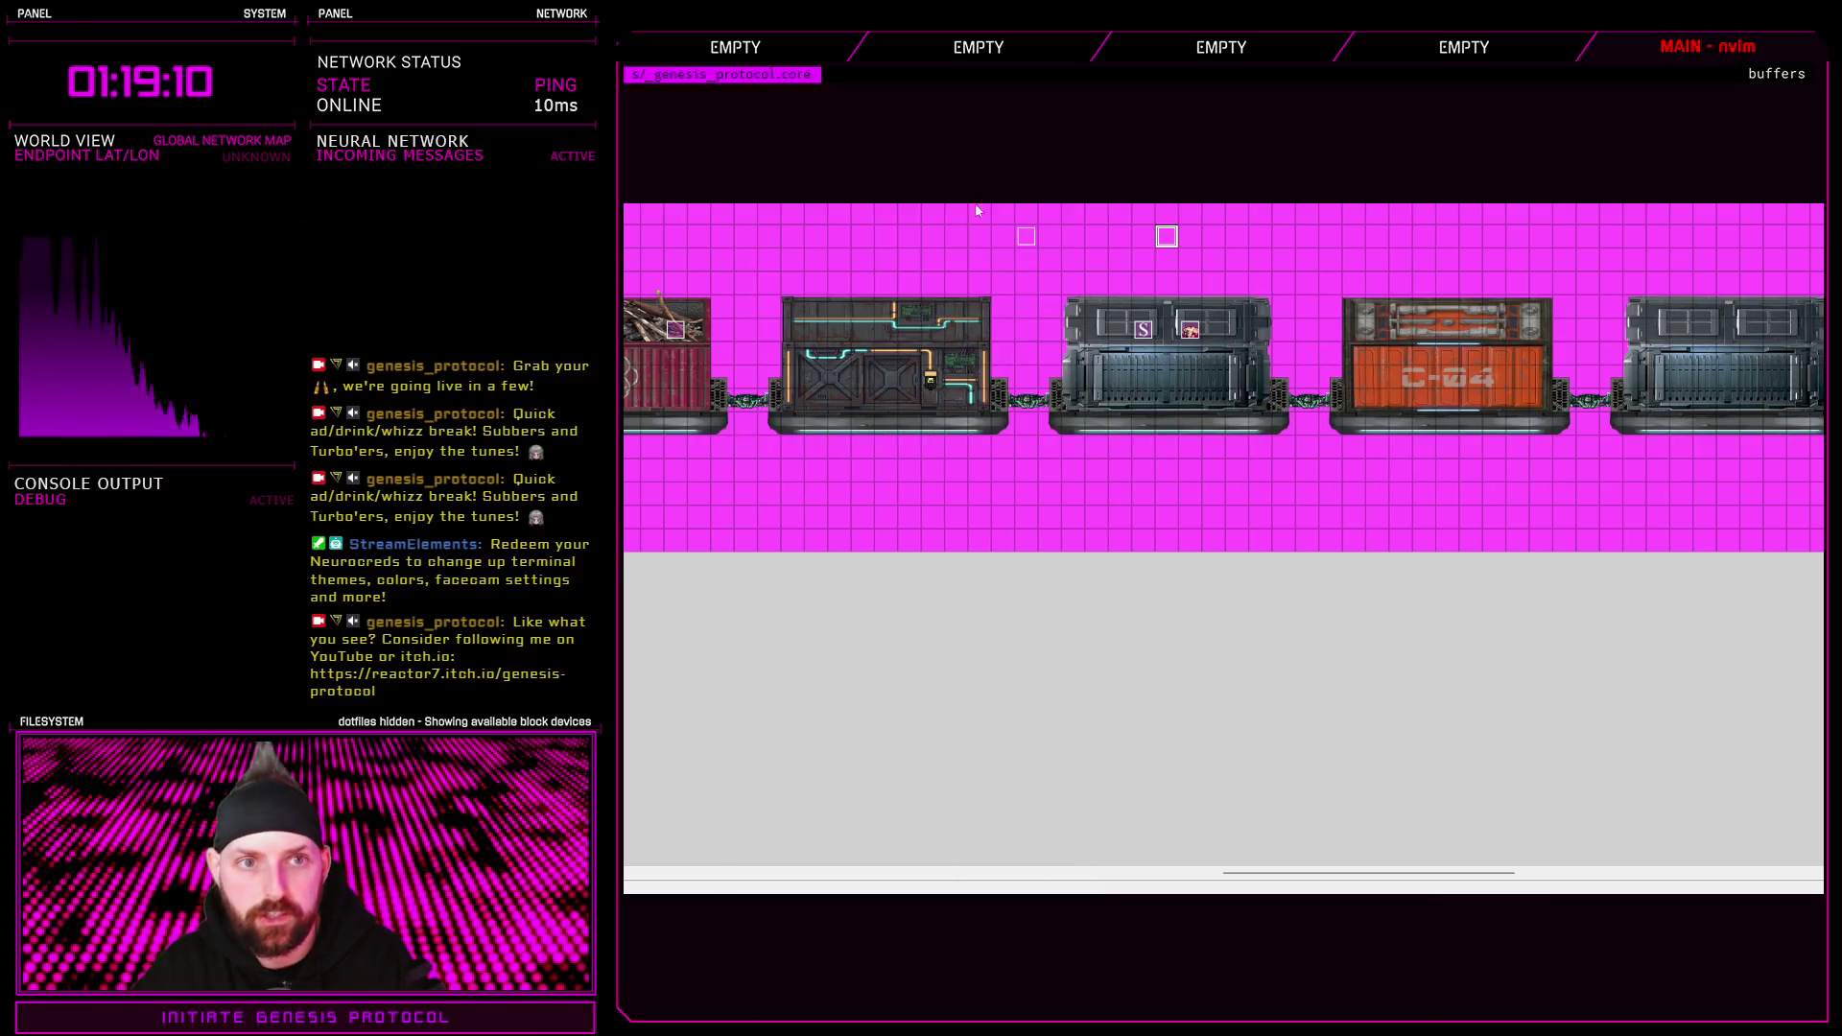
pyautogui.hotkey('alt', 'F4')
pyautogui.press('Return')
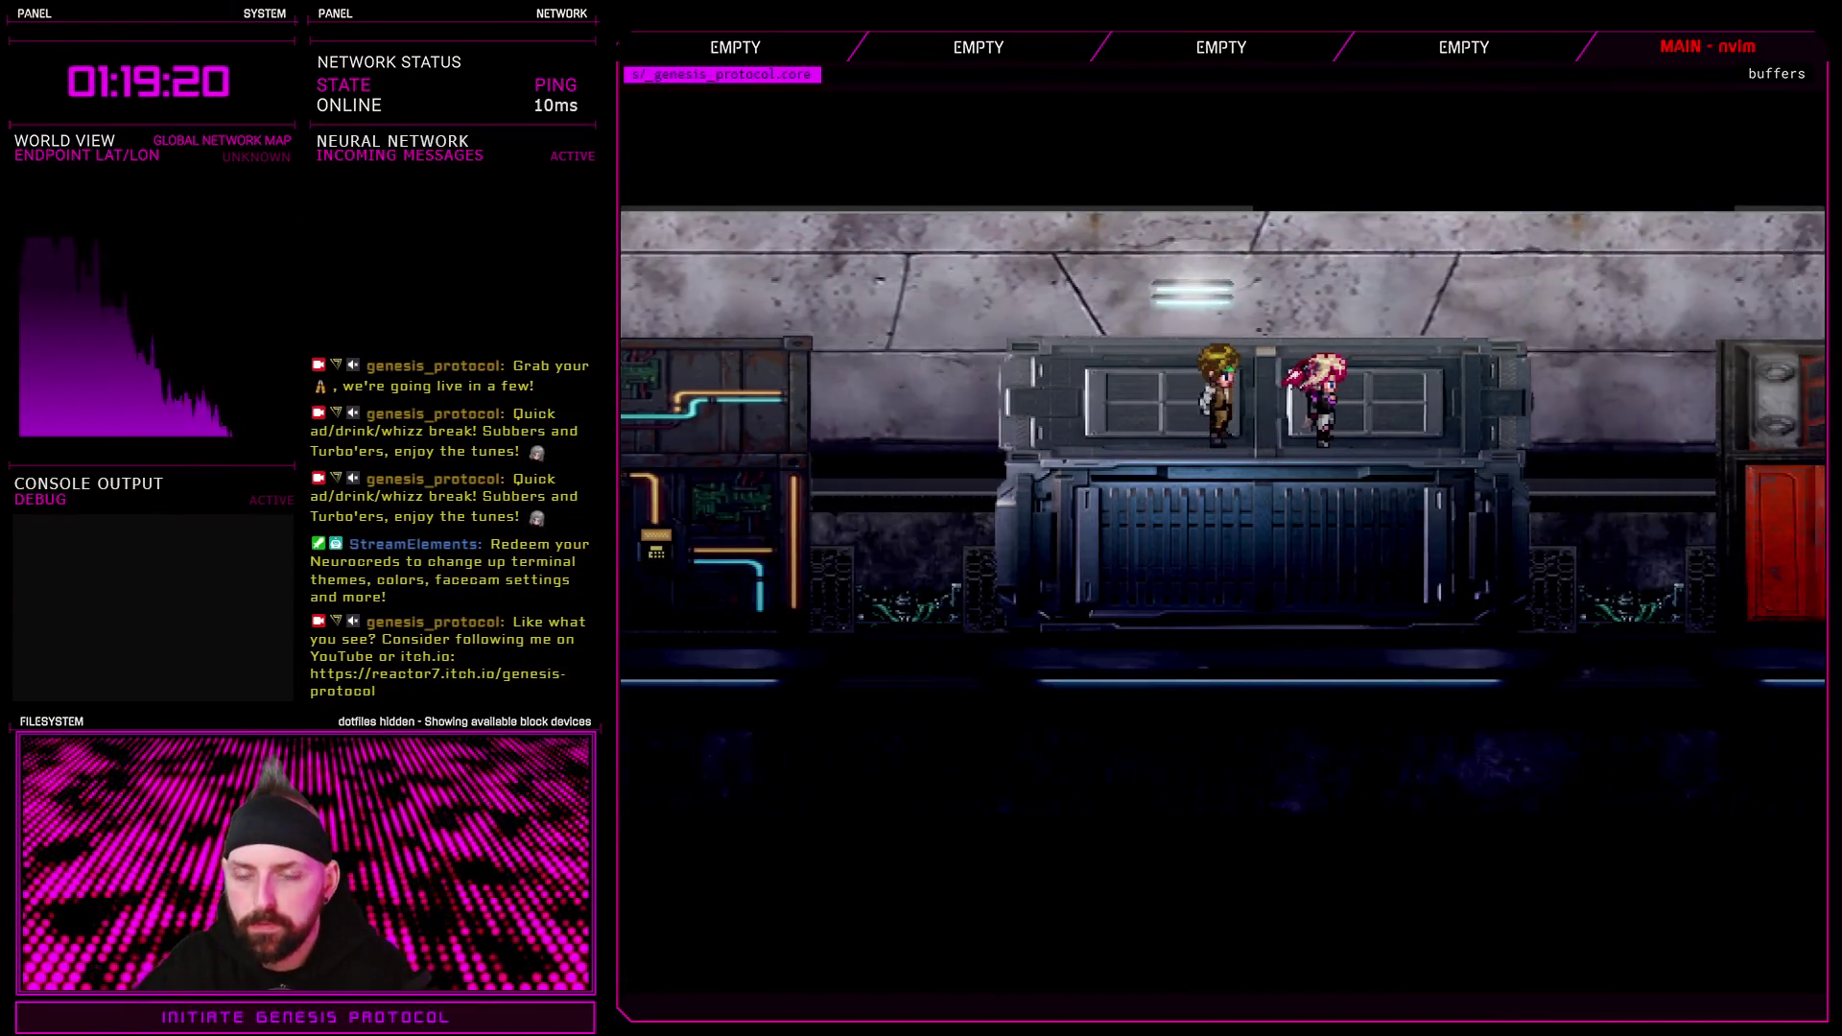
# Walk the boy left and right across the container tops onto the C-04 car
pyautogui.press('Right')
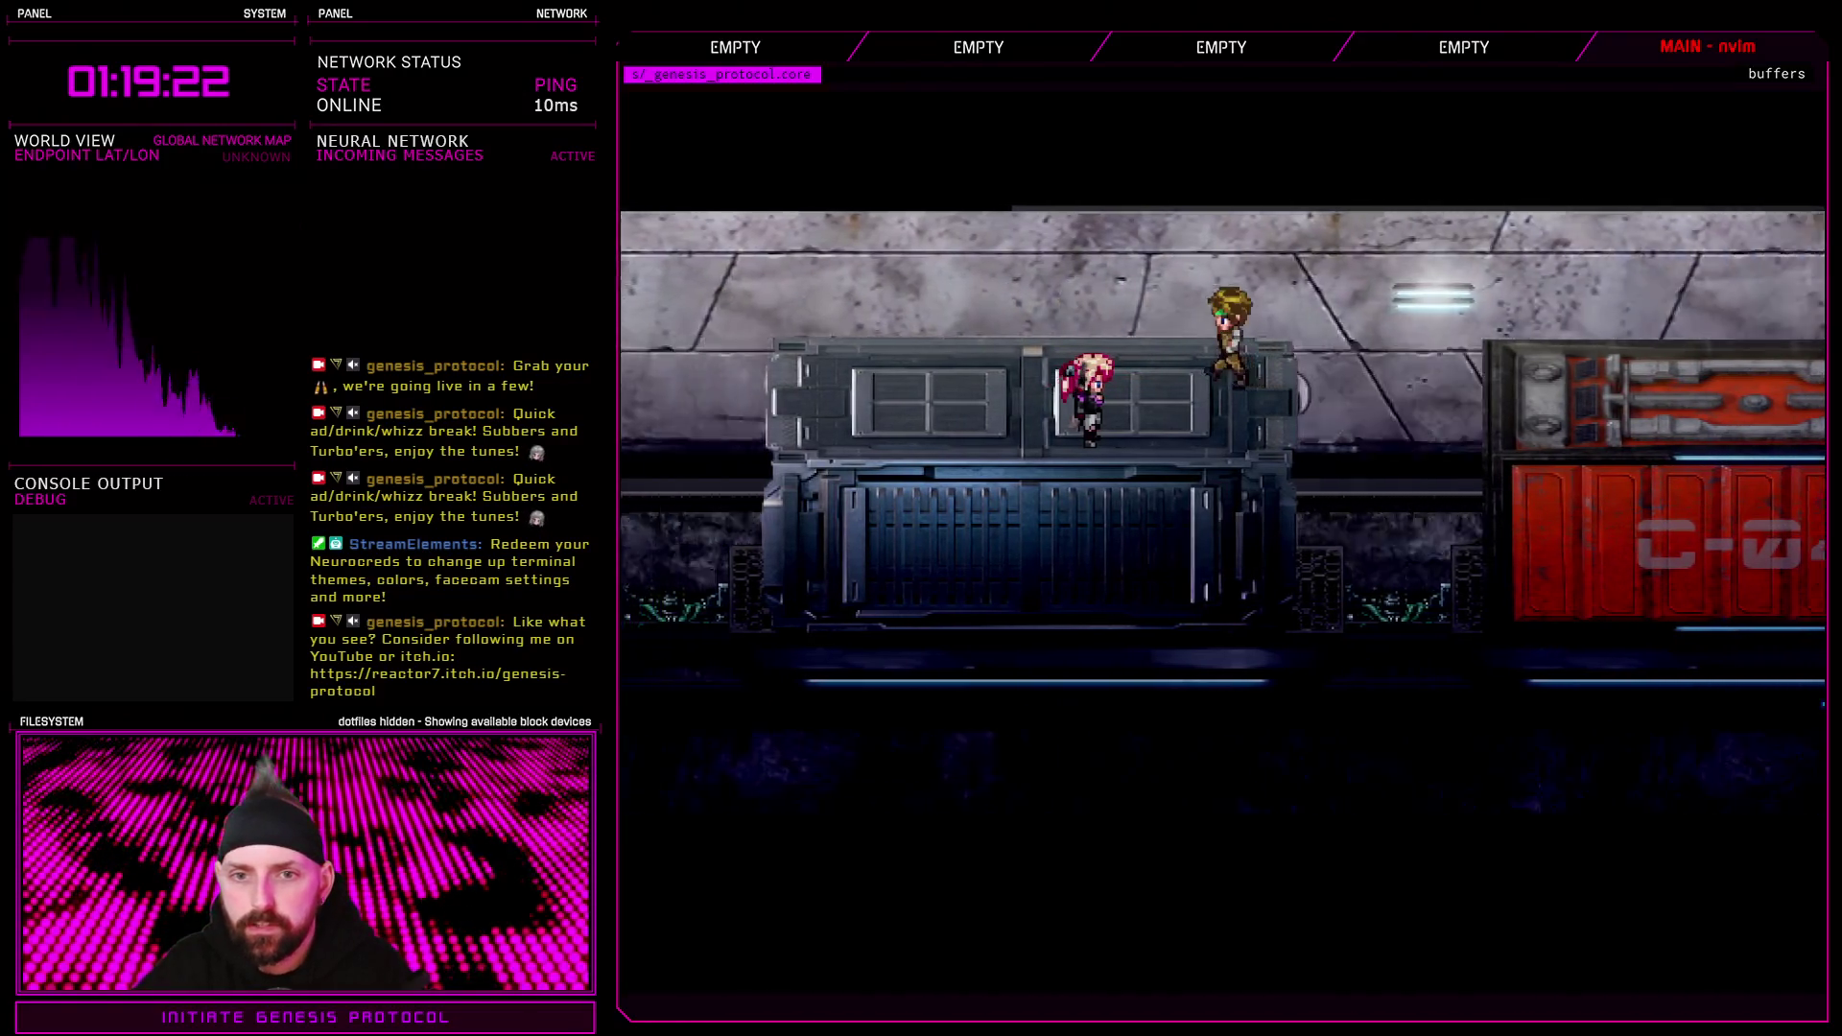
pyautogui.press('Left')
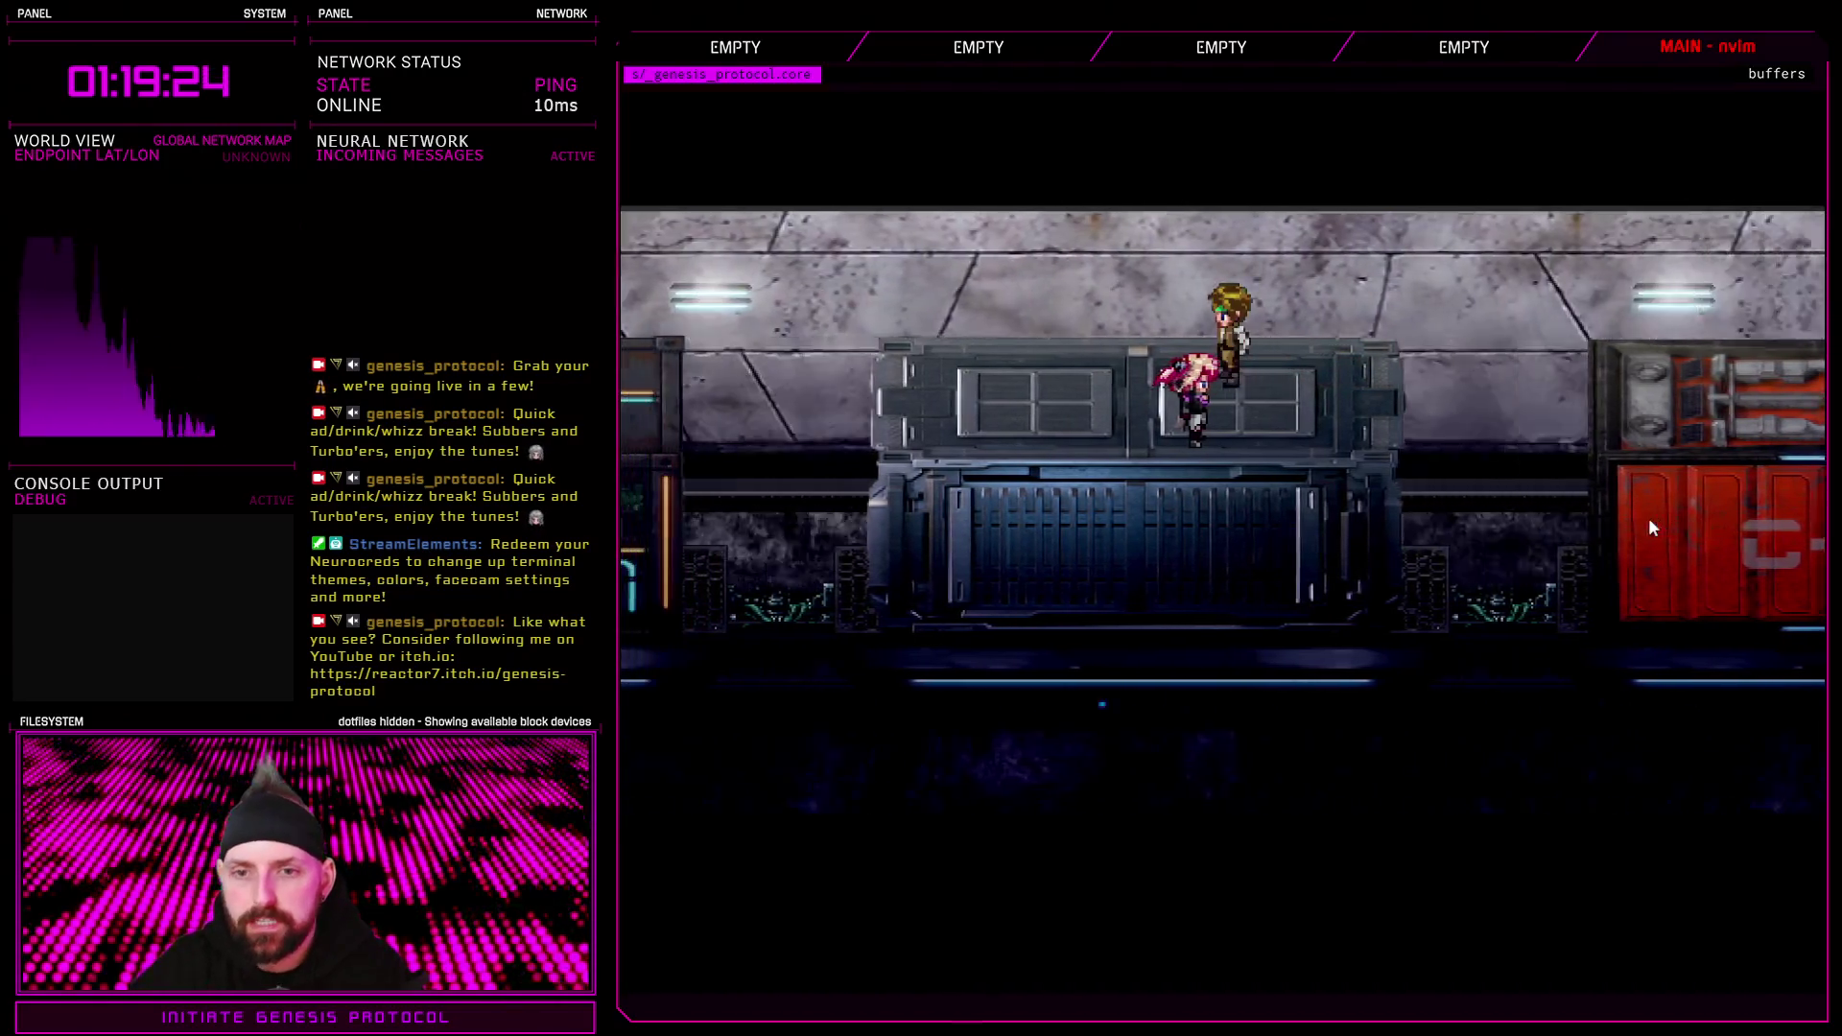
pyautogui.press('Right')
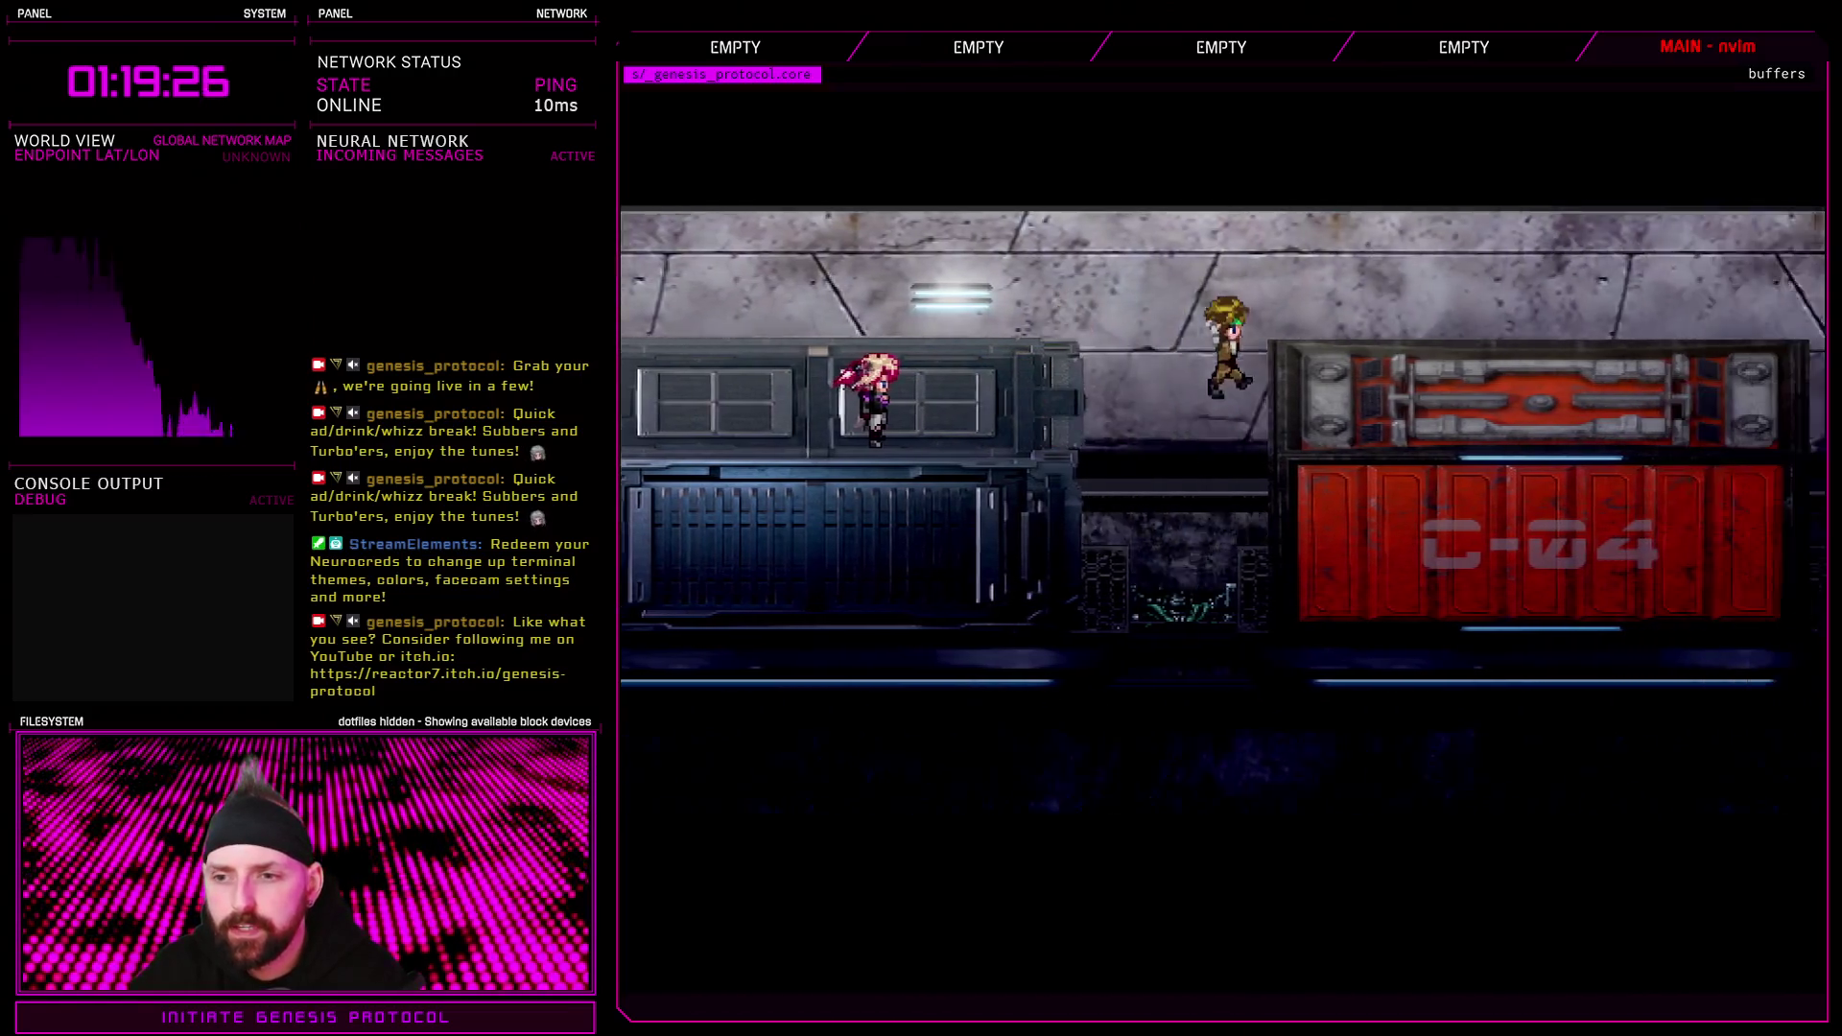
pyautogui.press('Right')
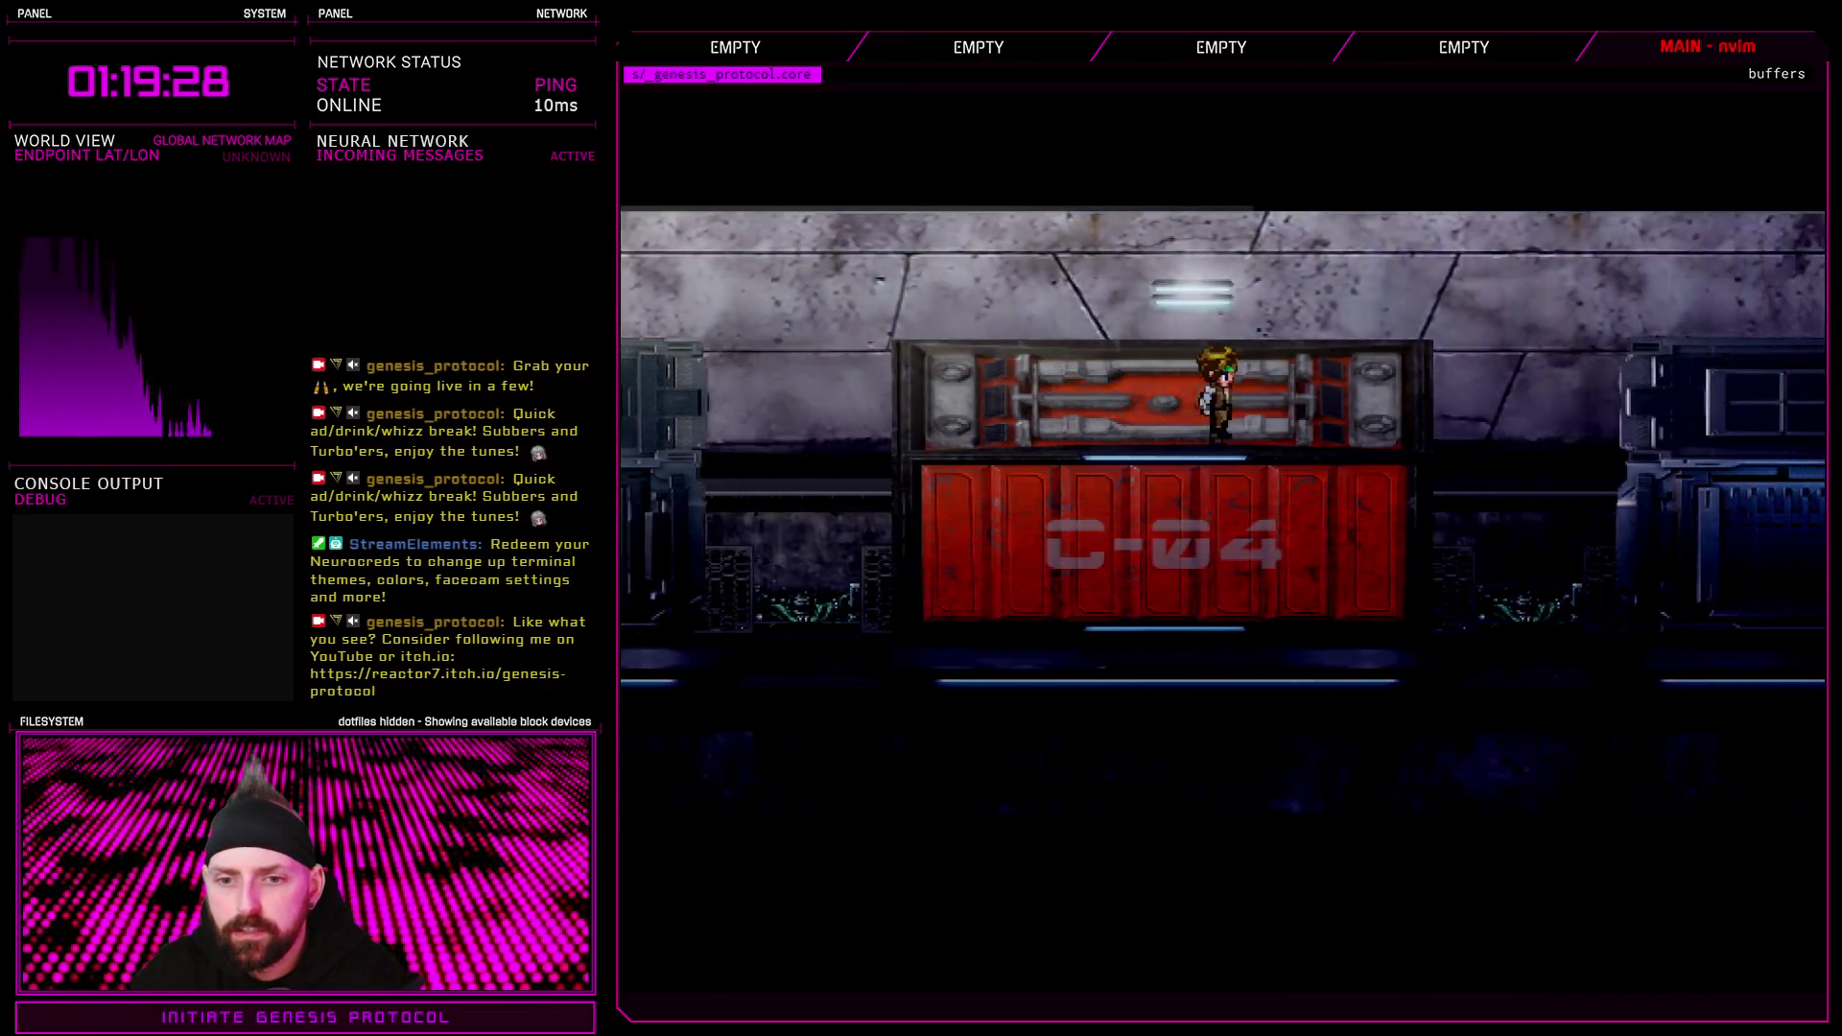
pyautogui.press('Left')
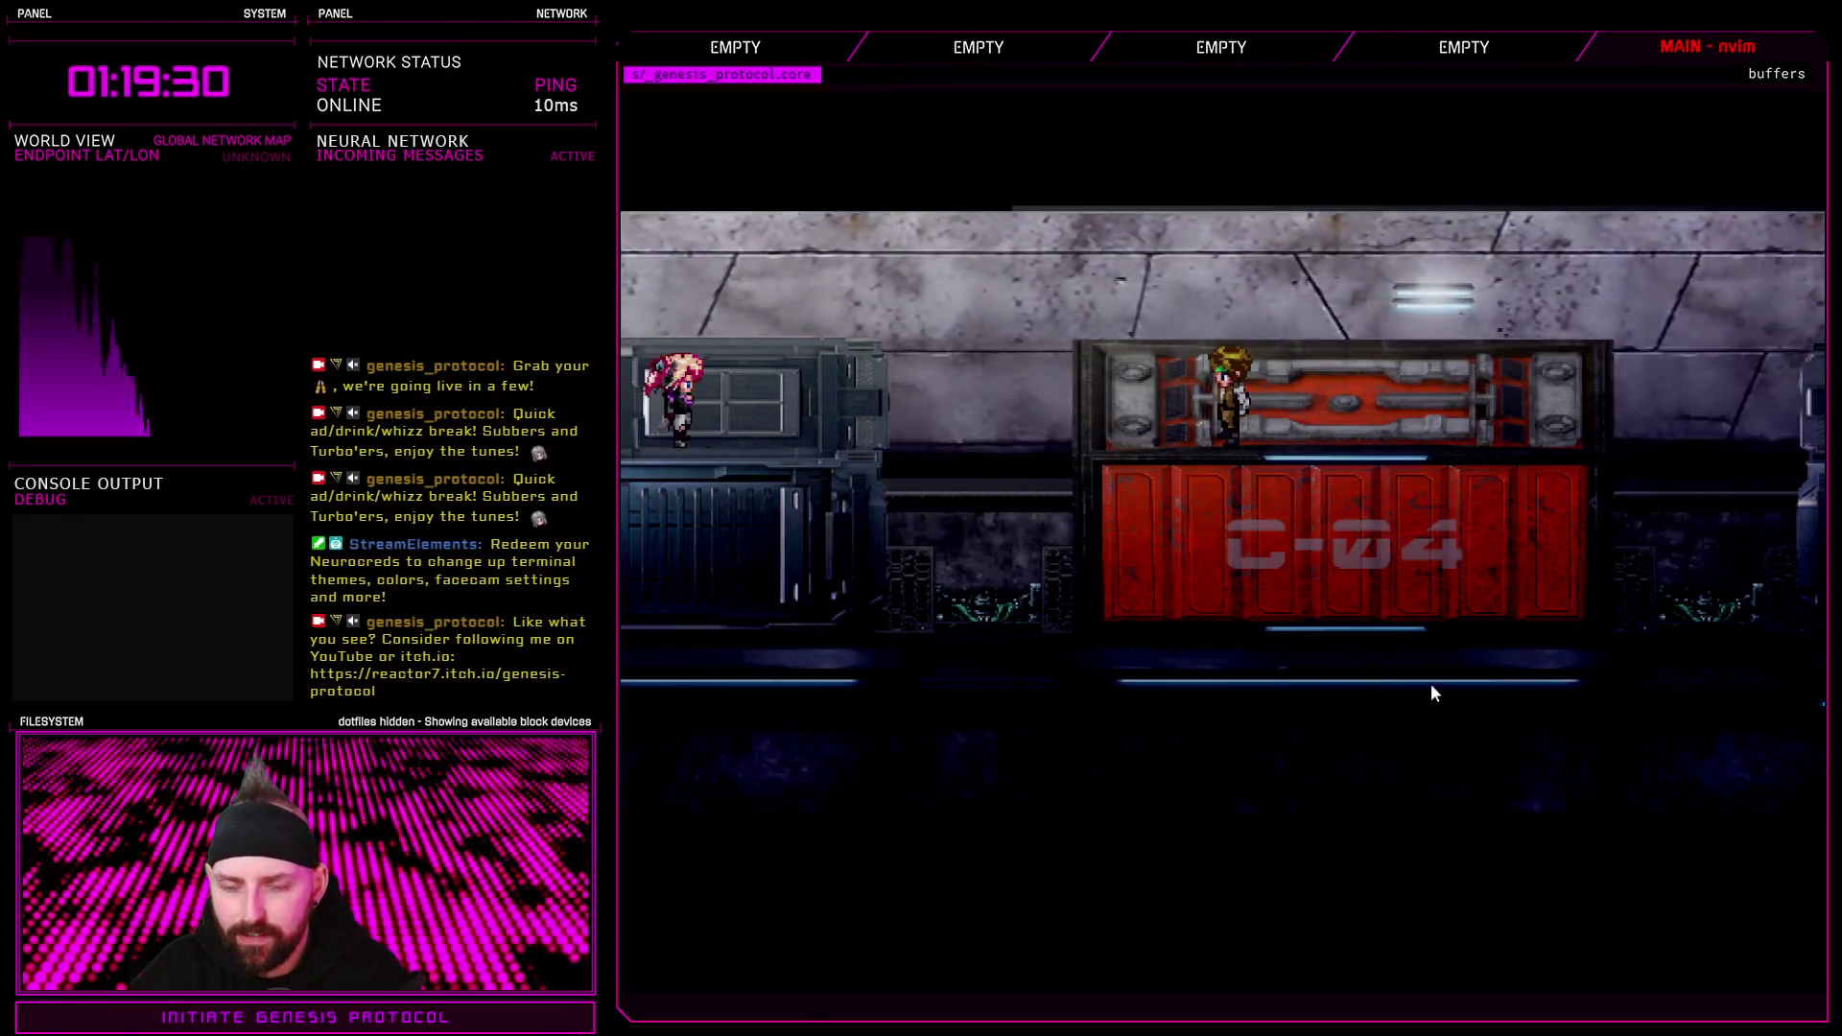
# Pause the game and choose Exit Game to return to the editor
pyautogui.press('Escape')
pyautogui.press('Up')
pyautogui.press('Return')
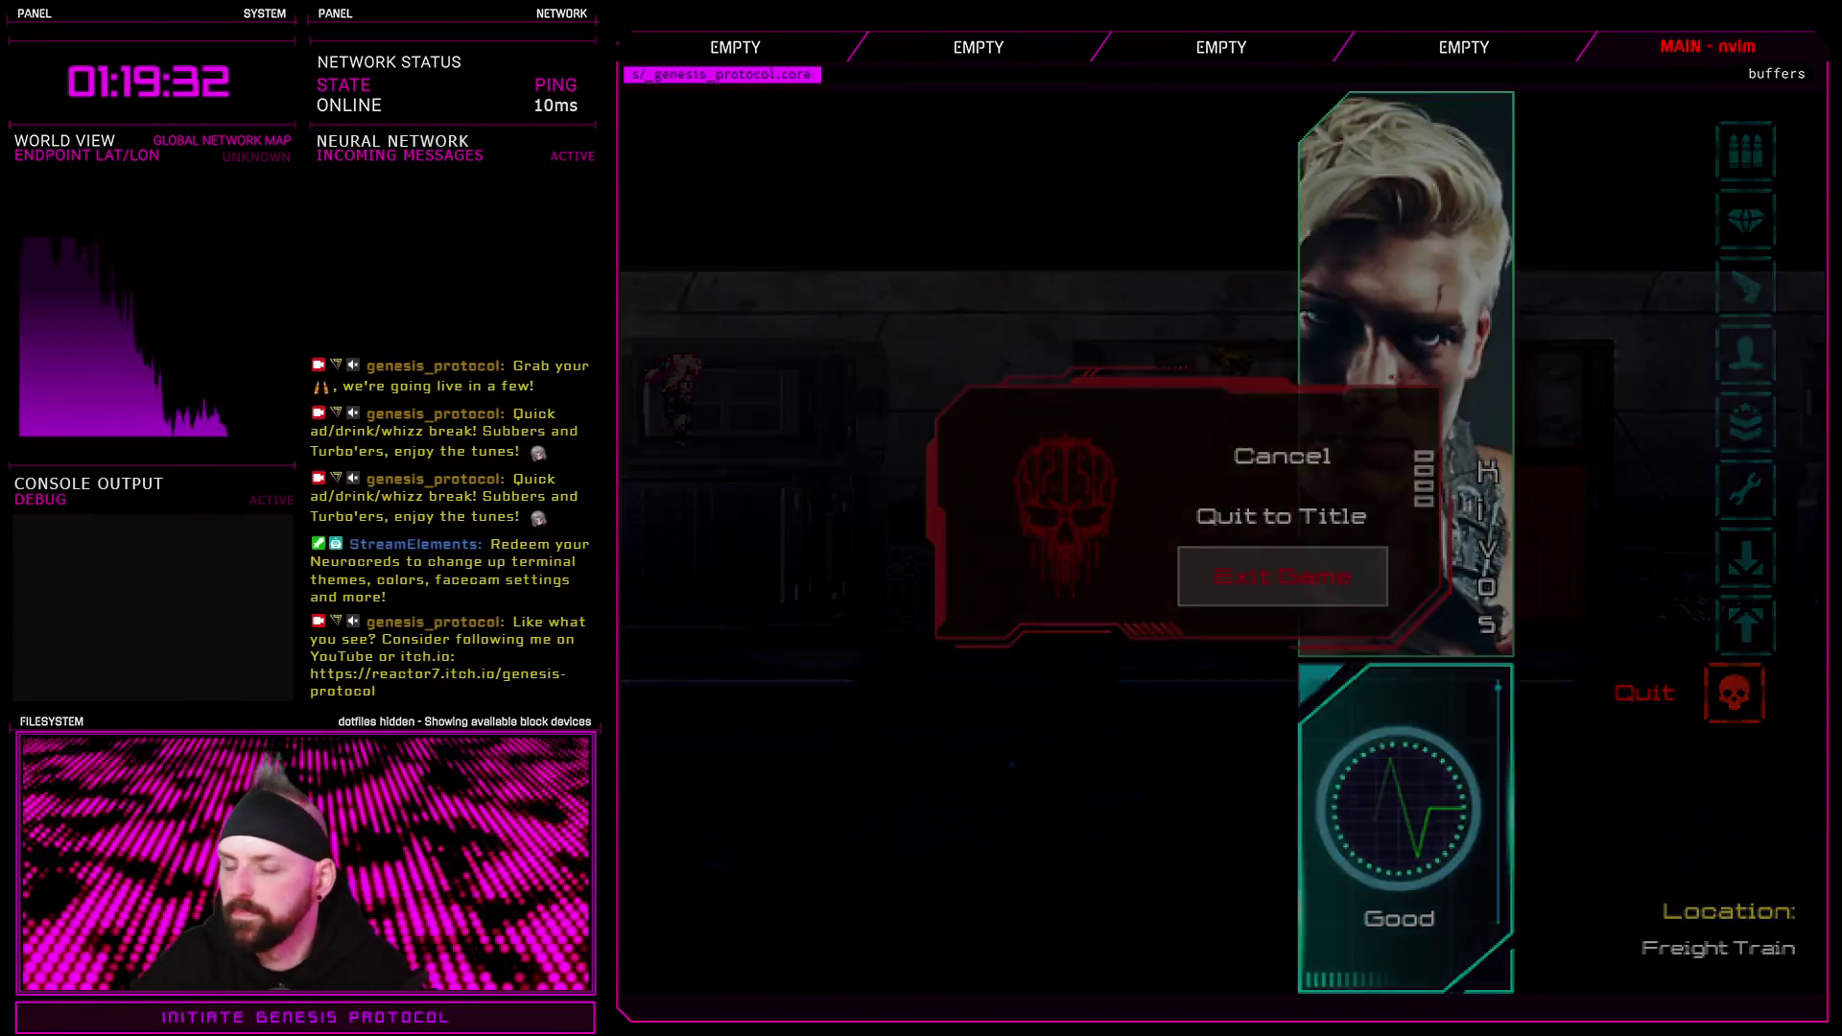
pyautogui.press('Return')
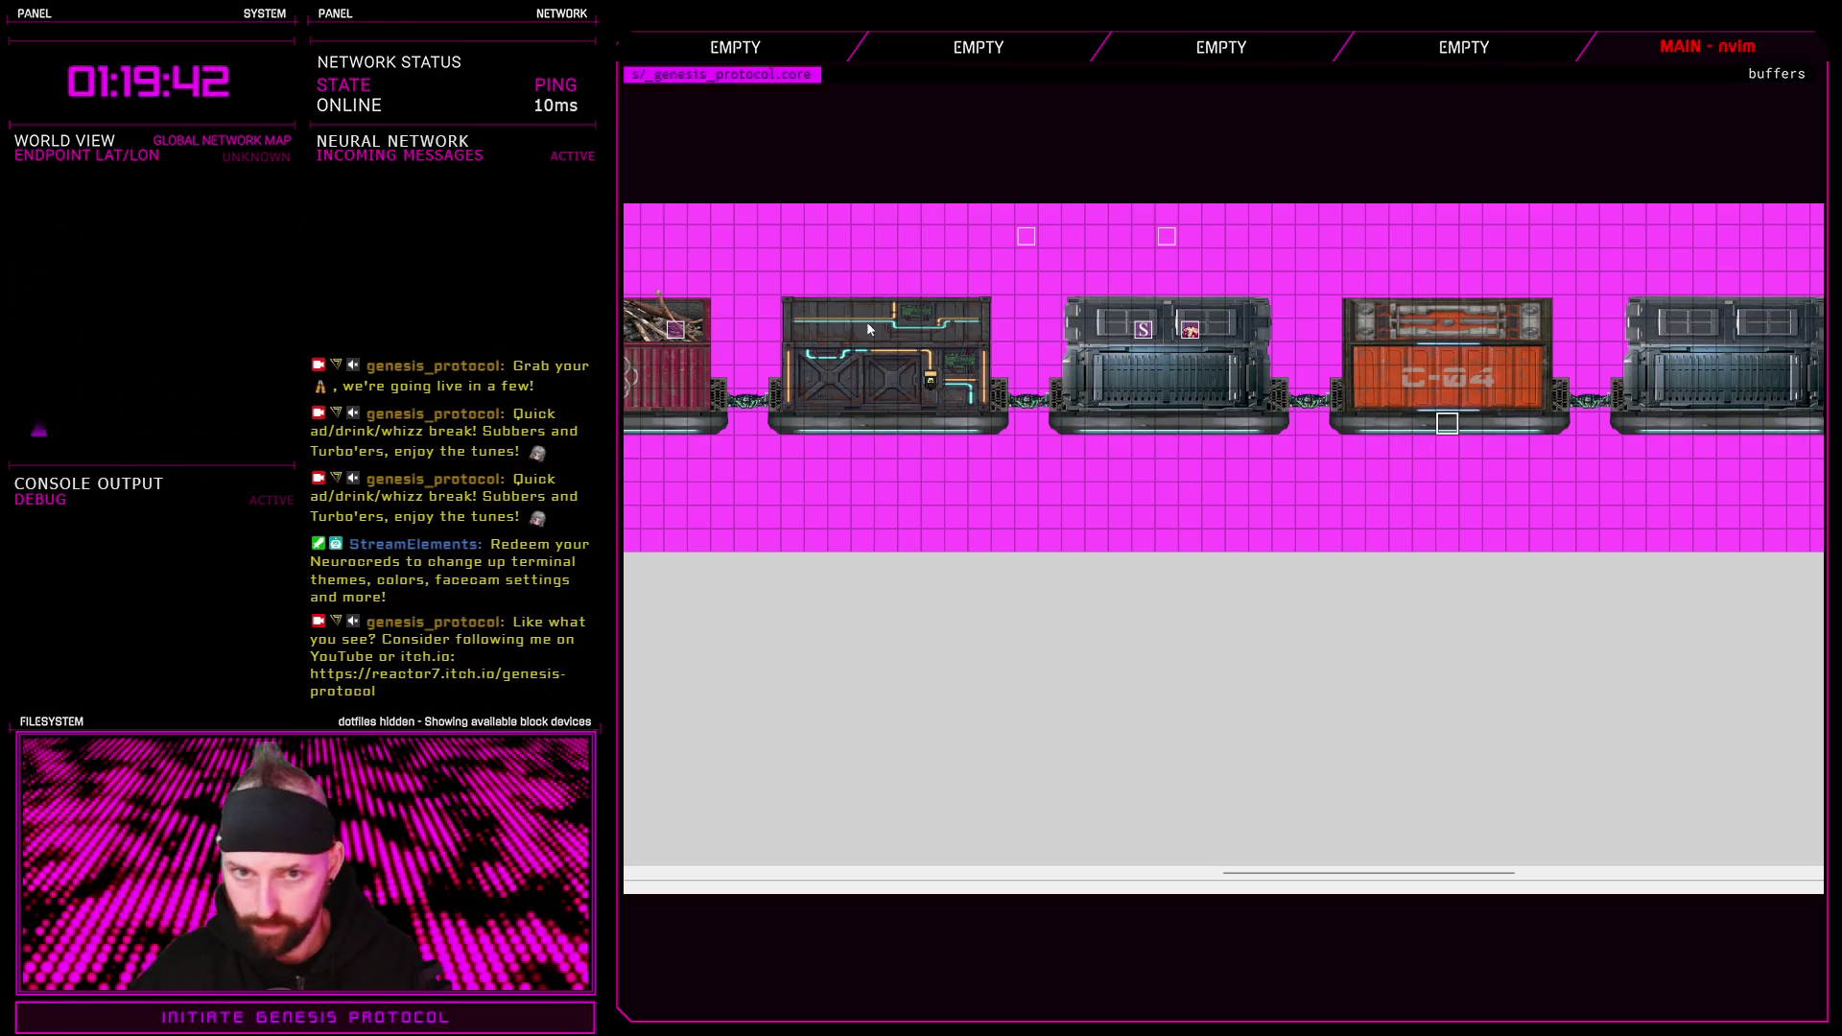
# Scroll the map and move the event marker above the cars down one tile
pyautogui.moveTo(1451, 871)
pyautogui.mouseDown()
pyautogui.moveTo(1132, 875)
pyautogui.moveTo(1399, 873)
pyautogui.moveTo(1691, 837)
pyautogui.moveTo(1213, 820)
pyautogui.moveTo(1425, 835)
pyautogui.mouseUp()
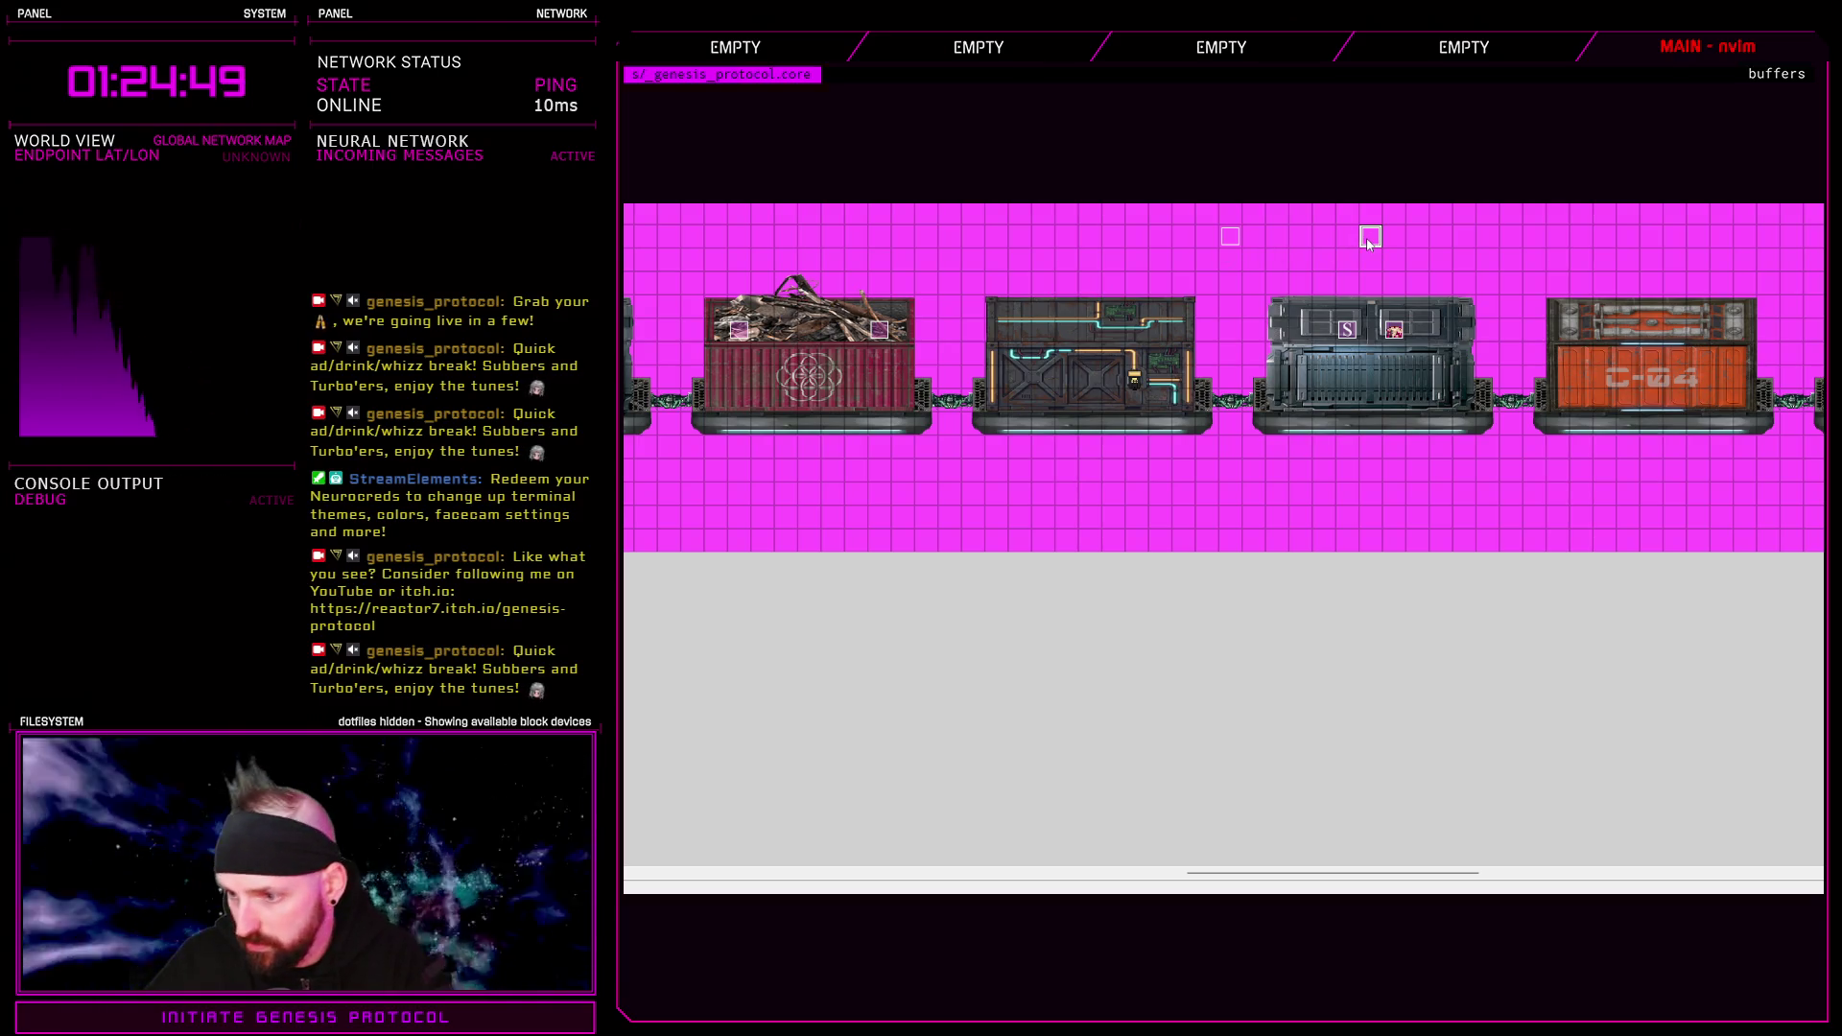
pyautogui.moveTo(1369, 243); pyautogui.dragTo(1371, 264)
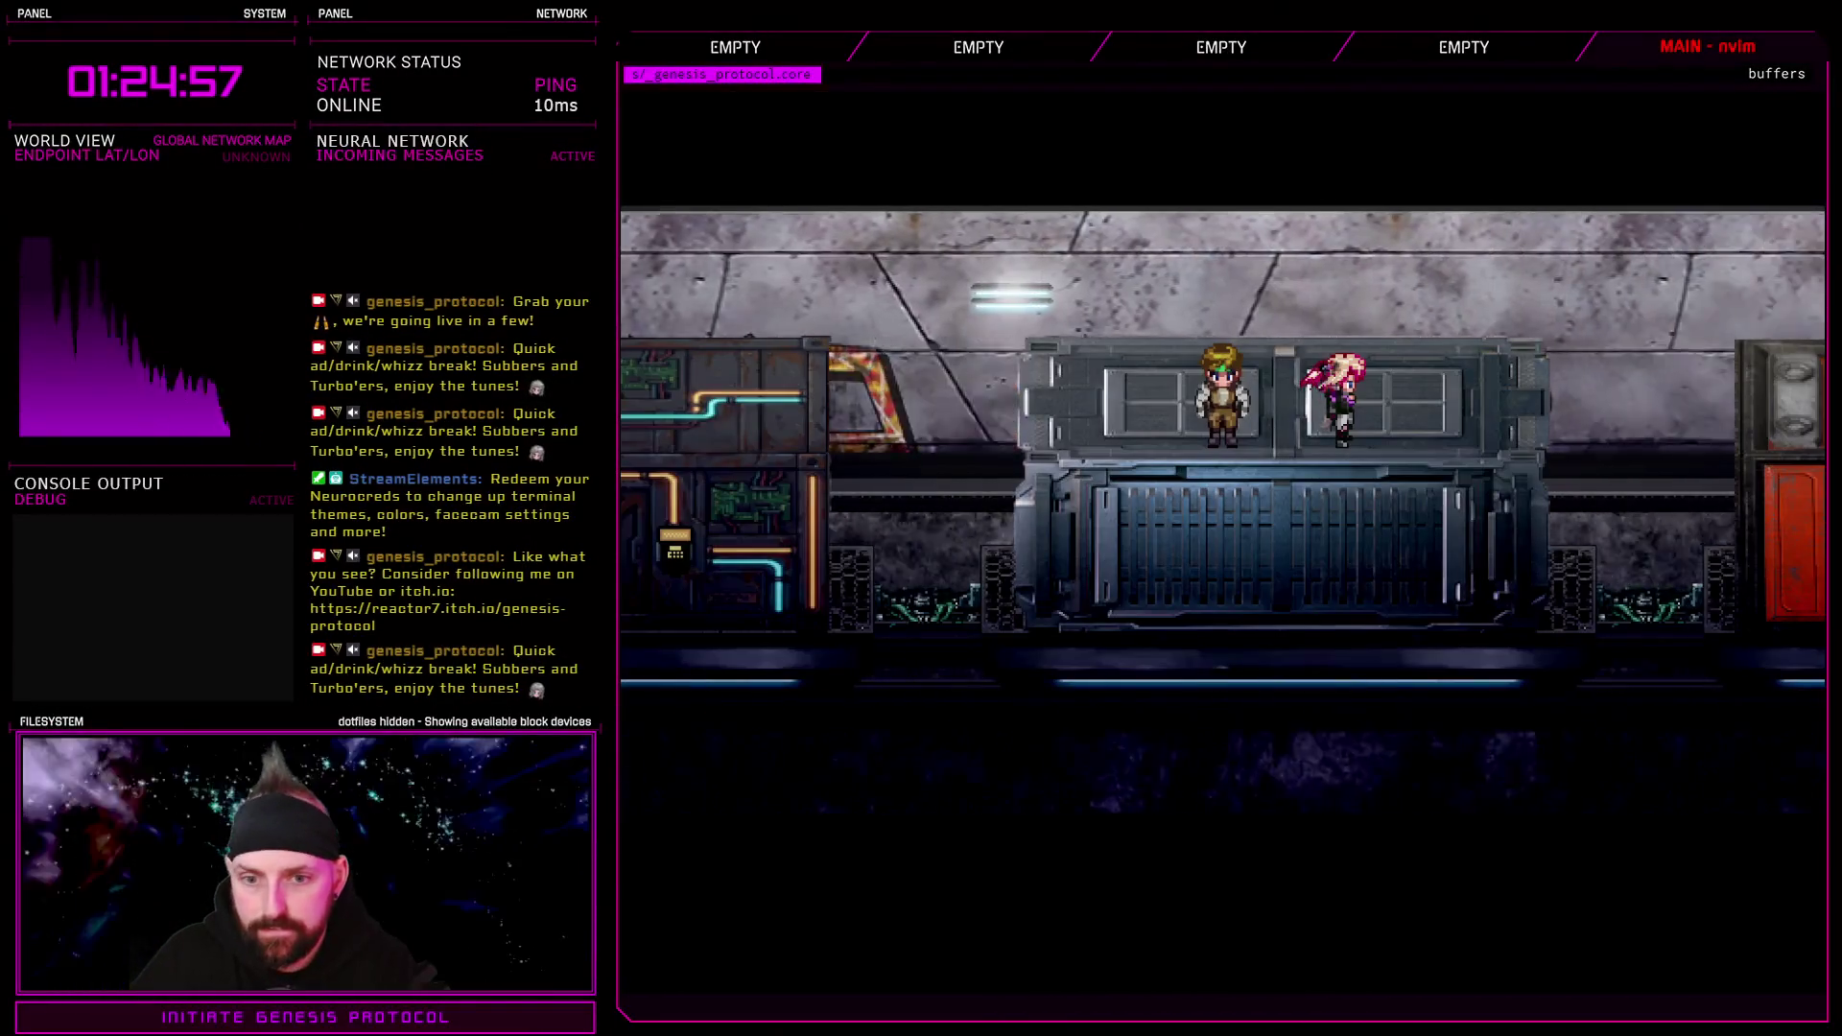
# Walk the hero left and up, then back right and down atop the container car
pyautogui.press('Left')
pyautogui.press('Up')
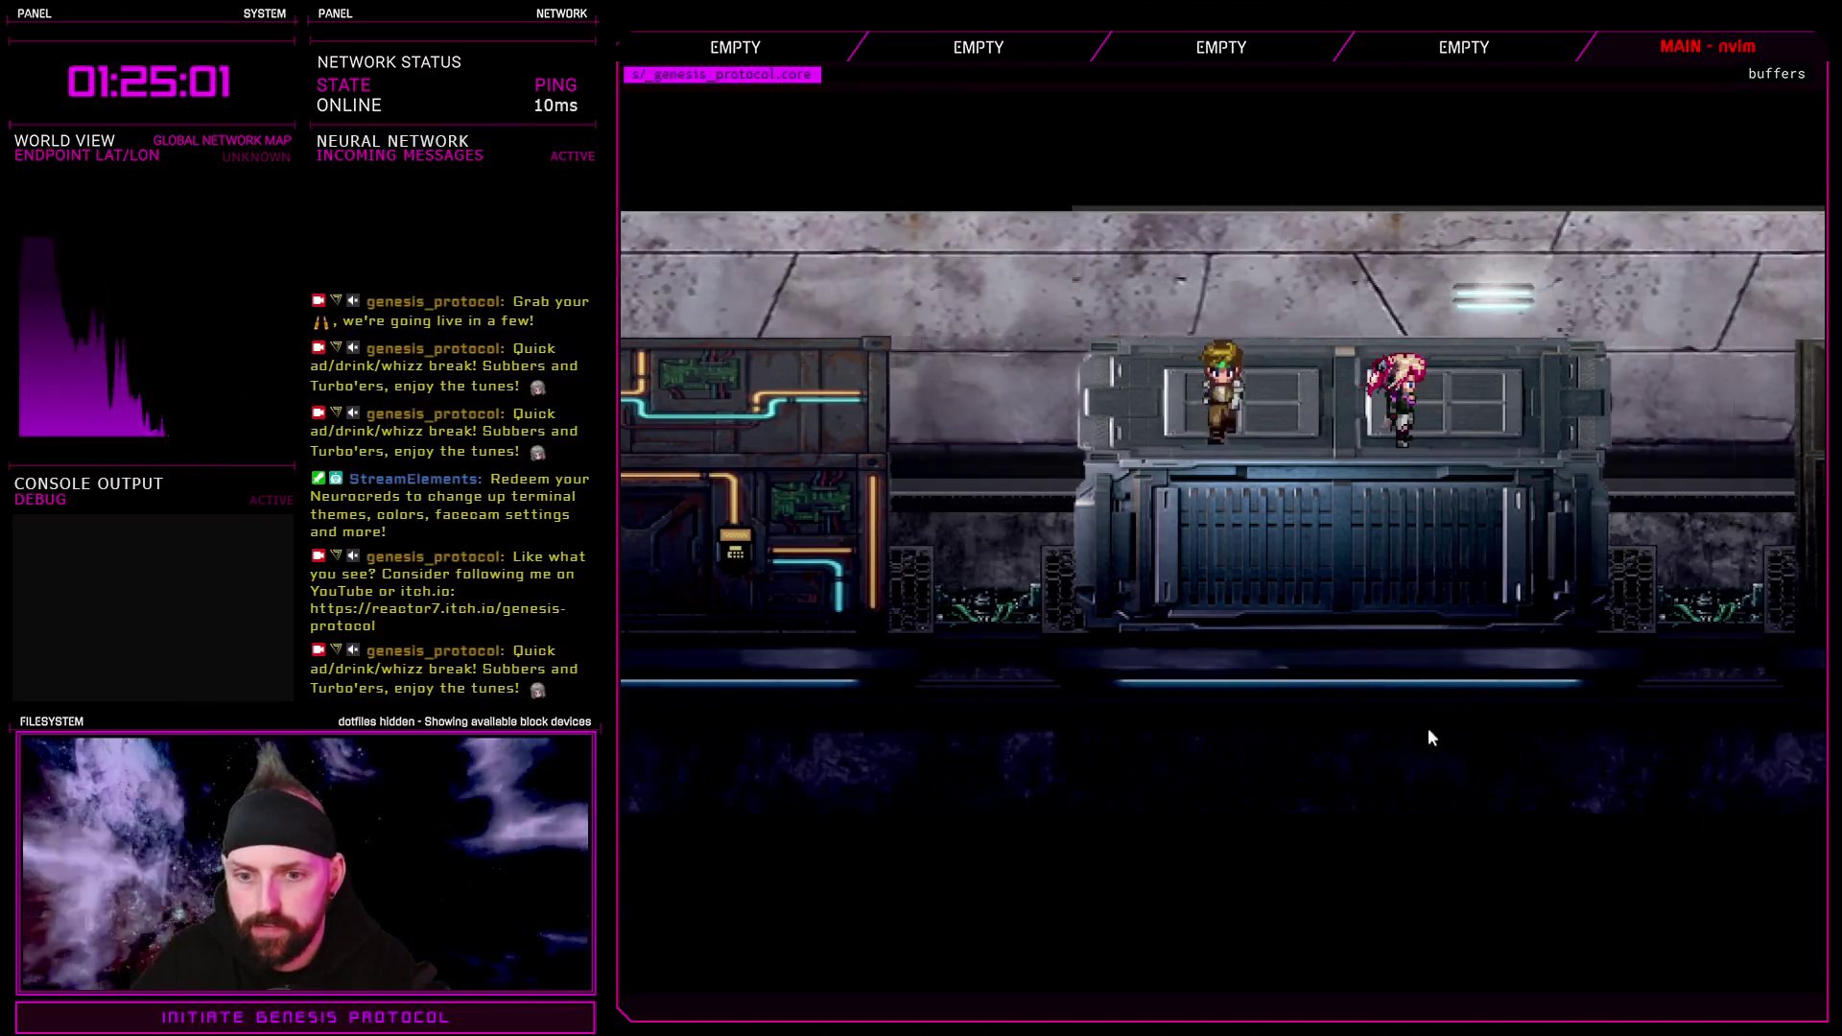
pyautogui.press('Right')
pyautogui.press('Down')
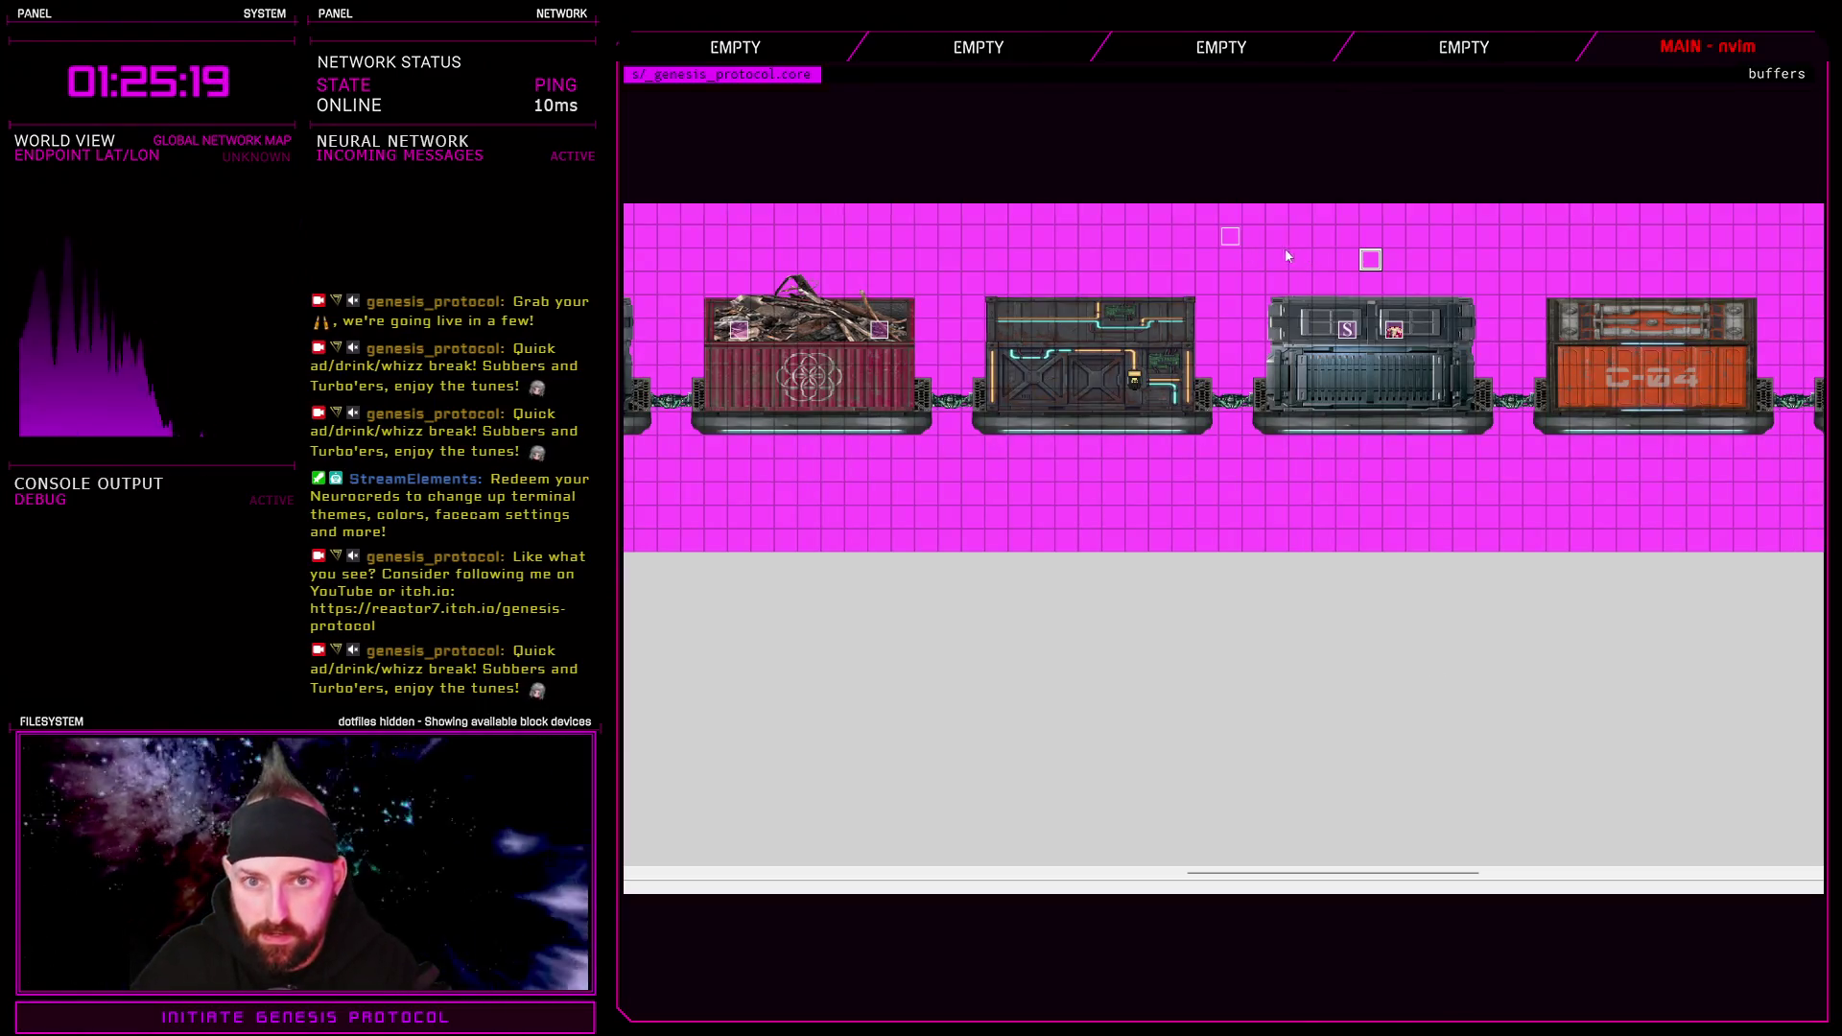
# Rename the parallel-process jump event to 'jump controller' and scroll the map left
pyautogui.doubleClick(1230, 237)
pyautogui.write('jump')
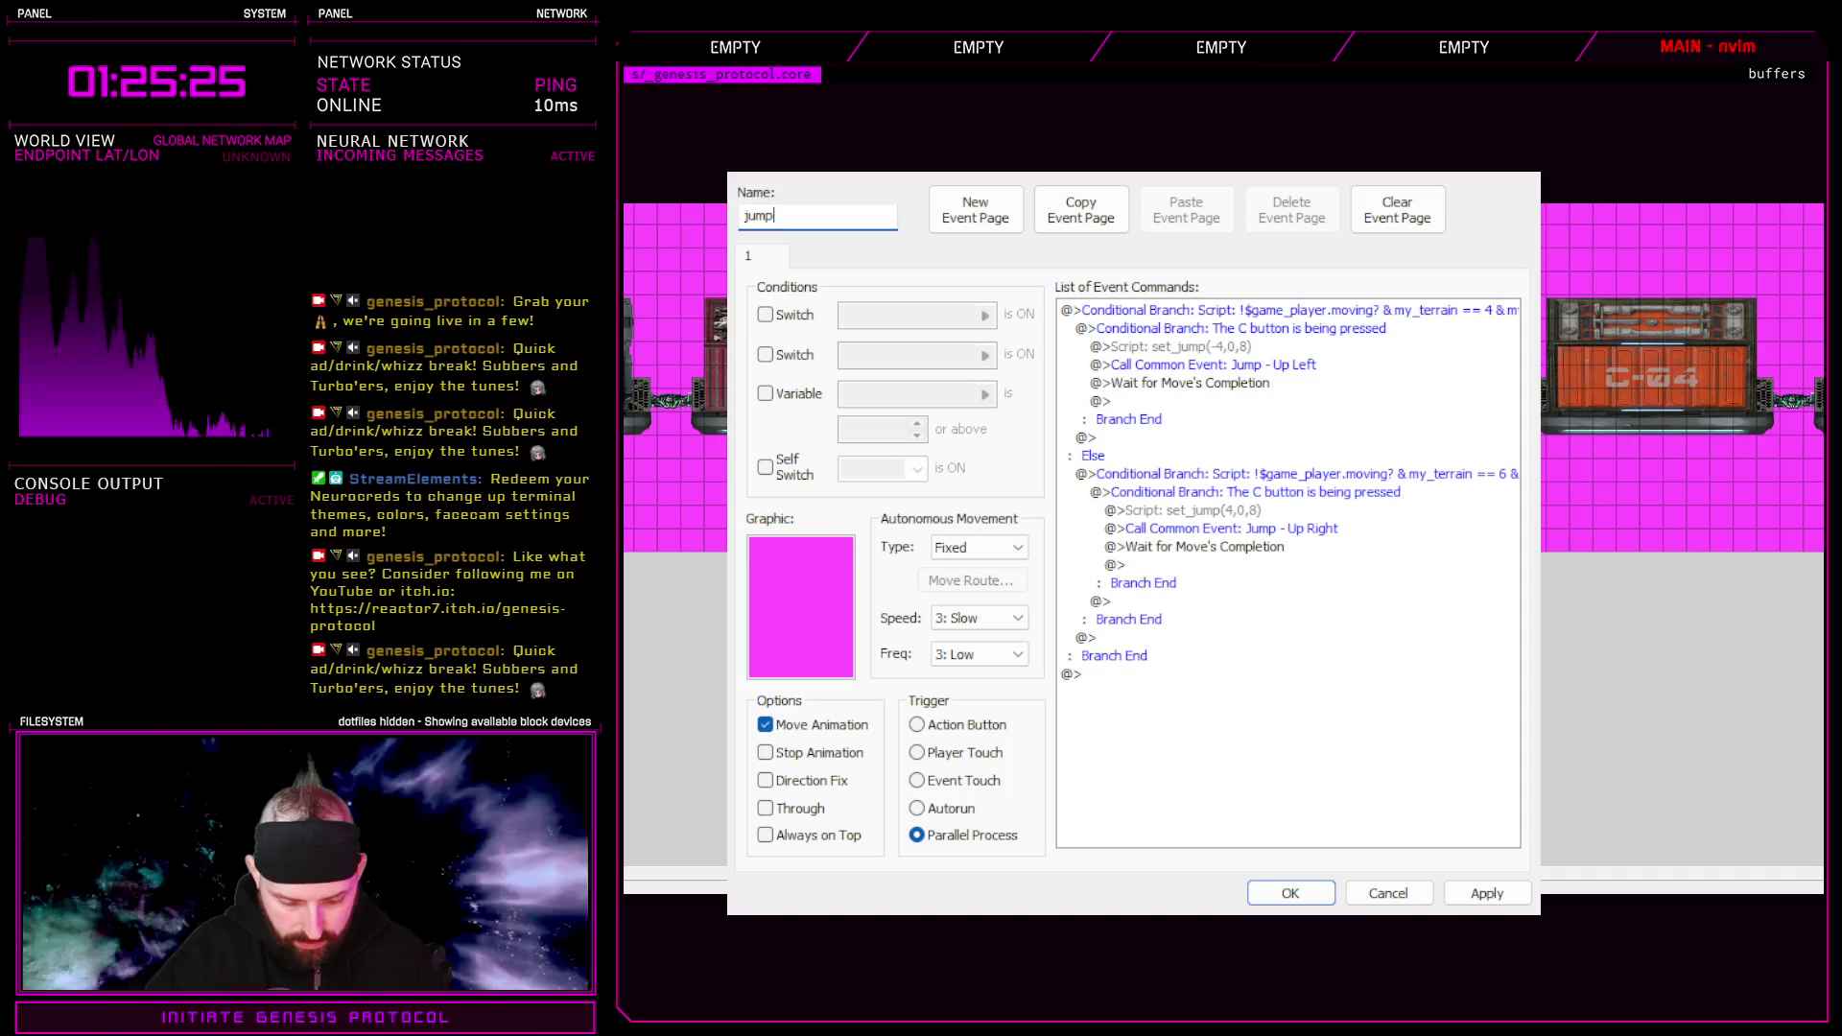
pyautogui.write(' controller')
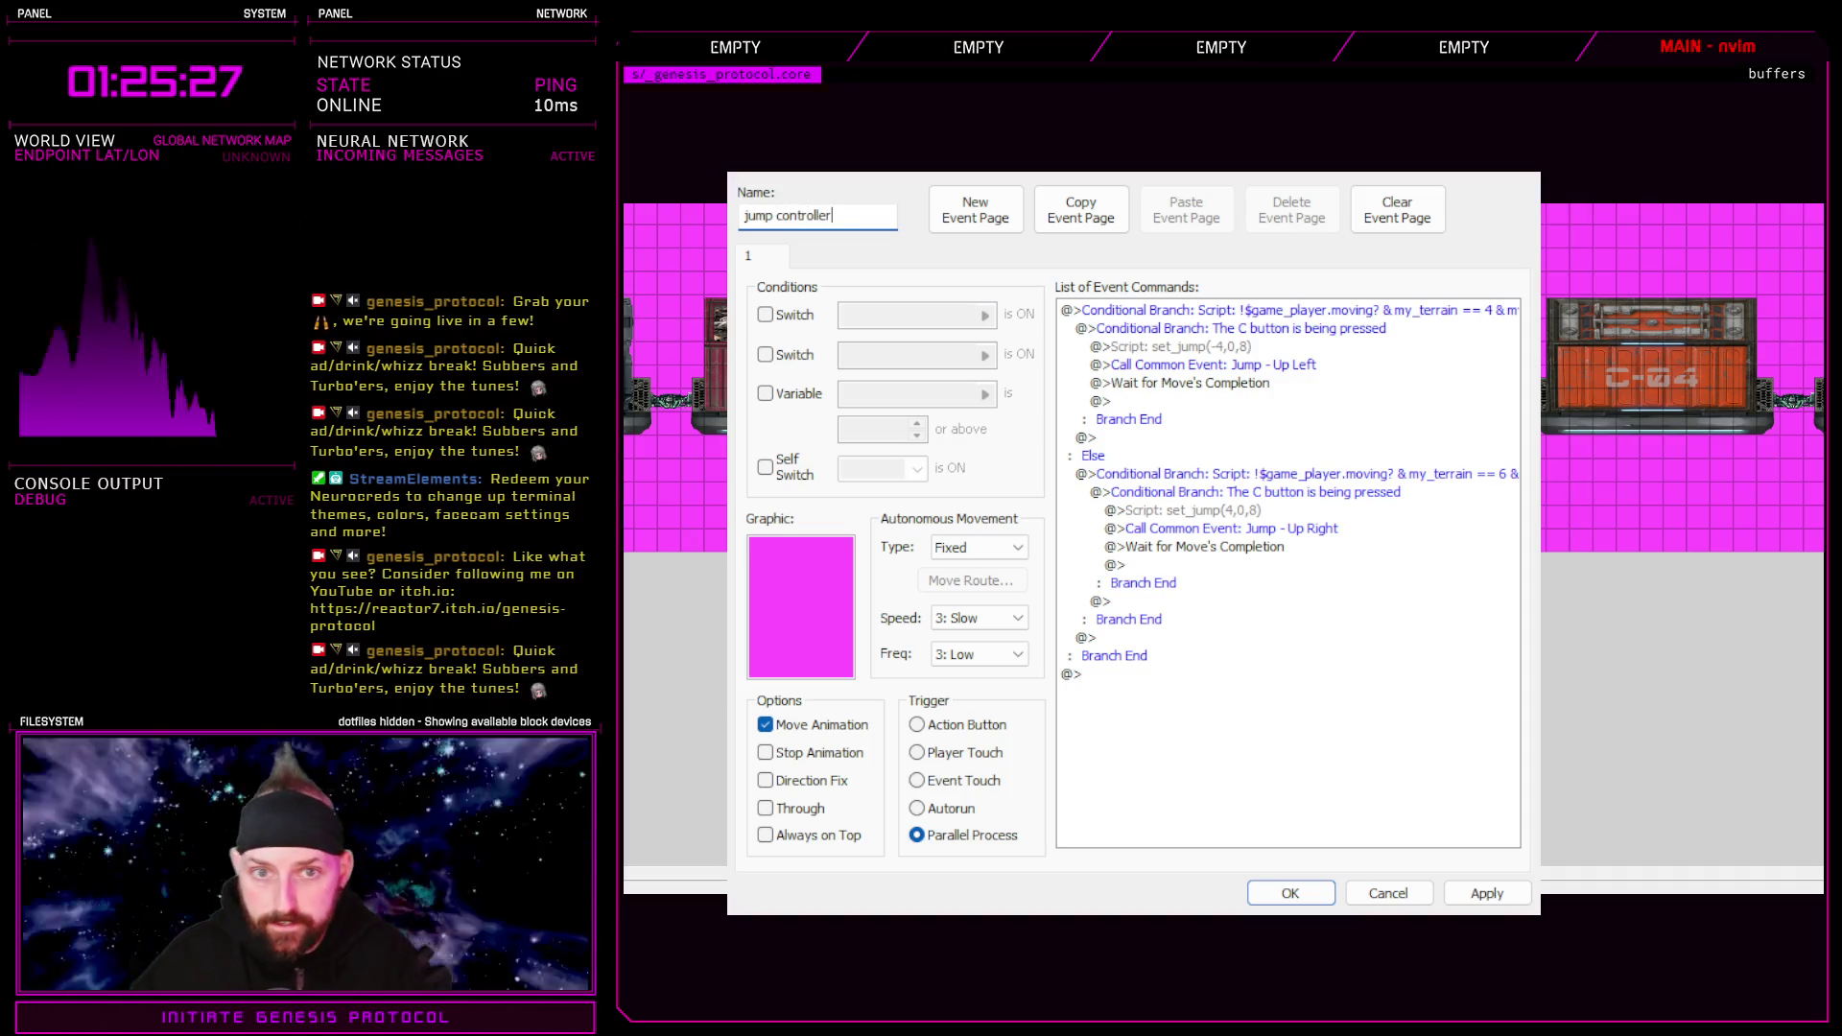
pyautogui.click(1290, 894)
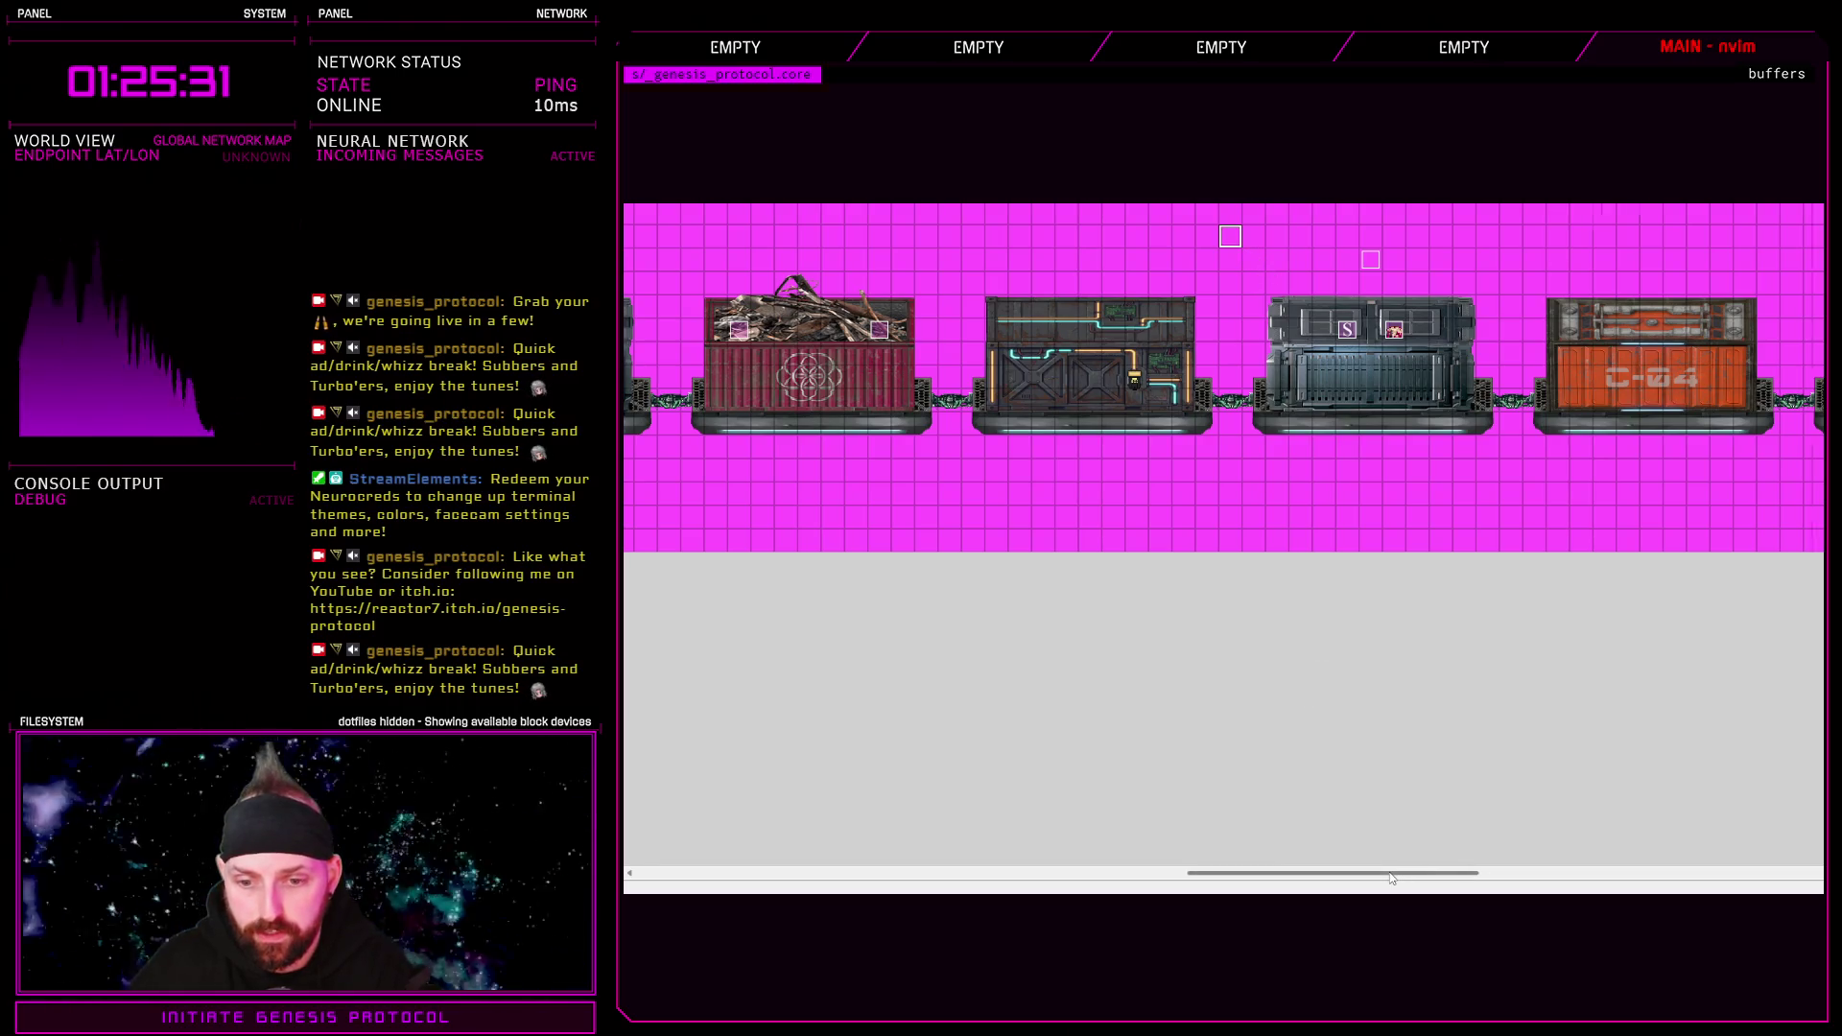
pyautogui.moveTo(1352, 872); pyautogui.dragTo(799, 874)
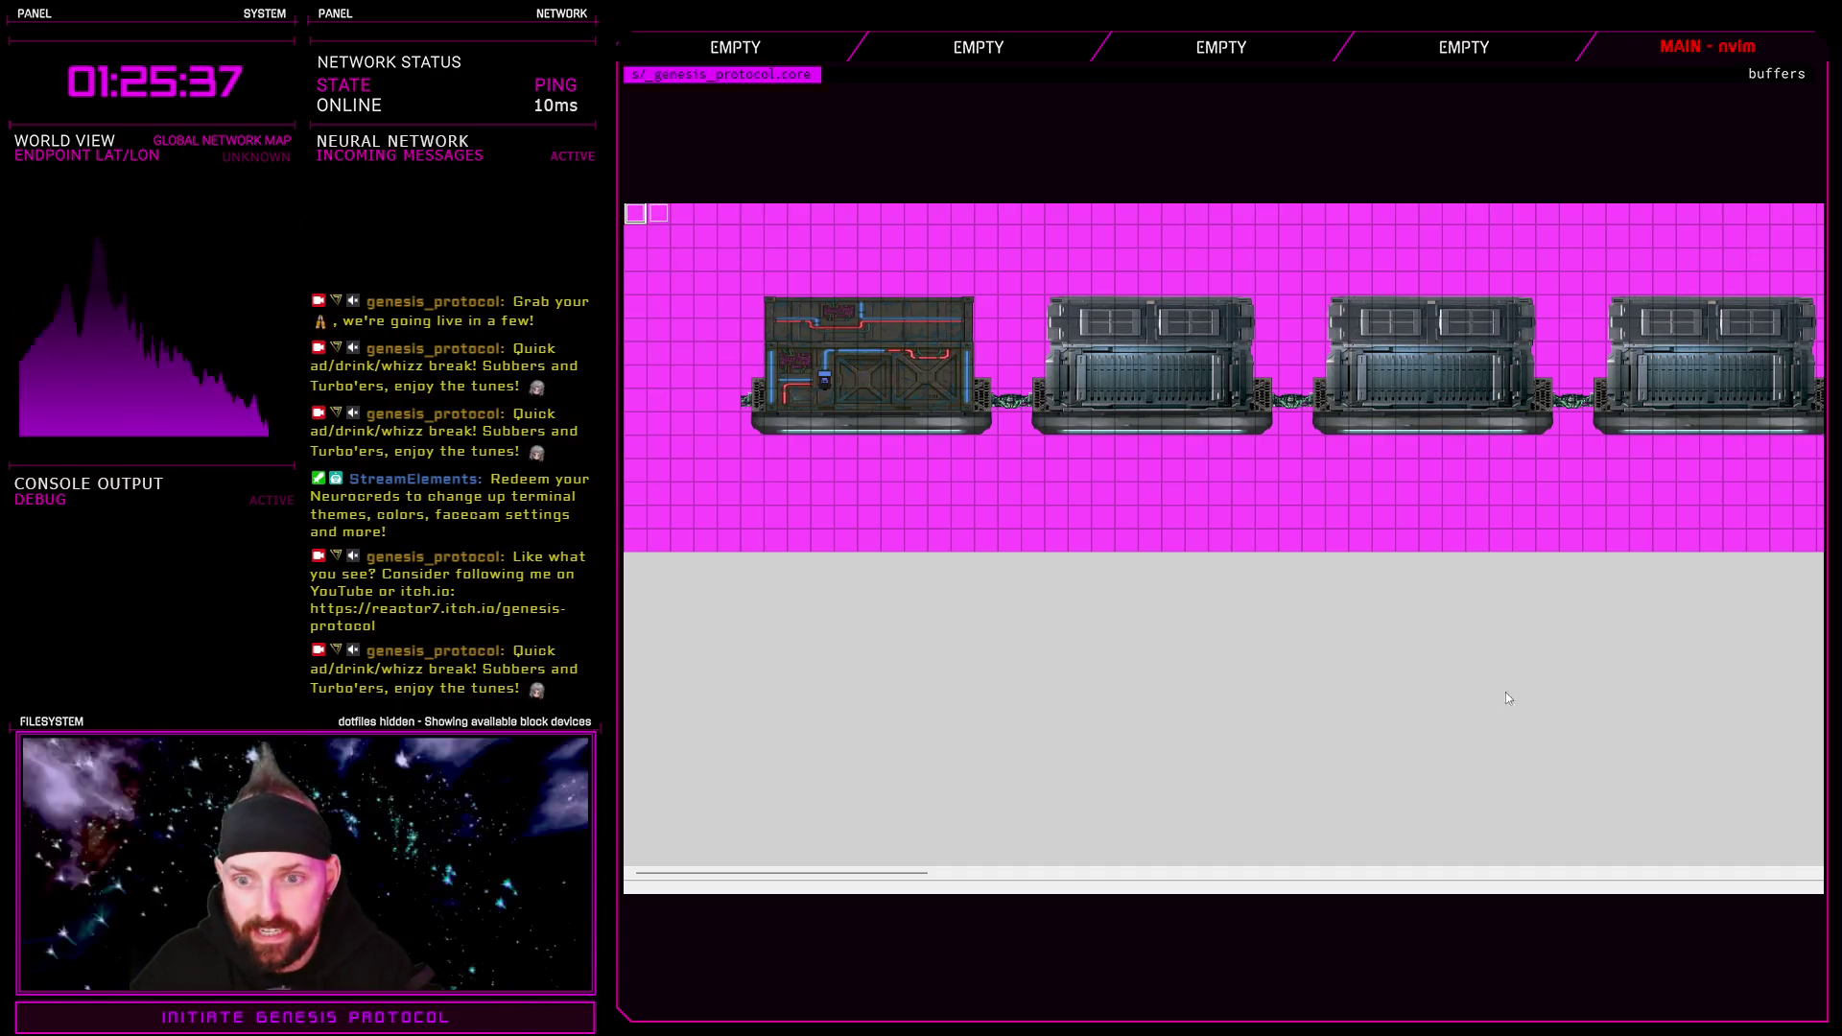
# Leave the event settings unchanged, scroll right to the C-04 car, then save and launch a playtest
pyautogui.press('Return')
pyautogui.click(1385, 889)
pyautogui.moveTo(917, 877); pyautogui.dragTo(1535, 881)
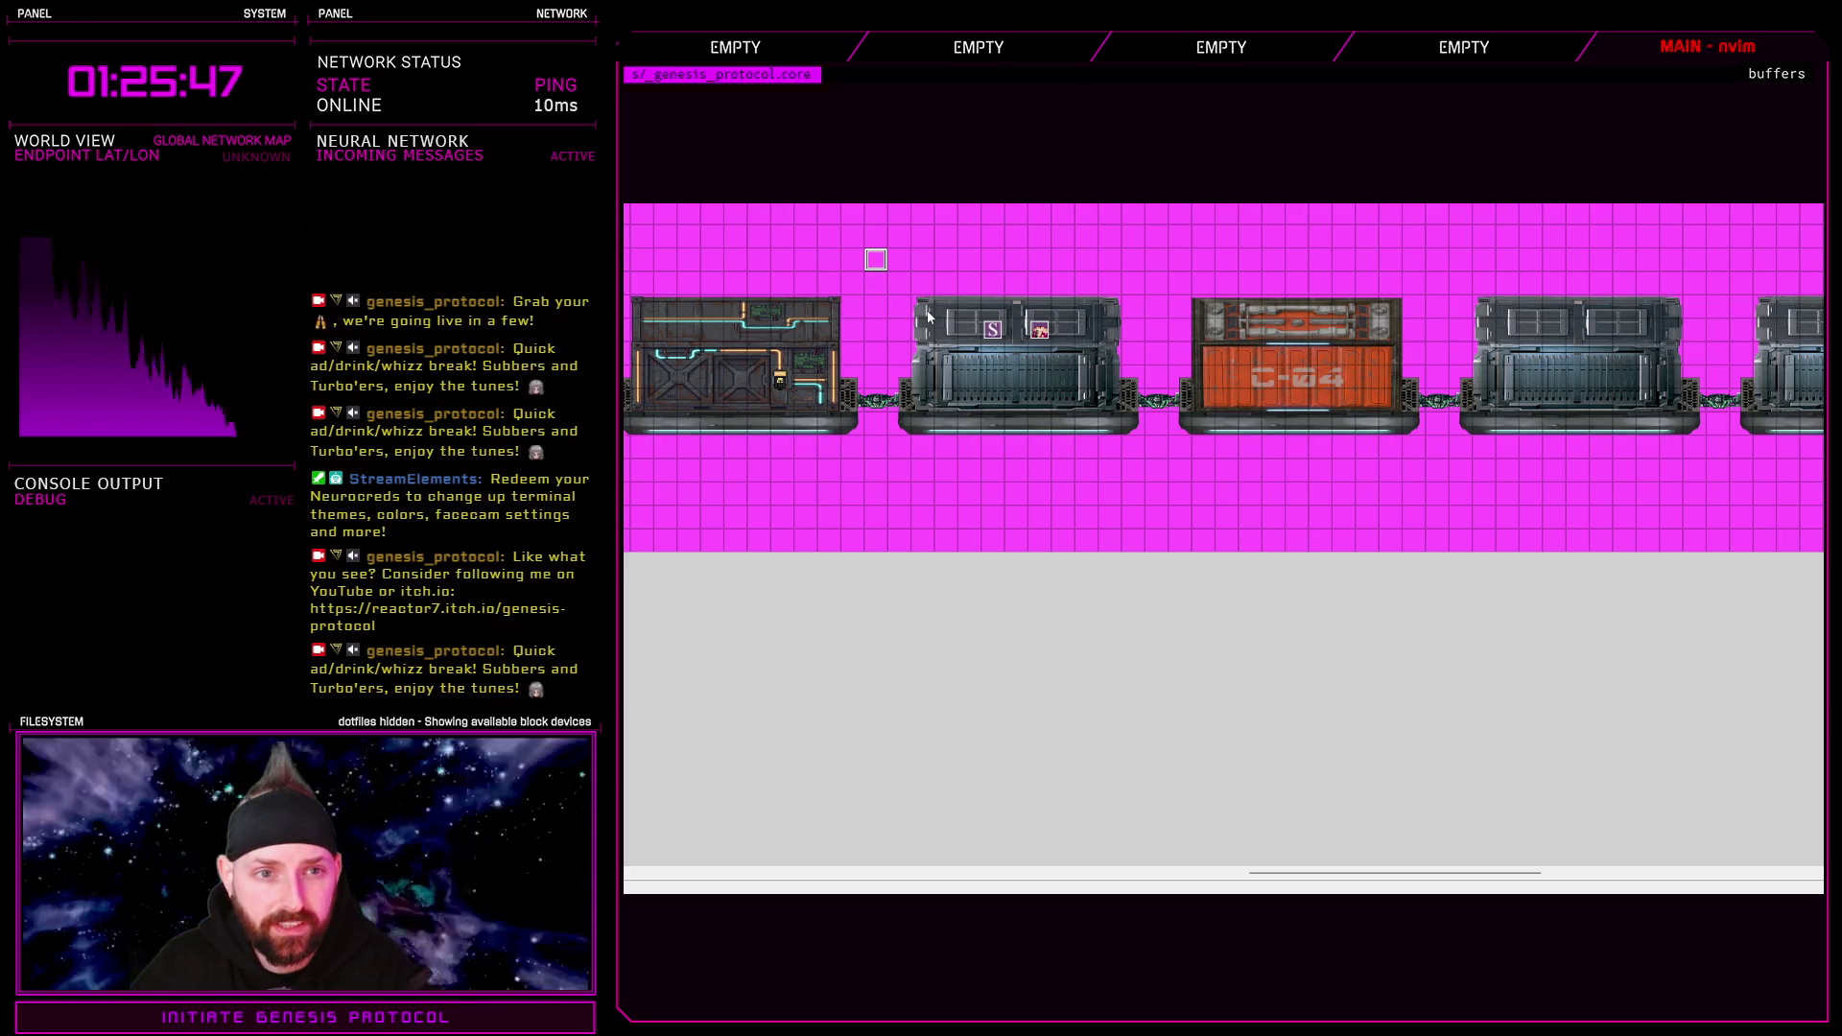
pyautogui.click(1156, 261)
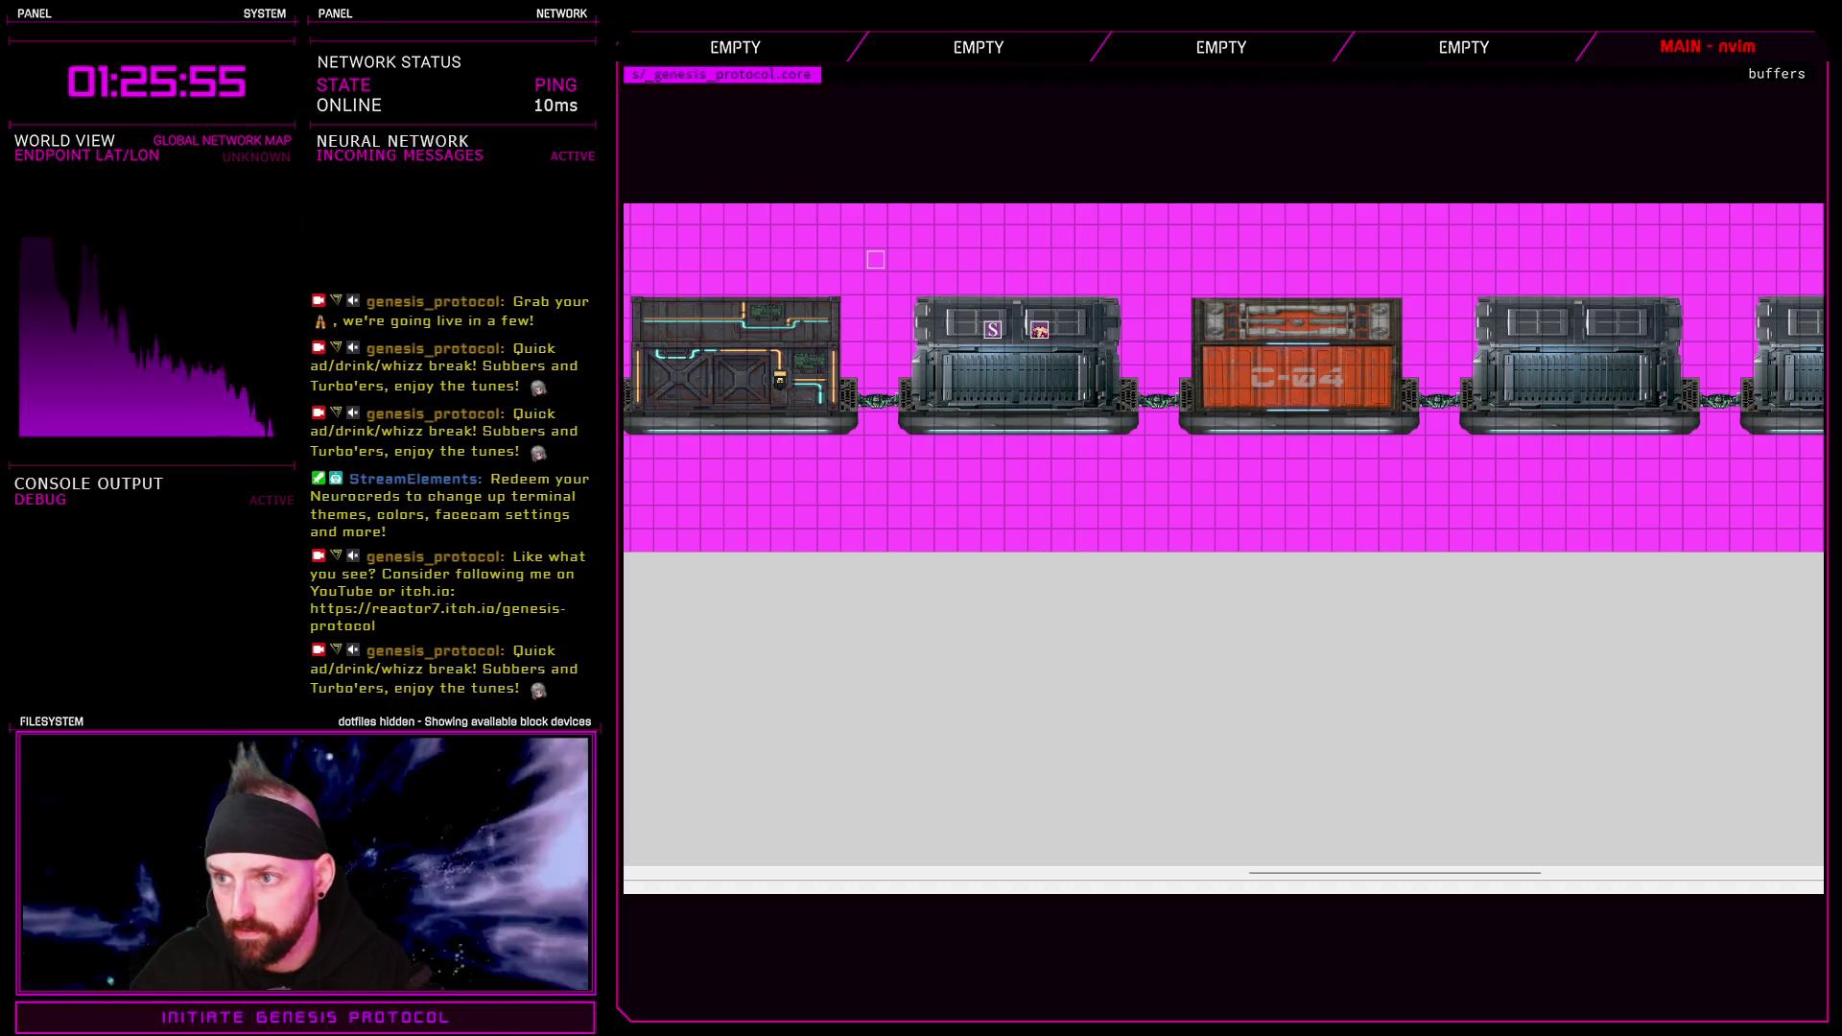
pyautogui.press('F12')
pyautogui.press('Return')
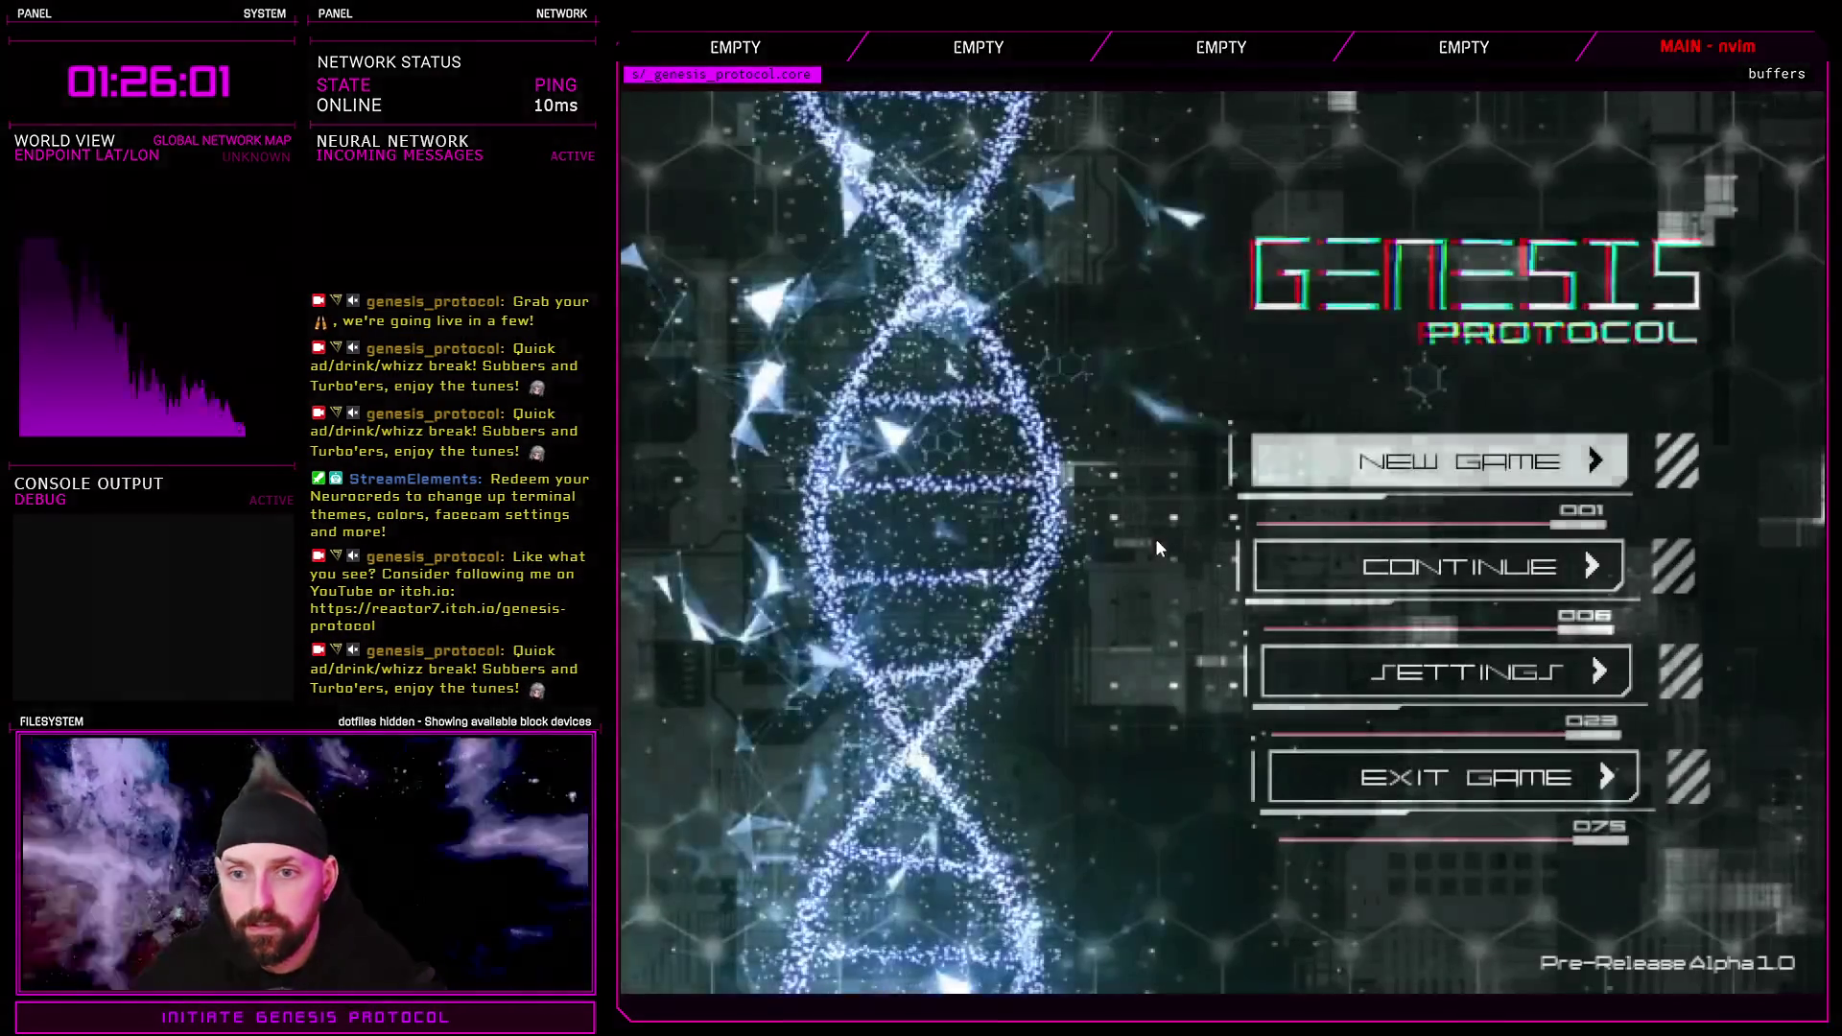
# Start a New Game on Normal, jump onto the ledge, and walk right over C-04 and the metal blocks
pyautogui.press('Return')
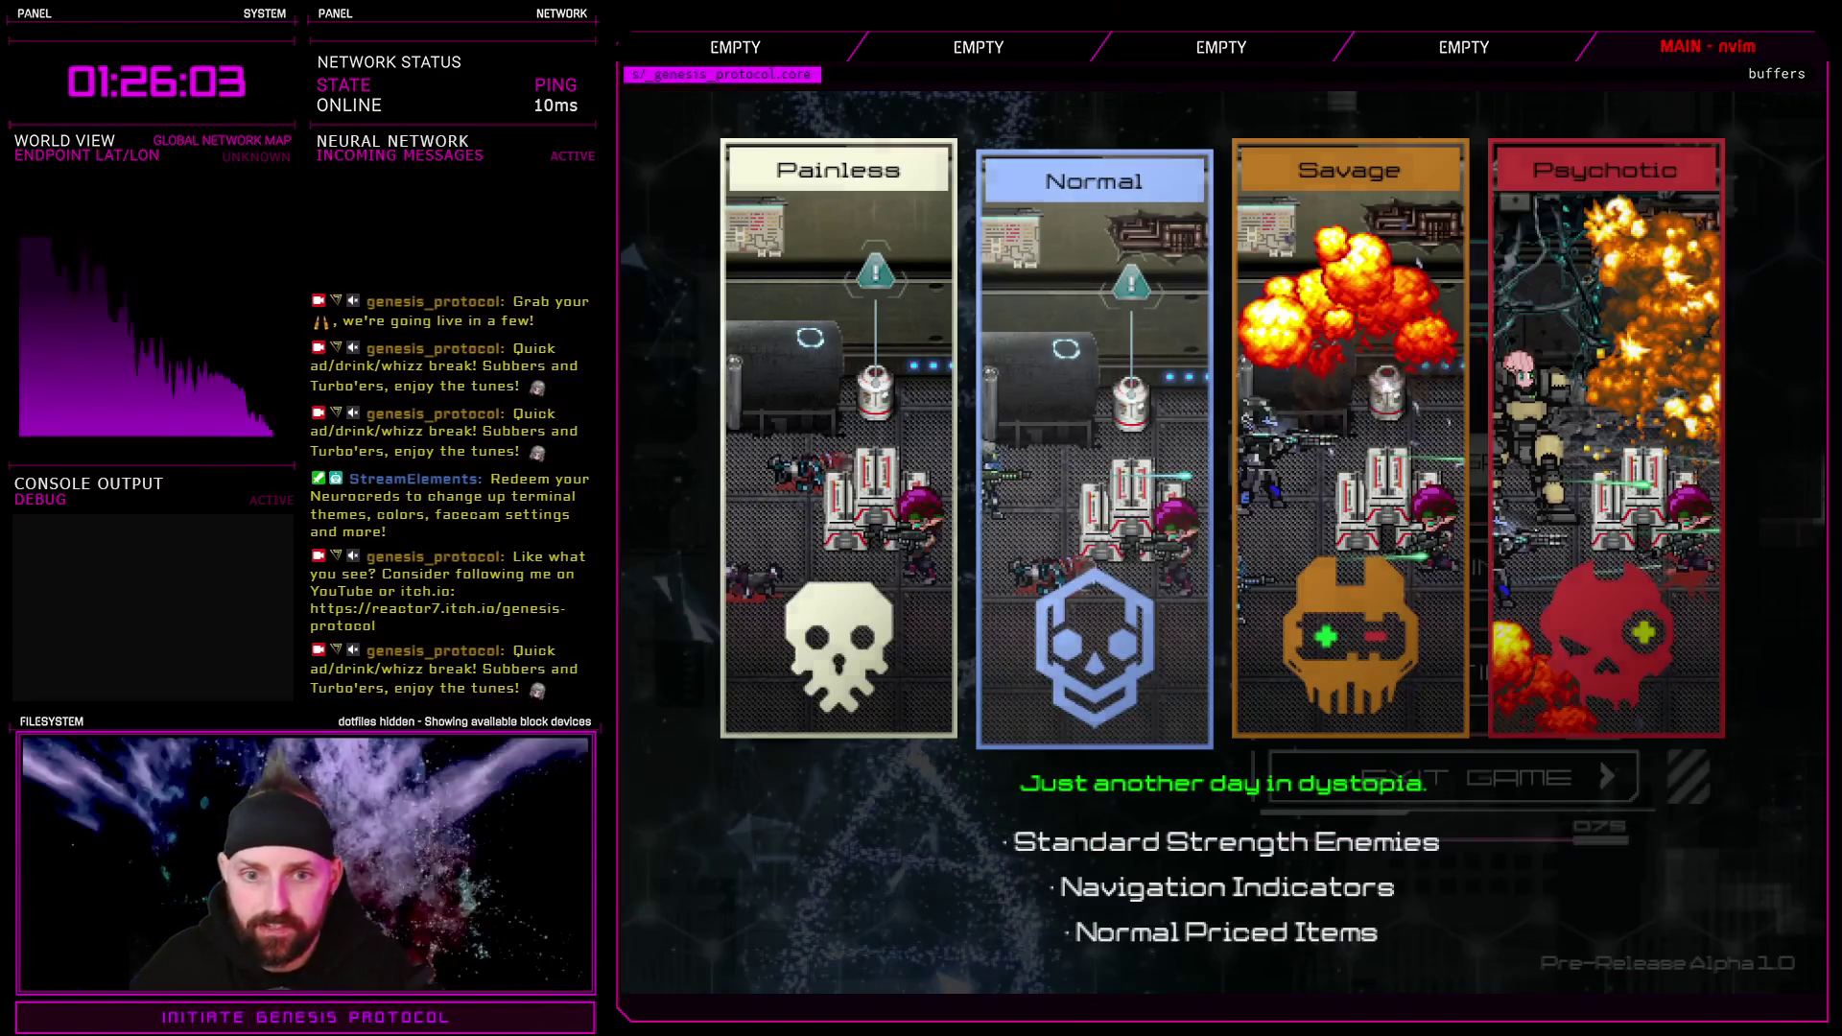
pyautogui.press('Return')
pyautogui.press('Right')
pyautogui.press('space')
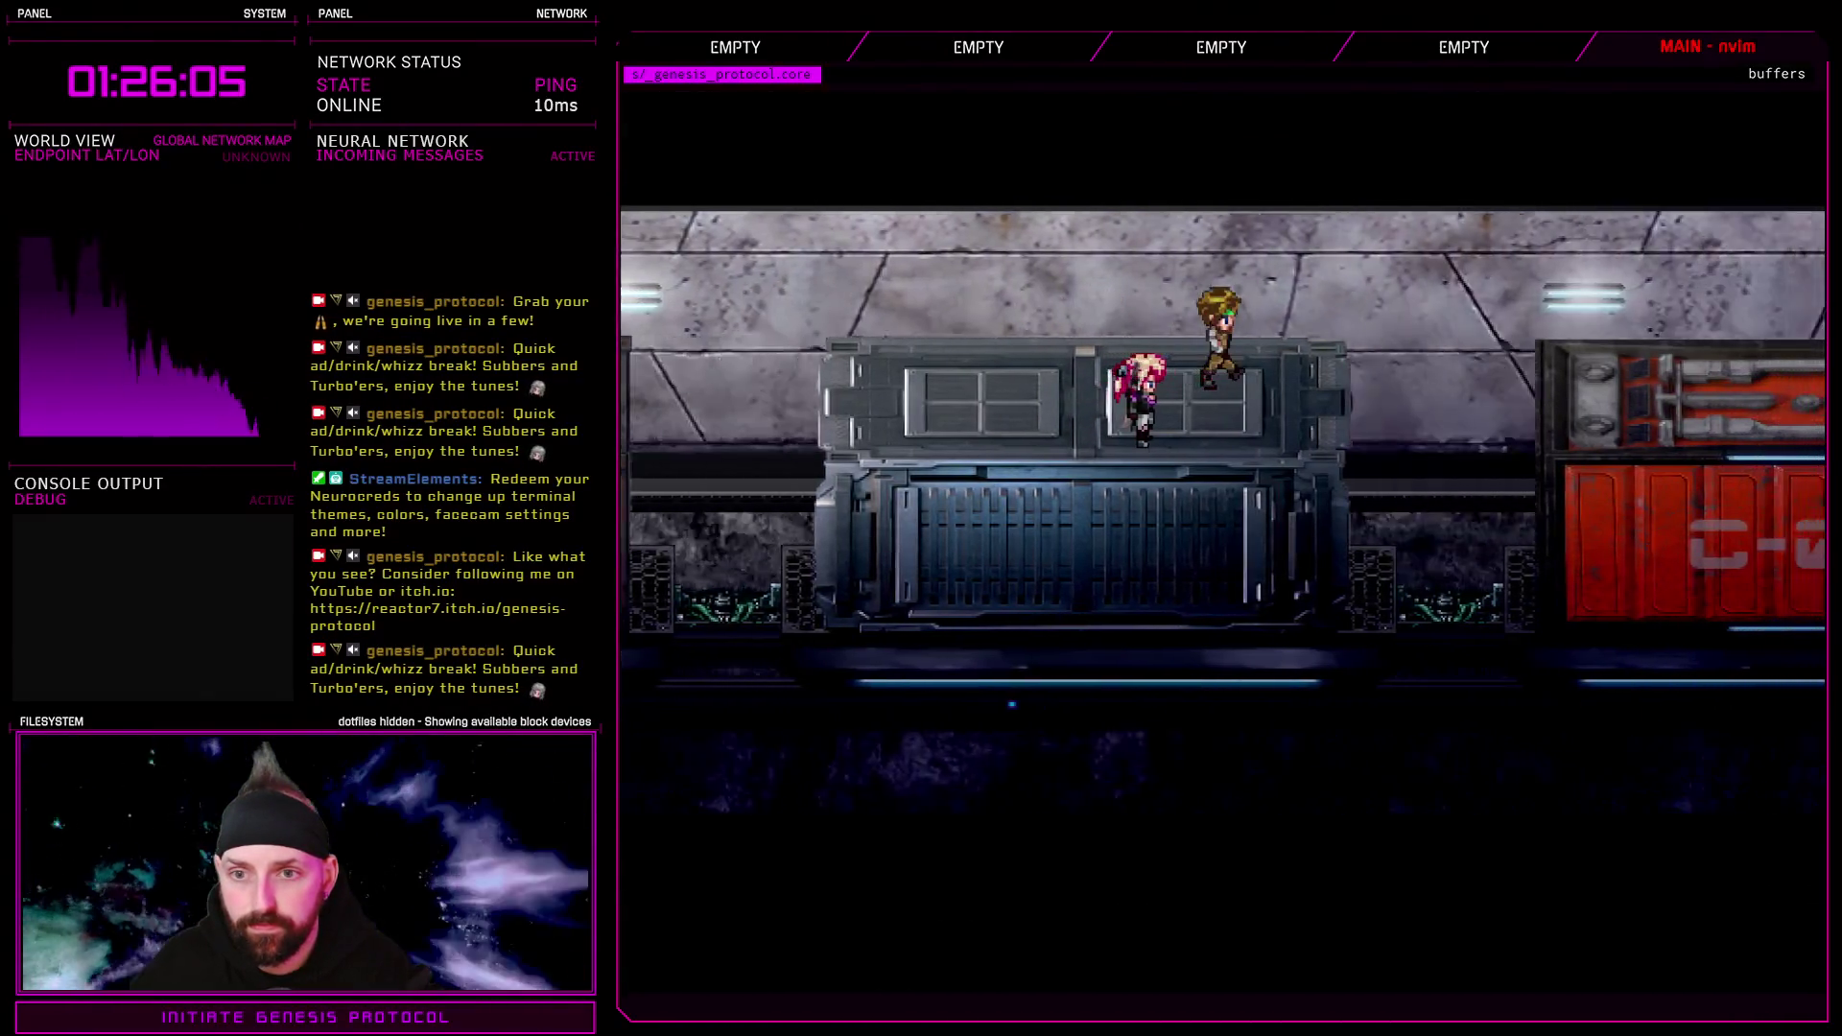
pyautogui.press('Right')
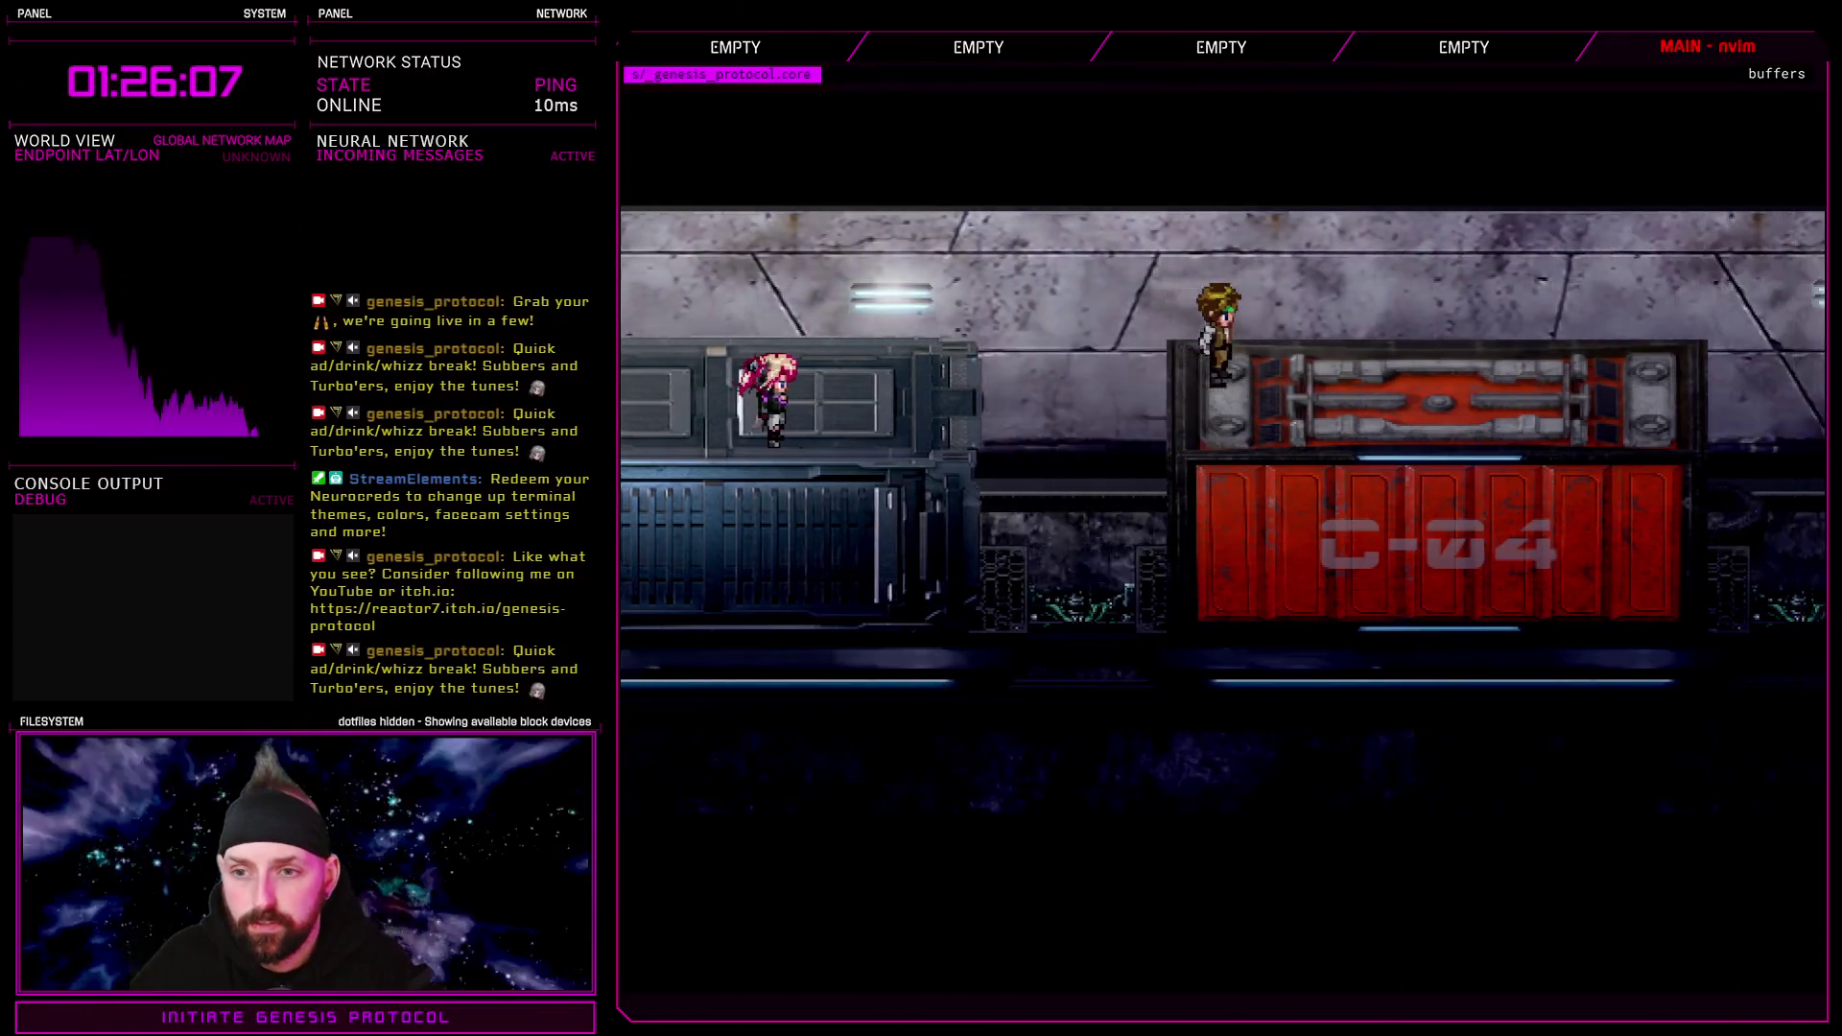
pyautogui.press('Right')
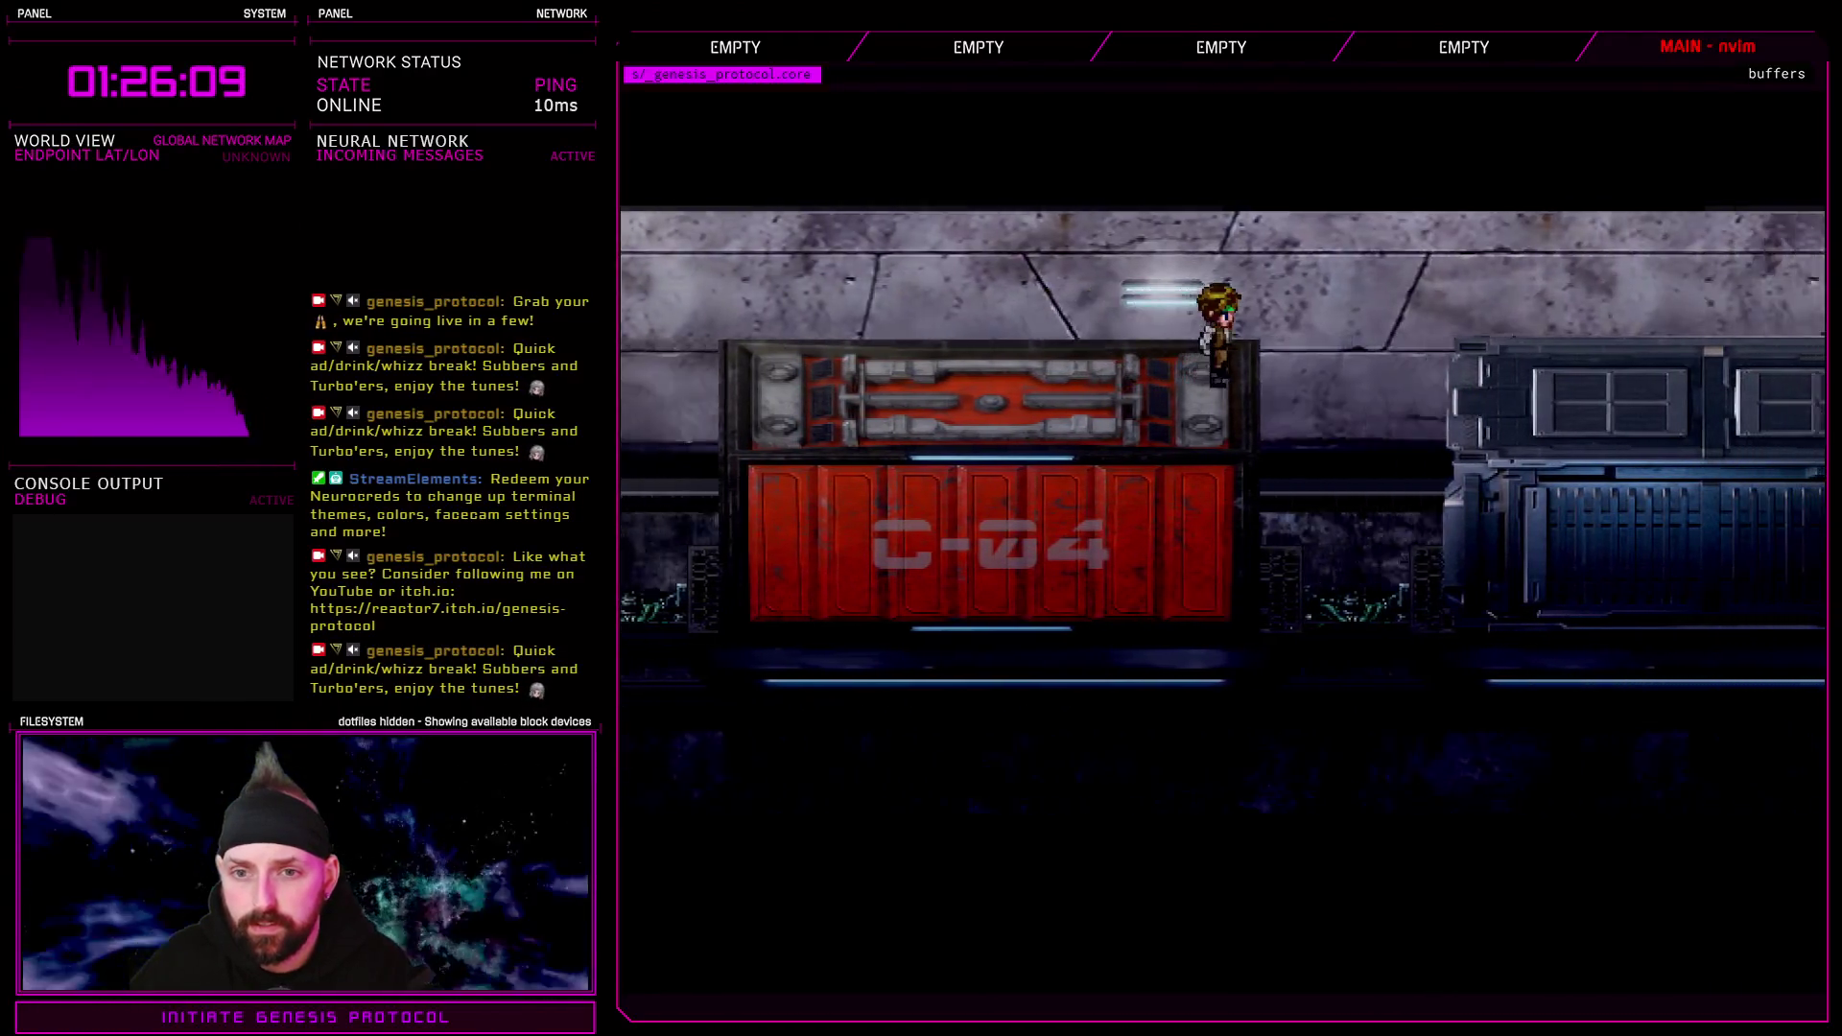
pyautogui.press('Right')
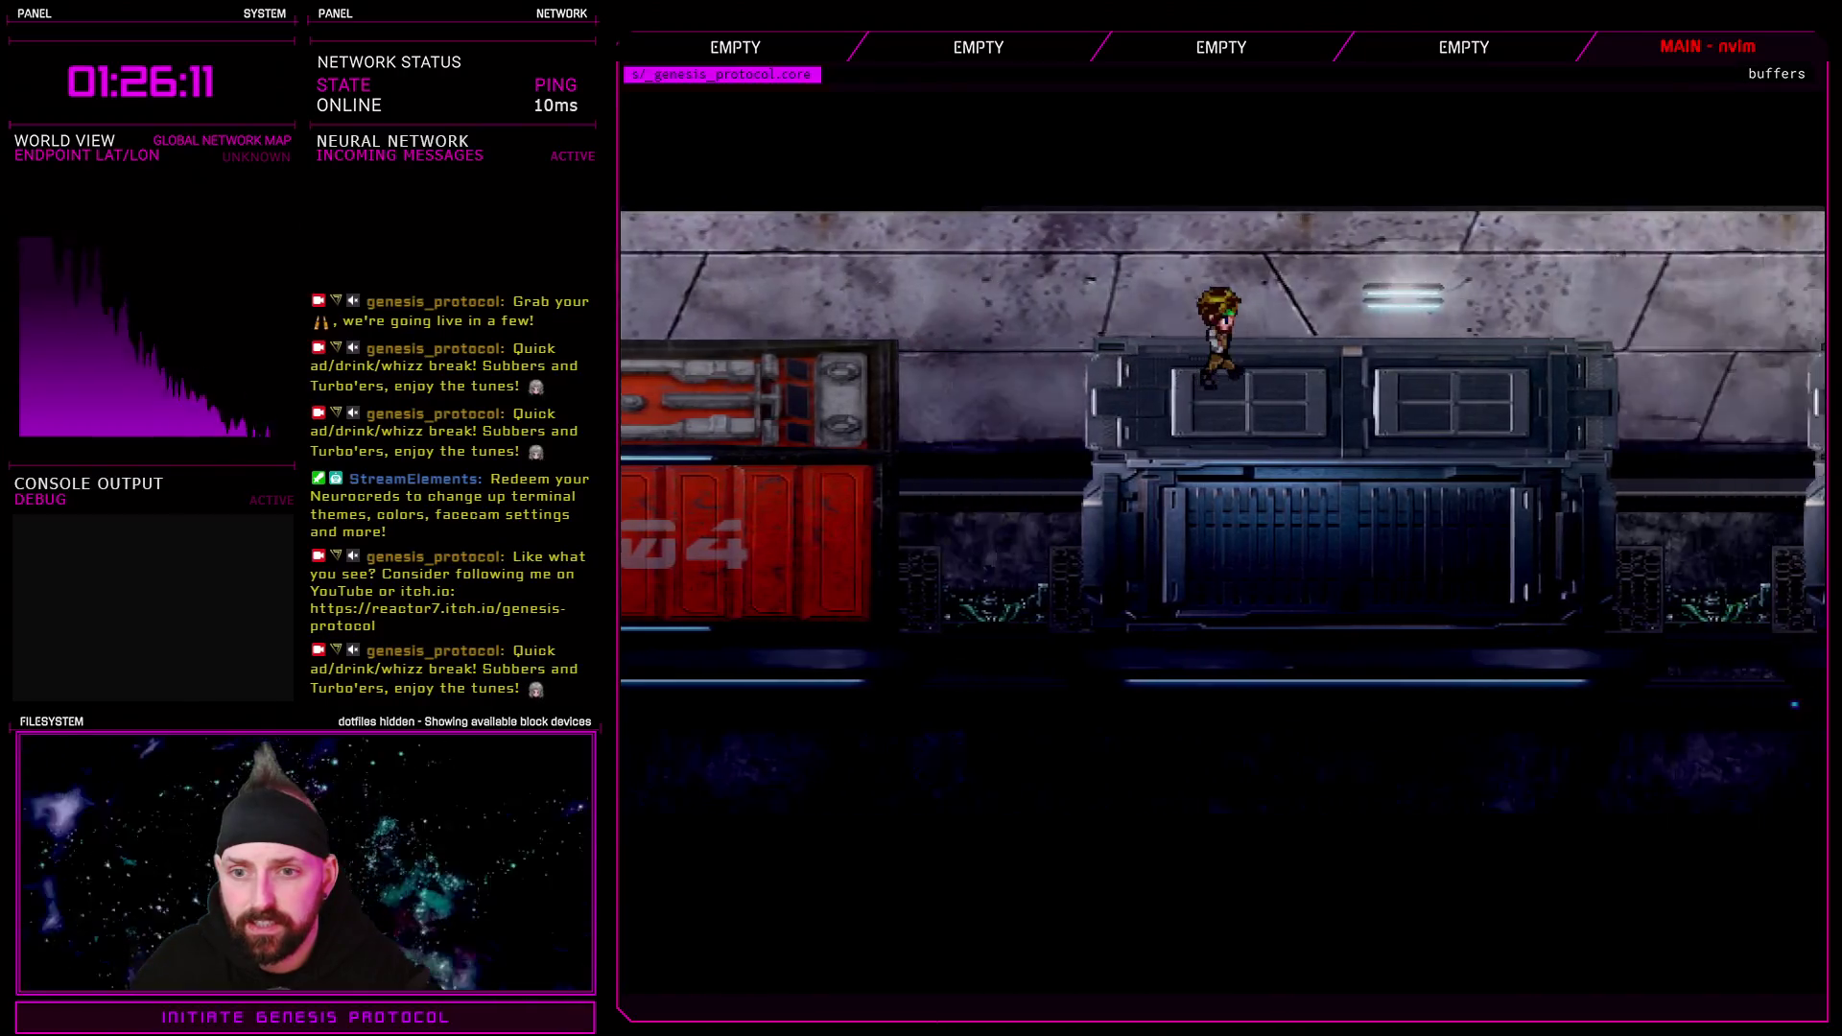
pyautogui.press('Right')
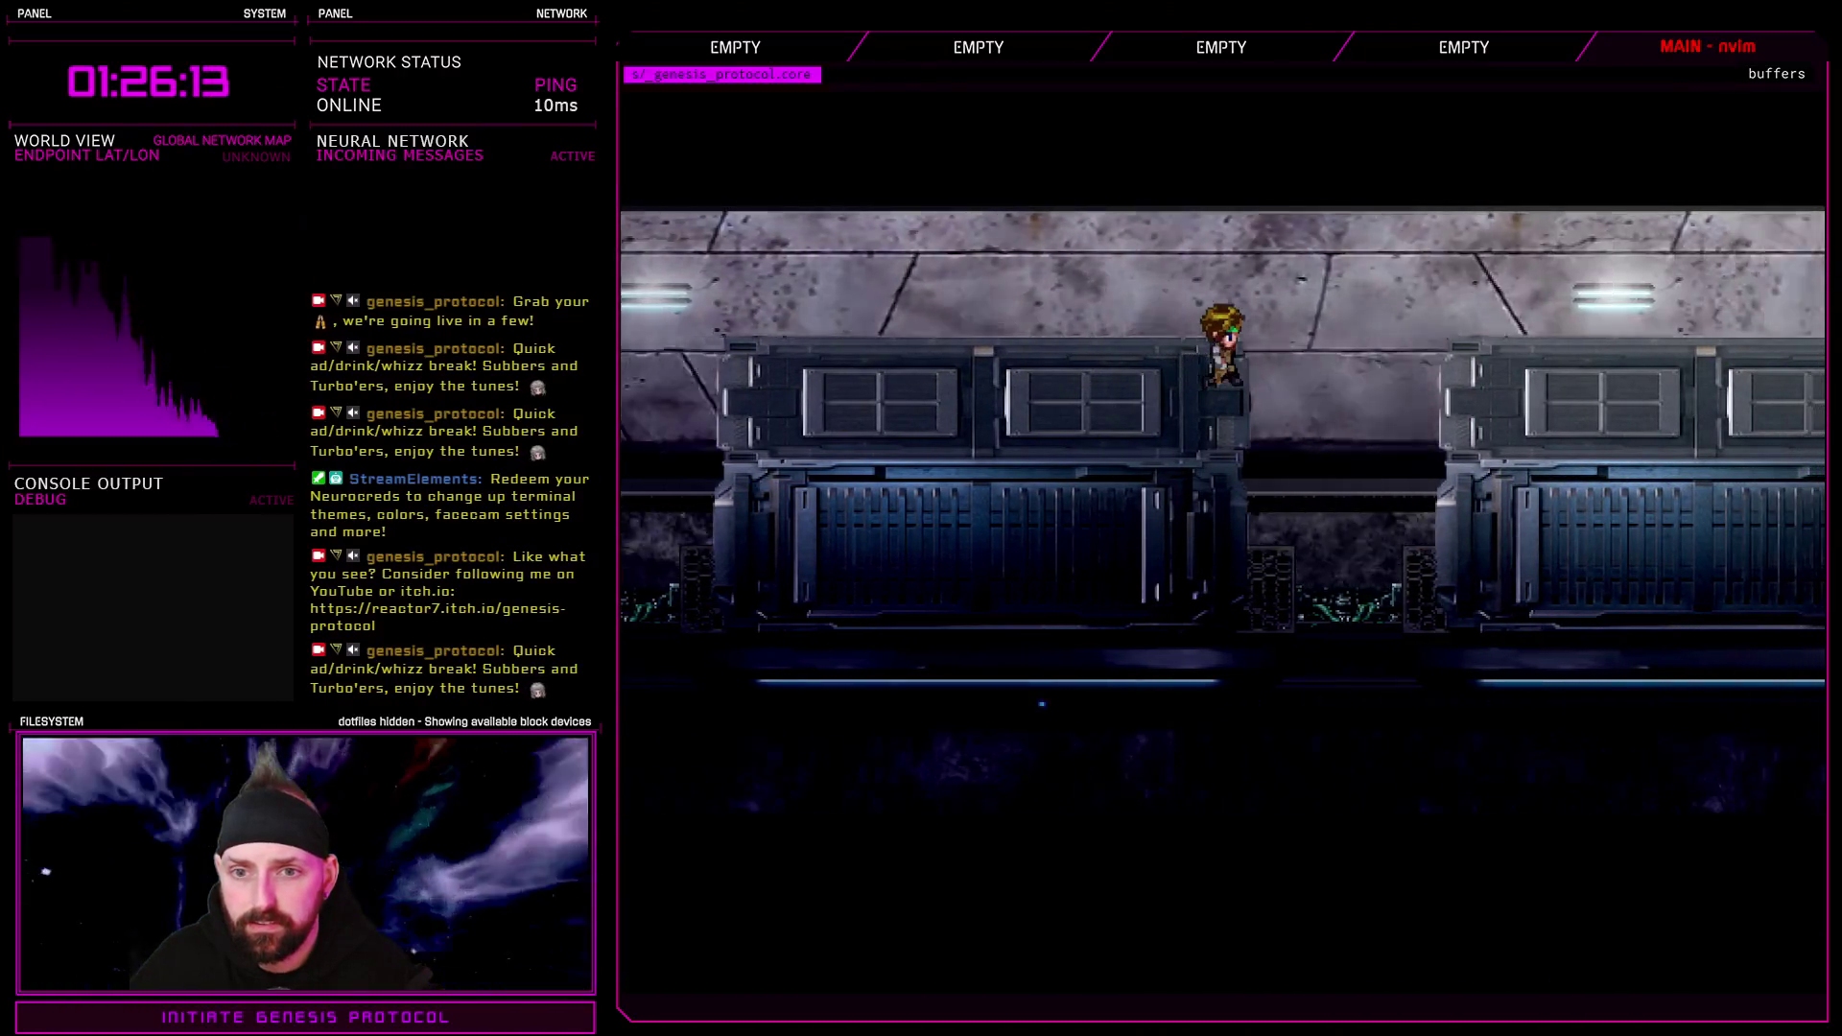
pyautogui.press('Right')
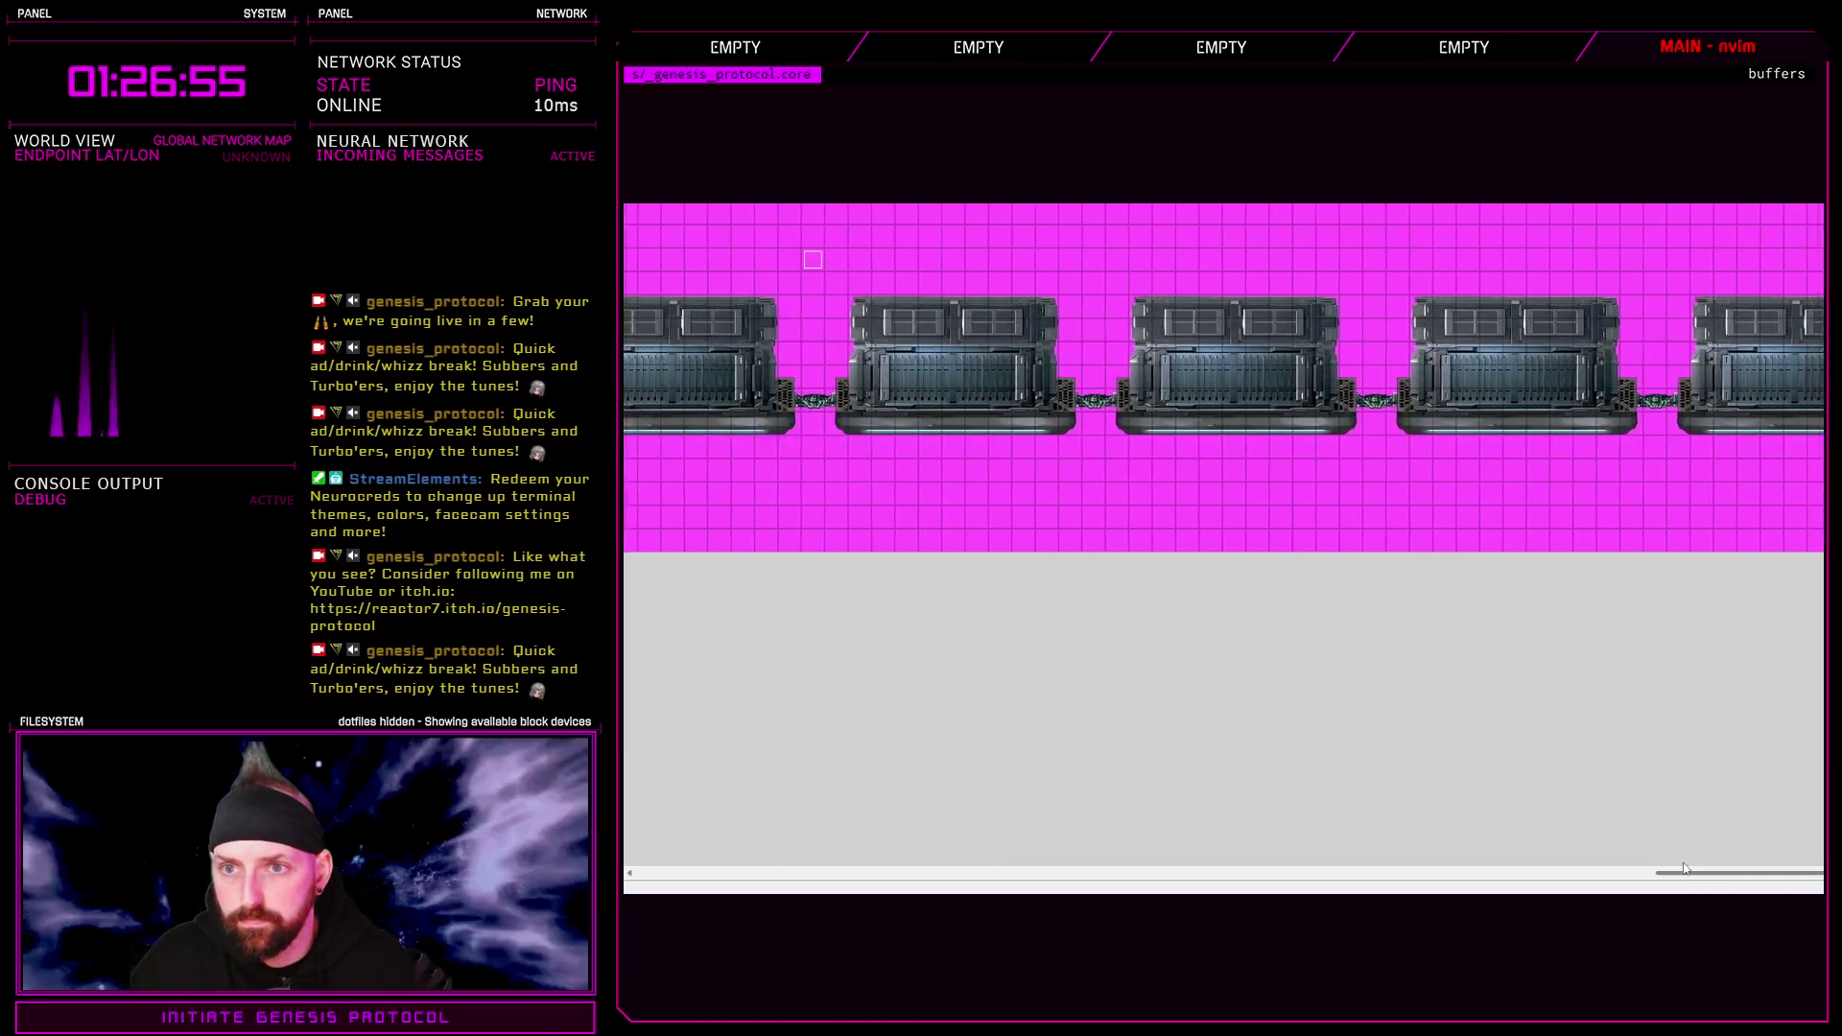
# Scroll along the junk and machinery cars, then end the playtest with Quit and Exit Game
pyautogui.moveTo(1347, 861)
pyautogui.mouseDown()
pyautogui.moveTo(1027, 837)
pyautogui.moveTo(999, 789)
pyautogui.mouseUp()
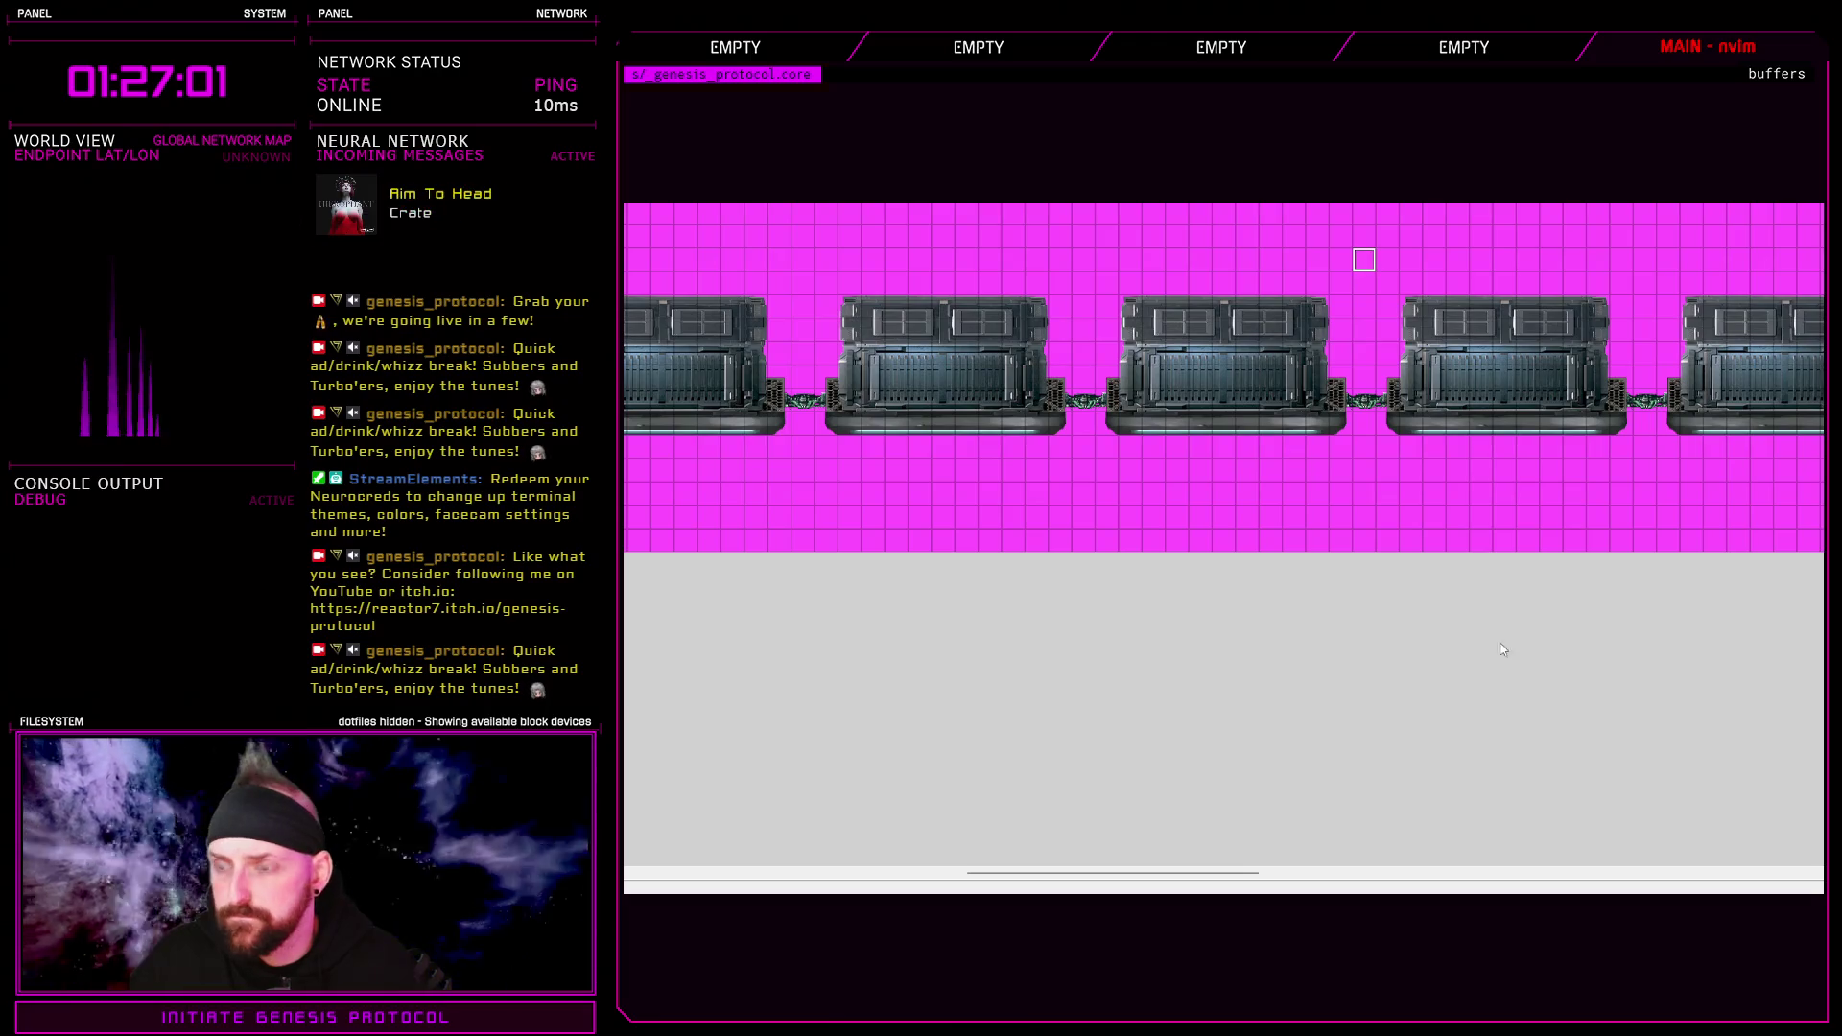
pyautogui.moveTo(1205, 870)
pyautogui.mouseDown()
pyautogui.moveTo(1252, 876)
pyautogui.moveTo(1083, 876)
pyautogui.mouseUp()
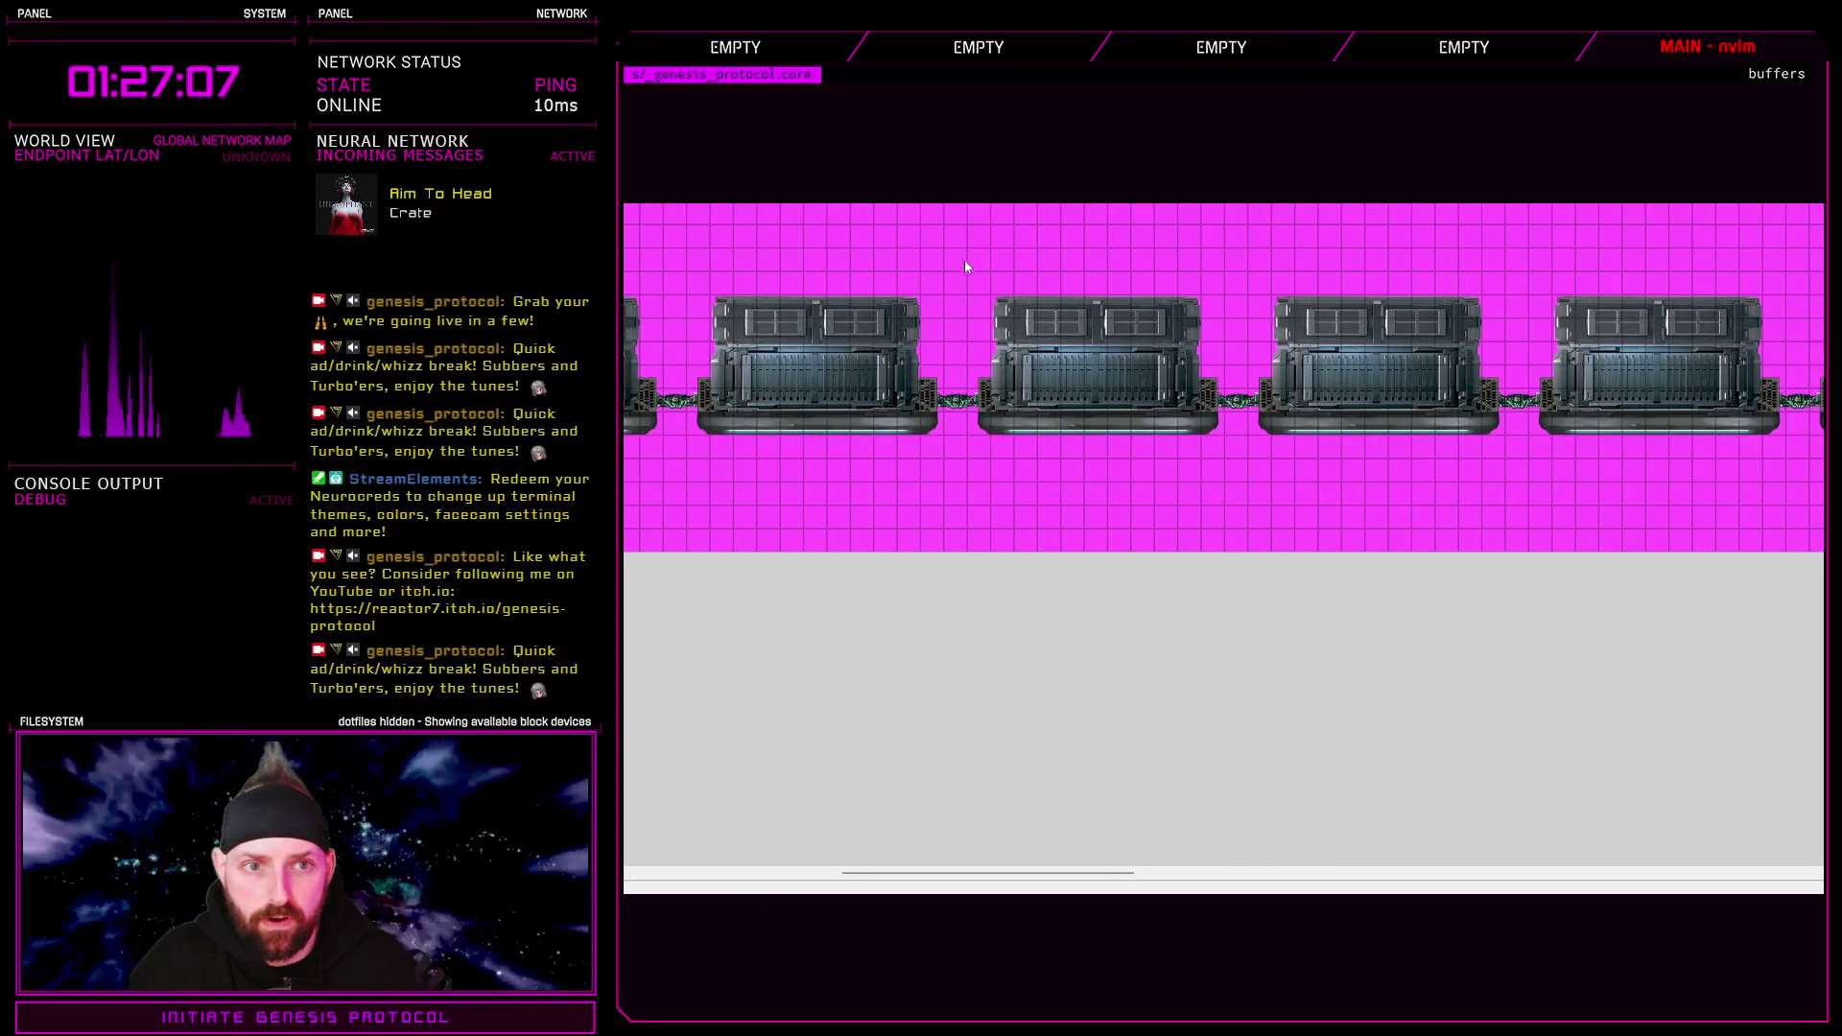
pyautogui.moveTo(1109, 876); pyautogui.dragTo(902, 876)
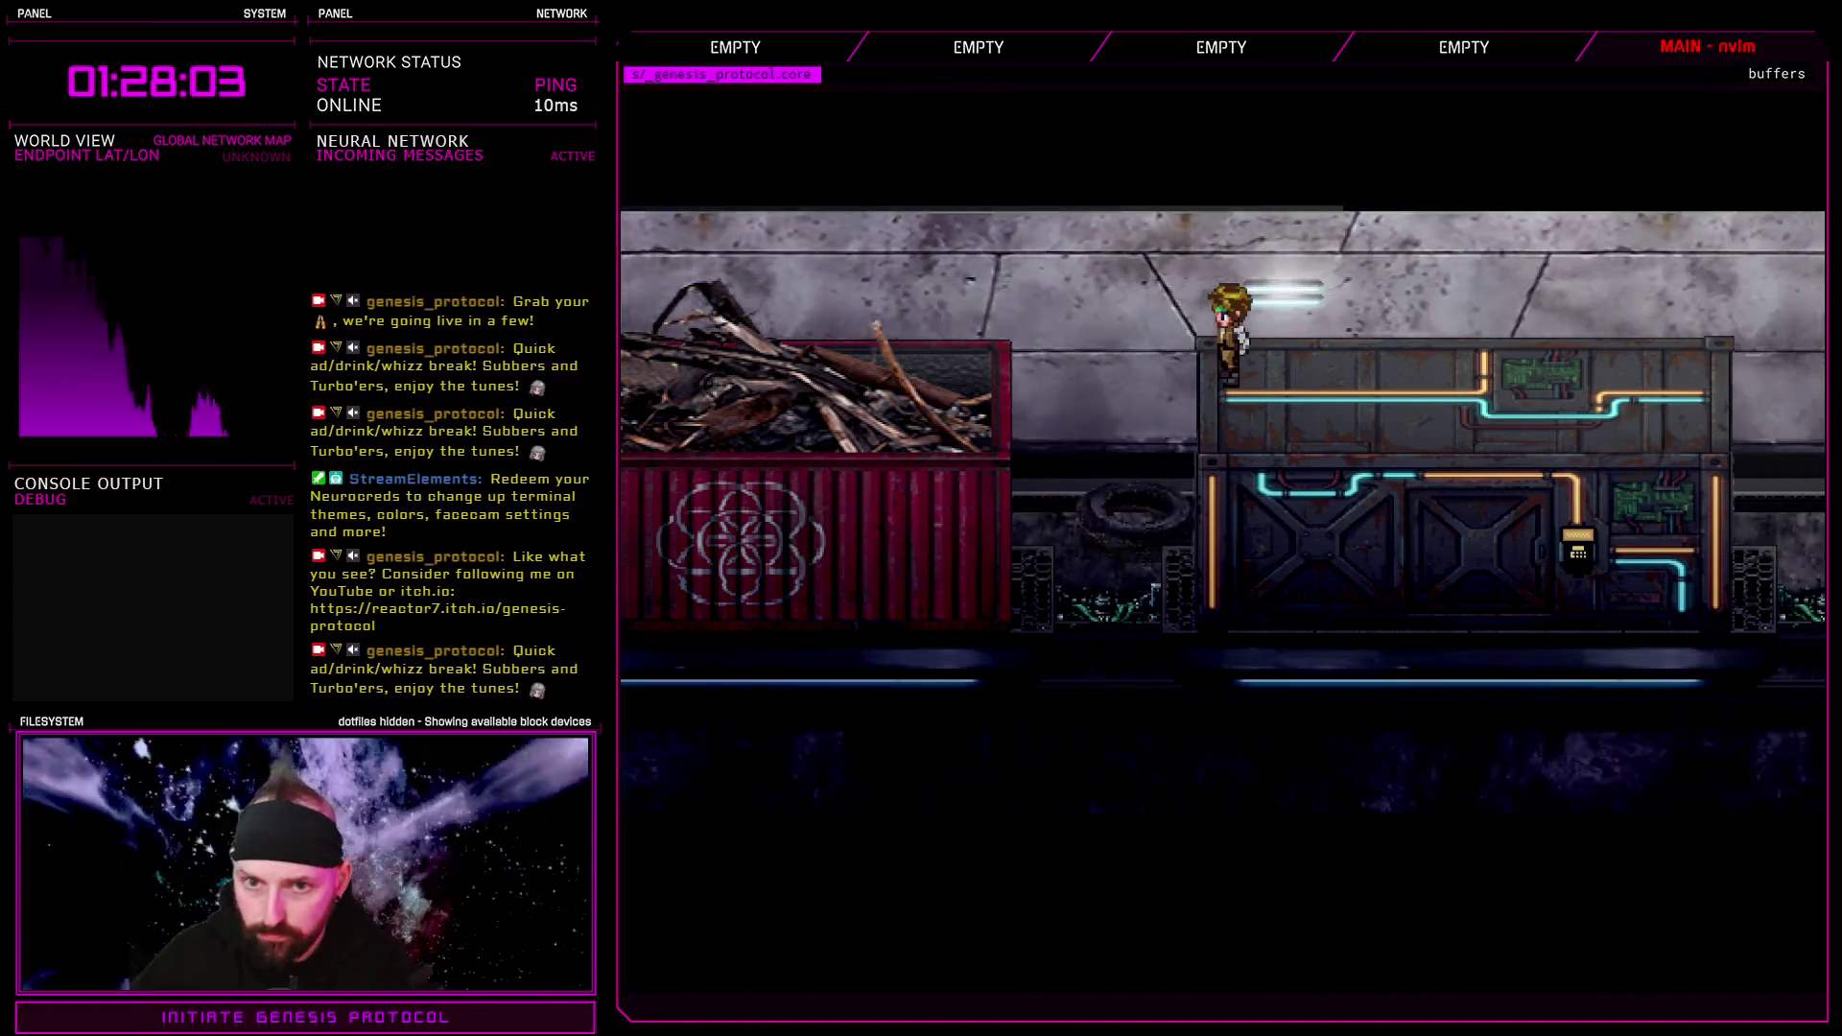
pyautogui.press('Escape')
pyautogui.click(1643, 693)
pyautogui.click(1274, 576)
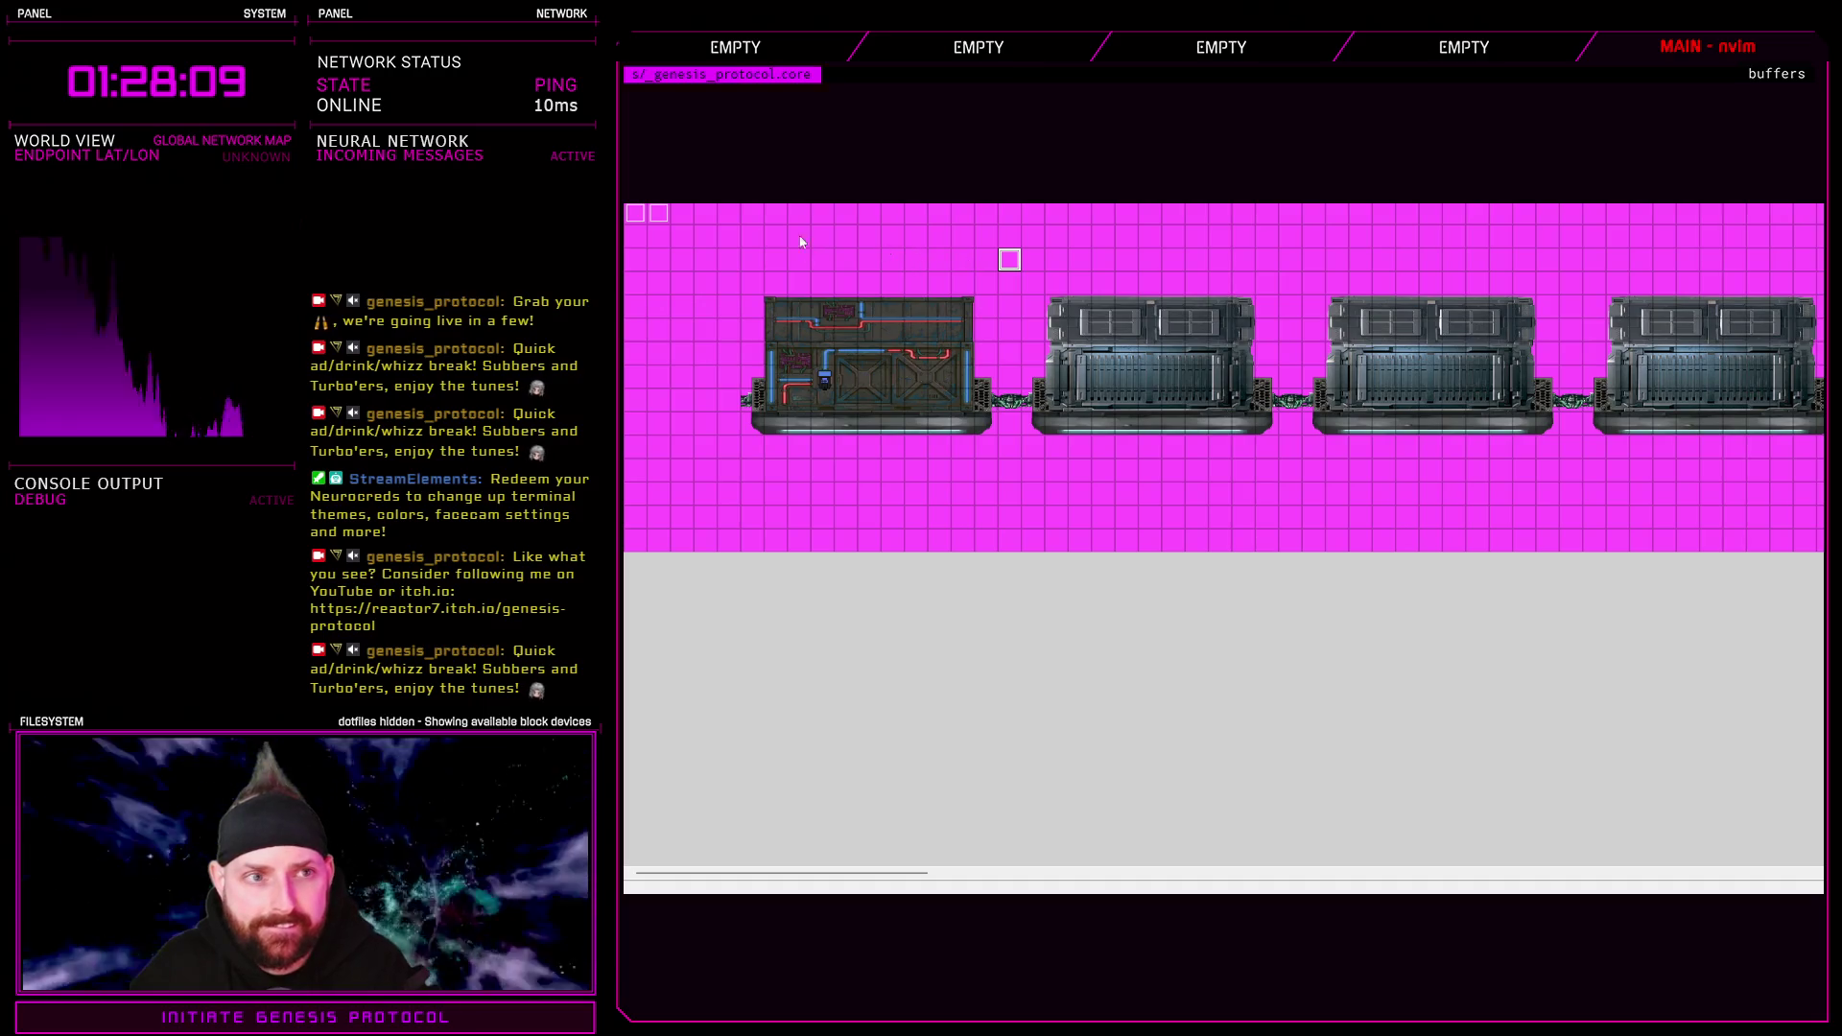
pyautogui.click(660, 213)
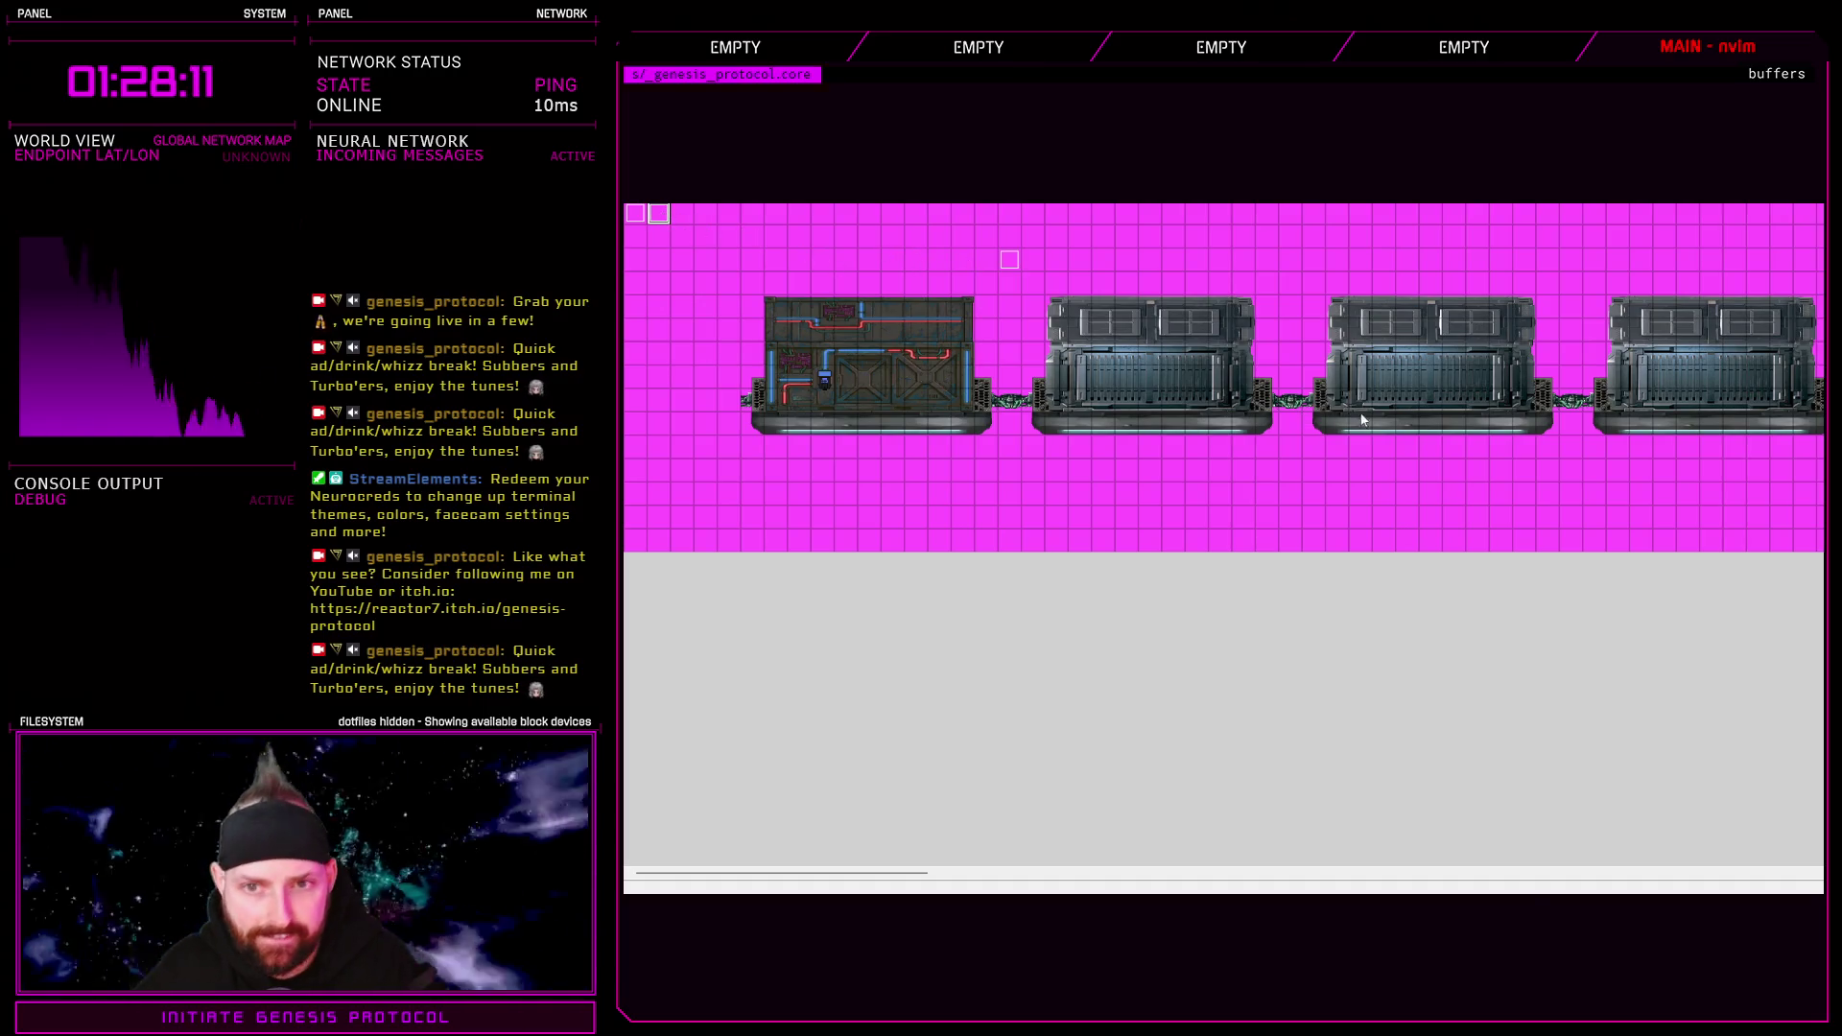
pyautogui.press('Return')
pyautogui.click(1233, 312)
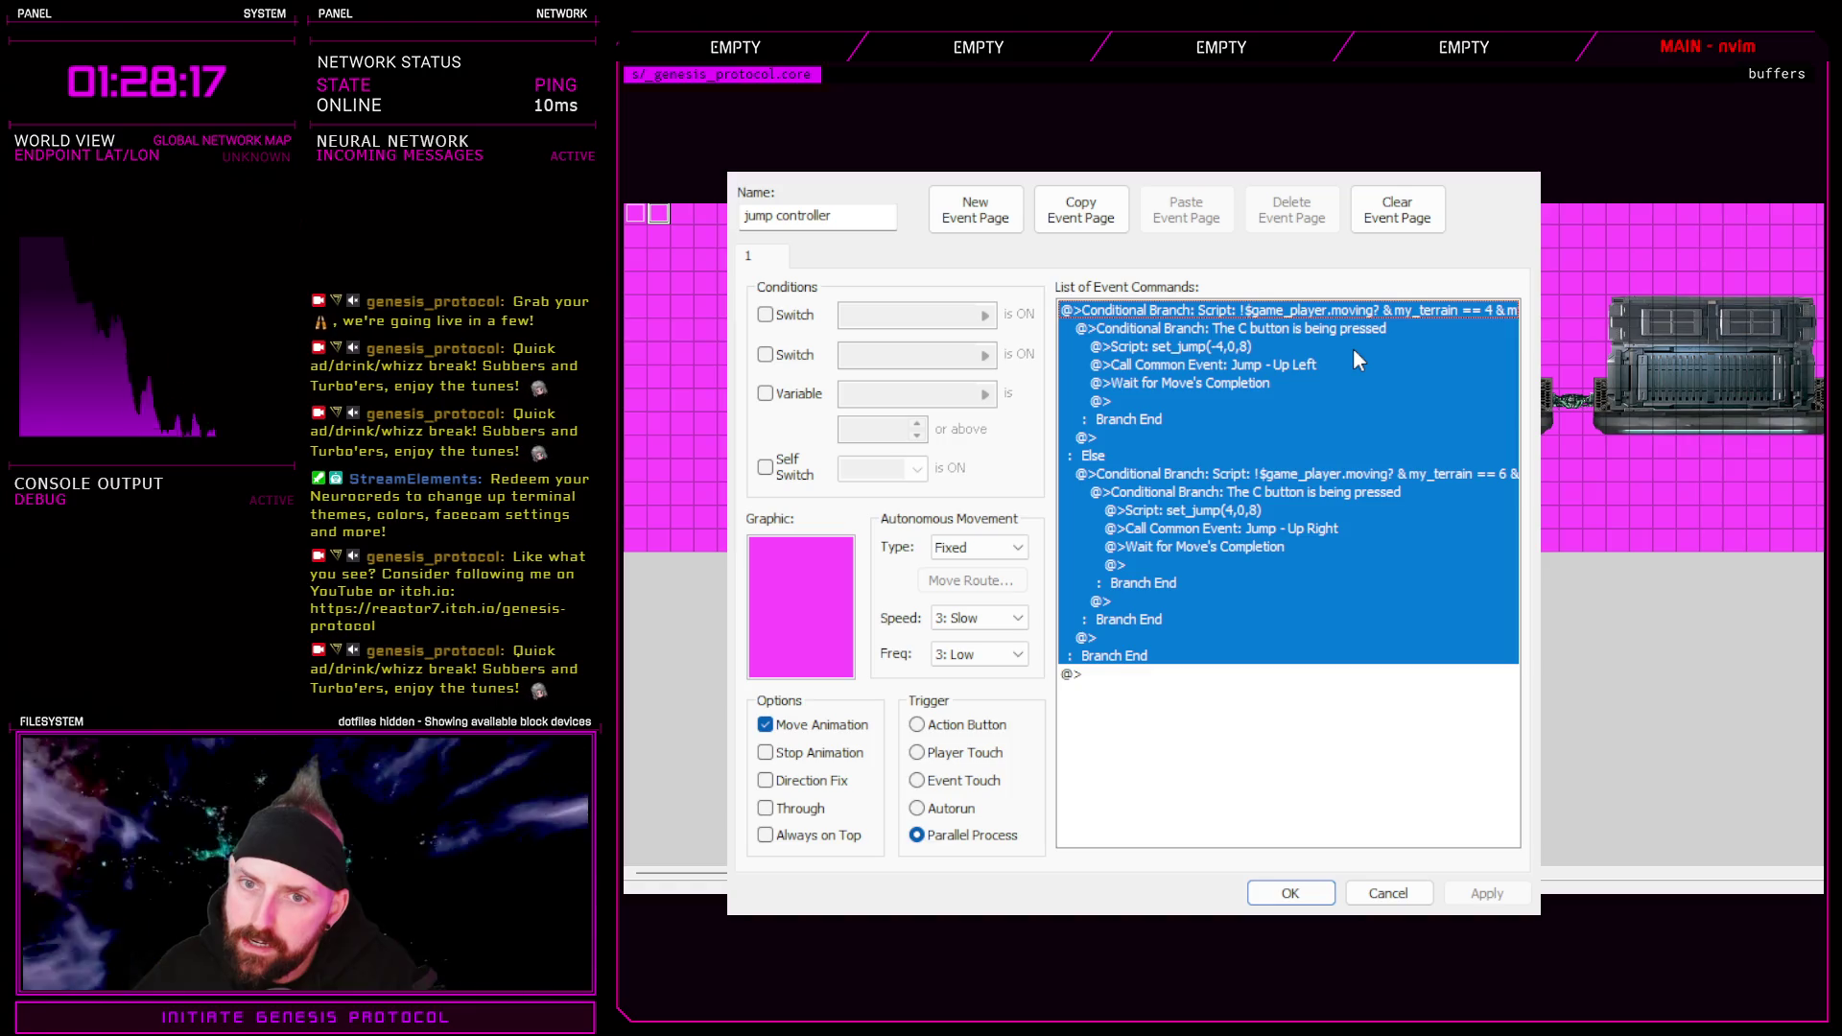
pyautogui.hotkey('alt', 'Tab')
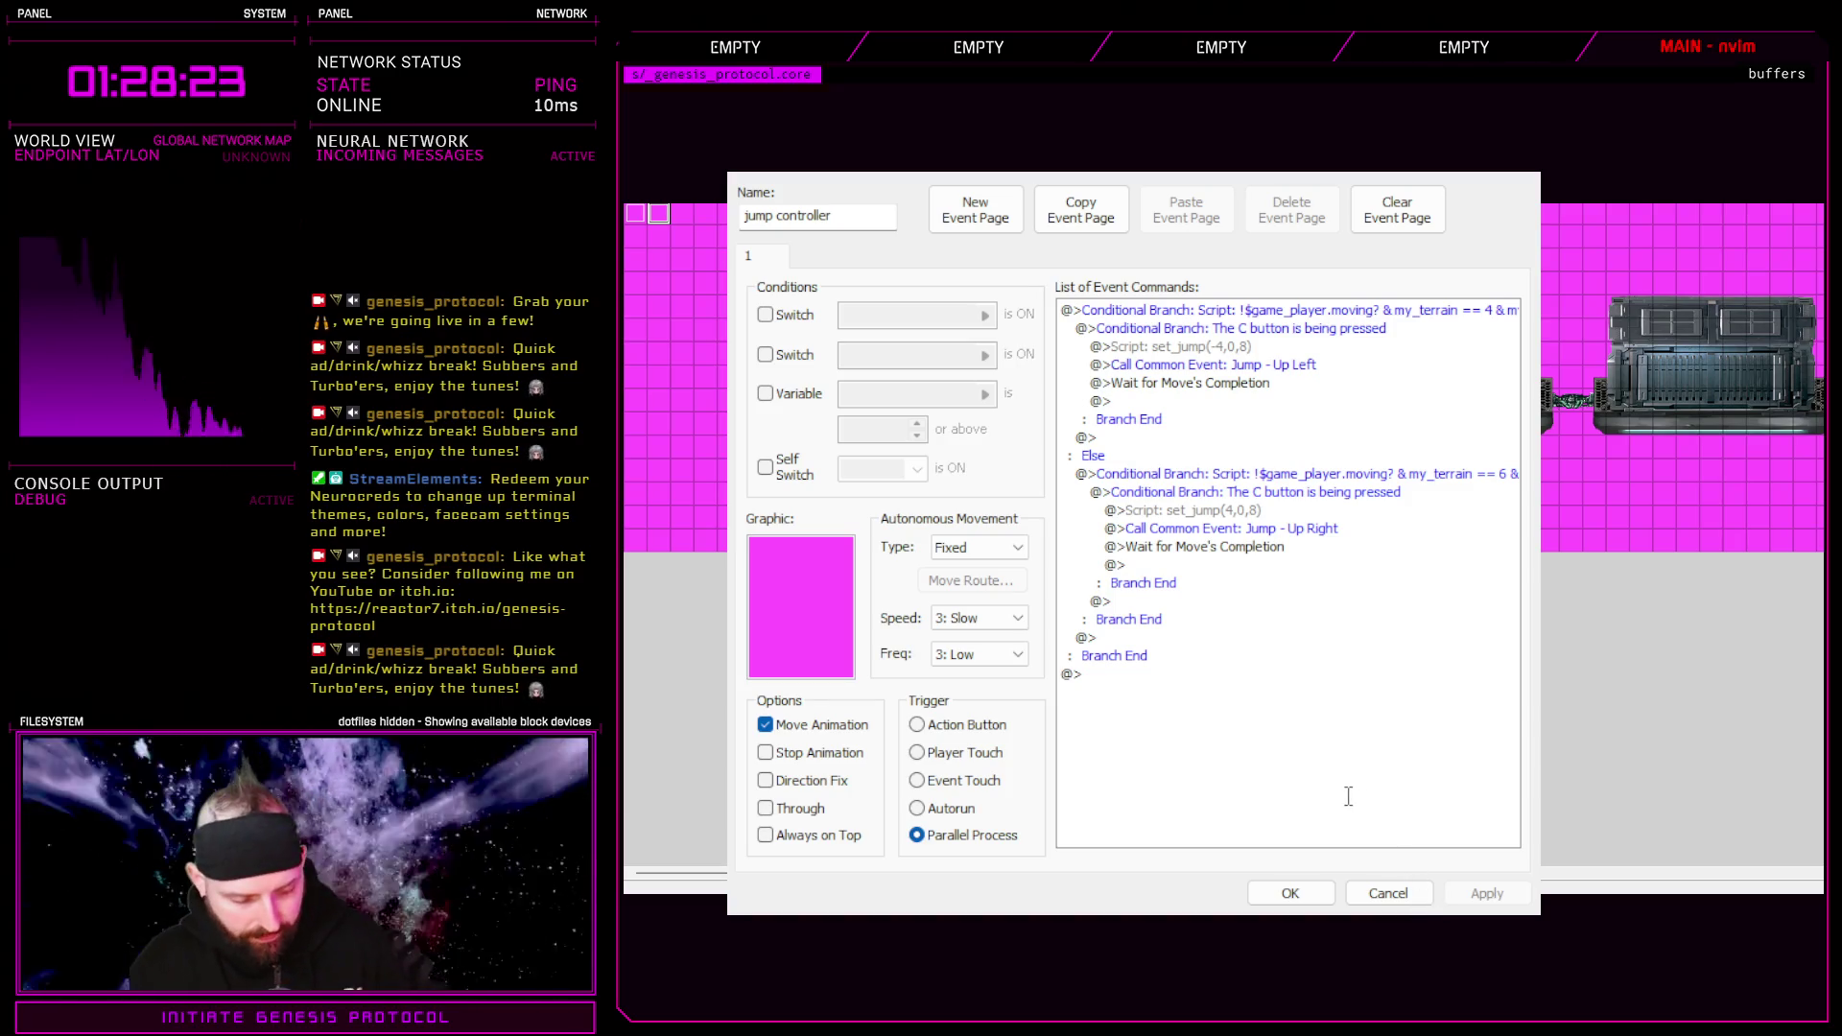
pyautogui.hotkey('ctrl', 'a')
pyautogui.click(1366, 895)
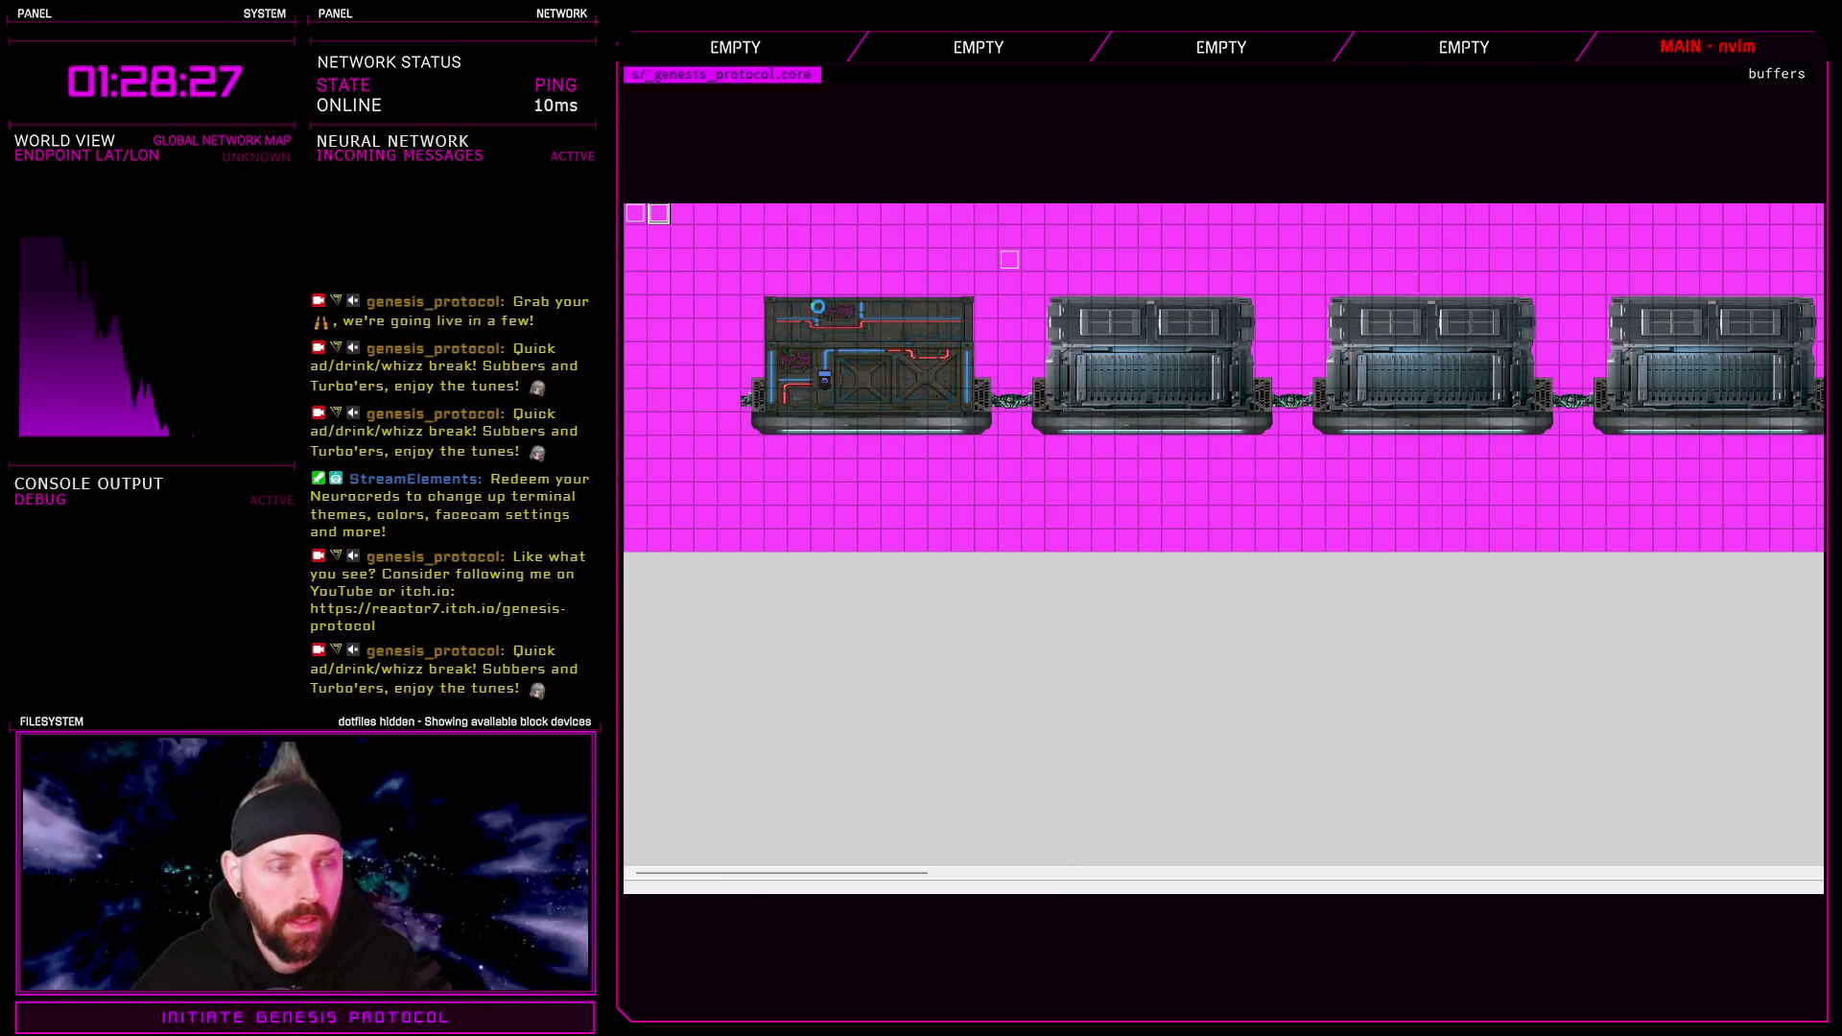
pyautogui.press('F11')
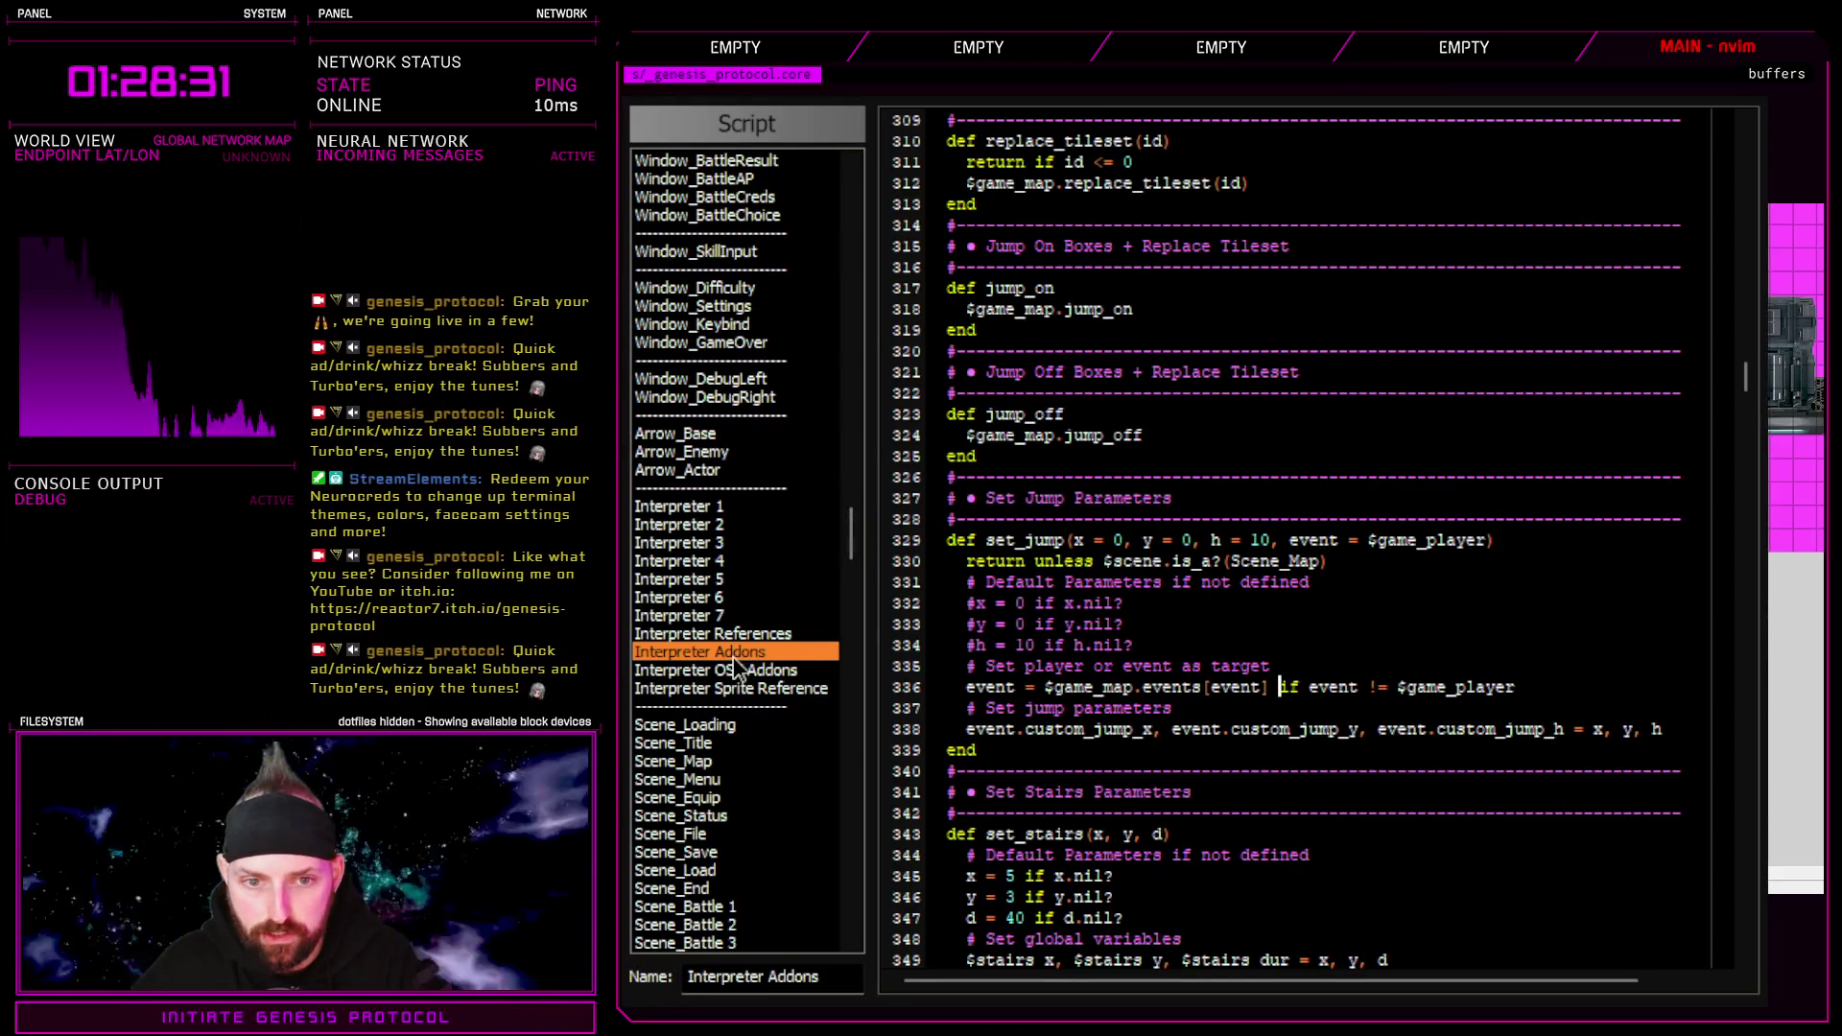
# Below detection_event_id in Interpreter Addons, add a train_jump(dir) method stub closed with end
pyautogui.moveTo(1742, 378)
pyautogui.mouseDown()
pyautogui.moveTo(1748, 842)
pyautogui.moveTo(1748, 818)
pyautogui.mouseUp()
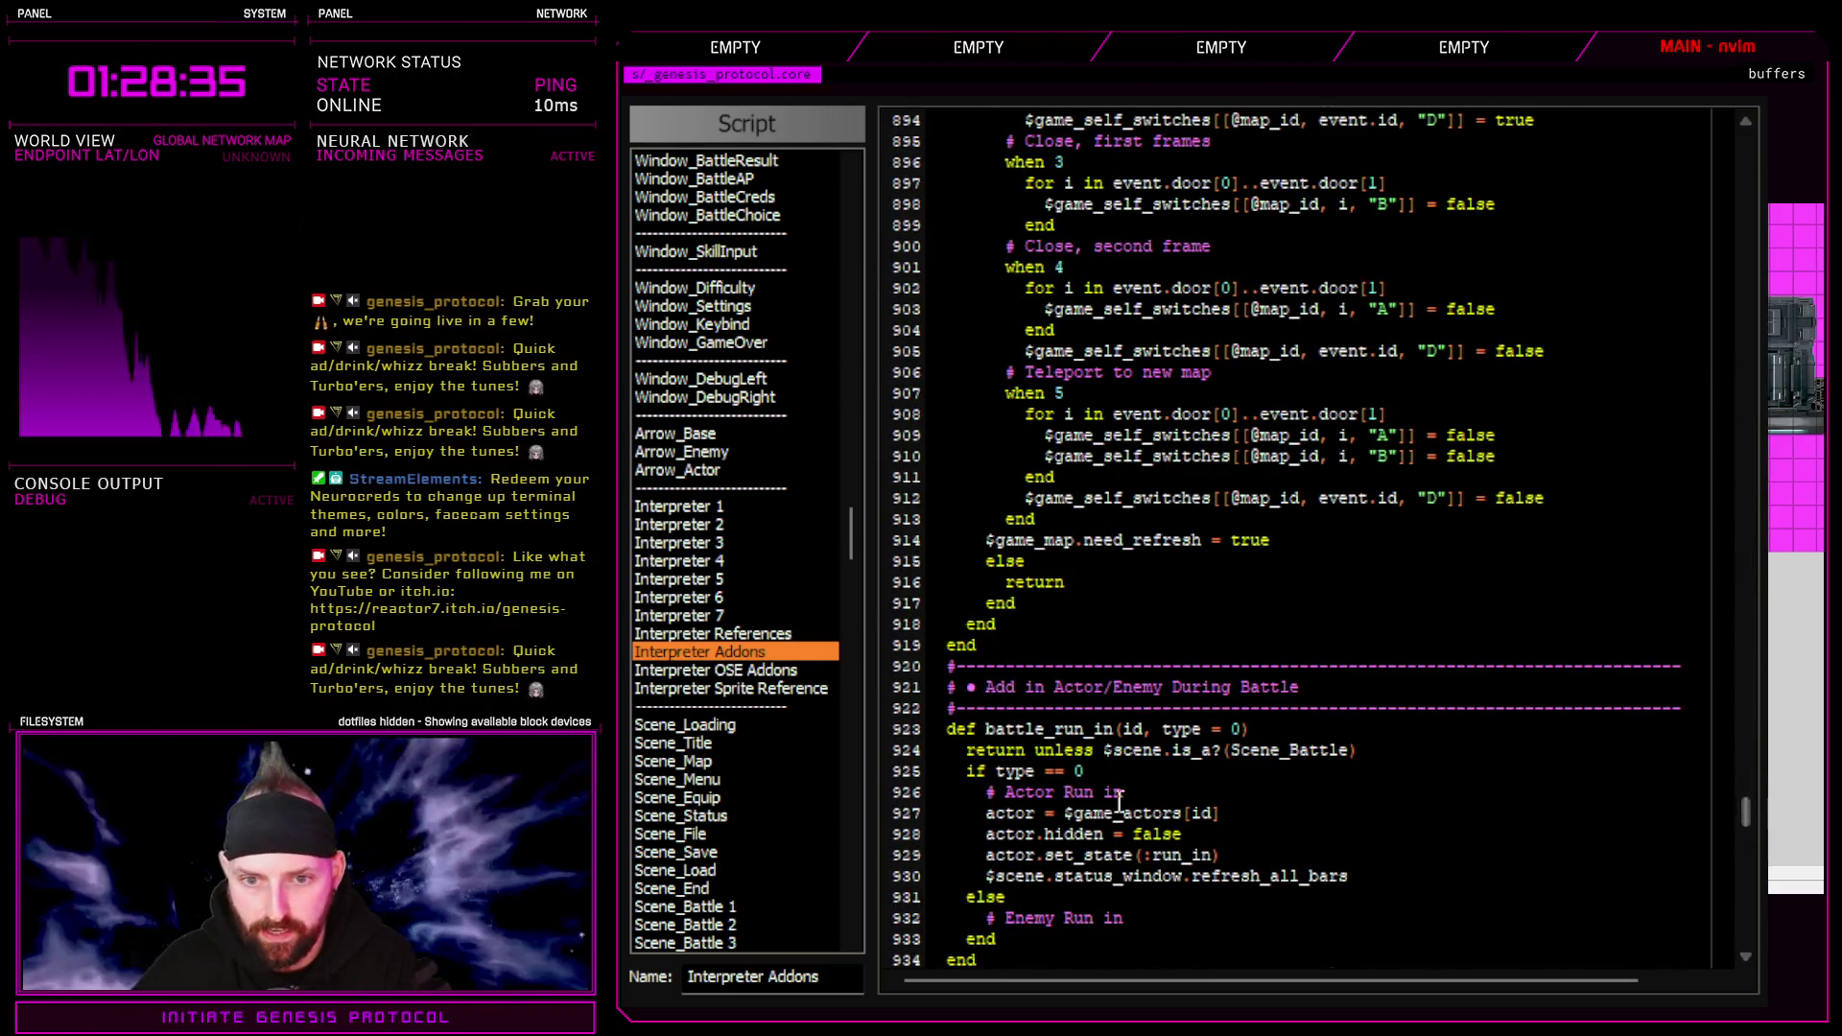
pyautogui.scroll(-20, 1113, 806)
pyautogui.scroll(-10, 1105, 821)
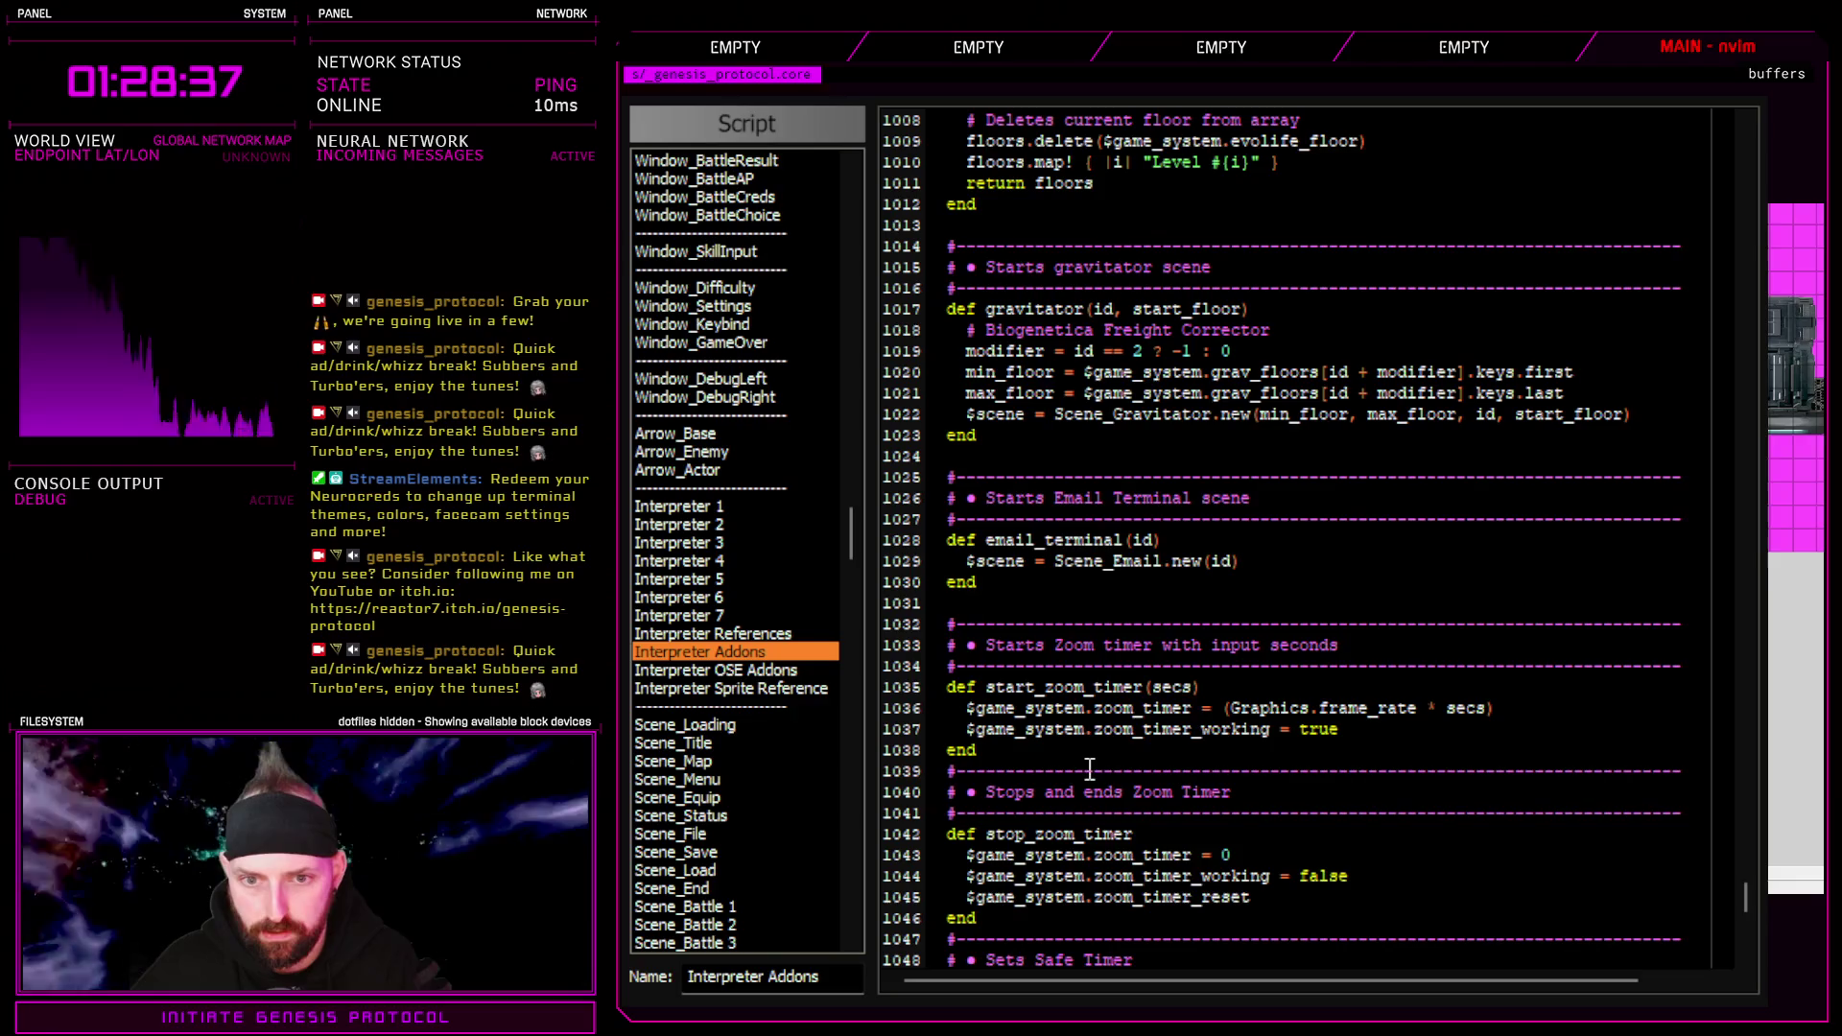
pyautogui.scroll(-10, 1090, 769)
pyautogui.scroll(-5, 1090, 768)
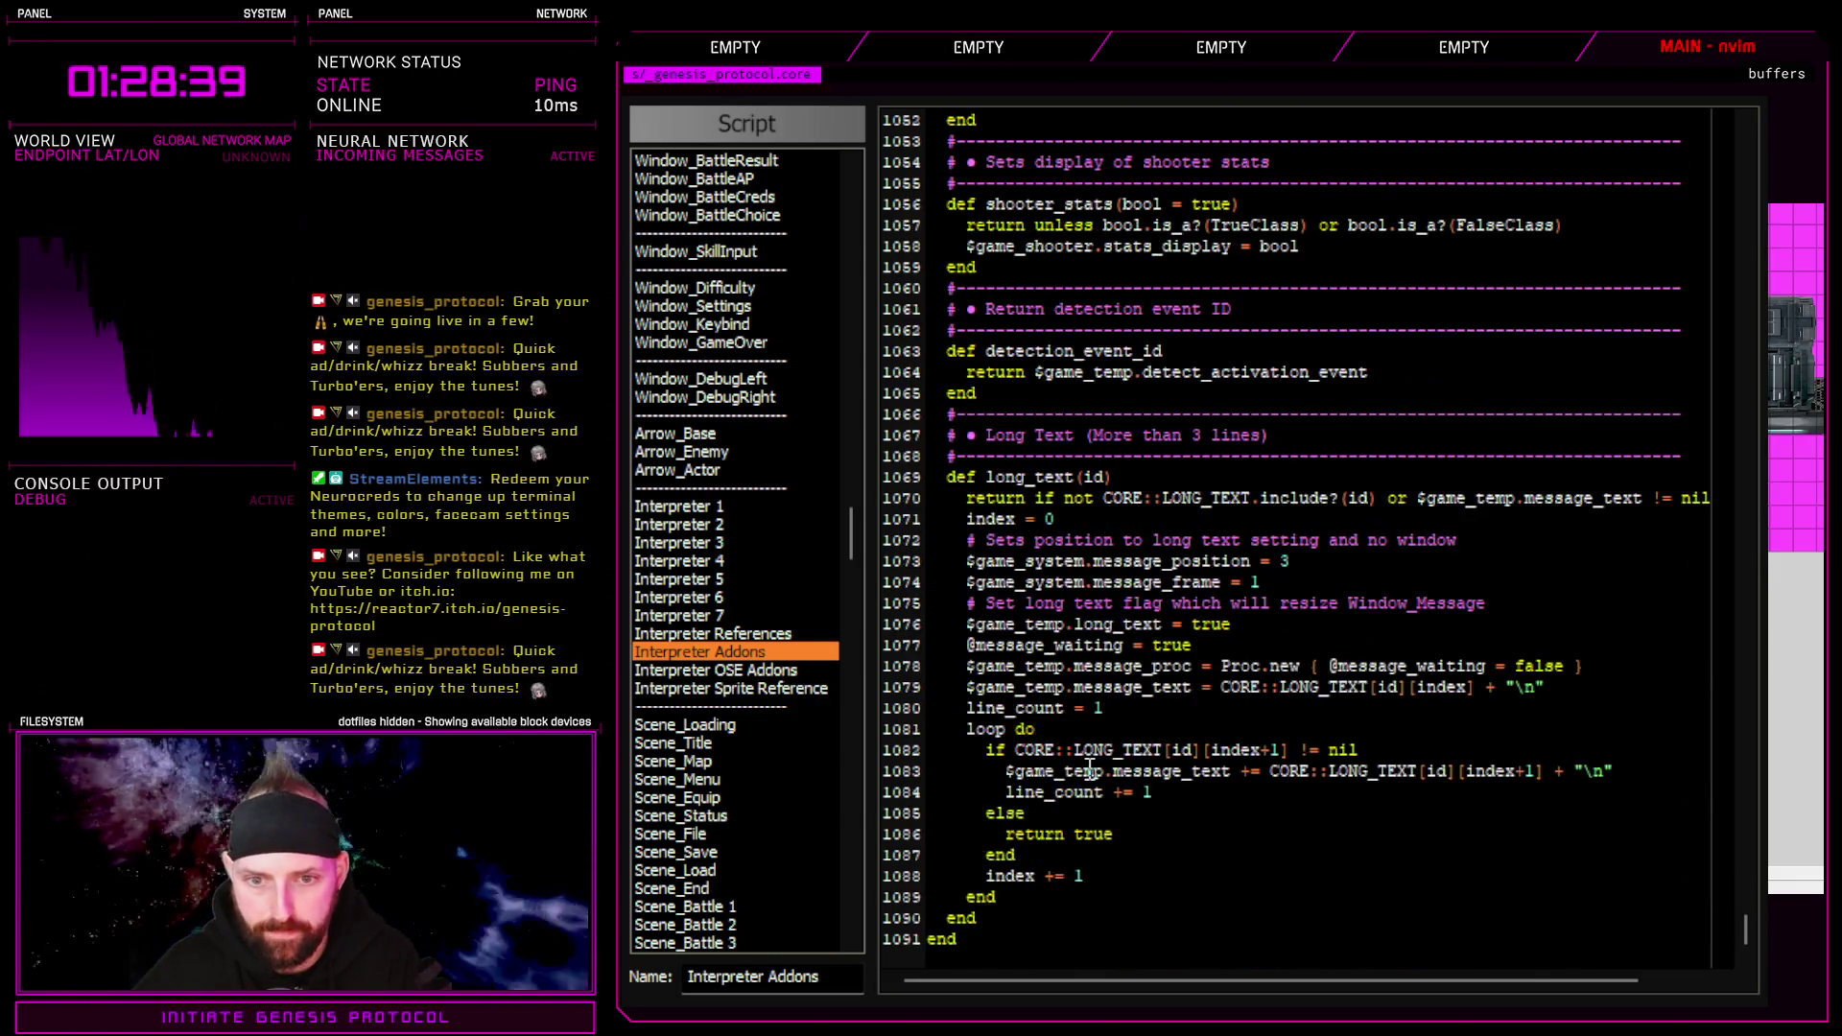
pyautogui.scroll(4, 1017, 655)
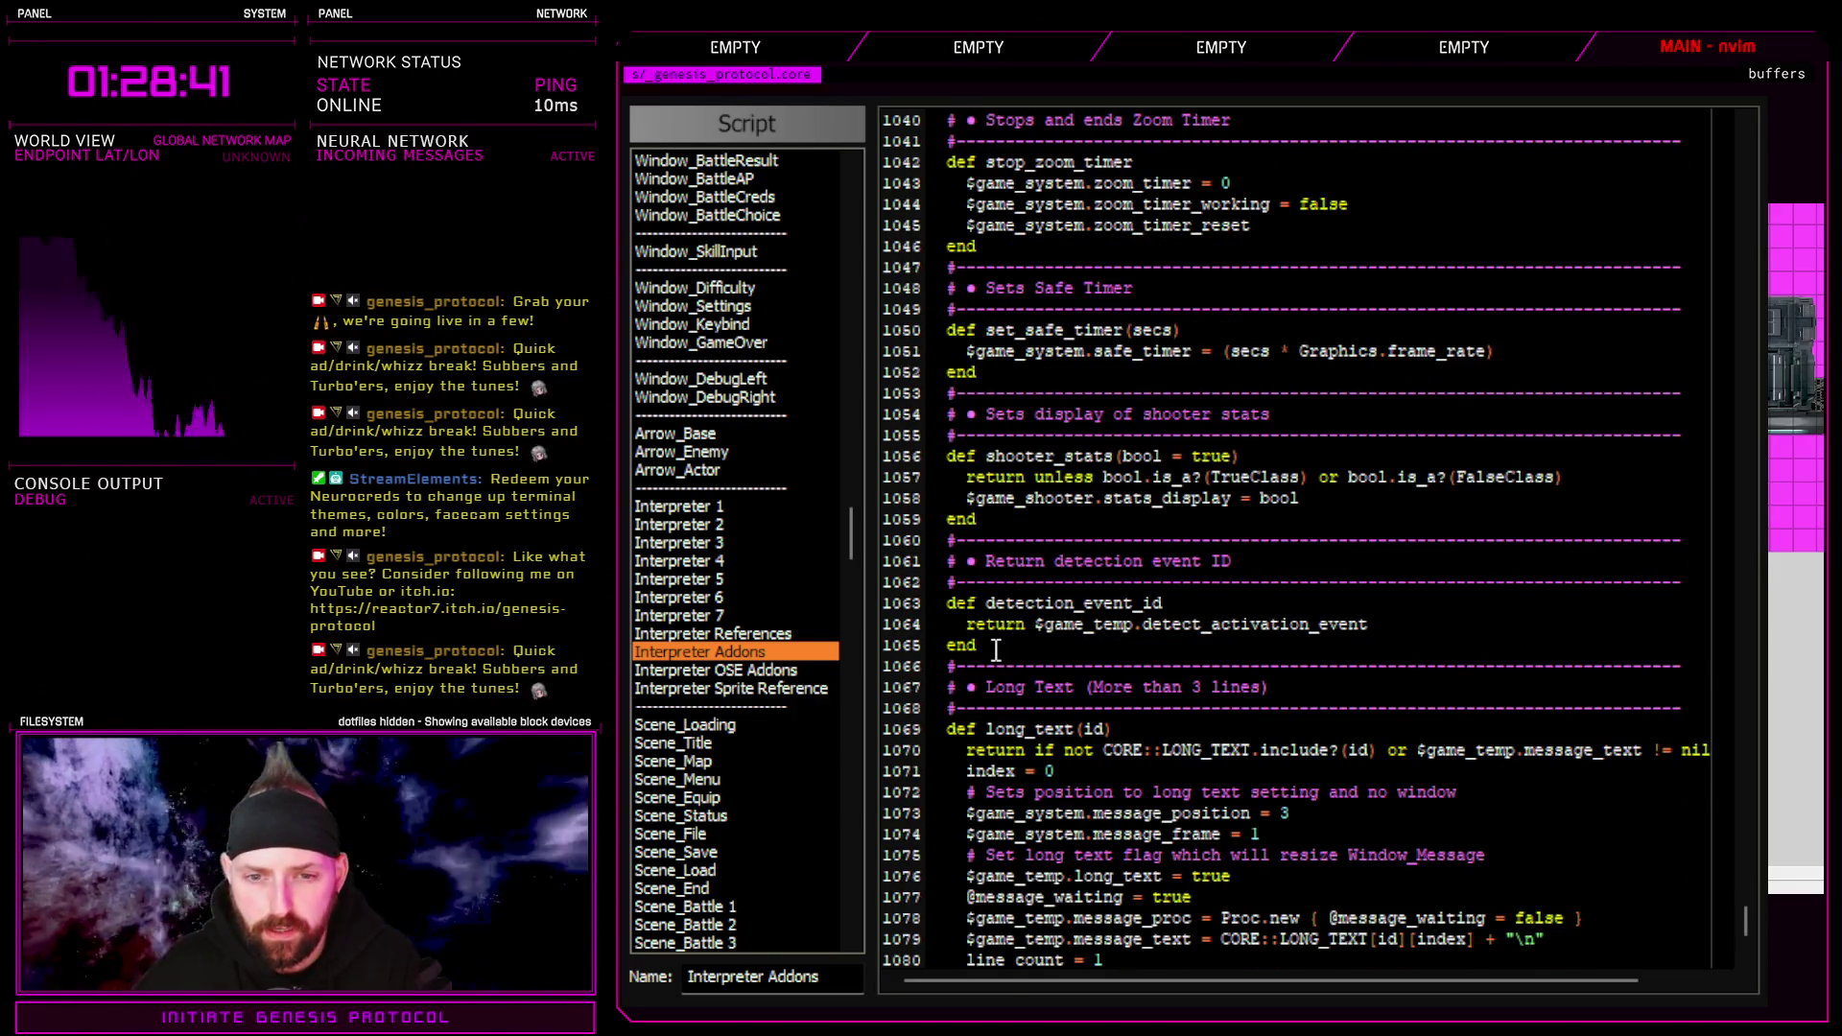
pyautogui.press('Return')
pyautogui.press('Return')
pyautogui.write('rgo_train_jump(')
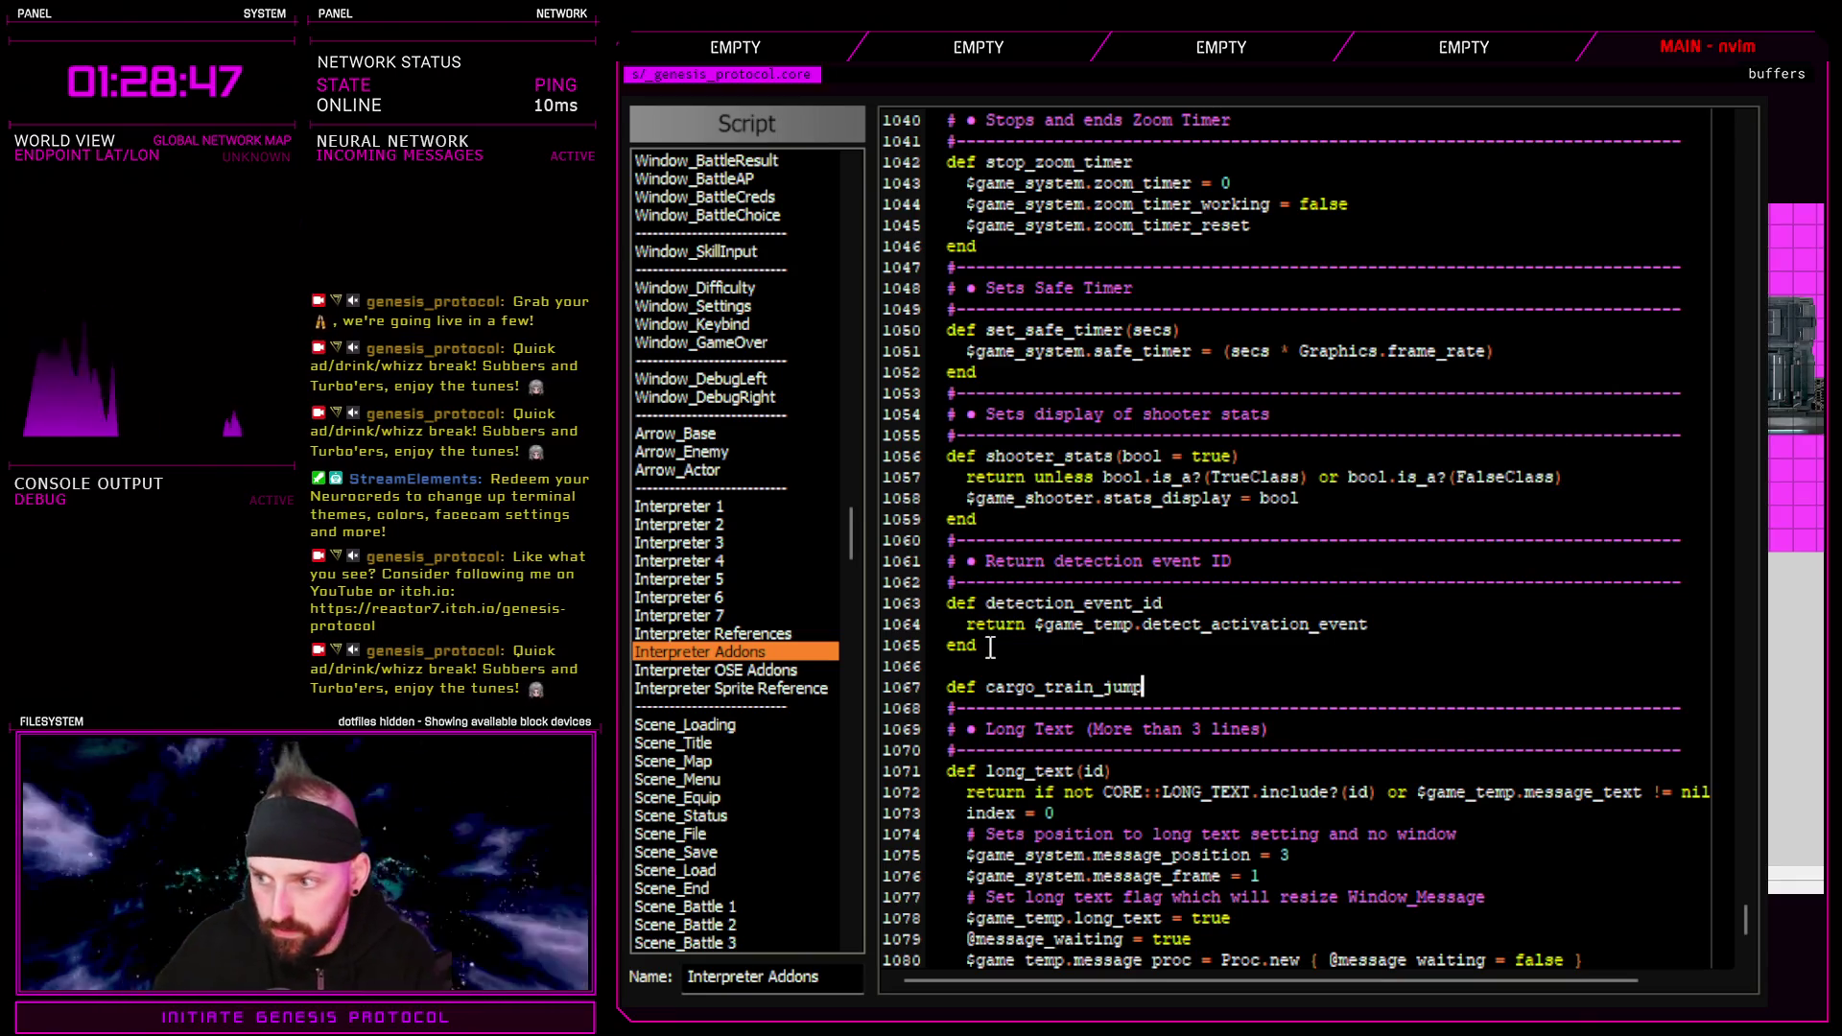
pyautogui.write('dir')
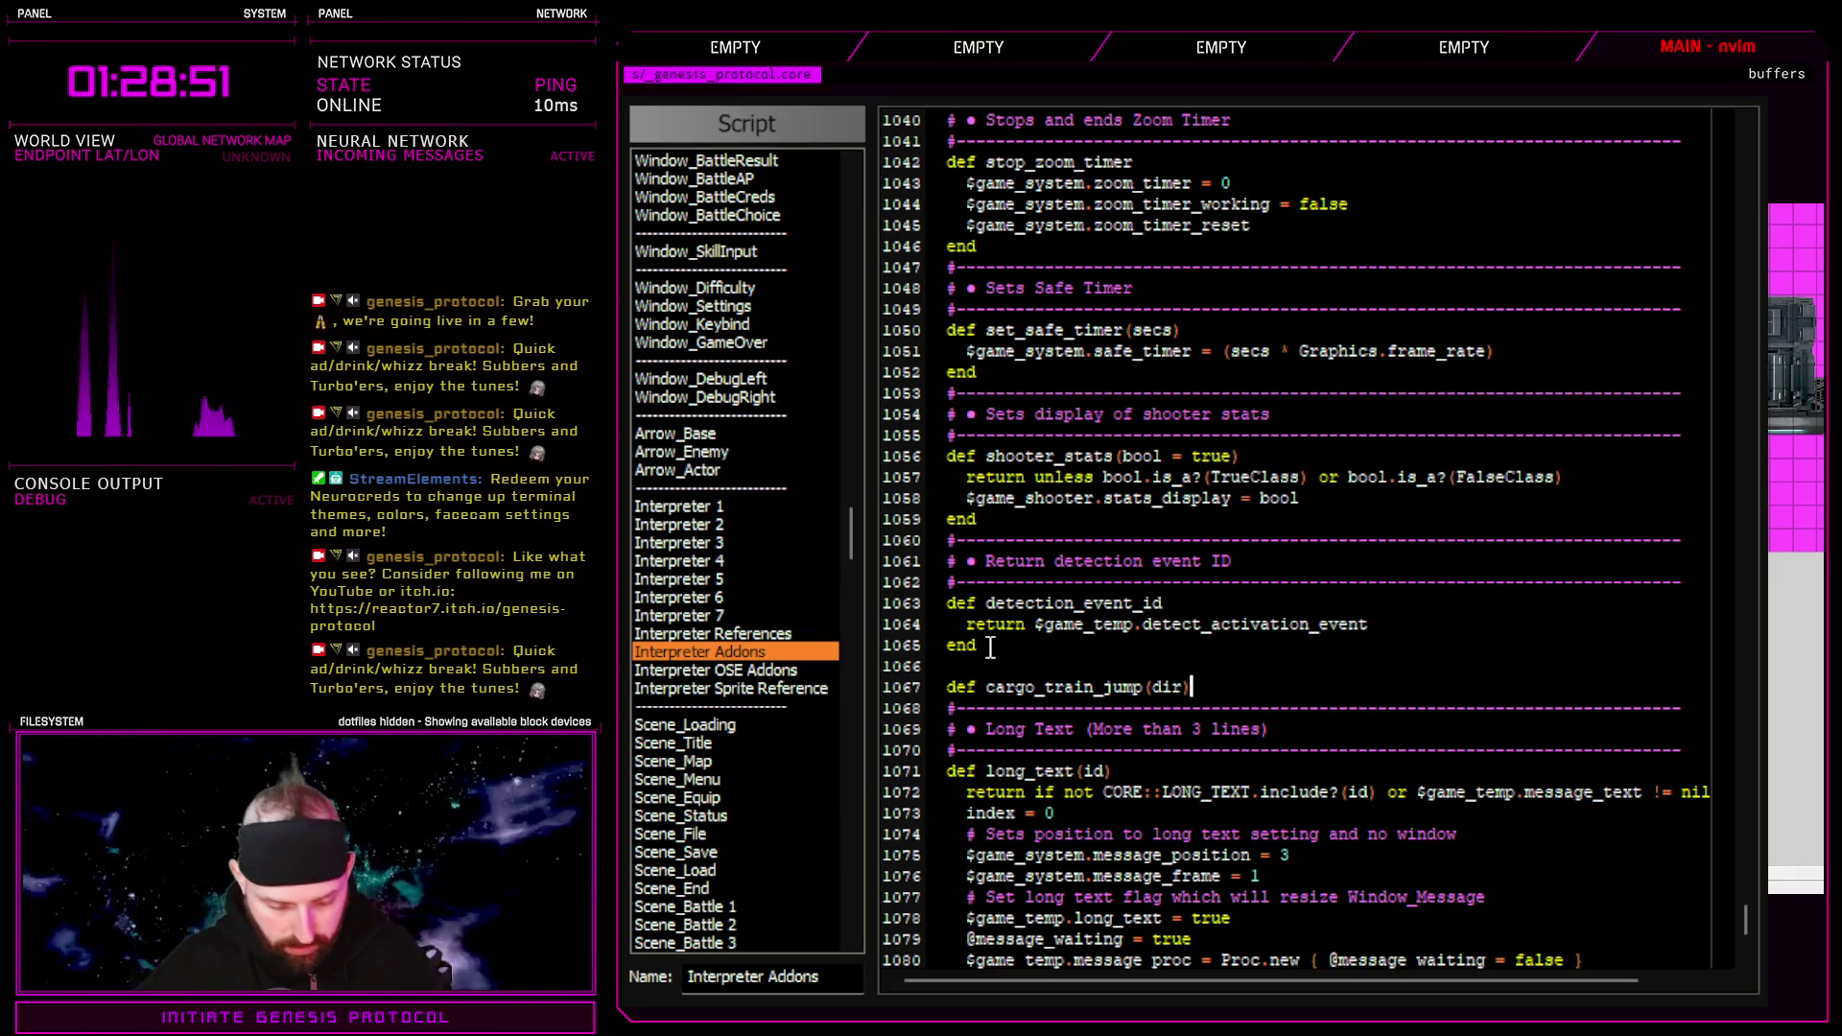
pyautogui.press('Return')
pyautogui.write('end')
pyautogui.press('Return')
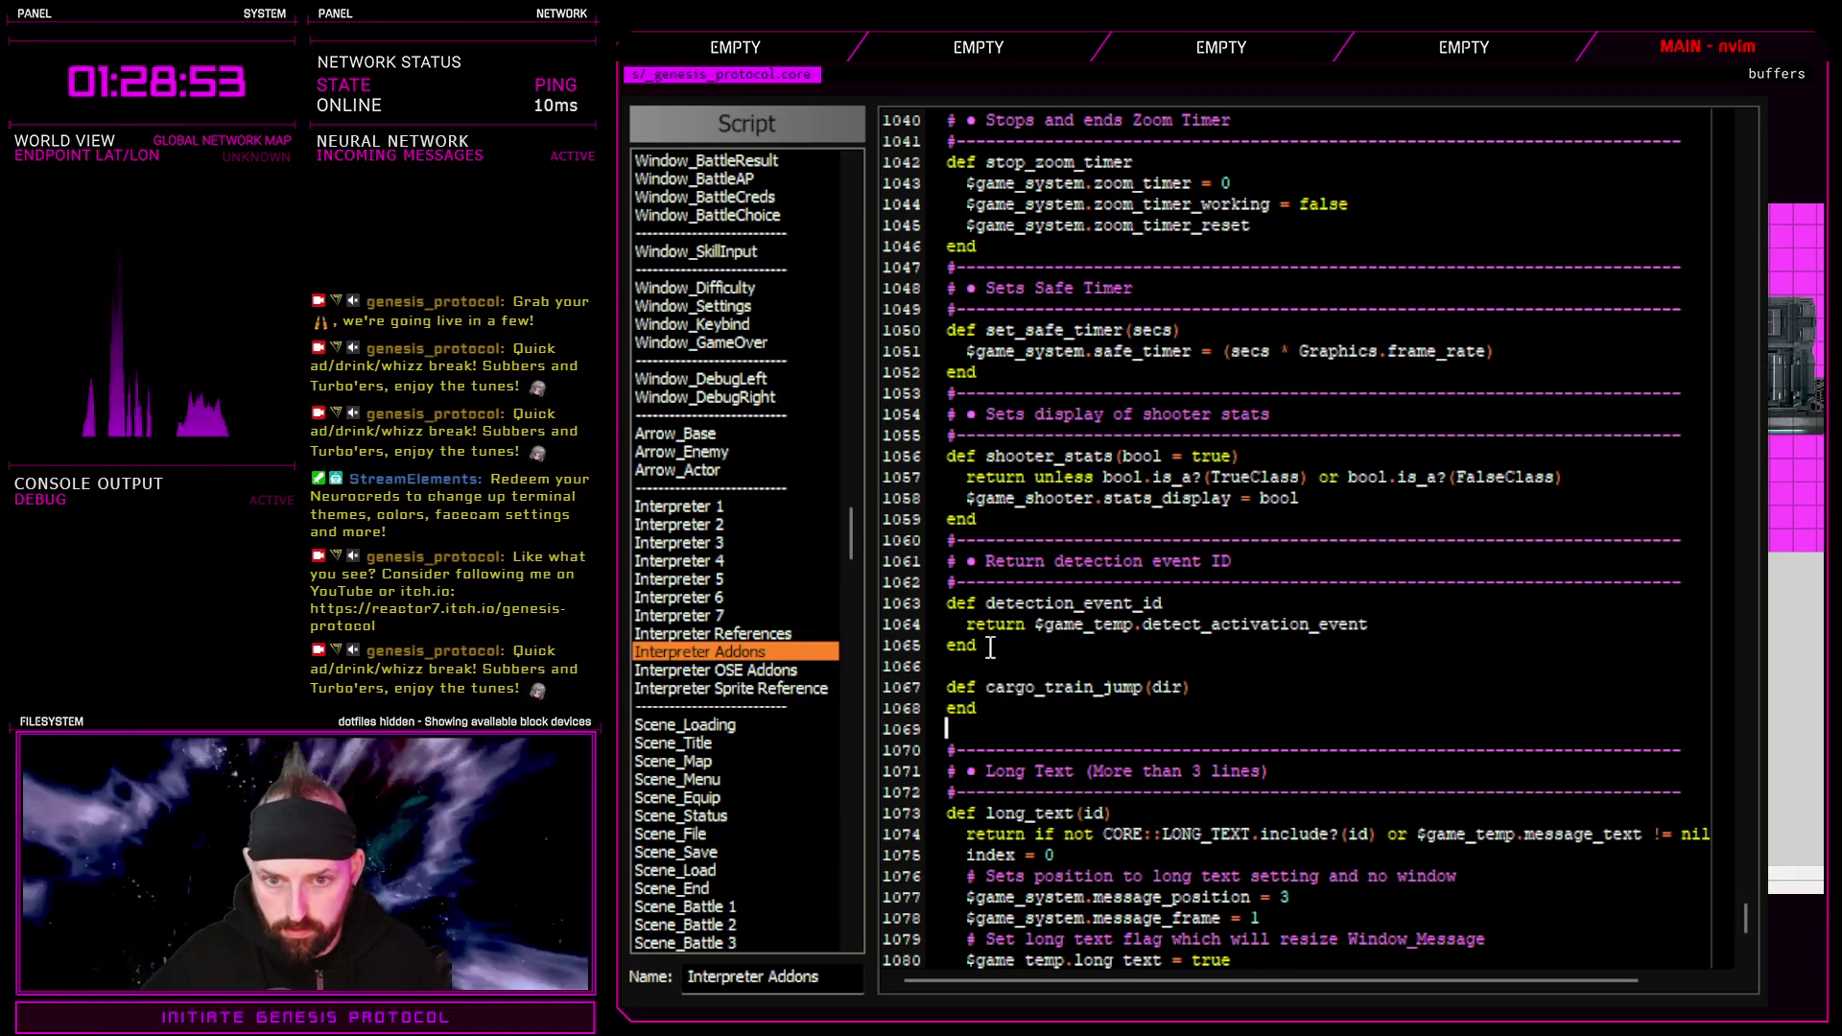
# Correct the method name to can_train_jump?(dir) and open a blank line in its body
pyautogui.moveTo(1180, 687)
pyautogui.mouseDown()
pyautogui.moveTo(993, 687)
pyautogui.moveTo(1037, 691)
pyautogui.mouseUp()
pyautogui.click(994, 691)
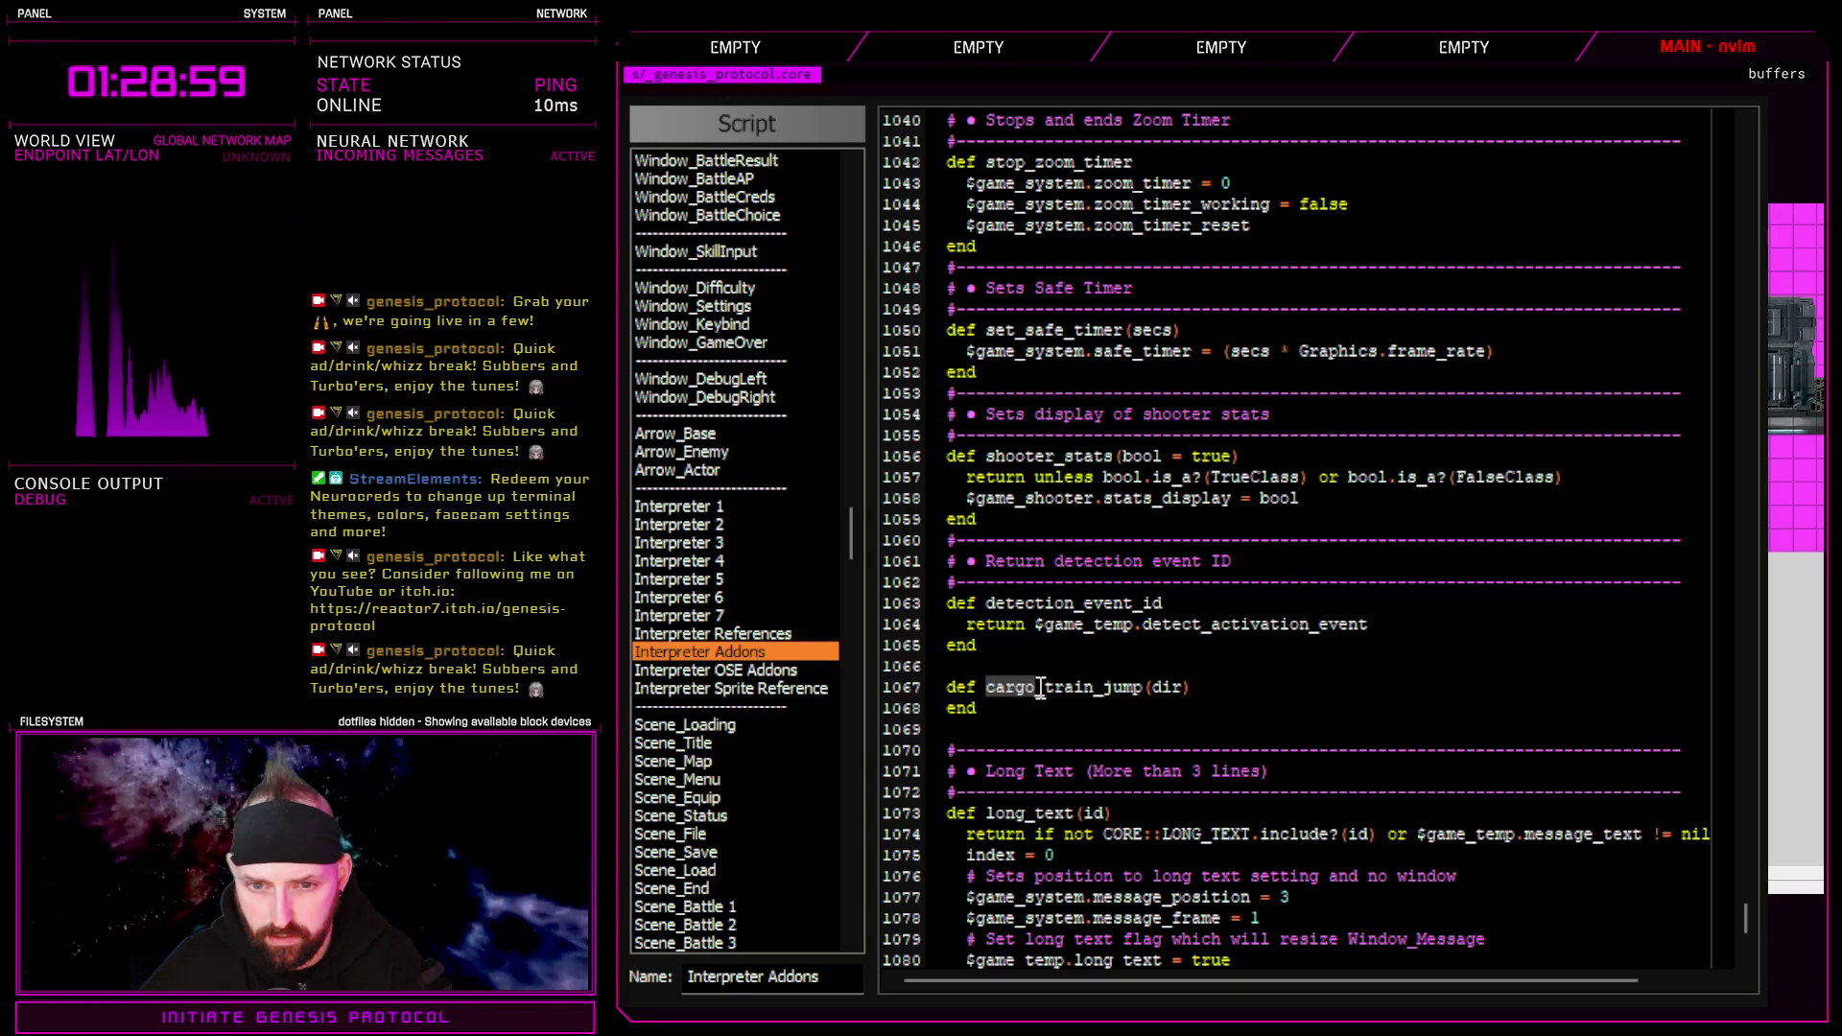
pyautogui.write('ccar')
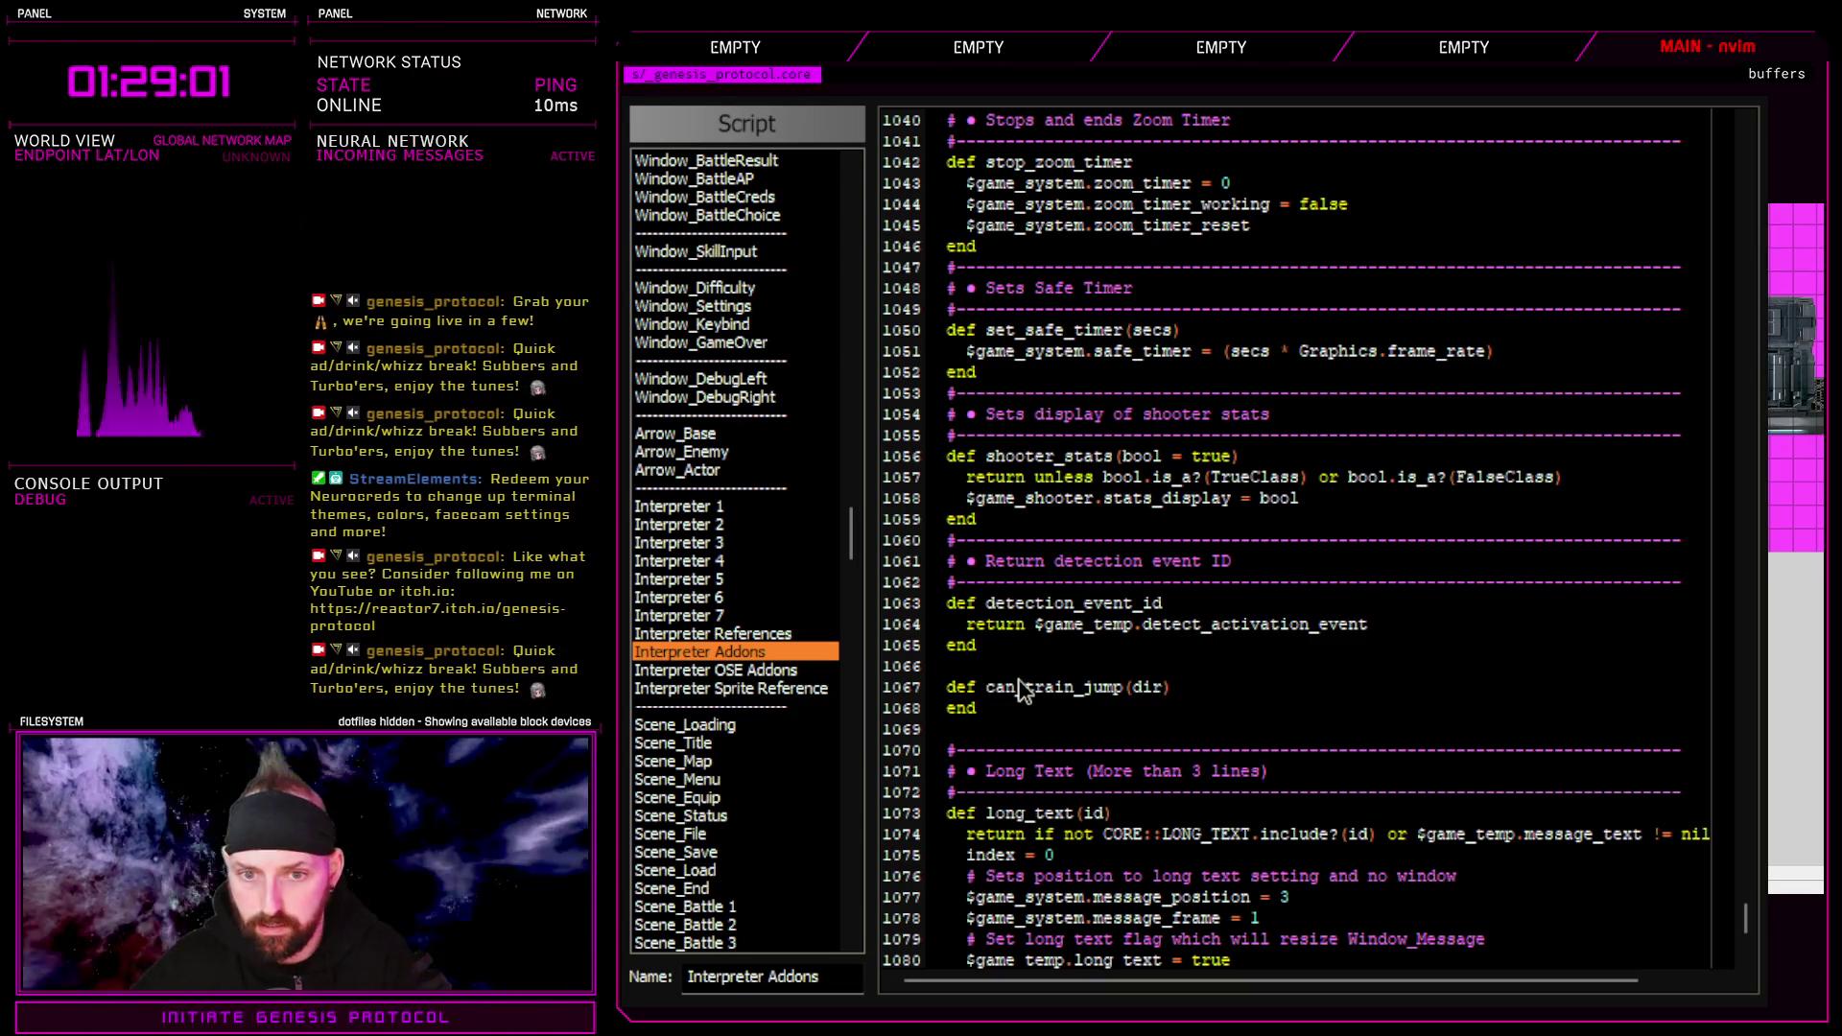
pyautogui.write('ea?')
pyautogui.click(1225, 686)
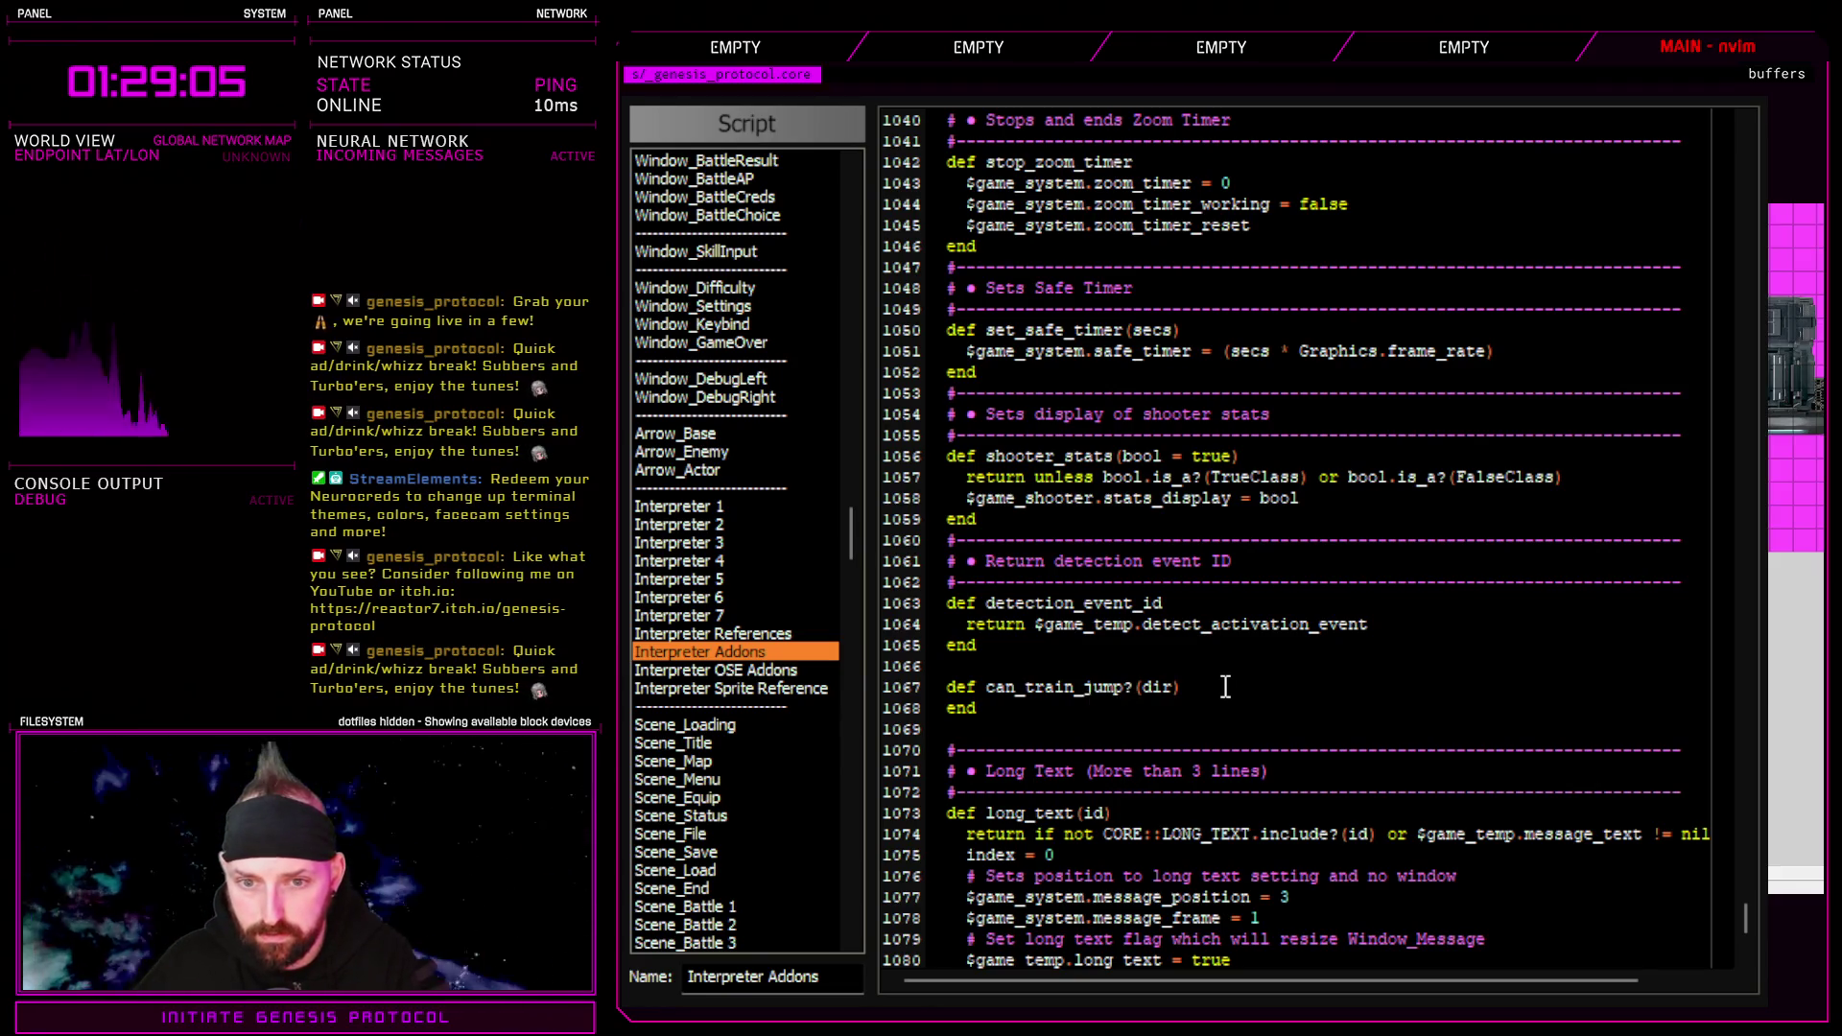
pyautogui.press('Return')
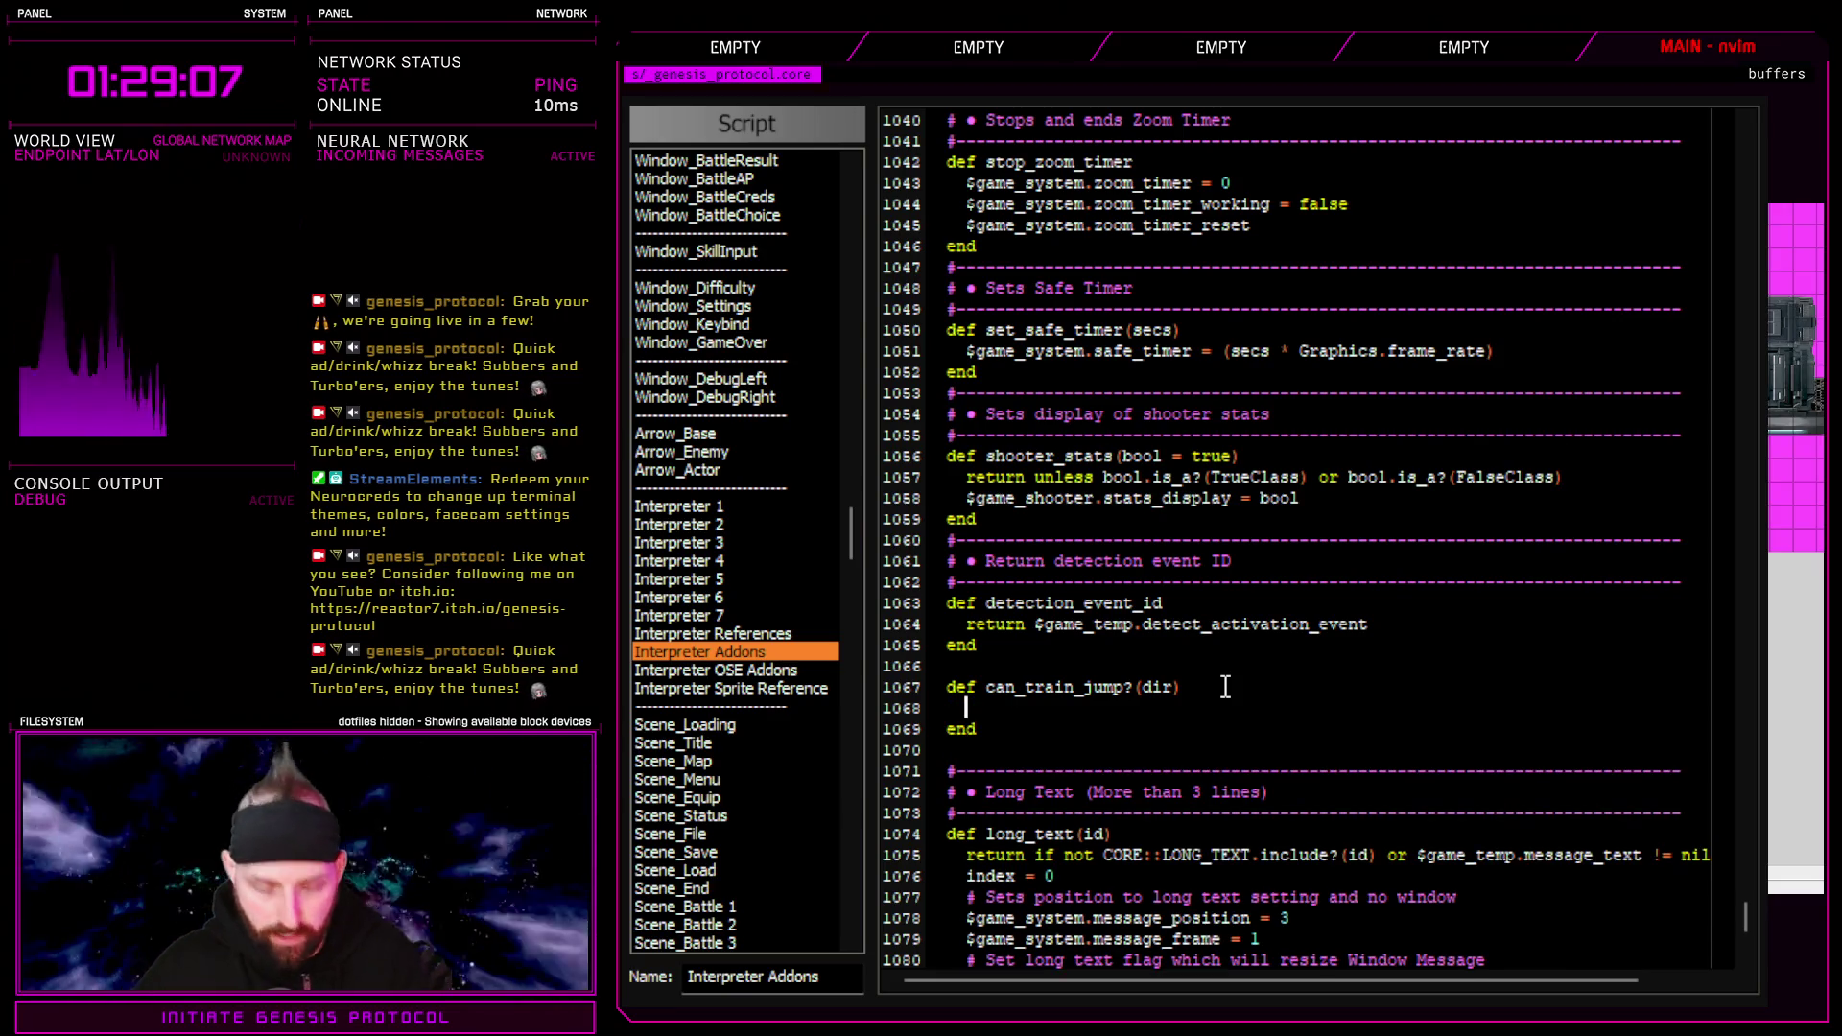
# Write the condition if !$game_player.moving? && my_terrain == 4 && my_dir == 4 in the method body
pyautogui.write('!$game_player.moving? && my_terrain == 4 && my_dir == 4')
pyautogui.click(1200, 688)
pyautogui.press('Return')
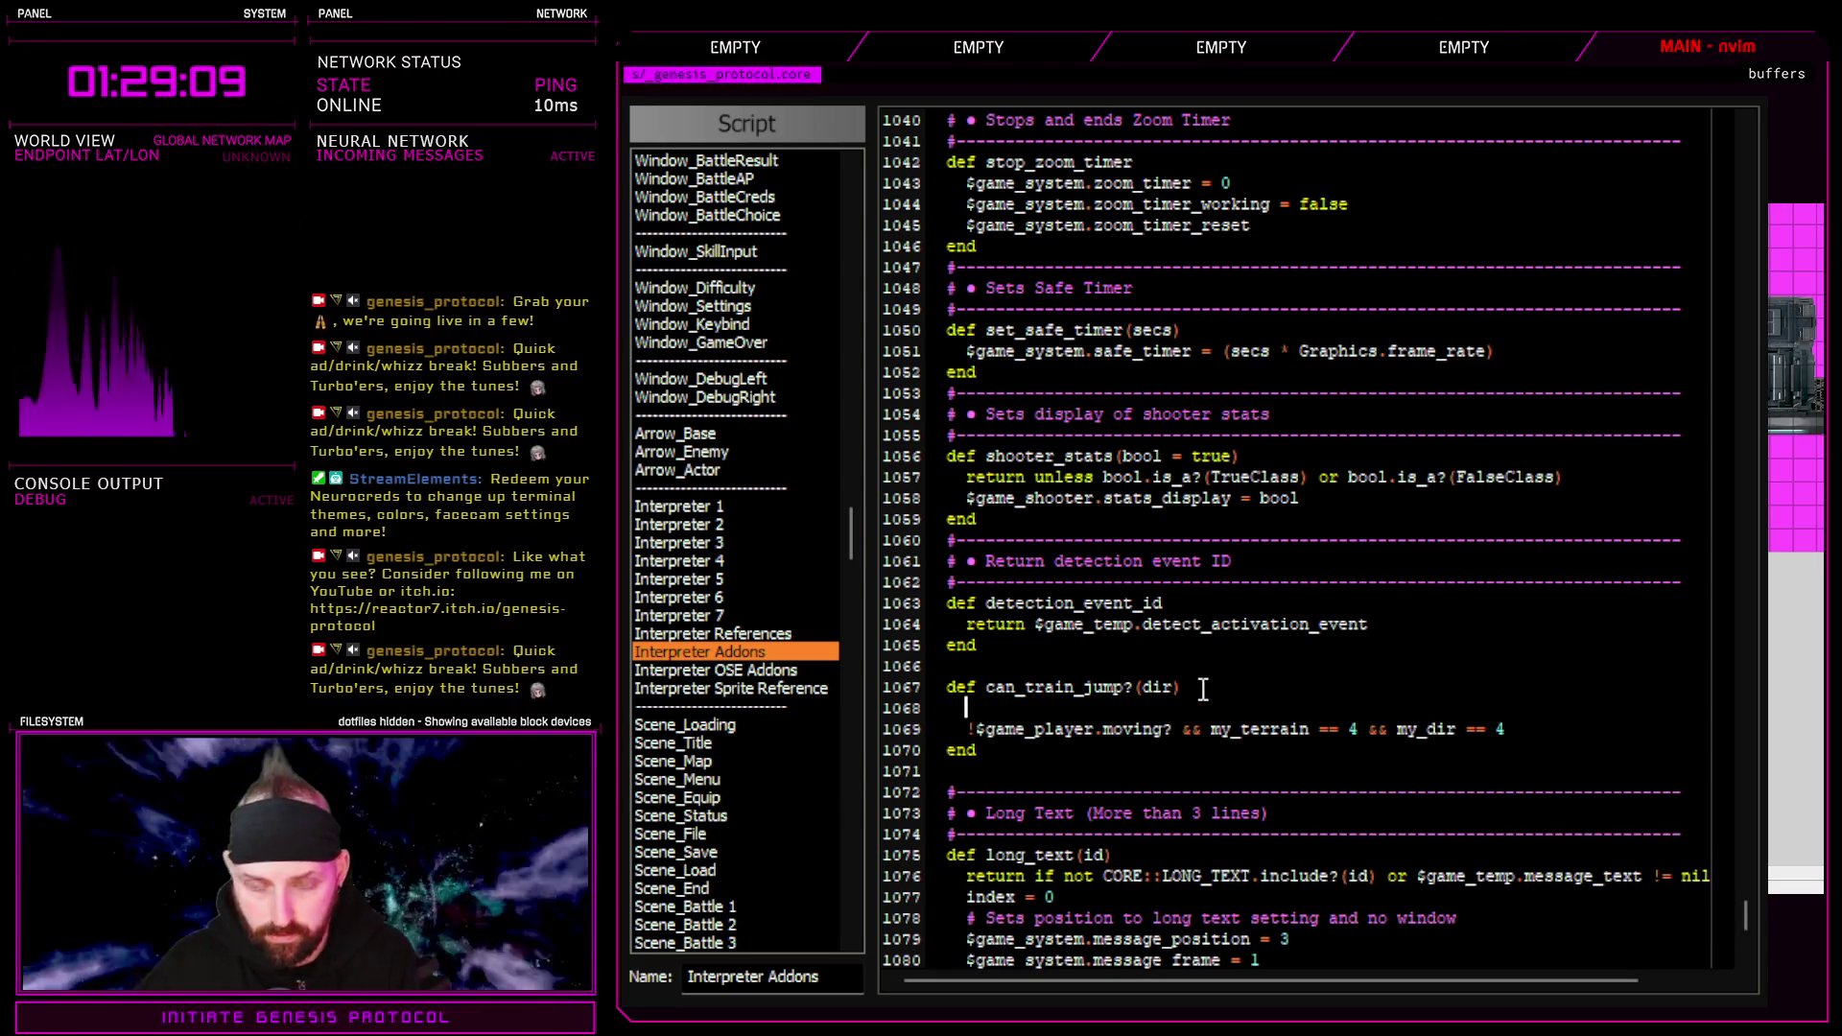
pyautogui.write('case dir')
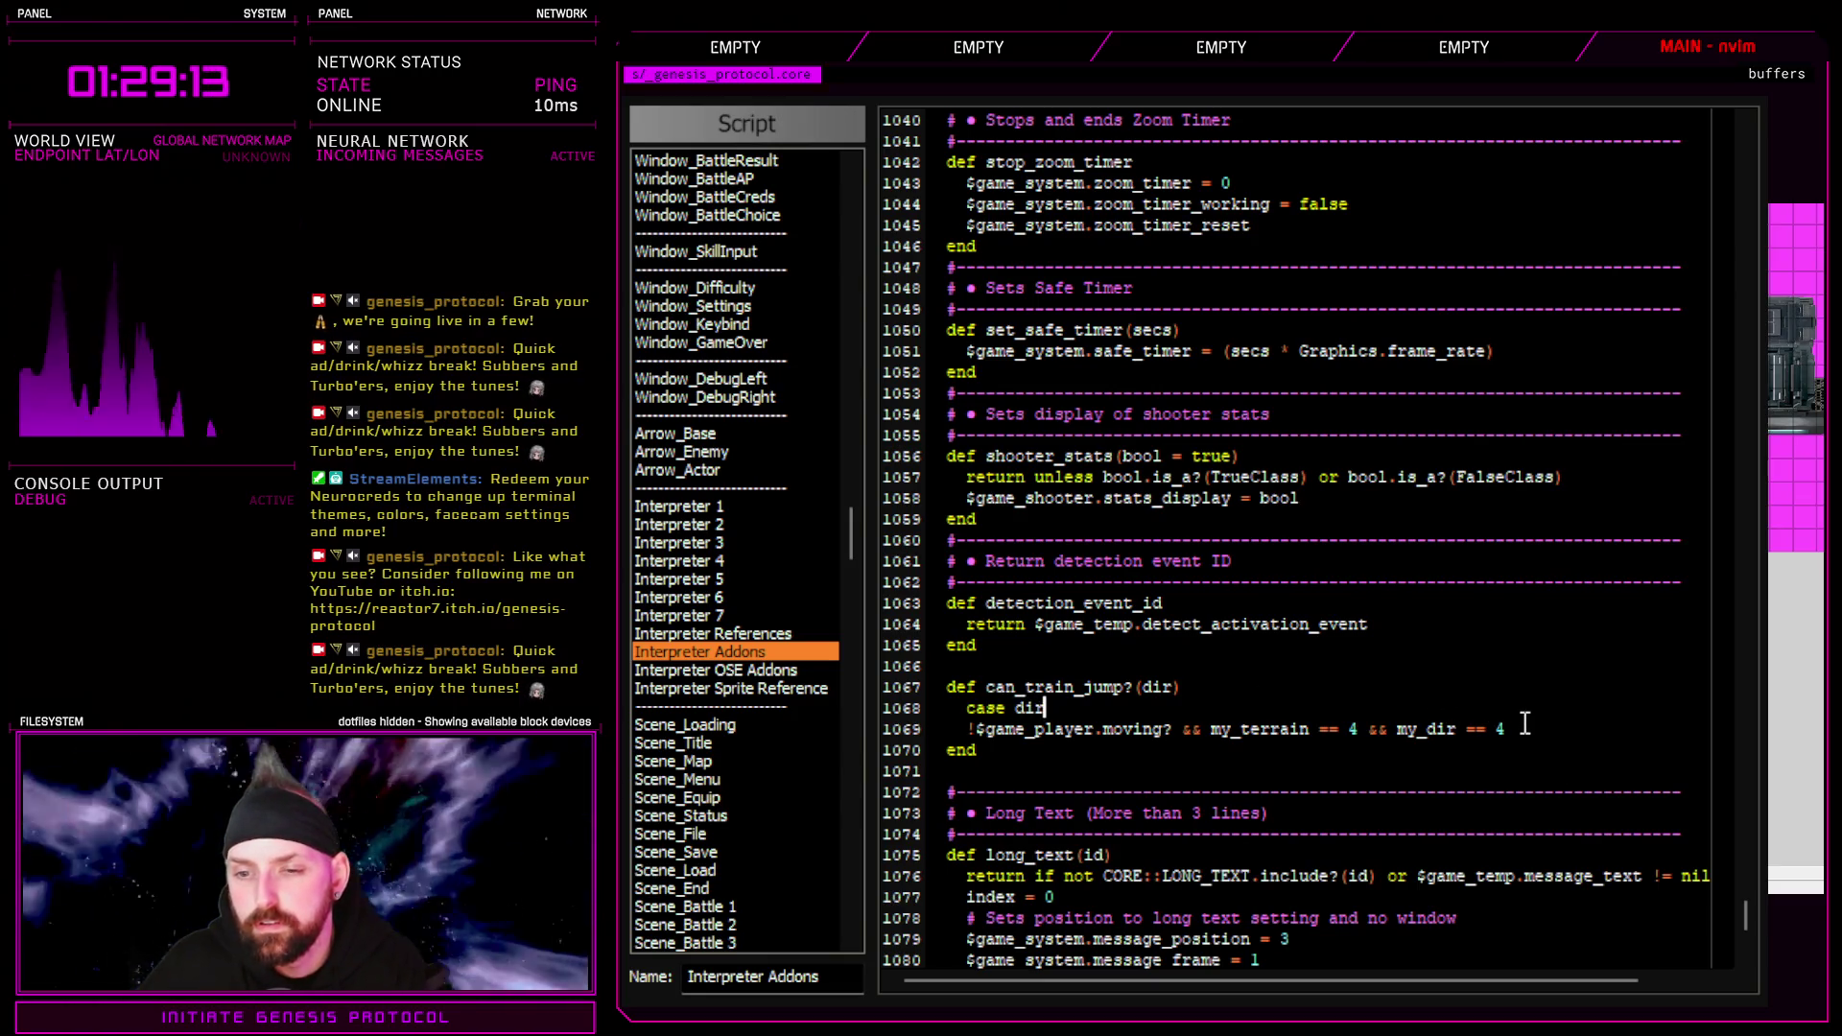
pyautogui.press('Escape')
pyautogui.write('jo')
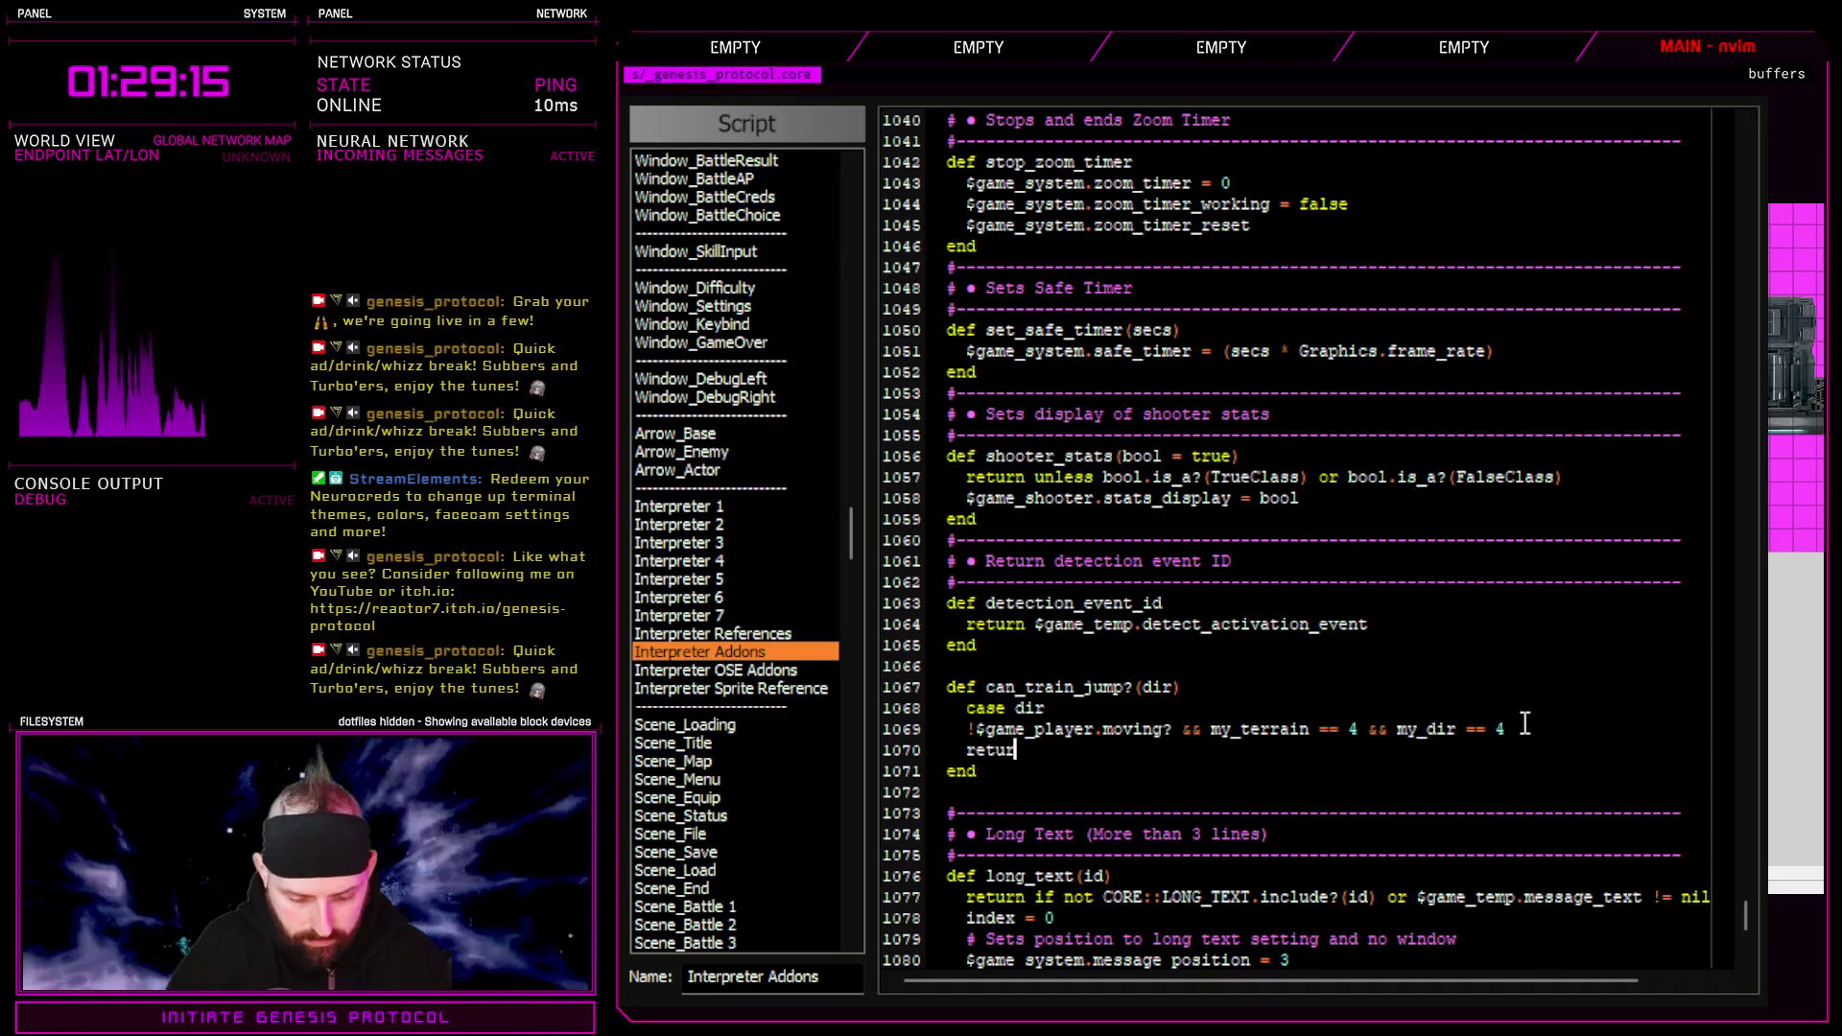
pyautogui.write('n false')
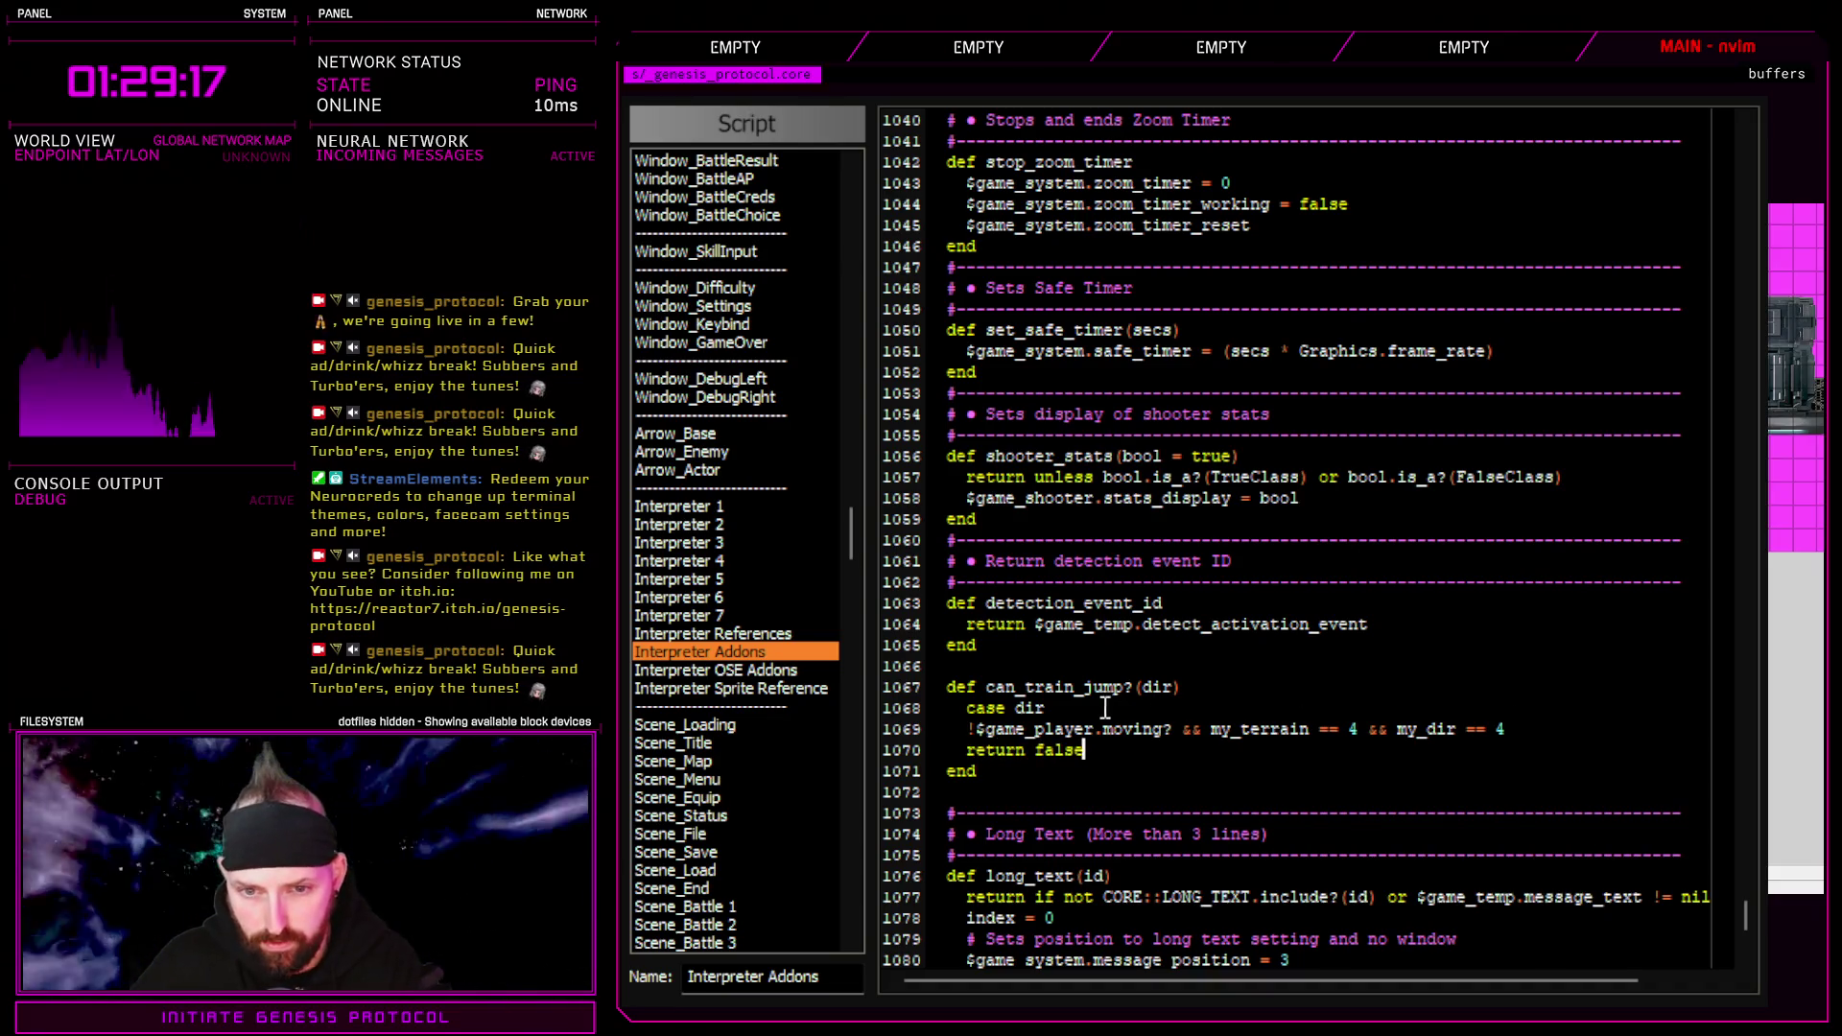
pyautogui.press('Escape')
pyautogui.press('k')
pyautogui.hotkey('shift', 'o')
pyautogui.write('4')
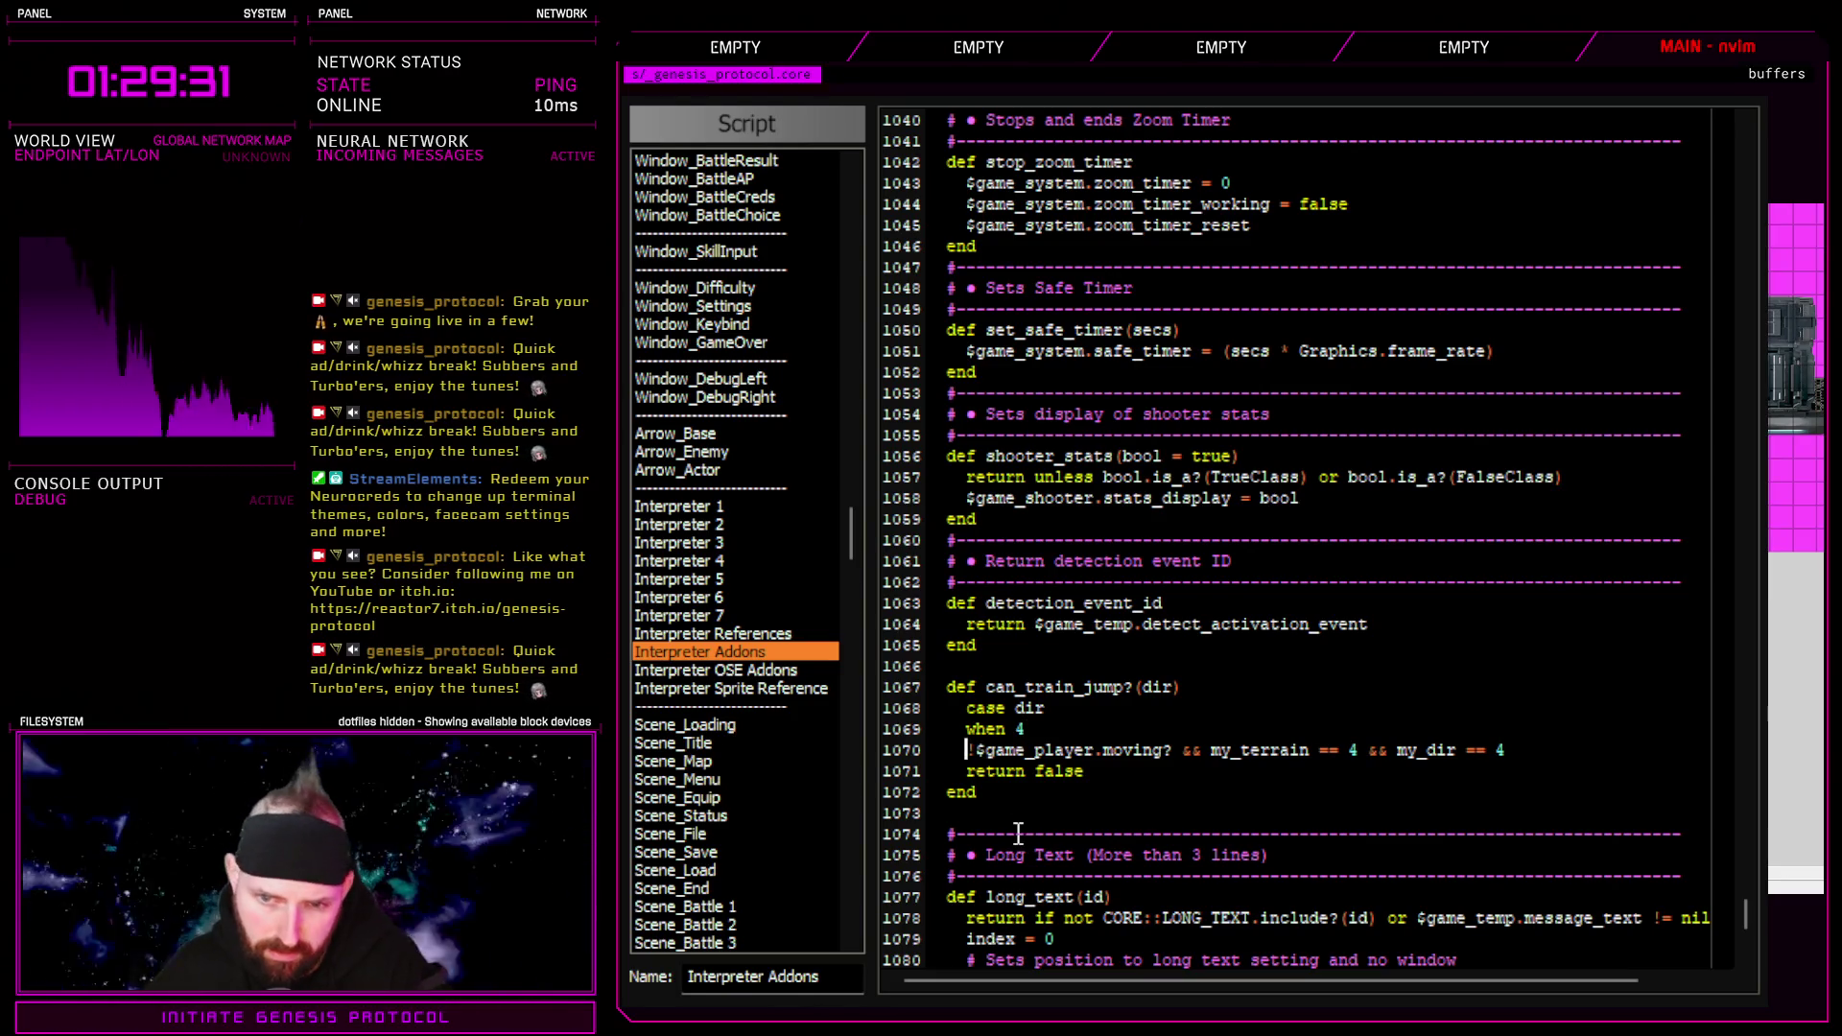
pyautogui.write('if')
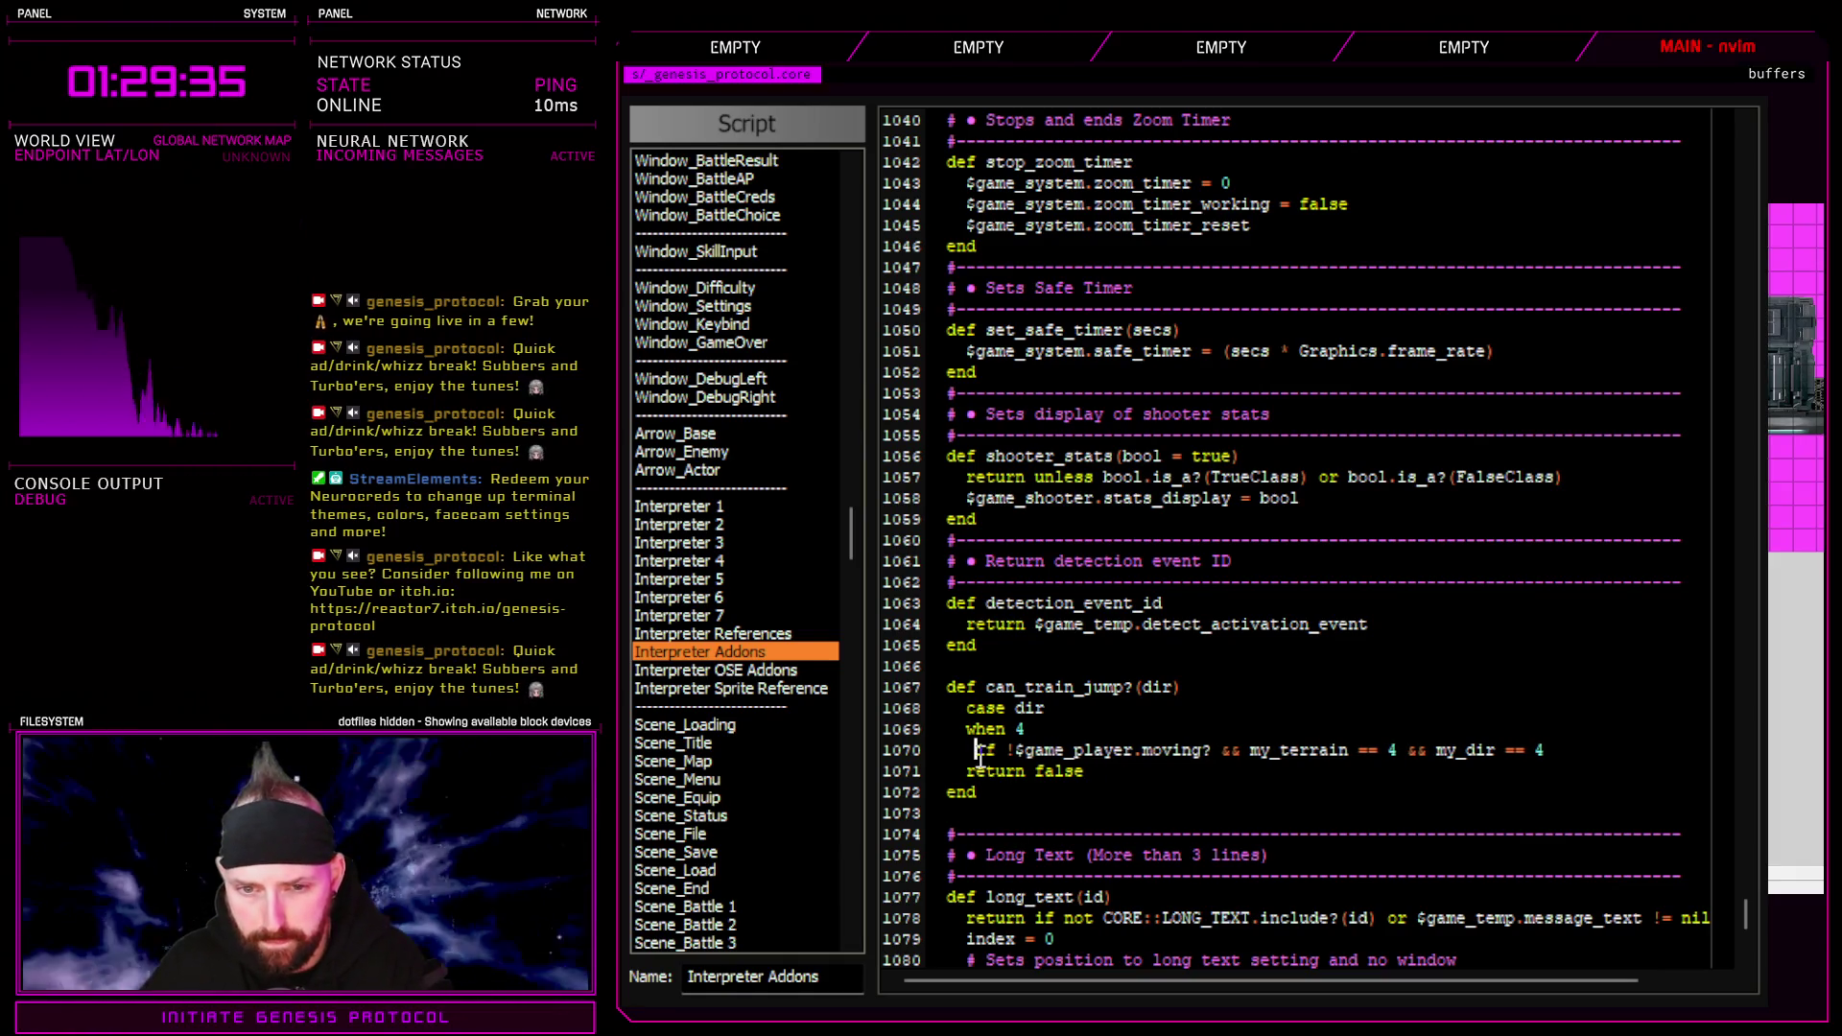
pyautogui.press('BackSpace')
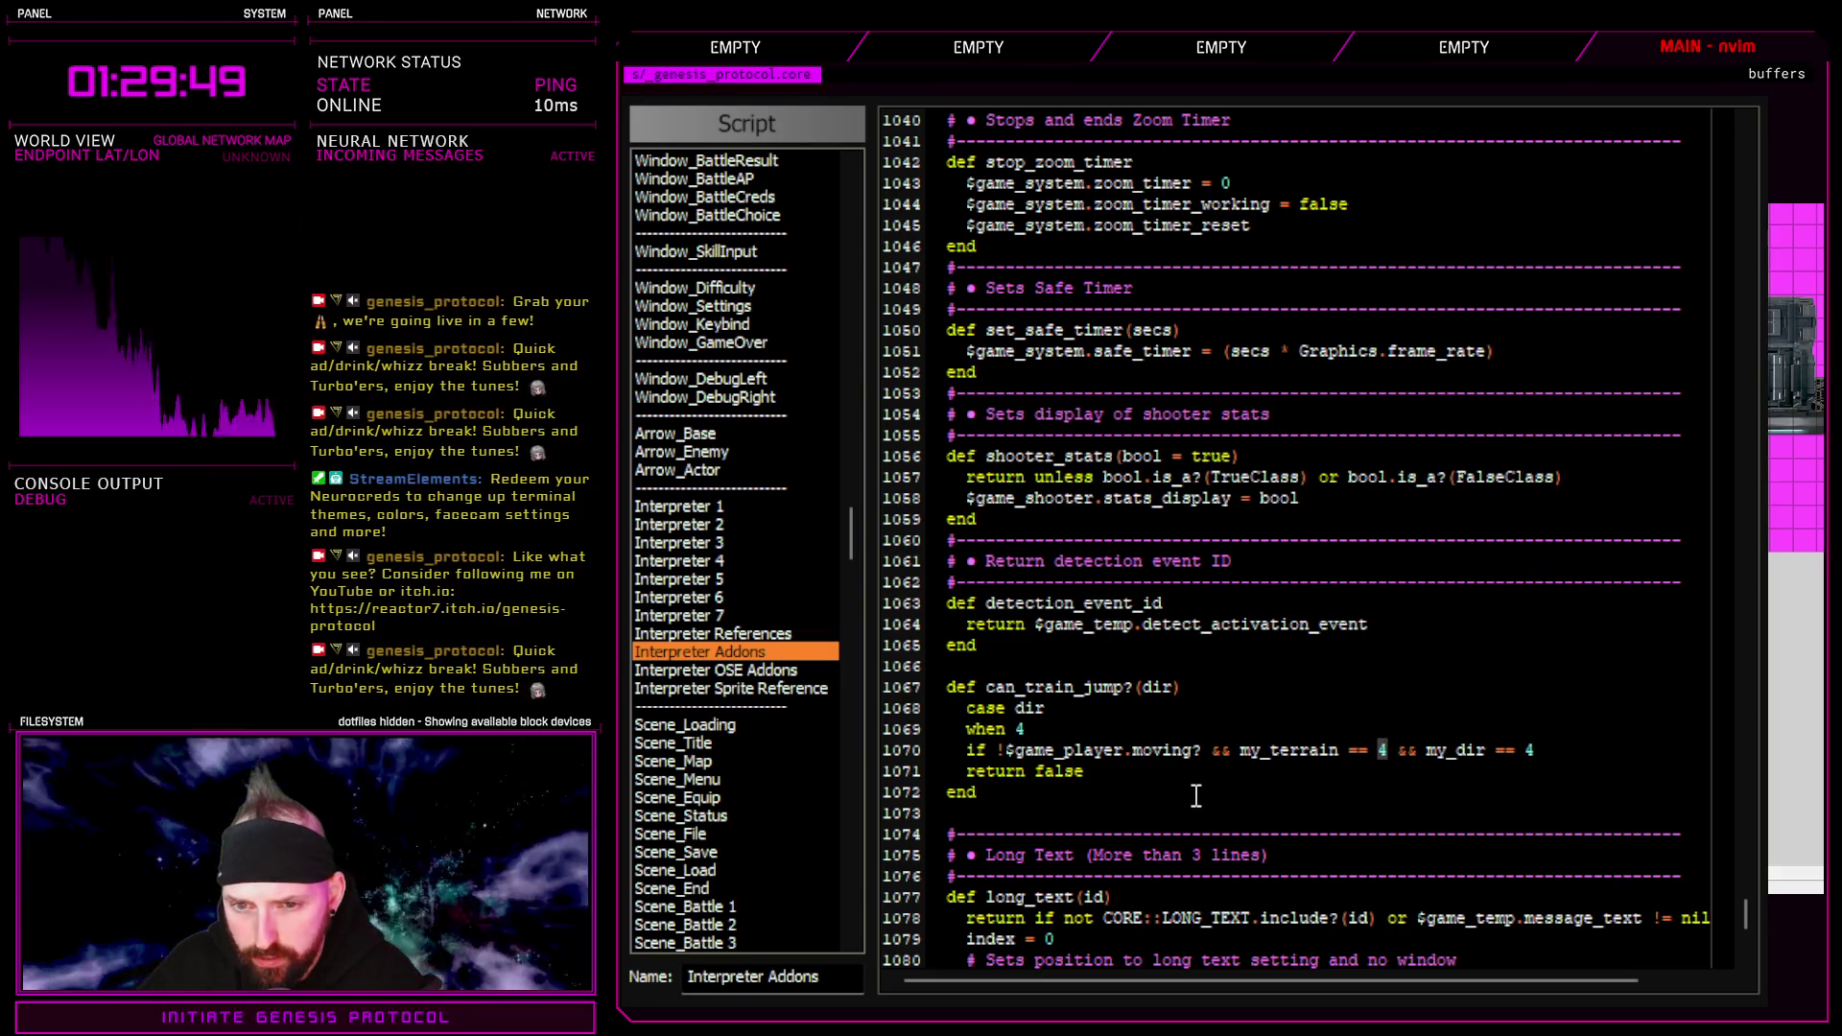
# Delete the when 4 line and replace both 4s in the condition with dir
pyautogui.tripleClick(1046, 732)
pyautogui.press('d')
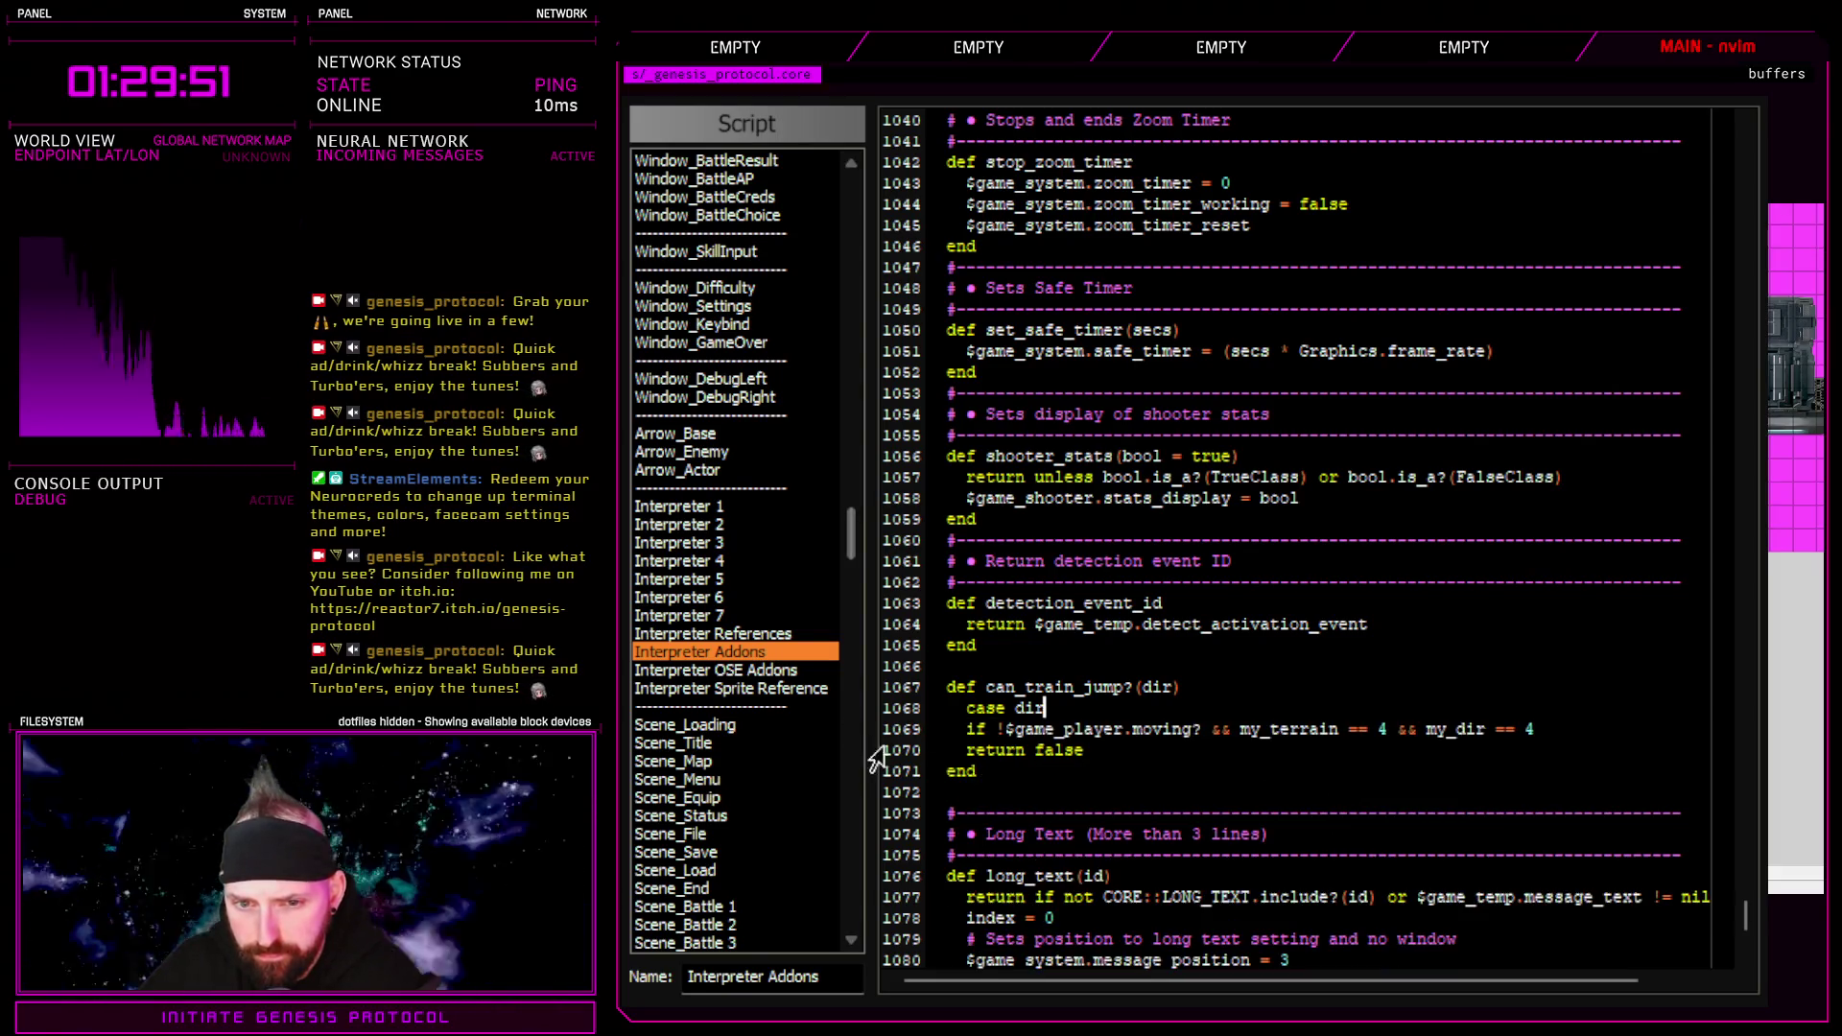
pyautogui.click(1382, 731)
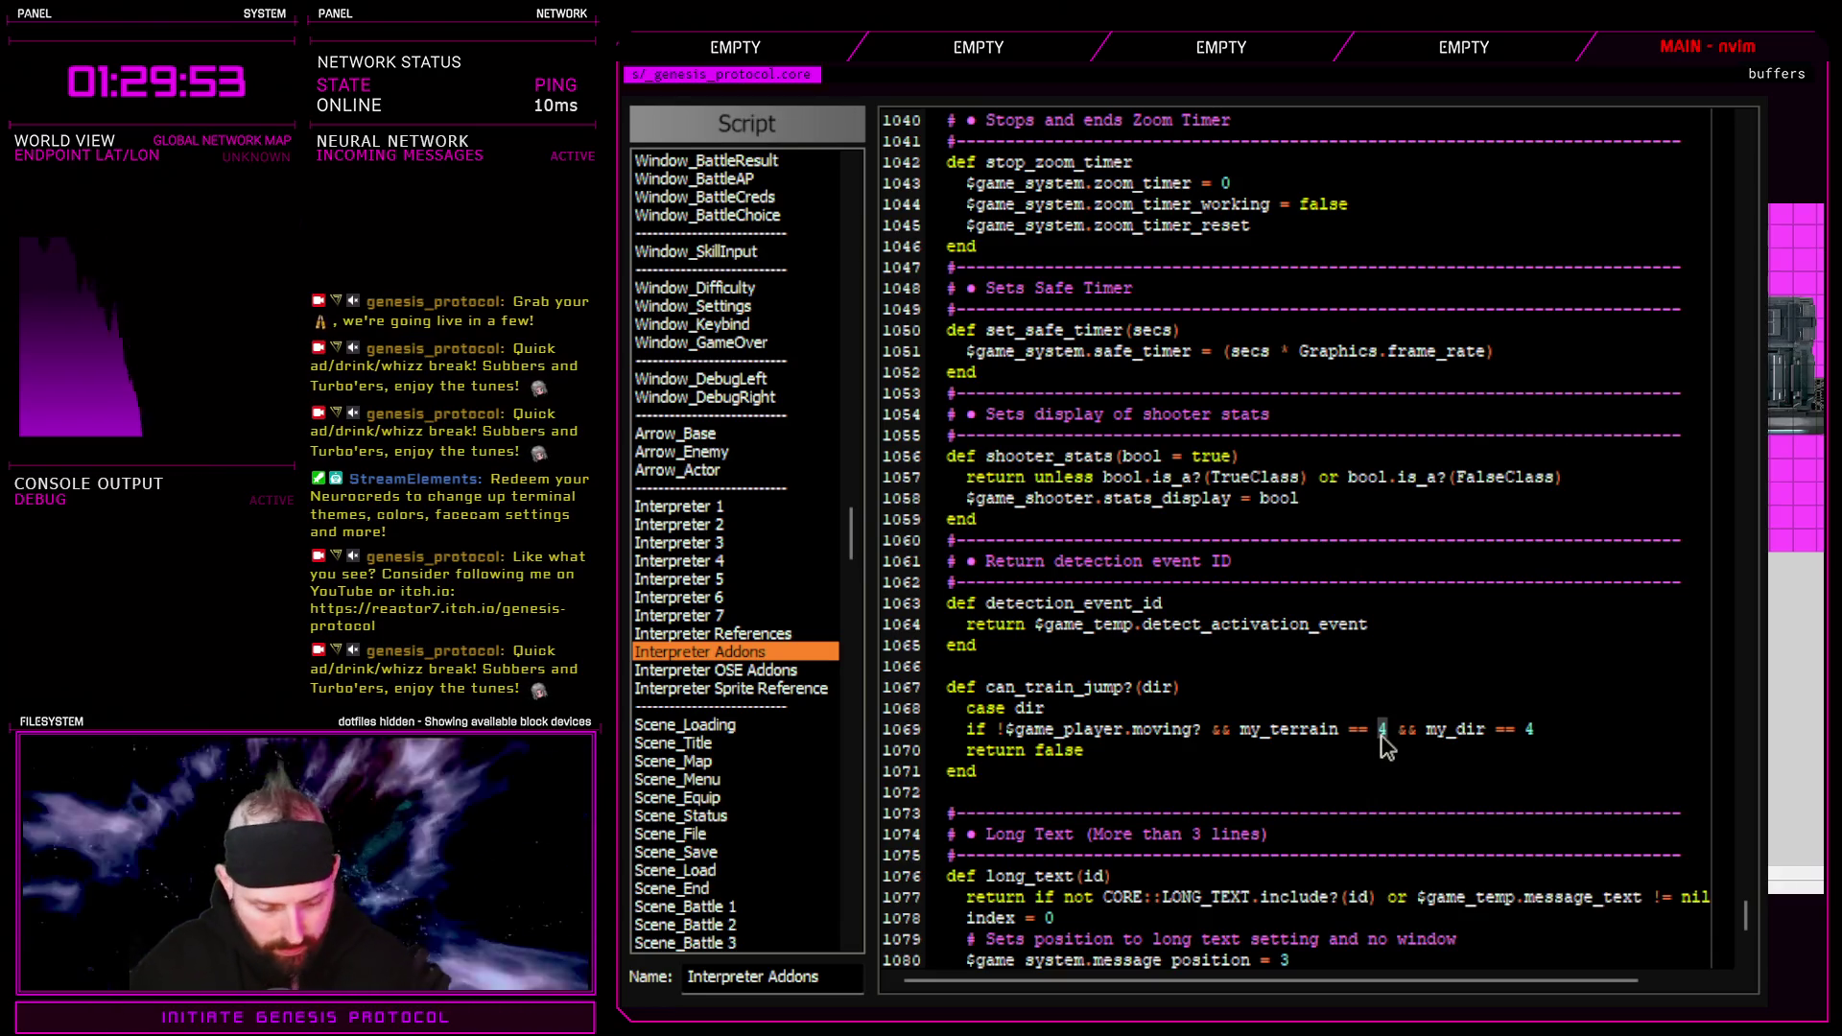
pyautogui.write('se dir')
pyautogui.press('Escape')
pyautogui.click(1547, 731)
pyautogui.write('sdir')
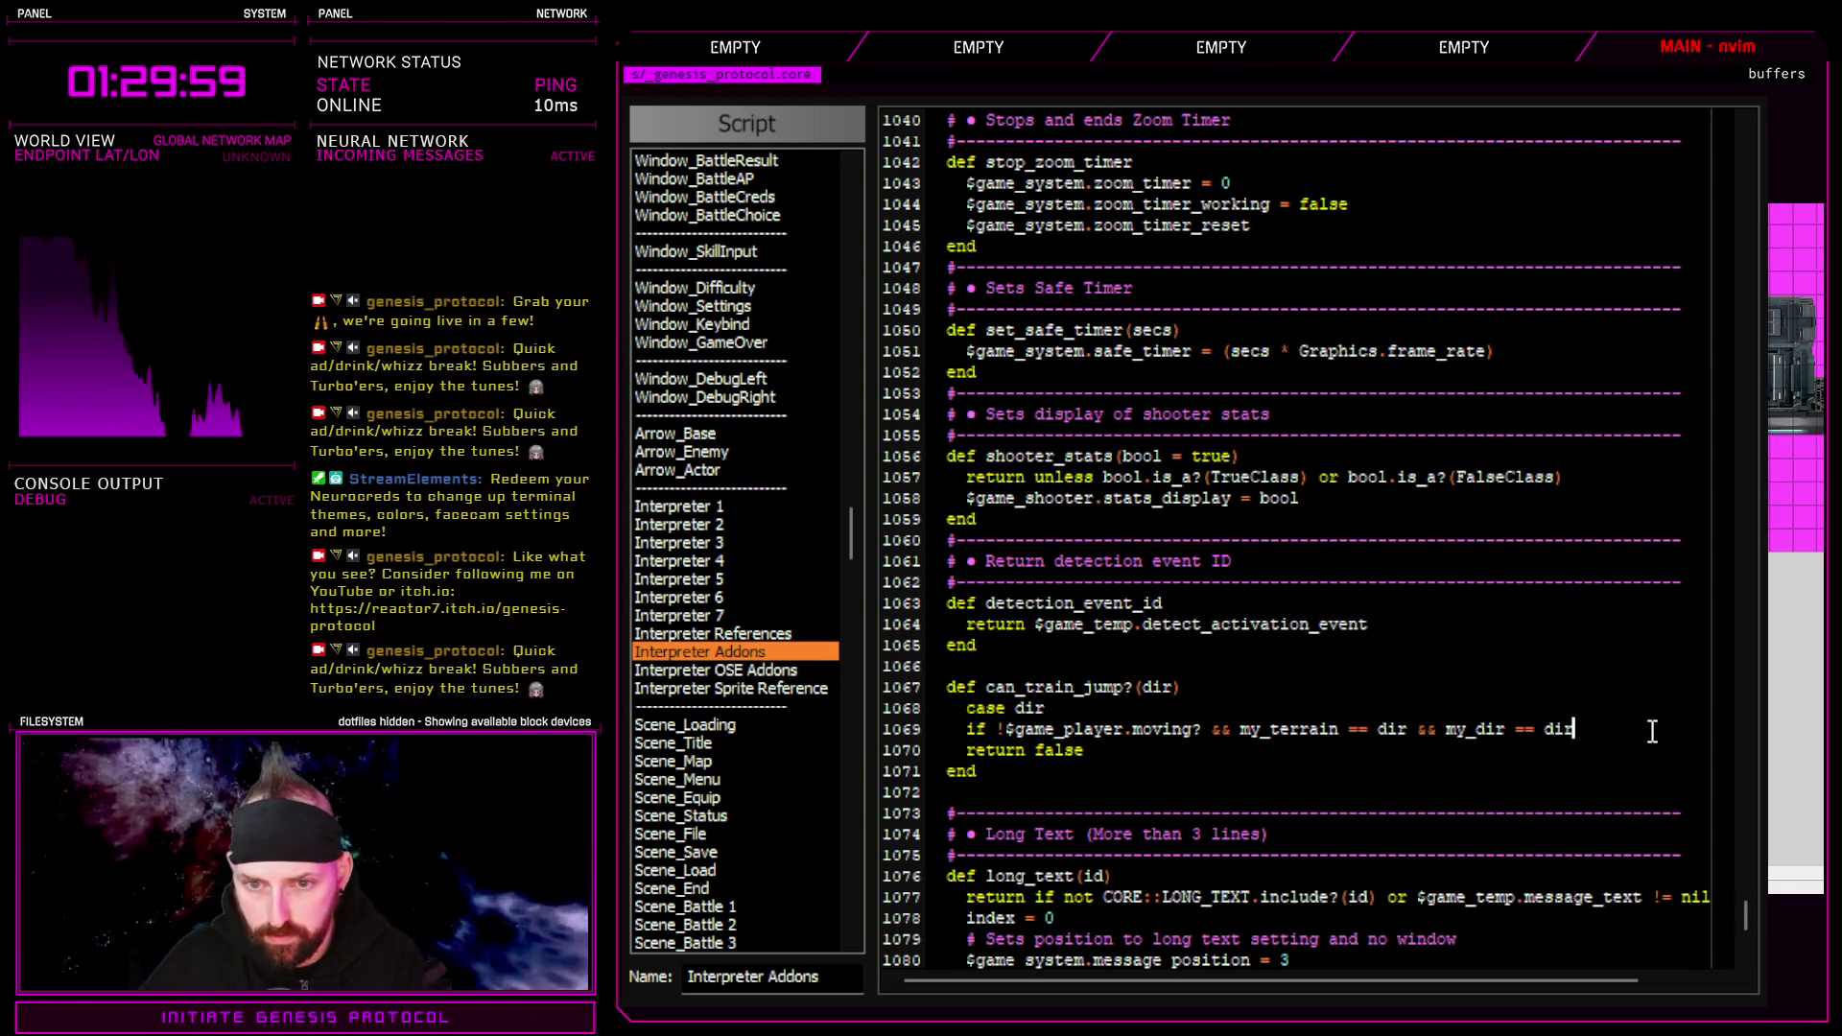
# Add return true, close the if block with end, and remove the leftover case dir line
pyautogui.press('Return')
pyautogui.write('return true')
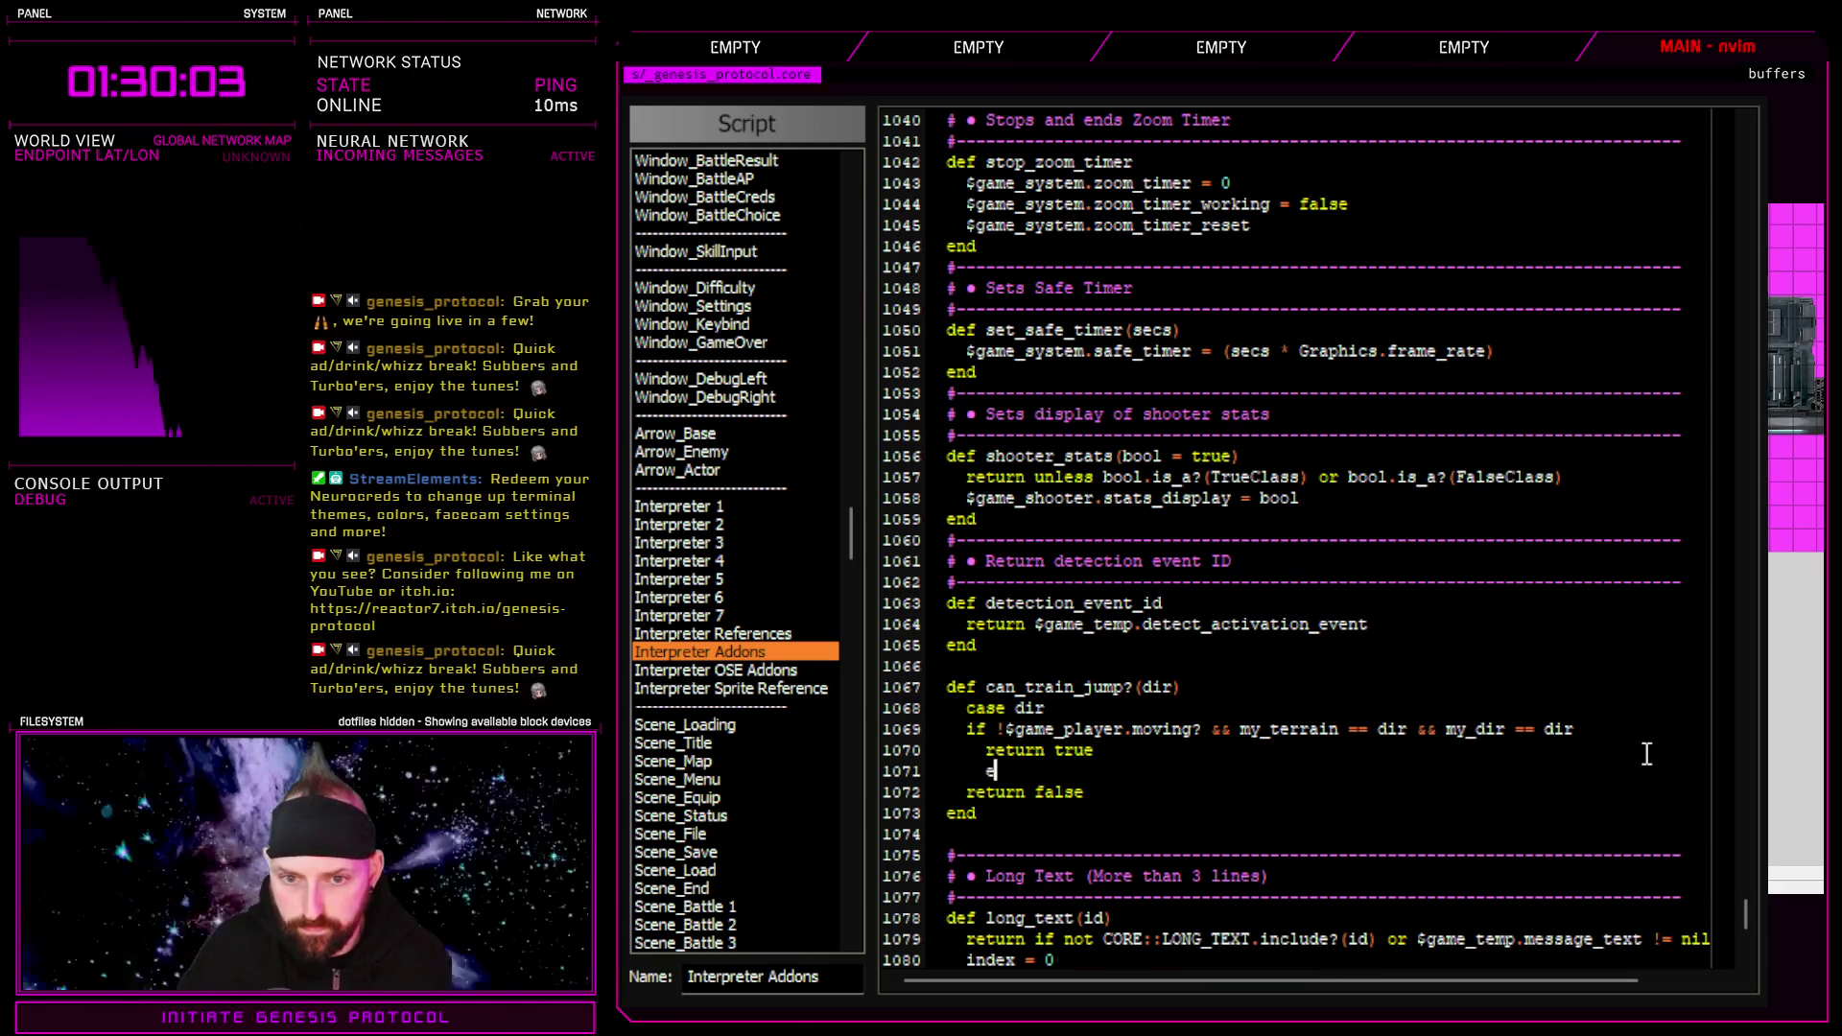
pyautogui.press('Return')
pyautogui.write('end')
pyautogui.press('Return')
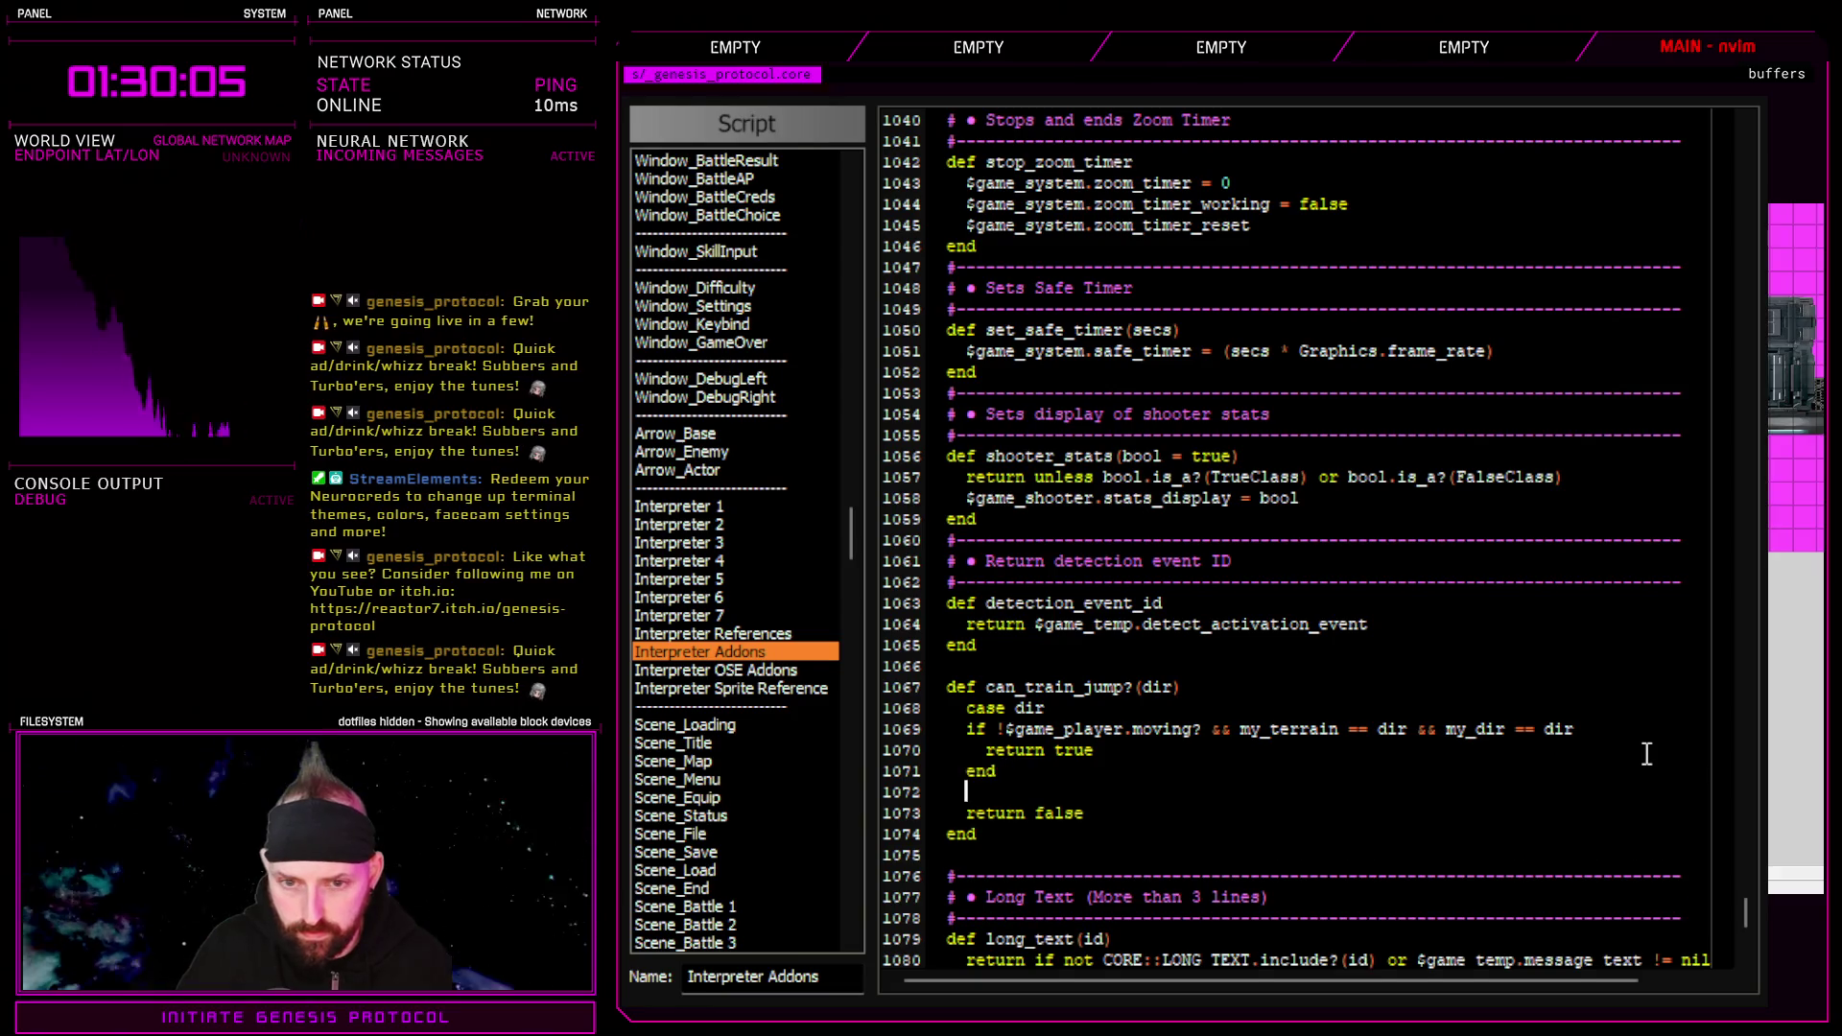
pyautogui.press('BackSpace')
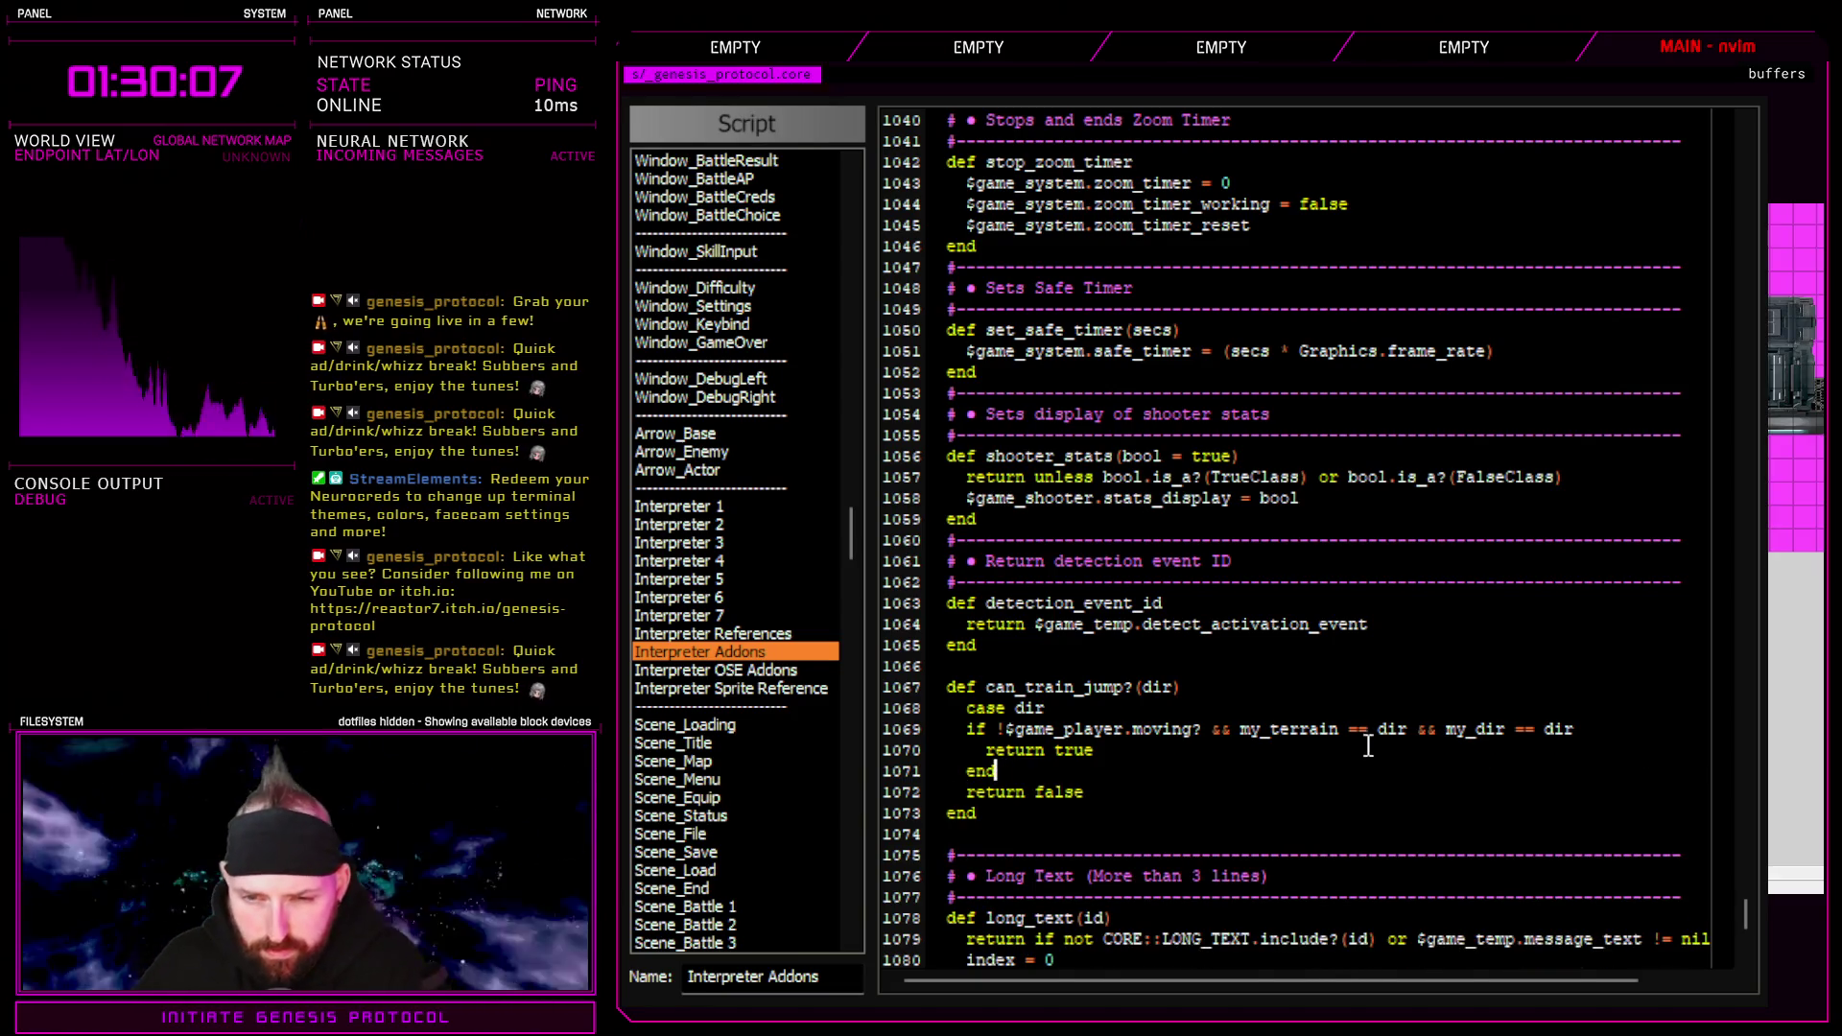
pyautogui.click(1050, 710)
pyautogui.press('d')
pyautogui.press('d')
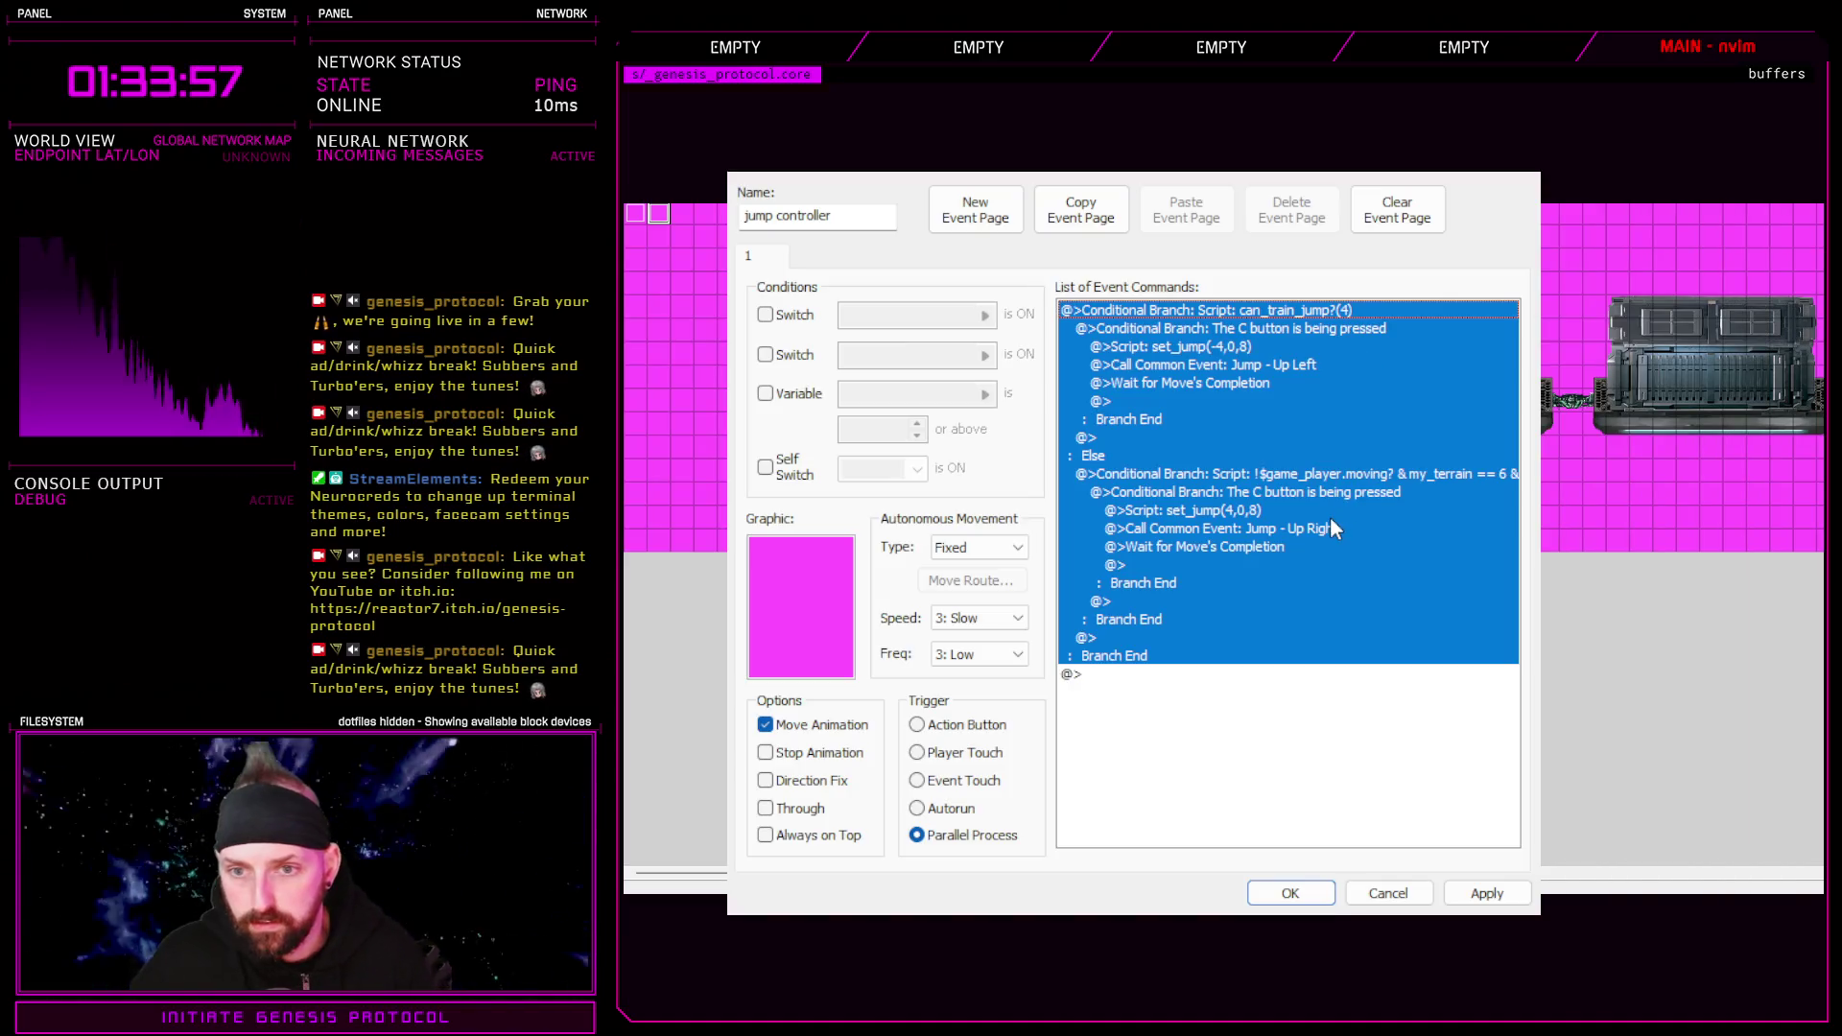
# Make the jump controller's Else branch check can_train_jump?(6) and apply the event edits
pyautogui.click(1311, 679)
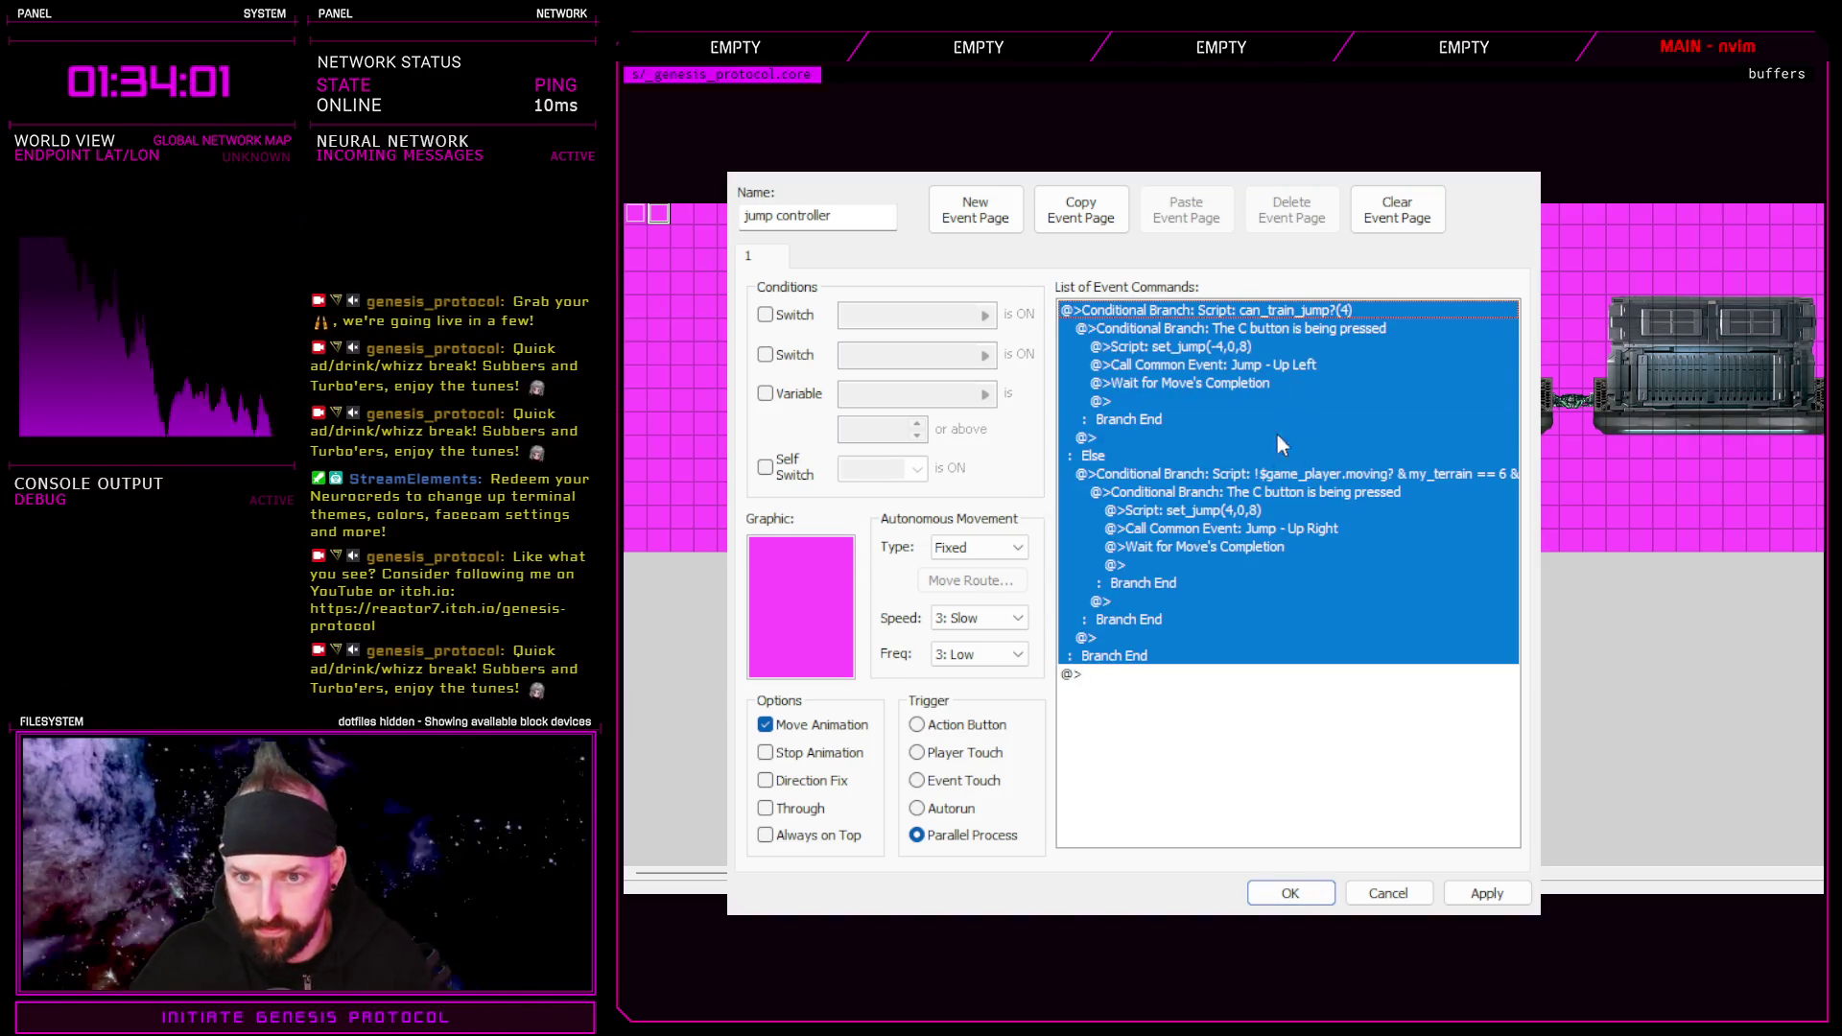
pyautogui.click(1238, 479)
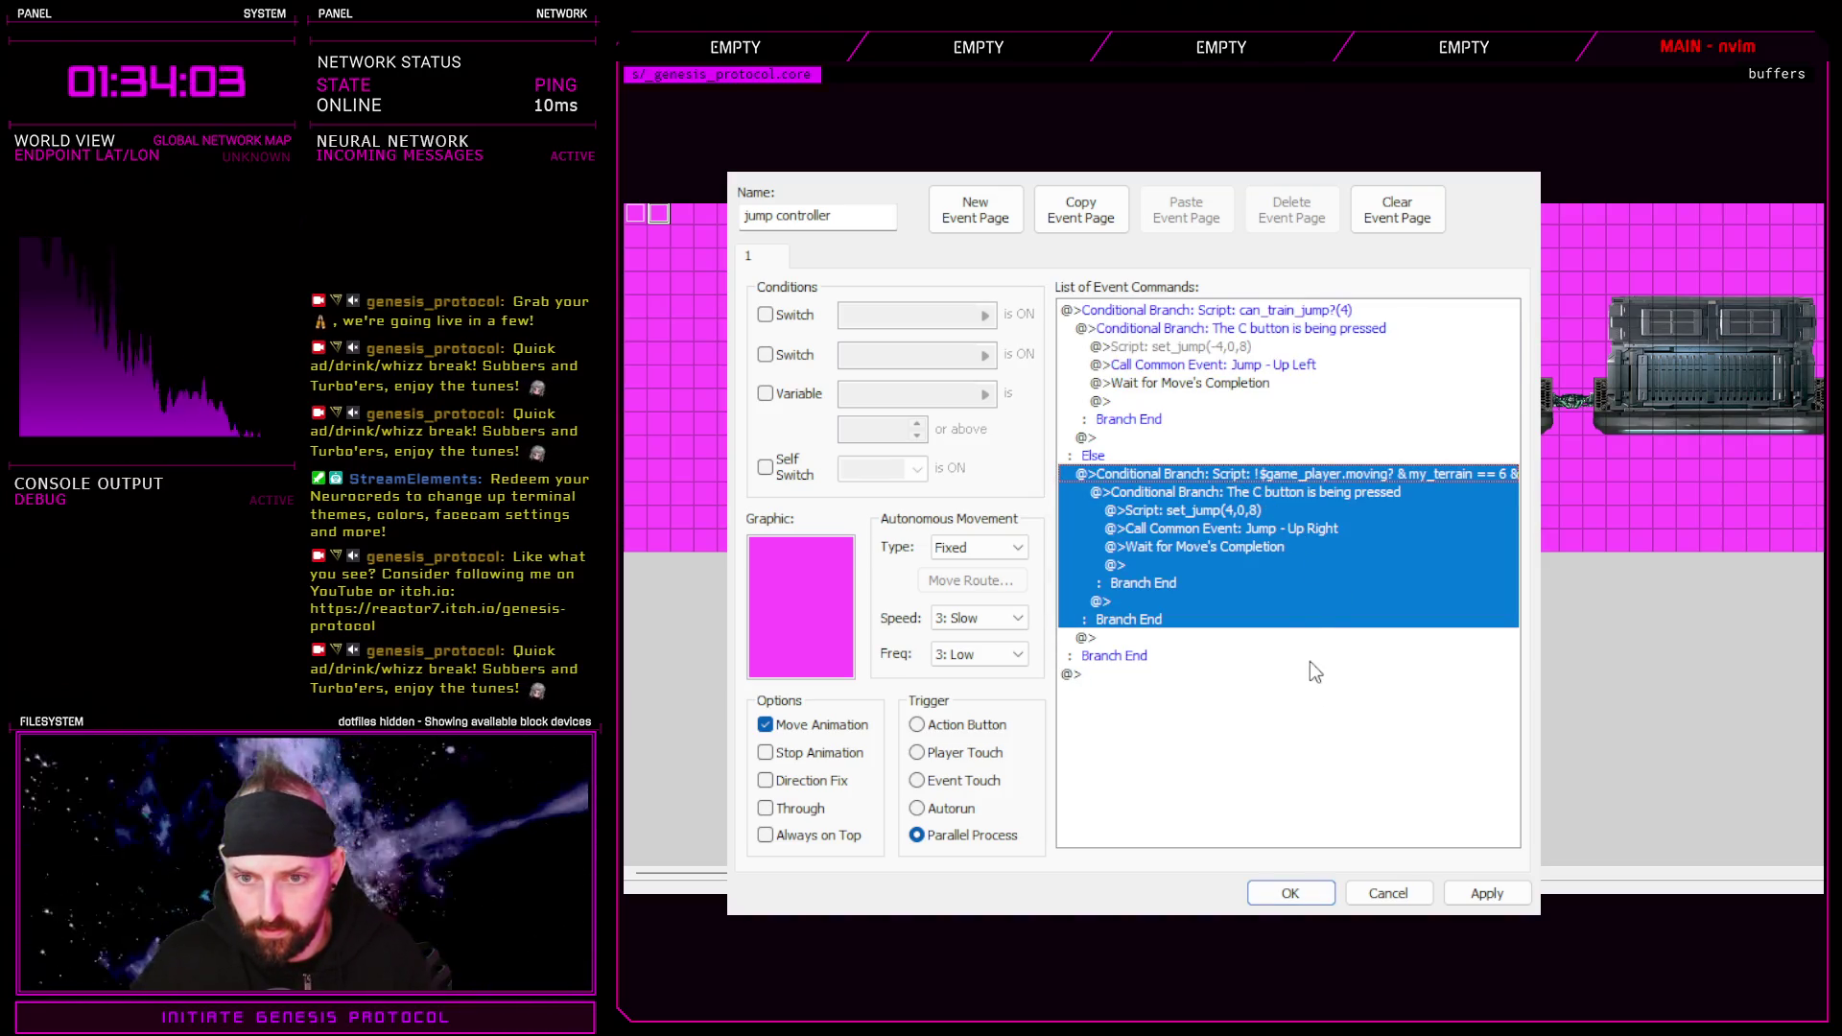
pyautogui.click(1311, 663)
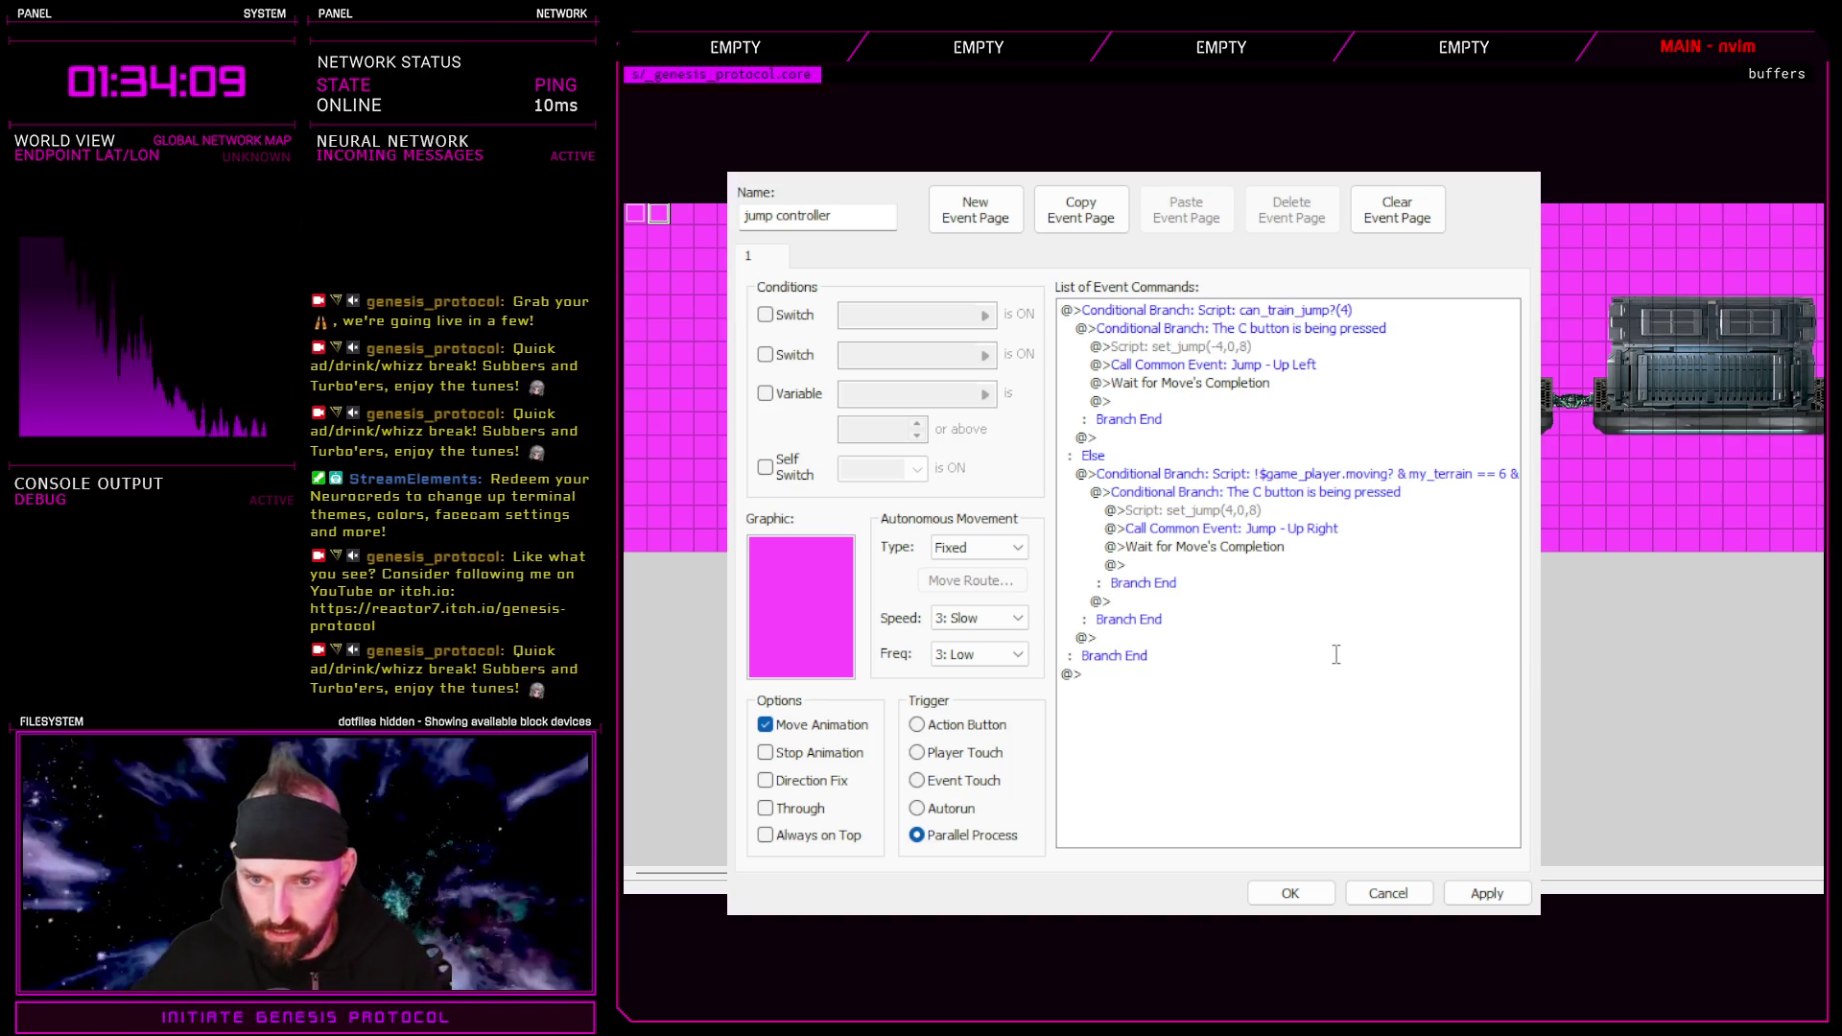
pyautogui.hotkey('ctrl', 'z')
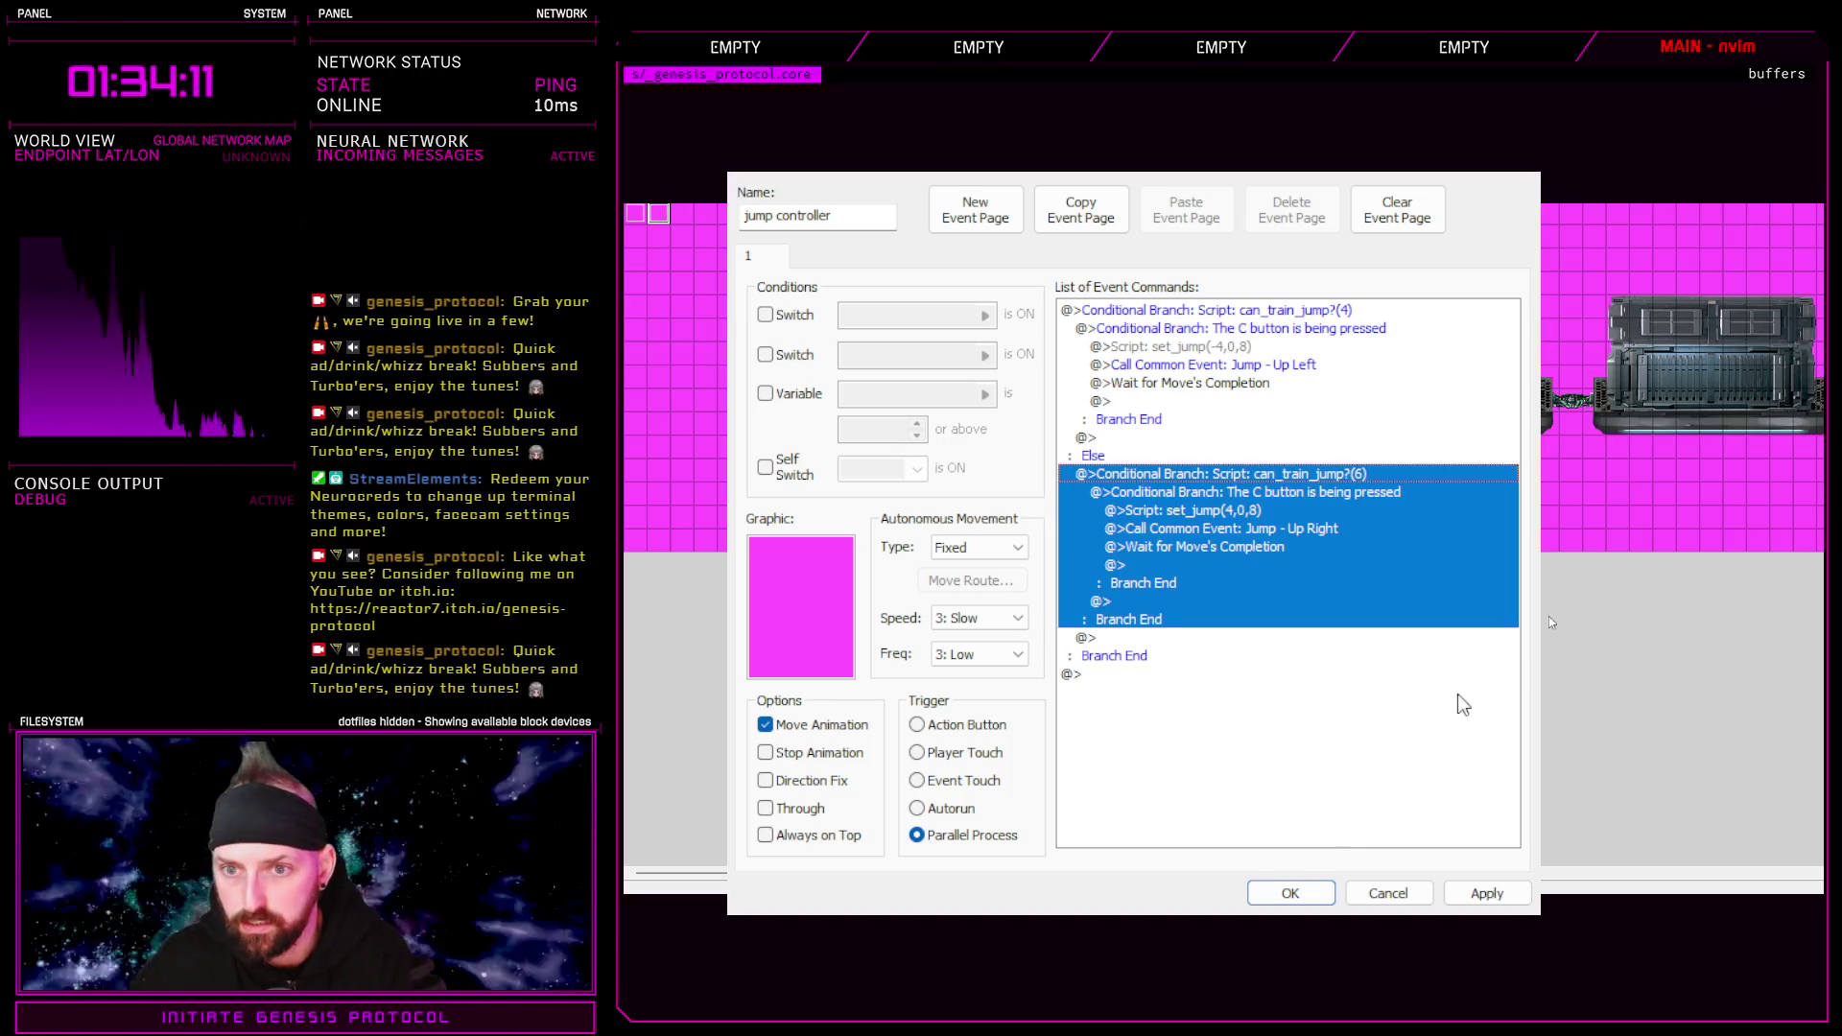
pyautogui.click(1490, 895)
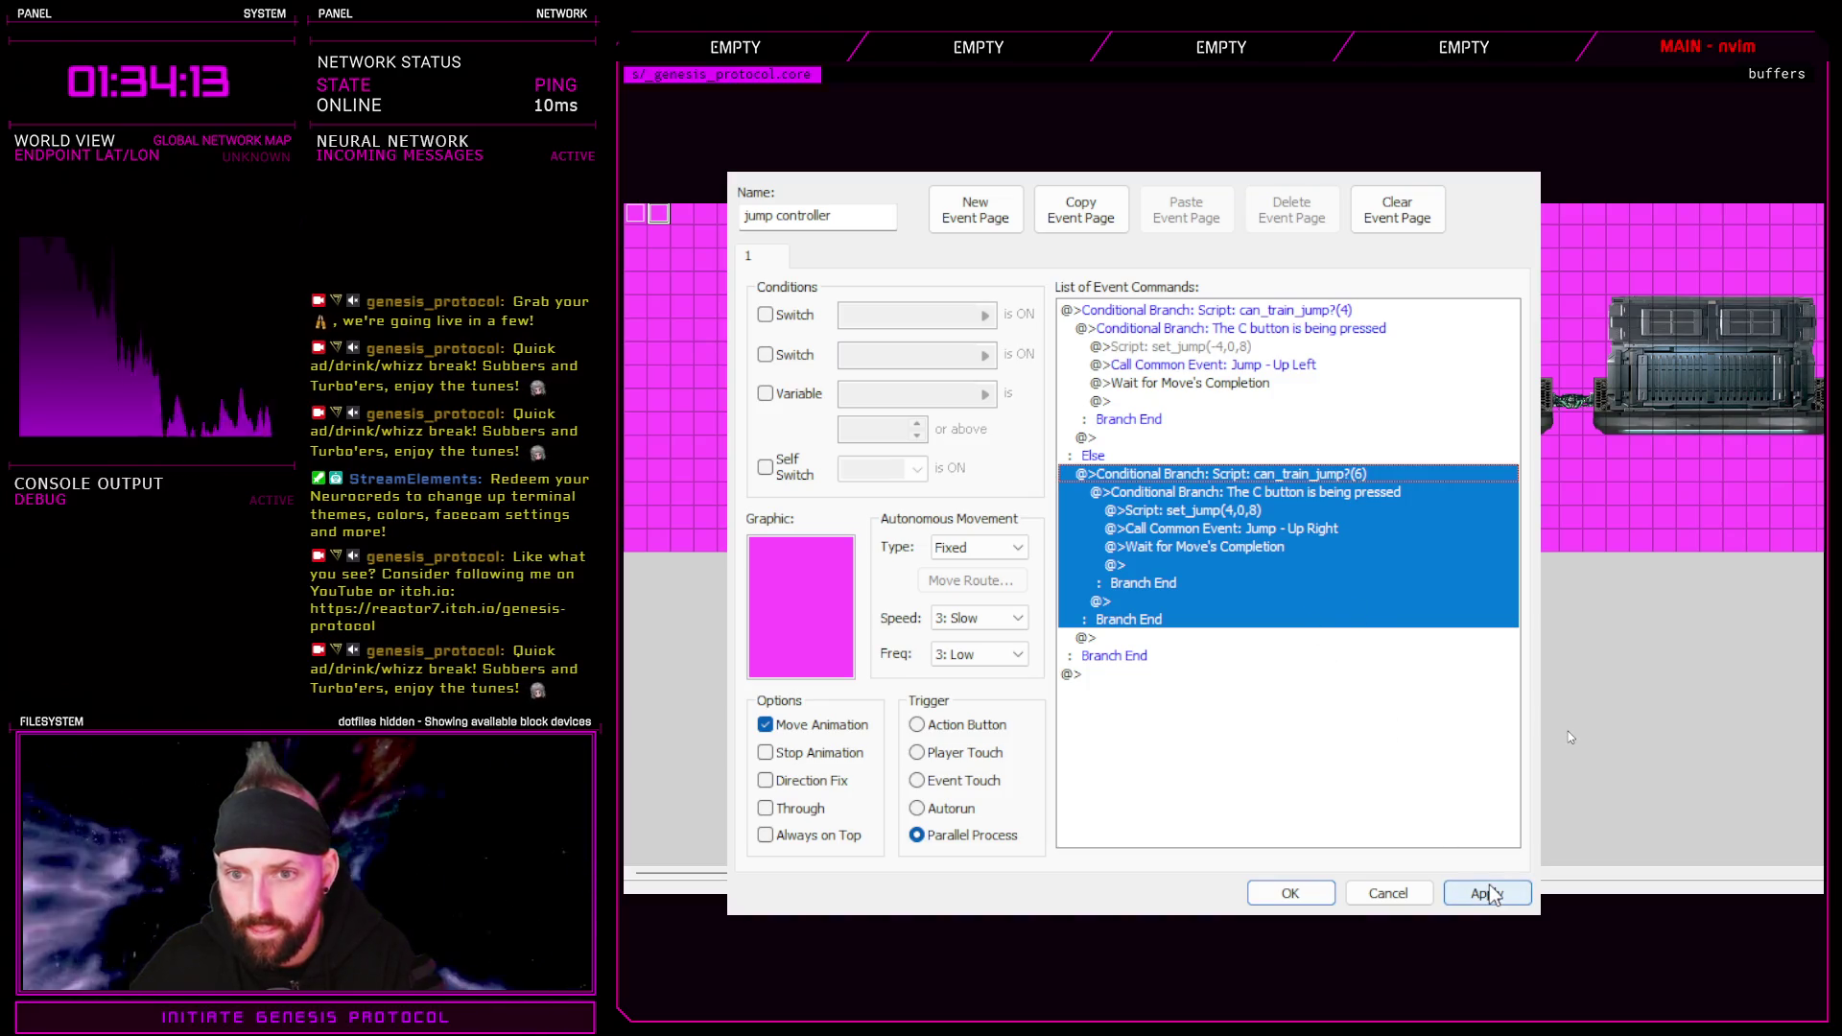
pyautogui.click(1291, 894)
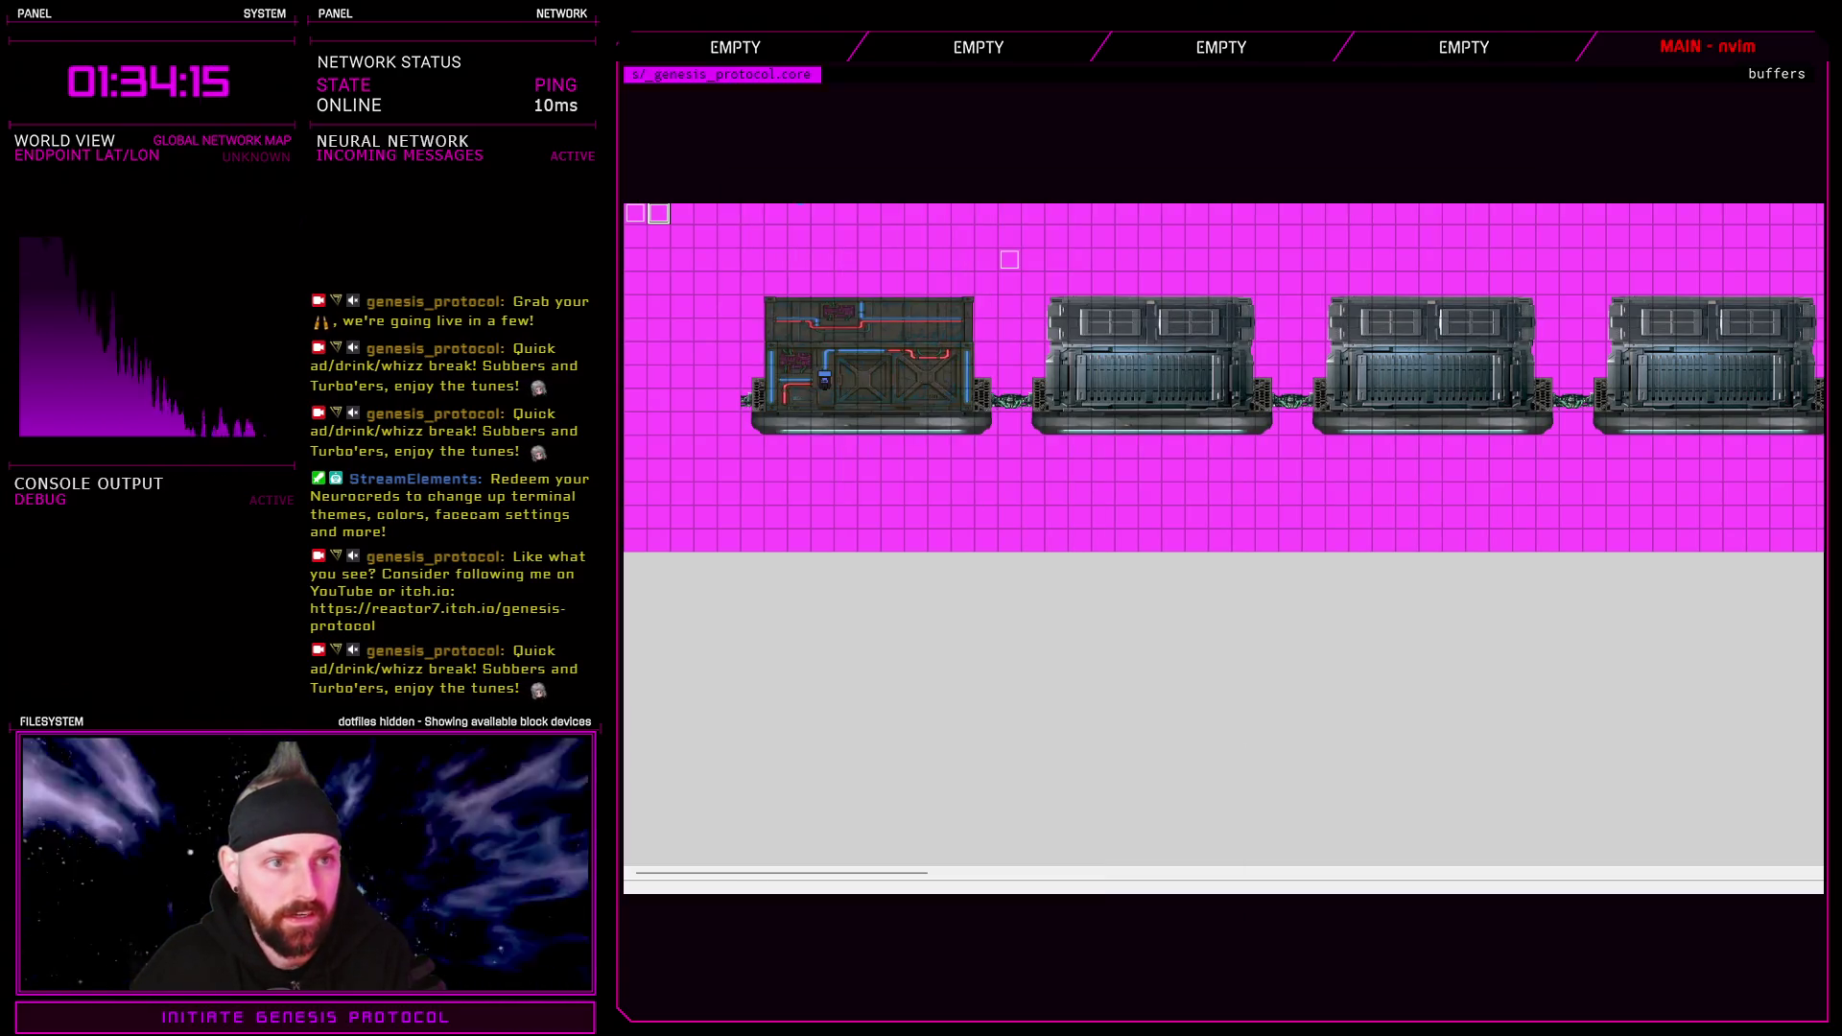
# Playtest on Normal, walk left and right, then restart with F5 into a new Normal game
pyautogui.hotkey('ctrl', 'r')
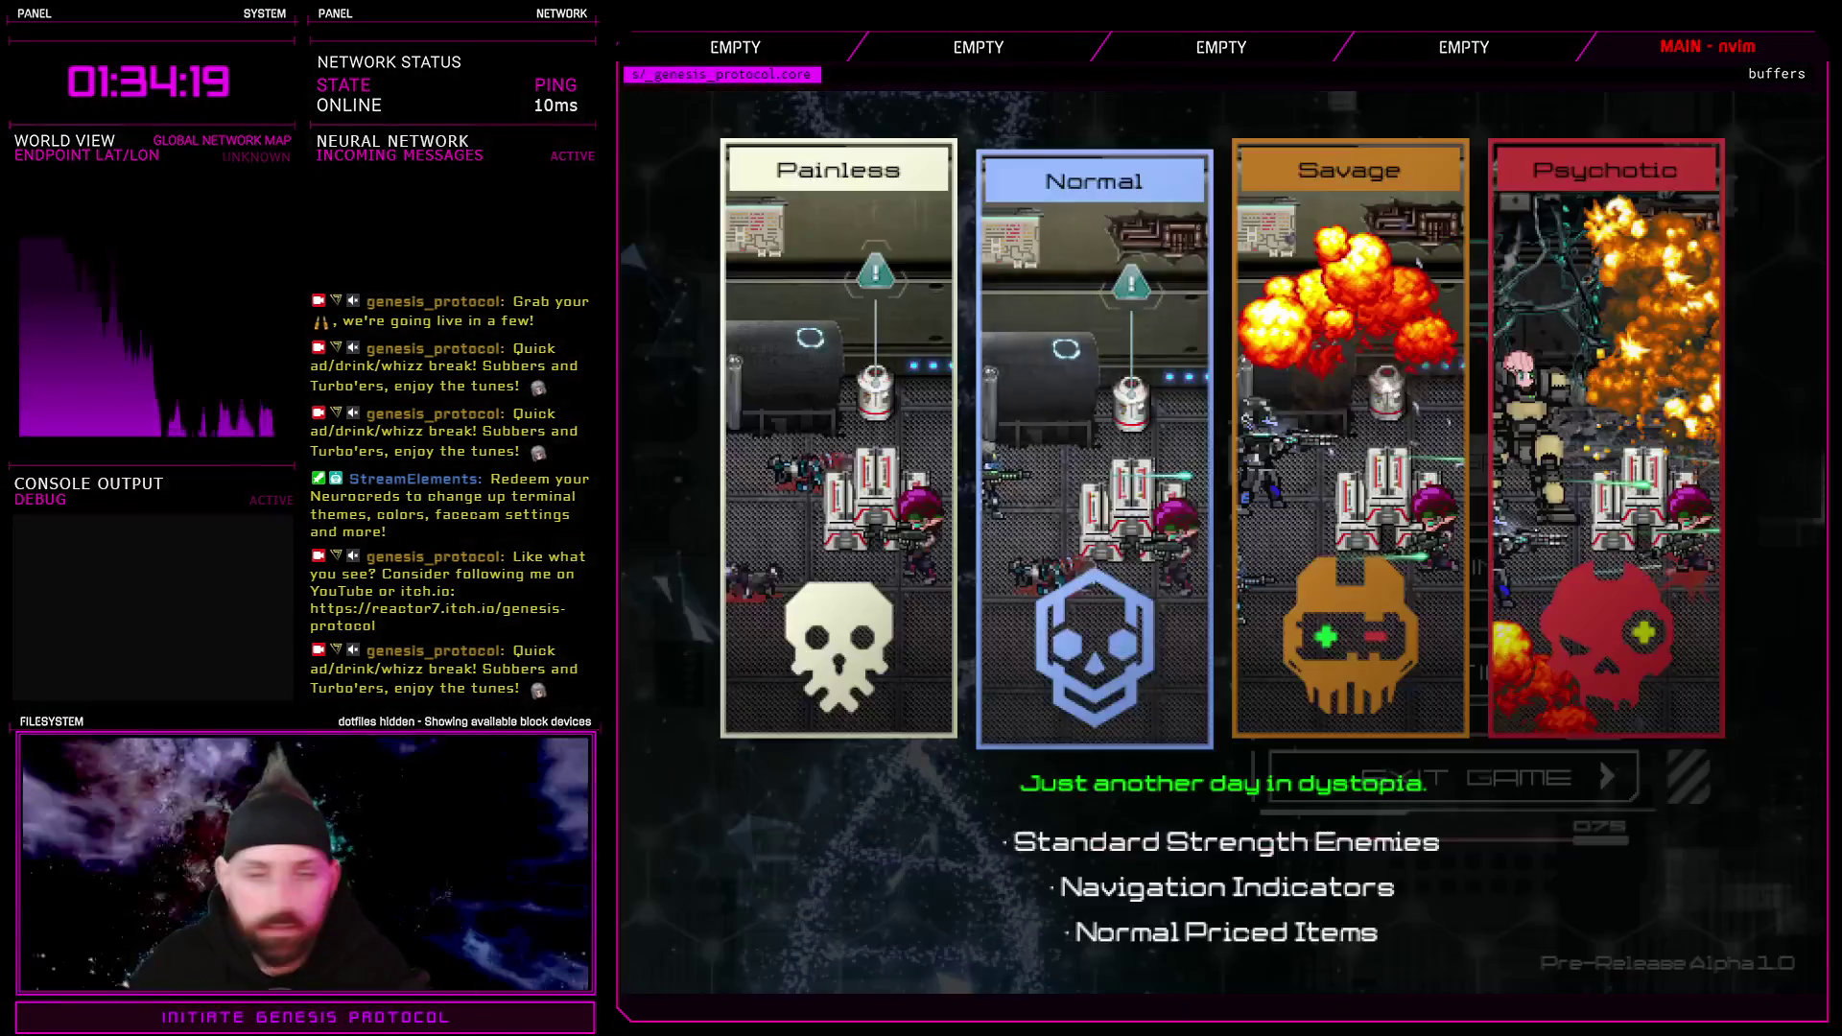
pyautogui.press('Return')
pyautogui.press('Left')
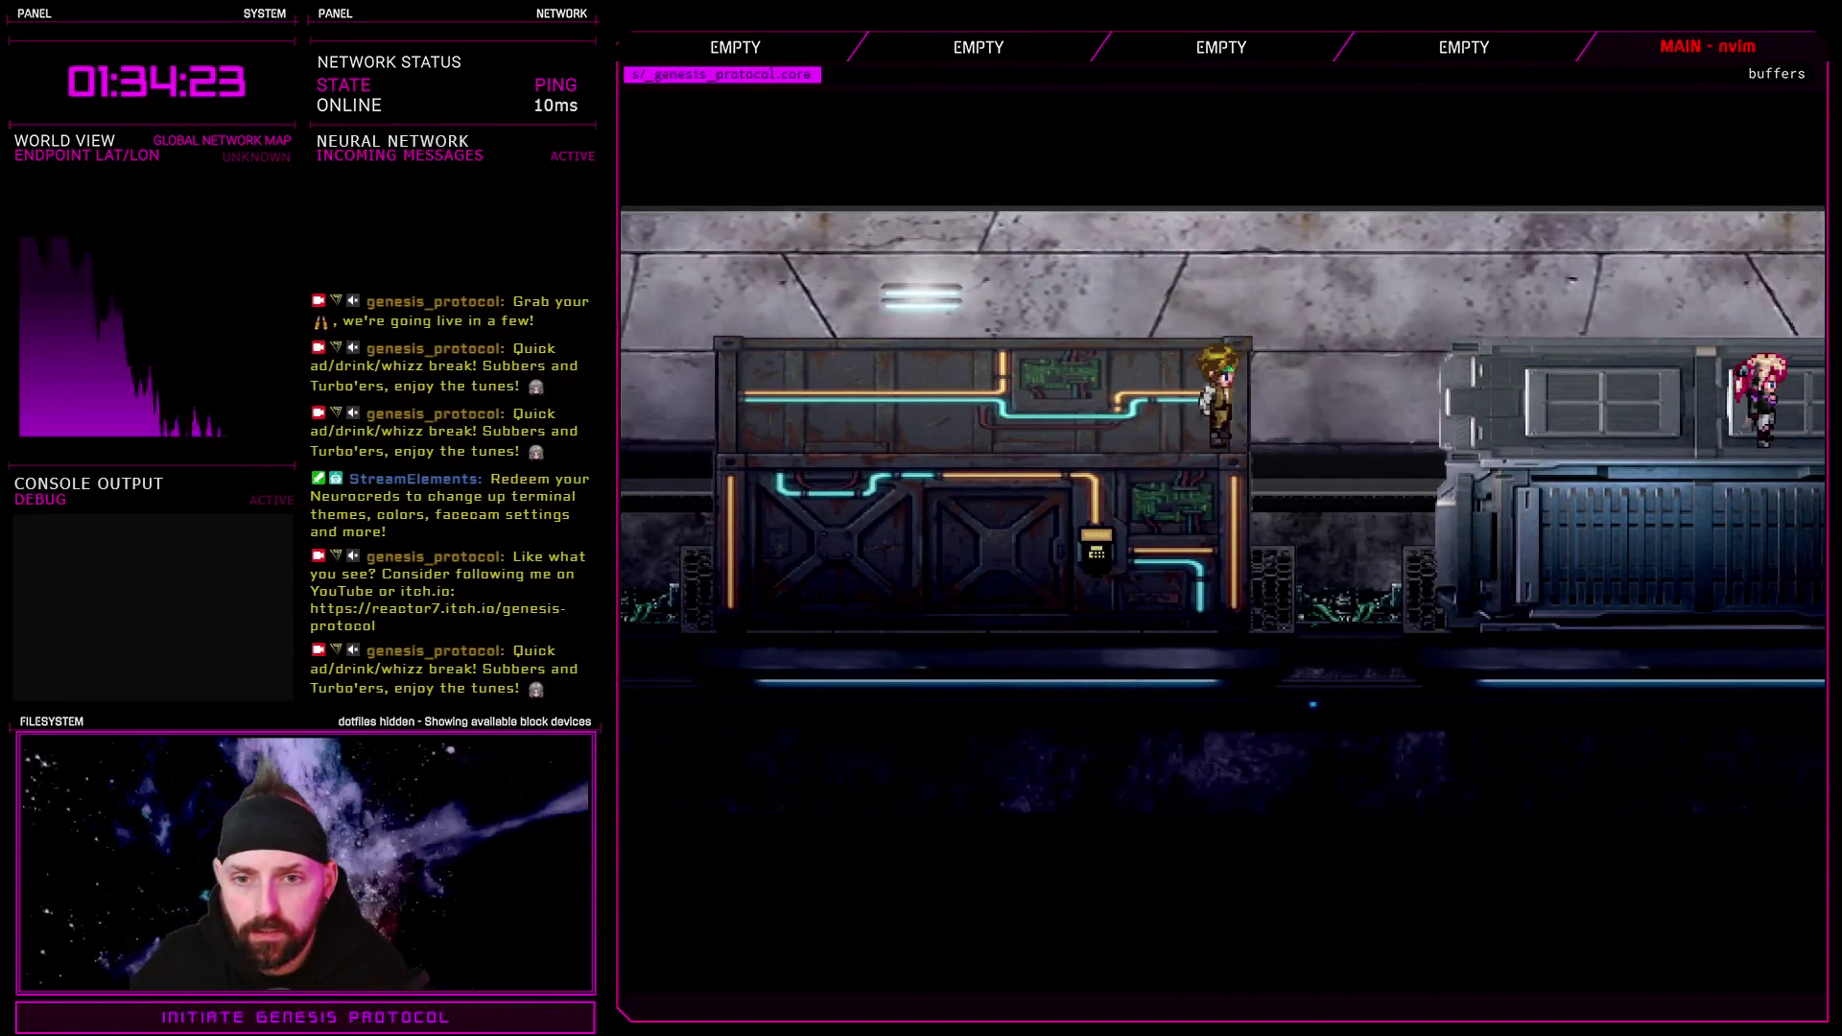
pyautogui.press('Right')
pyautogui.press('F5')
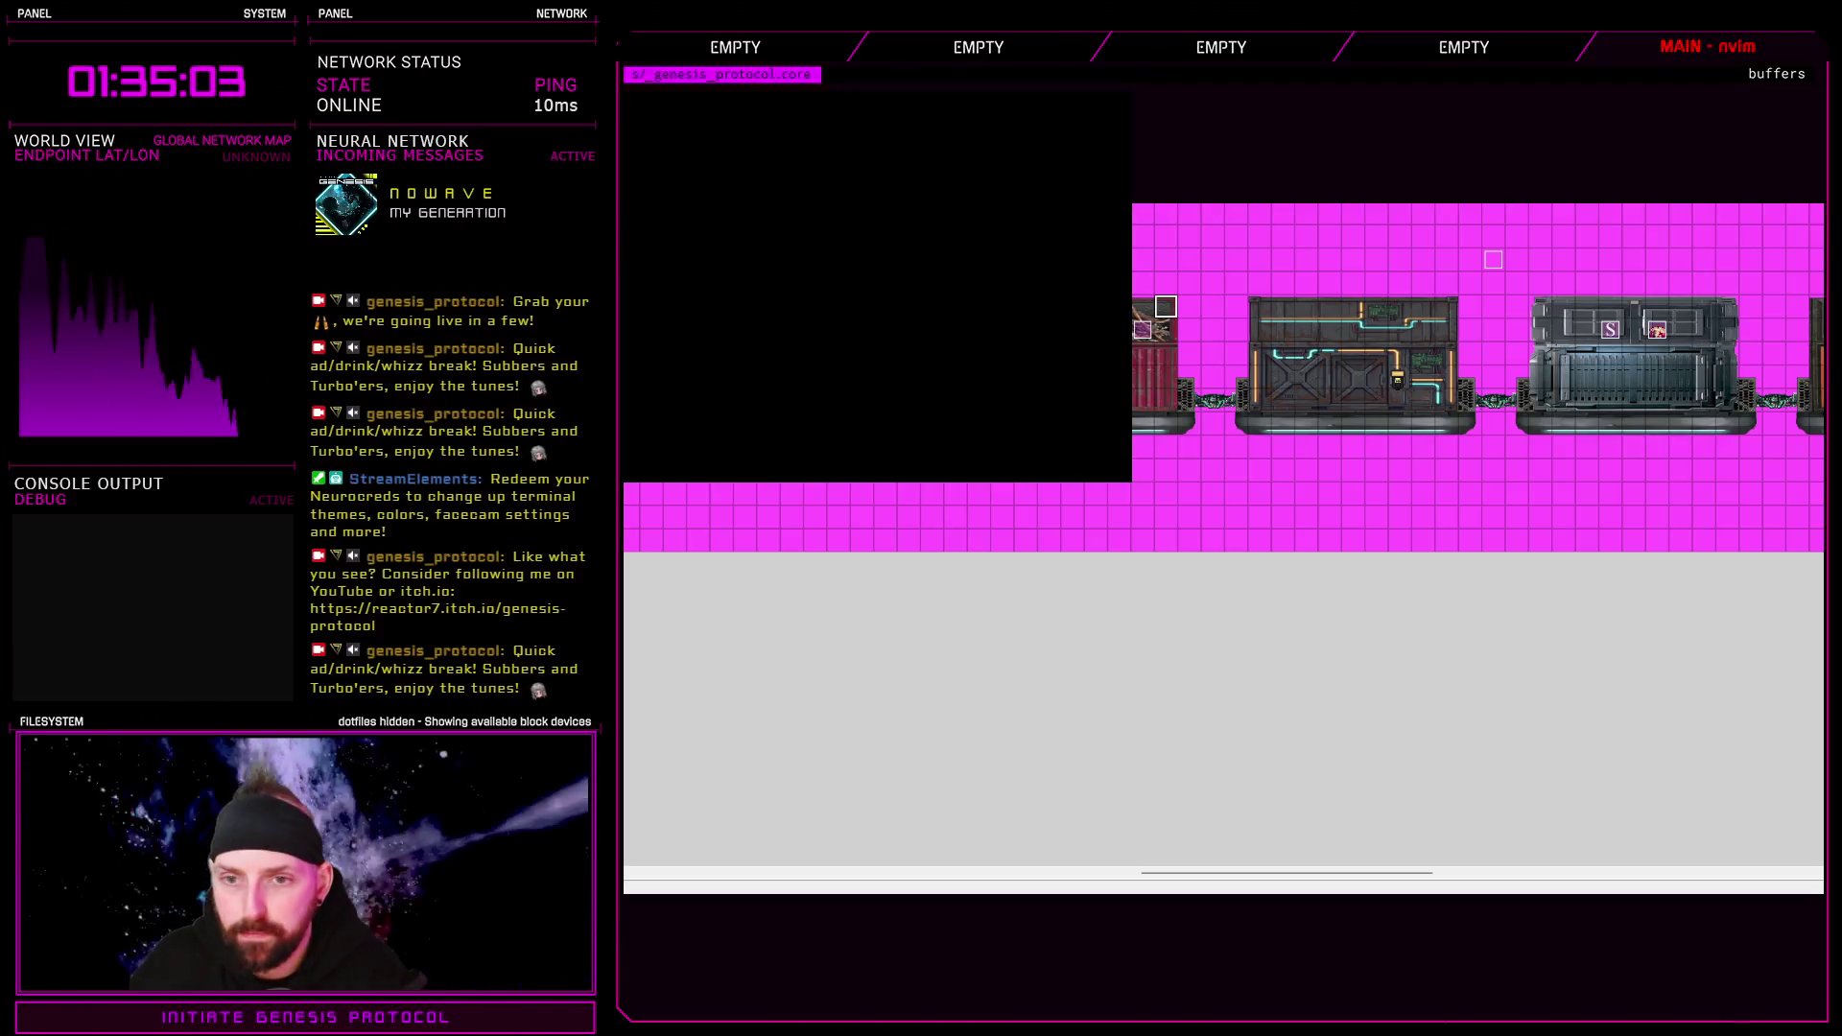
pyautogui.press('Return')
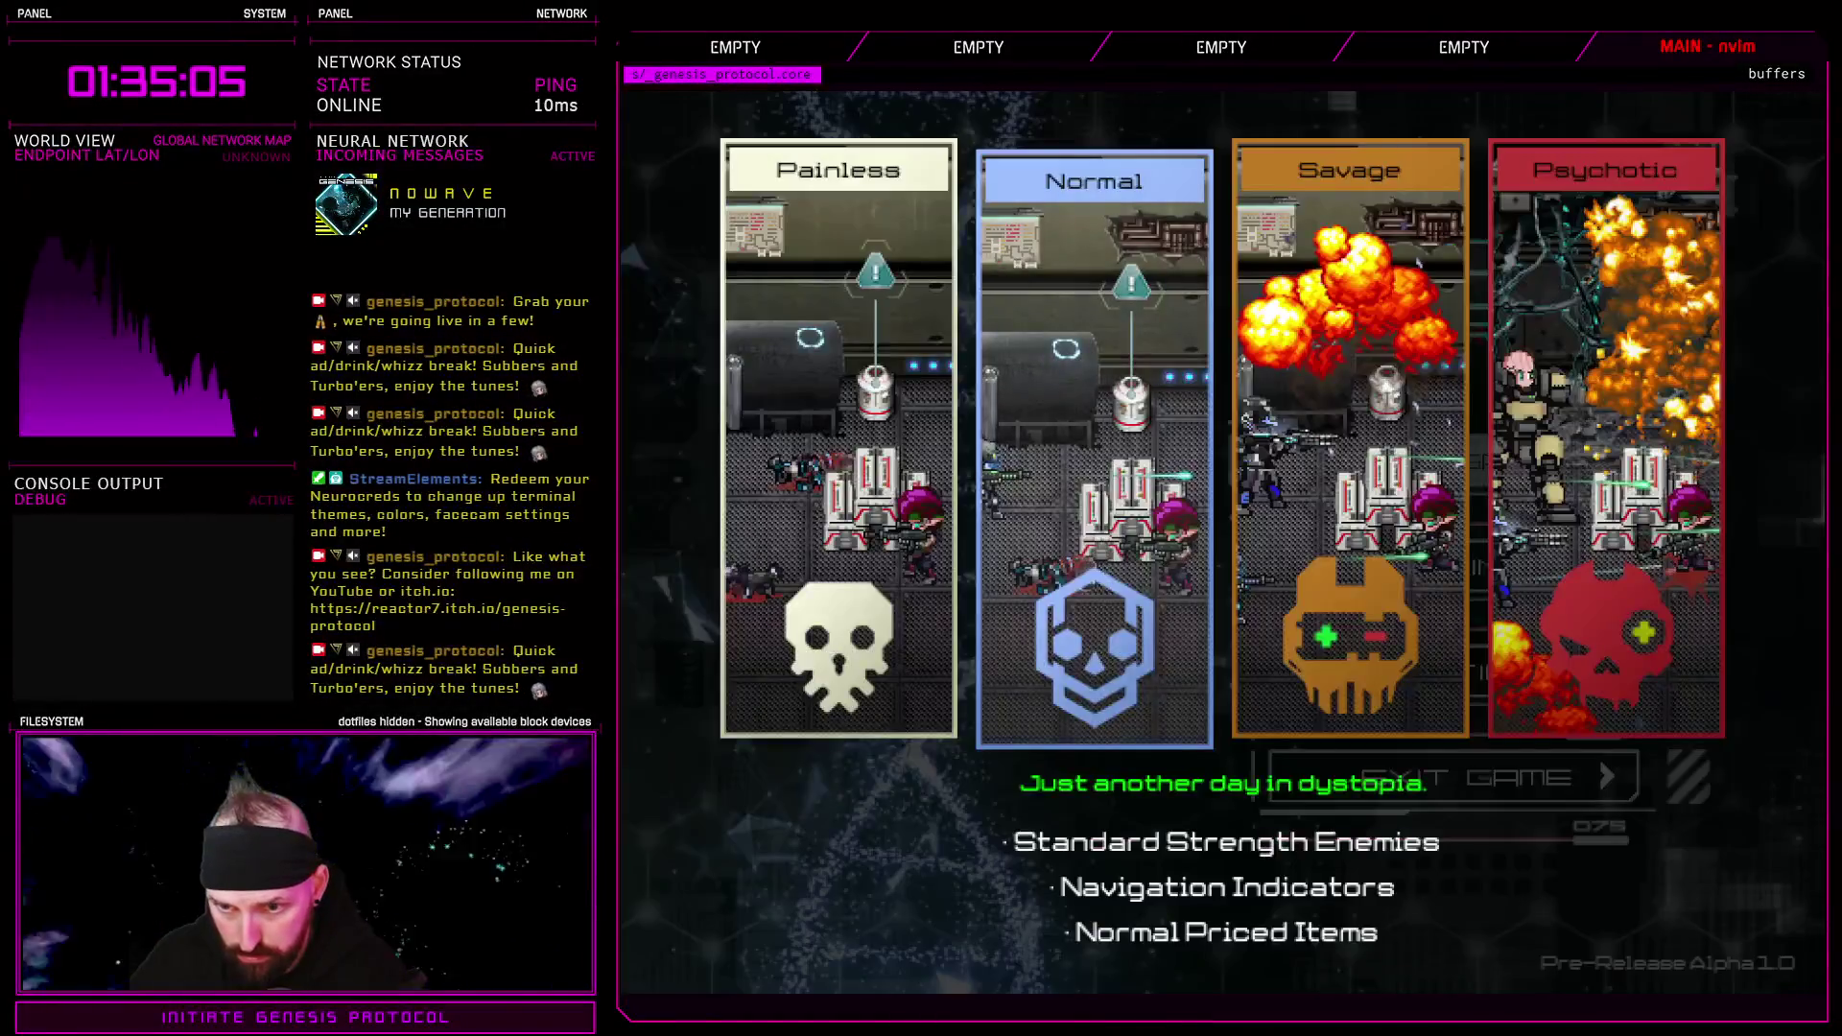
pyautogui.press('Return')
# Jump onto the metal crate and walk back and forth between it and the red container
pyautogui.press('Left')
pyautogui.press('space')
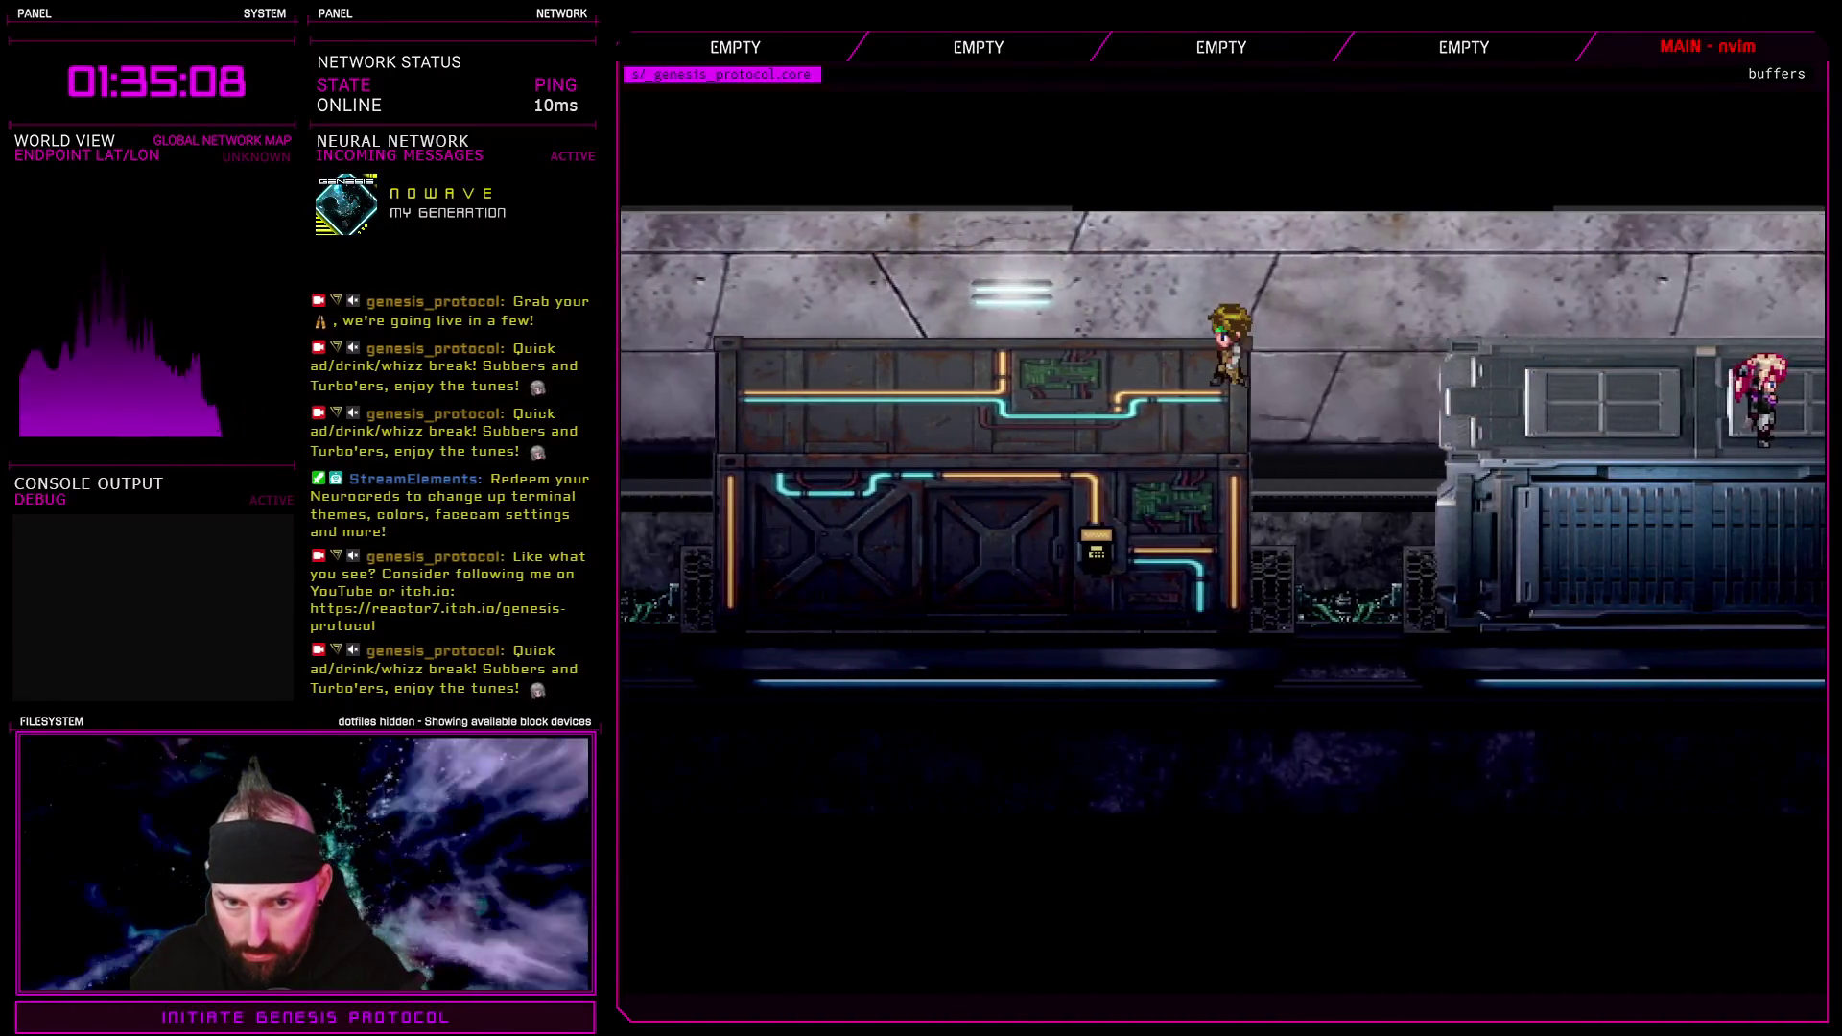
pyautogui.press('Left')
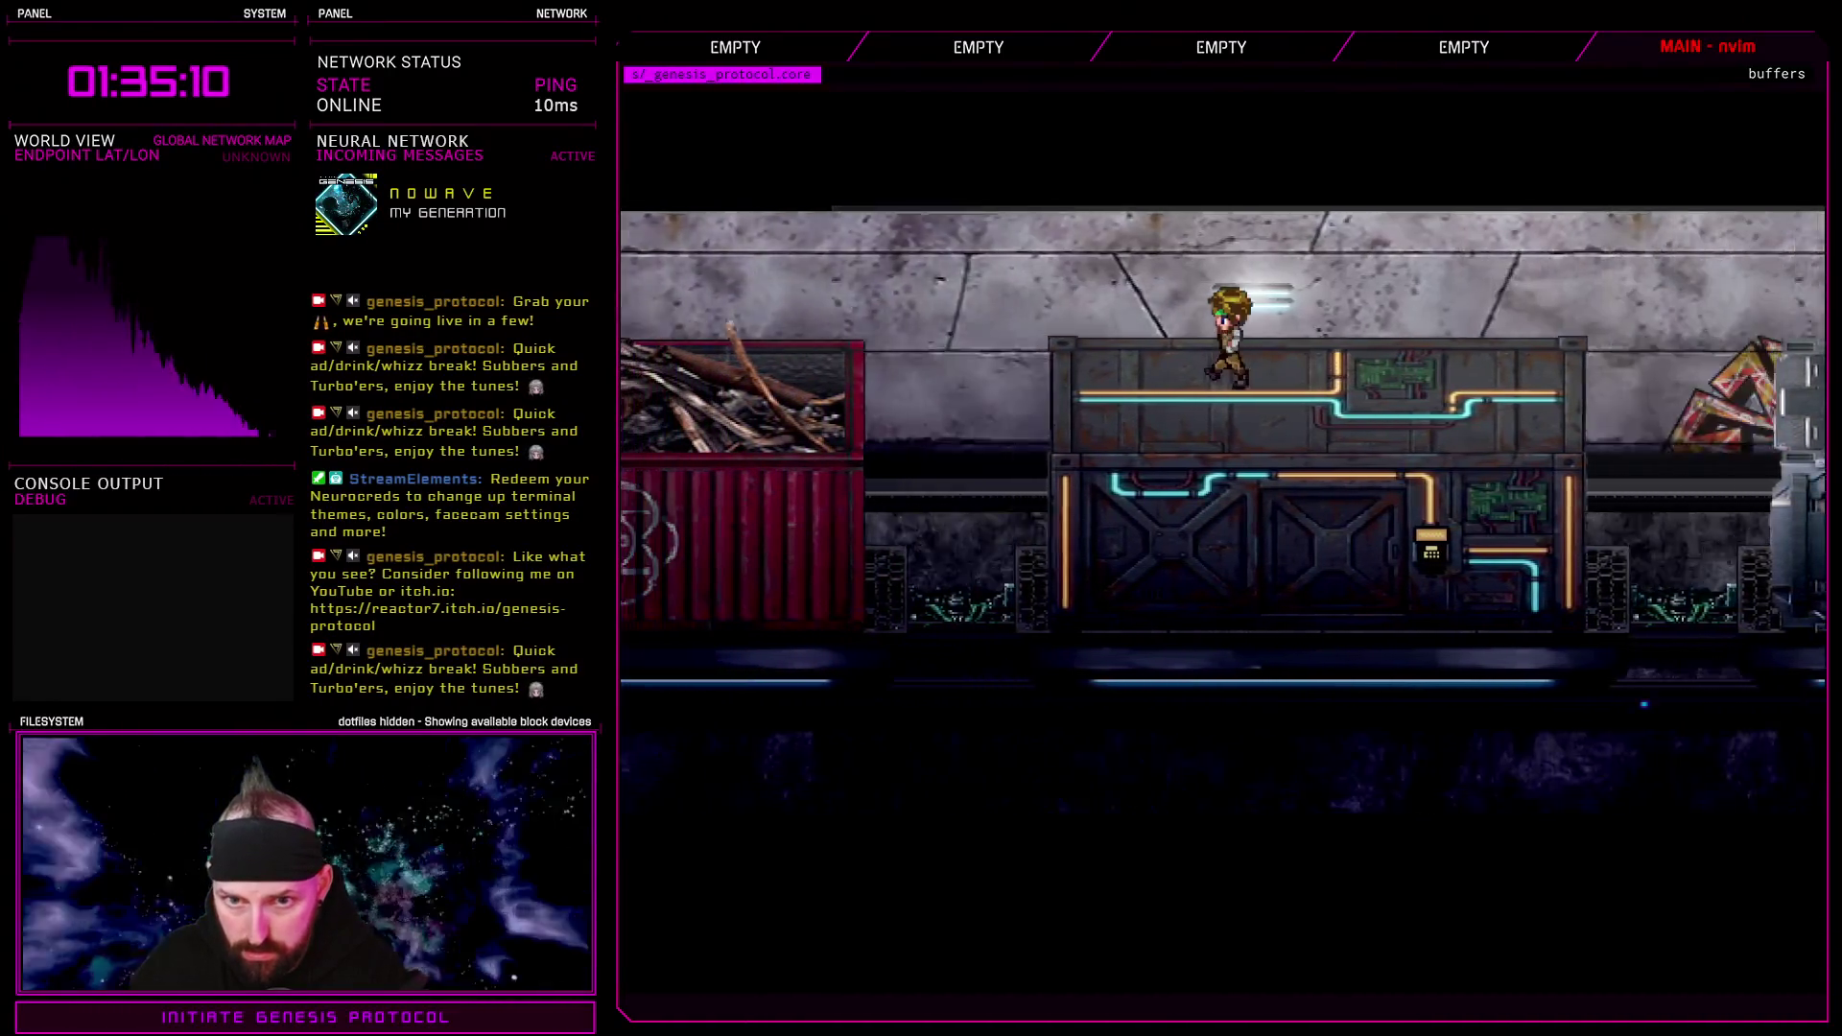
pyautogui.press('Left')
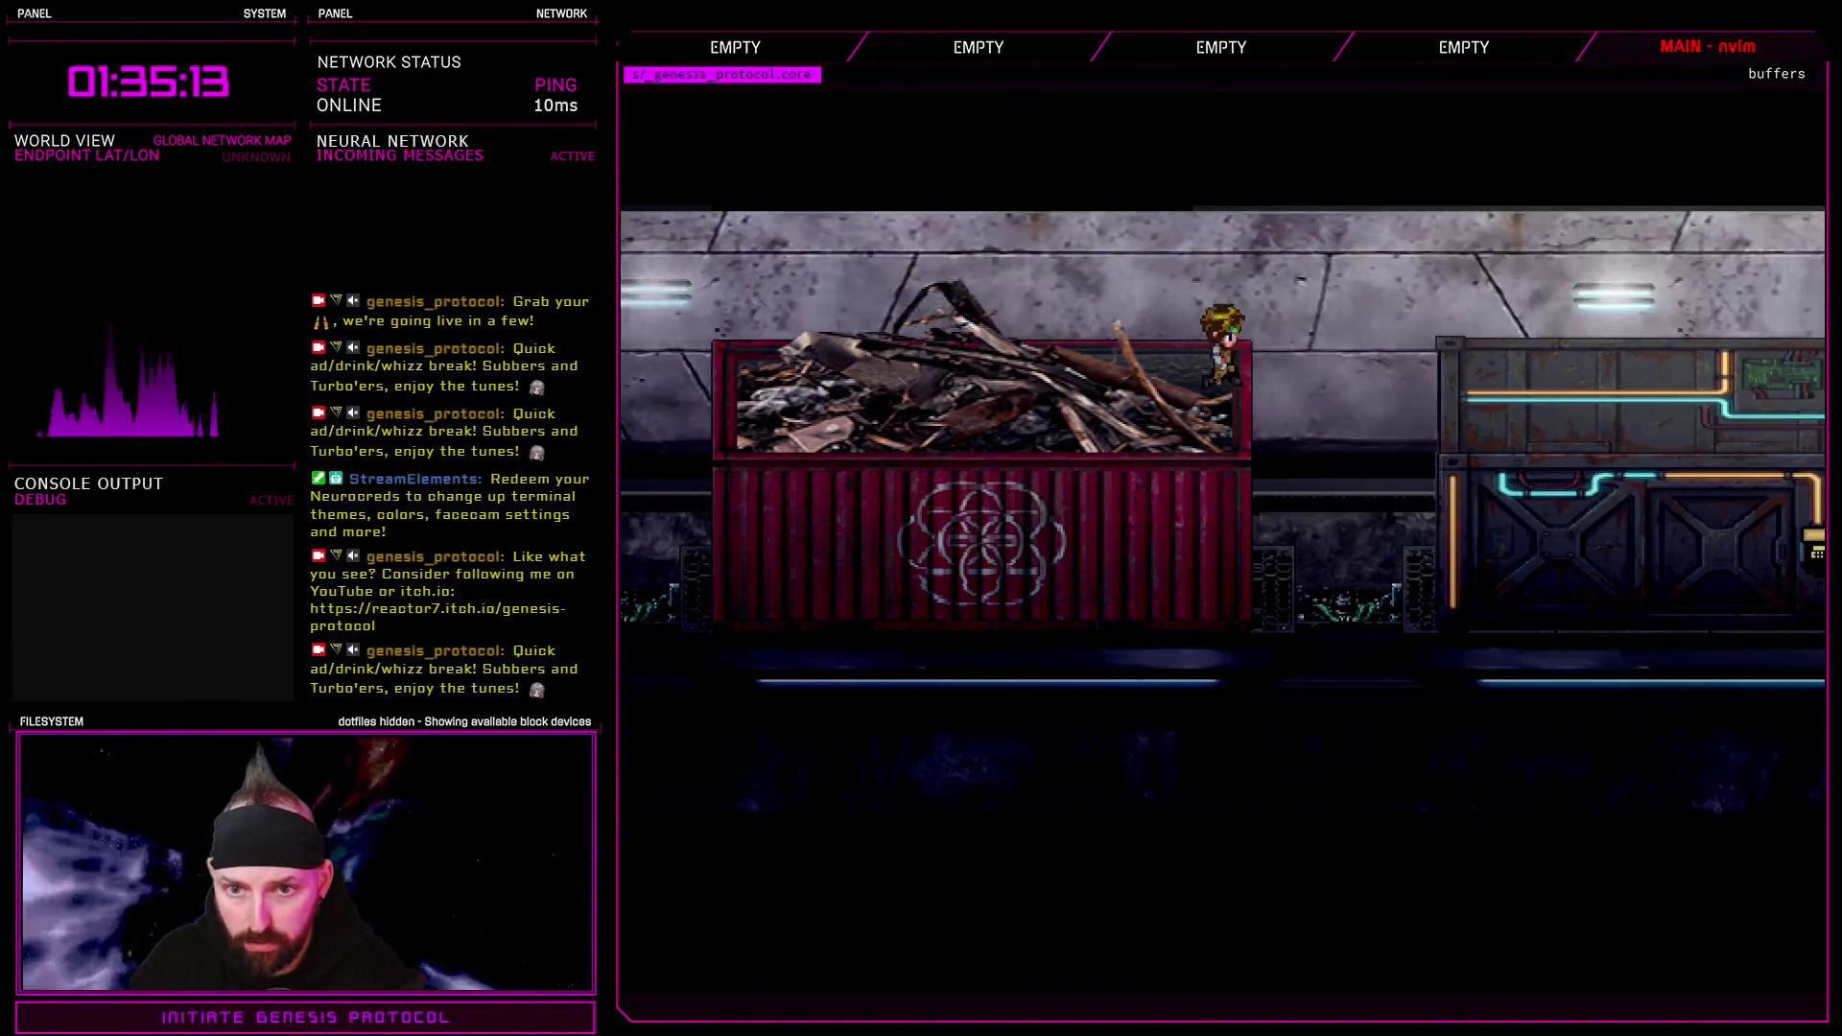
pyautogui.press('Right')
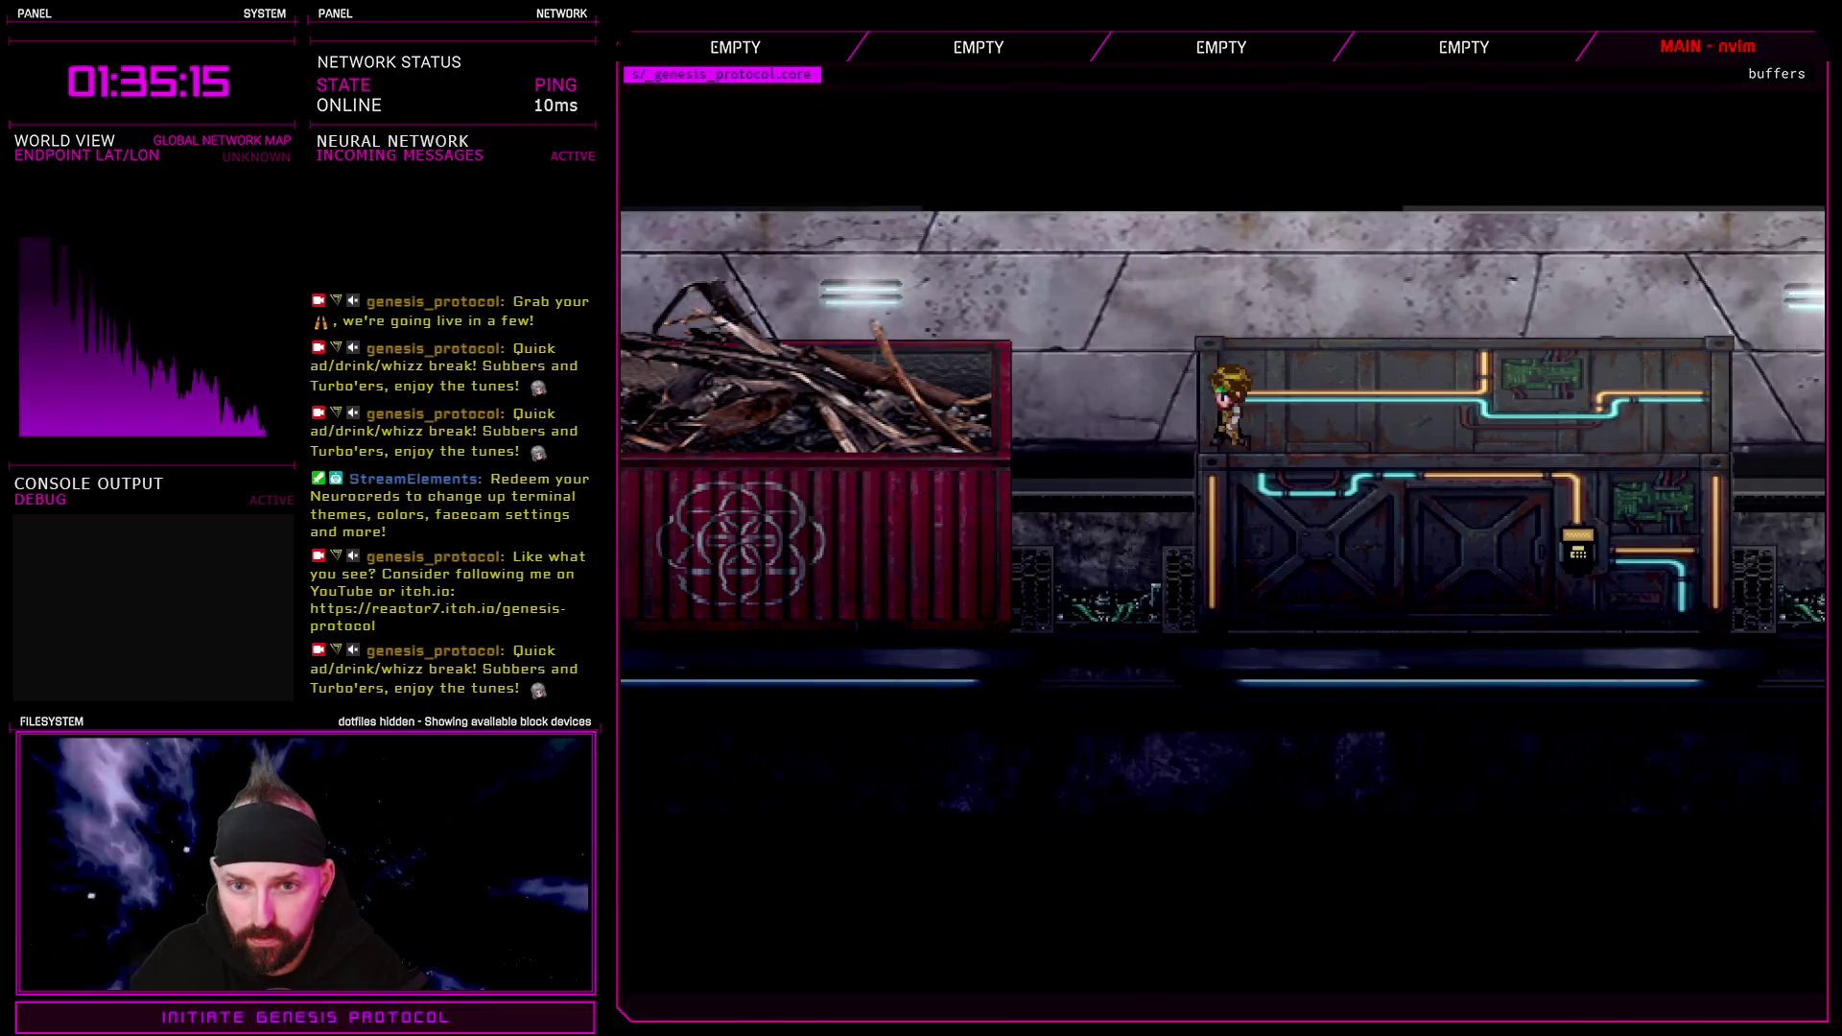
pyautogui.press('Left')
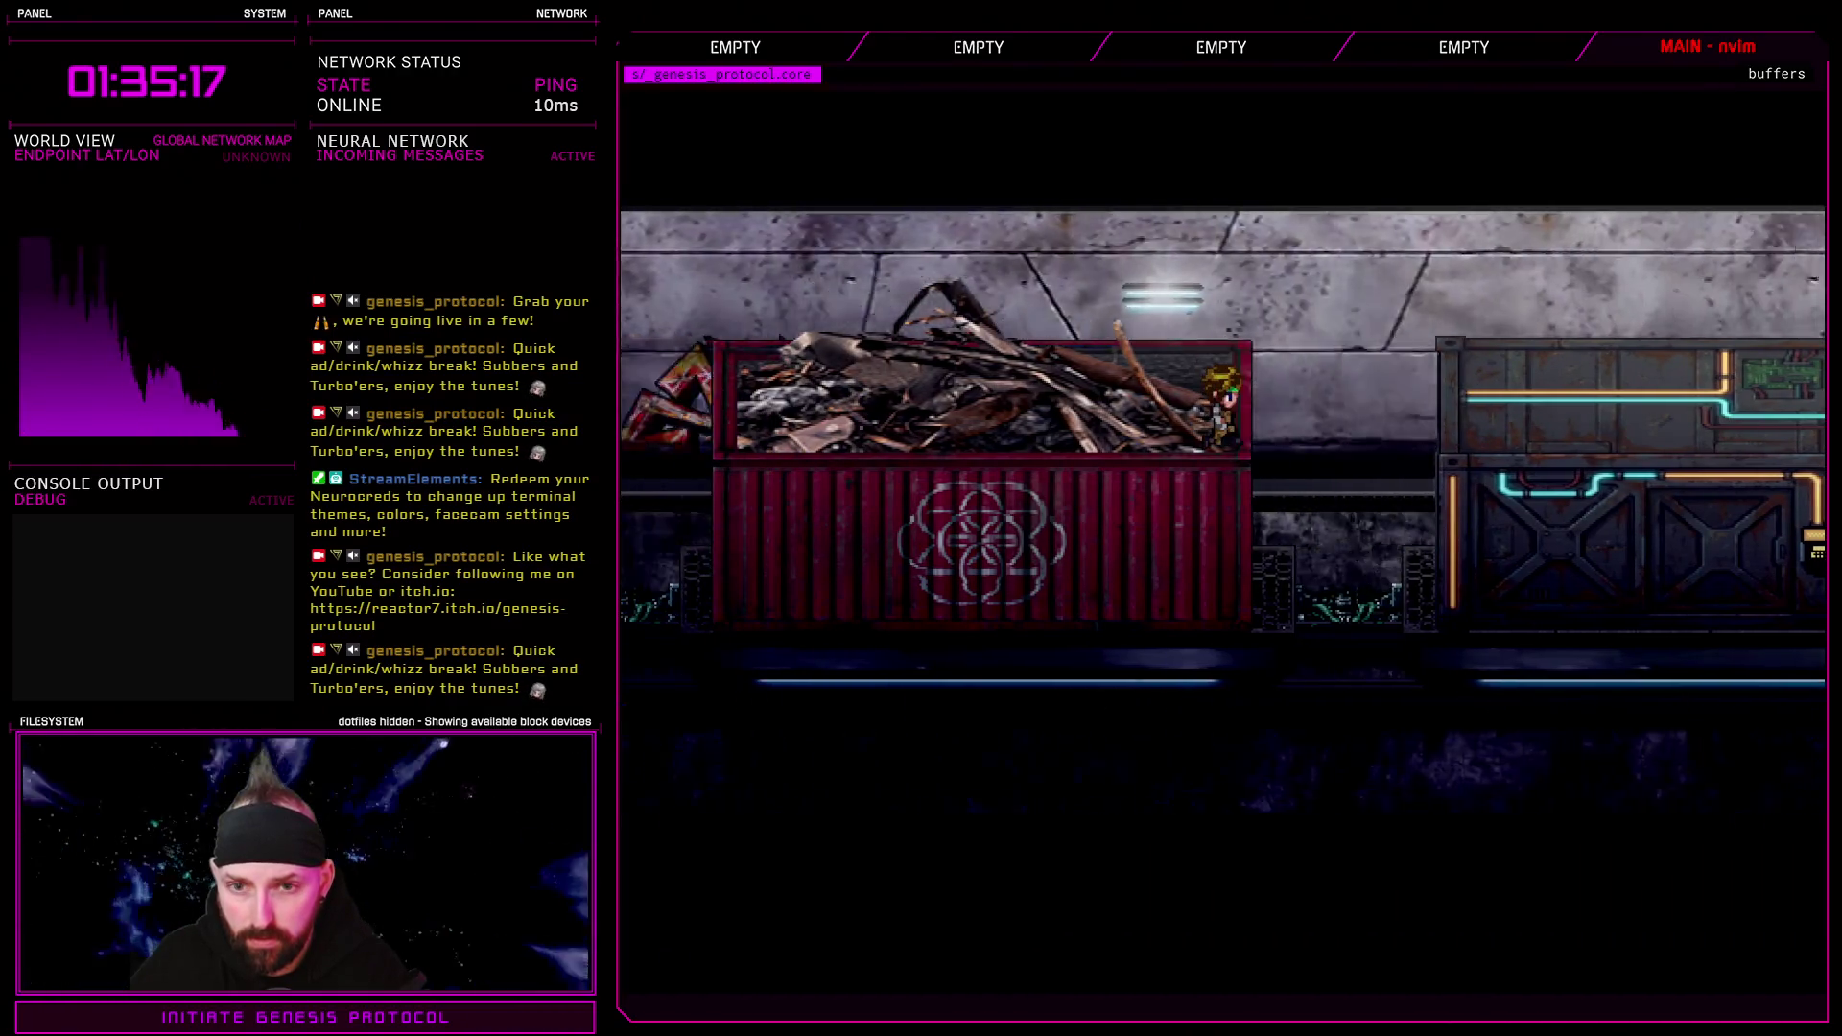
pyautogui.press('Right')
pyautogui.press('space')
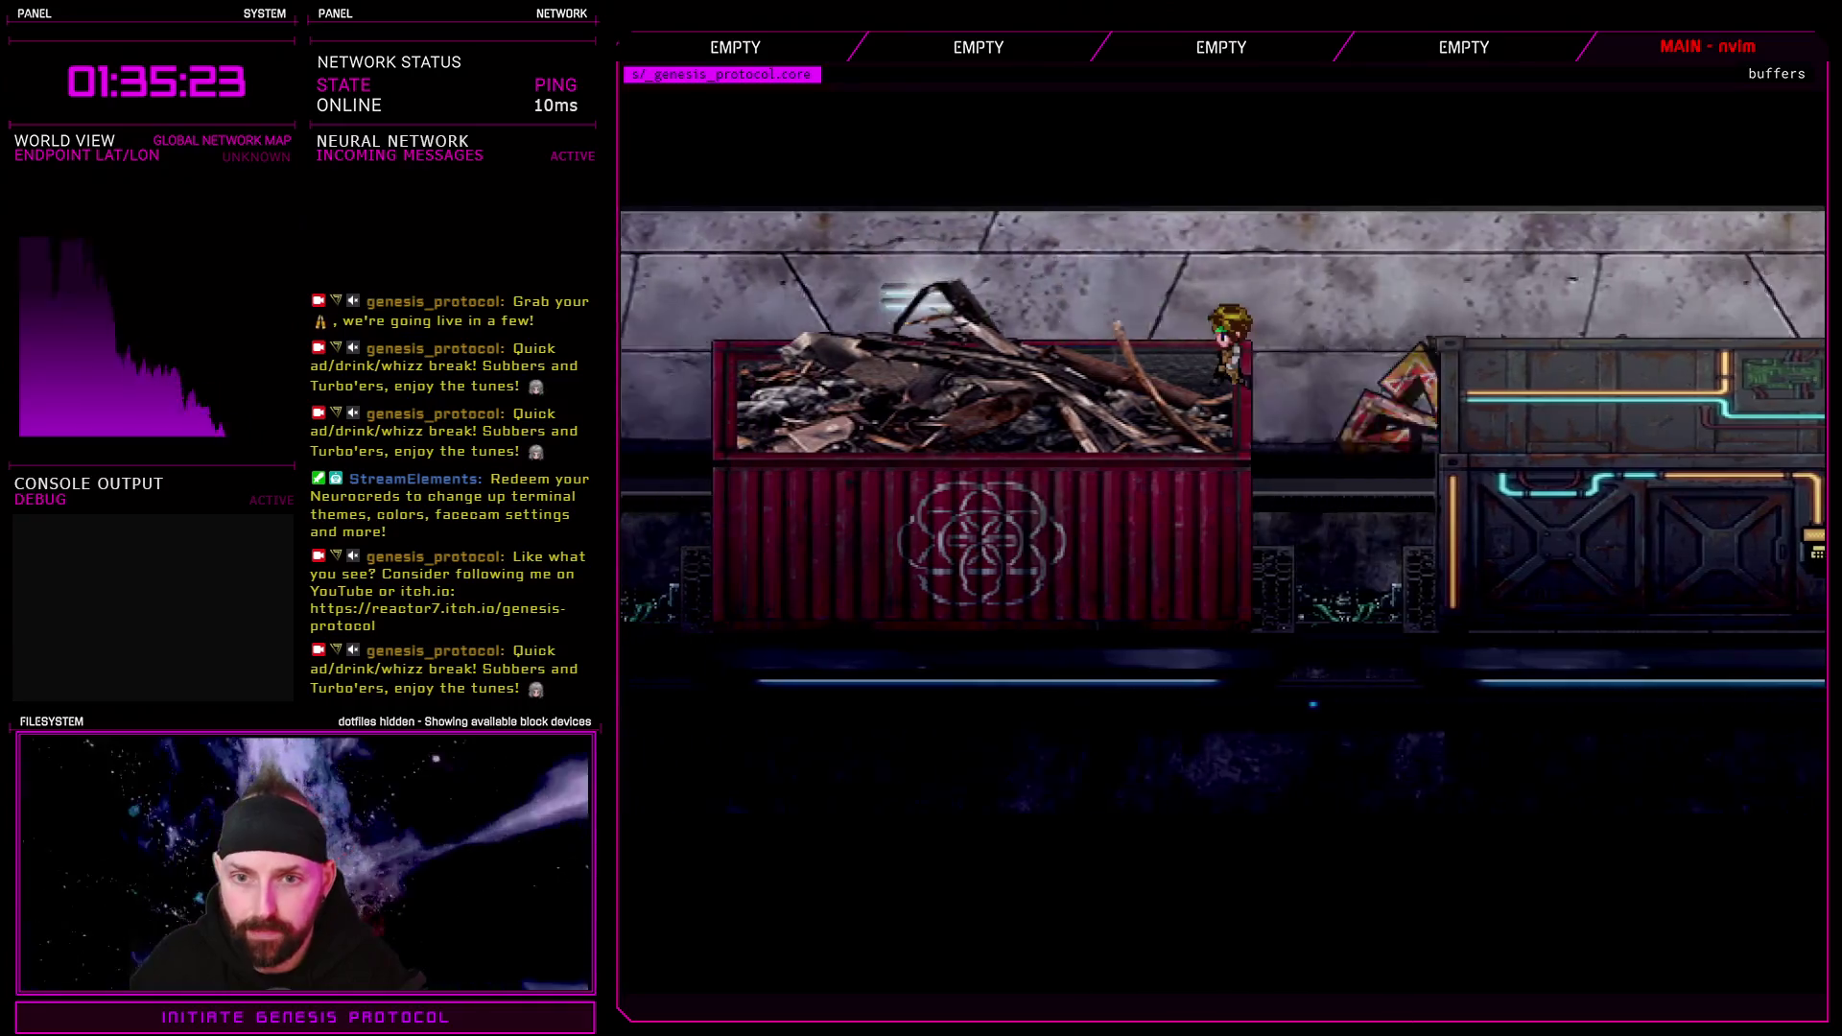
# Exit the game via the pause menu, then visit and close the Script Editor
pyautogui.press('Escape')
pyautogui.press('Return')
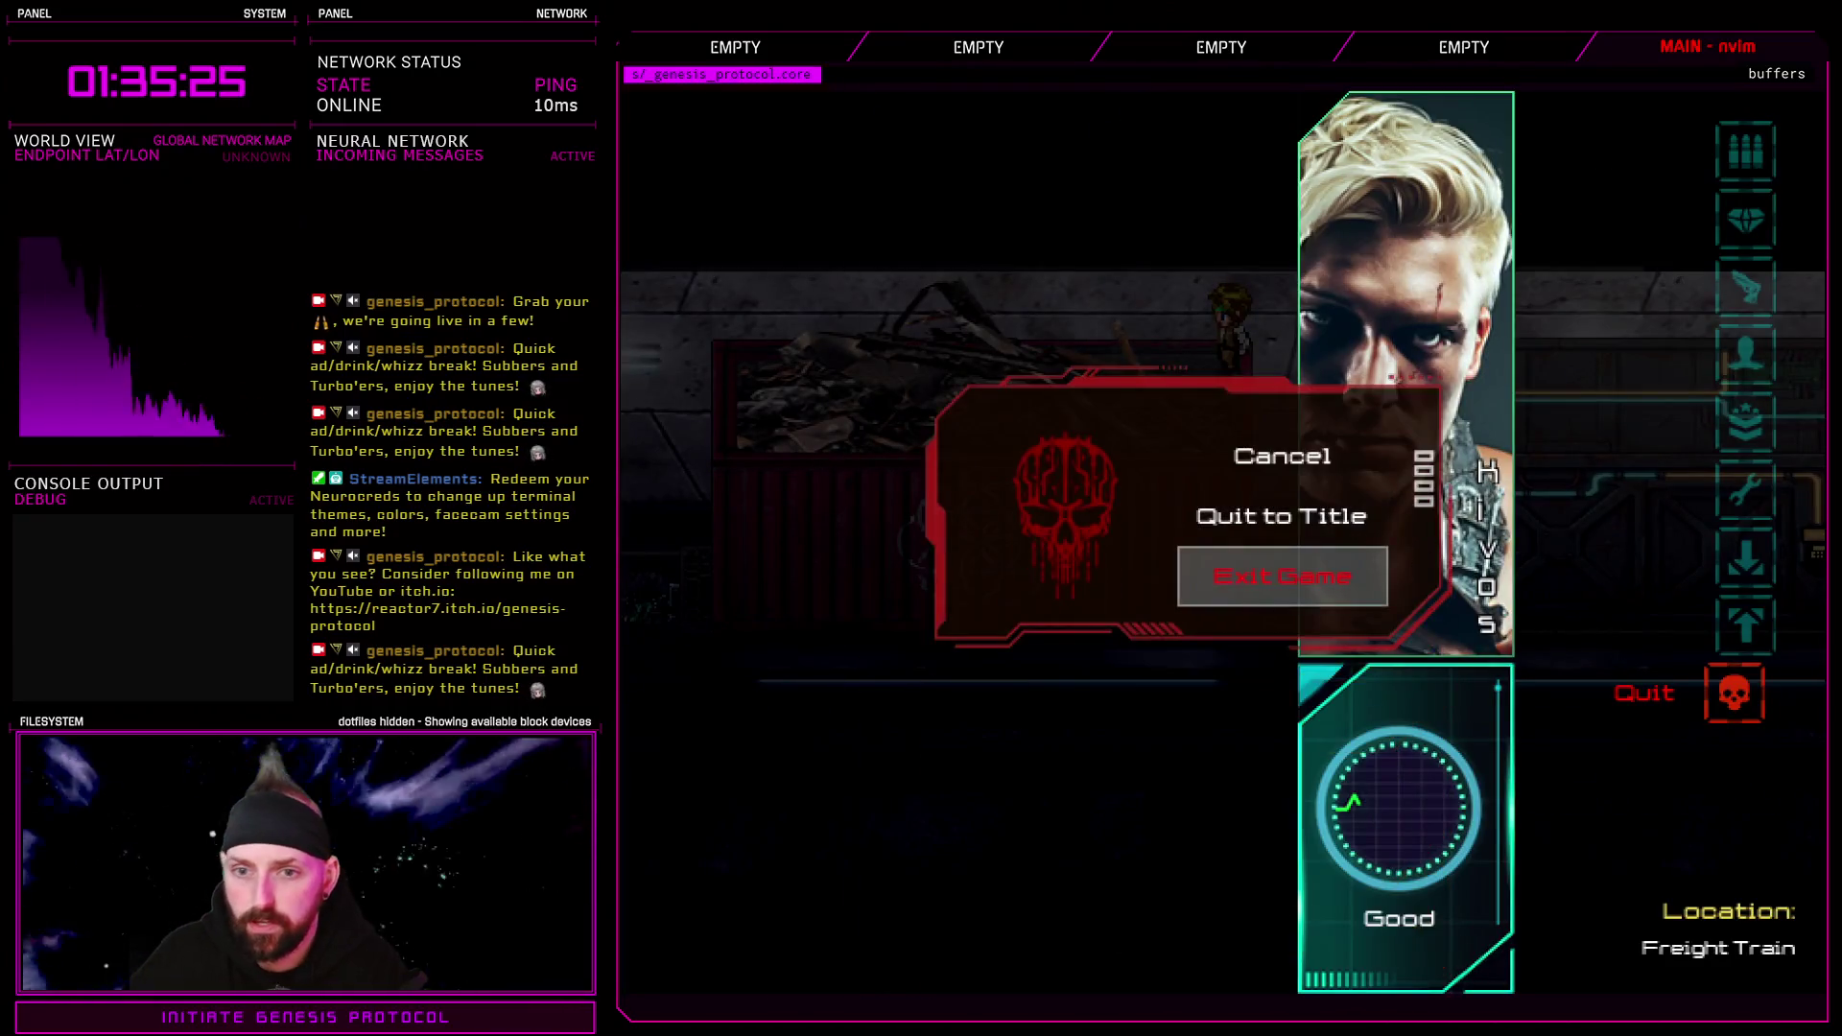
pyautogui.press('Return')
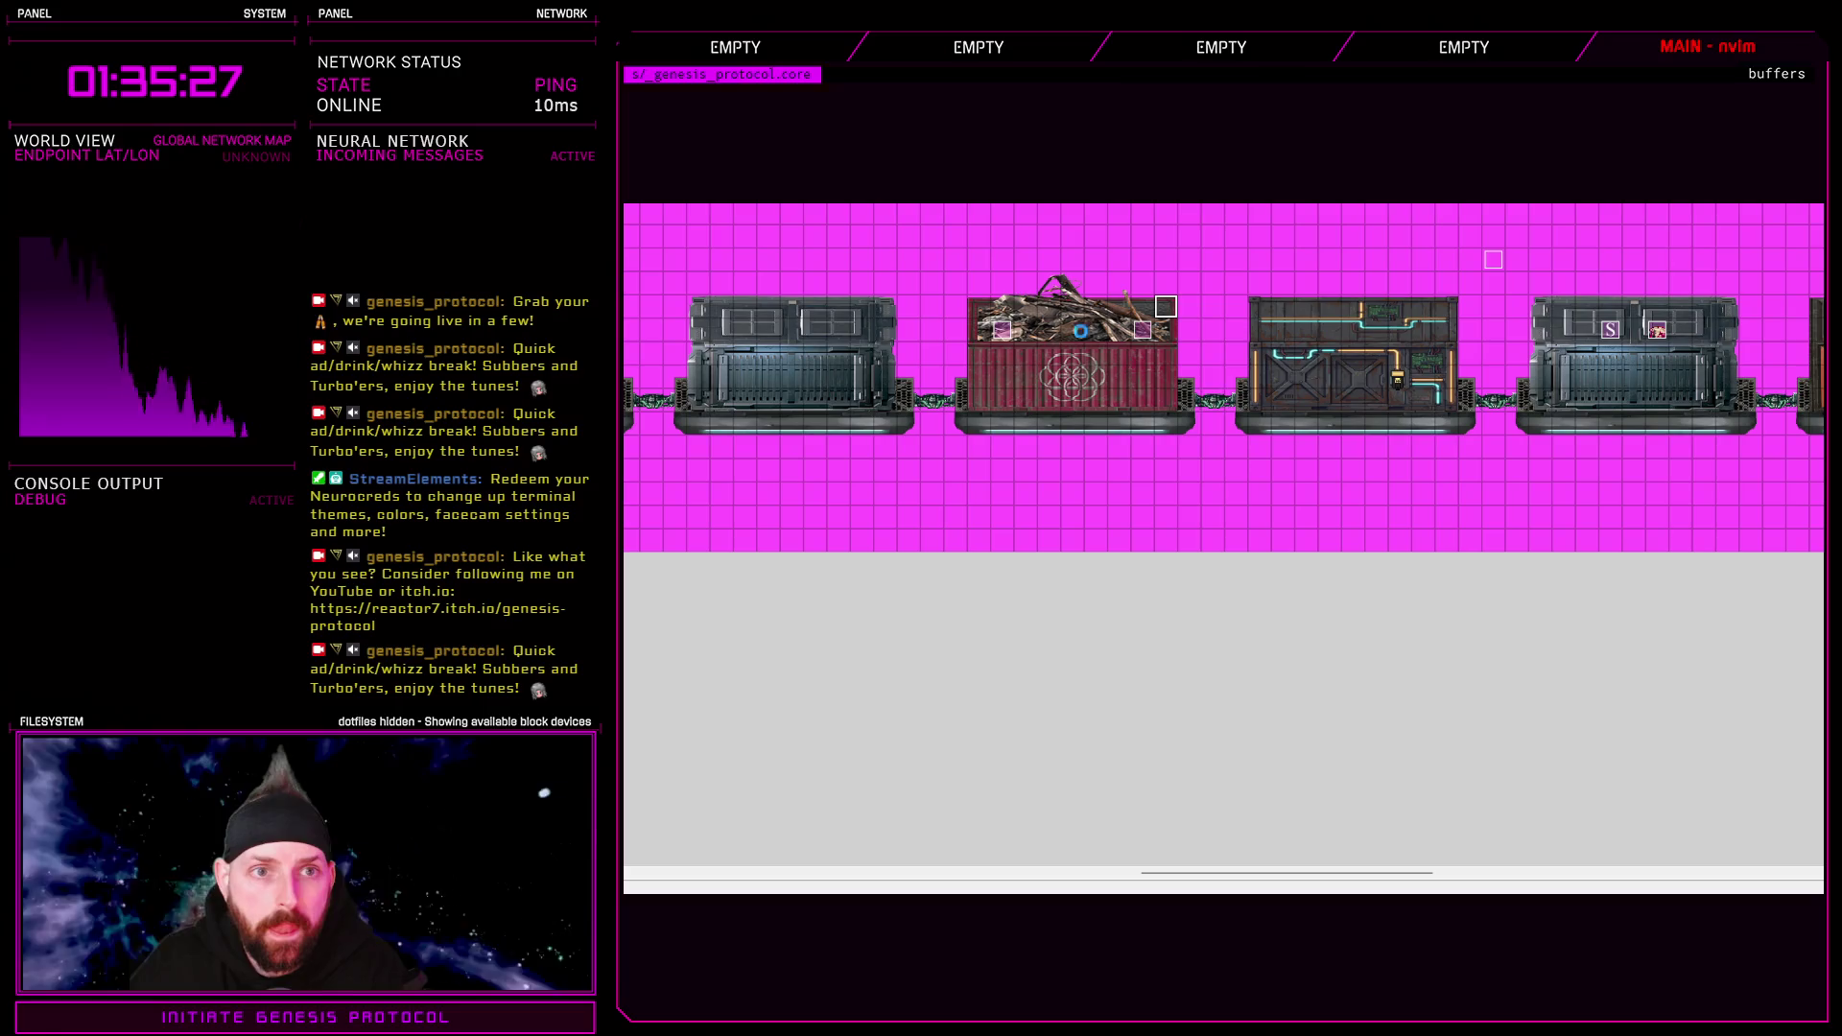
pyautogui.press('F11')
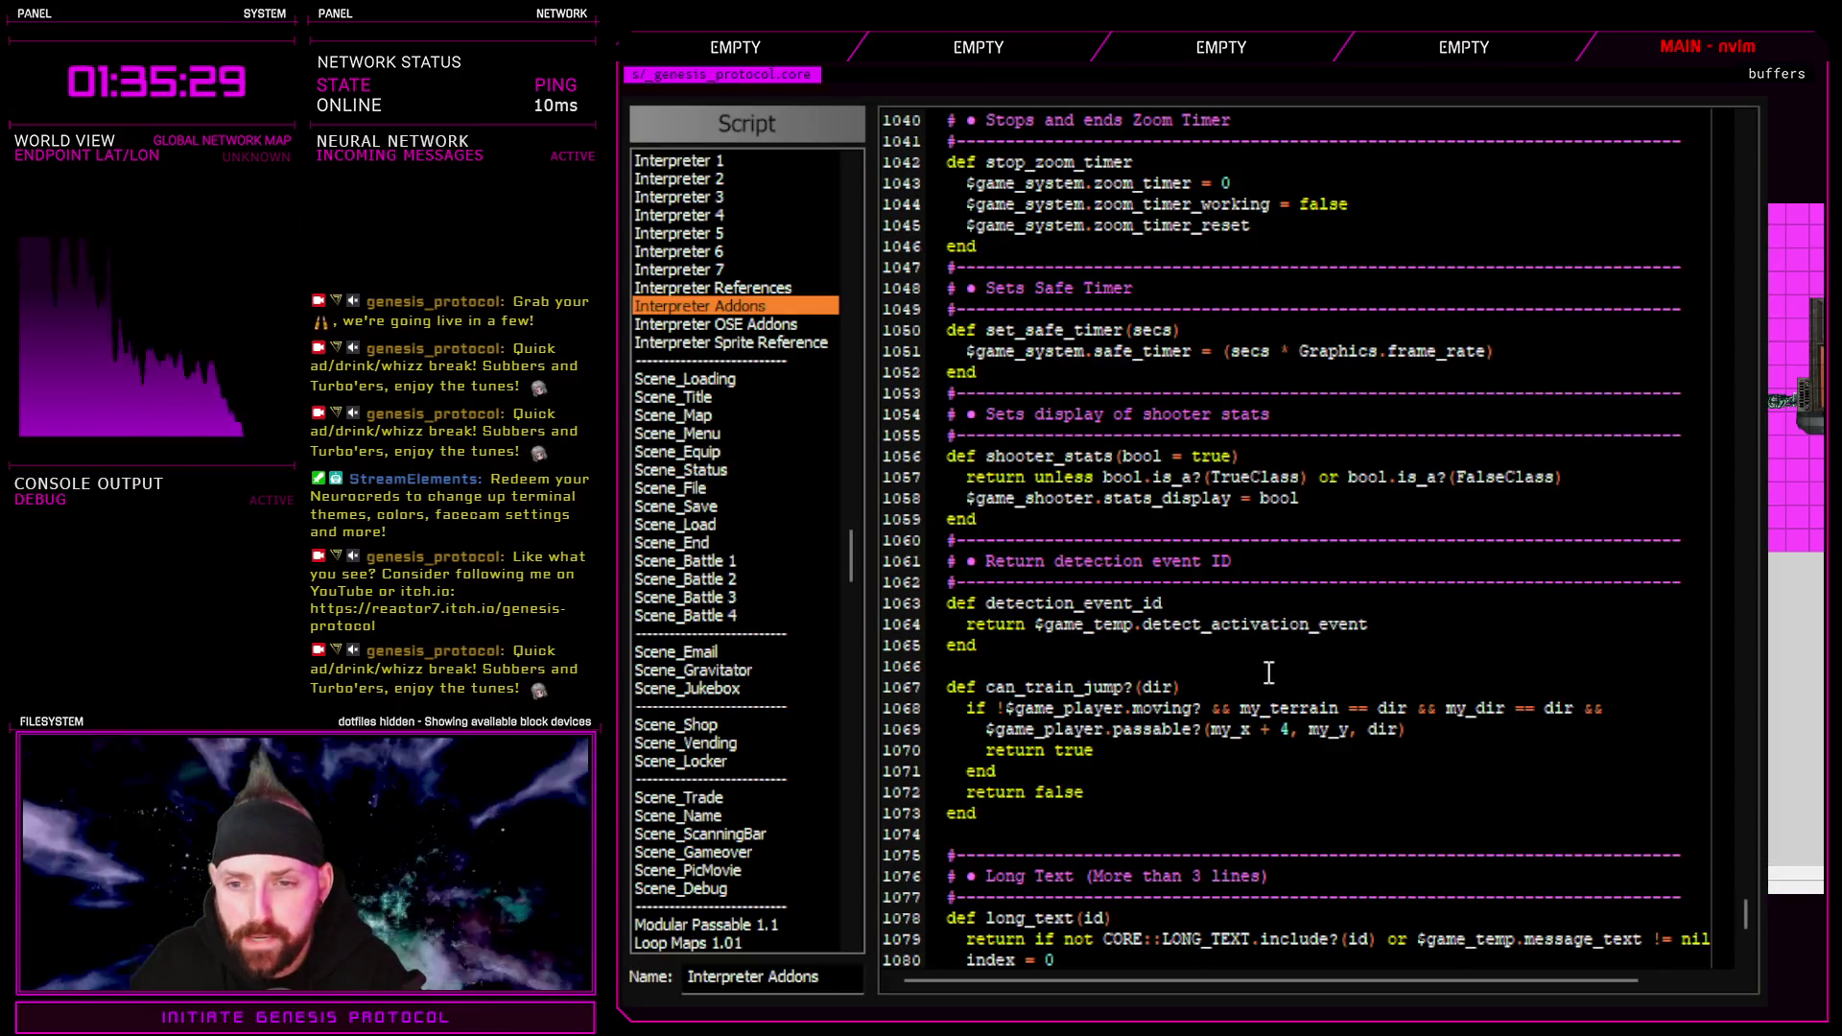
pyautogui.press('Escape')
pyautogui.hotkey('alt', 'F4')
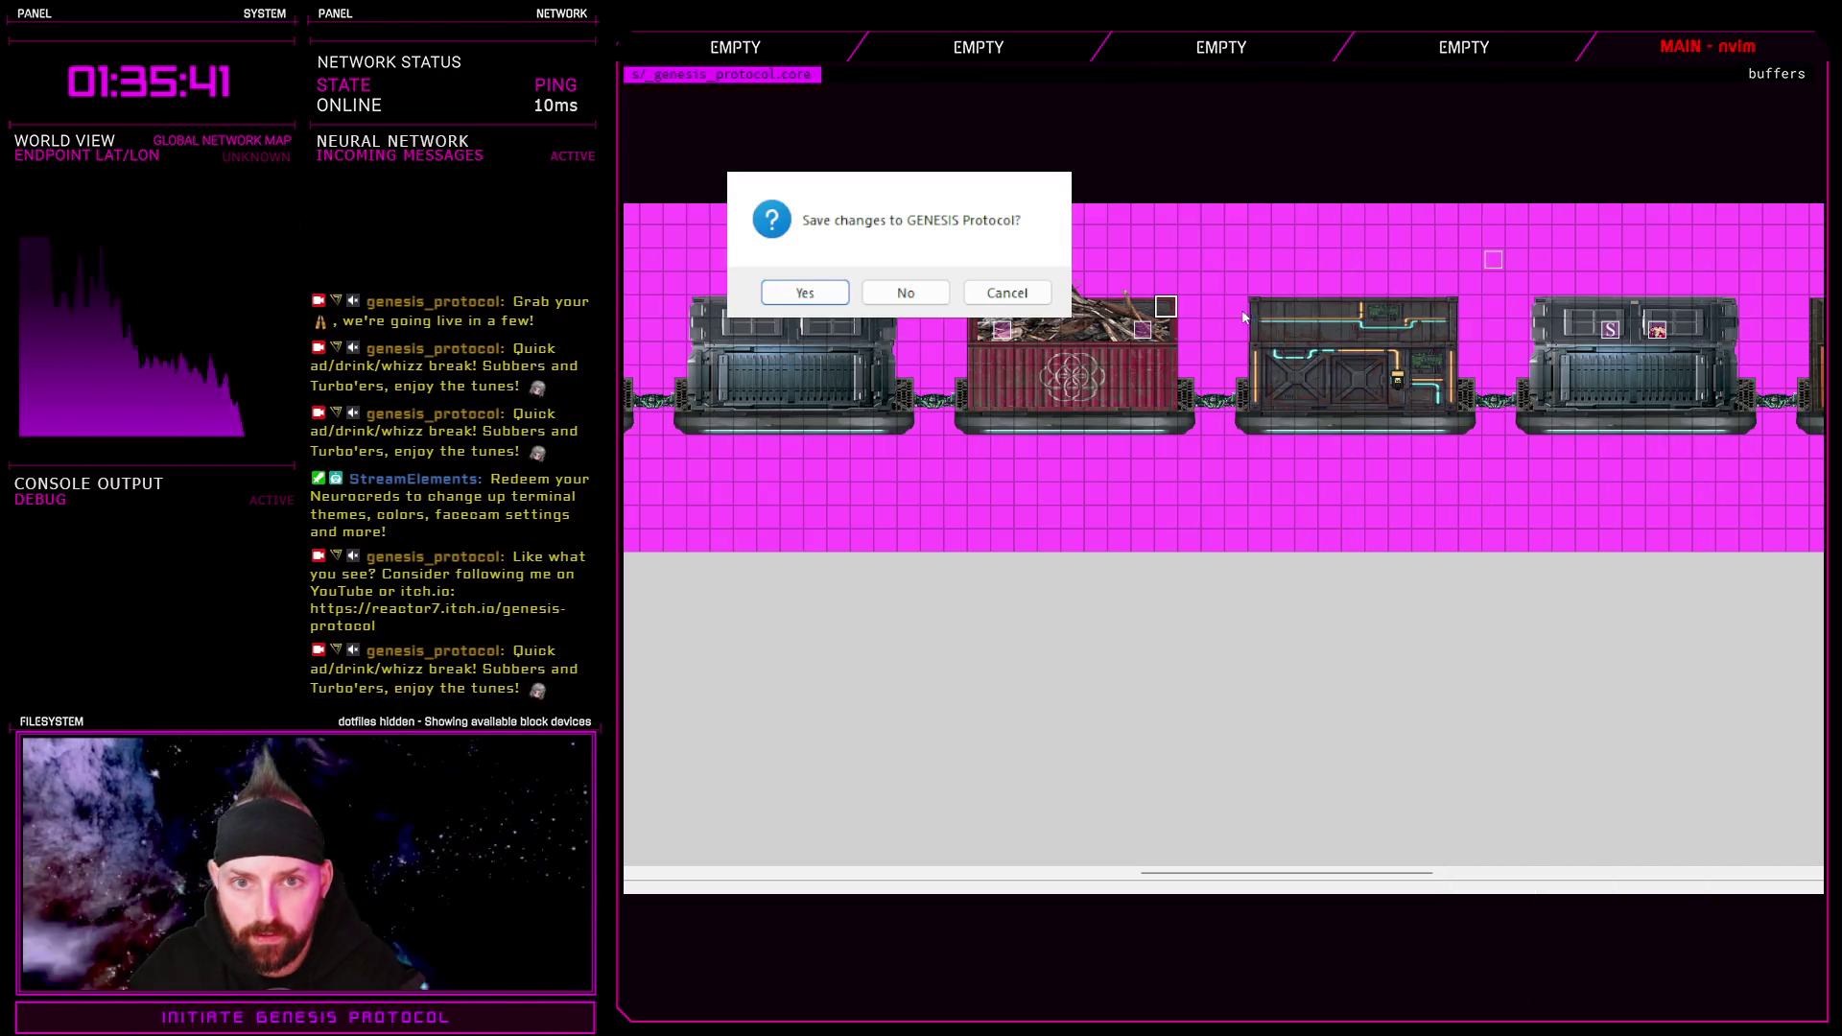
# Confirm saving the project, playtest the train jumps, and exit the game via the pause menu
pyautogui.click(806, 294)
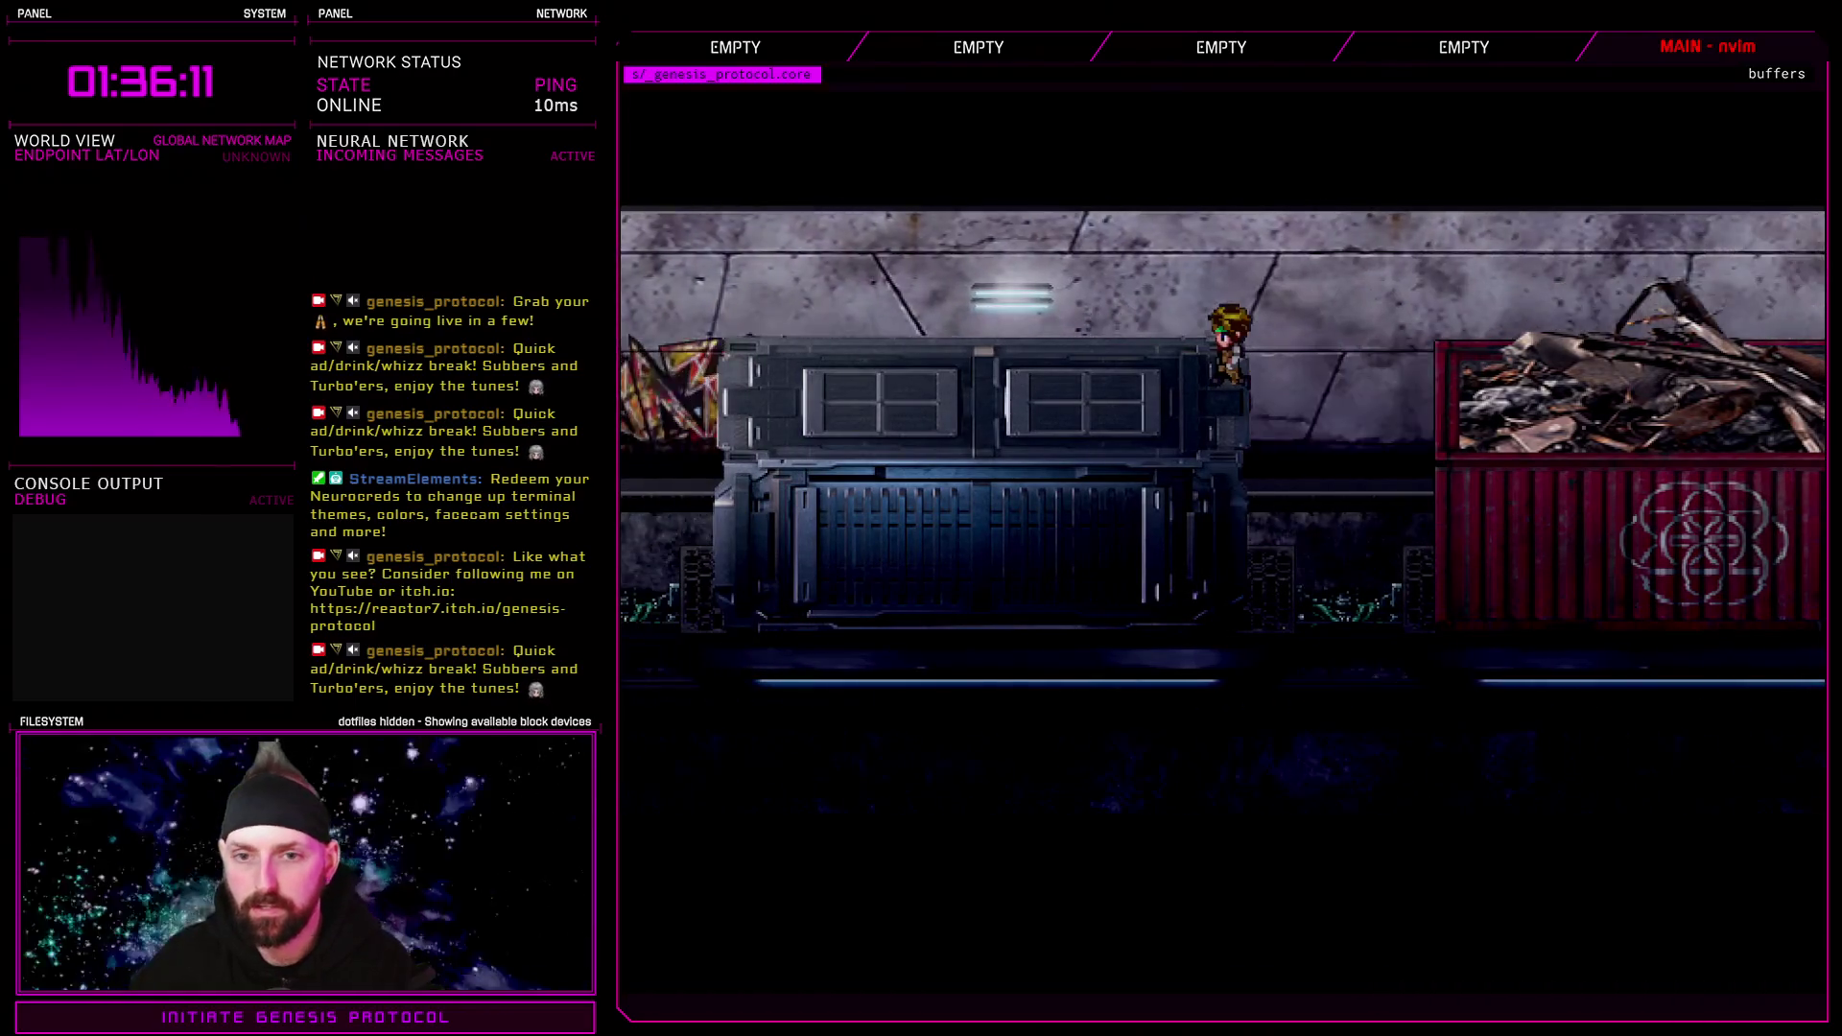
pyautogui.press('Escape')
pyautogui.press('Up')
pyautogui.press('Return')
pyautogui.press('Return')
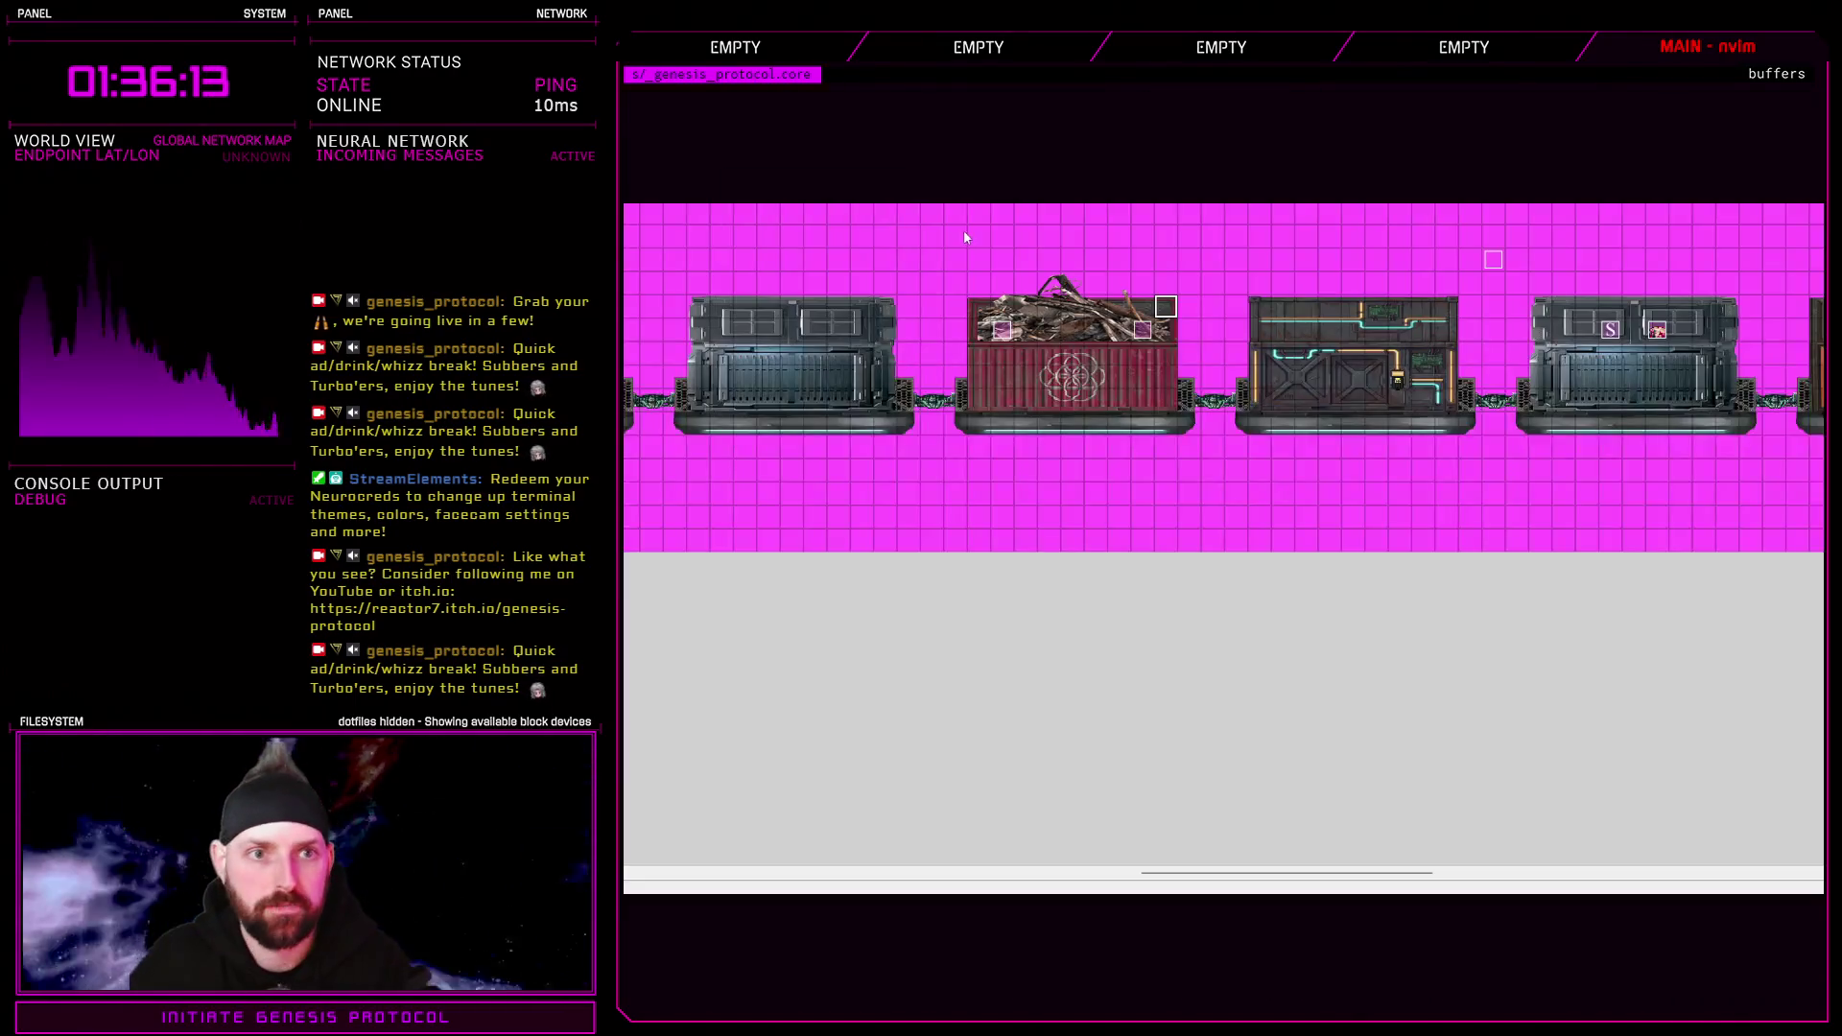
pyautogui.press('F11')
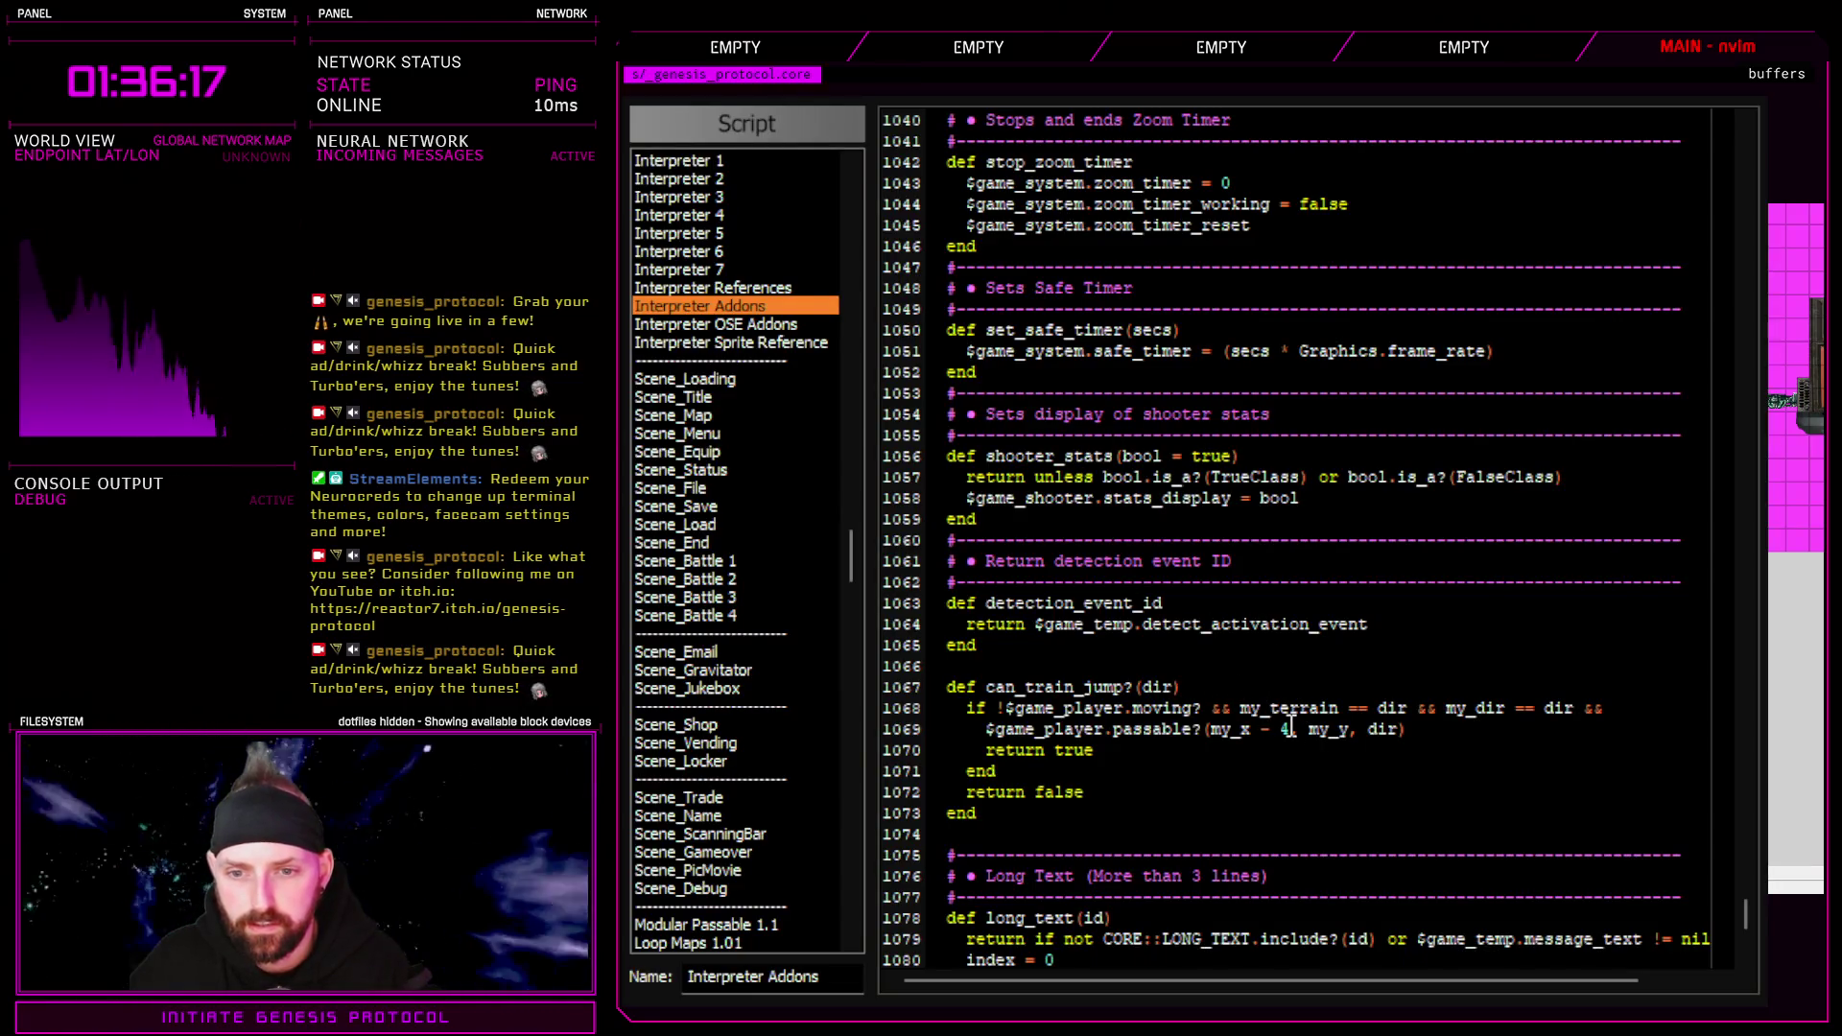
# Add x = dir == 4 ? -4 : 4 and use my_x + x in the passable? check
pyautogui.press('Return')
pyautogui.write('x = dir == 4 ? -4 : 4')
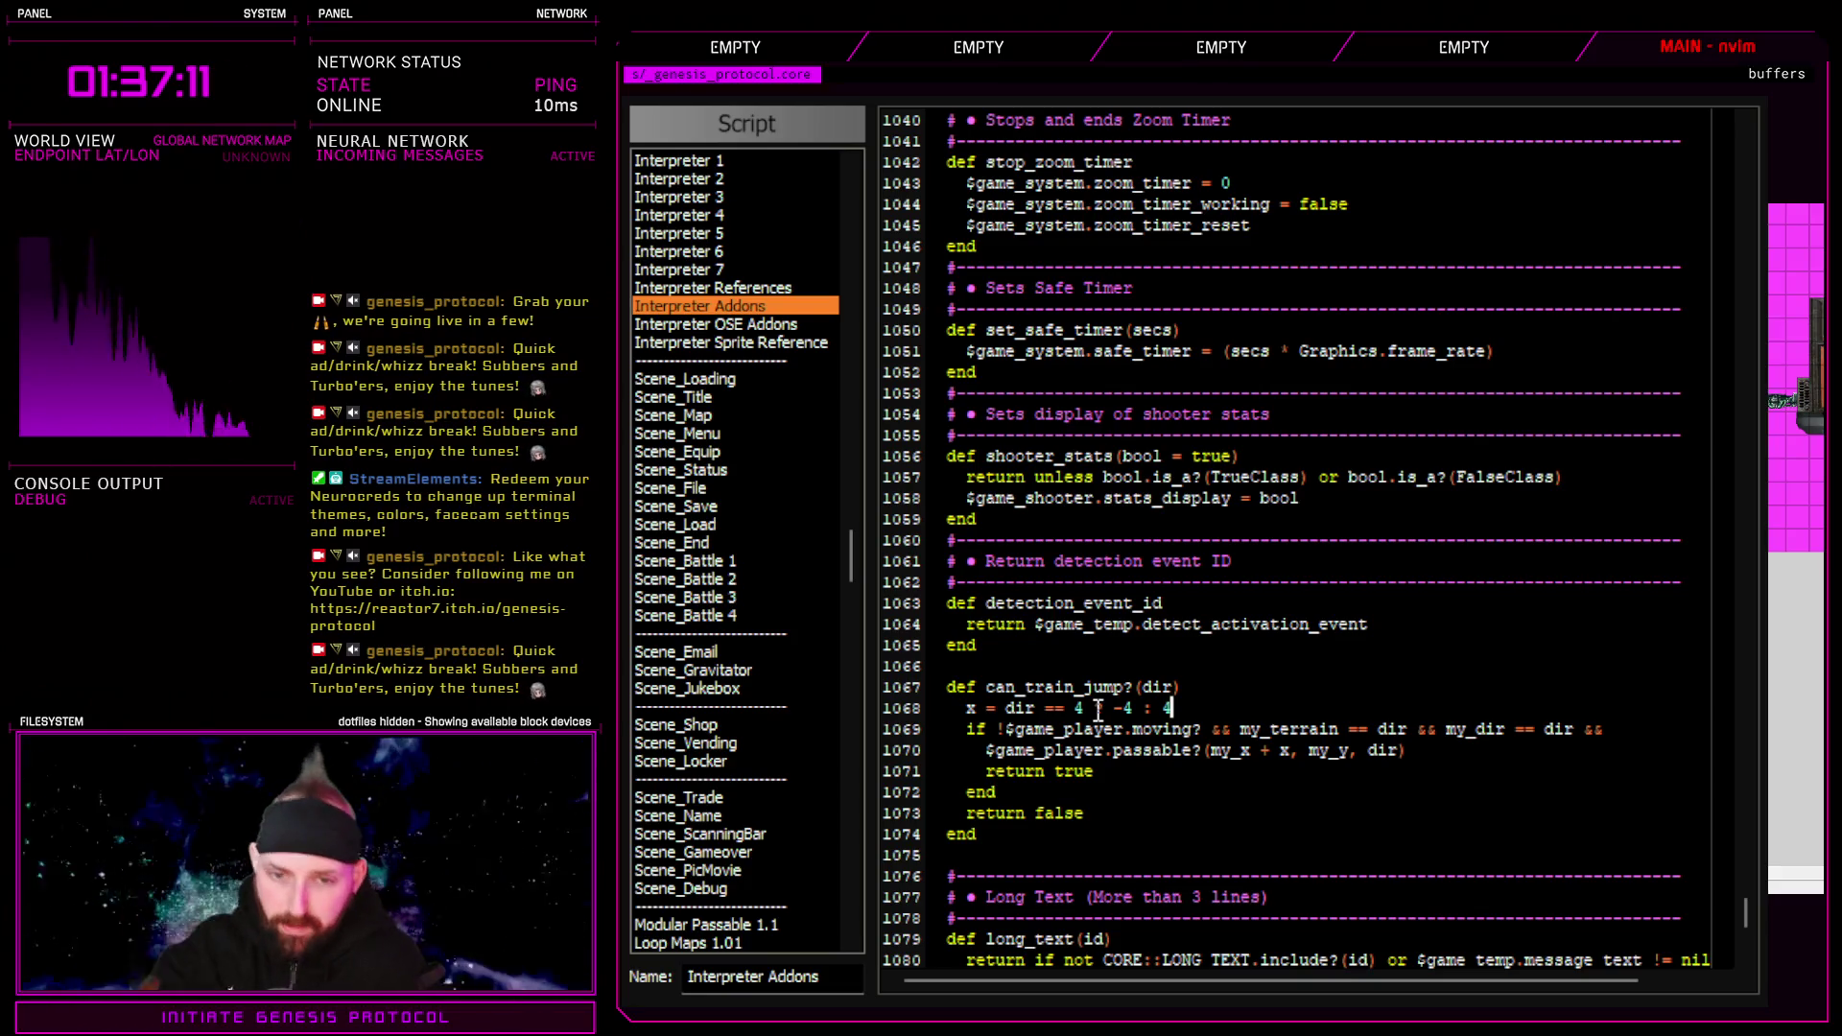
pyautogui.press('Escape')
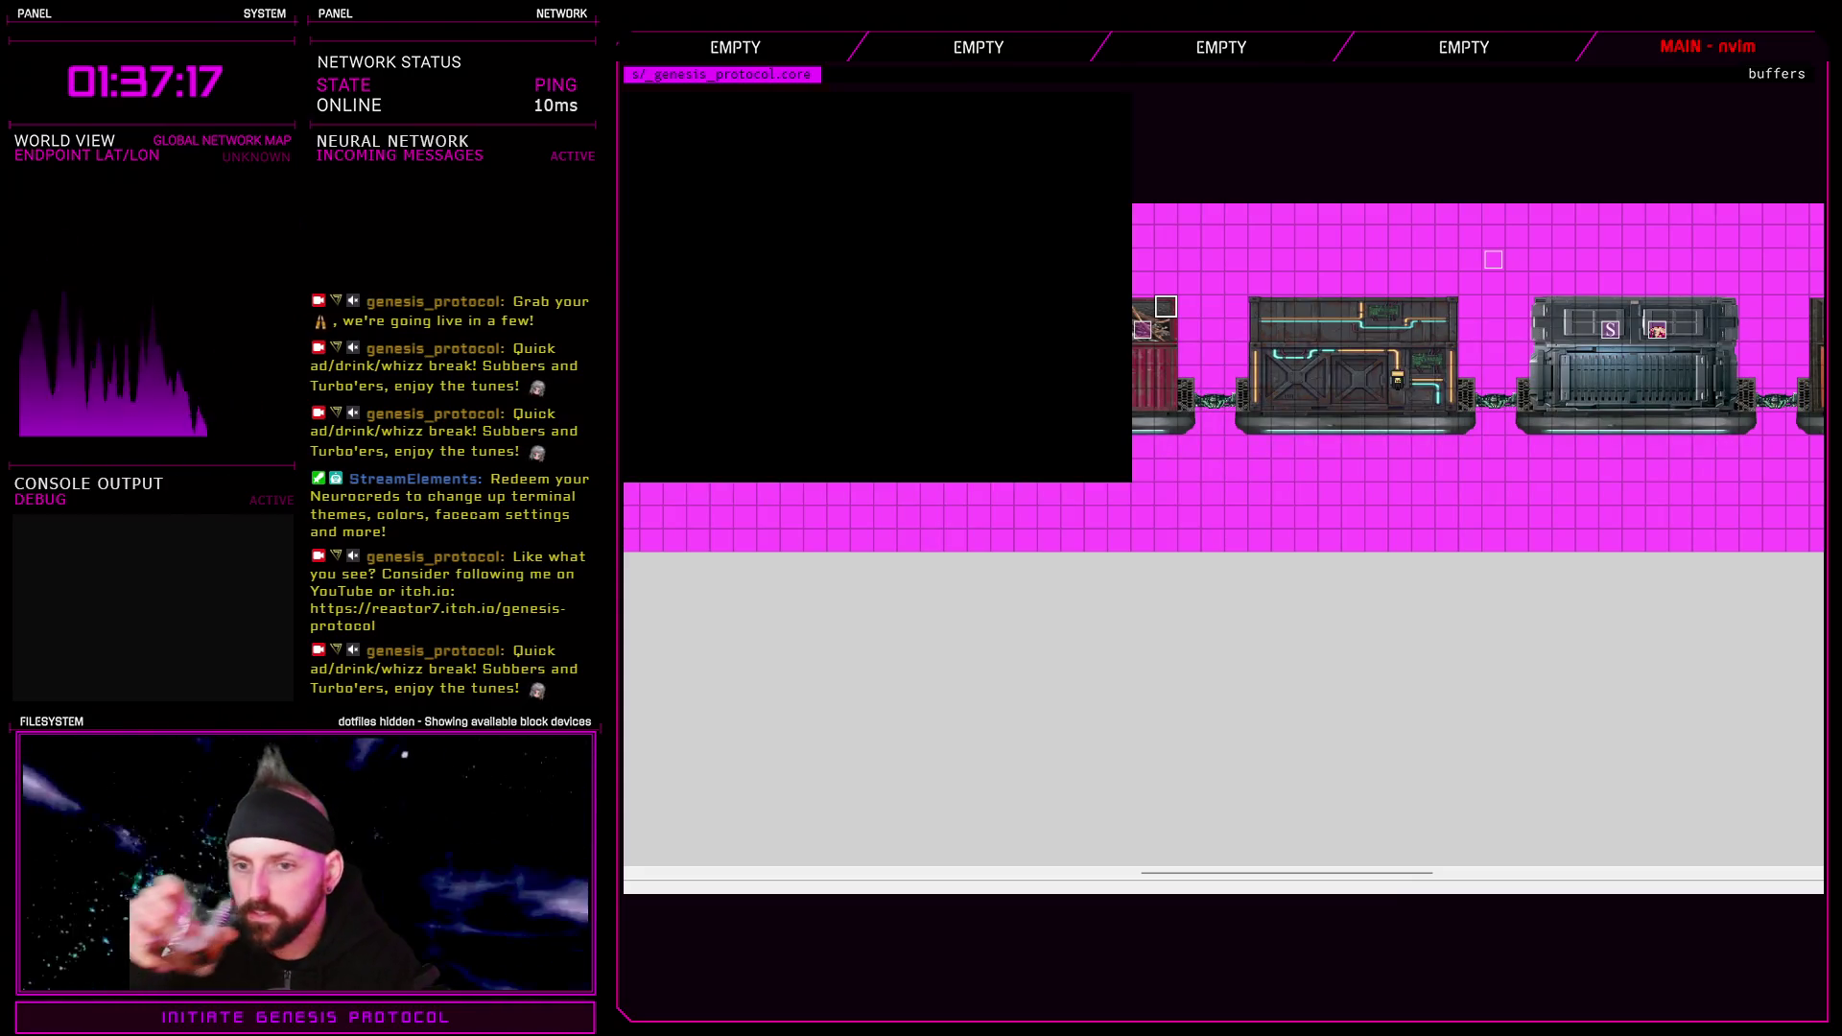
# Playtest and walk left across the containers, jumping onto the stack, dropping off, and jumping back
pyautogui.press('Return')
pyautogui.press('Return')
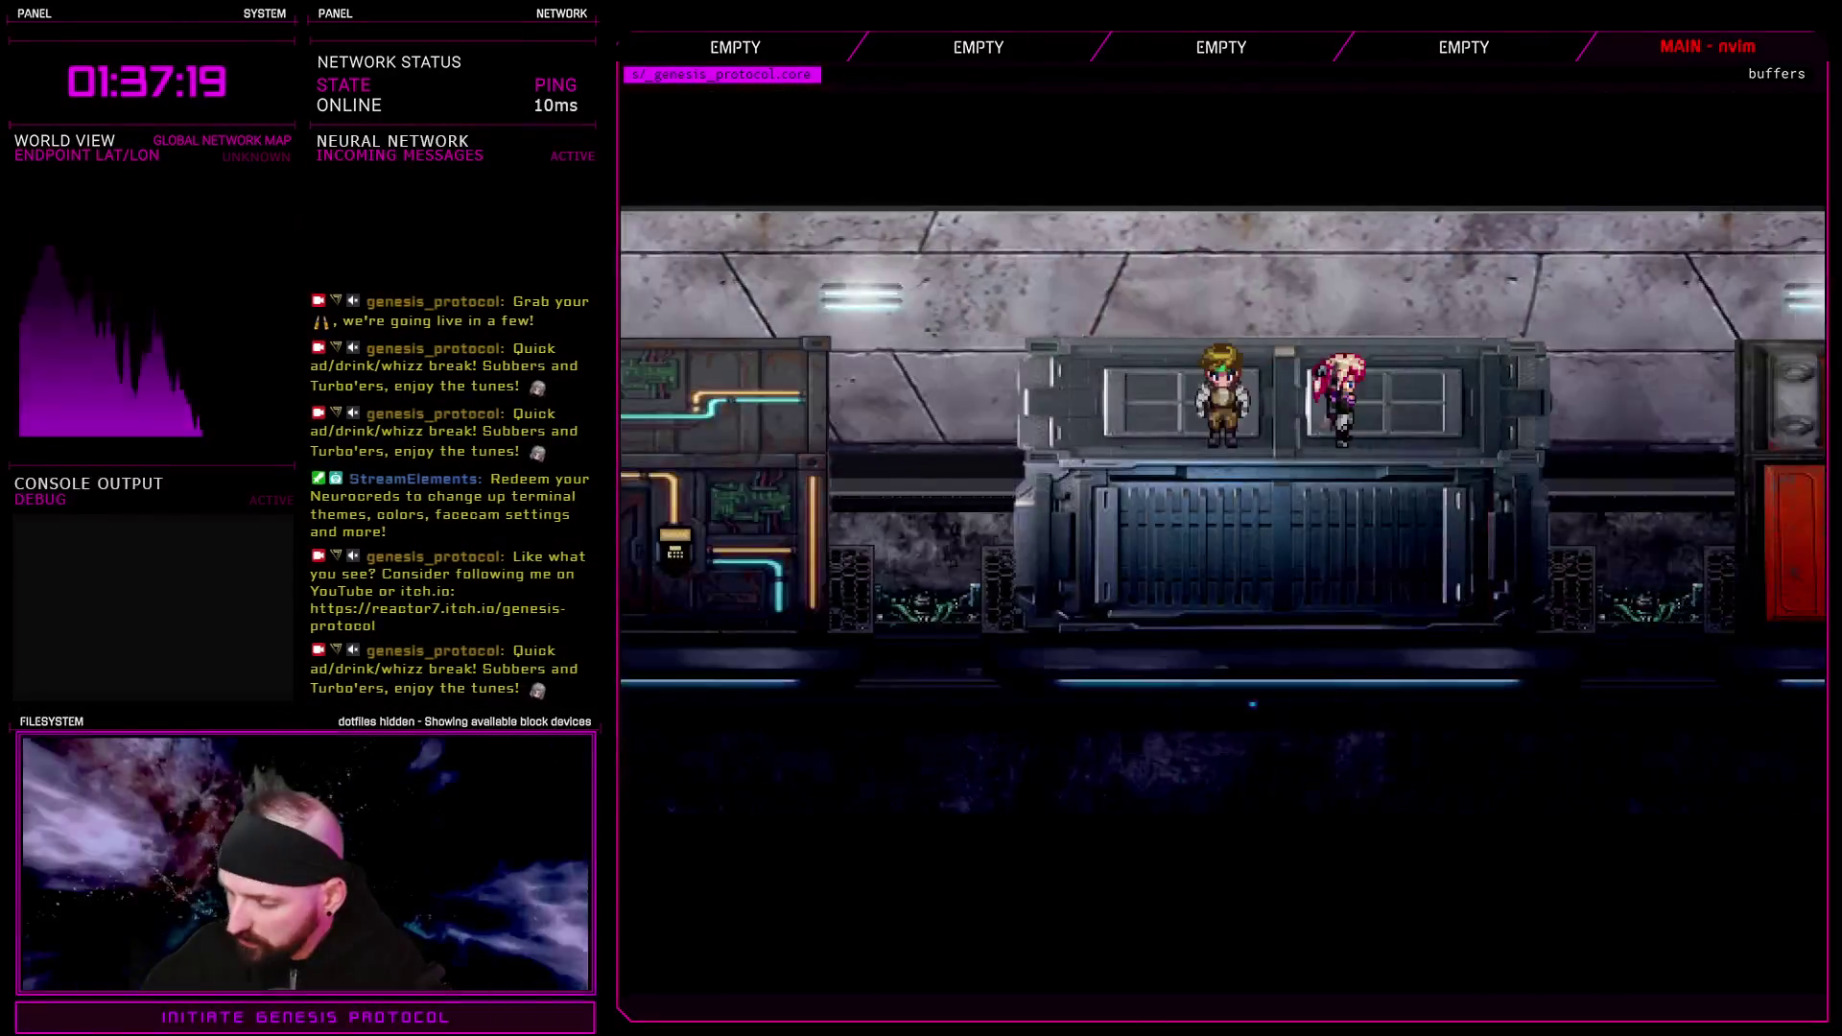
pyautogui.press('Left')
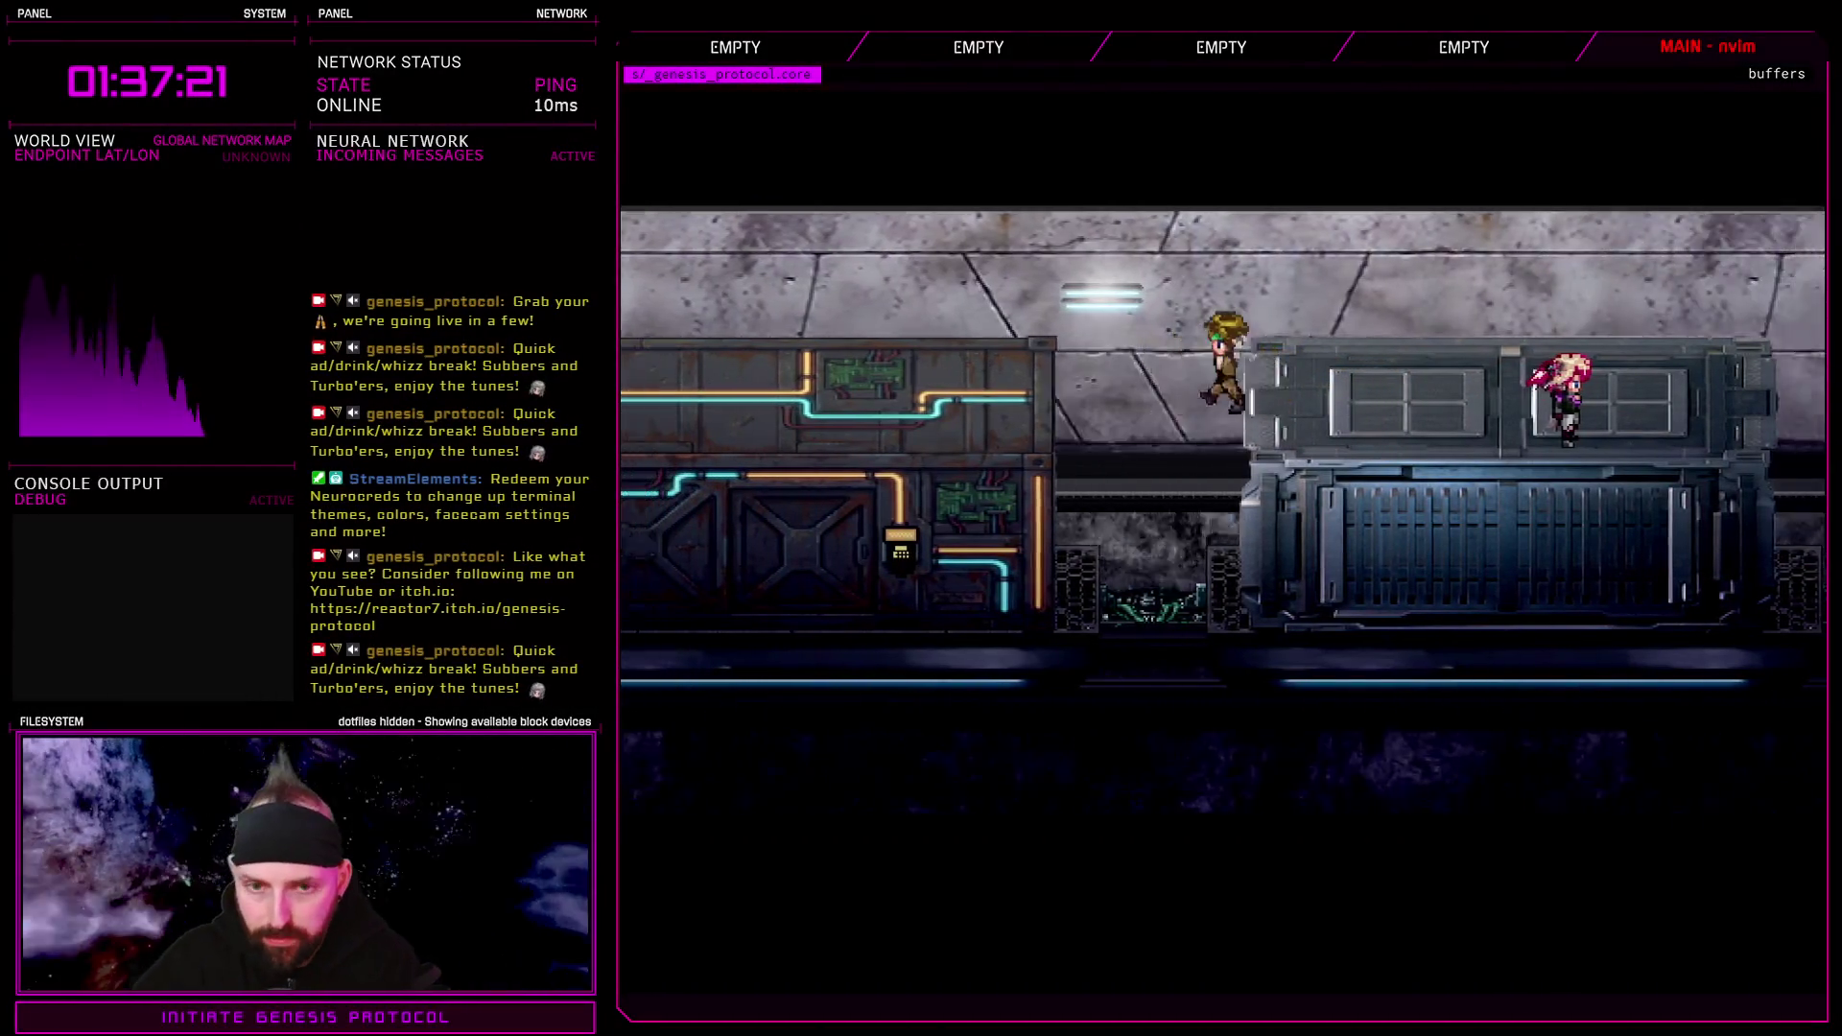
pyautogui.press('Left')
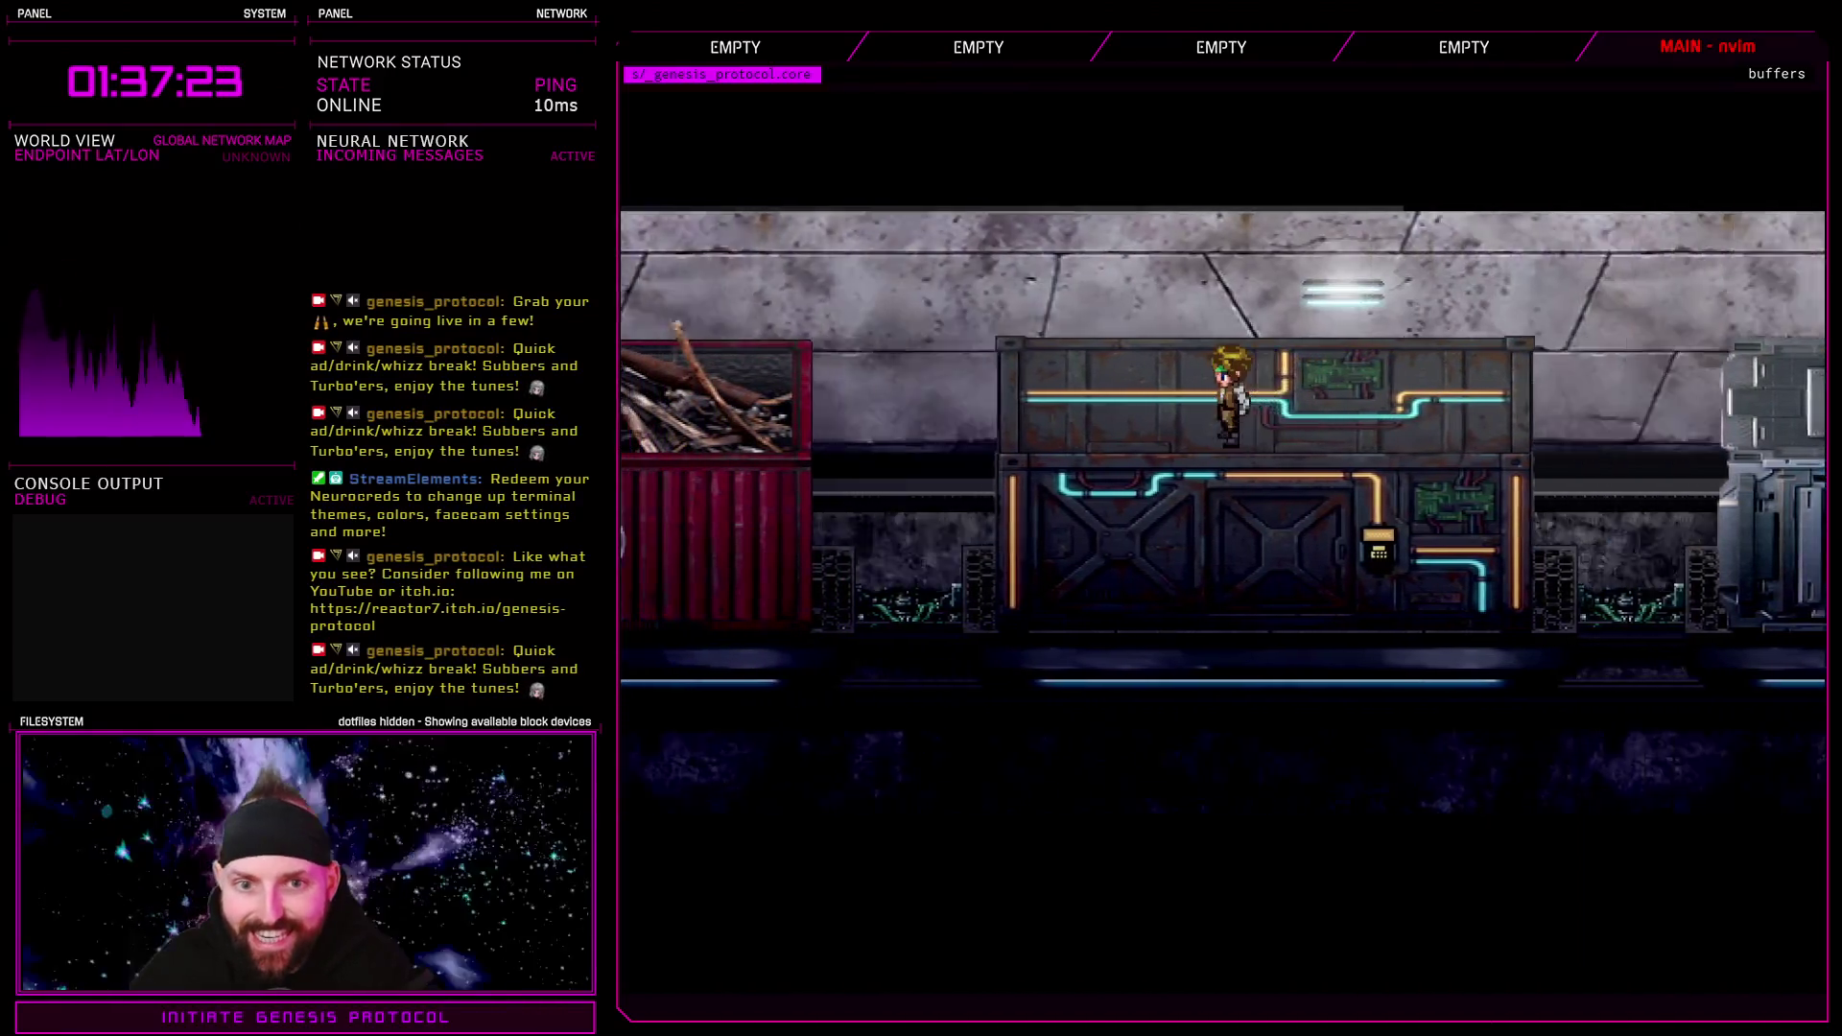
pyautogui.press('Left')
pyautogui.press('space')
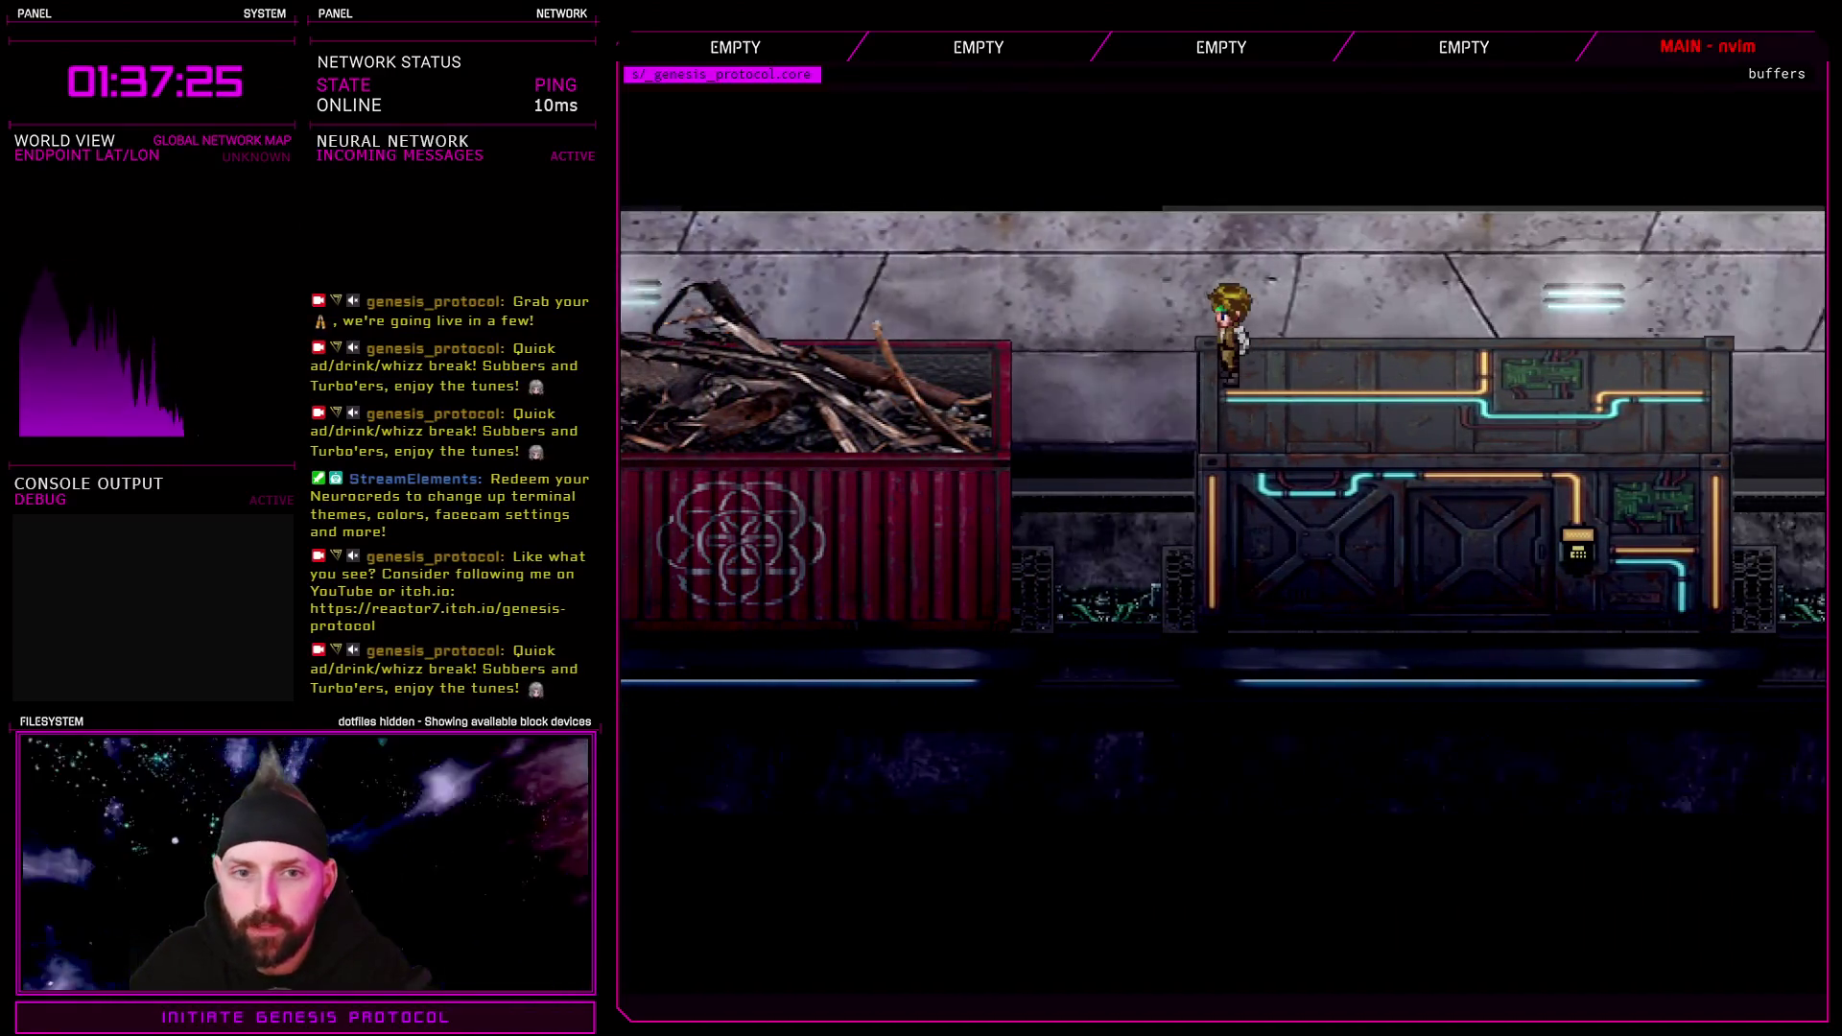
pyautogui.press('Left')
pyautogui.press('Right')
pyautogui.press('space')
pyautogui.press('space')
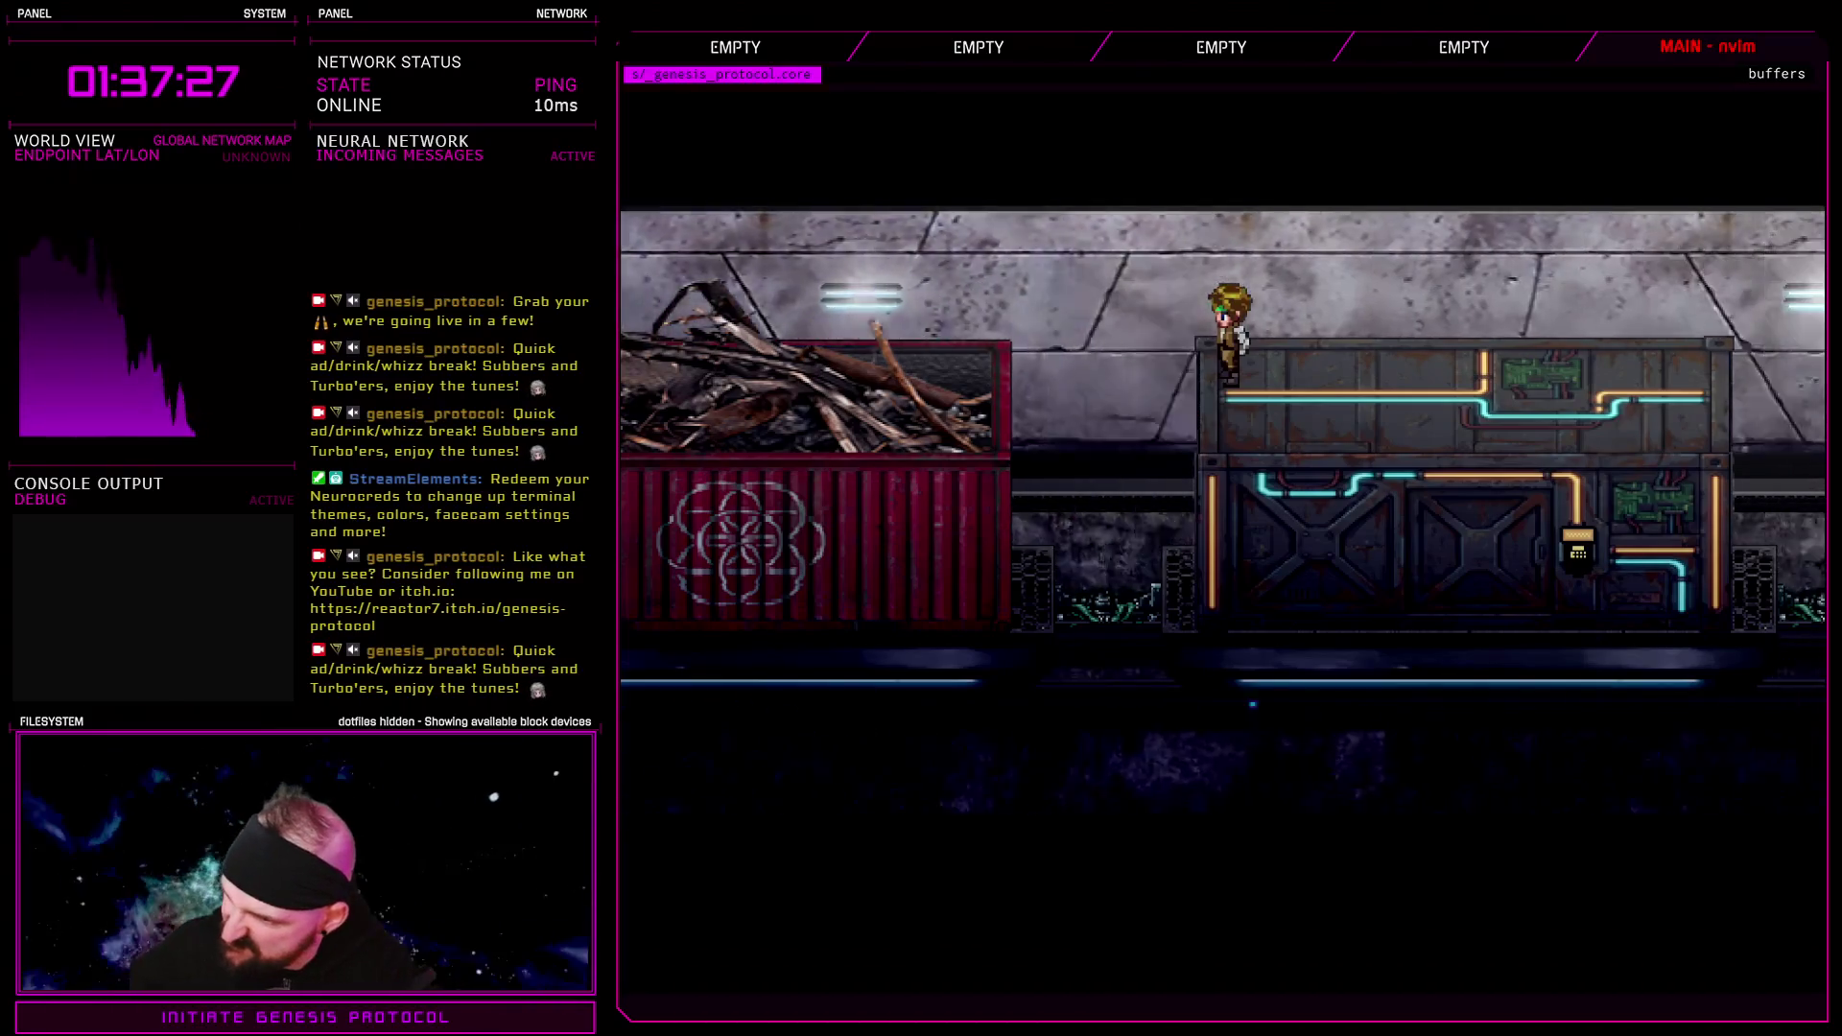
# Cross the red scrap container to the grey container, climb it, and return right
pyautogui.press('Left')
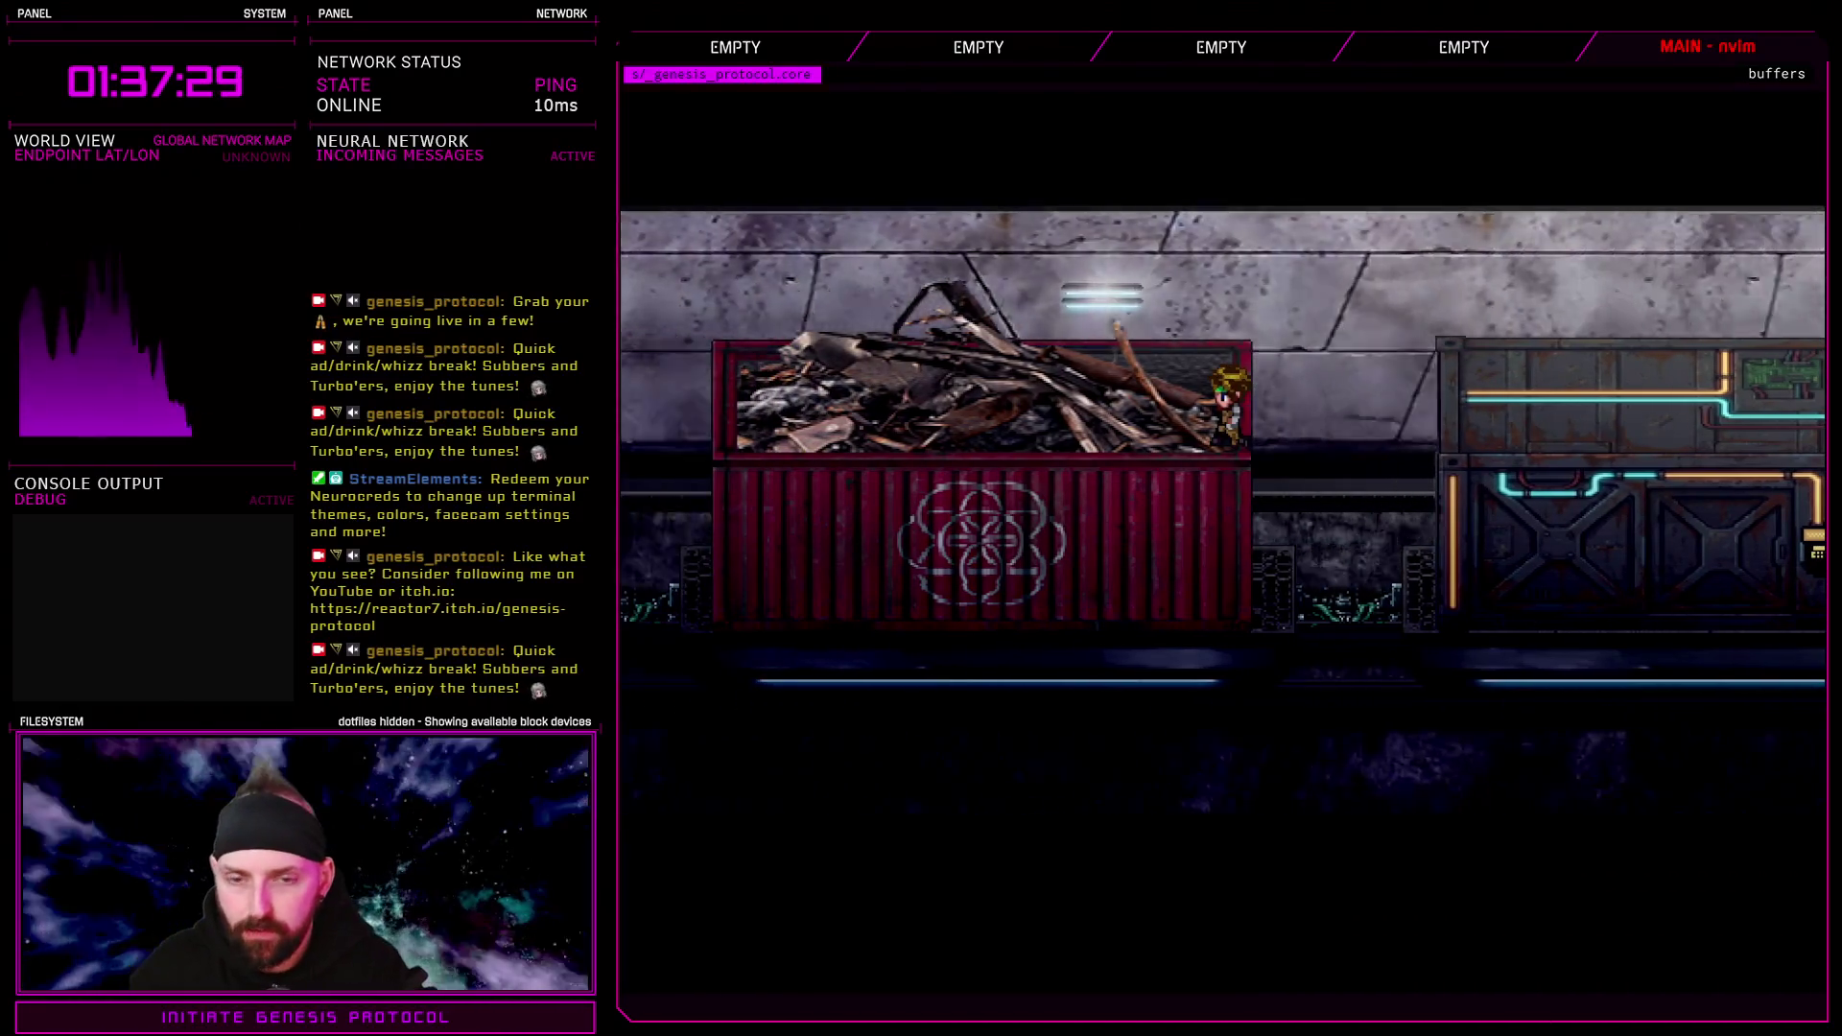
pyautogui.press('Left')
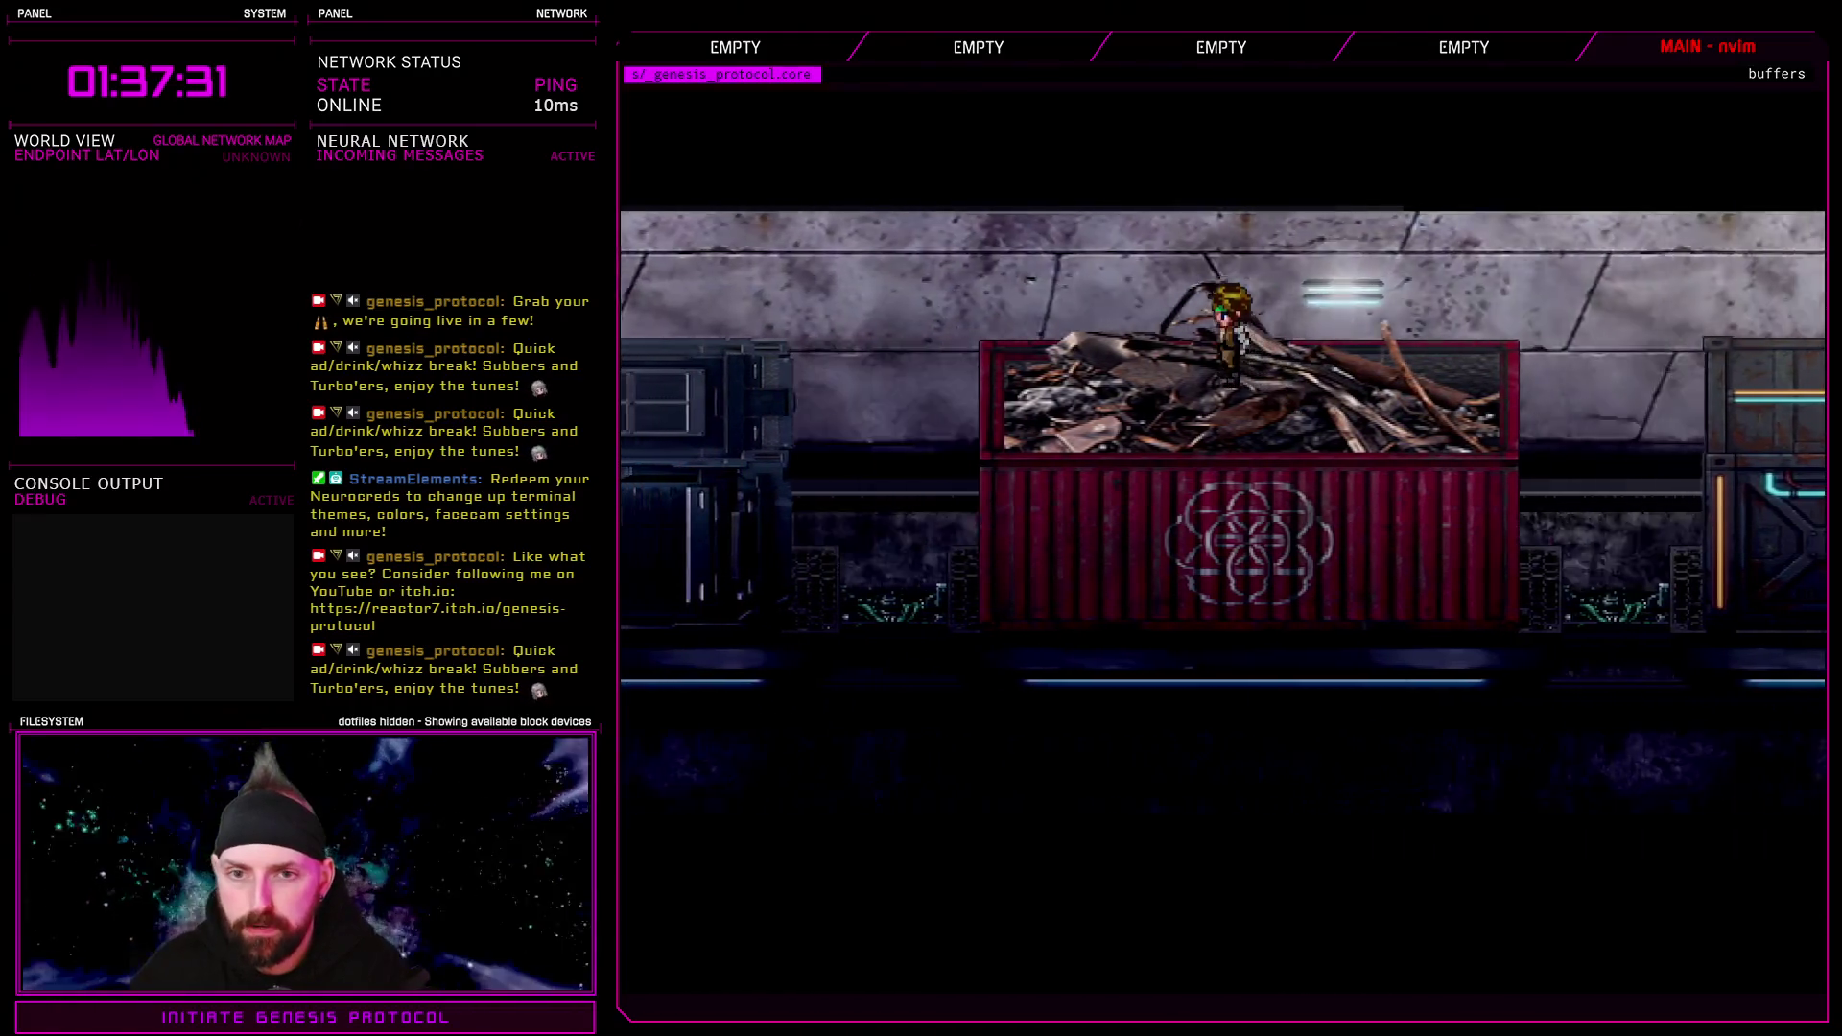
pyautogui.press('Left')
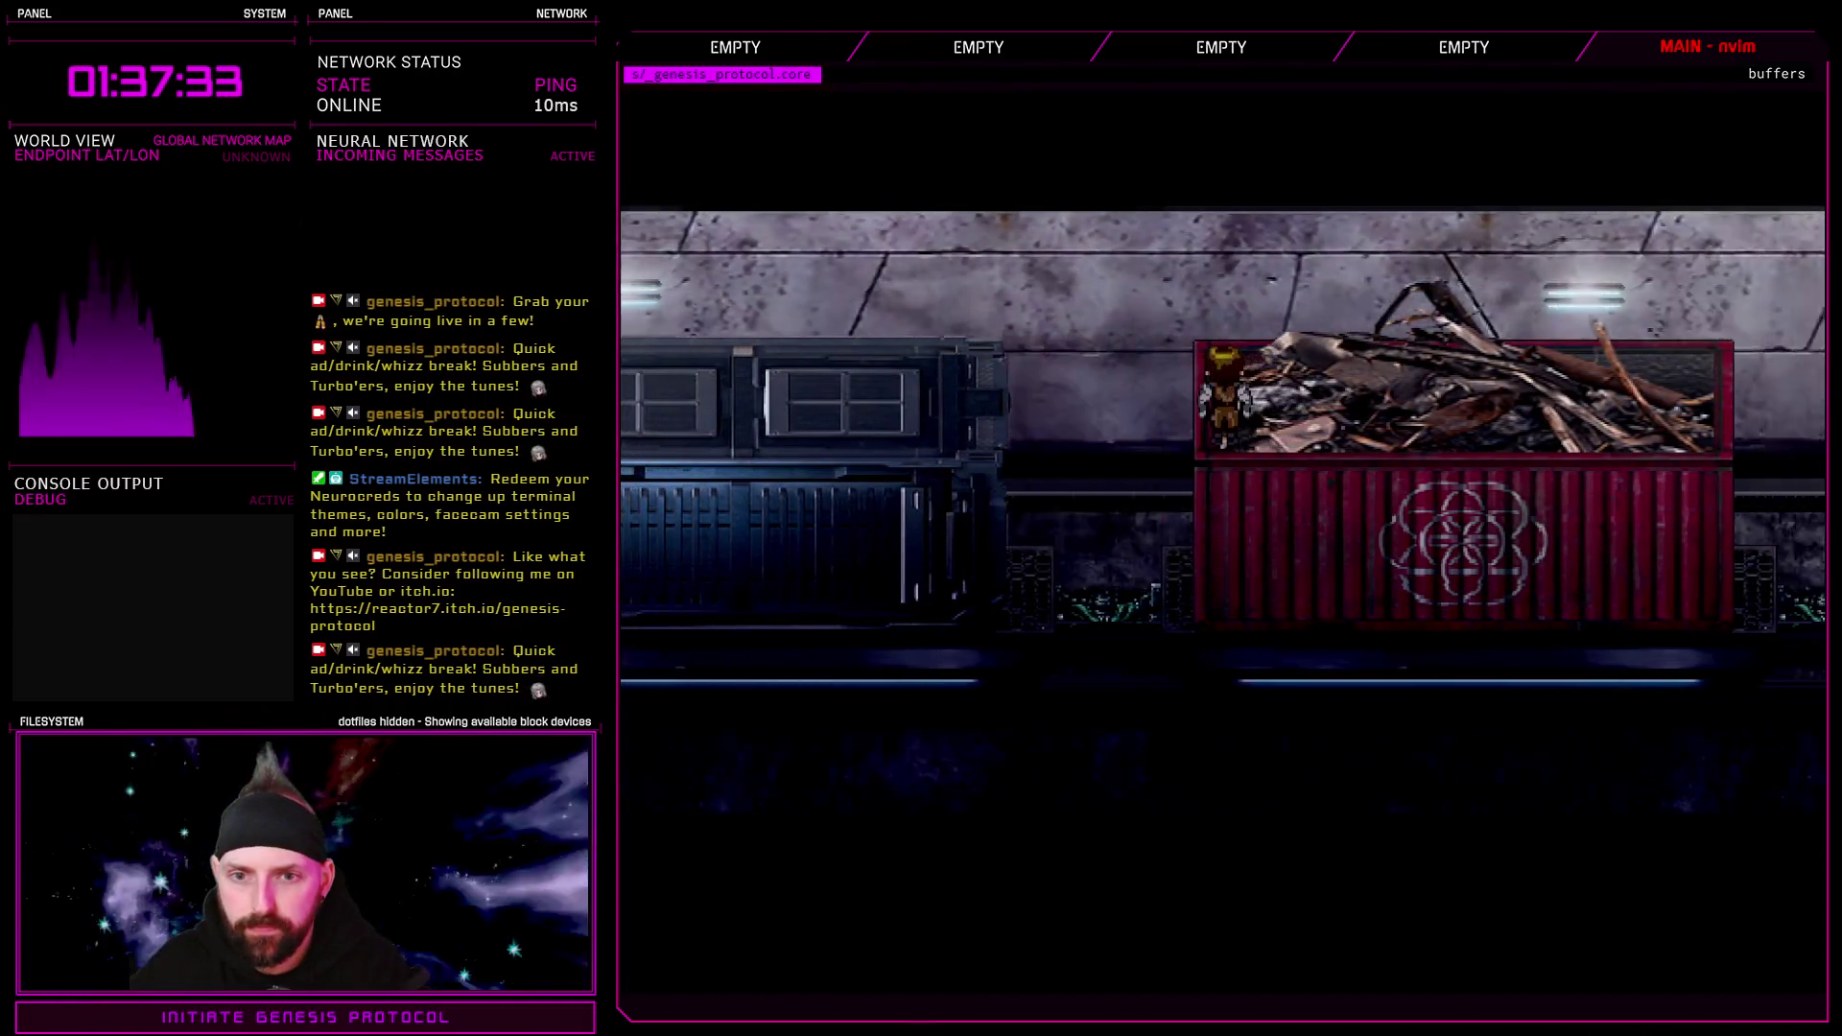
pyautogui.press('Left')
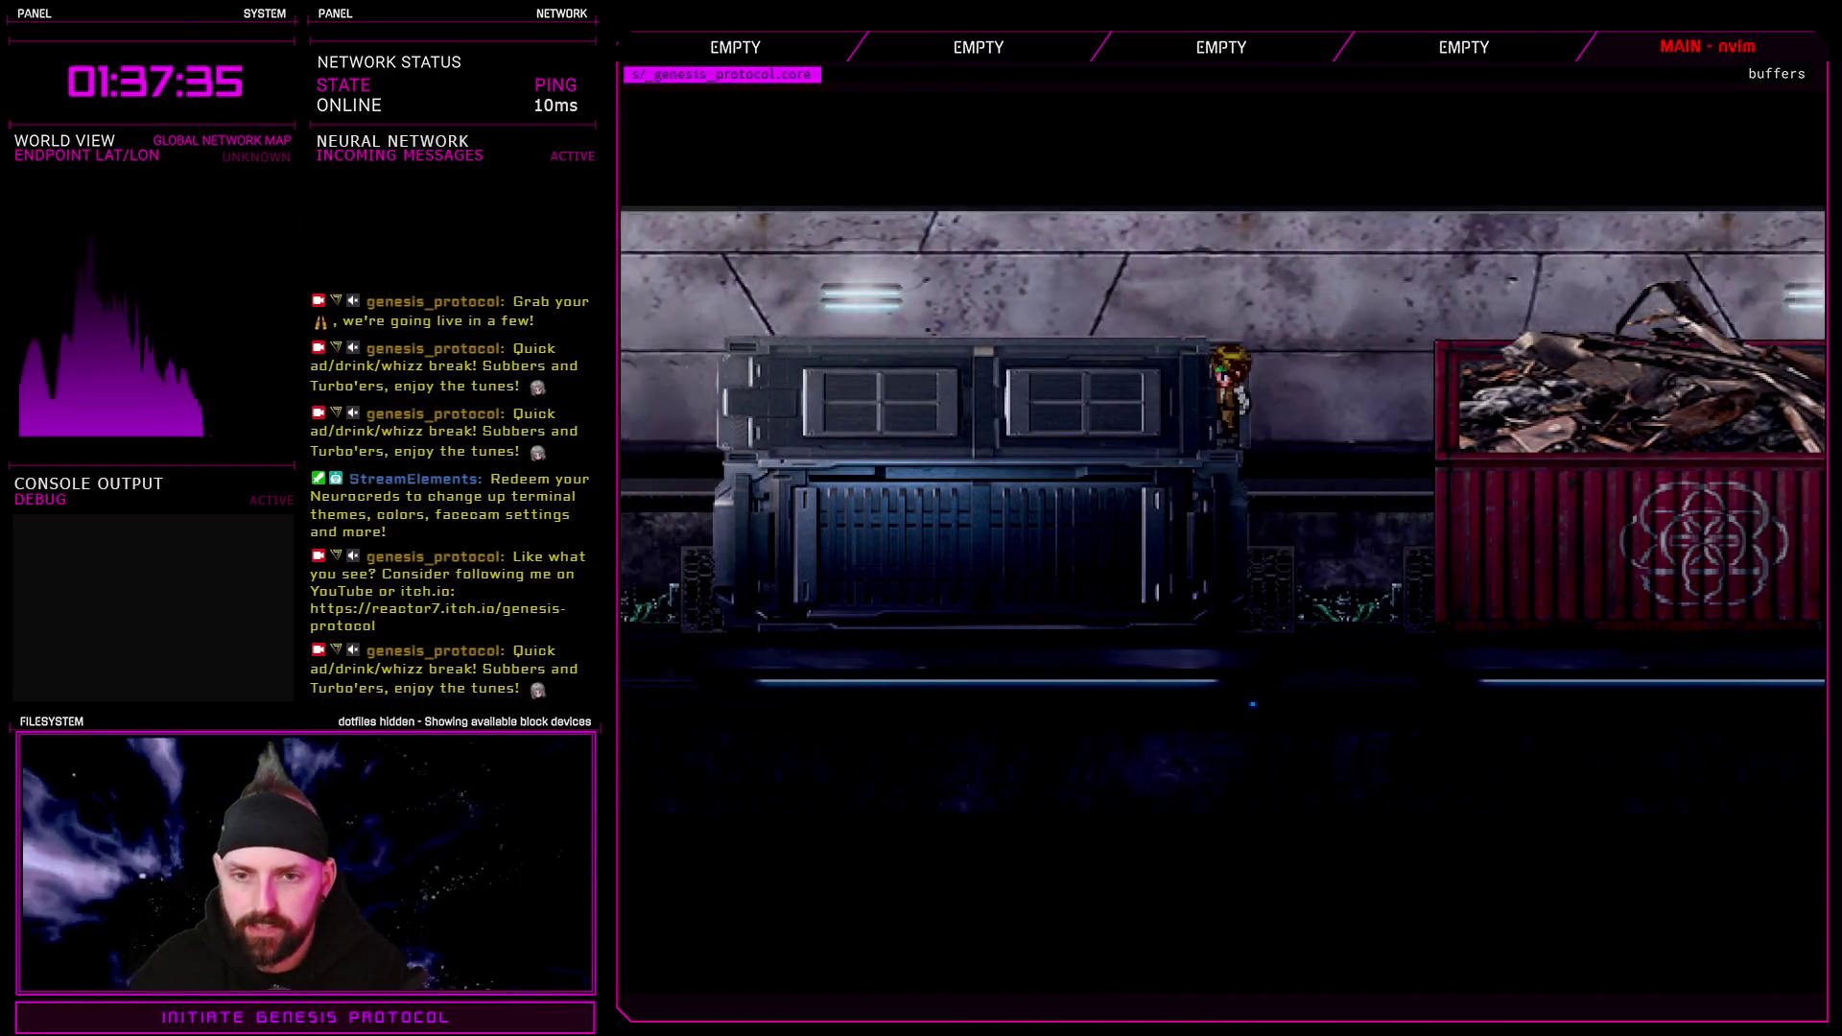
pyautogui.press('Up')
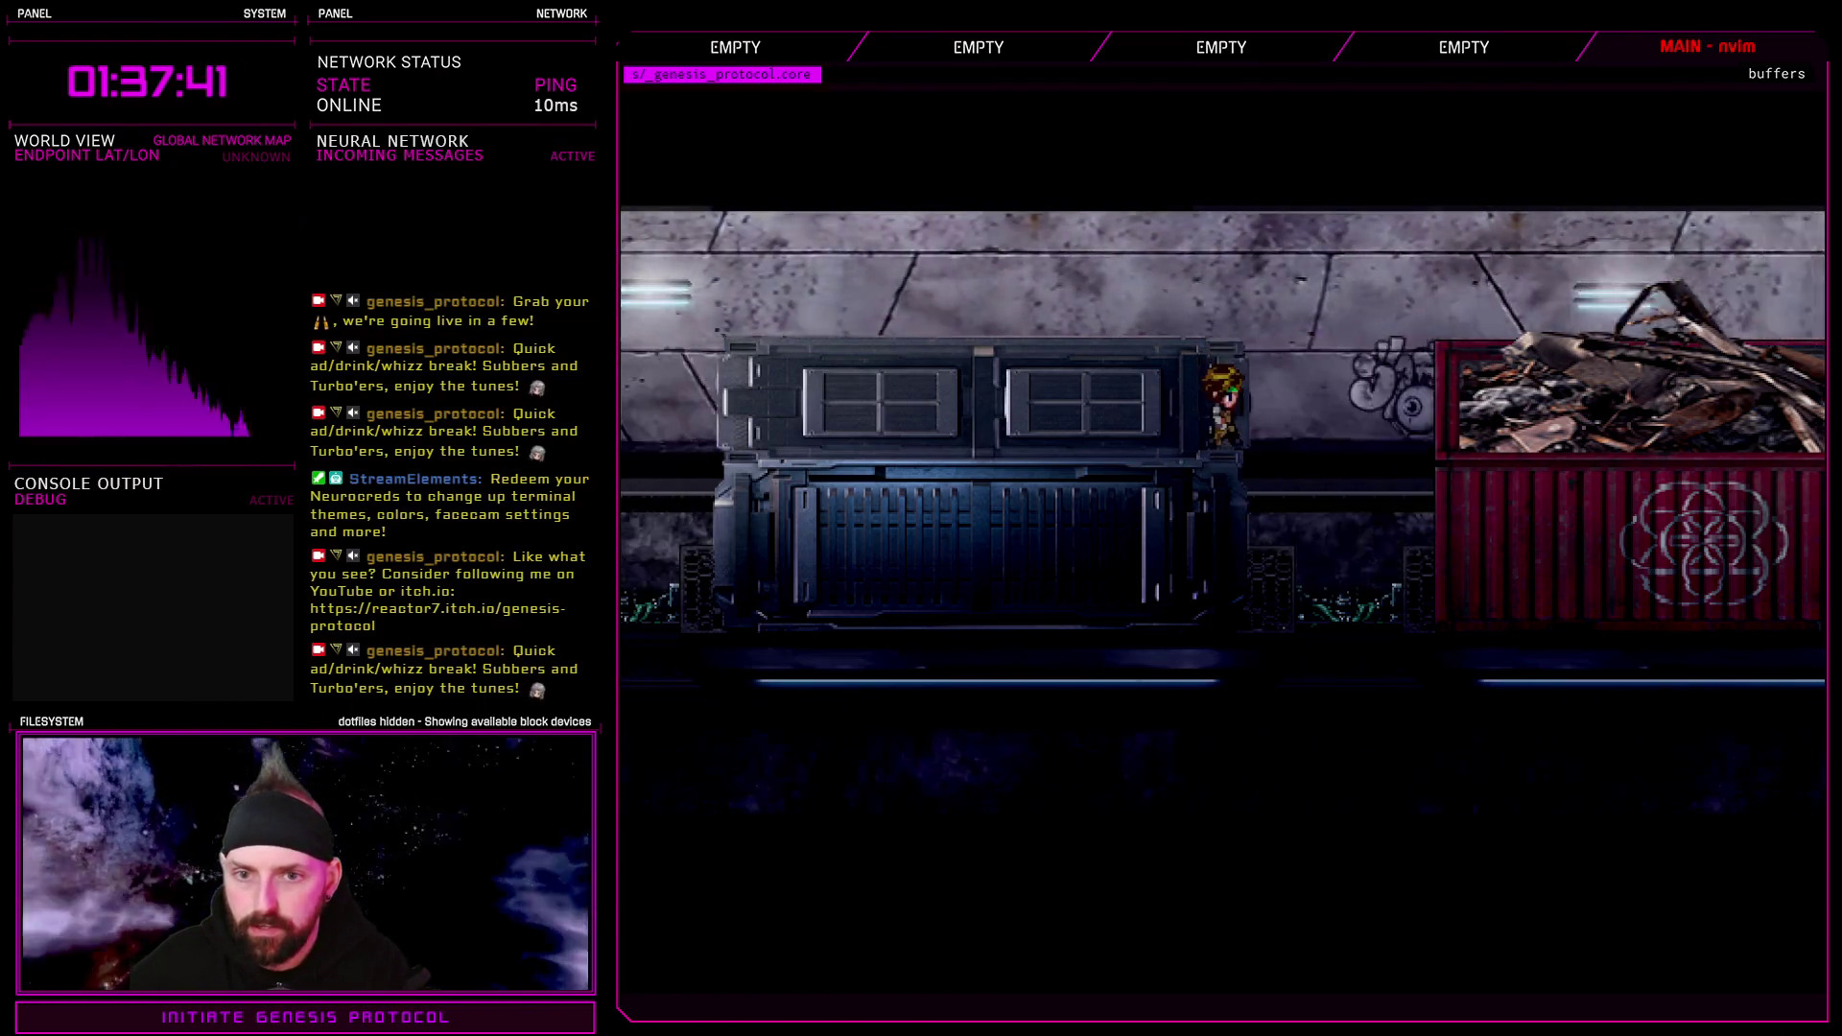
pyautogui.press('Right')
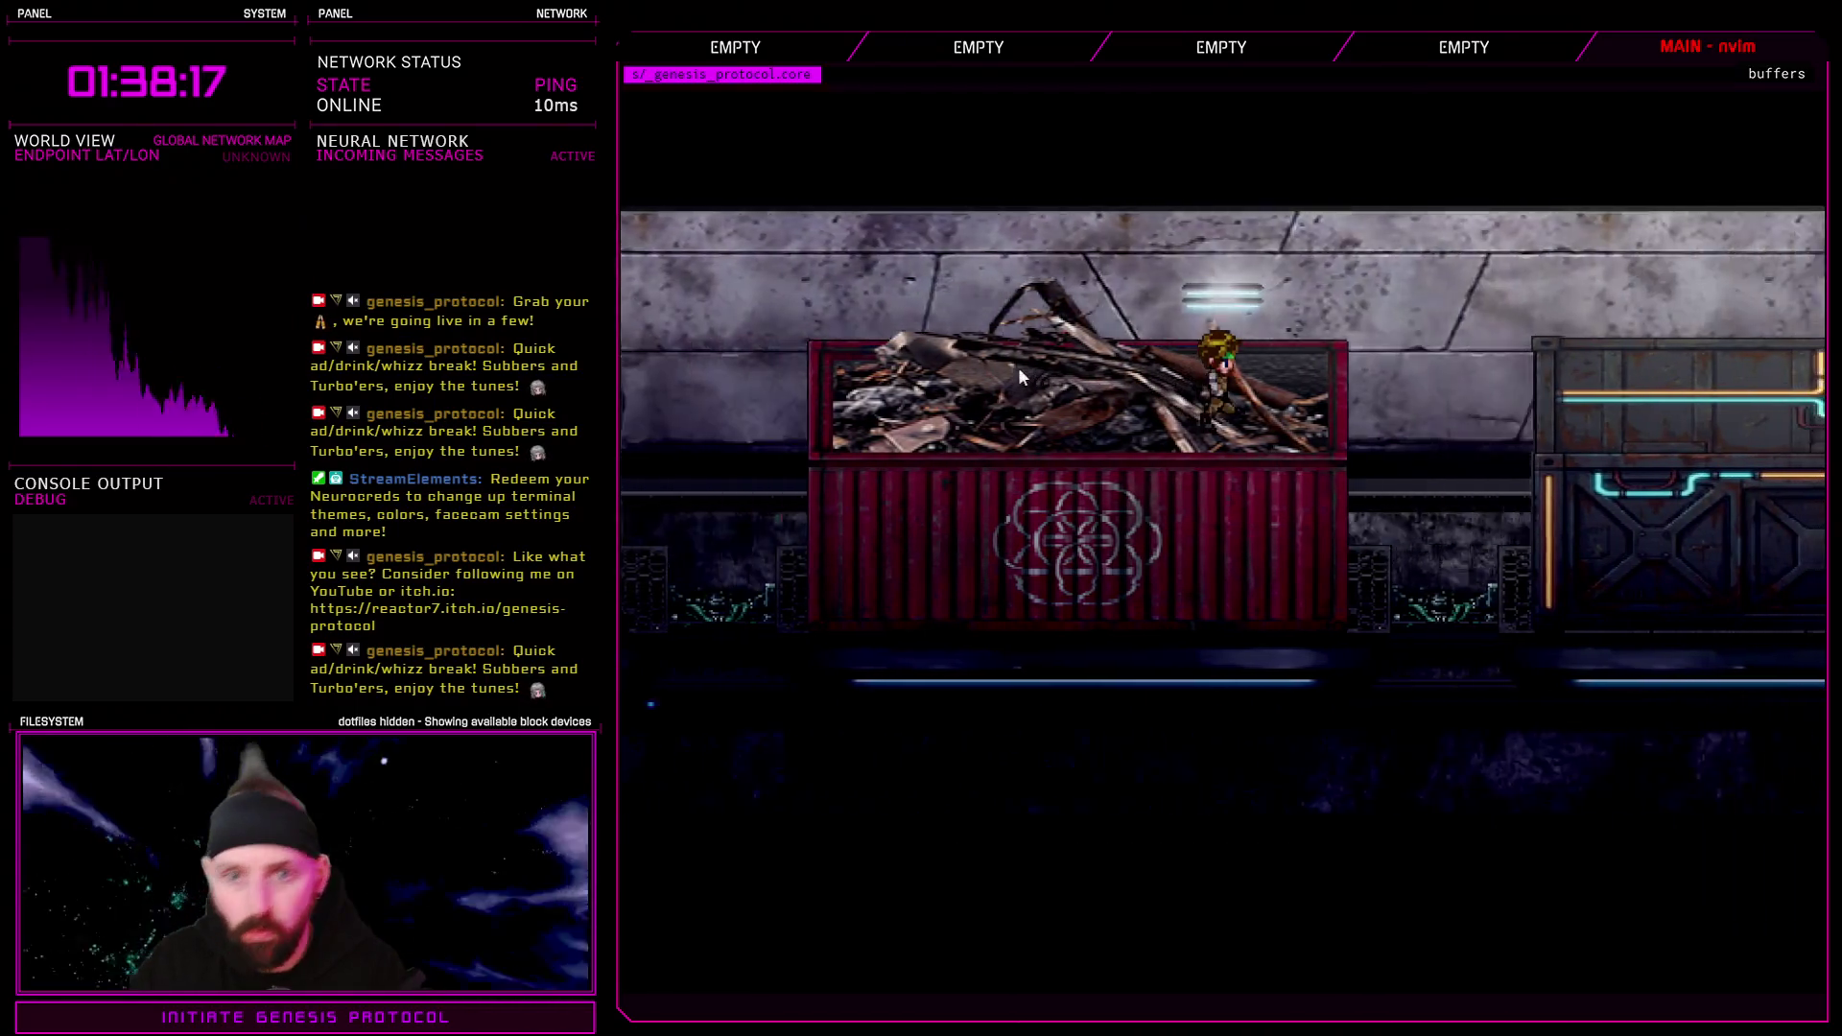
# End the playtest through the pause menu's Quit and Exit Game options
pyautogui.press('Escape')
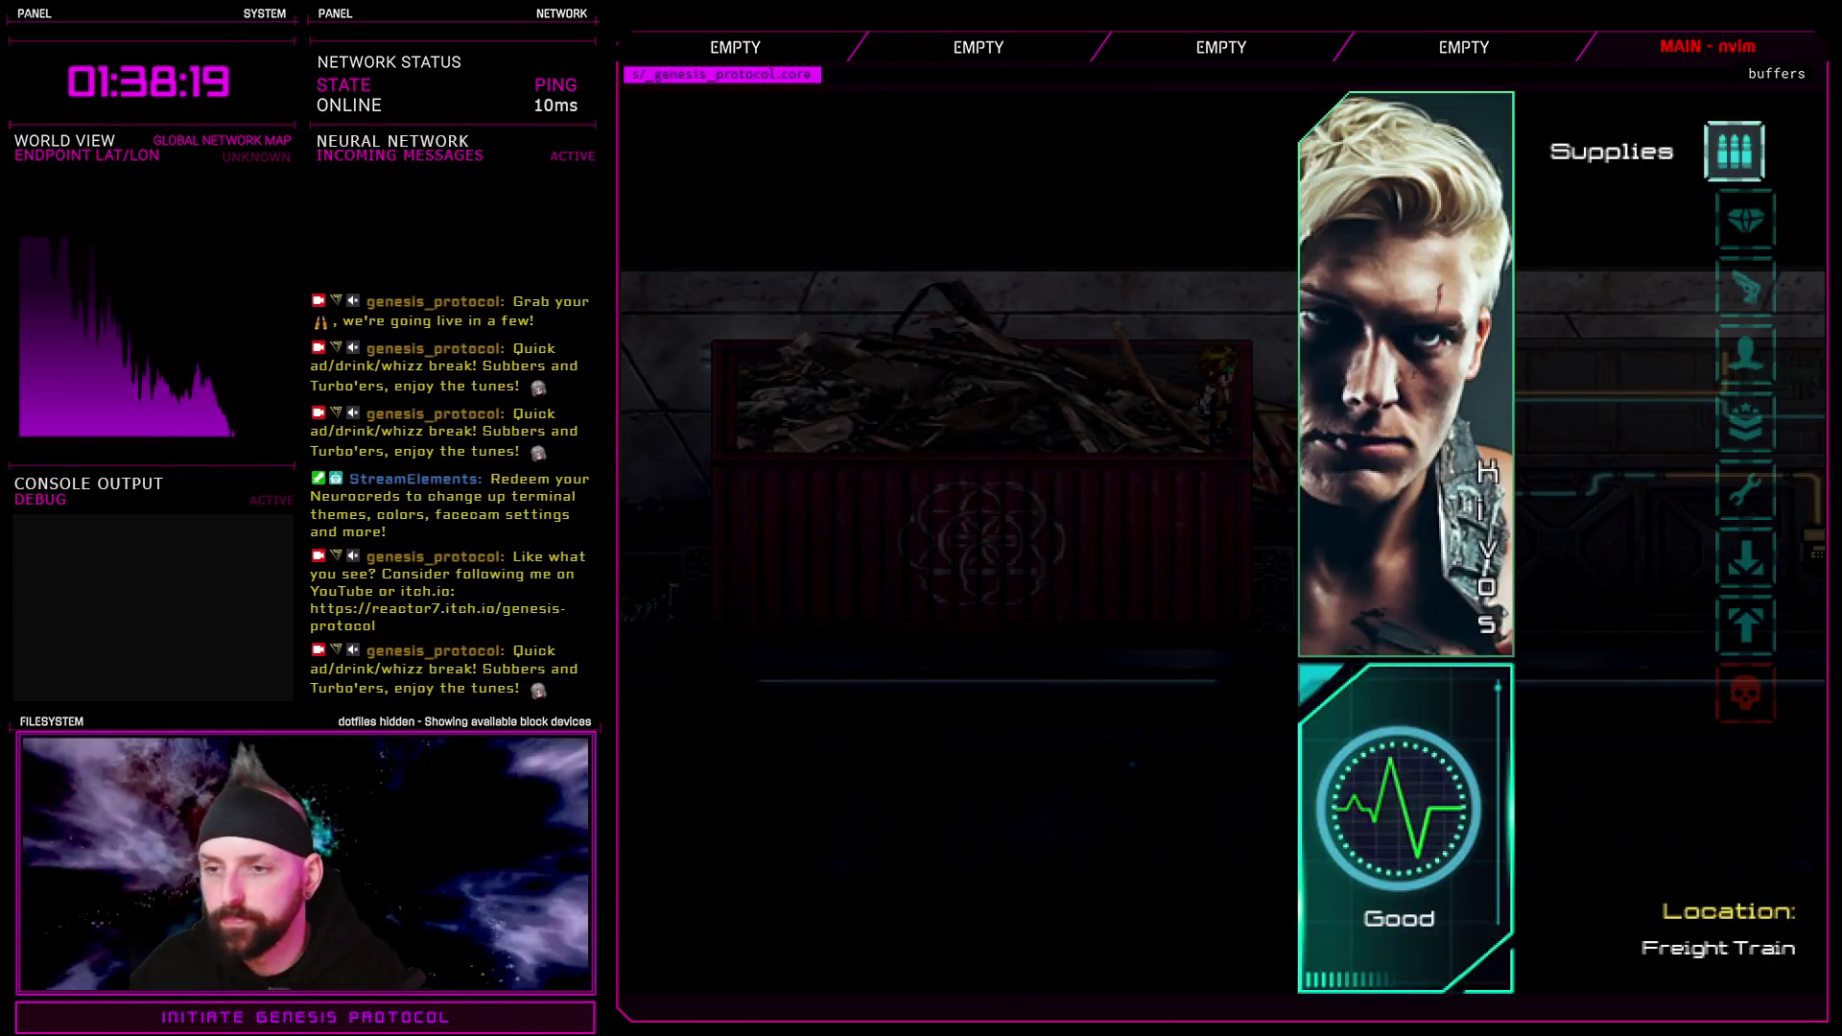
pyautogui.press('Up')
pyautogui.press('Return')
pyautogui.press('Down')
pyautogui.press('Return')
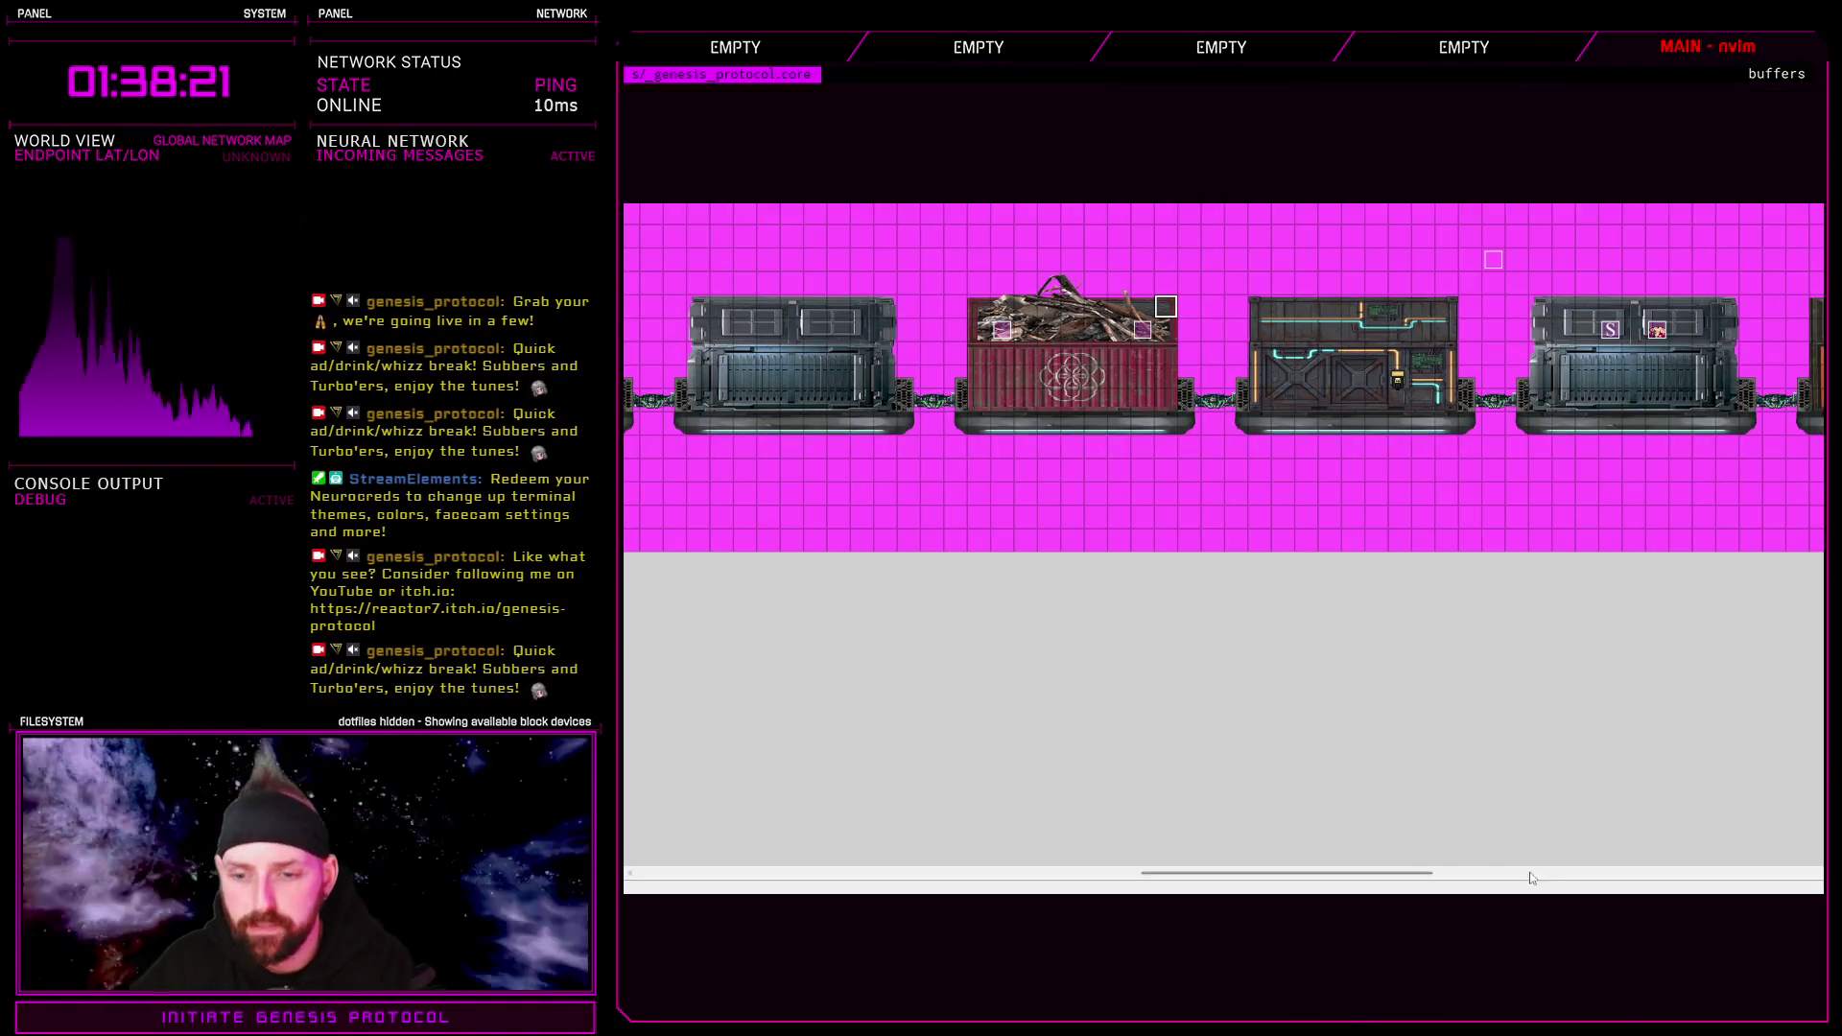
# Paint the third train car as a blue container filled with rocks
pyautogui.moveTo(1285, 873); pyautogui.dragTo(1196, 873)
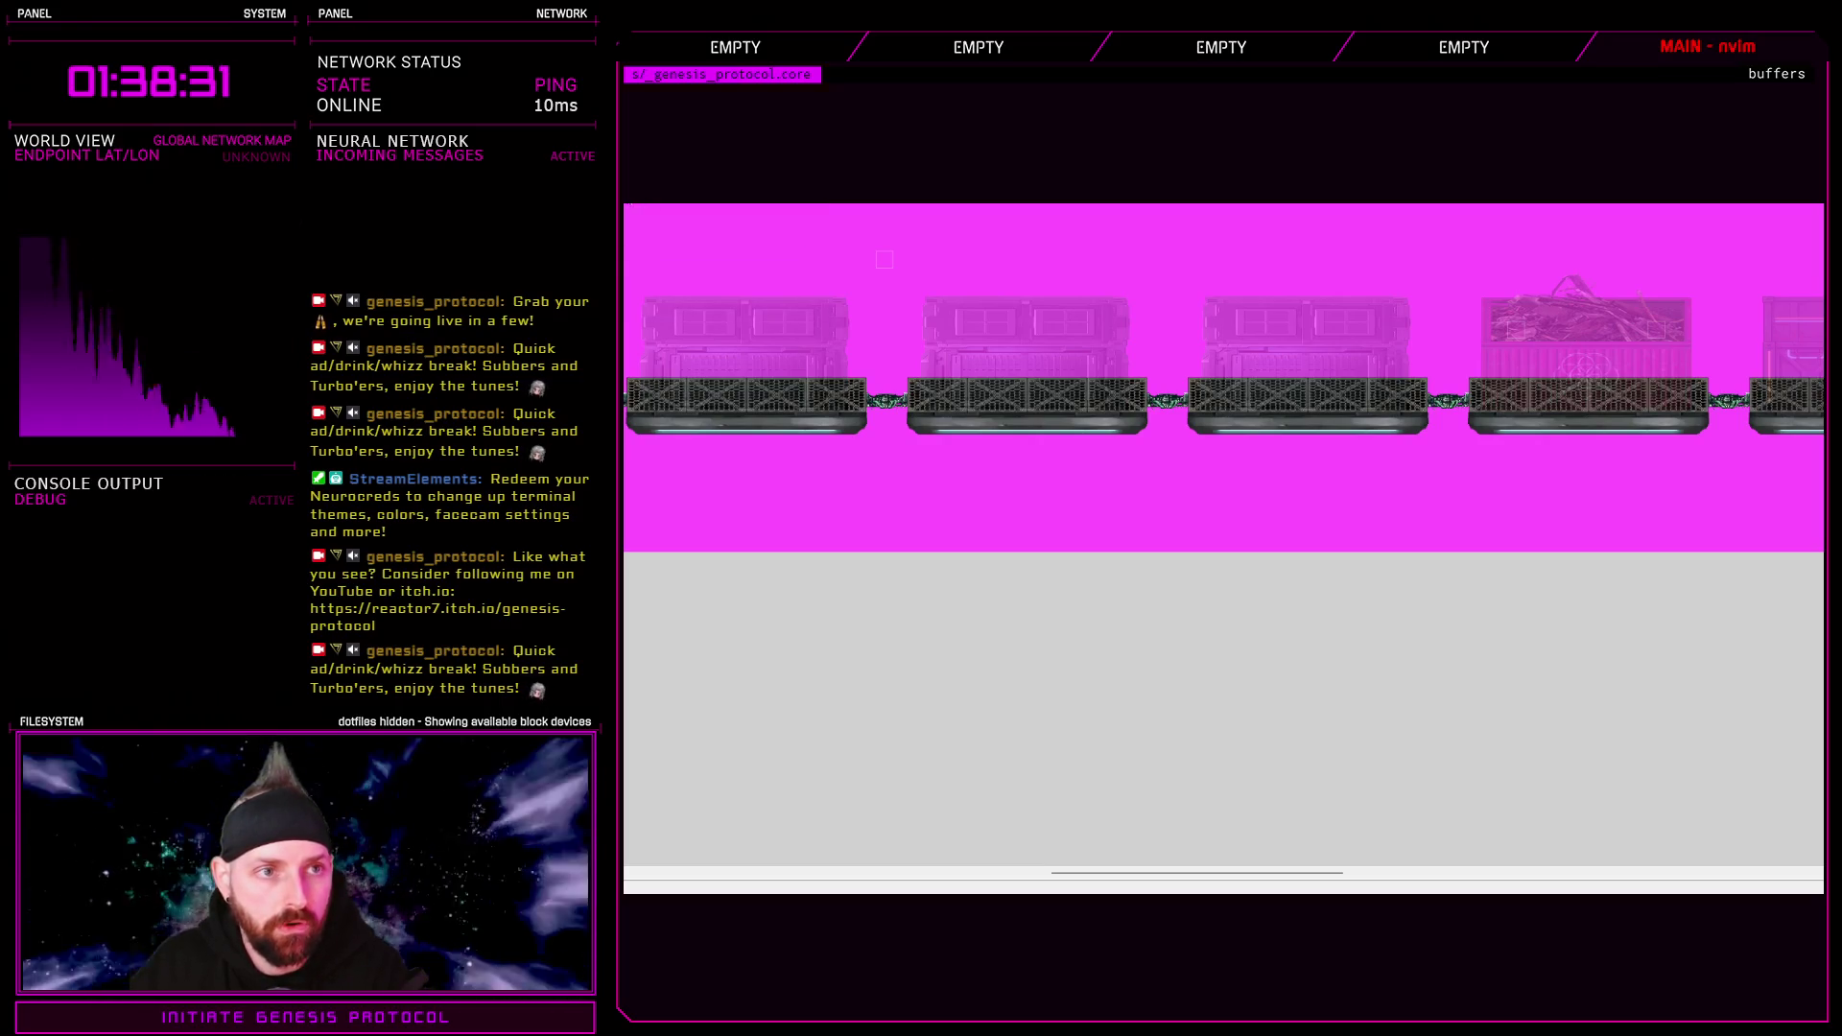
pyautogui.click(1260, 330)
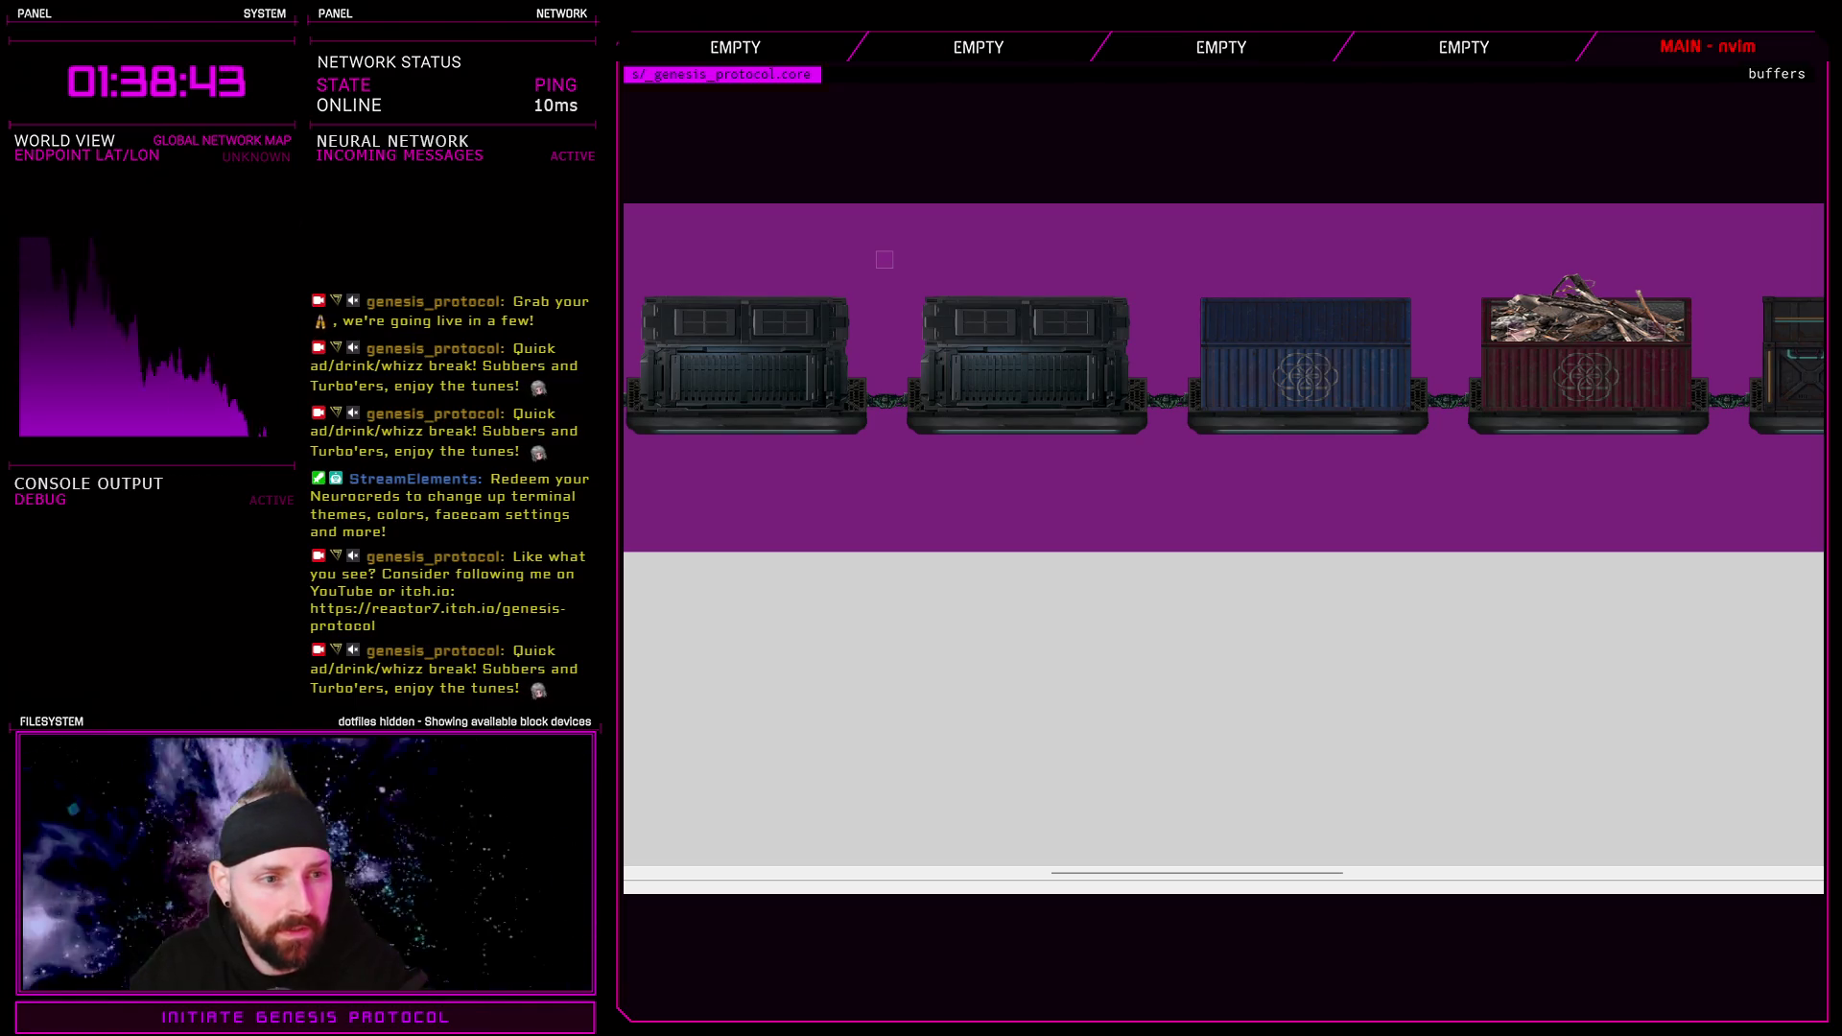
pyautogui.click(1217, 317)
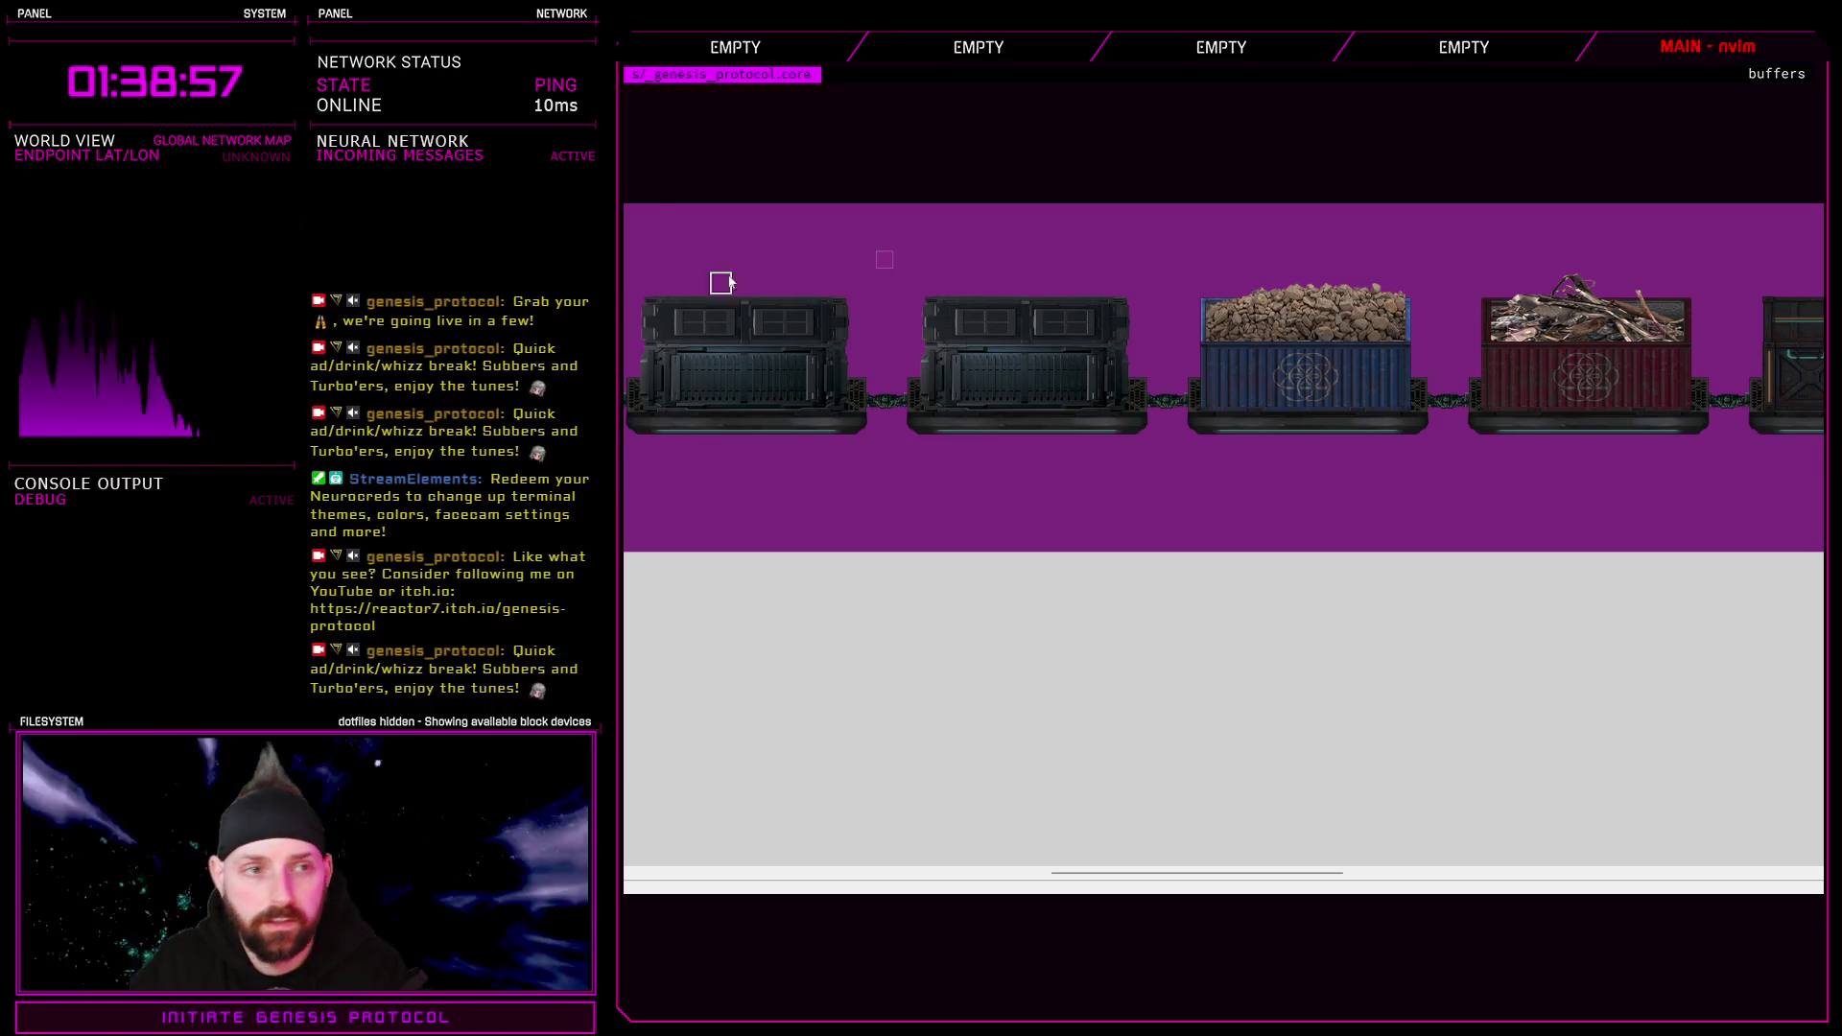
# Show the map grid overlay and bring up the Cargo Train tileset settings in the database
pyautogui.press('F1')
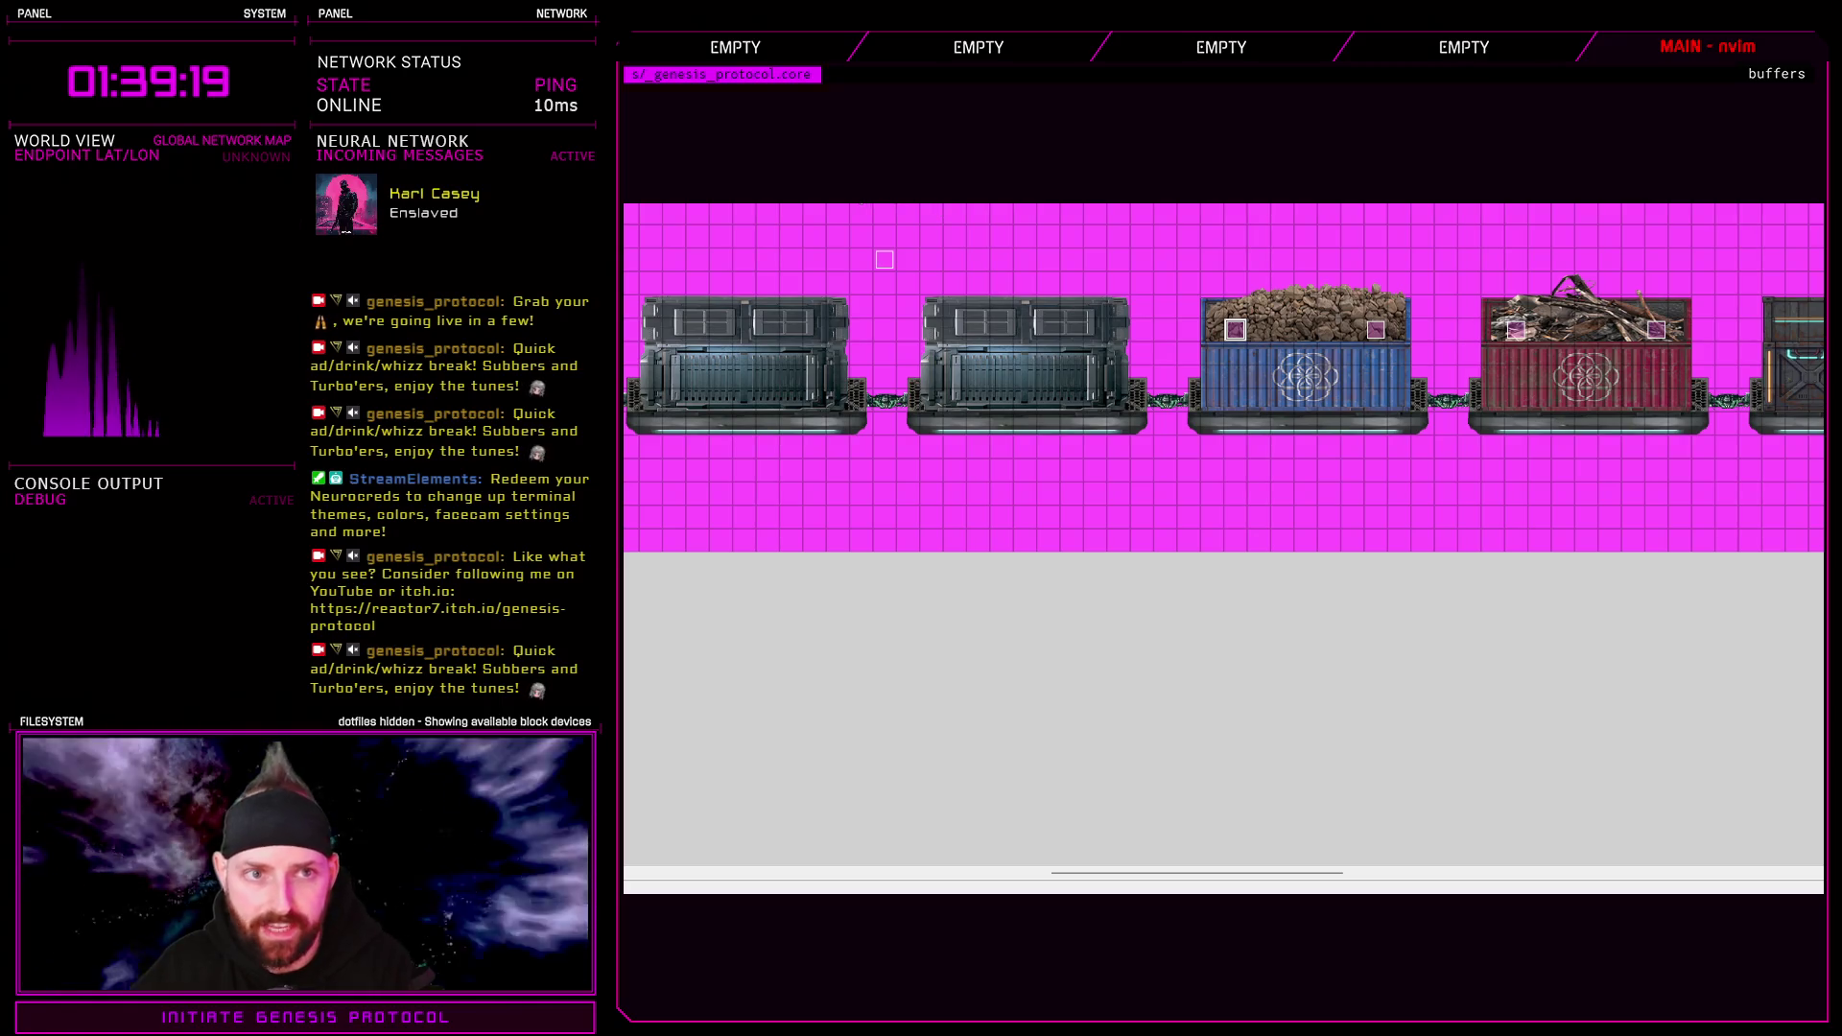
pyautogui.press('F9')
pyautogui.moveTo(1458, 264); pyautogui.dragTo(1480, 349)
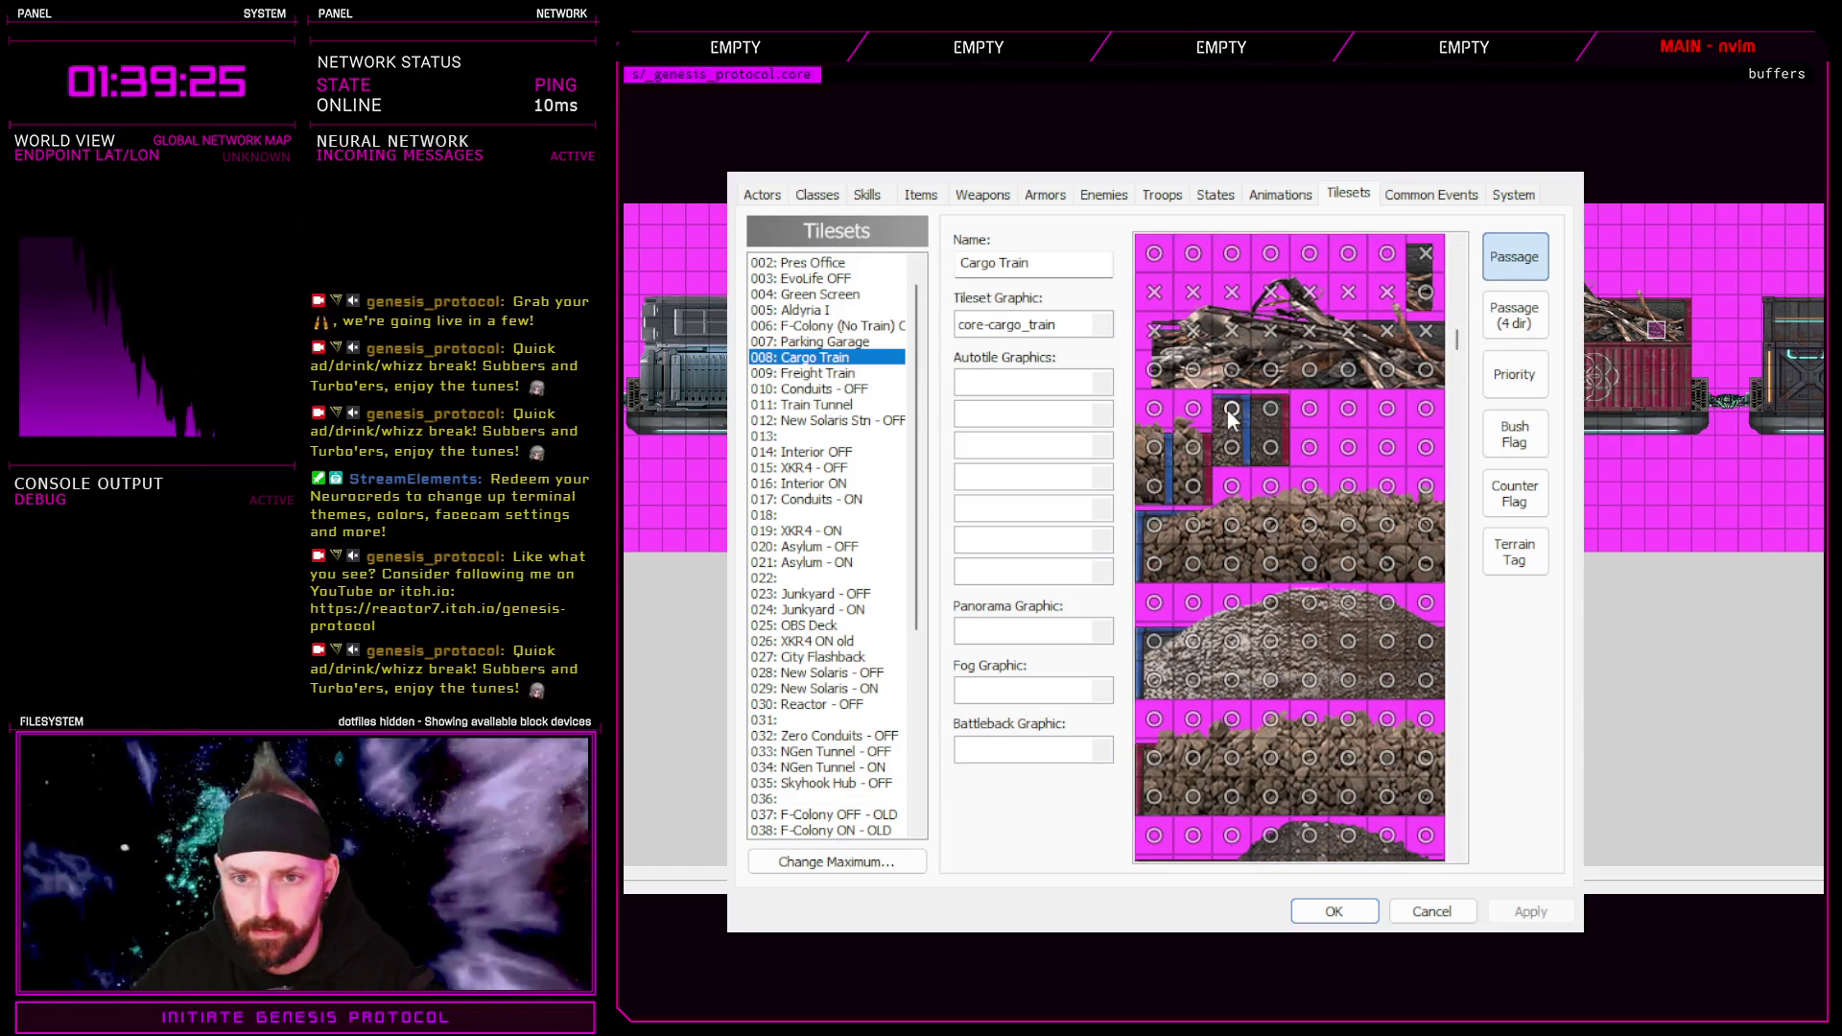
# Mark the upper container tiles and the rock-pile tiles impassable (X)
pyautogui.click(1268, 413)
pyautogui.click(1195, 415)
pyautogui.click(1165, 414)
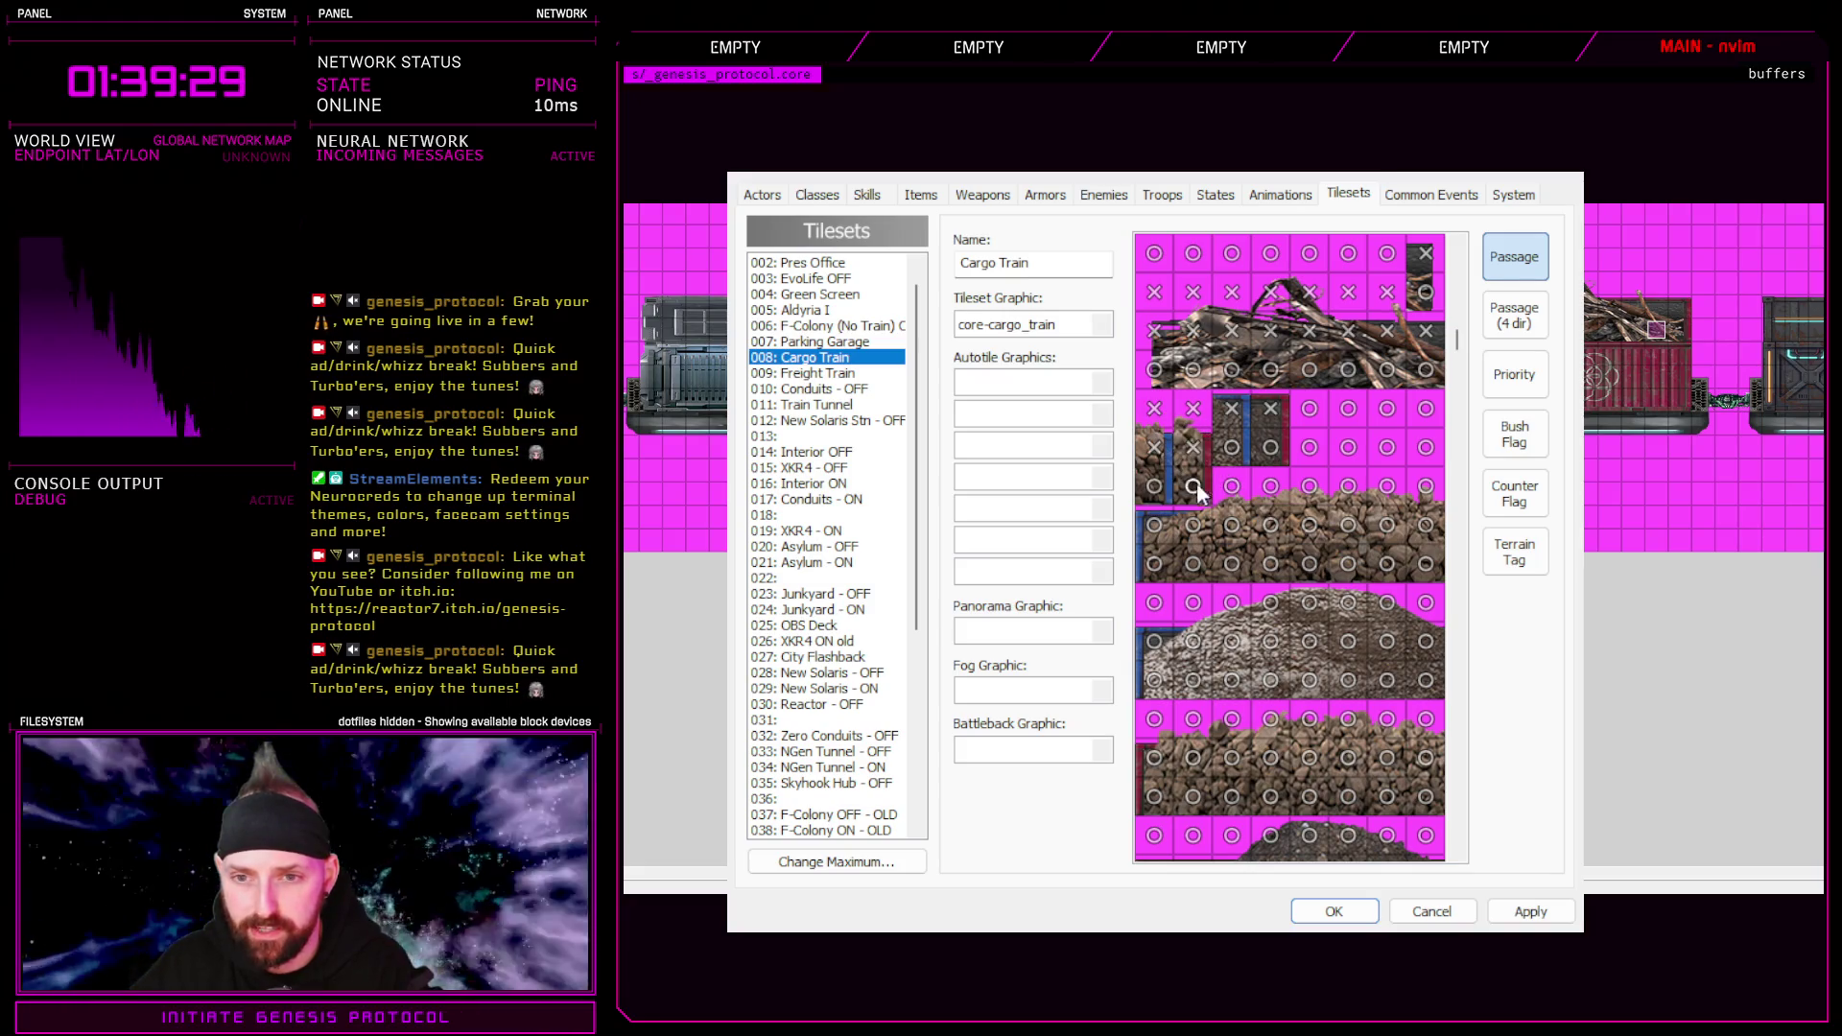
pyautogui.click(1399, 491)
pyautogui.click(1363, 487)
pyautogui.click(1278, 494)
pyautogui.click(1244, 495)
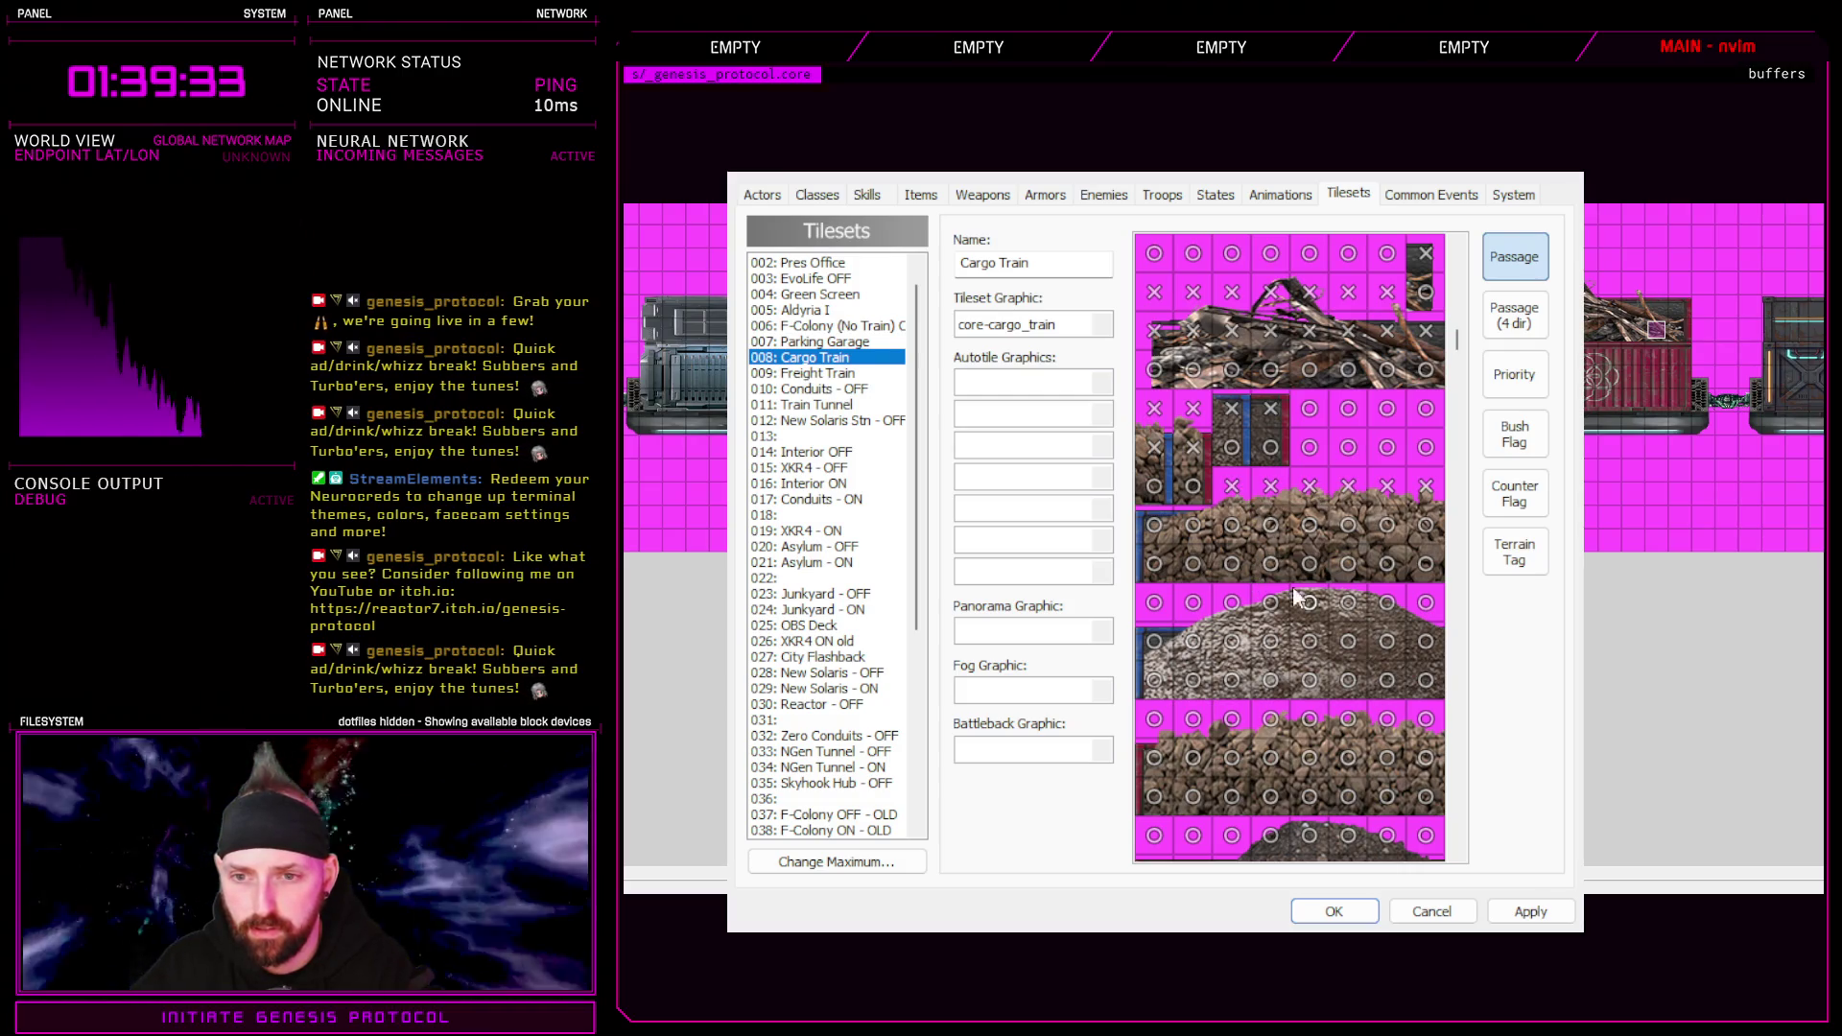
# Set the lower container tiles to X, check Passage (4 dir), and confirm with OK
pyautogui.click(1360, 540)
pyautogui.click(1323, 537)
pyautogui.click(1282, 537)
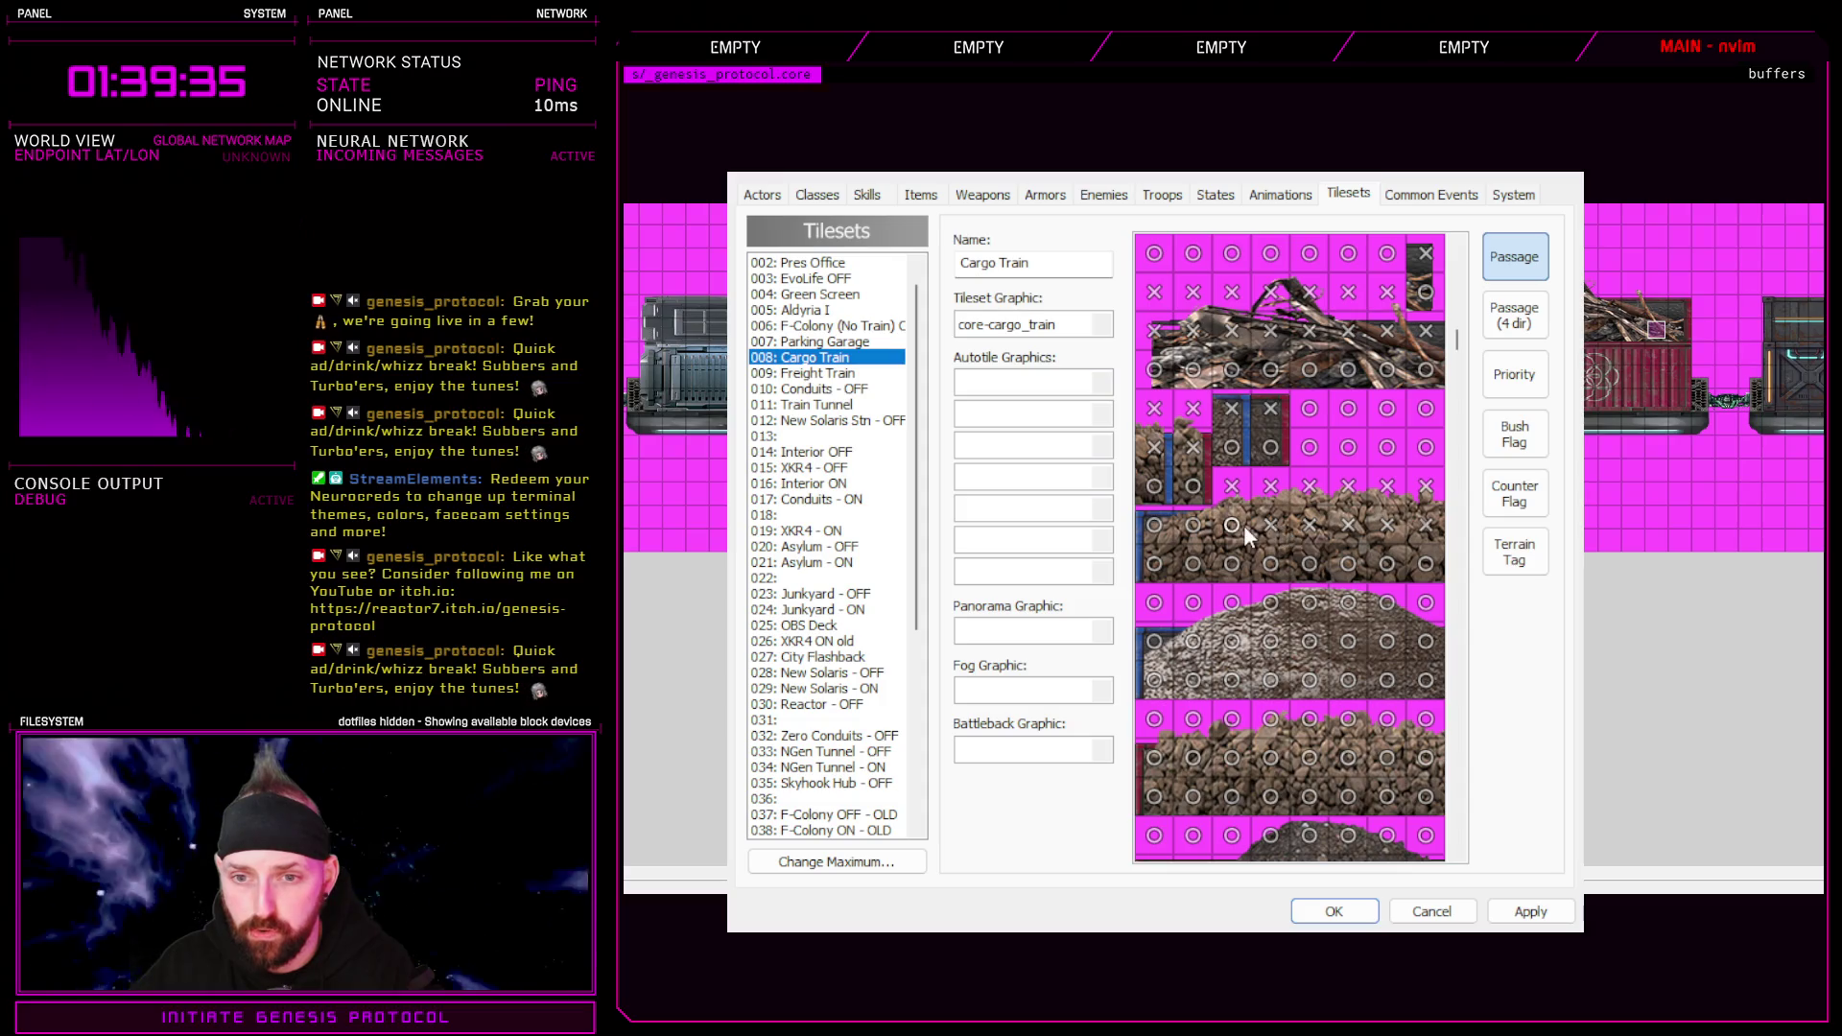
pyautogui.click(1165, 534)
pyautogui.click(1194, 537)
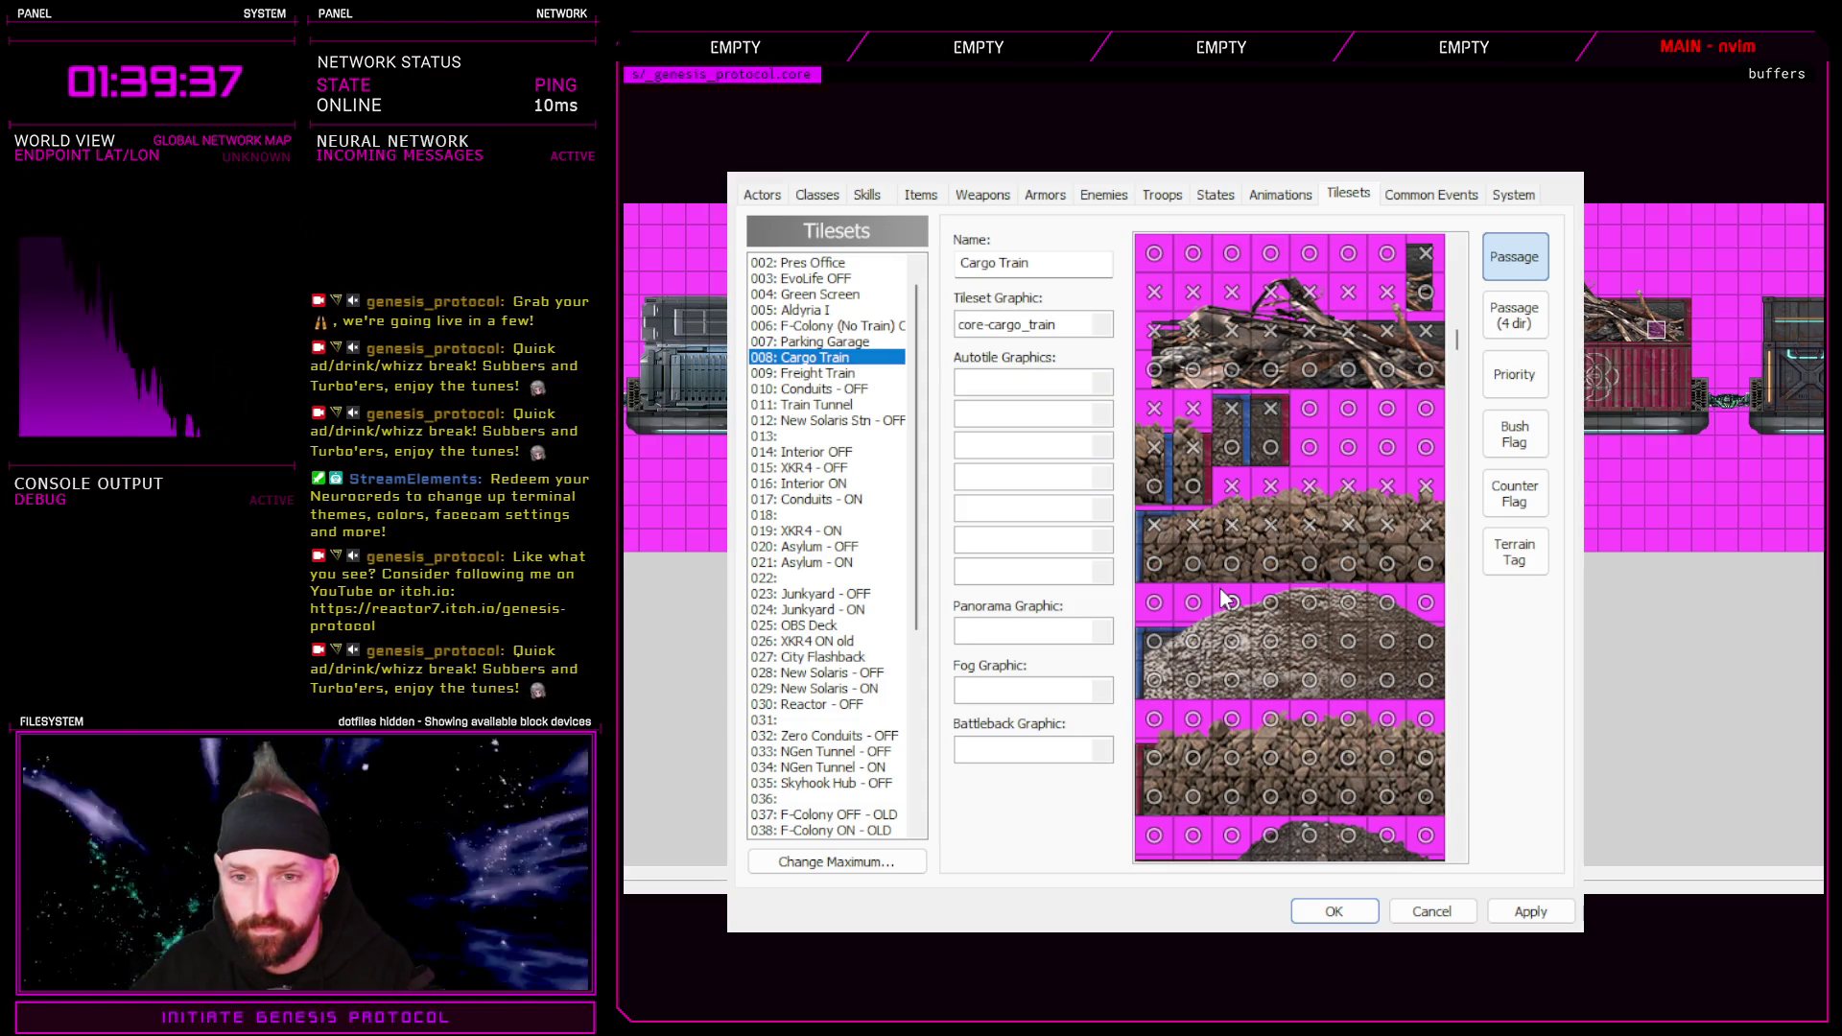
pyautogui.click(1520, 325)
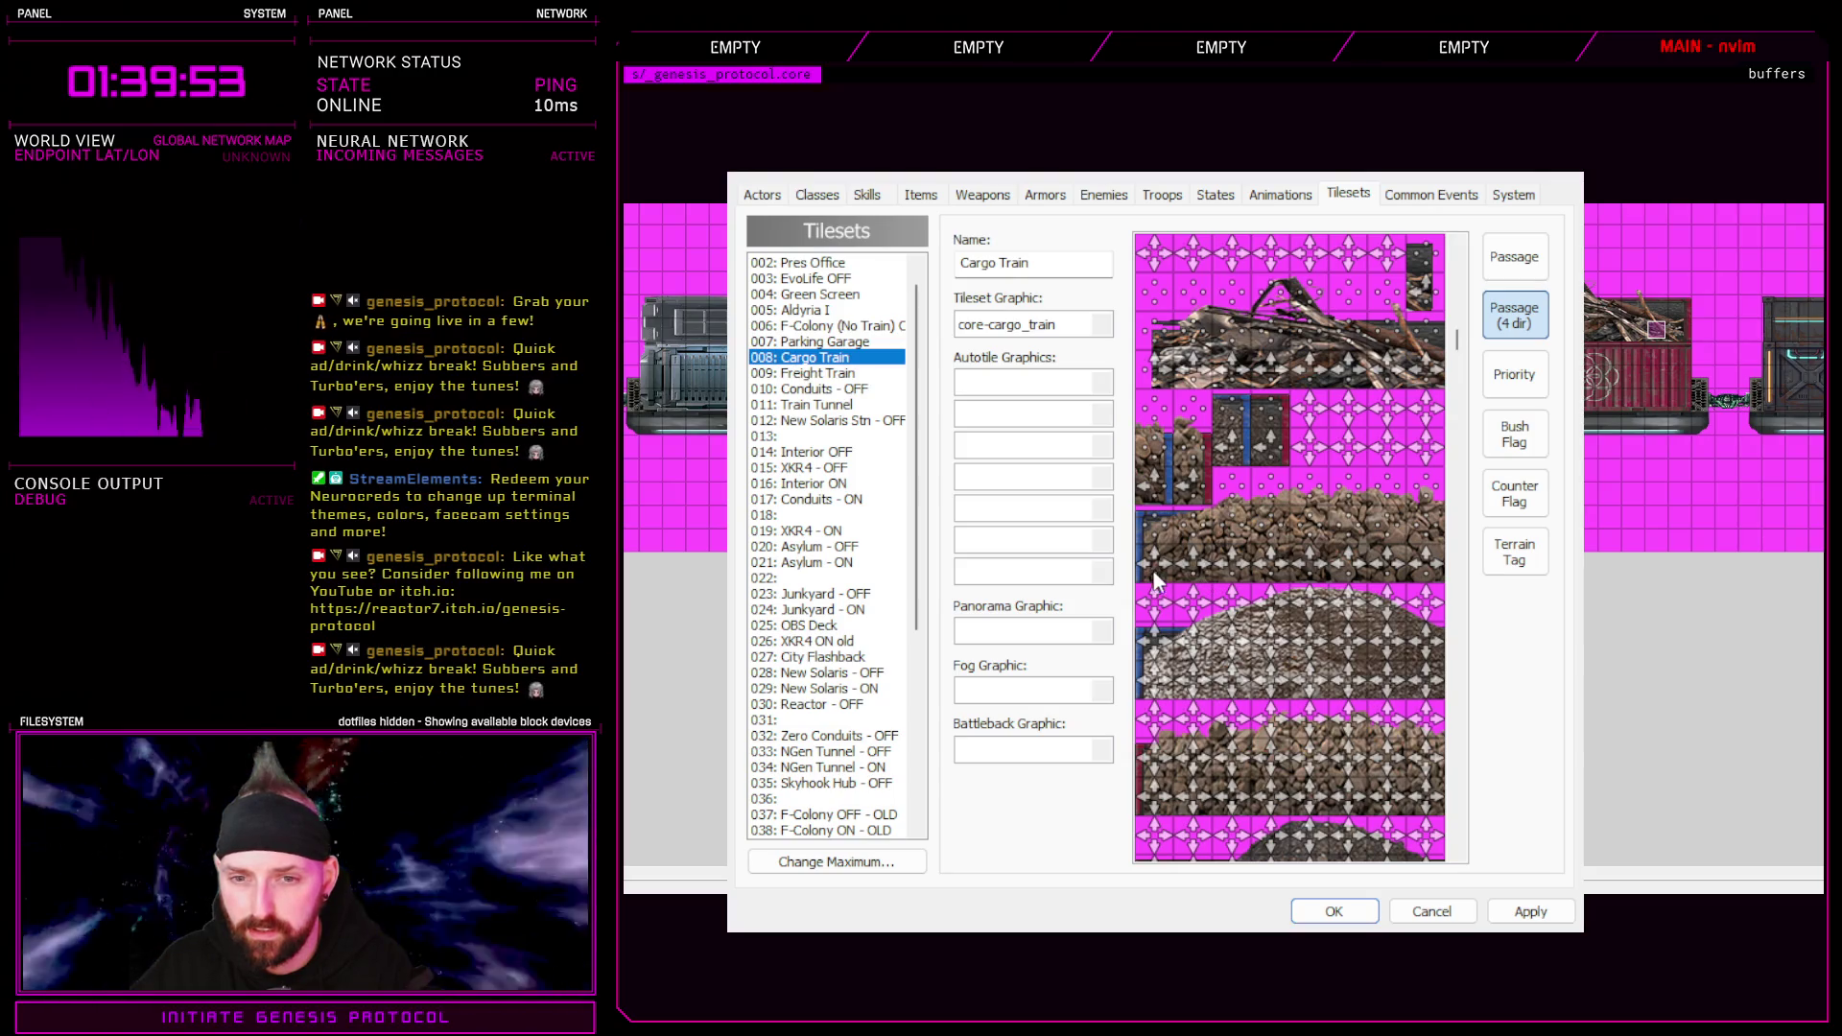
pyautogui.click(1332, 911)
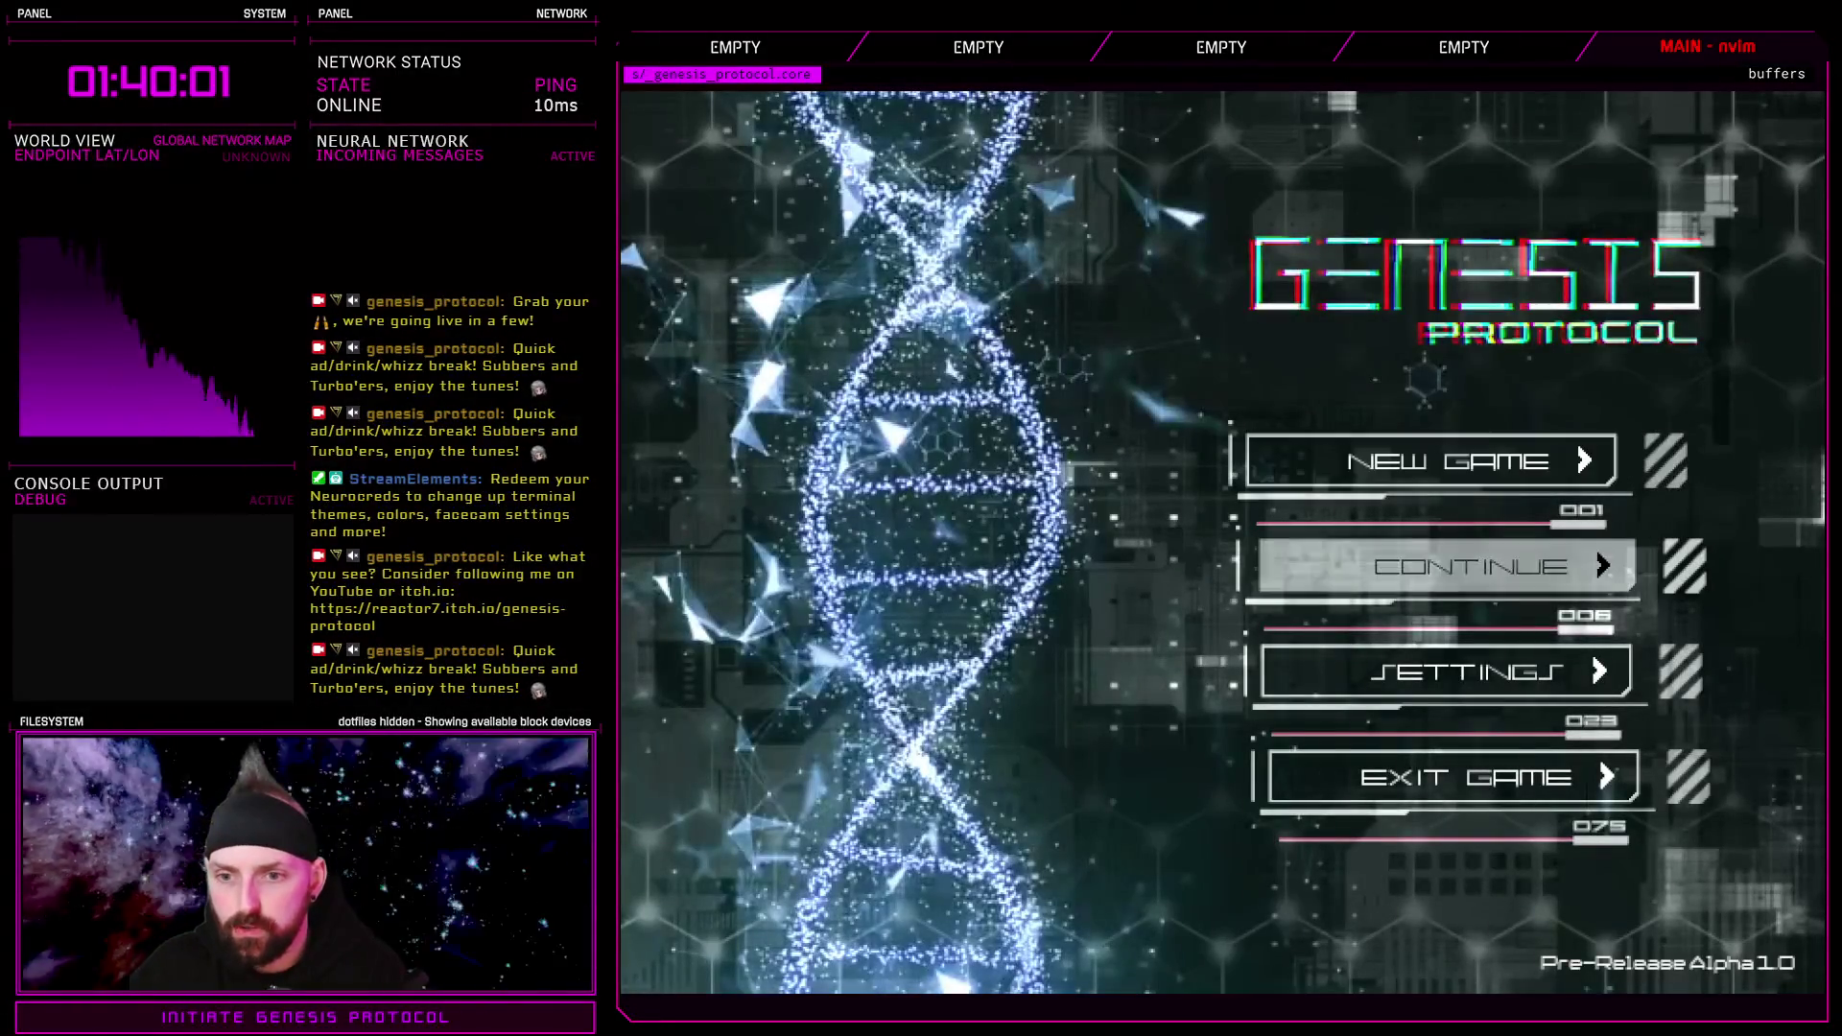
# Start a new game, walk left along the corridor and jump right off the dumpster
pyautogui.press('Return')
pyautogui.press('Return')
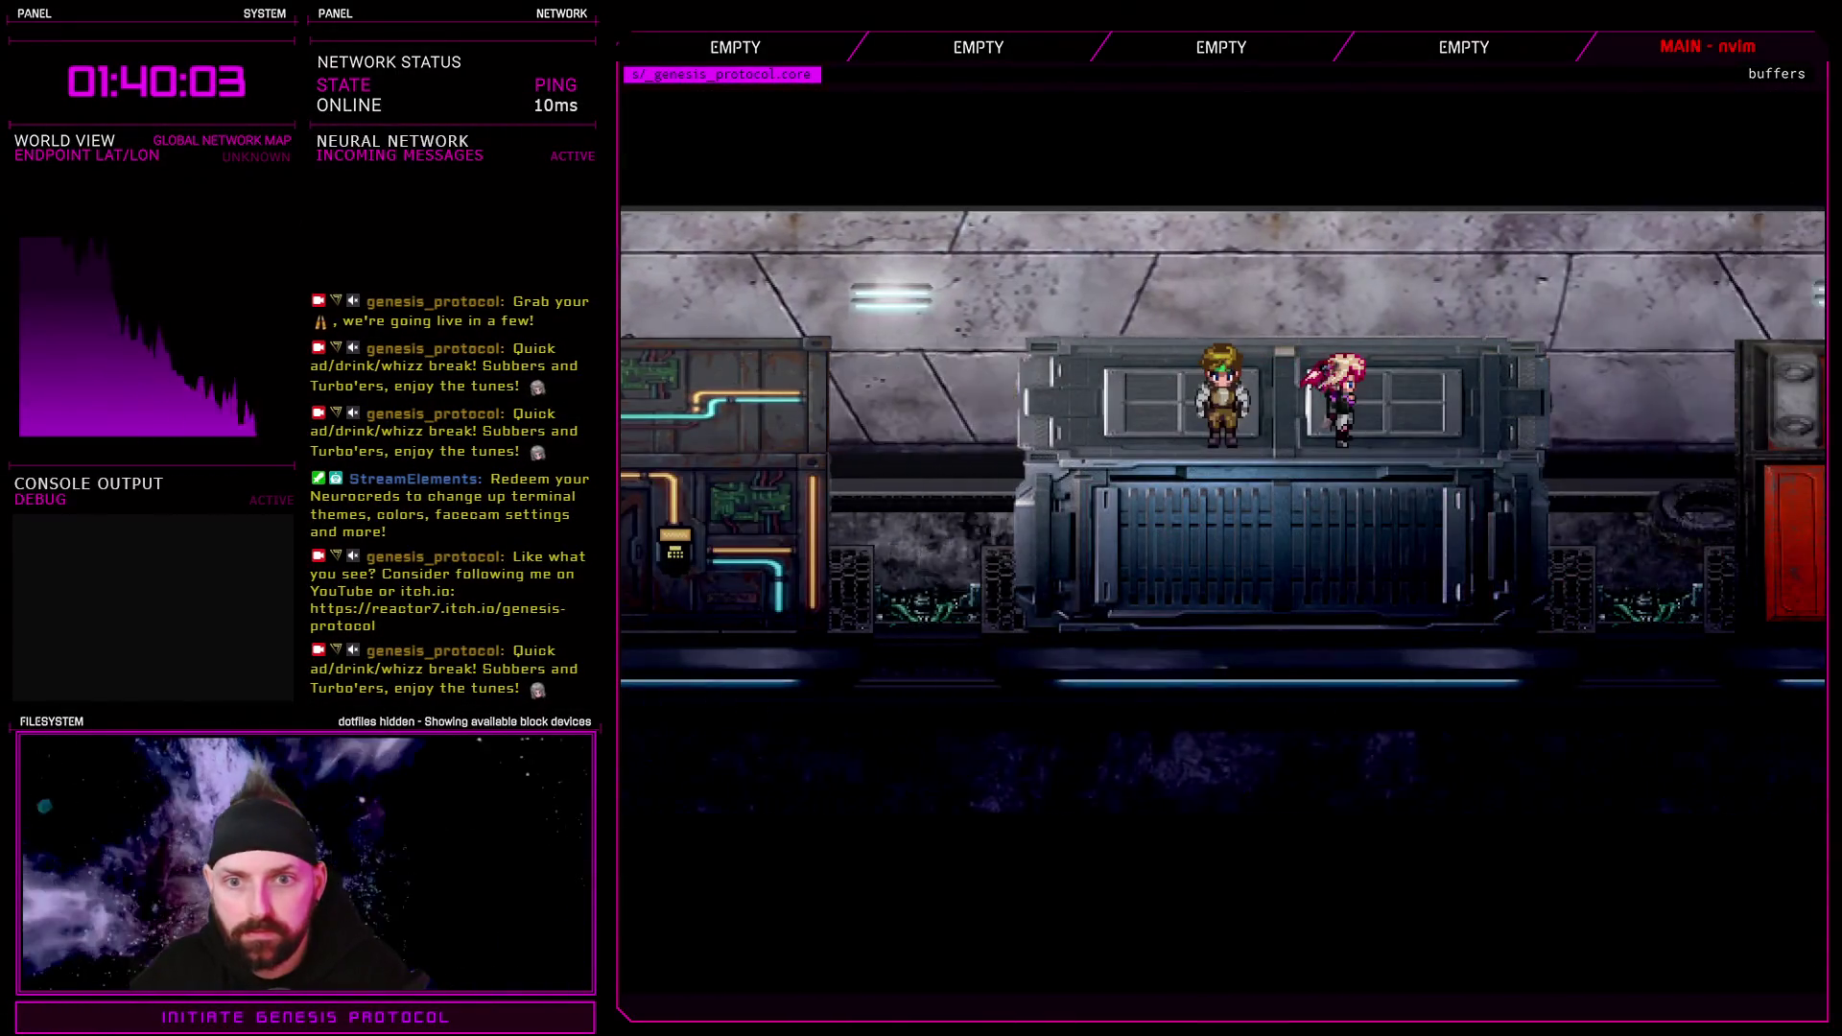
pyautogui.press('Left')
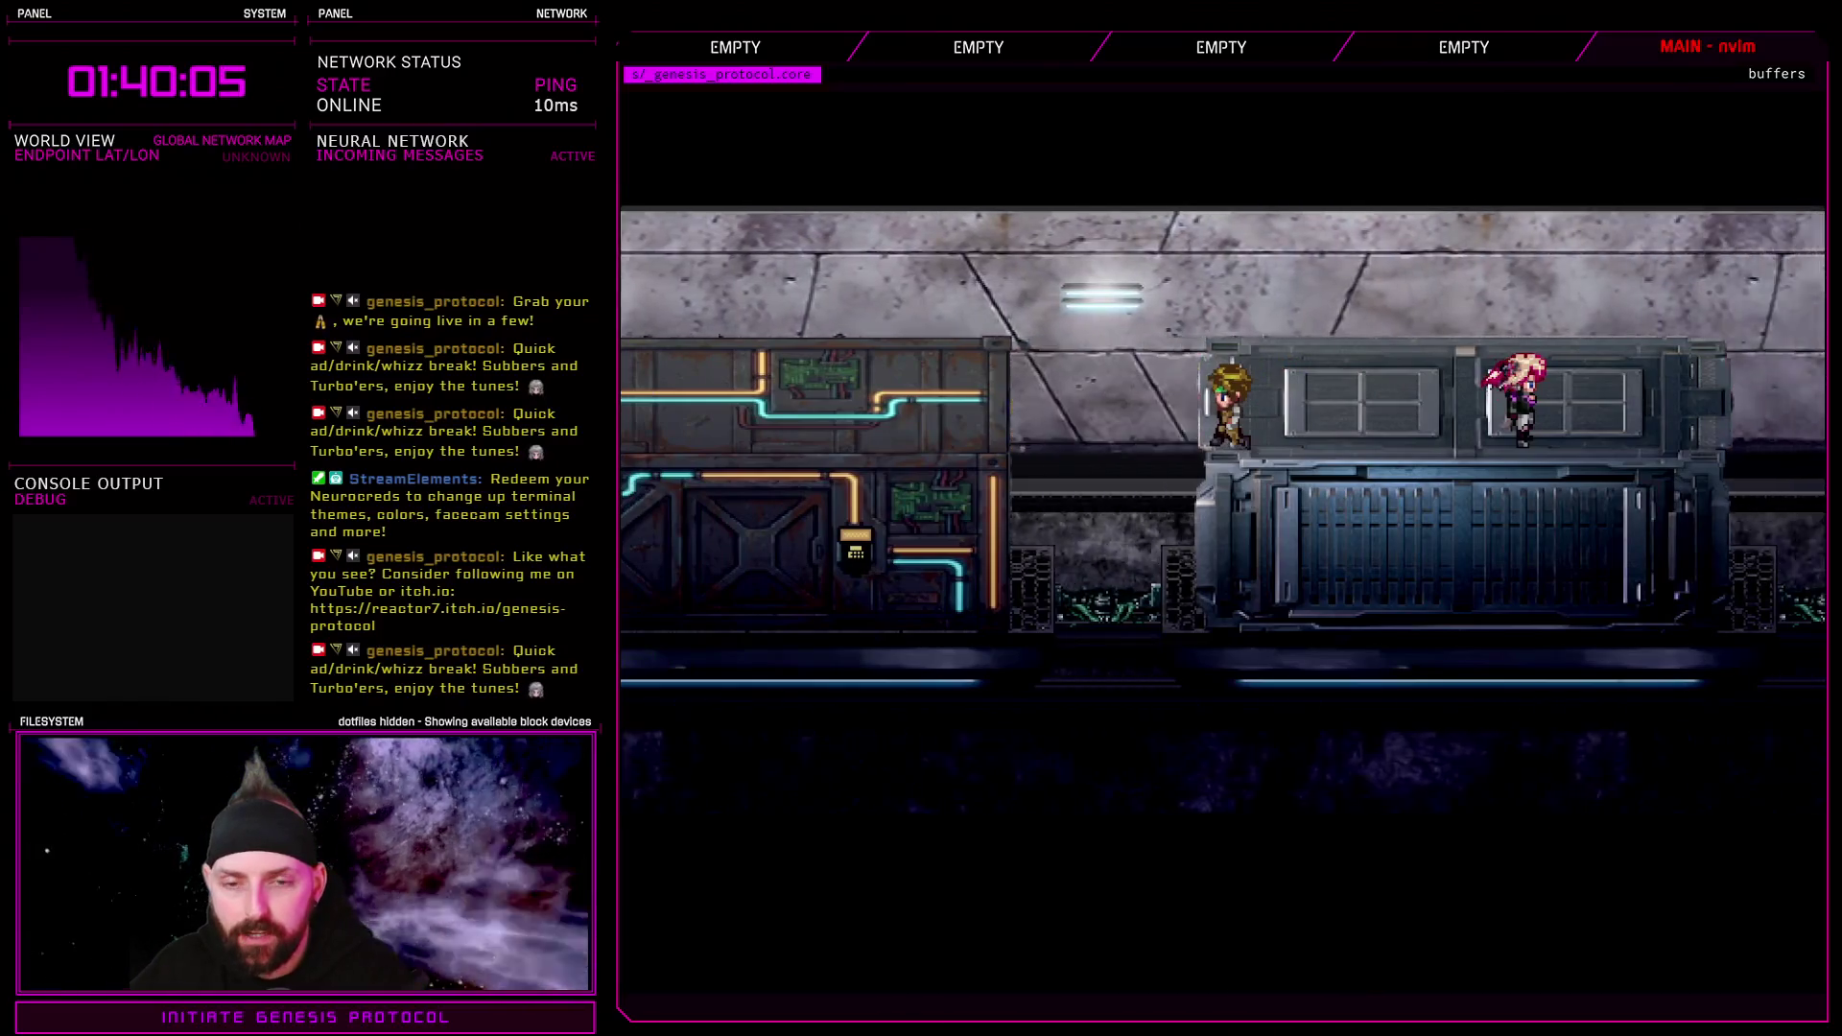
pyautogui.press('Left')
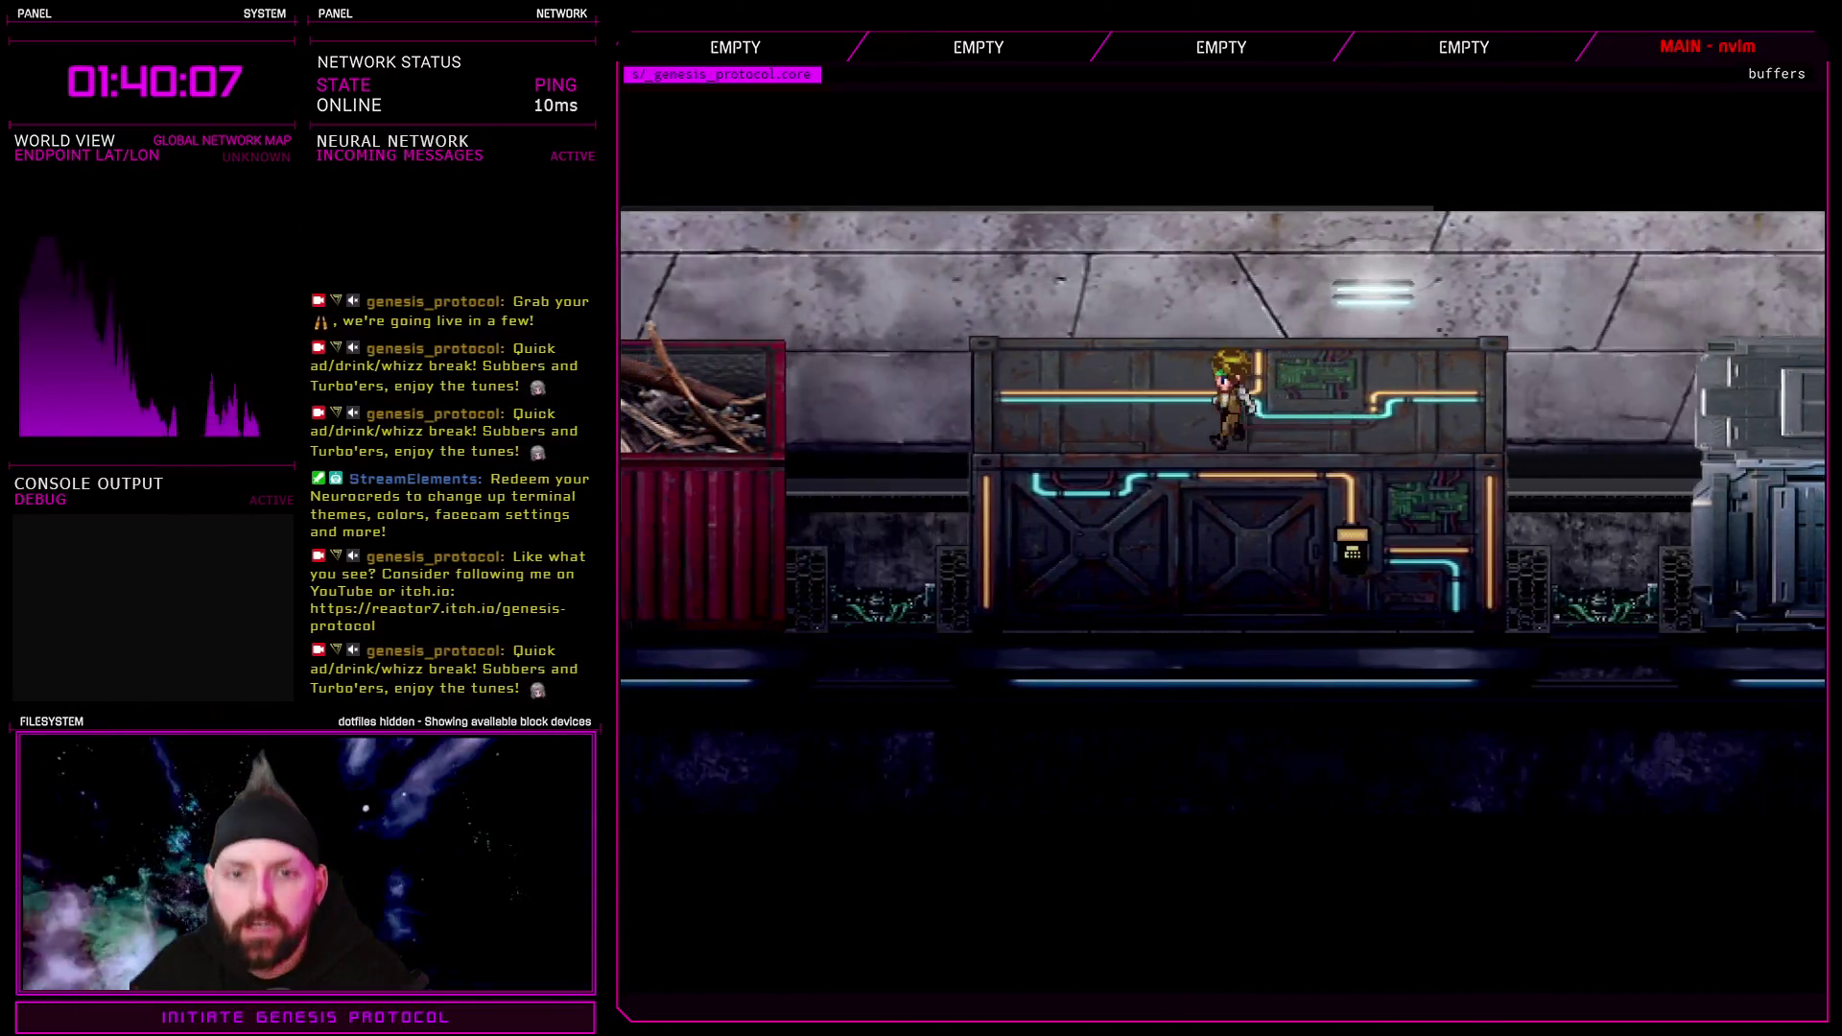
pyautogui.press('Left')
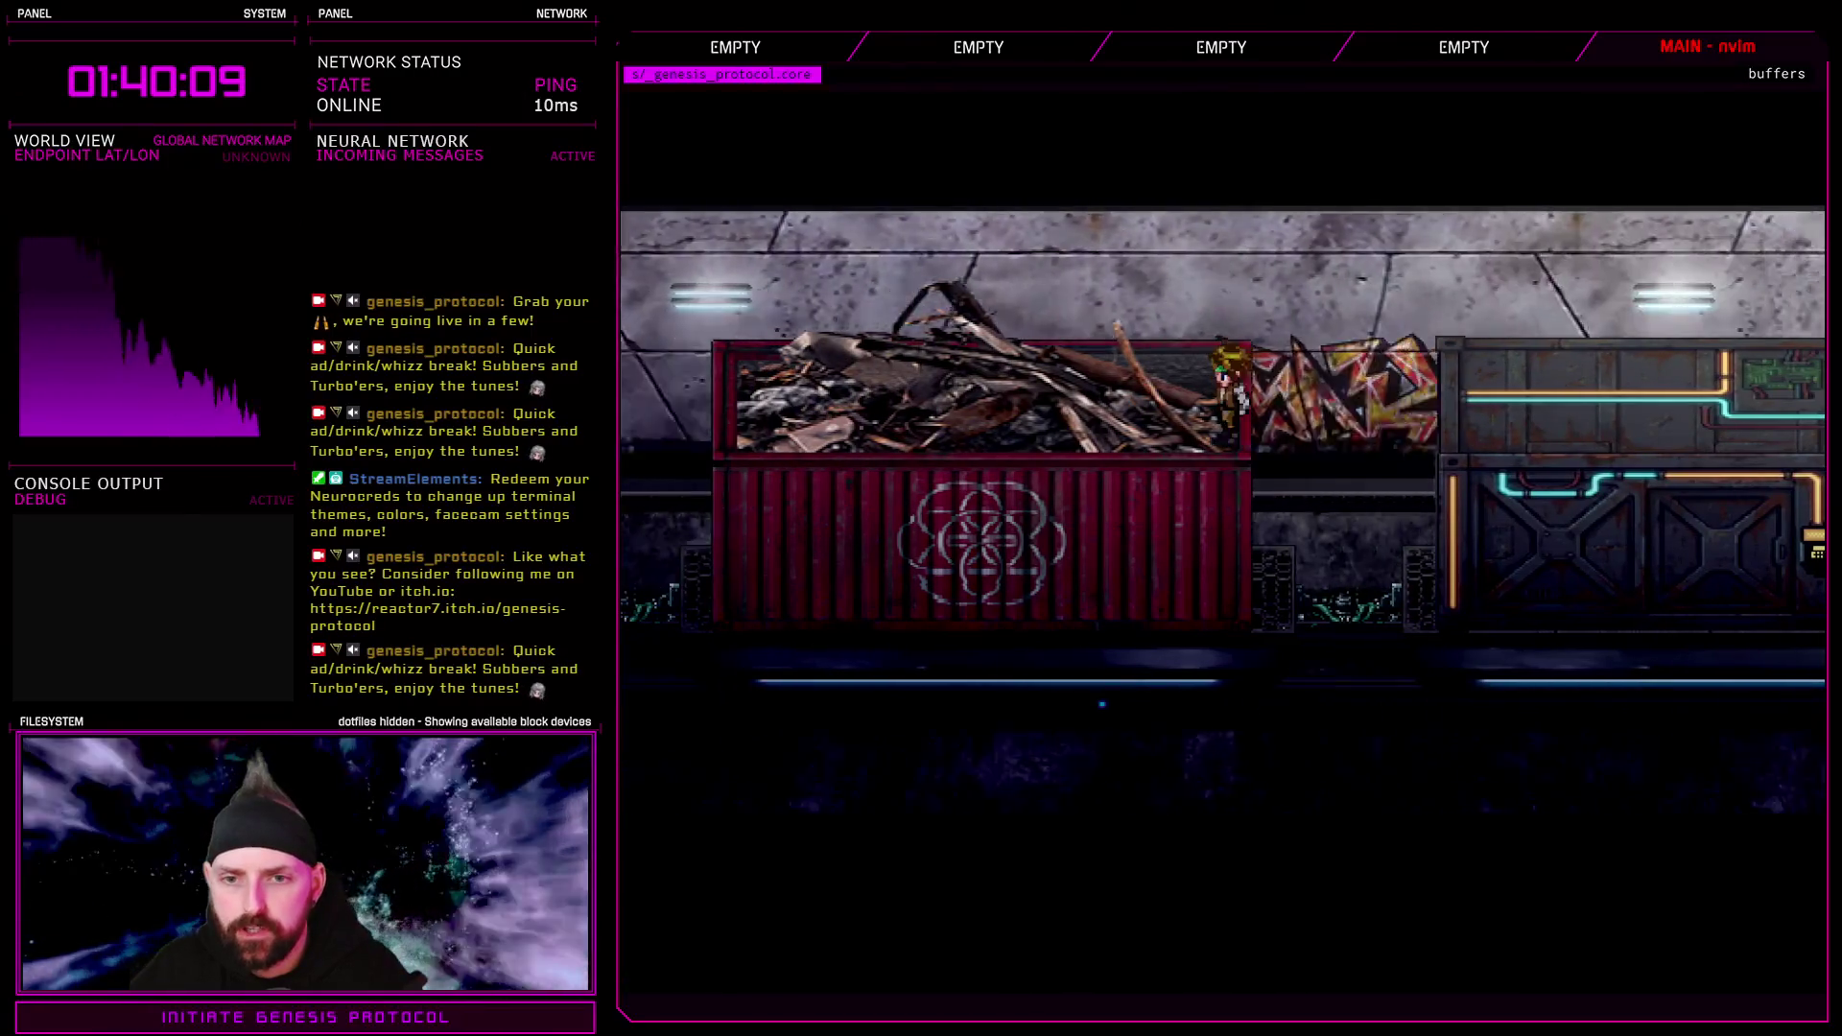
pyautogui.press('Right')
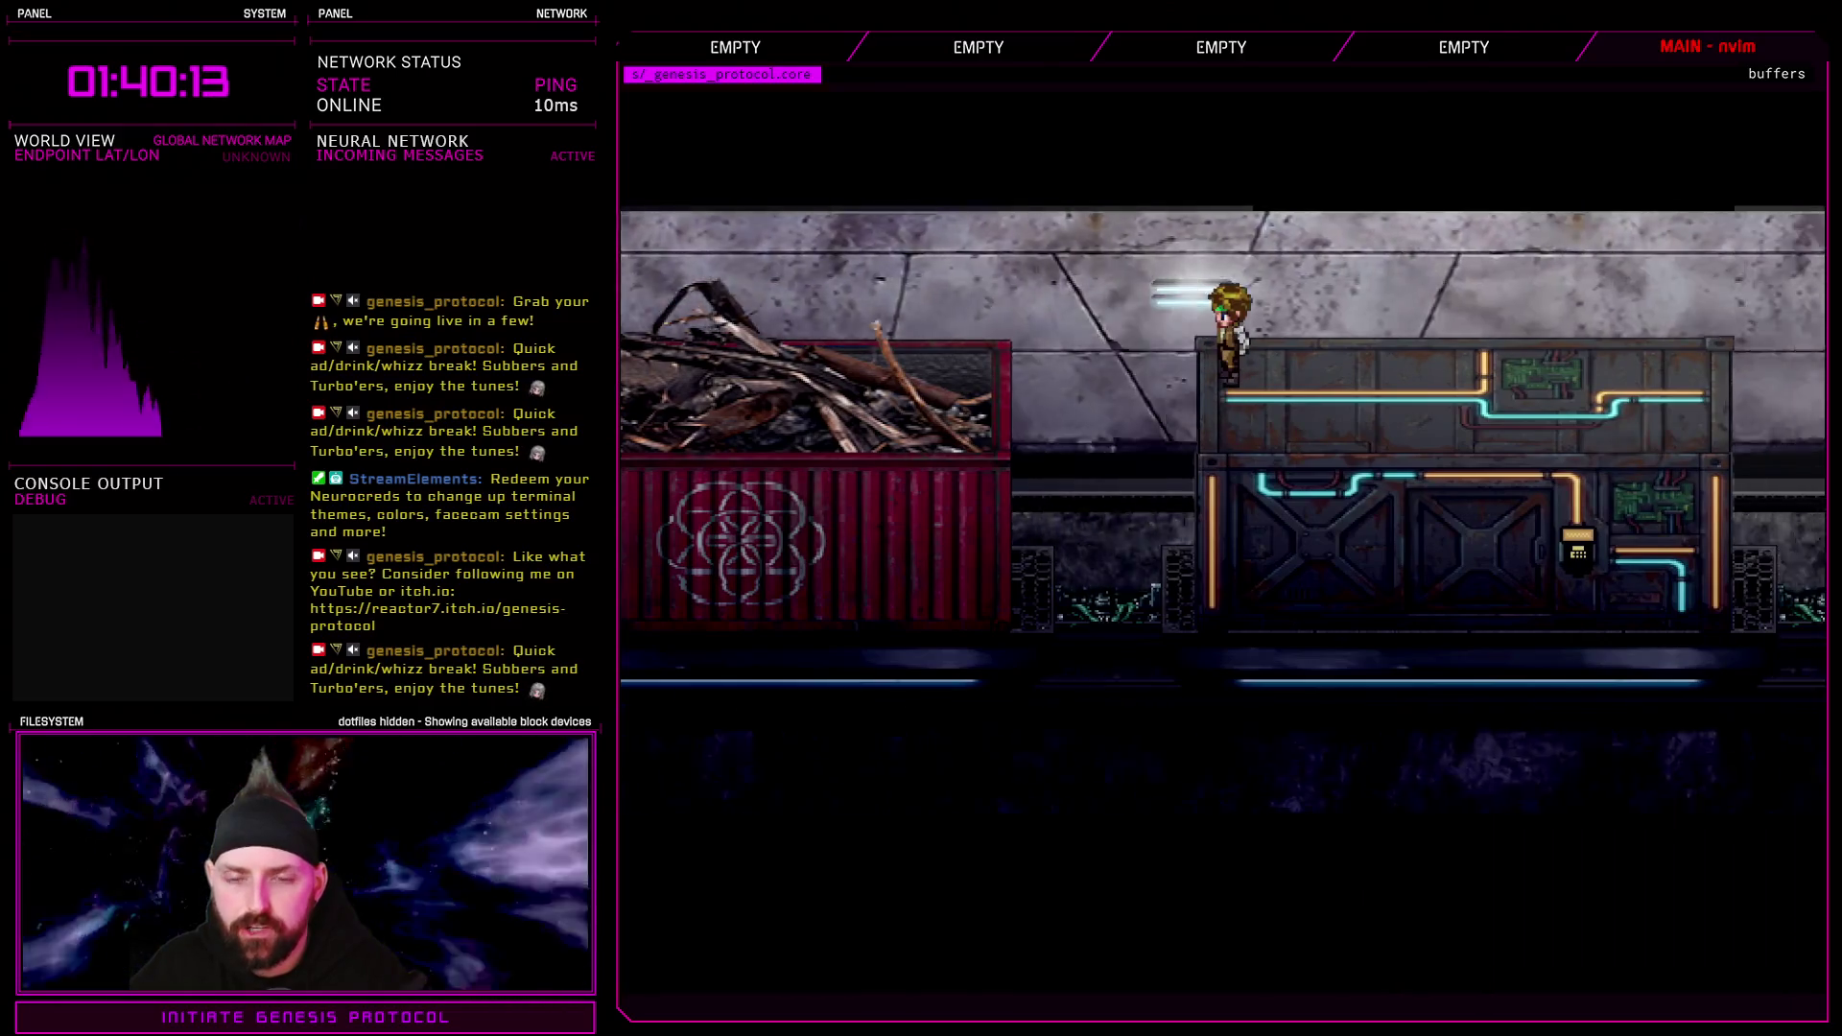
# Walk back and forth across the red dumpster's junk pile
pyautogui.press('Left')
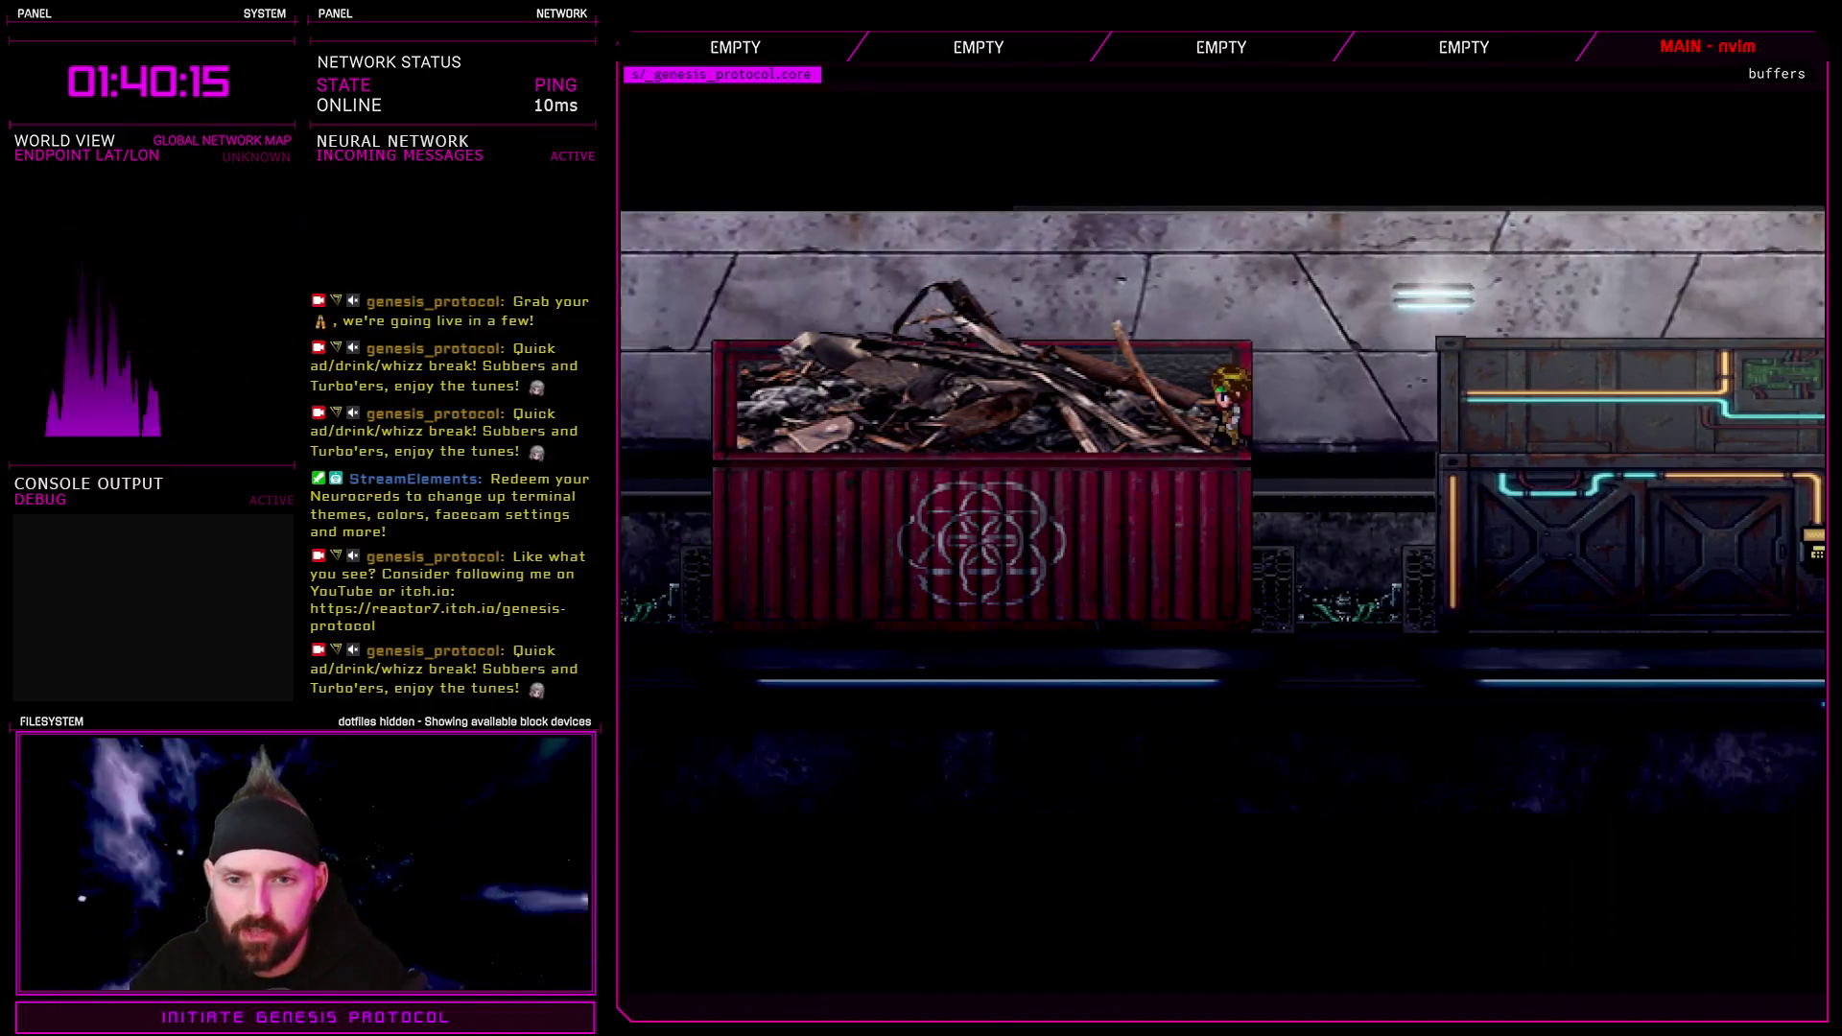
pyautogui.press('Left')
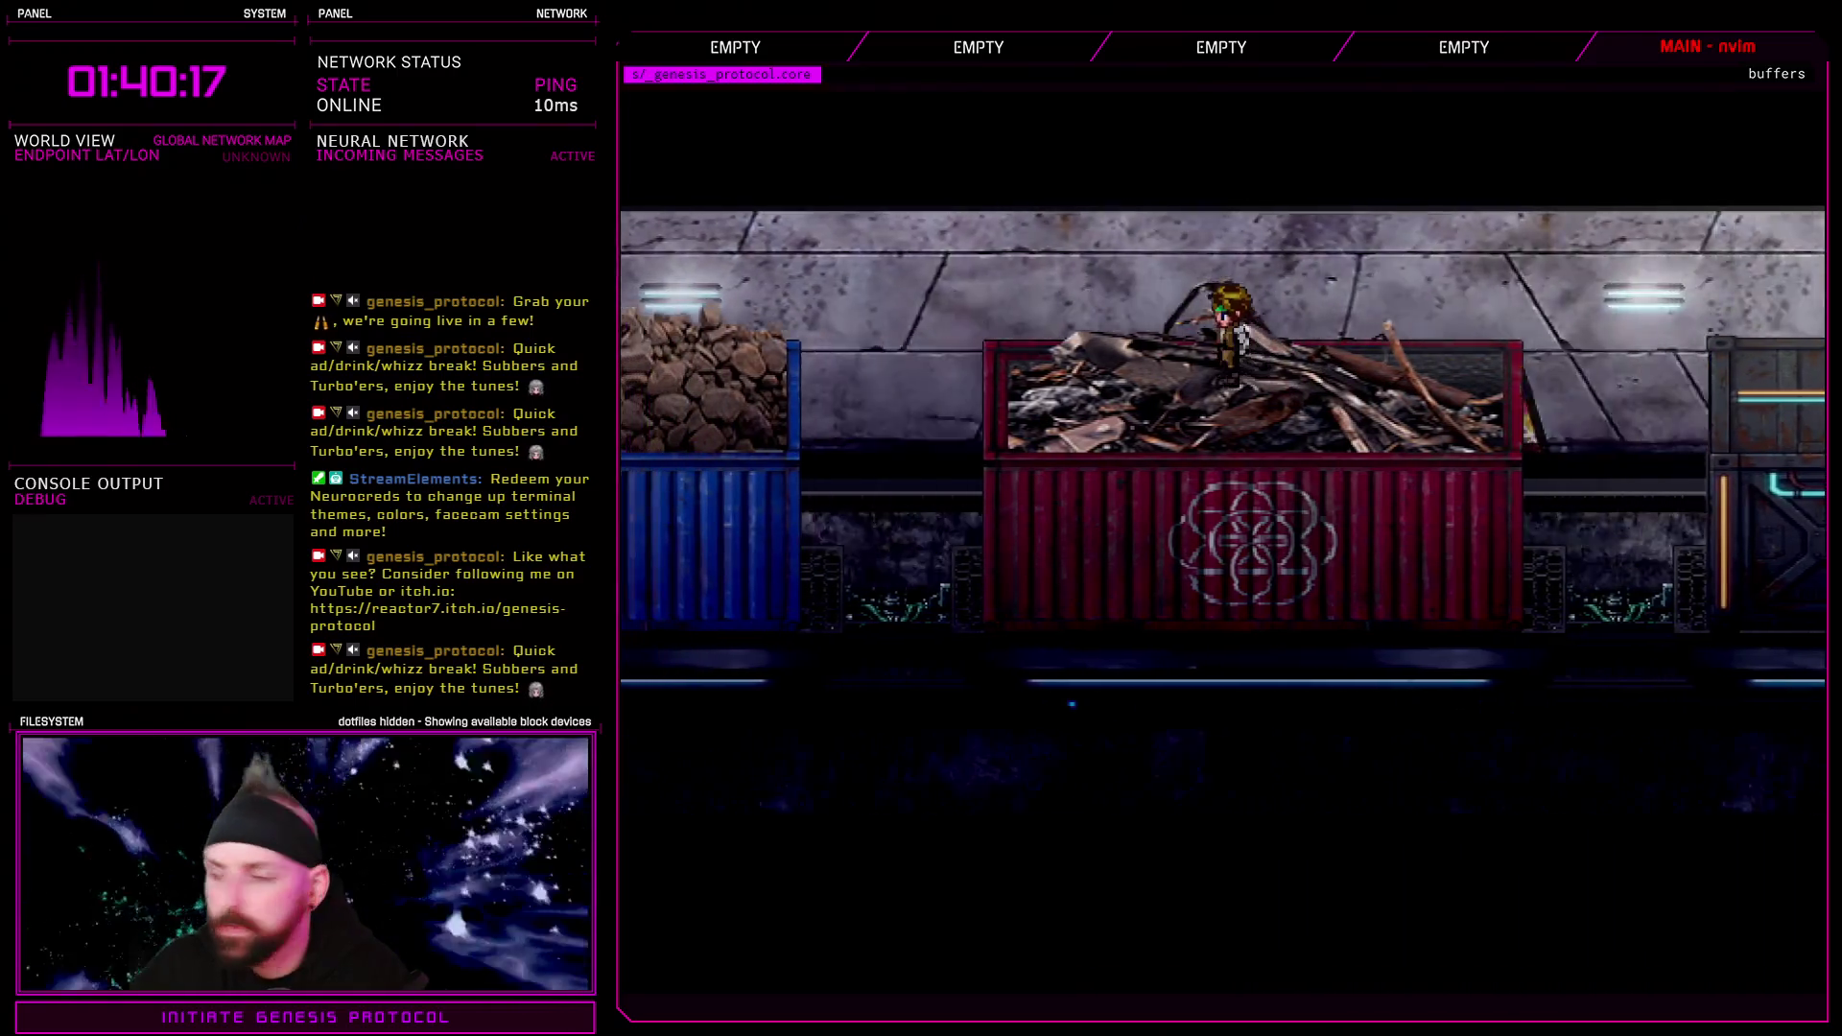
pyautogui.press('Left')
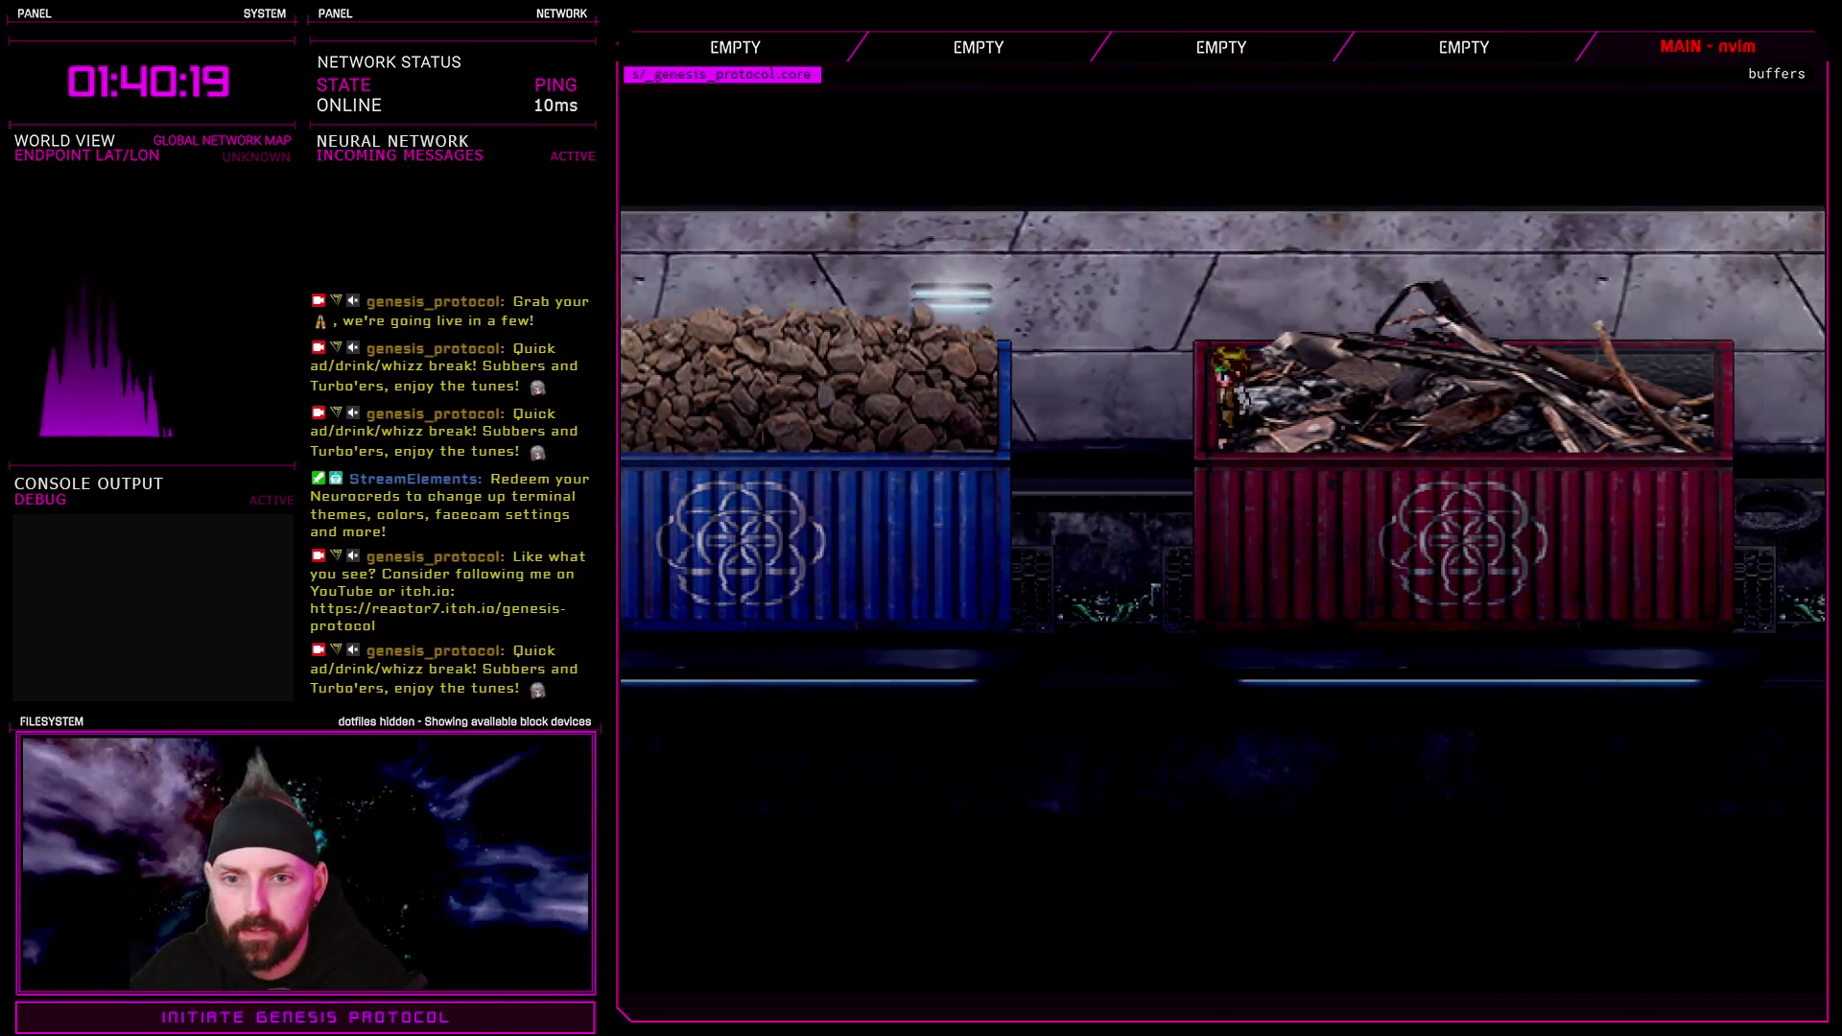
pyautogui.press('Left')
pyautogui.press('Right')
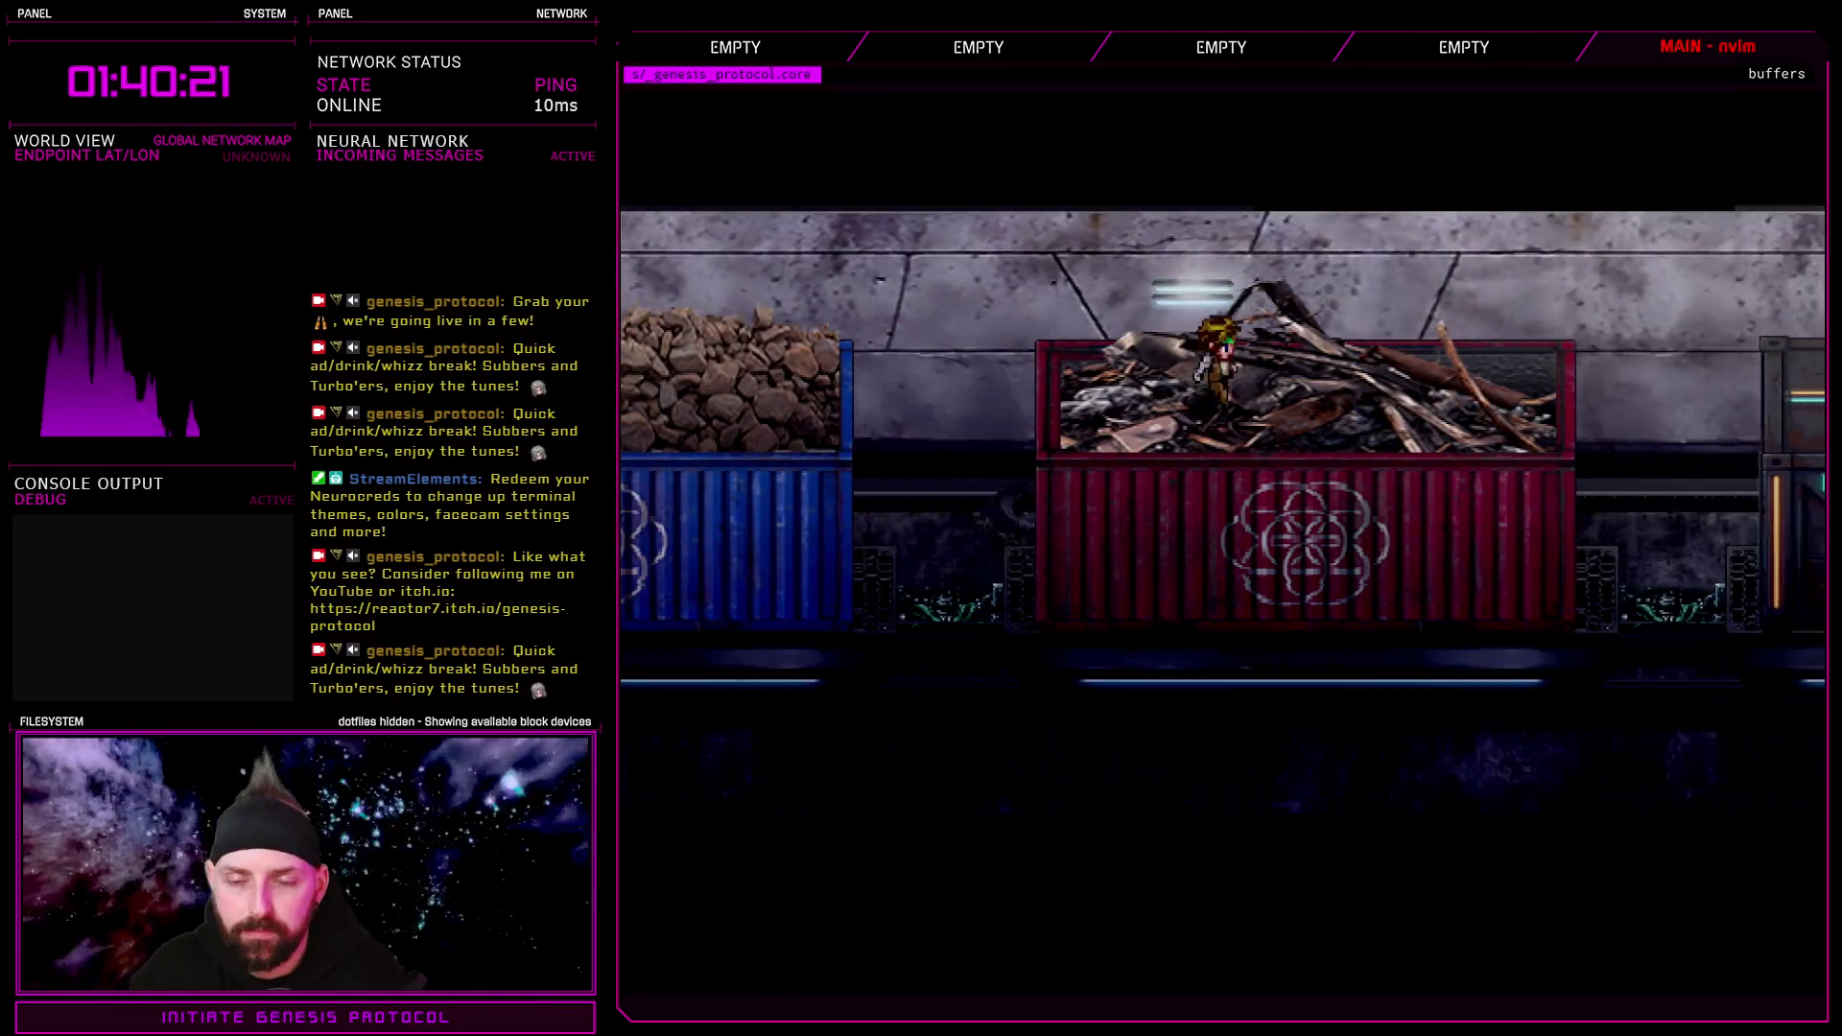
pyautogui.press('Right')
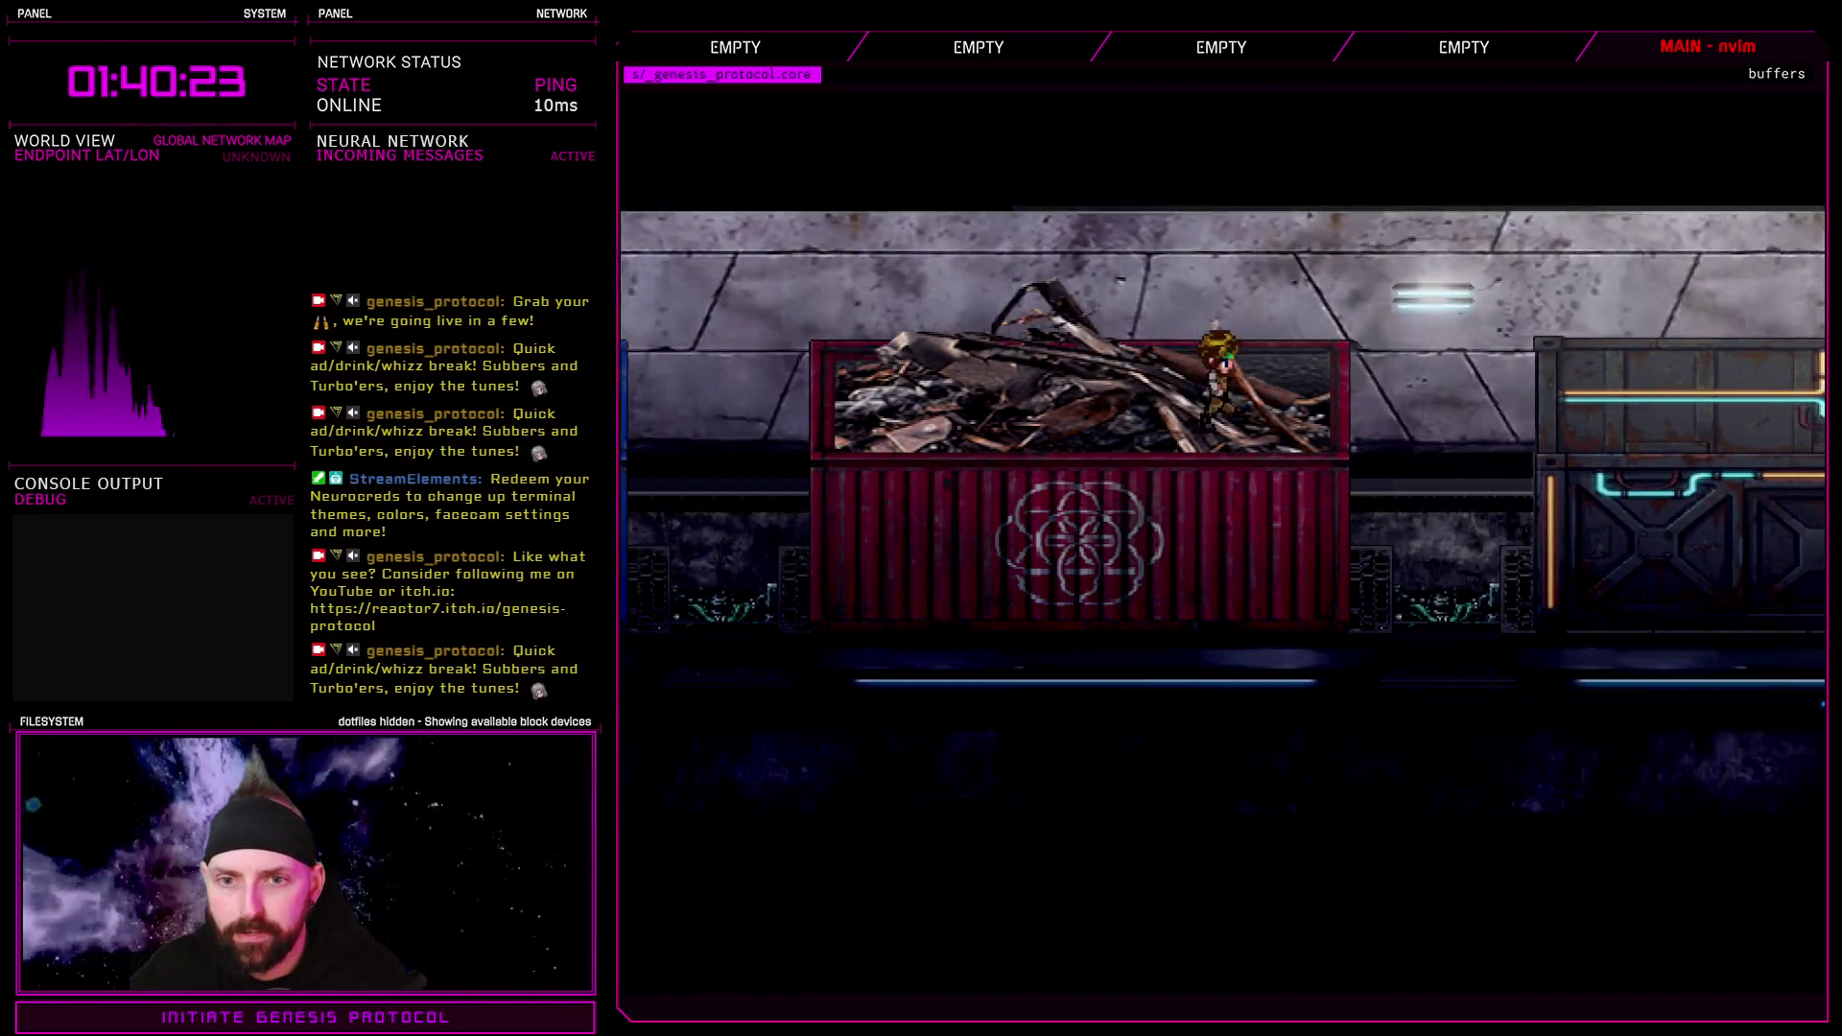
pyautogui.press('Left')
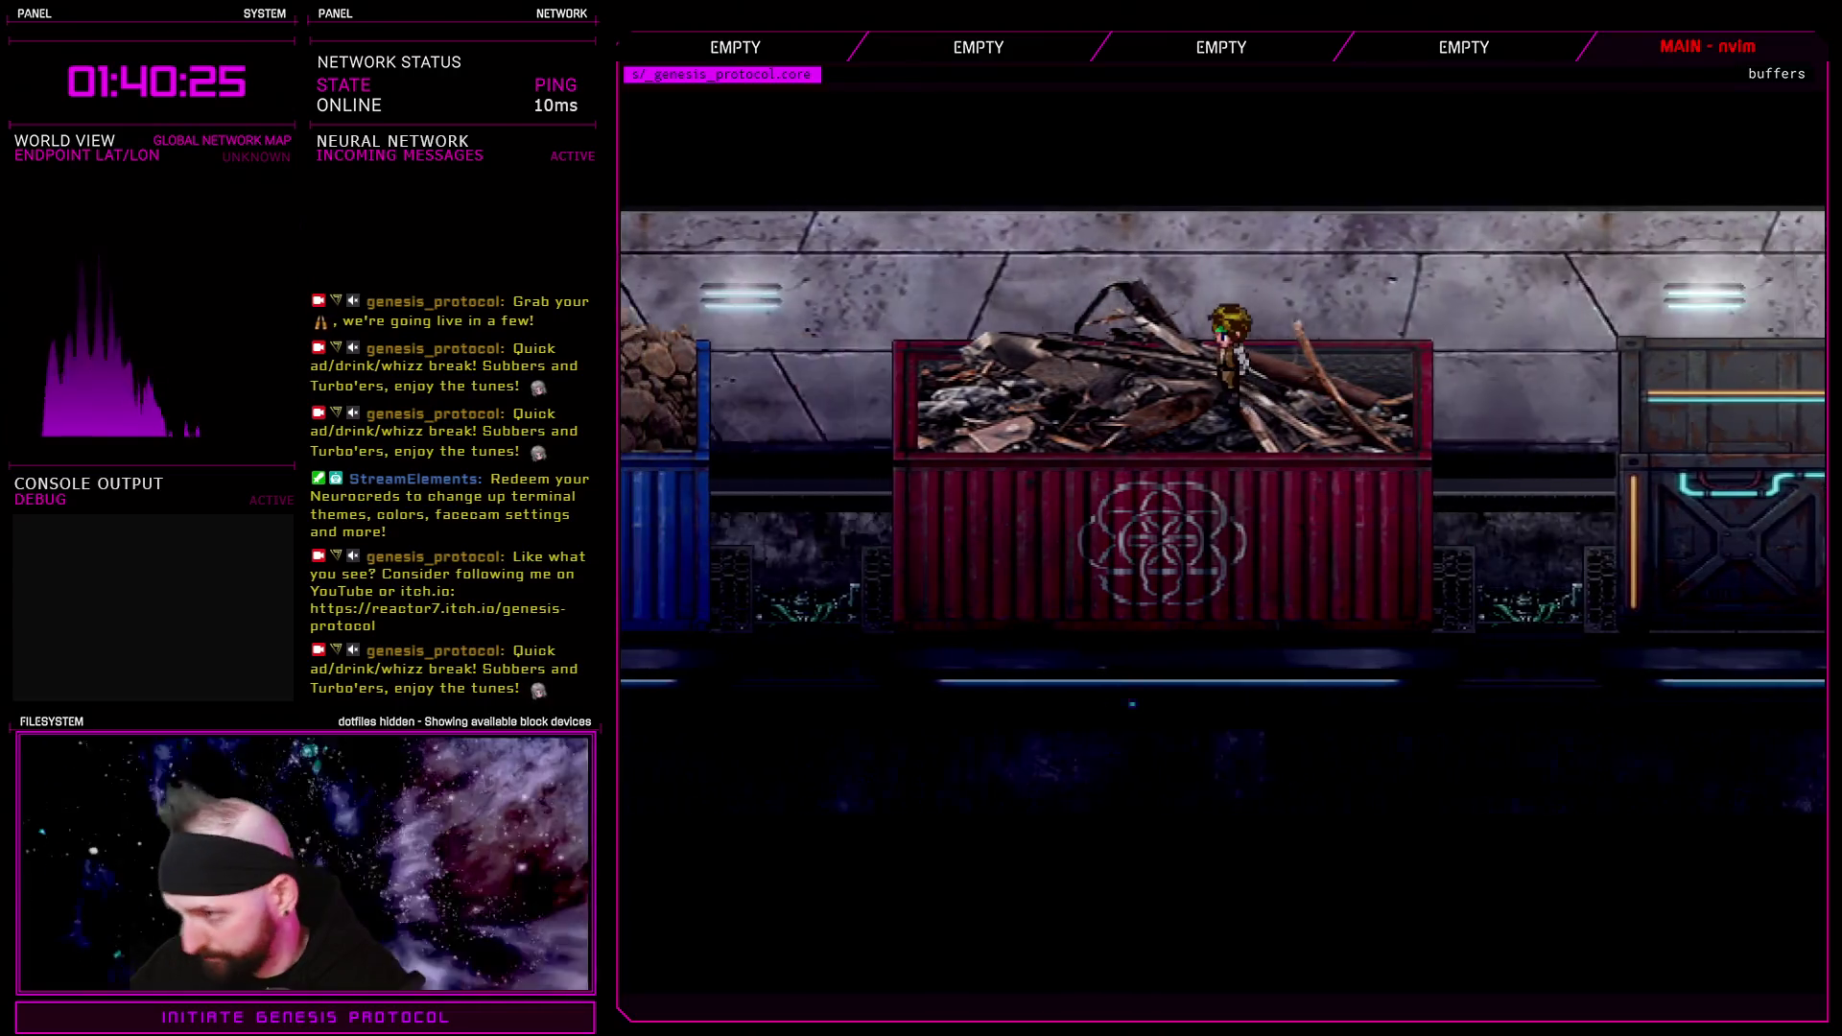
pyautogui.press('Left')
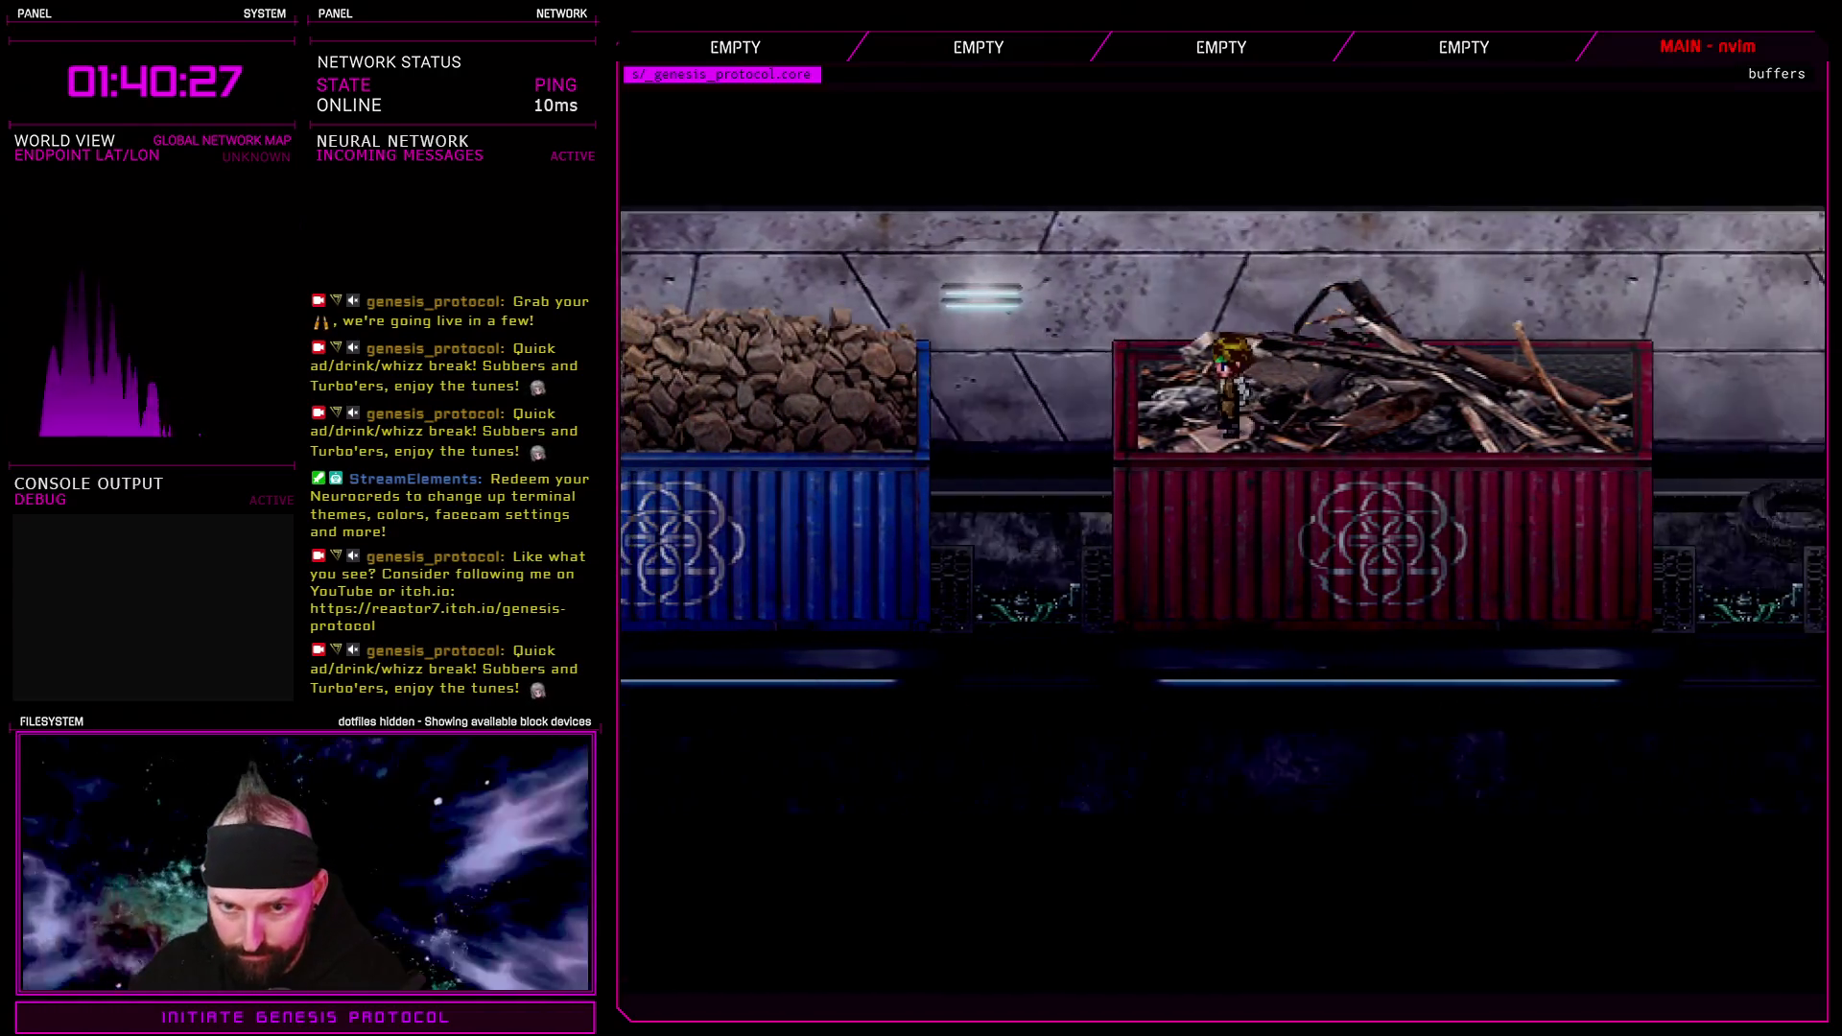
pyautogui.press('Left')
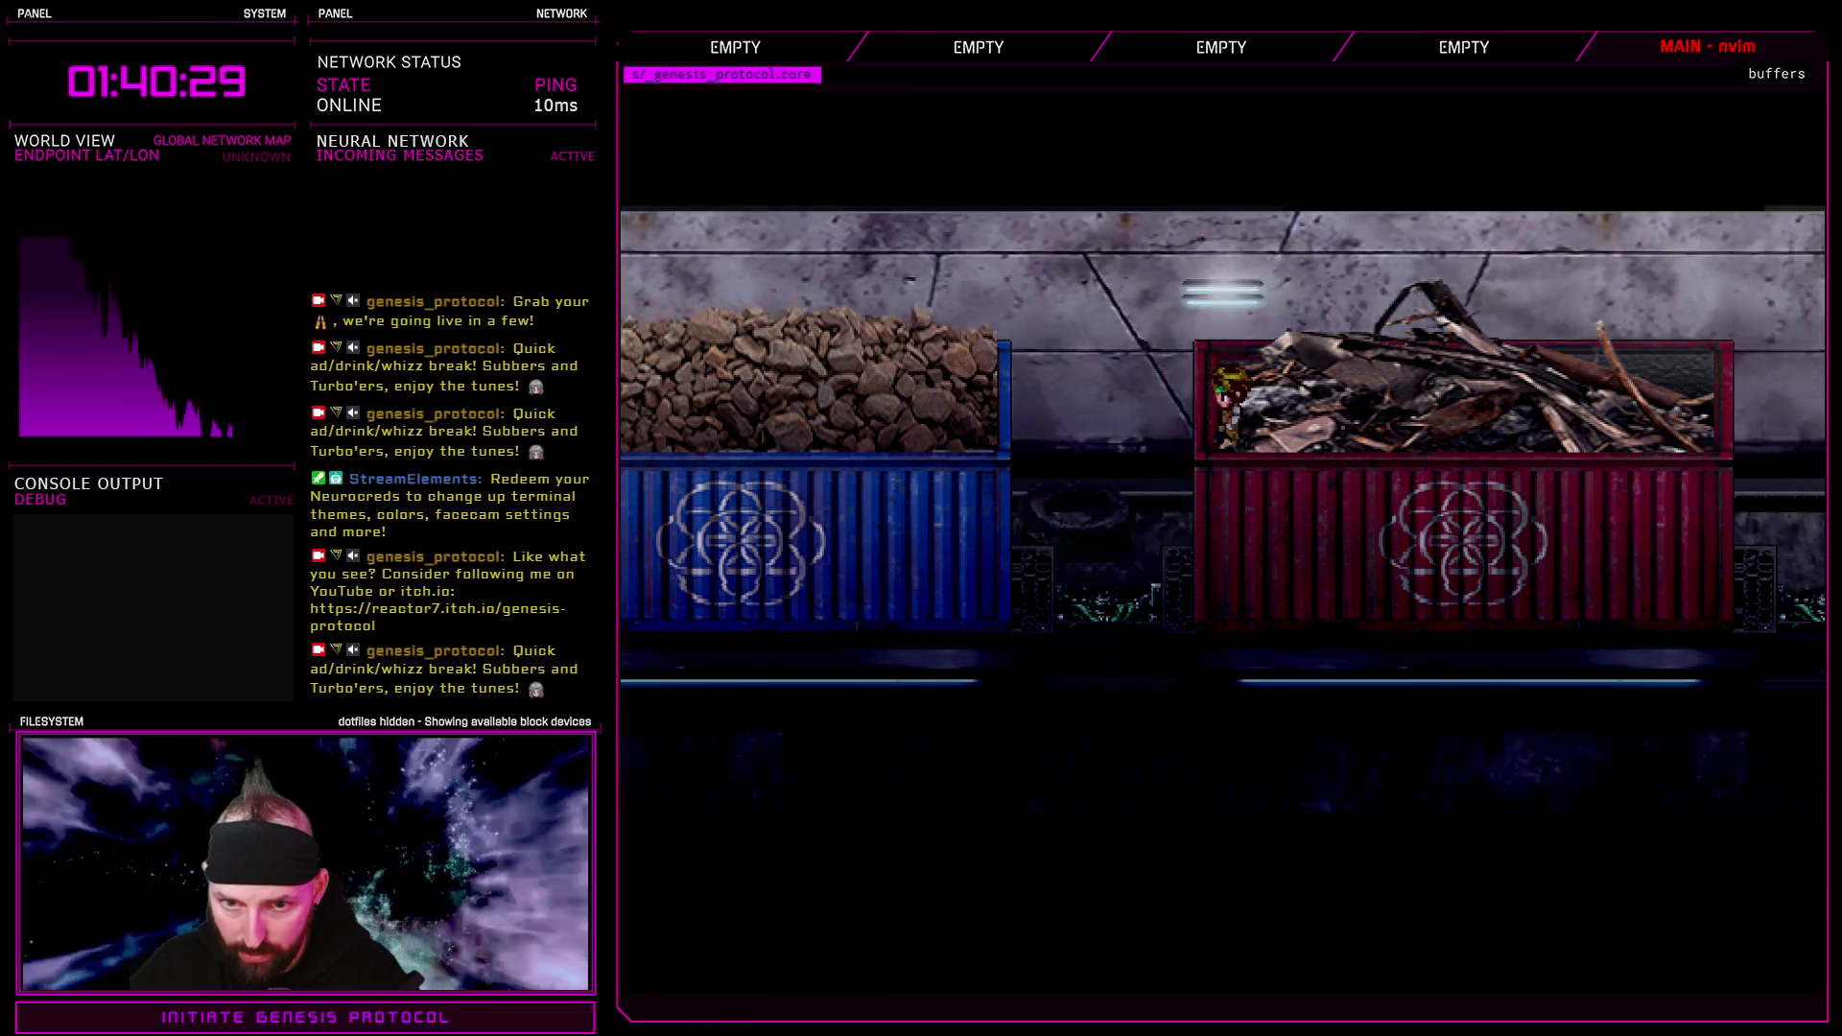
# Jump onto the blue dumpster's rocks, up onto the grey container, and back to the rocks' right edge
pyautogui.press('Left')
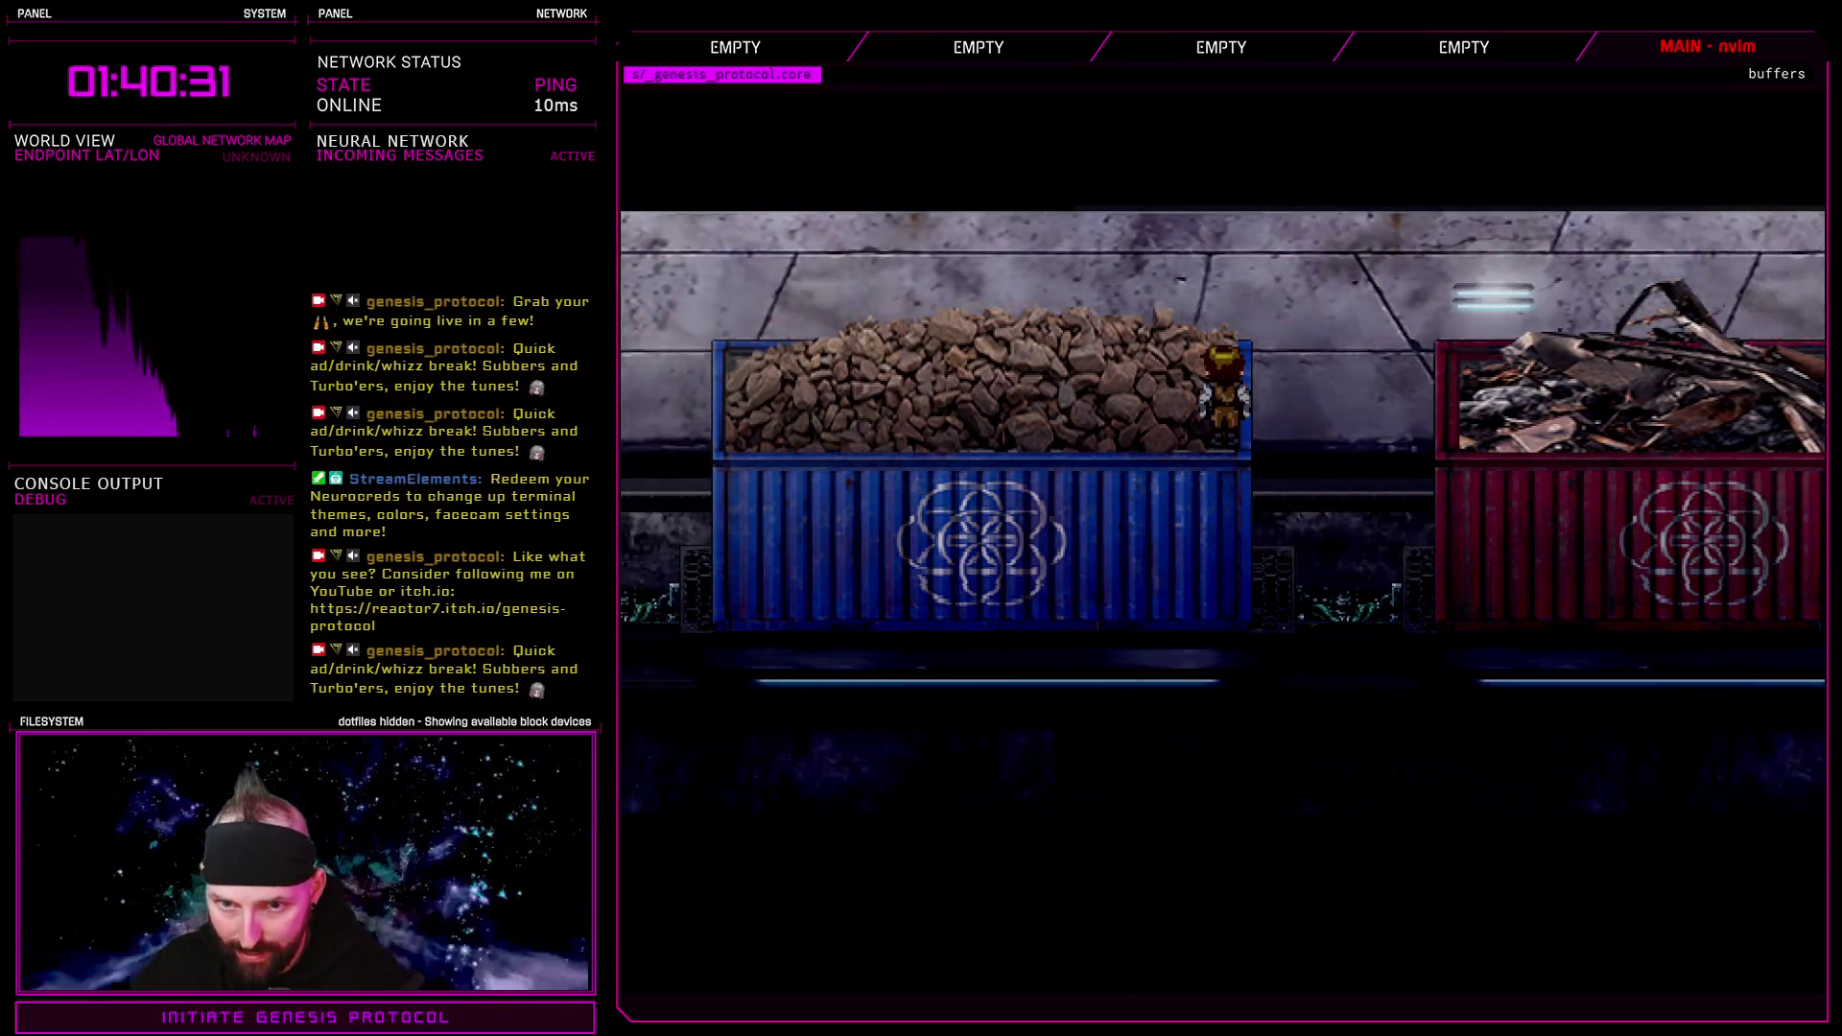
pyautogui.press('Right')
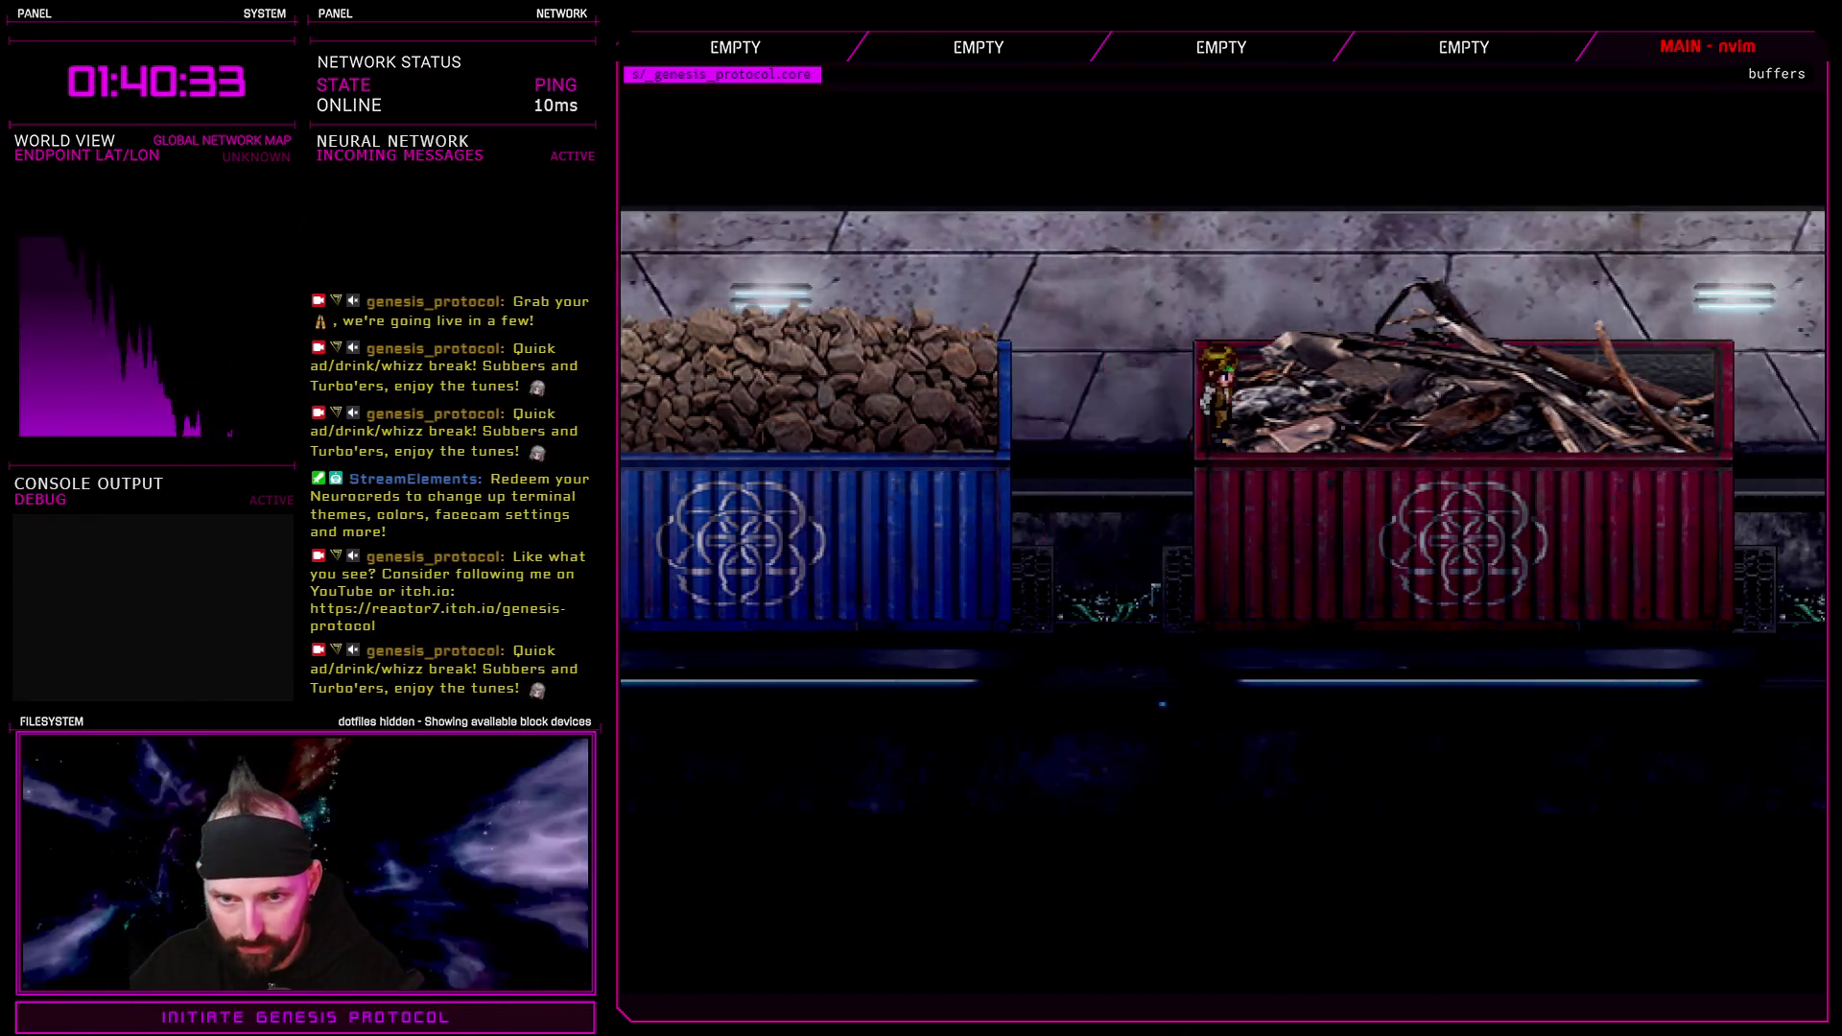
pyautogui.press('Left')
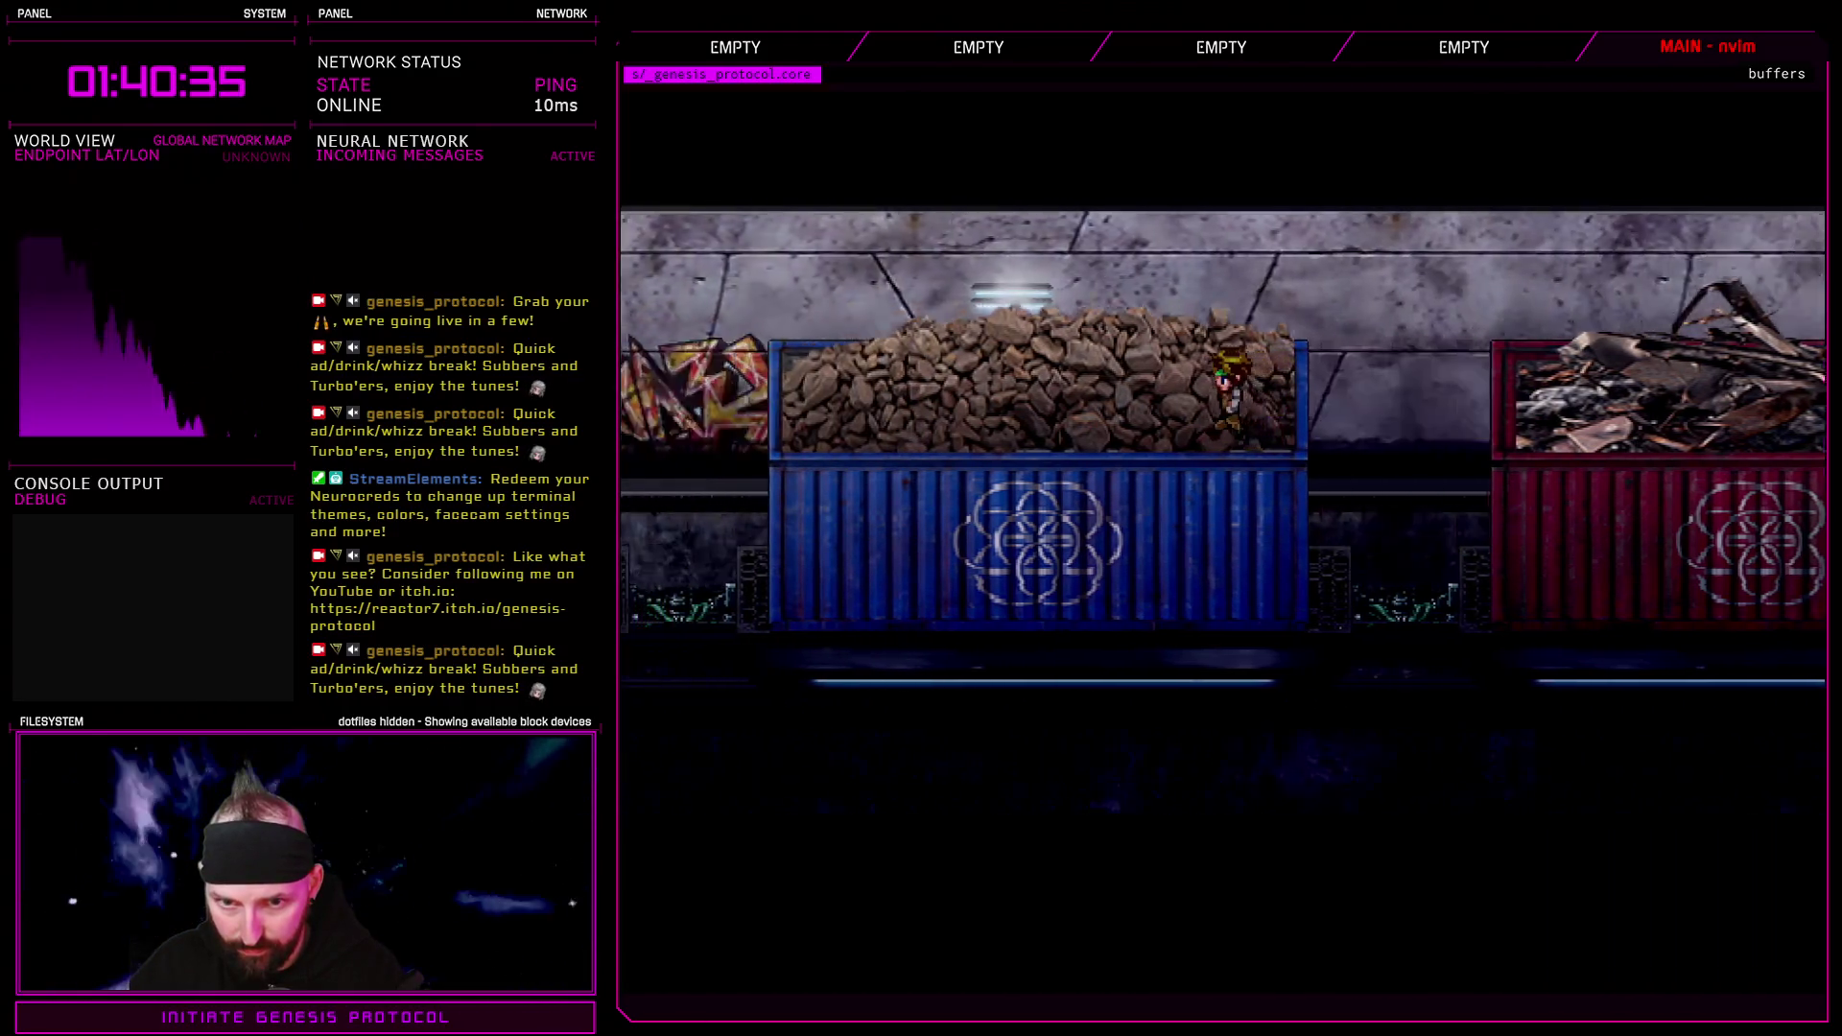
pyautogui.press('Left')
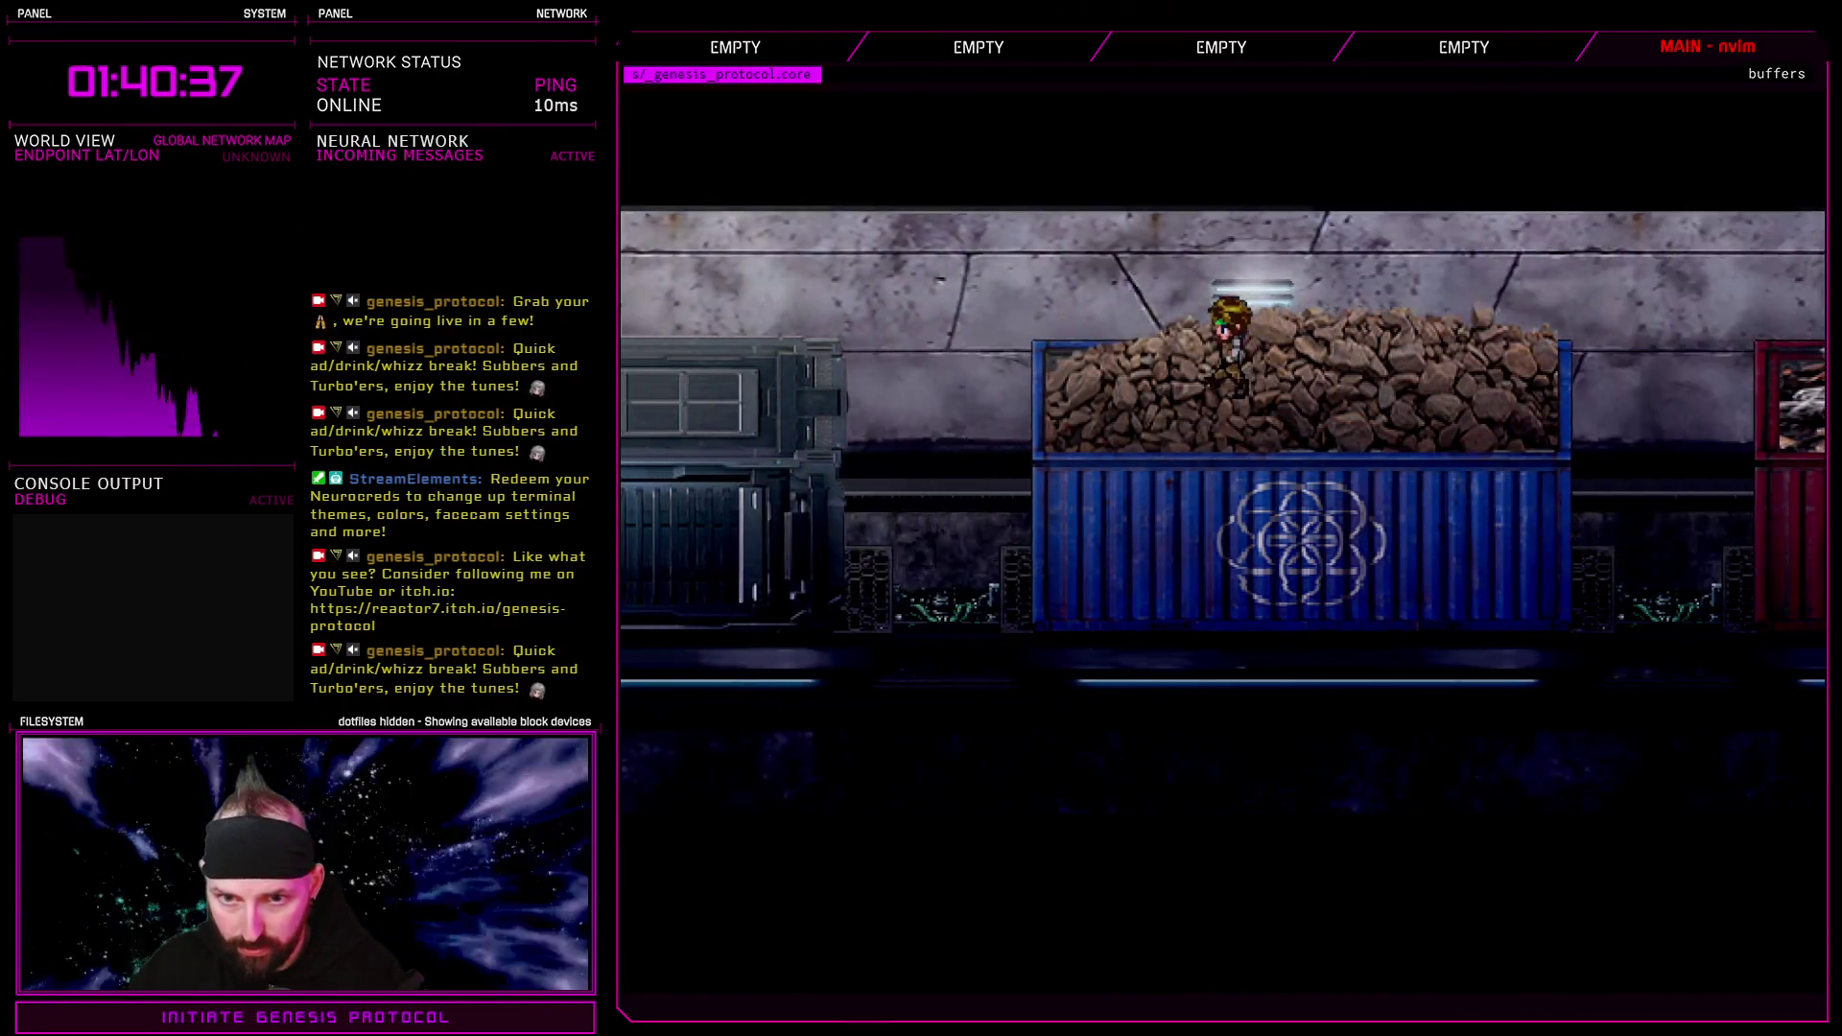
pyautogui.press('Left')
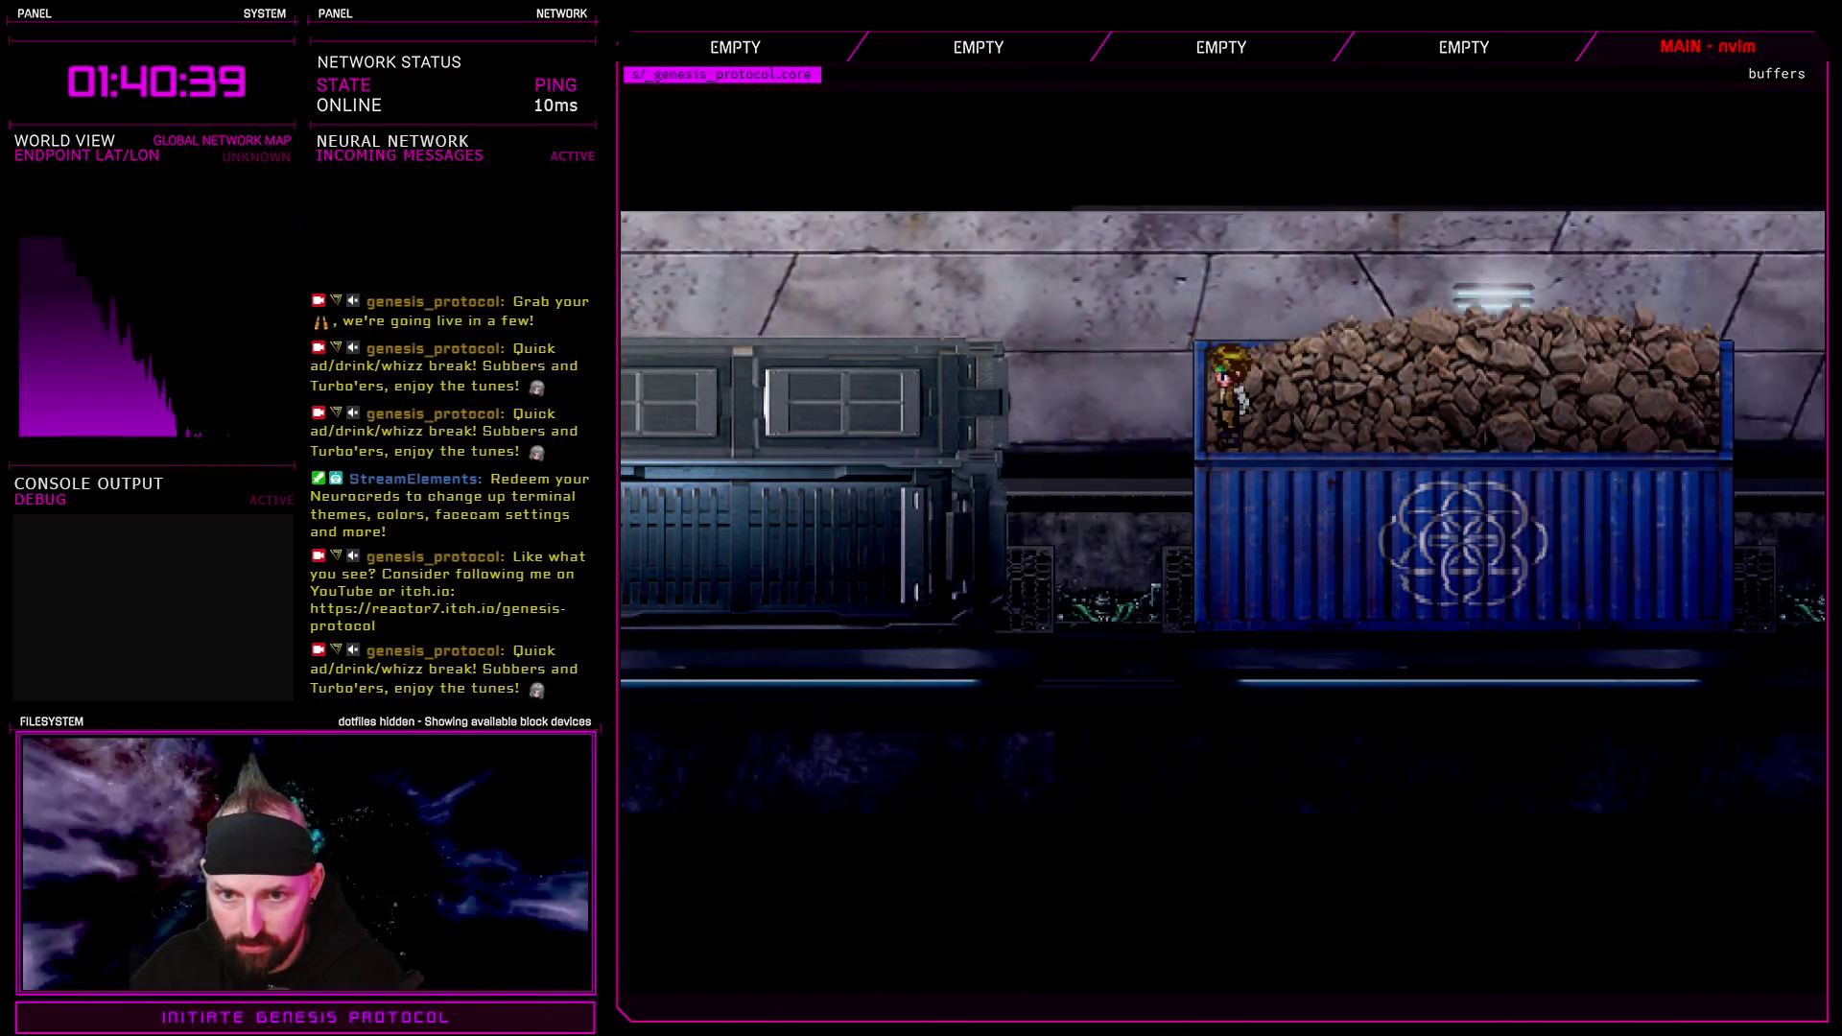
pyautogui.press('Left')
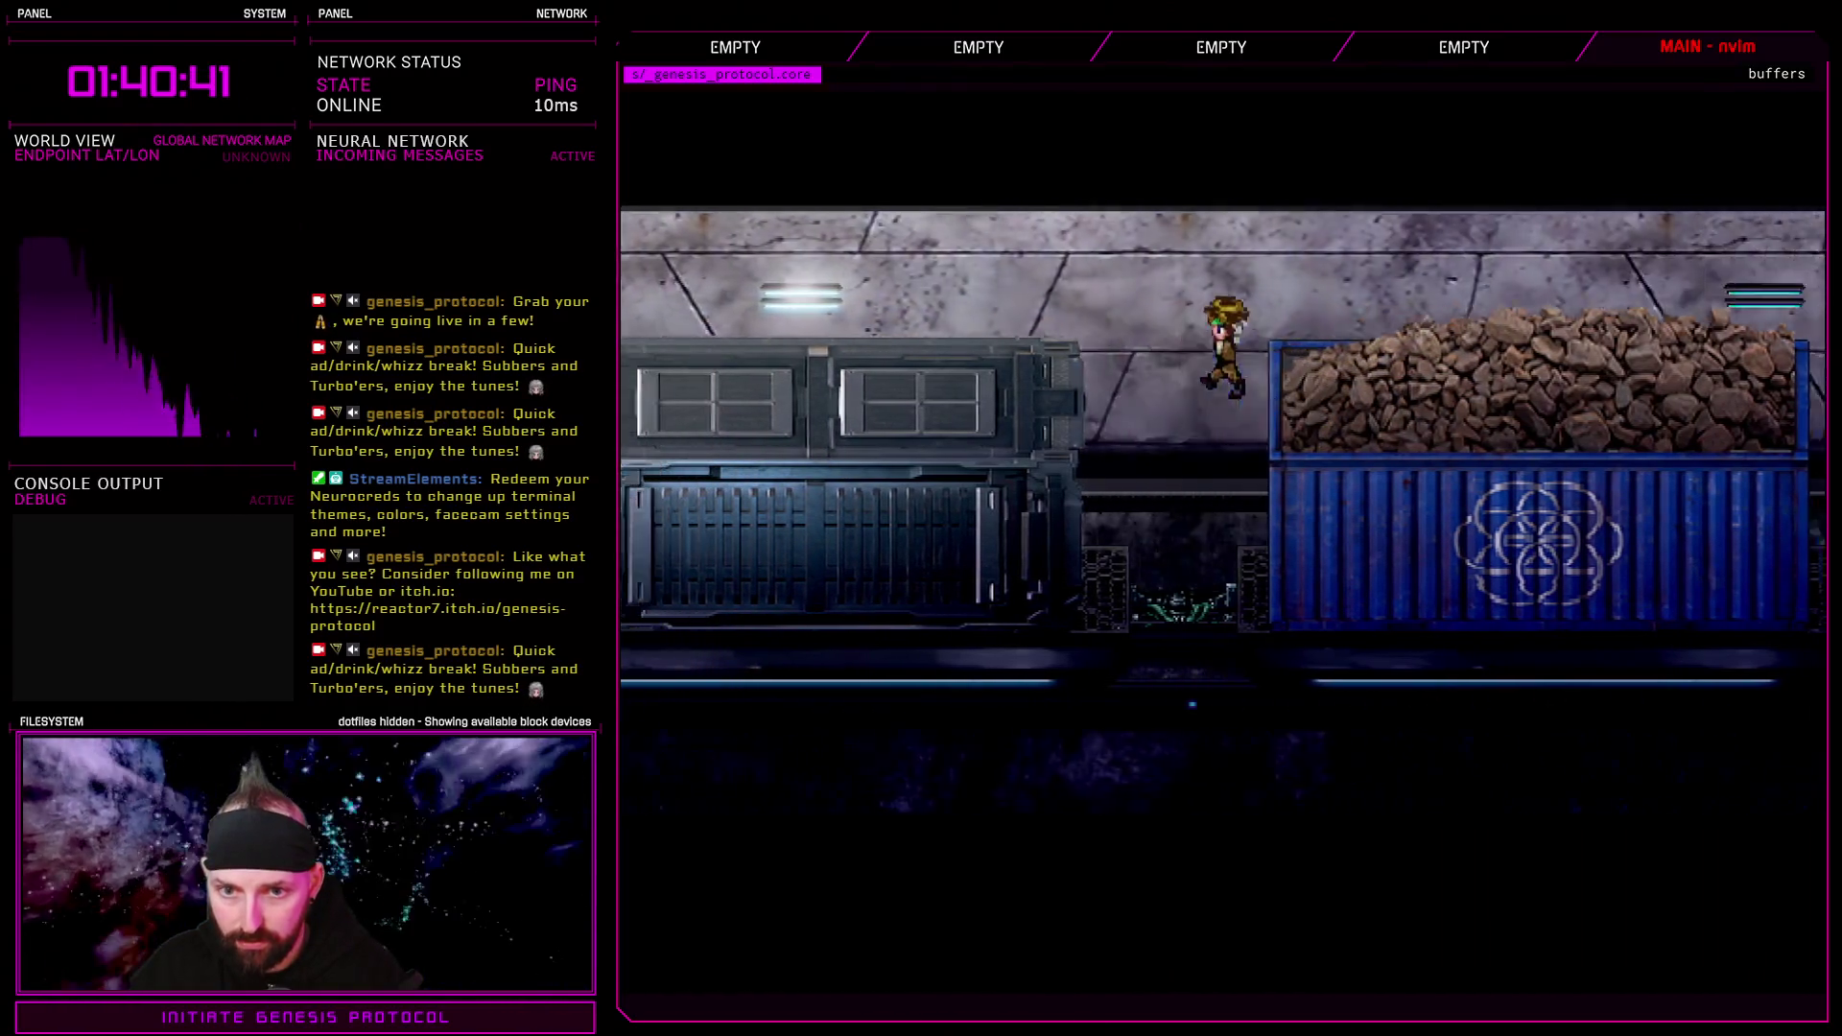
pyautogui.press('Up')
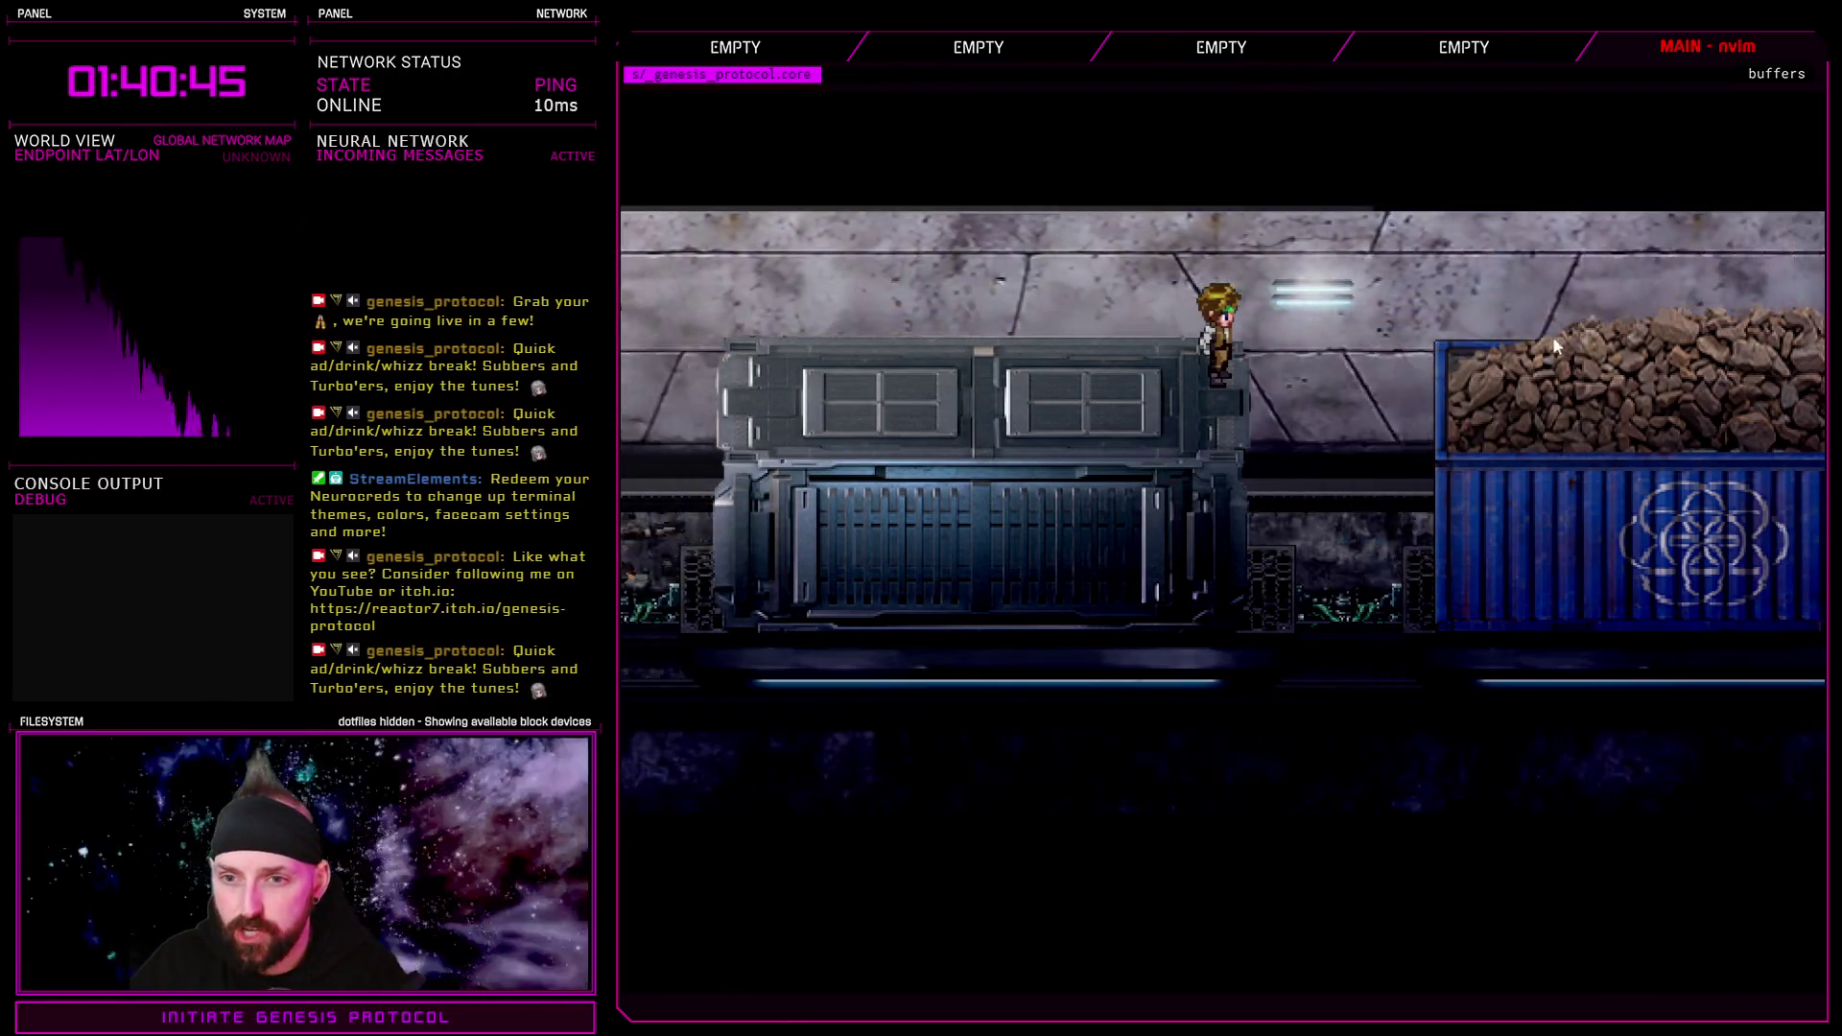
pyautogui.press('Right')
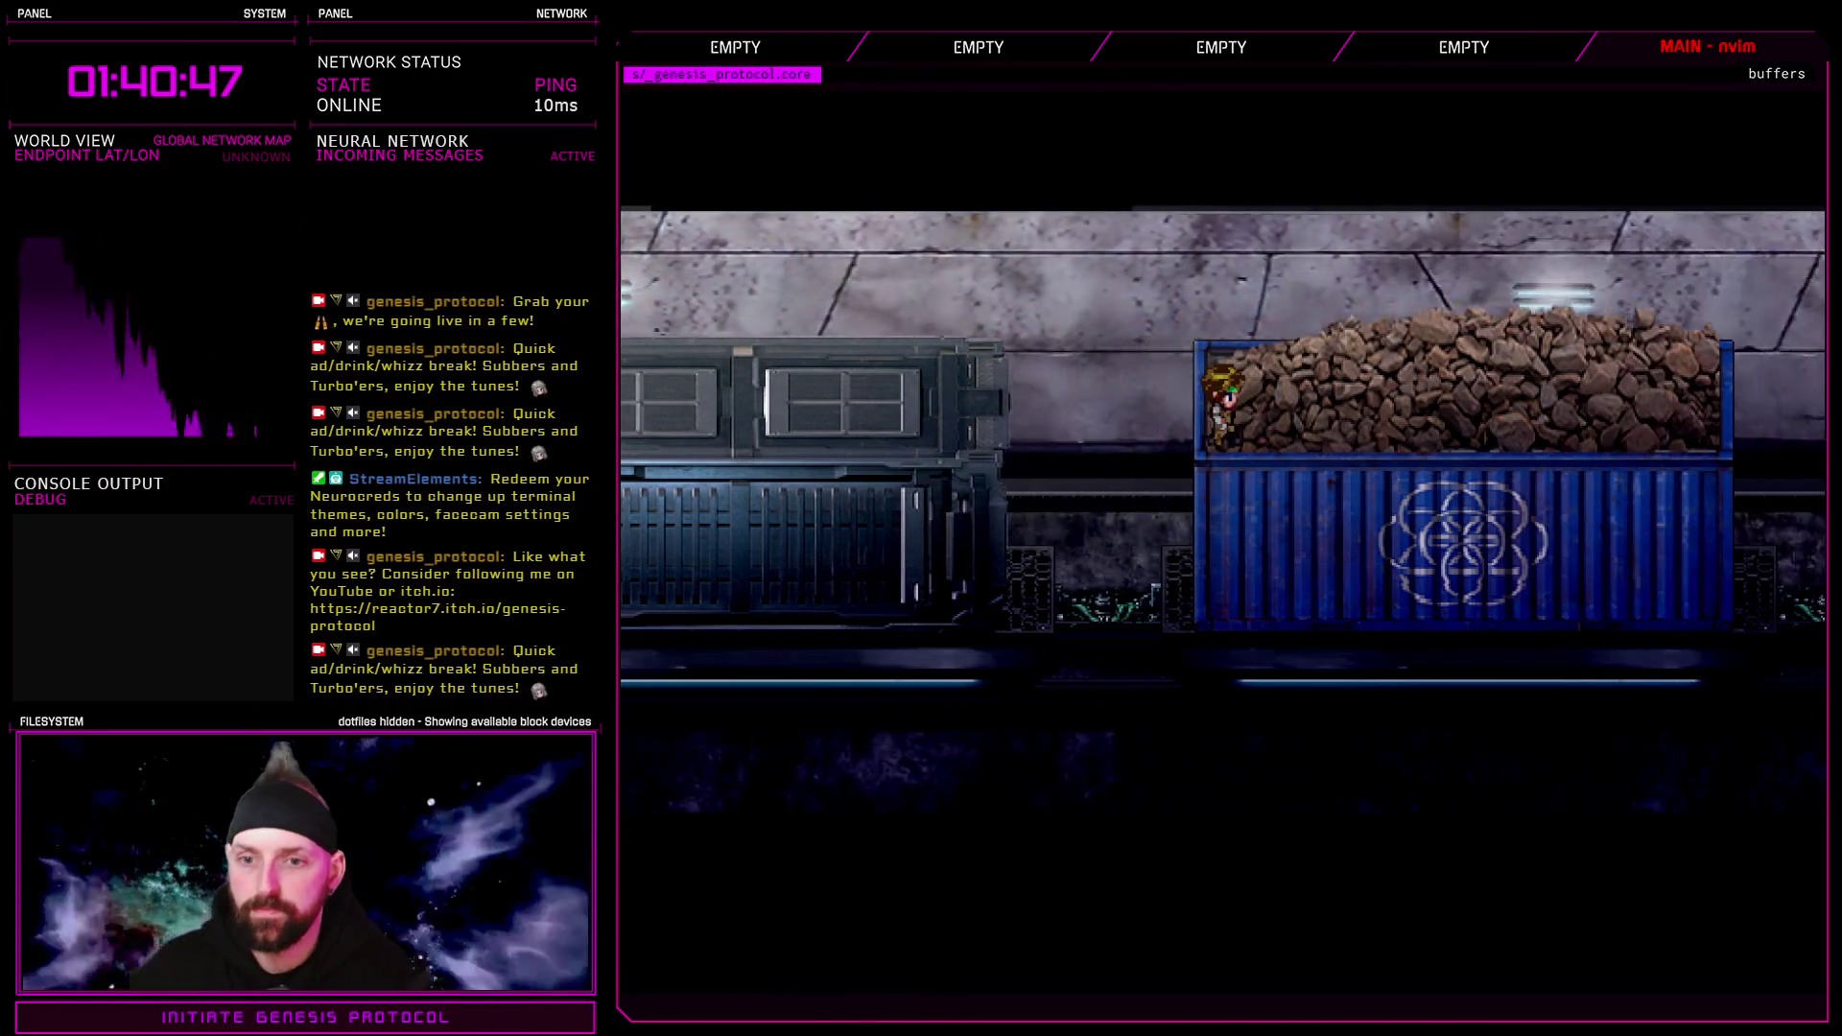
pyautogui.press('Right')
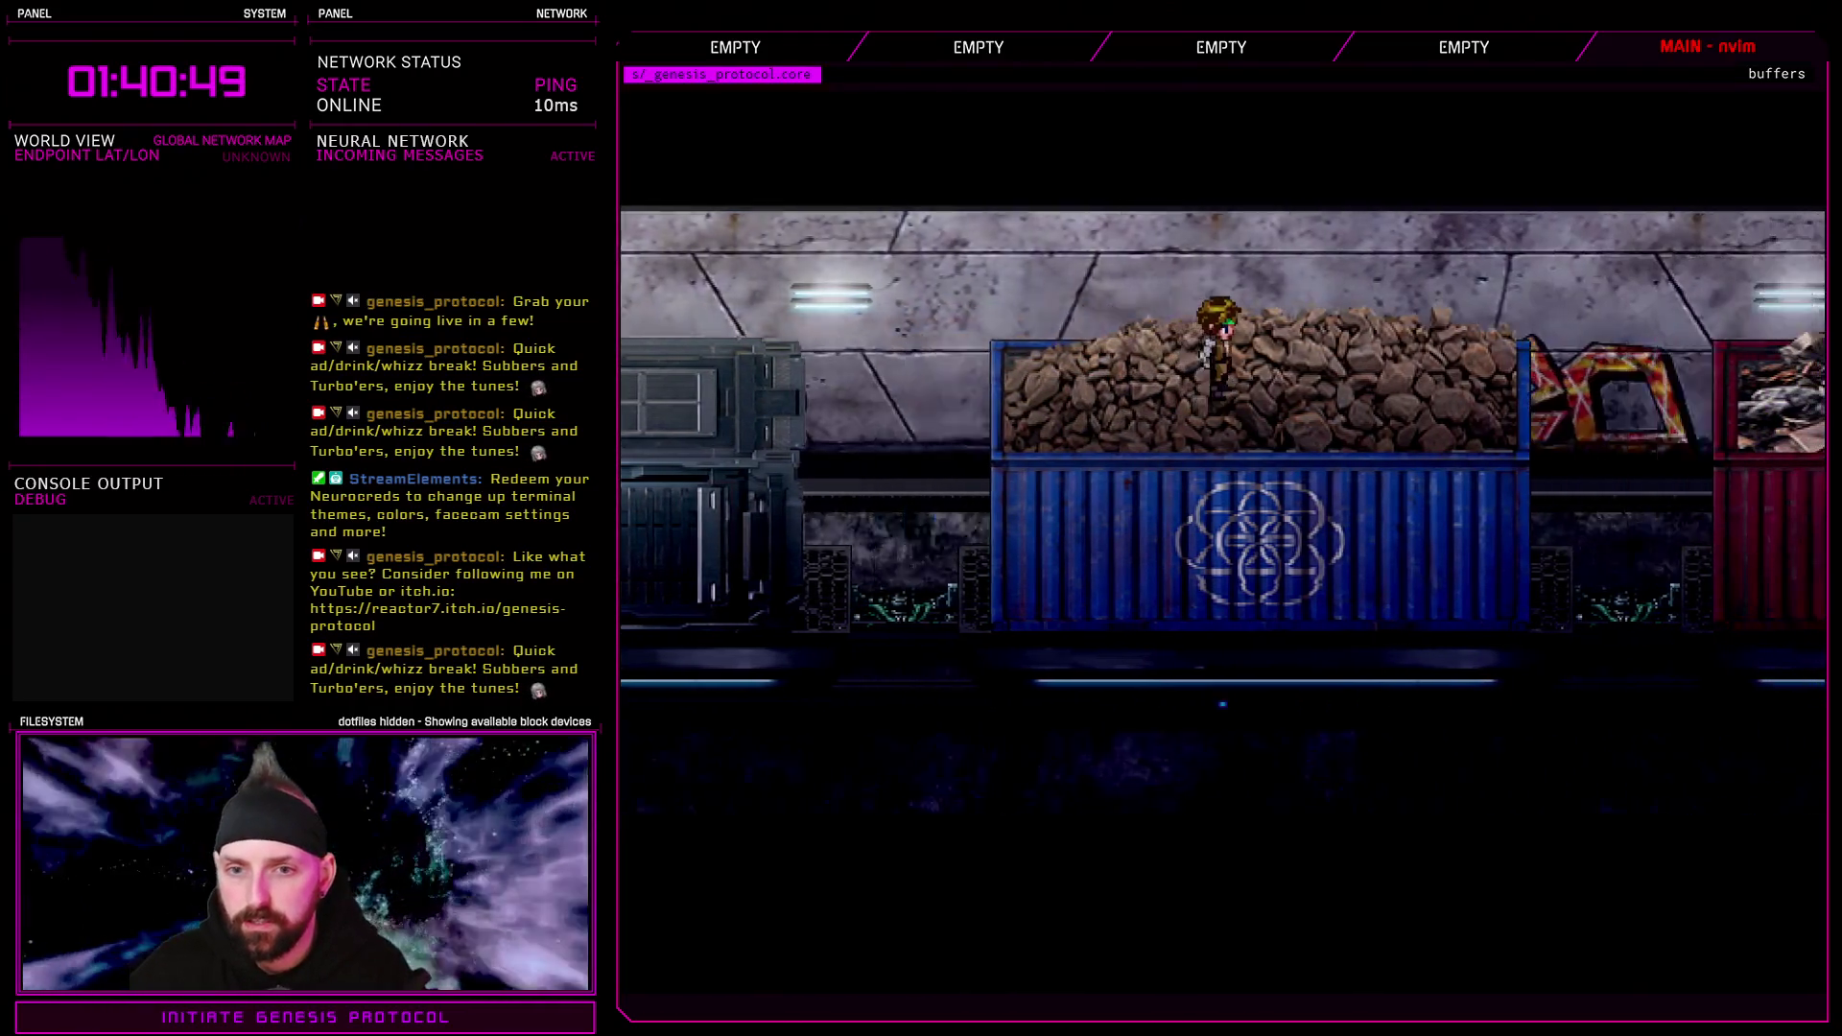
pyautogui.press('Right')
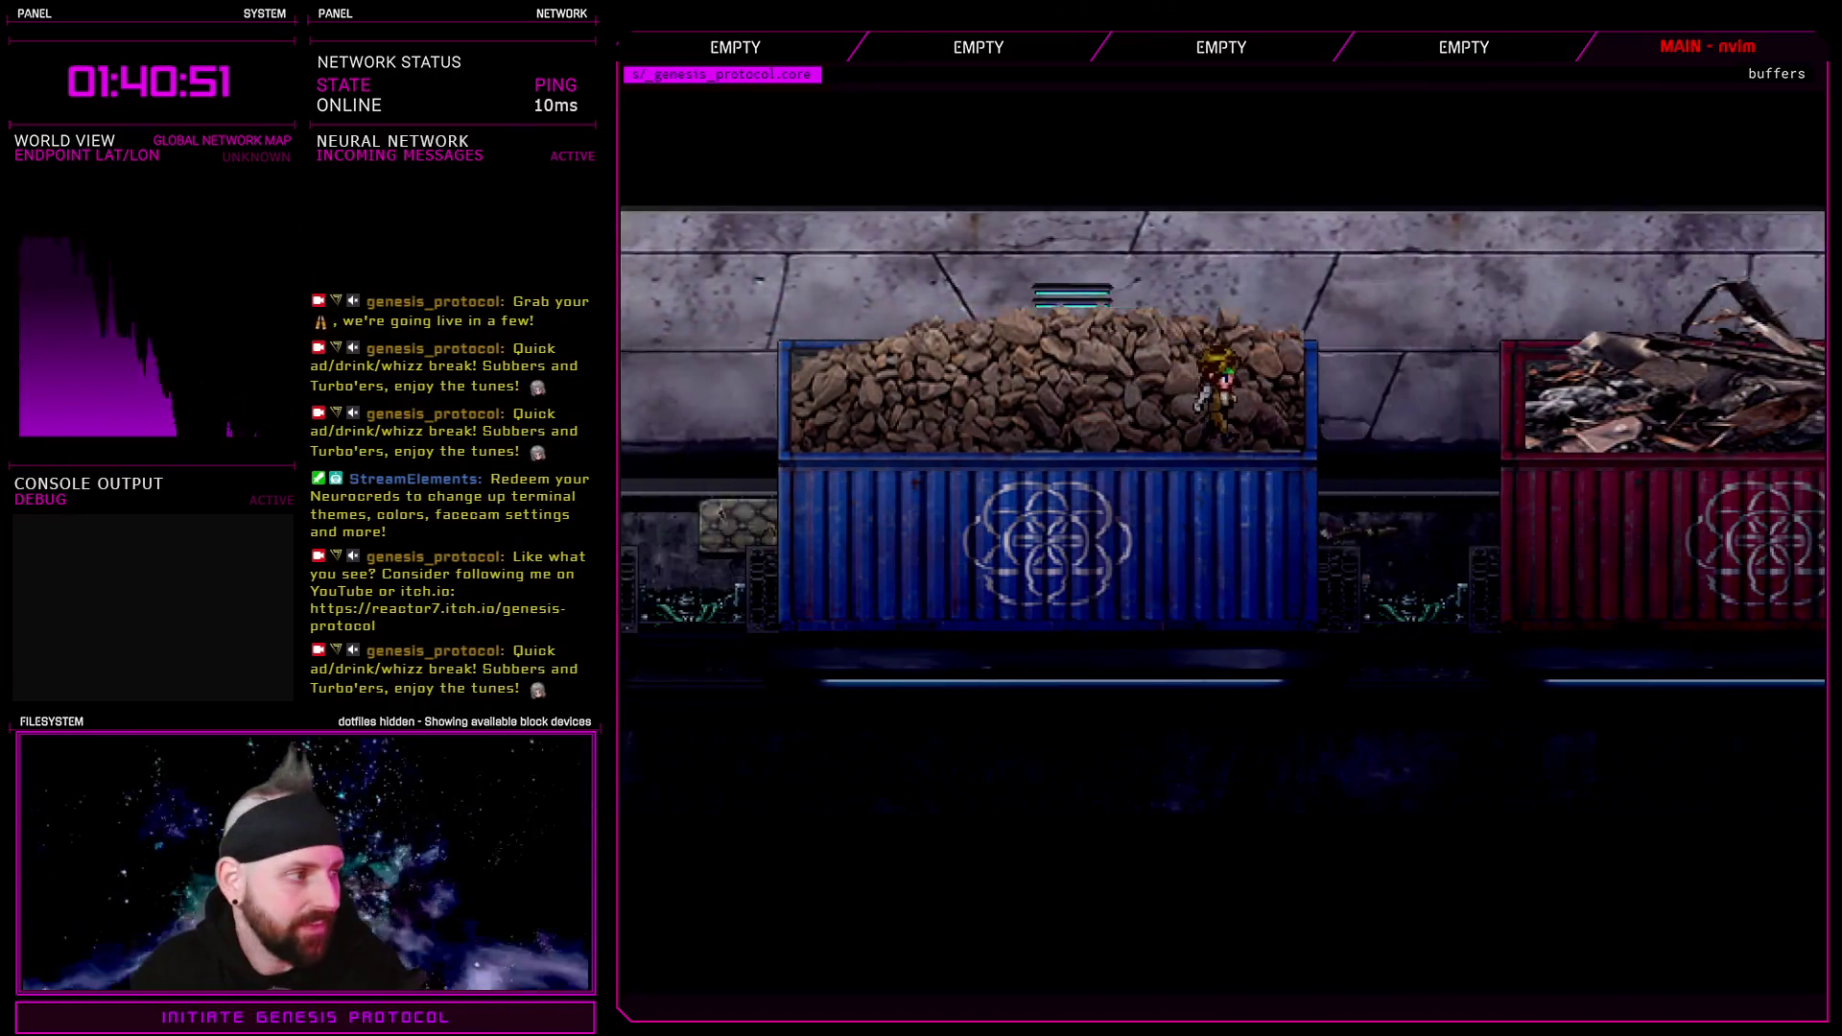
# Quit from the pause menu and confirm Exit Game to close the playtest
pyautogui.press('Escape')
pyautogui.press('Up')
pyautogui.press('Return')
pyautogui.press('Down')
pyautogui.press('Down')
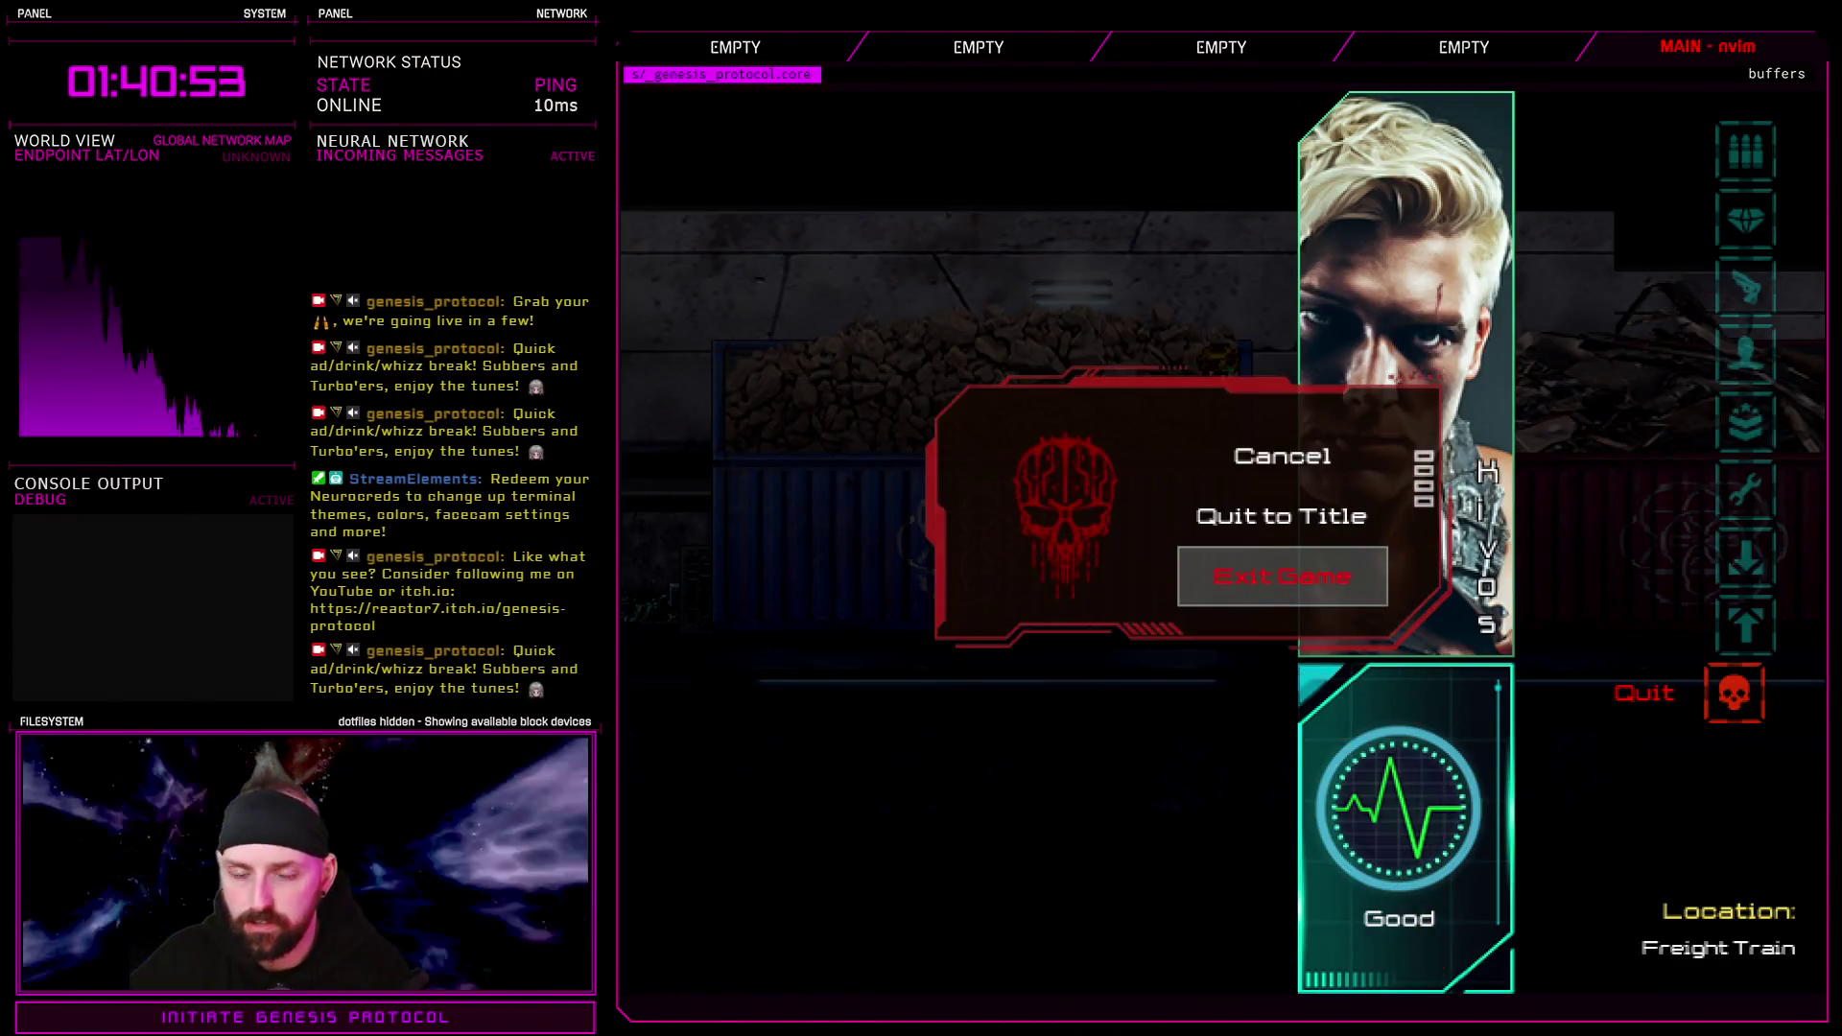
pyautogui.press('Return')
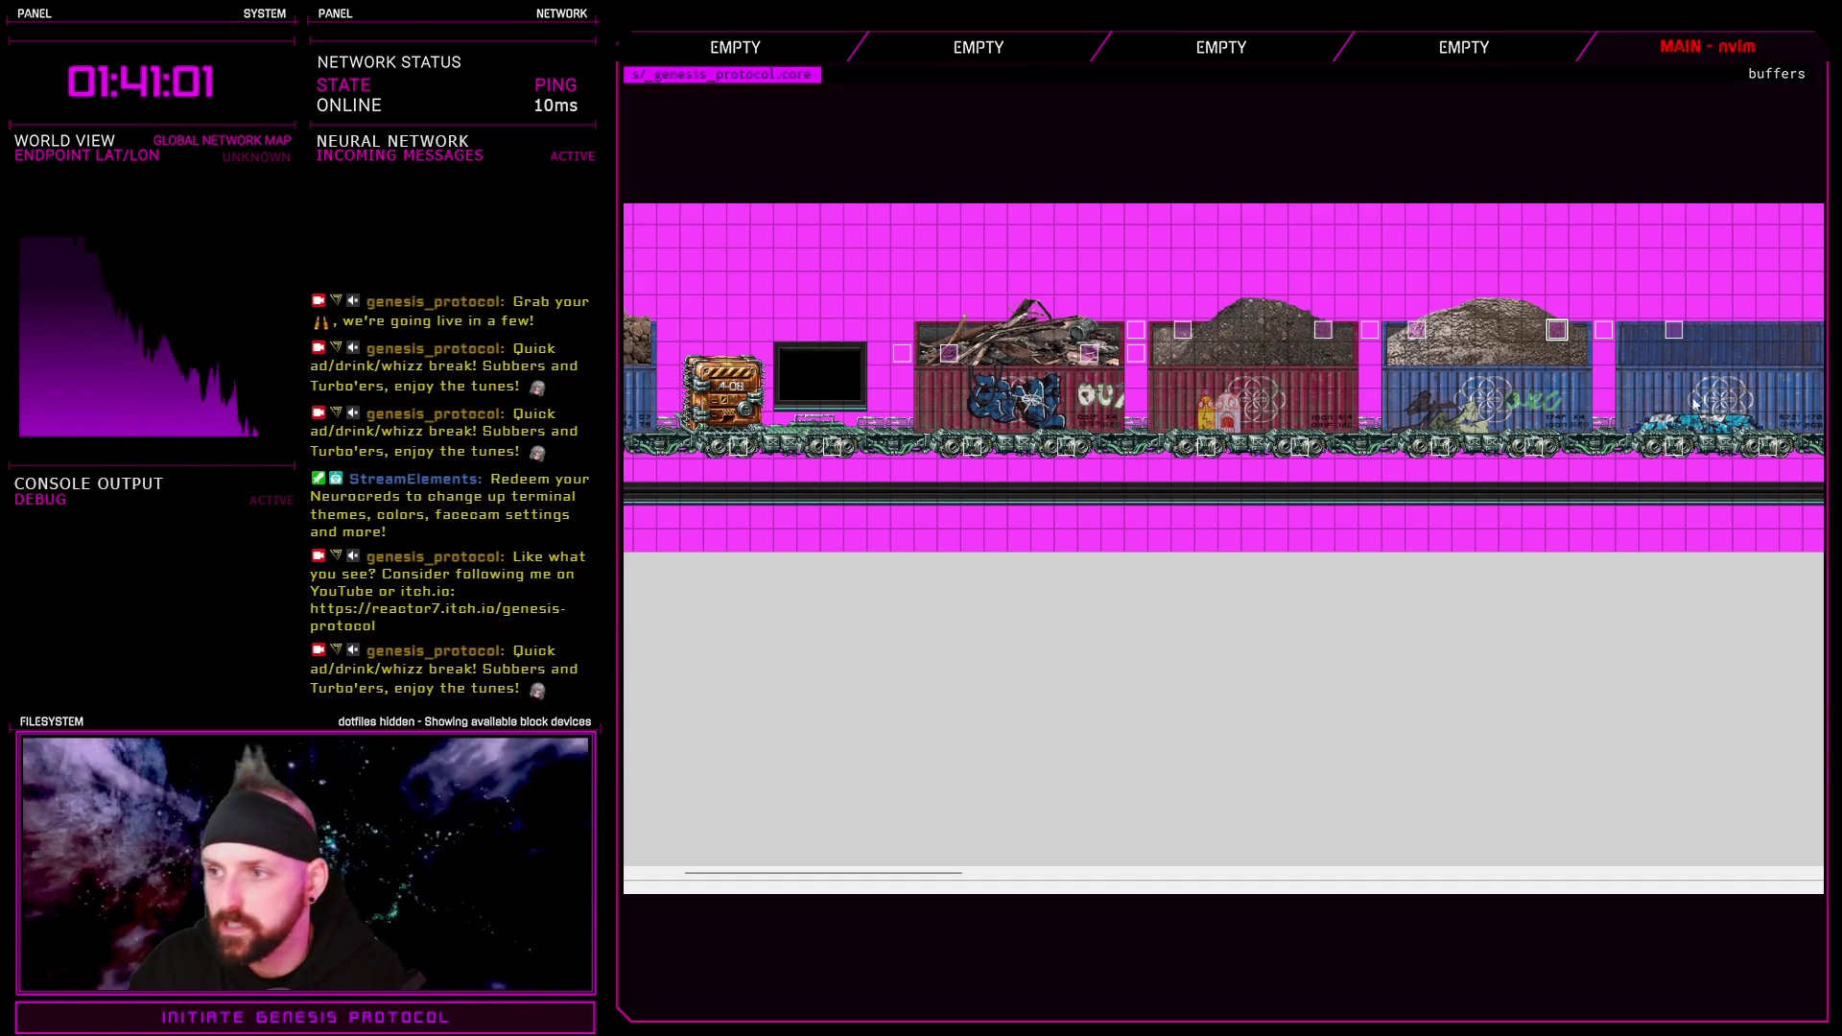
pyautogui.moveTo(946, 873); pyautogui.dragTo(1147, 876)
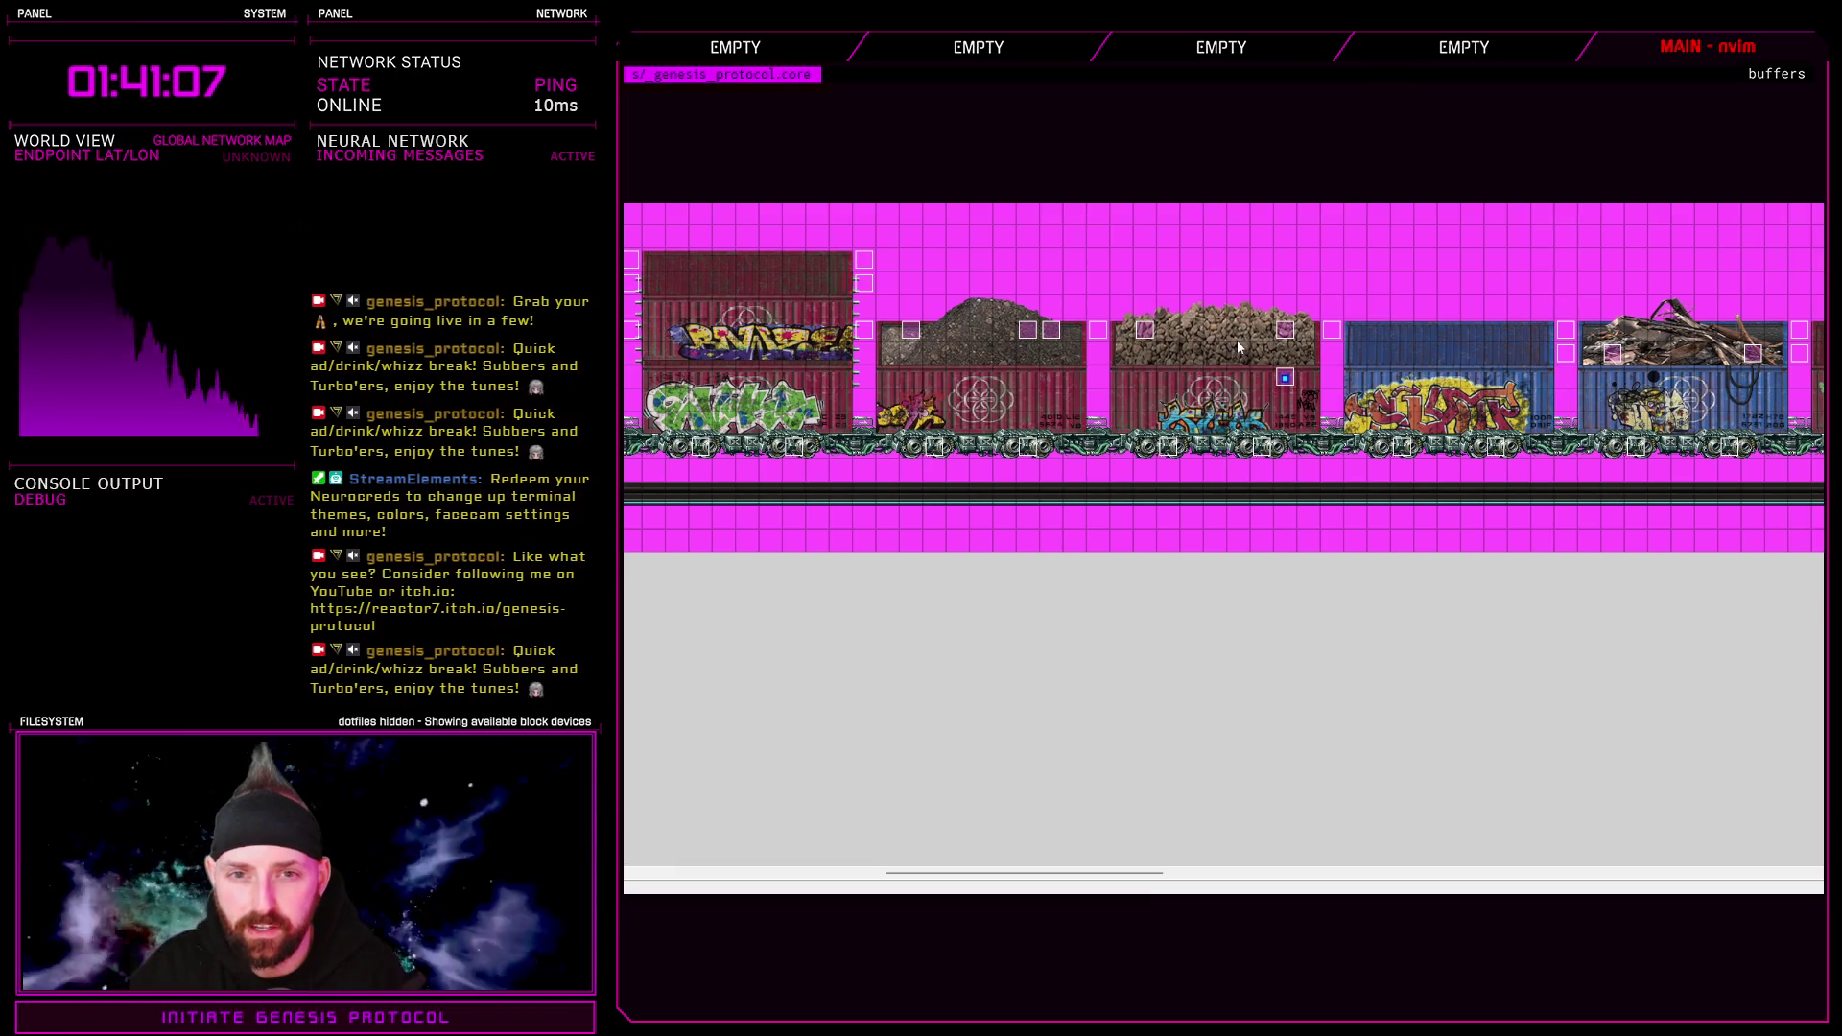
pyautogui.doubleClick(1286, 331)
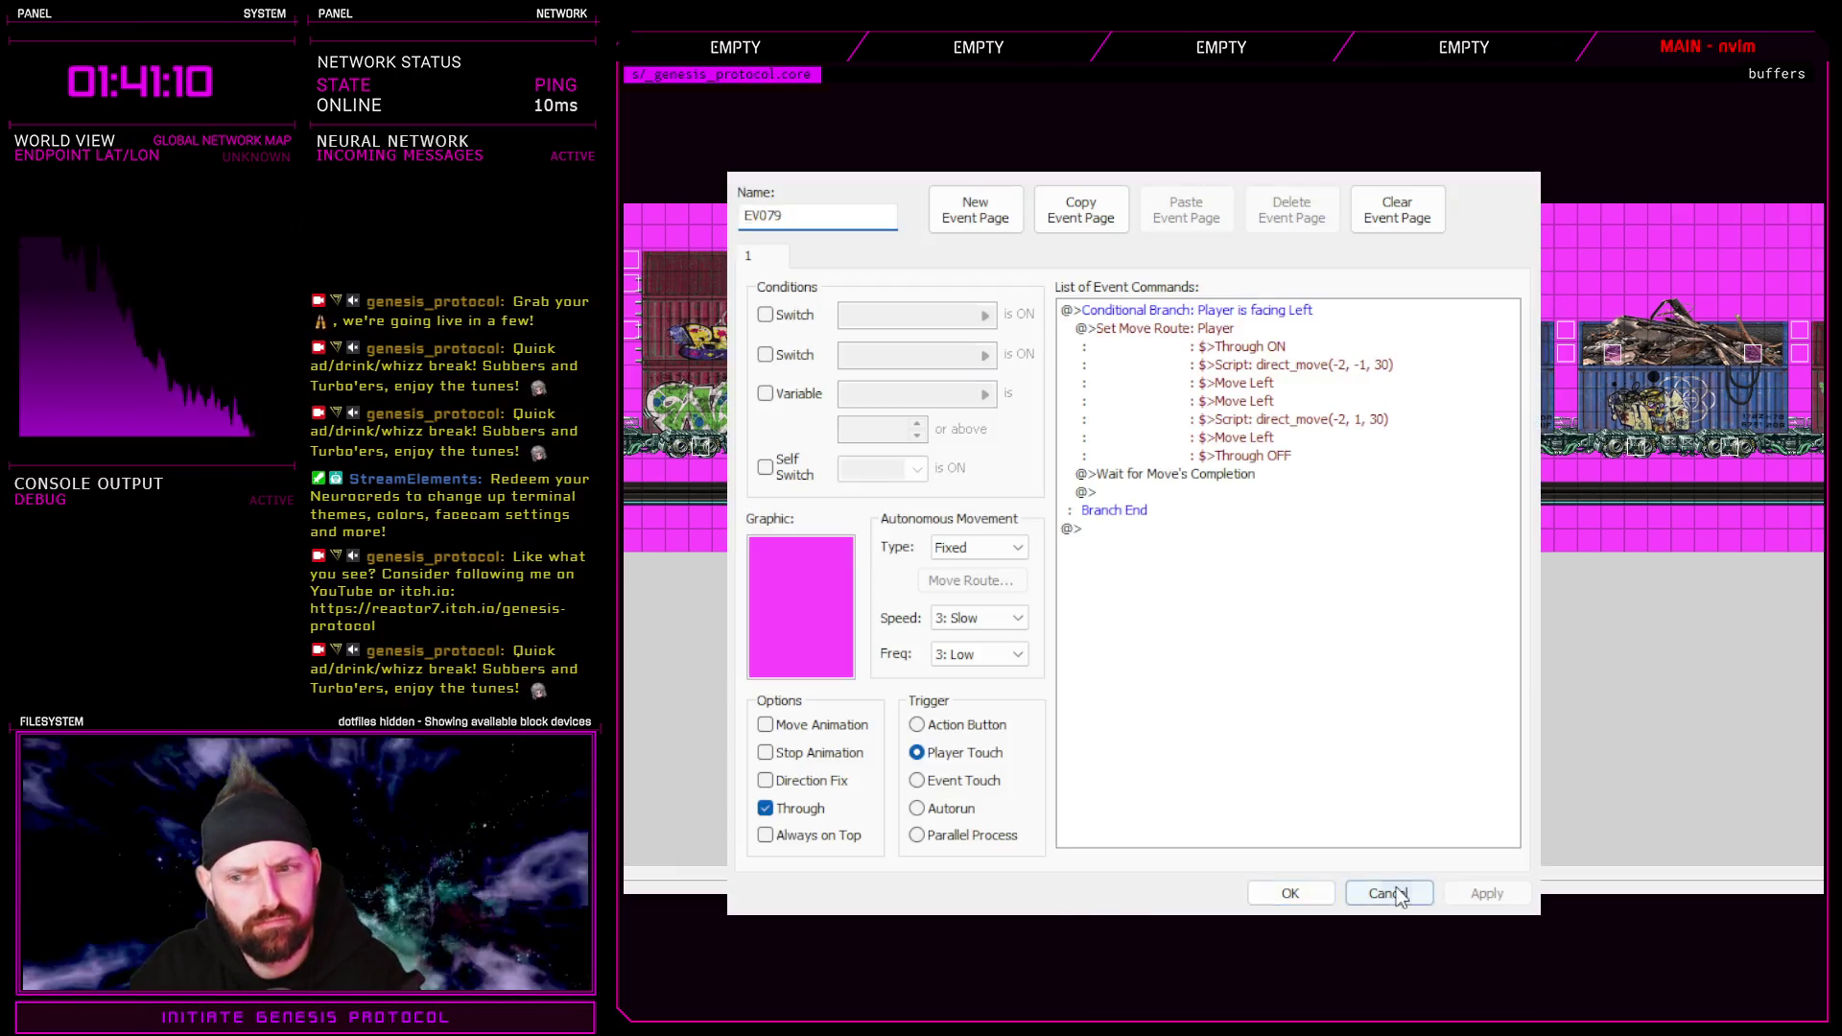
pyautogui.click(1400, 897)
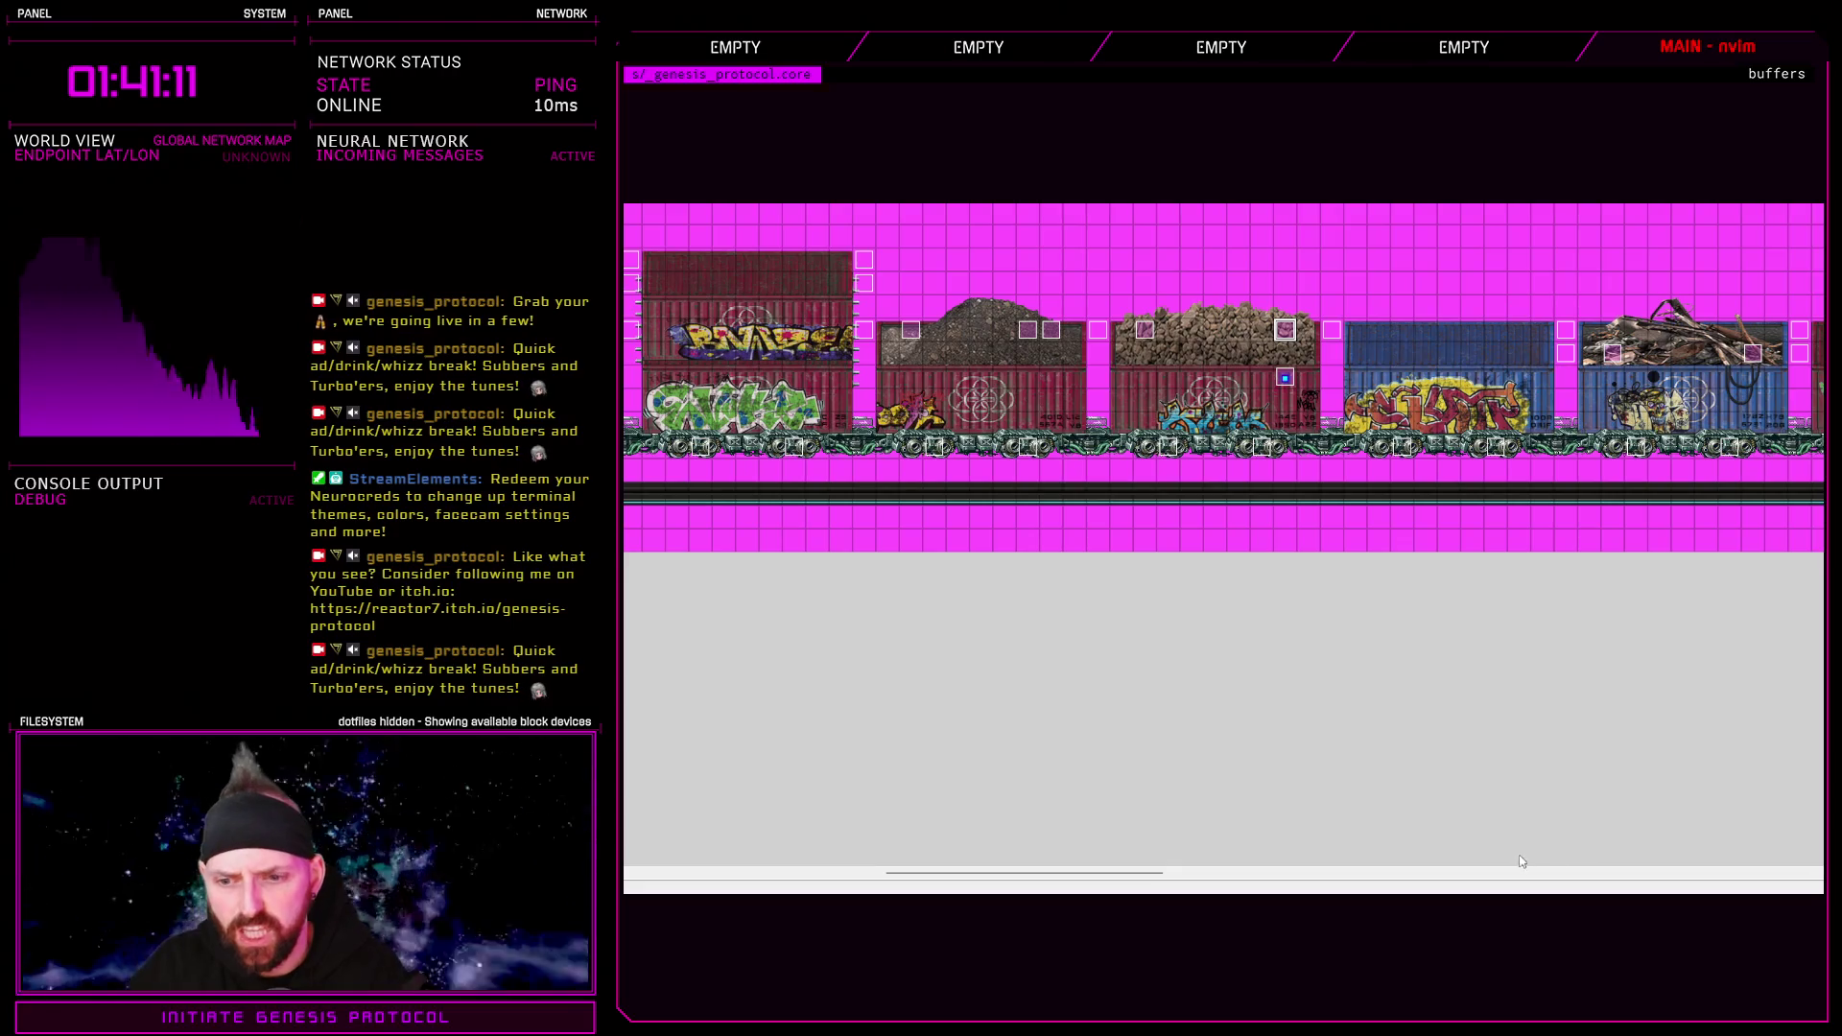
pyautogui.moveTo(1155, 873)
pyautogui.mouseDown()
pyautogui.moveTo(1565, 873)
pyautogui.moveTo(1283, 871)
pyautogui.mouseUp()
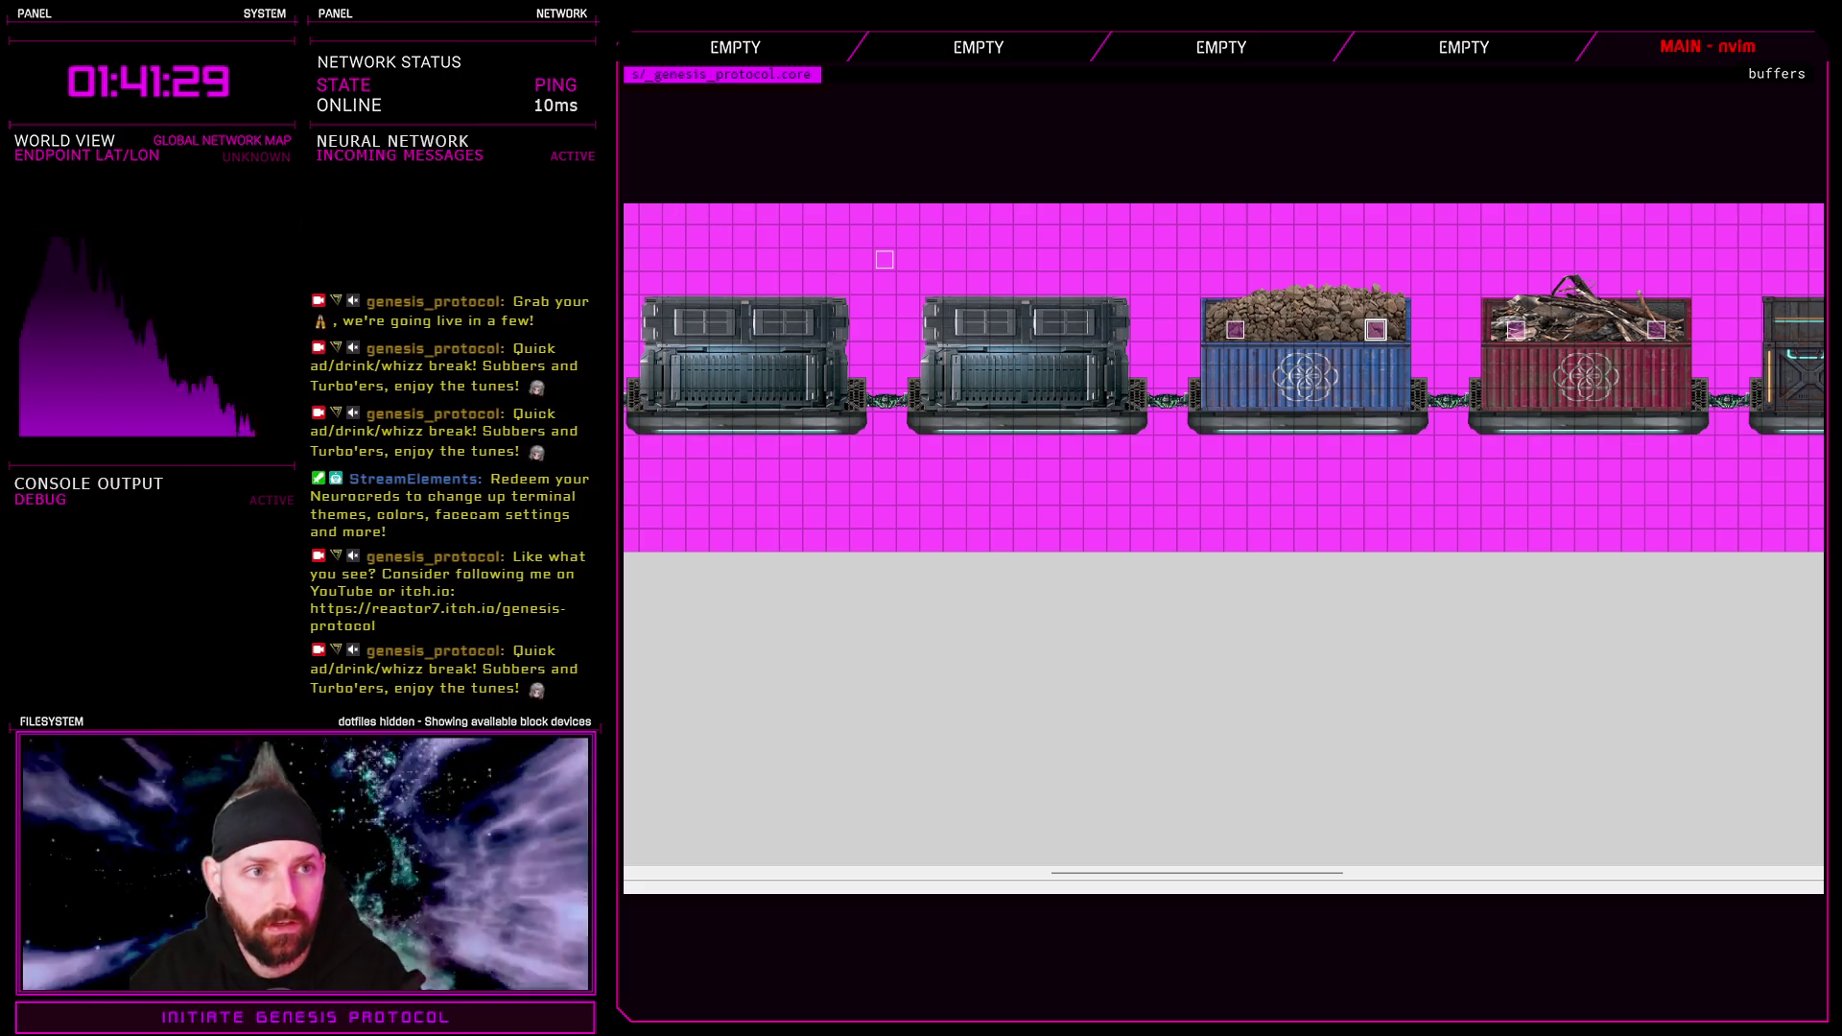
# On a tile layer, select and erase the rock cargo from the blue container
pyautogui.click(1375, 331)
pyautogui.moveTo(1202, 272)
pyautogui.mouseDown()
pyautogui.moveTo(1272, 316)
pyautogui.moveTo(1396, 345)
pyautogui.moveTo(1123, 336)
pyautogui.mouseUp()
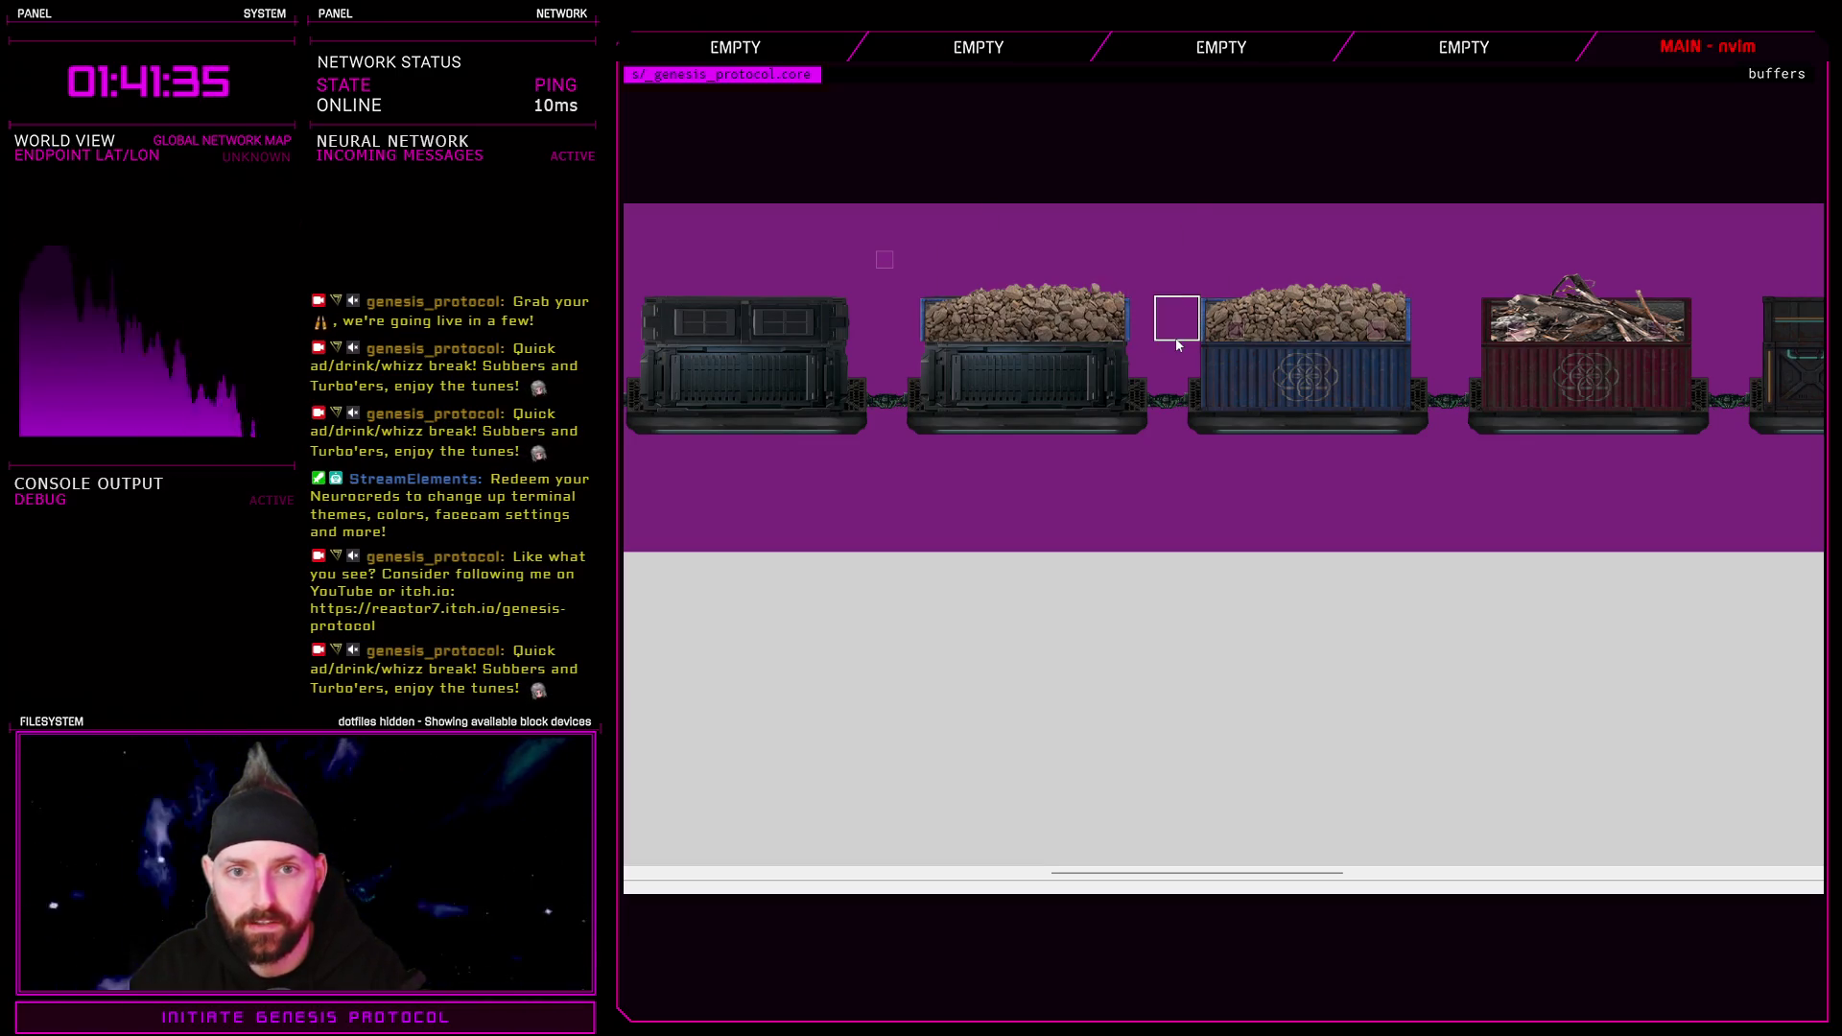
pyautogui.click(1222, 313)
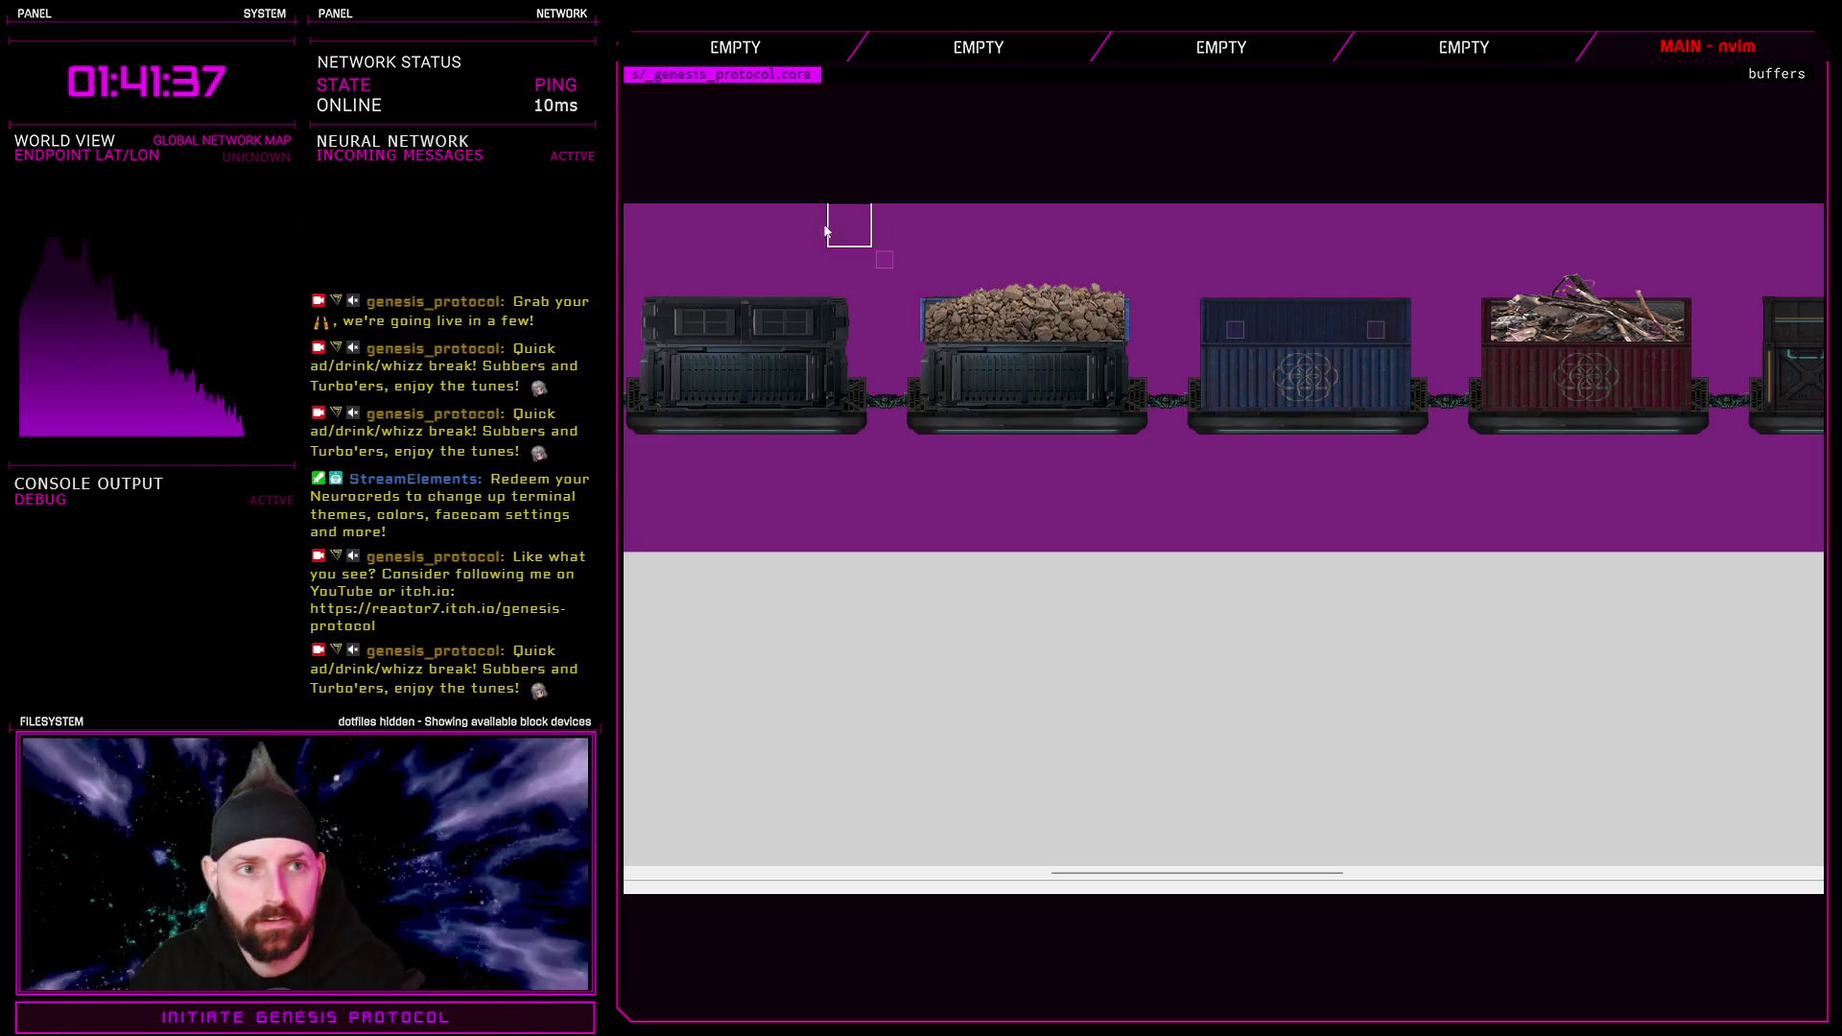
# Paint the second car as a blue container and the third car as a green container
pyautogui.click(1382, 398)
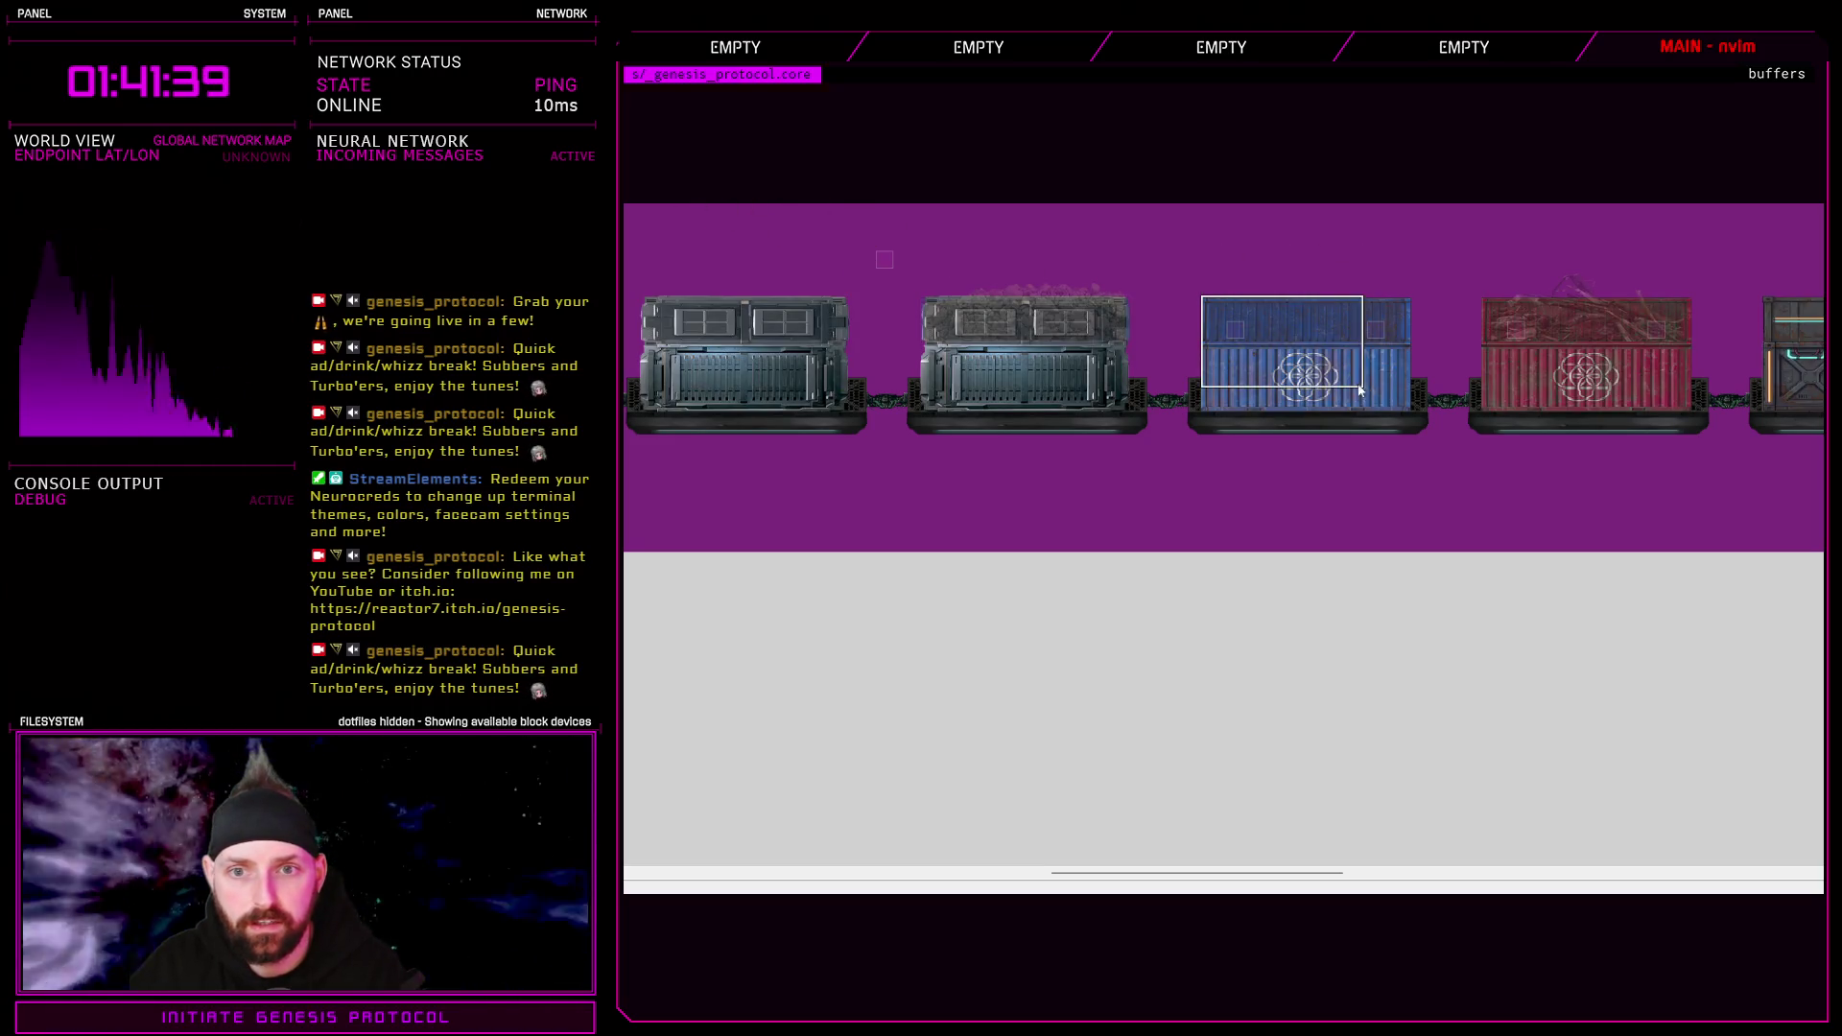
pyautogui.click(1055, 403)
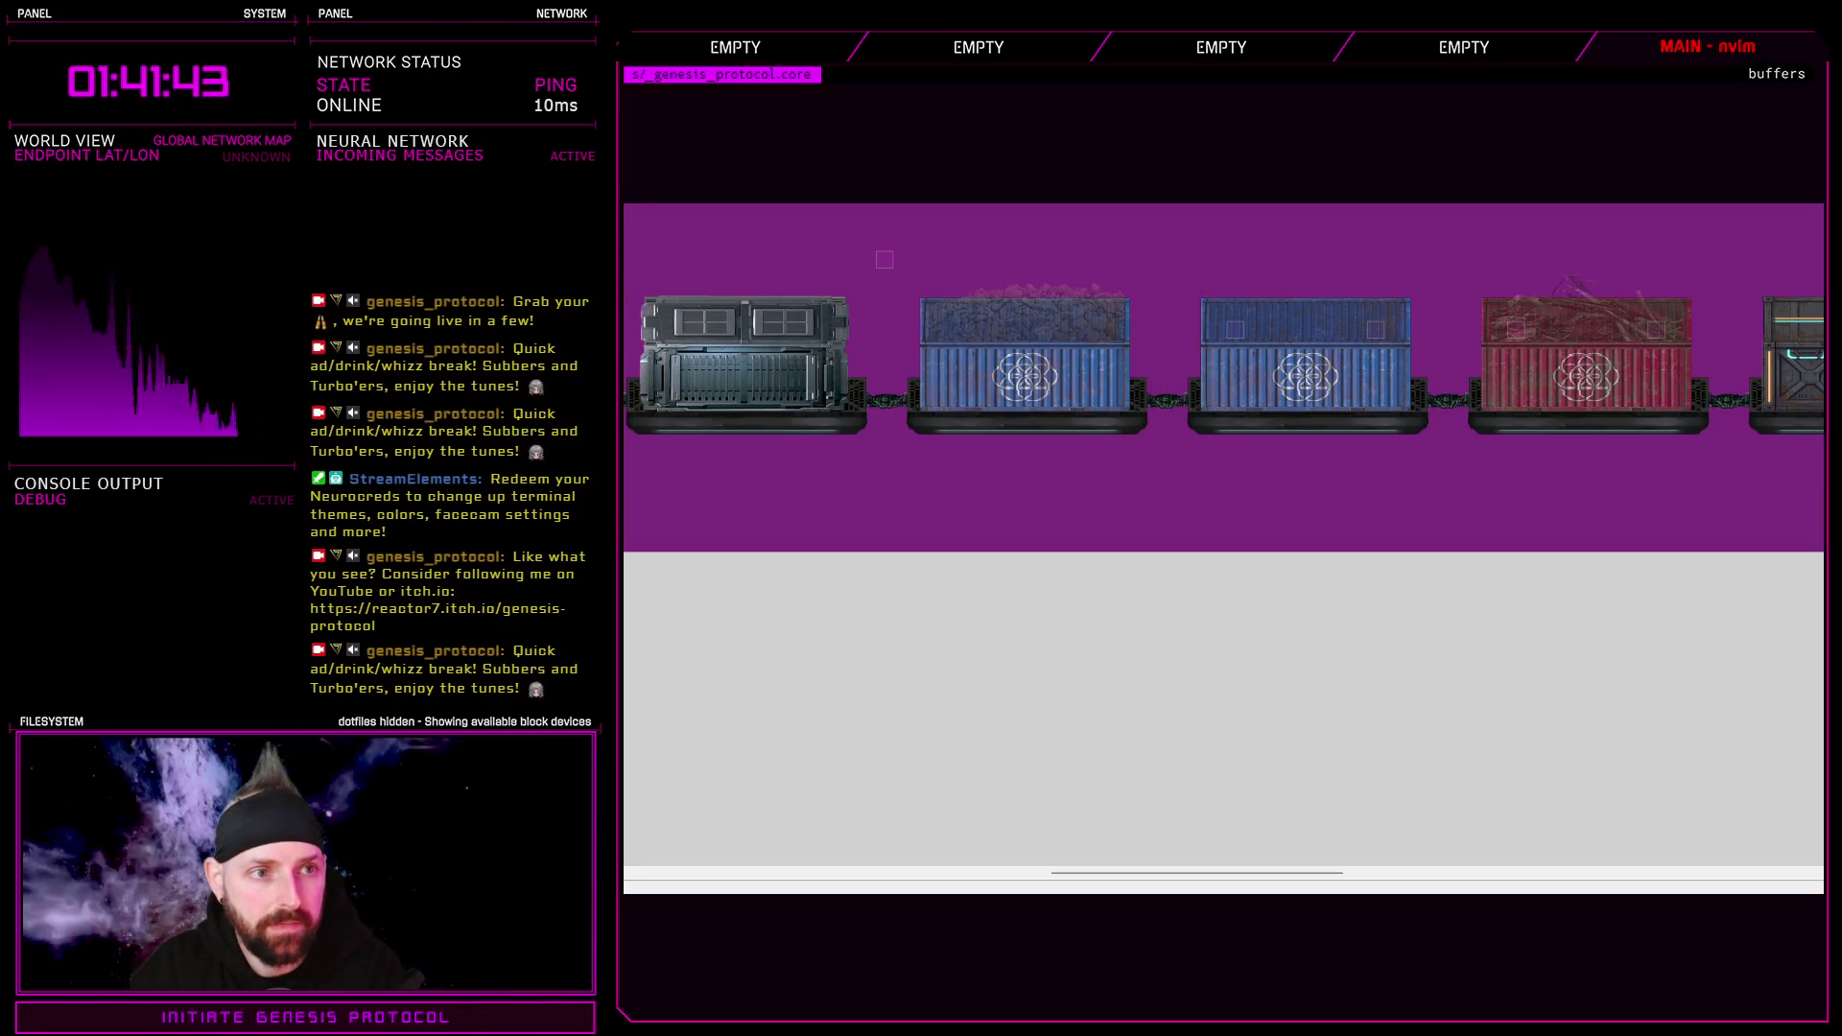
pyautogui.click(1362, 422)
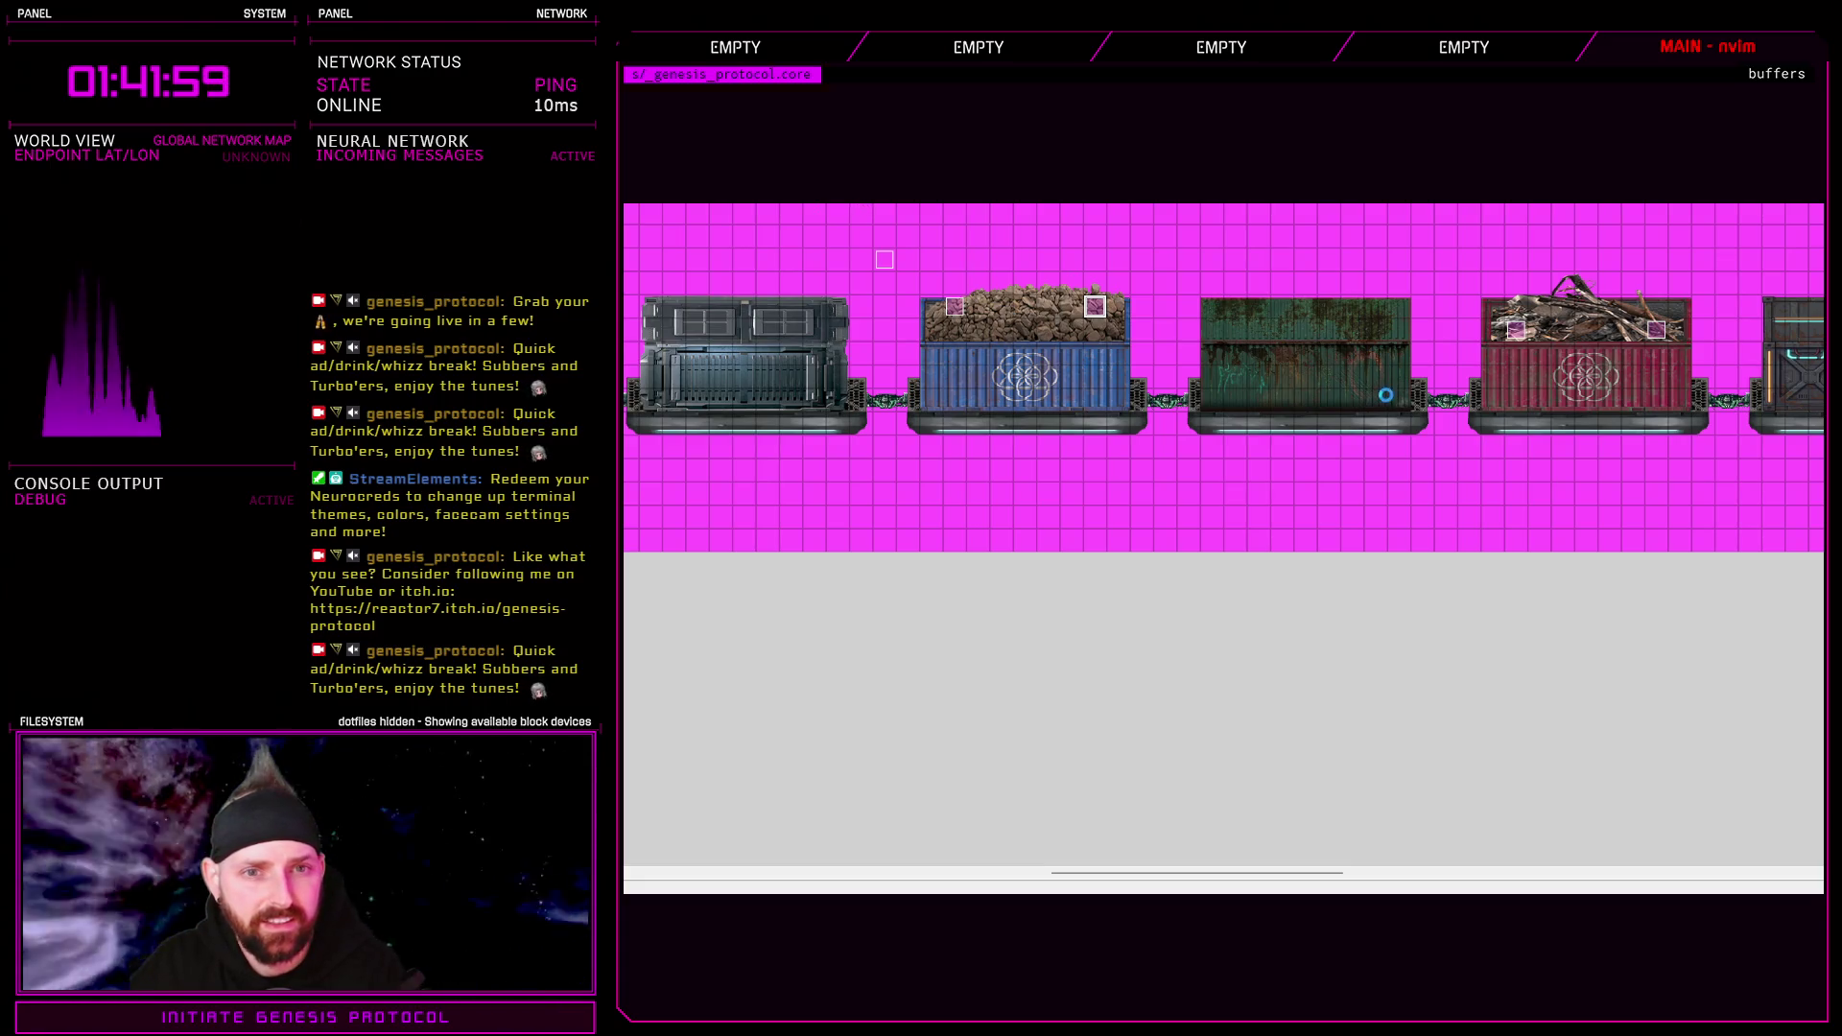
pyautogui.press('F9')
# Toggle Cargo Train passage cells: block container-top and edge tiles, make several container tiles passable
pyautogui.moveTo(1457, 257); pyautogui.dragTo(1476, 358)
pyautogui.click(1155, 528)
pyautogui.click(1192, 528)
pyautogui.click(1310, 528)
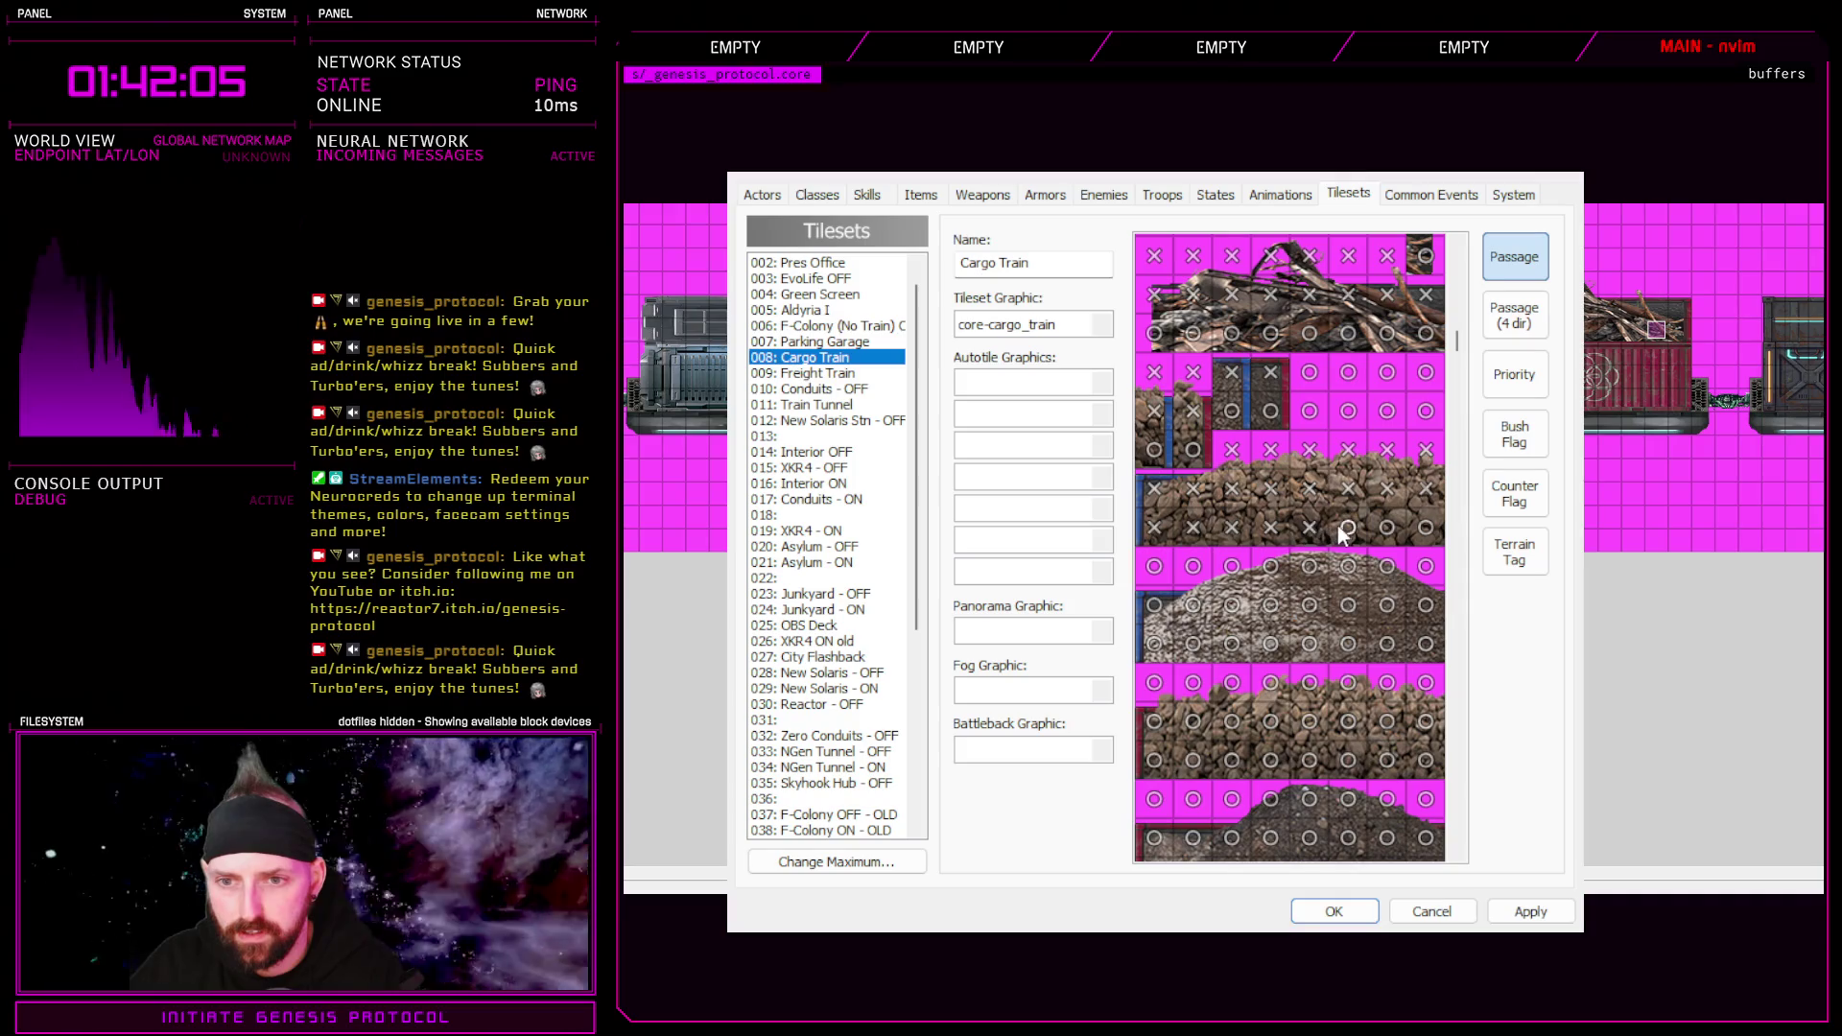
pyautogui.click(1355, 491)
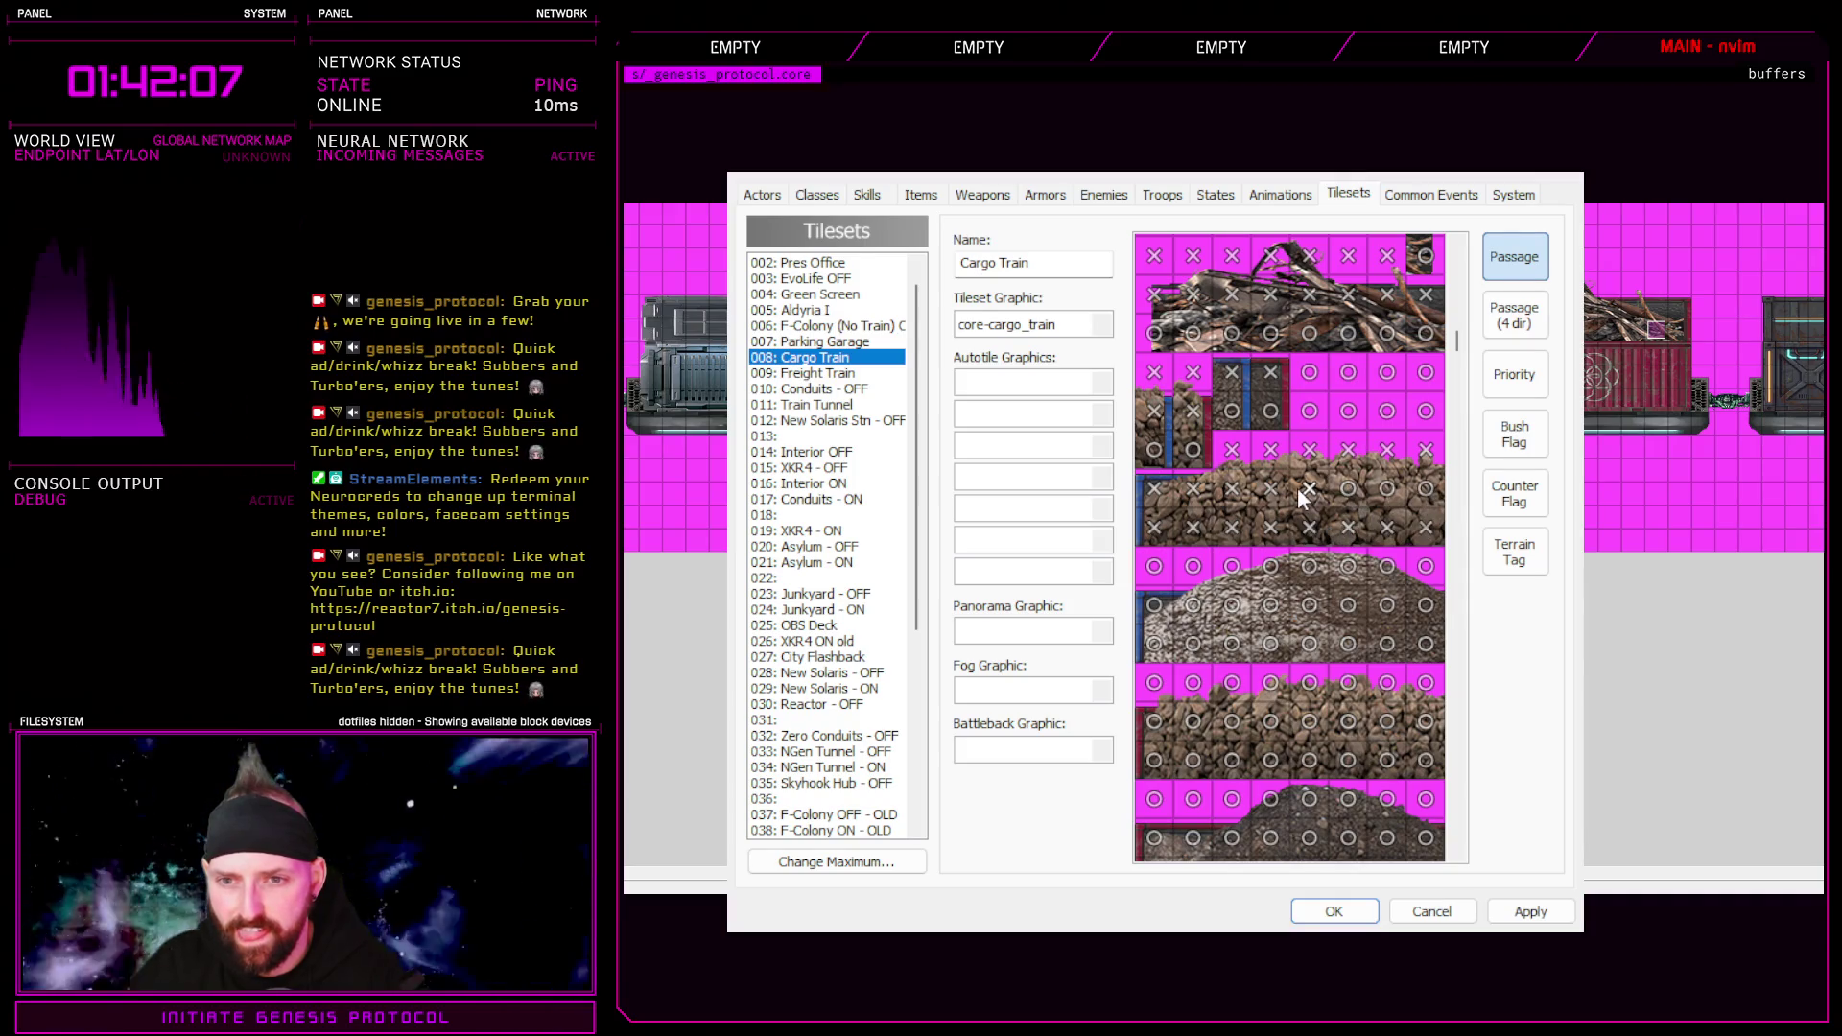
pyautogui.click(1234, 494)
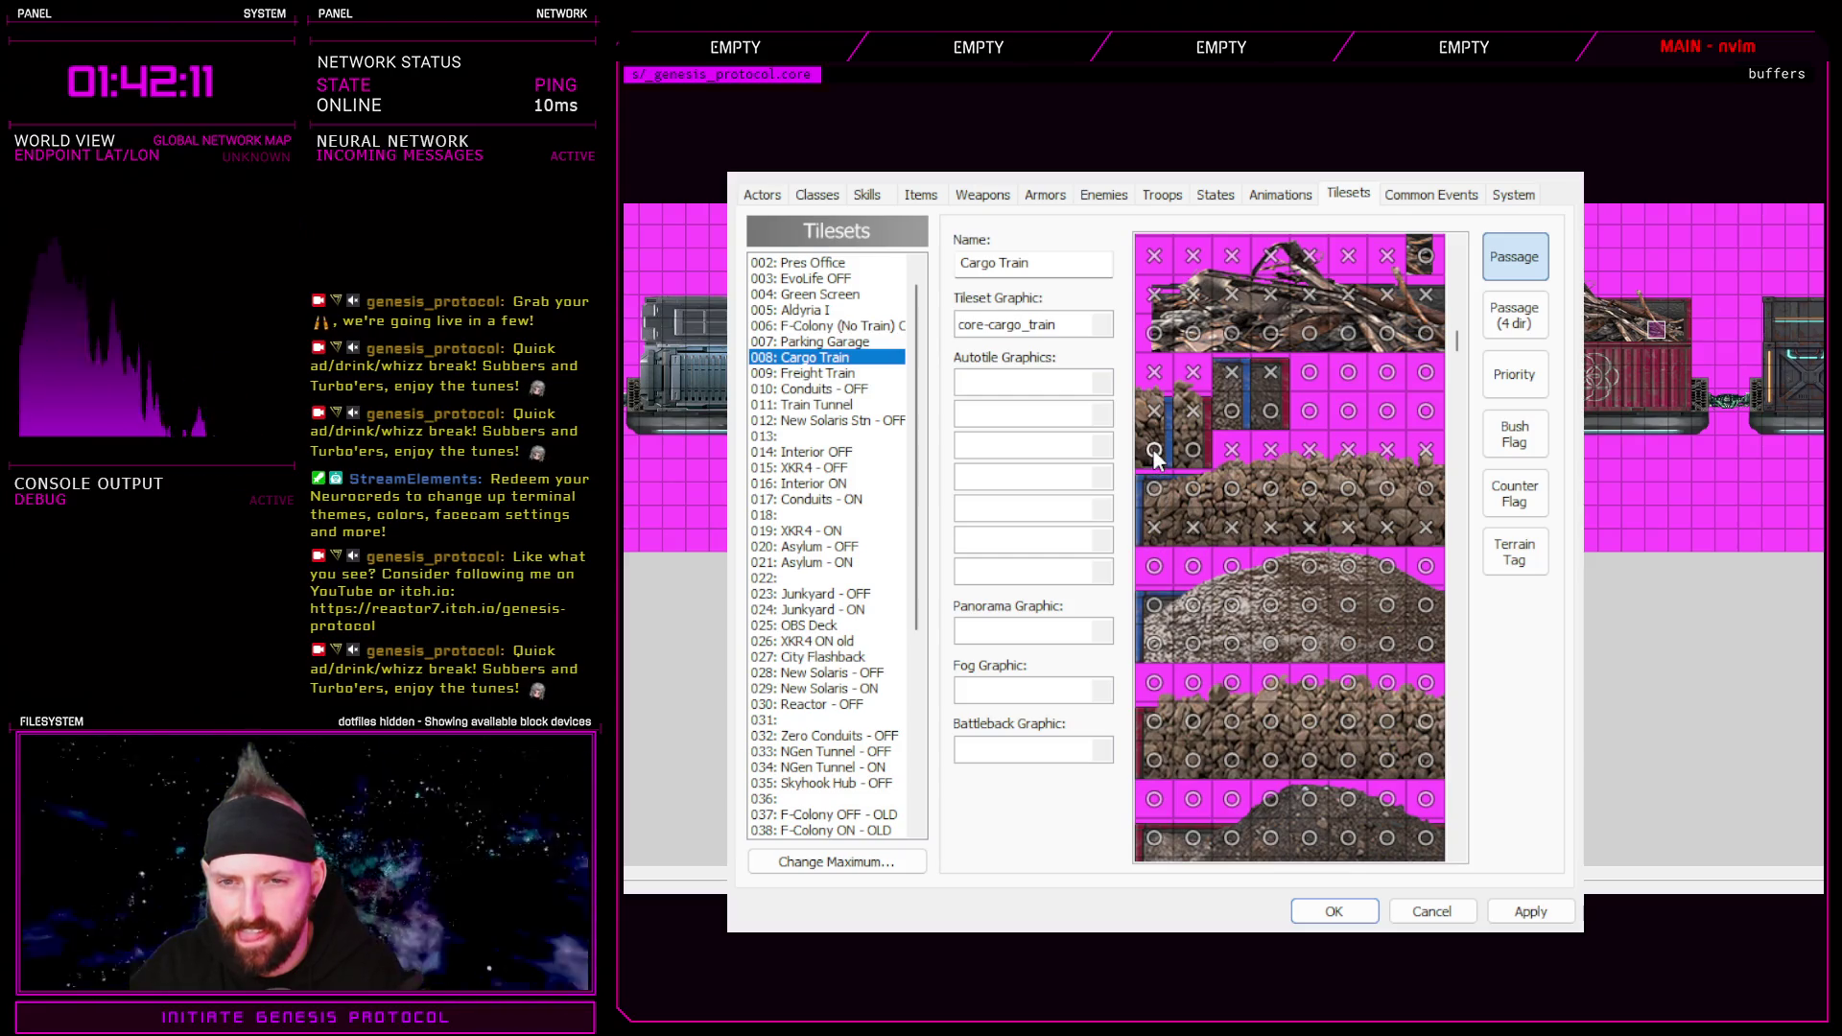
pyautogui.click(1156, 457)
pyautogui.click(1190, 424)
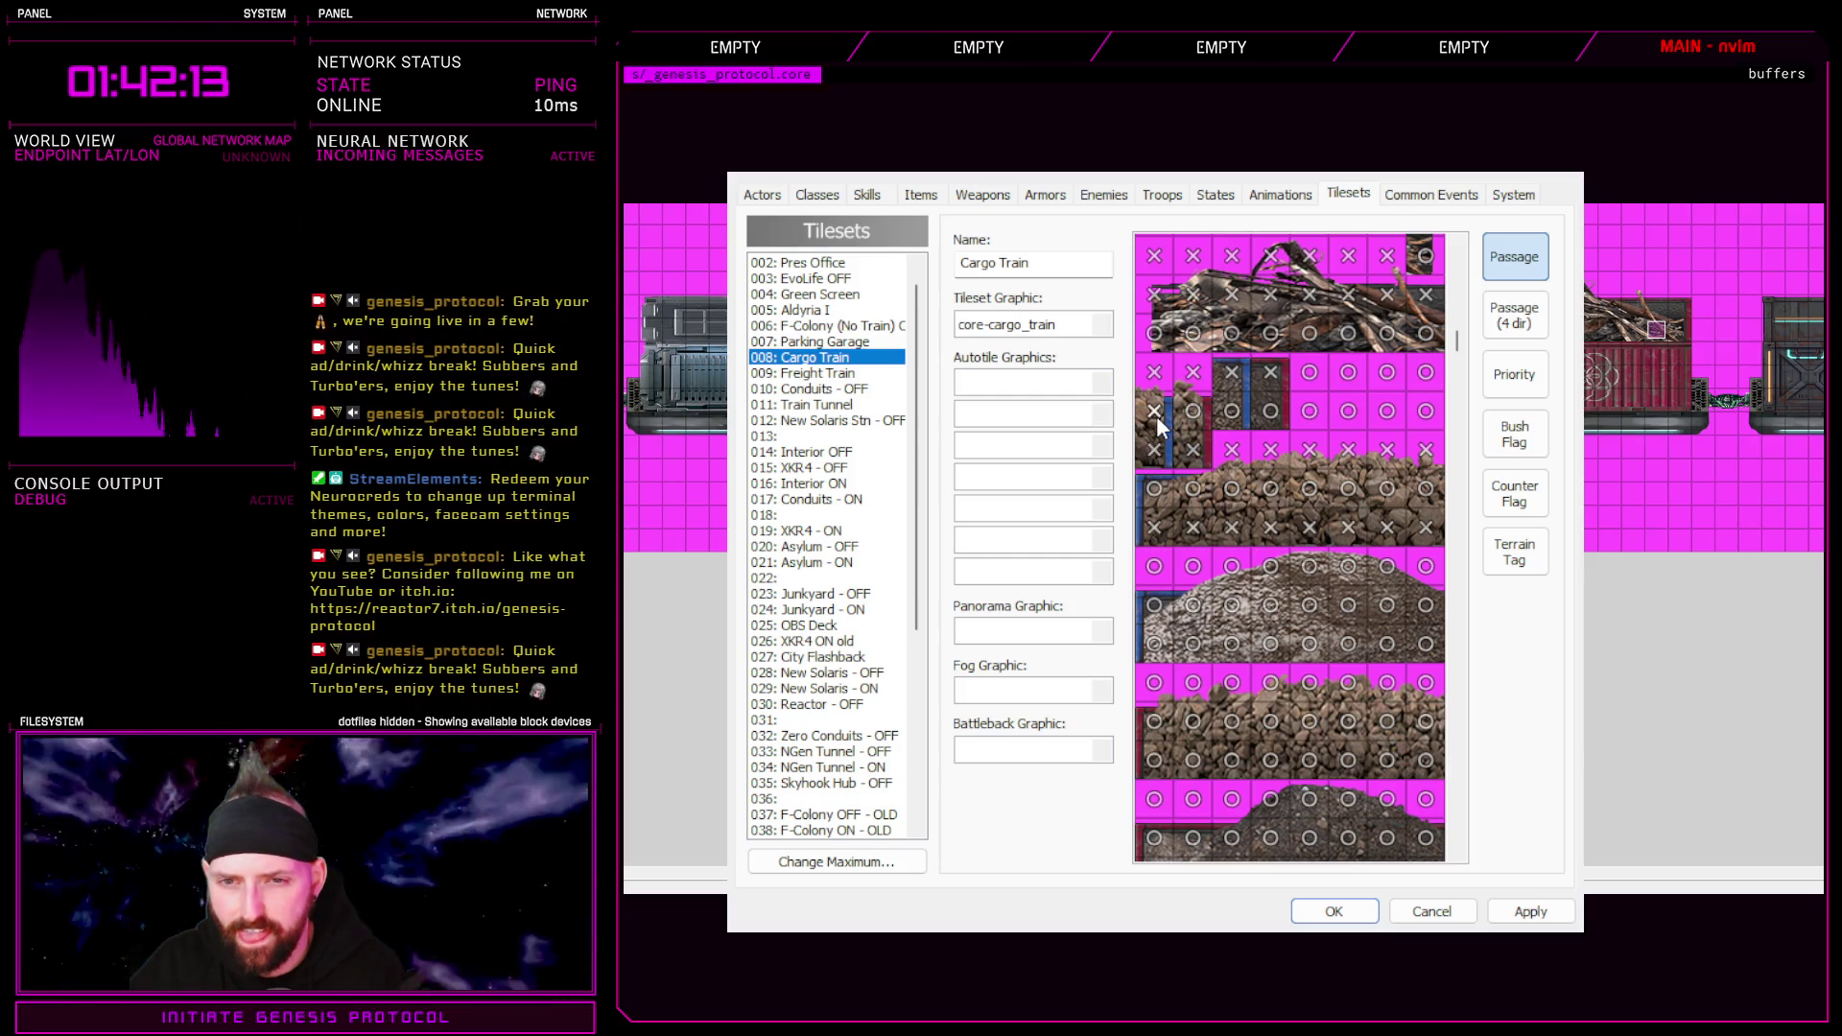
pyautogui.click(1237, 425)
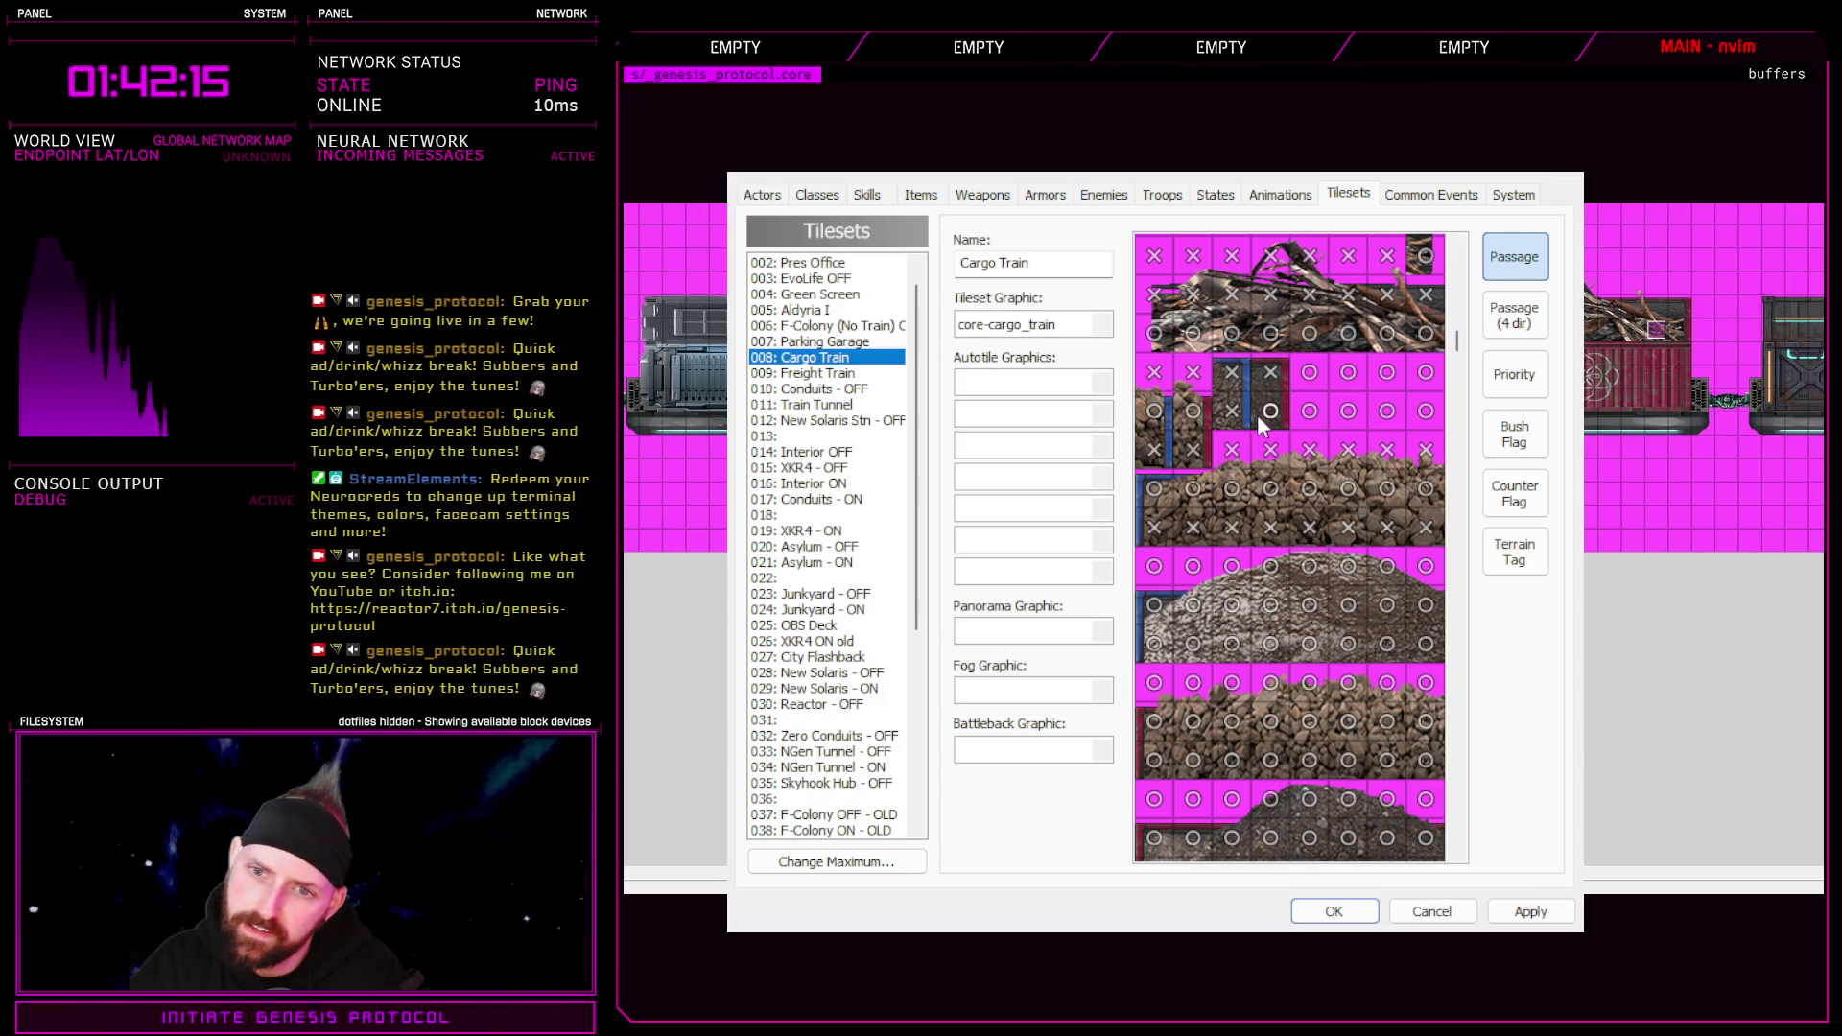
pyautogui.click(1514, 317)
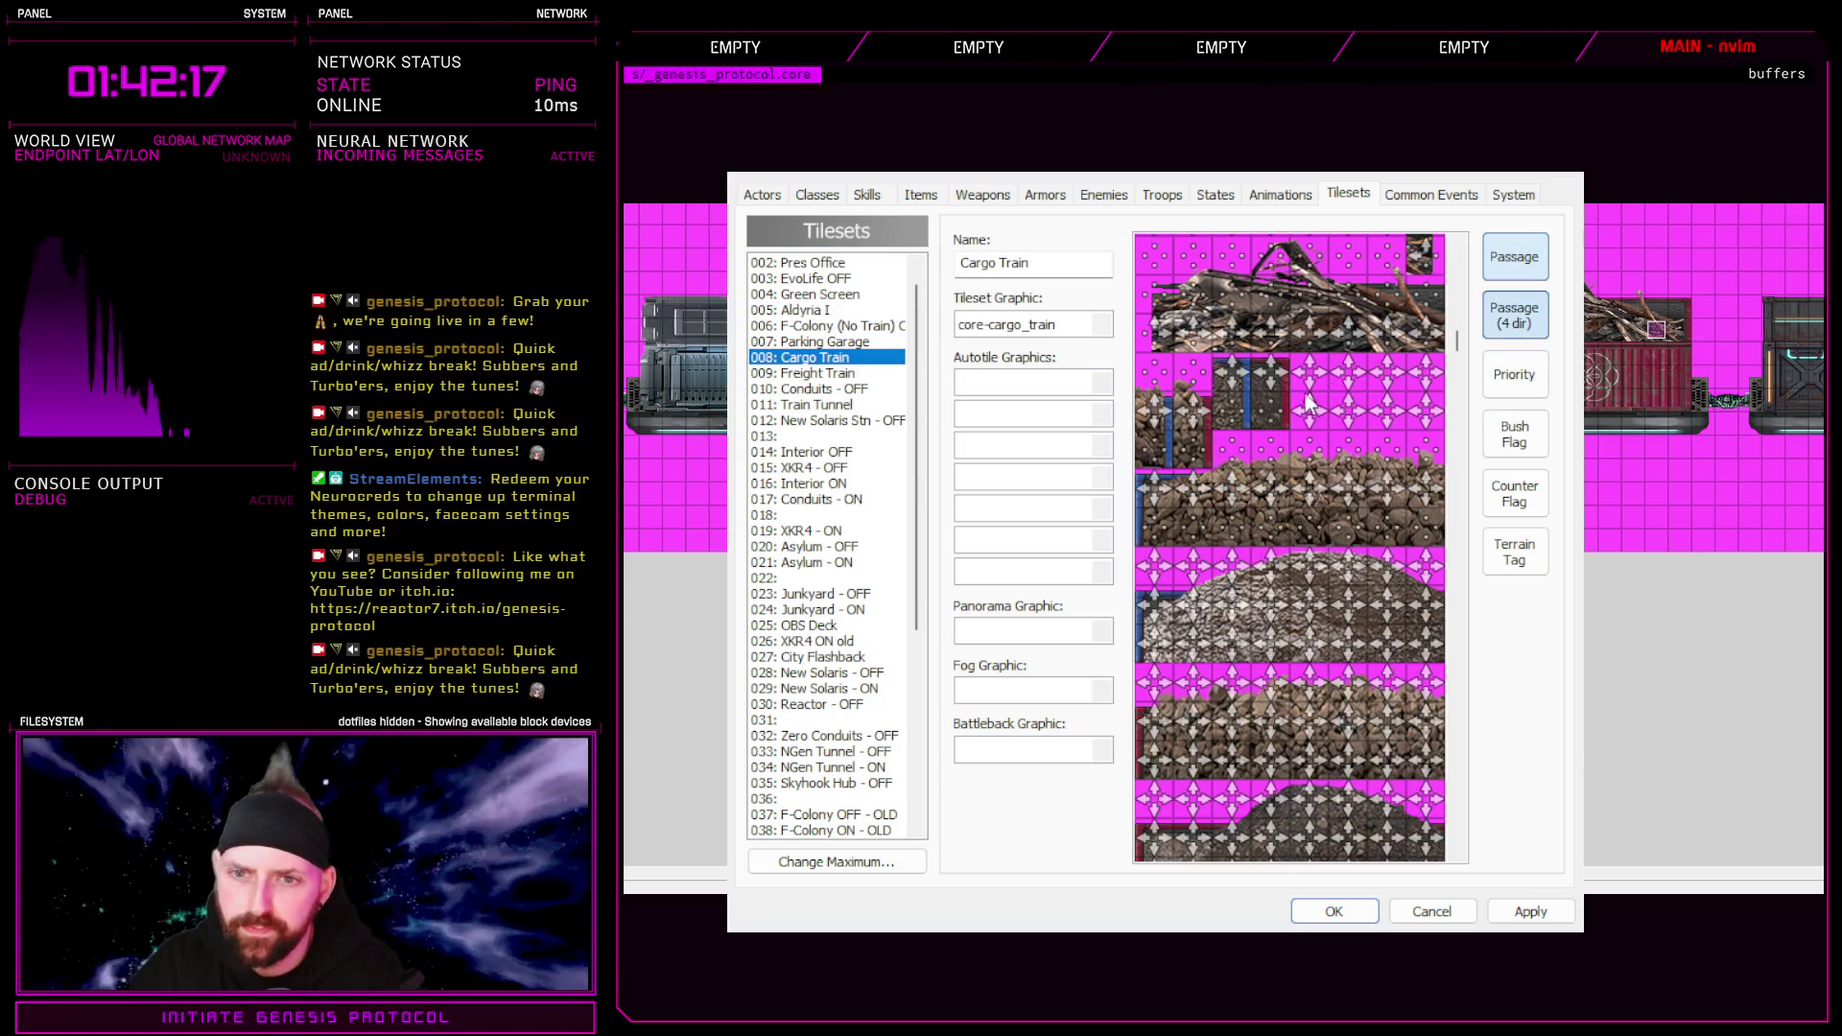
# Block one passage direction on a container tile, then Apply and OK the tileset changes
pyautogui.click(1237, 396)
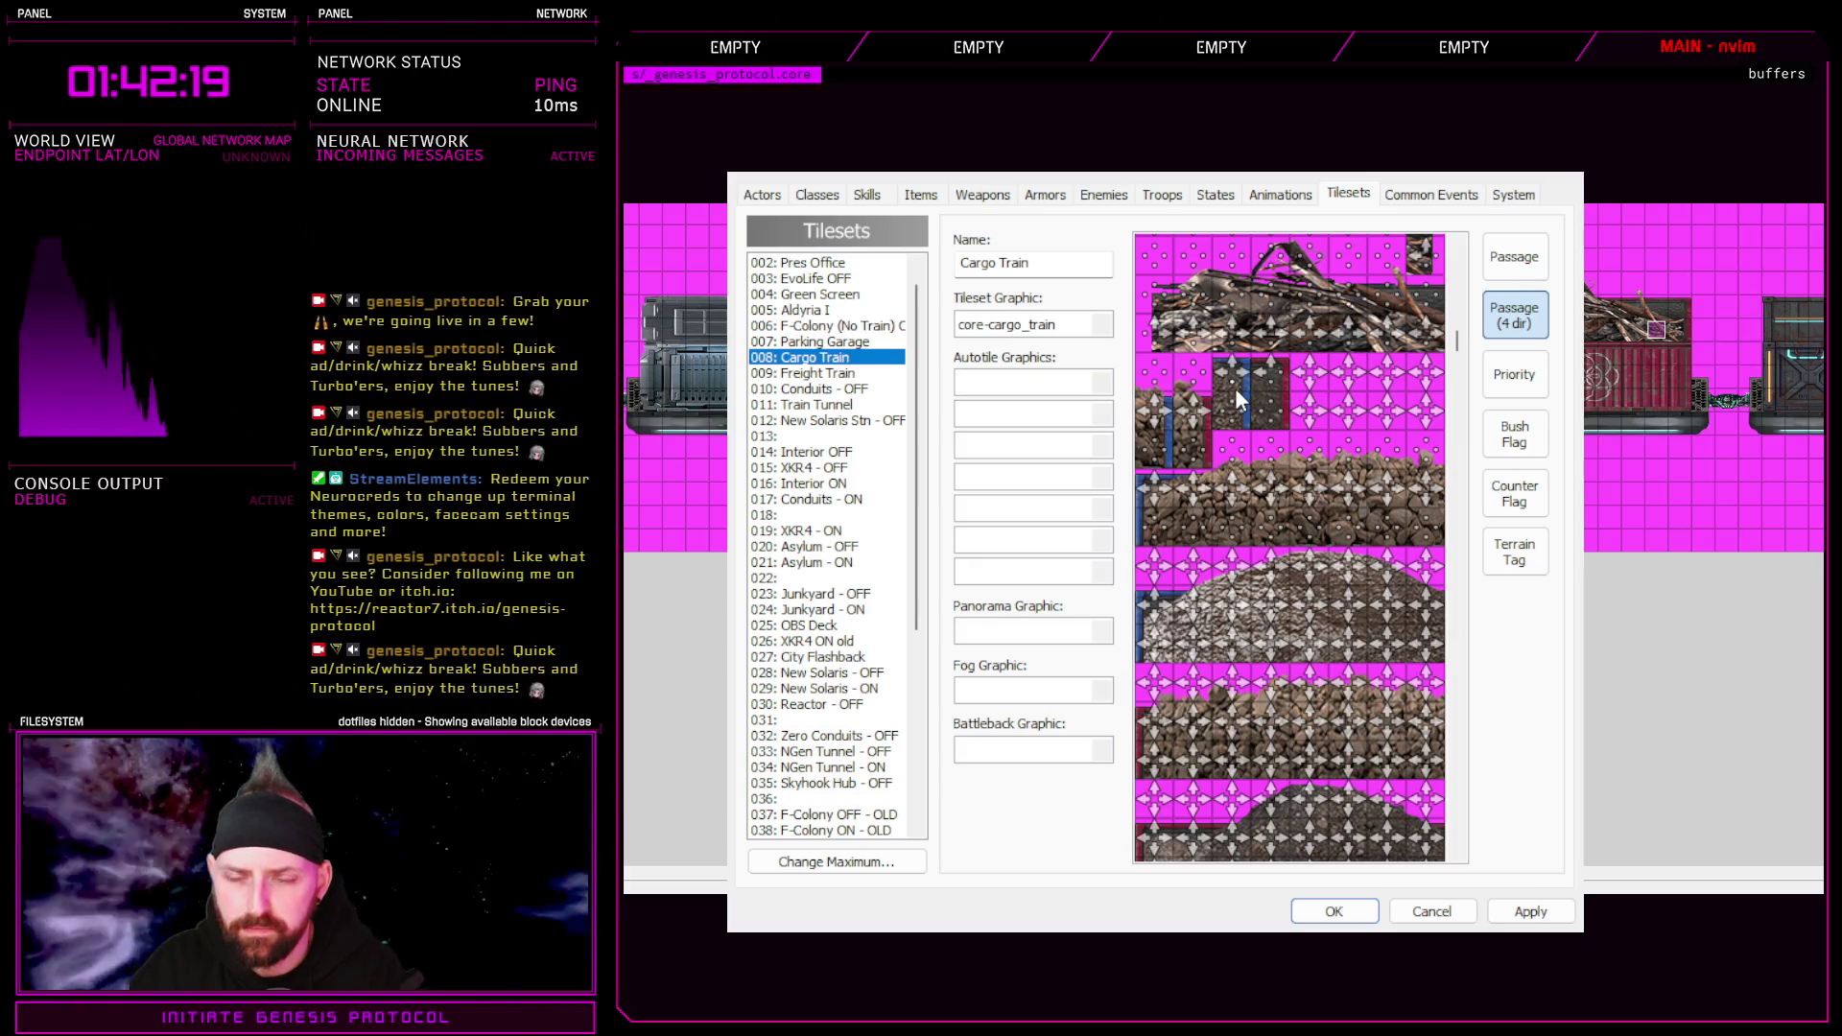
pyautogui.click(1245, 386)
pyautogui.click(1237, 380)
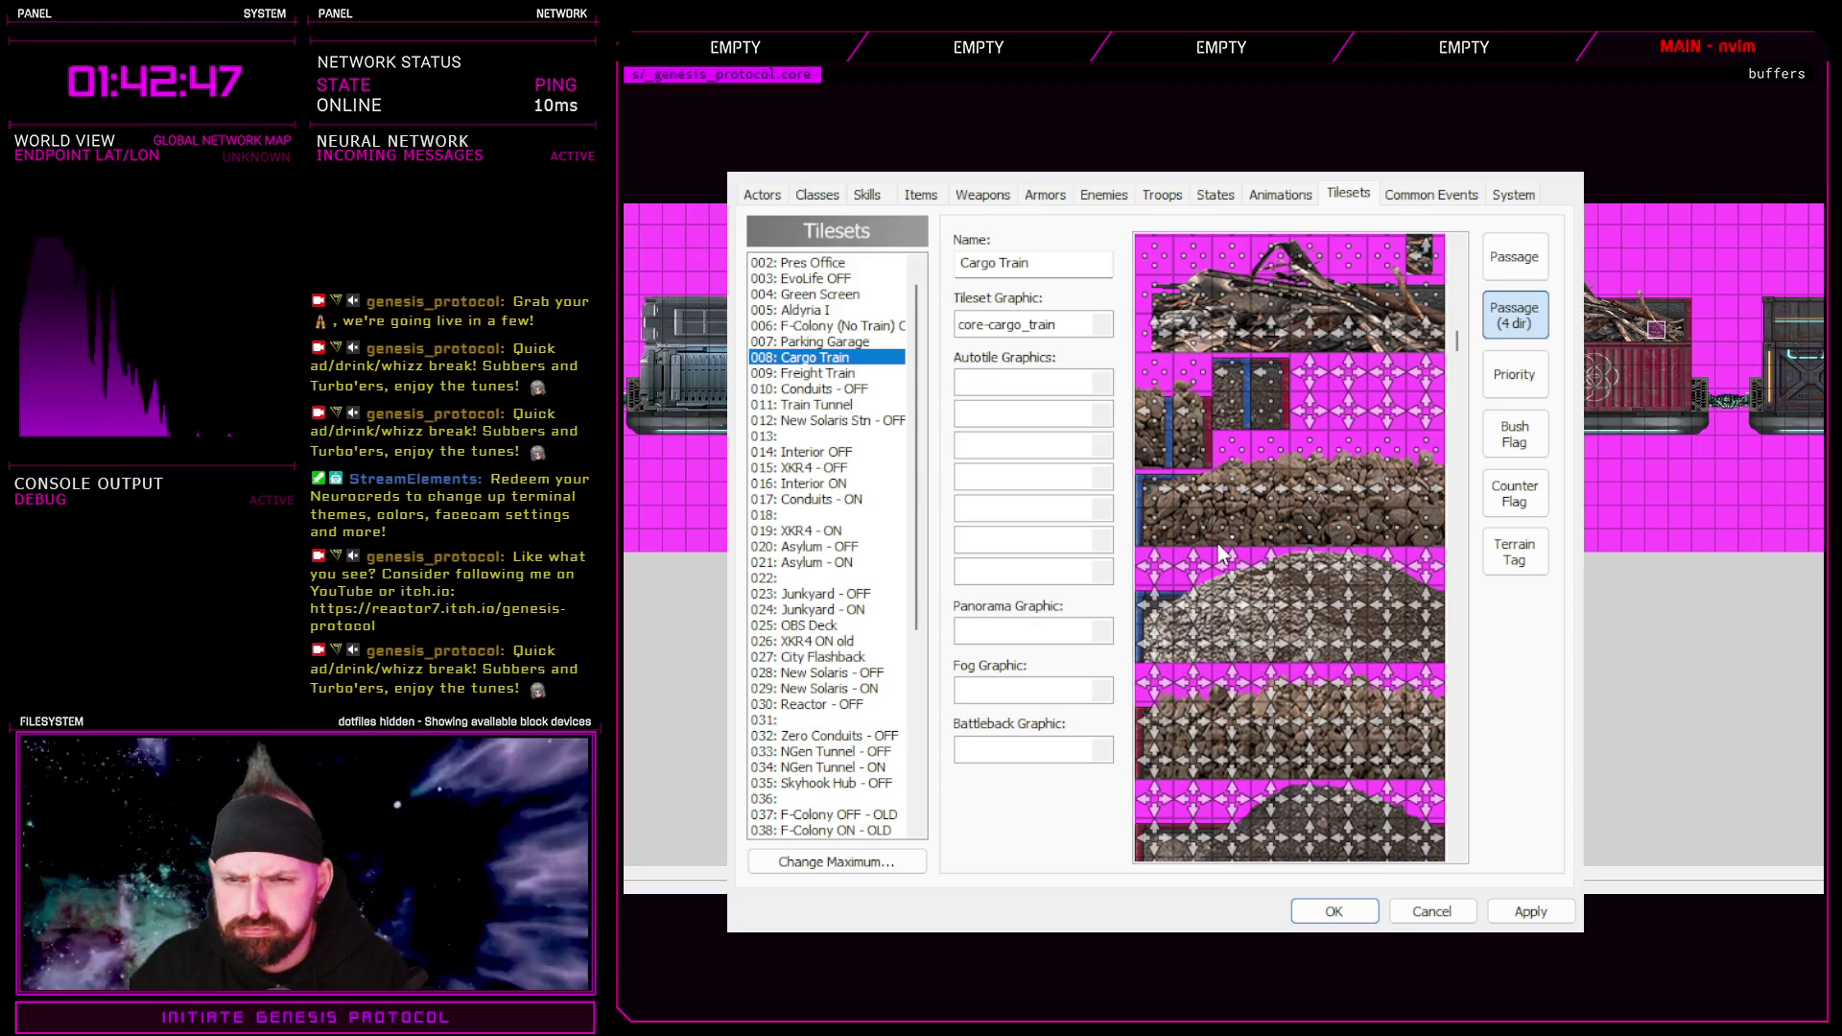
pyautogui.scroll(2, 1312, 488)
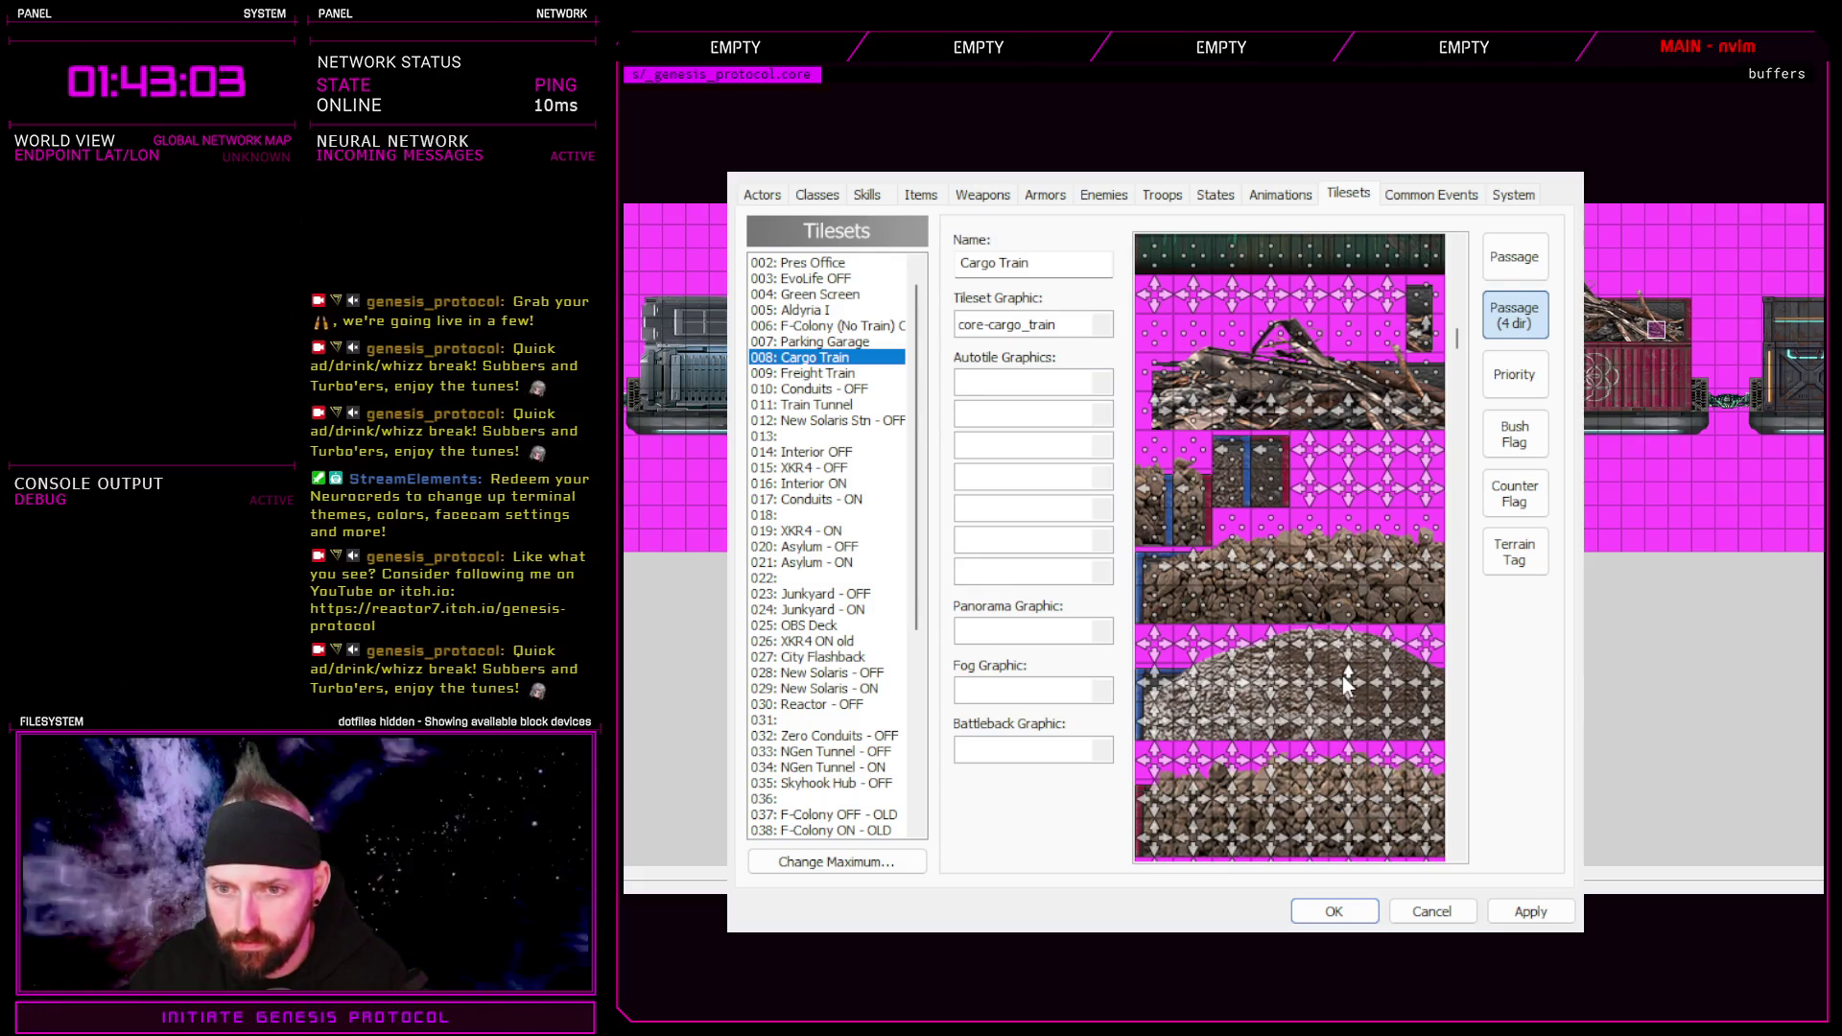
pyautogui.scroll(2, 1339, 689)
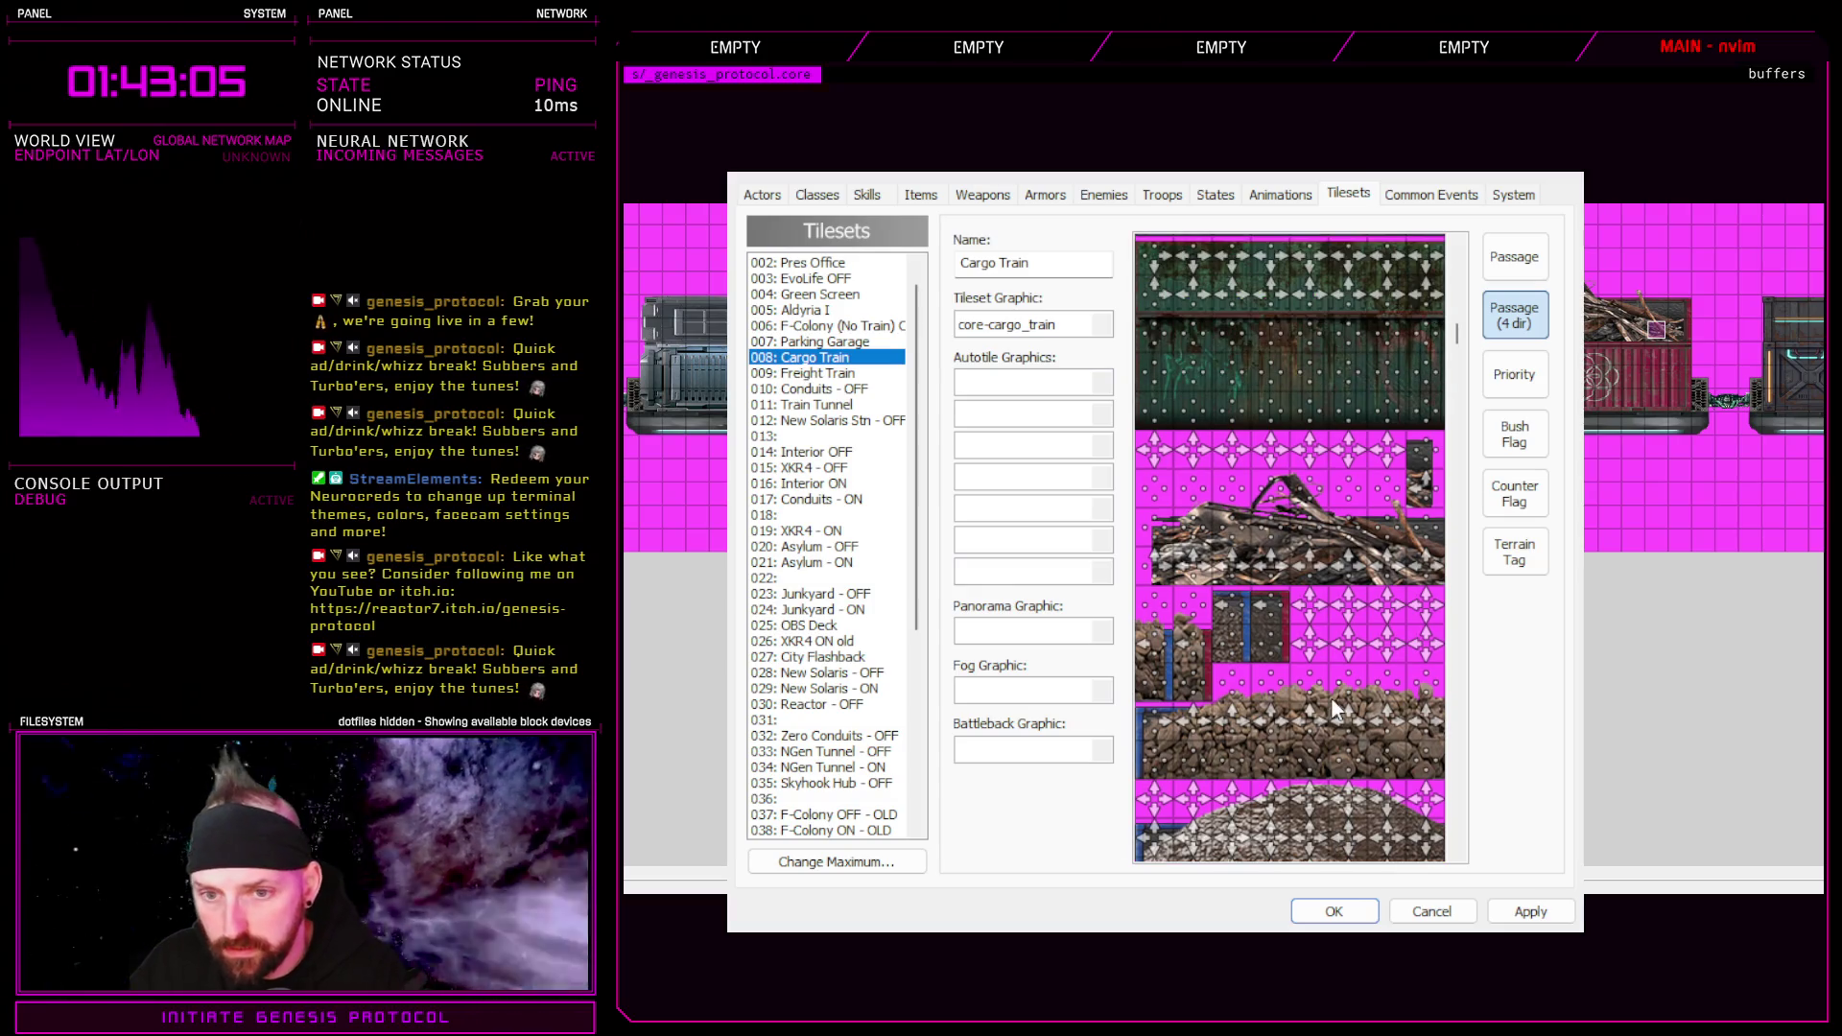
pyautogui.click(1533, 910)
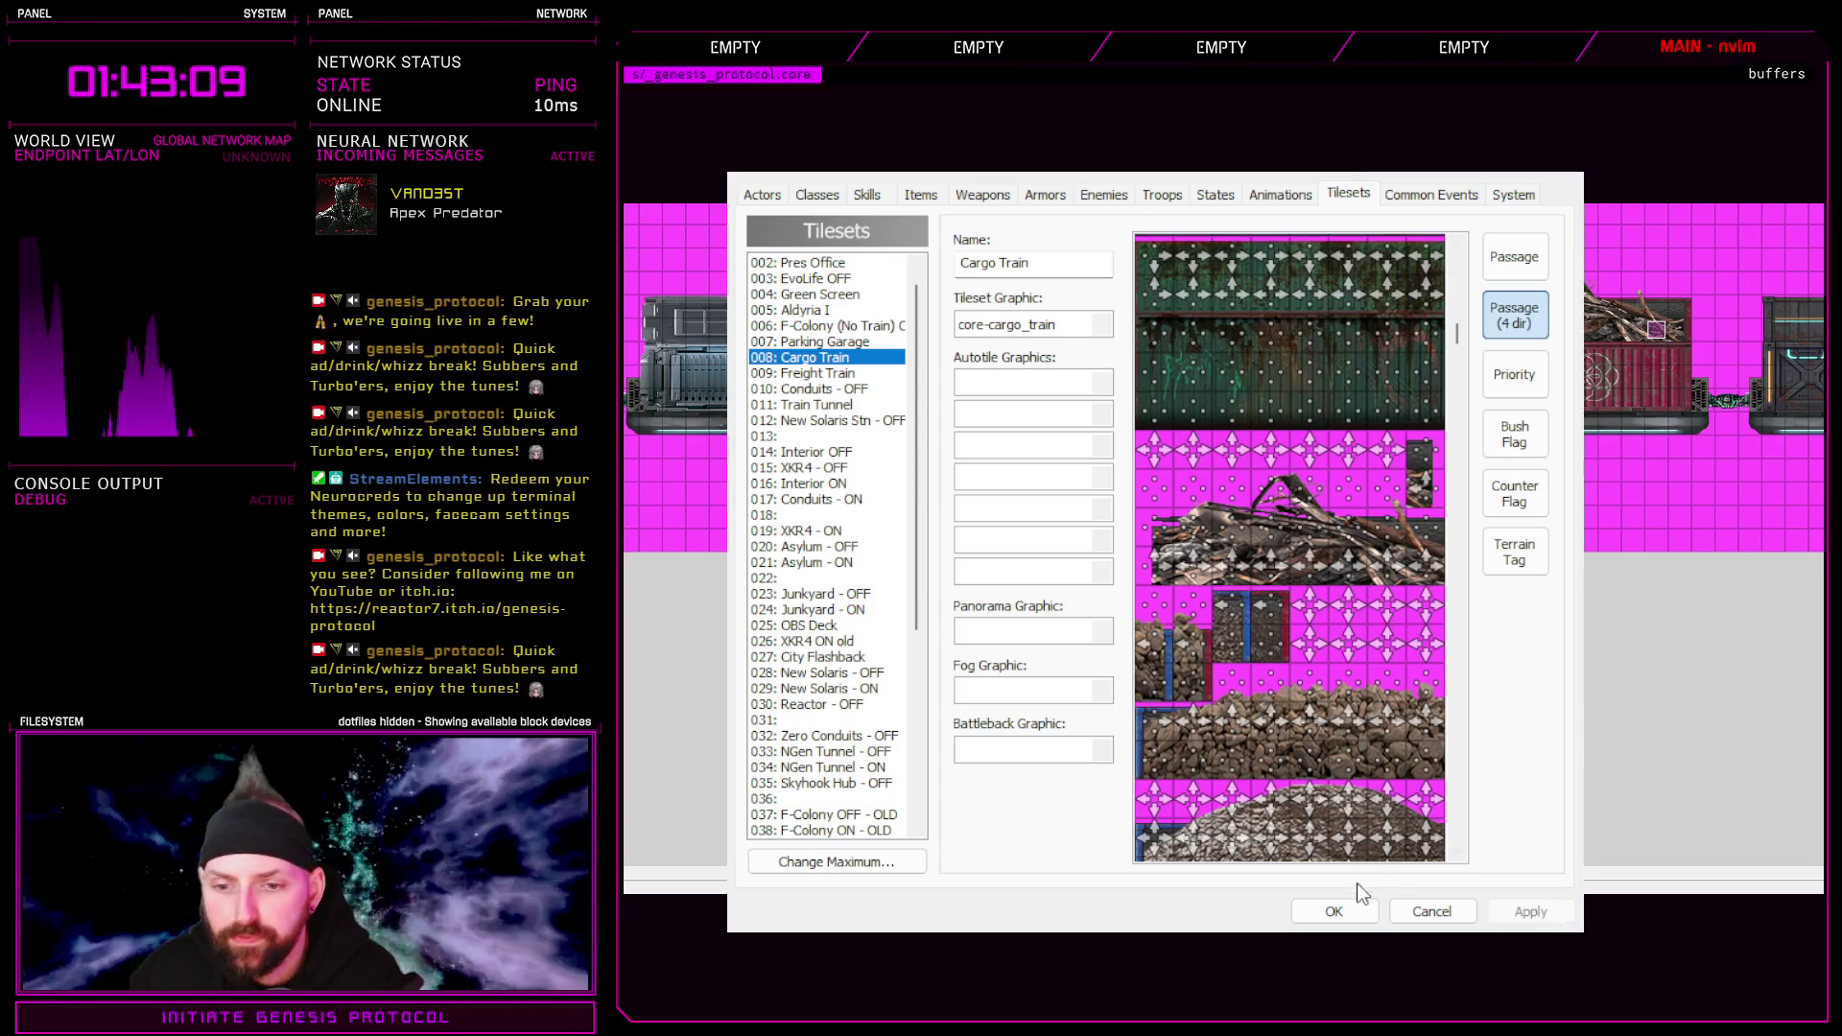
pyautogui.click(1337, 909)
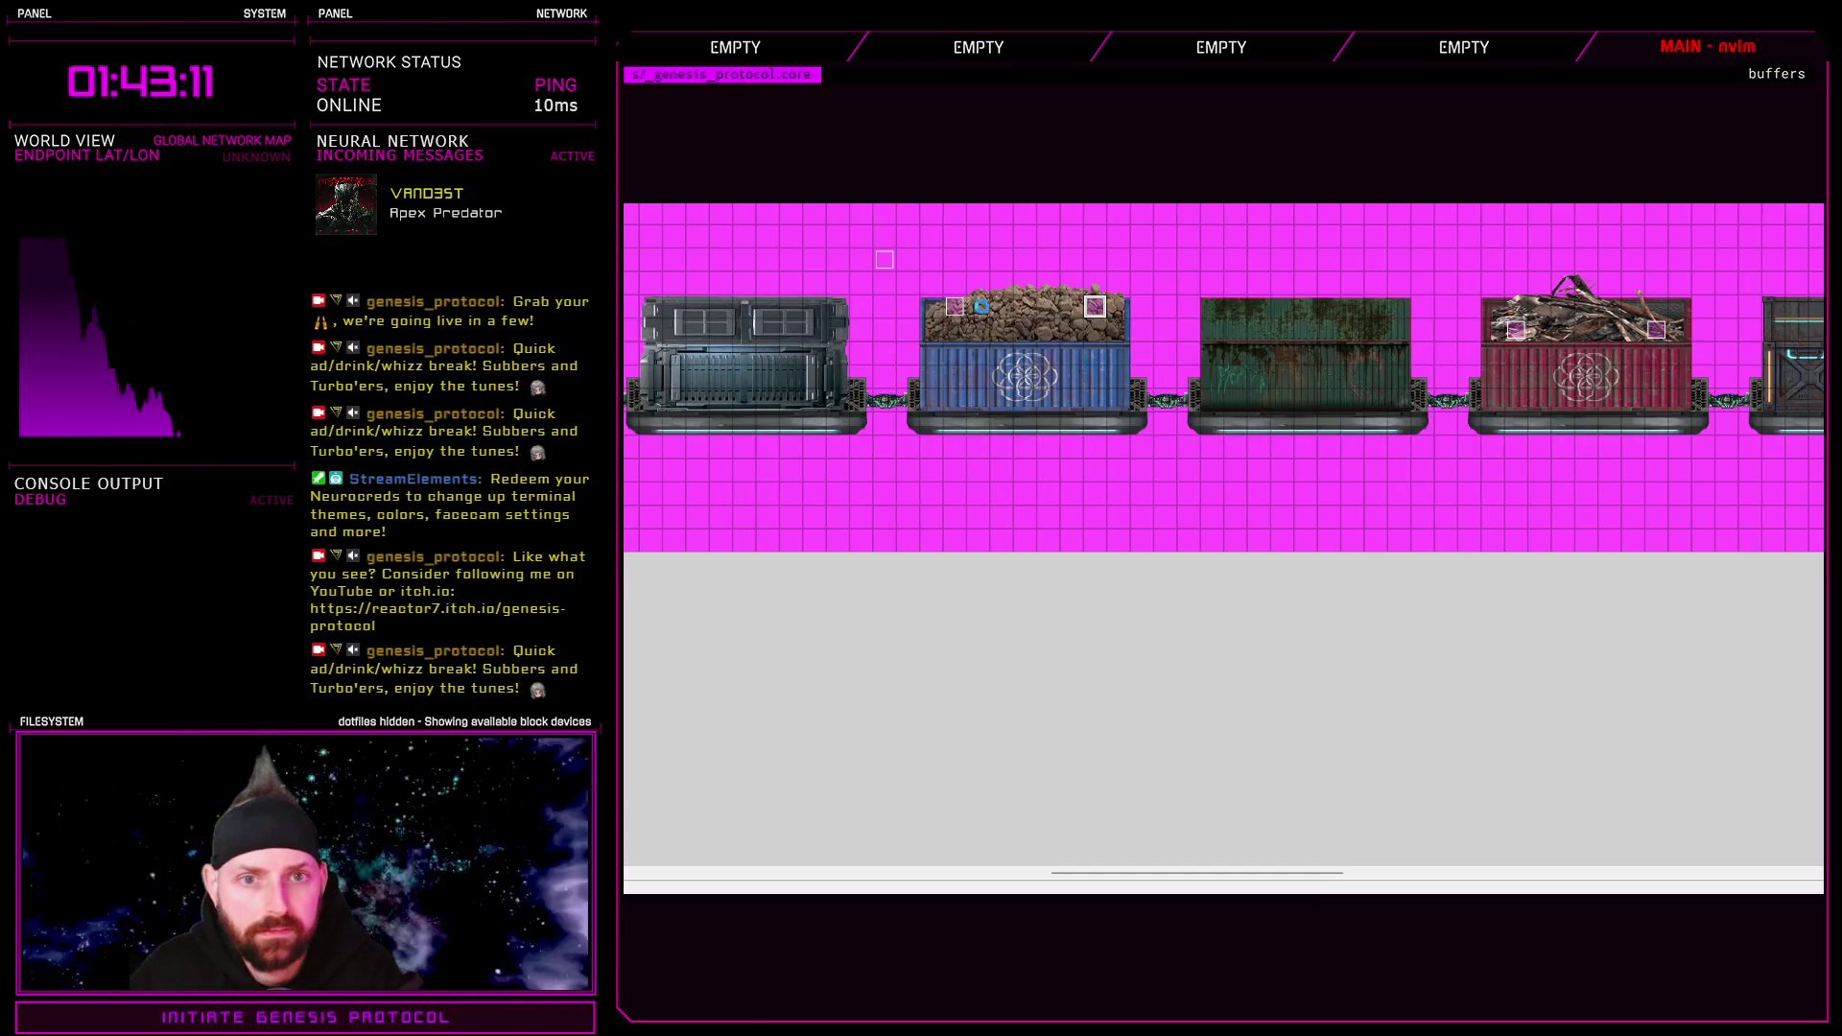
# Launch a playtest from the map's context menu and start a New Game on Normal
pyautogui.rightClick(728, 173)
pyautogui.click(816, 203)
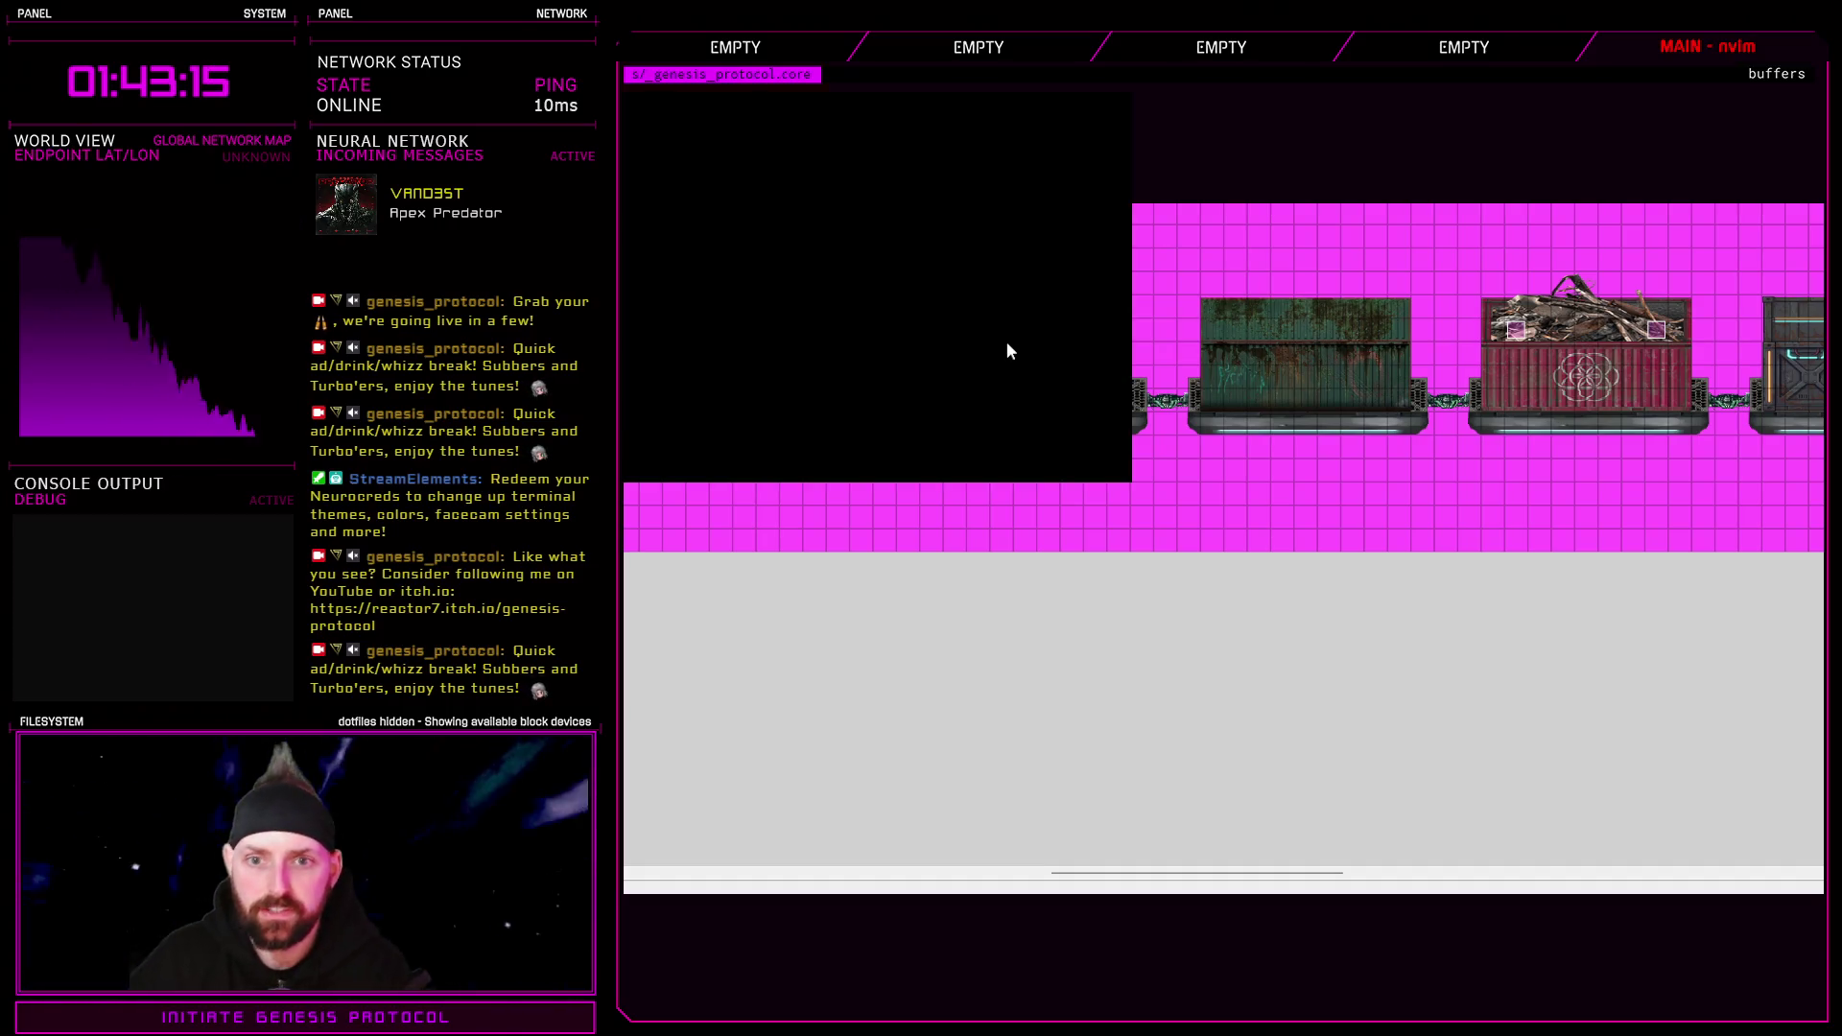
pyautogui.press('Return')
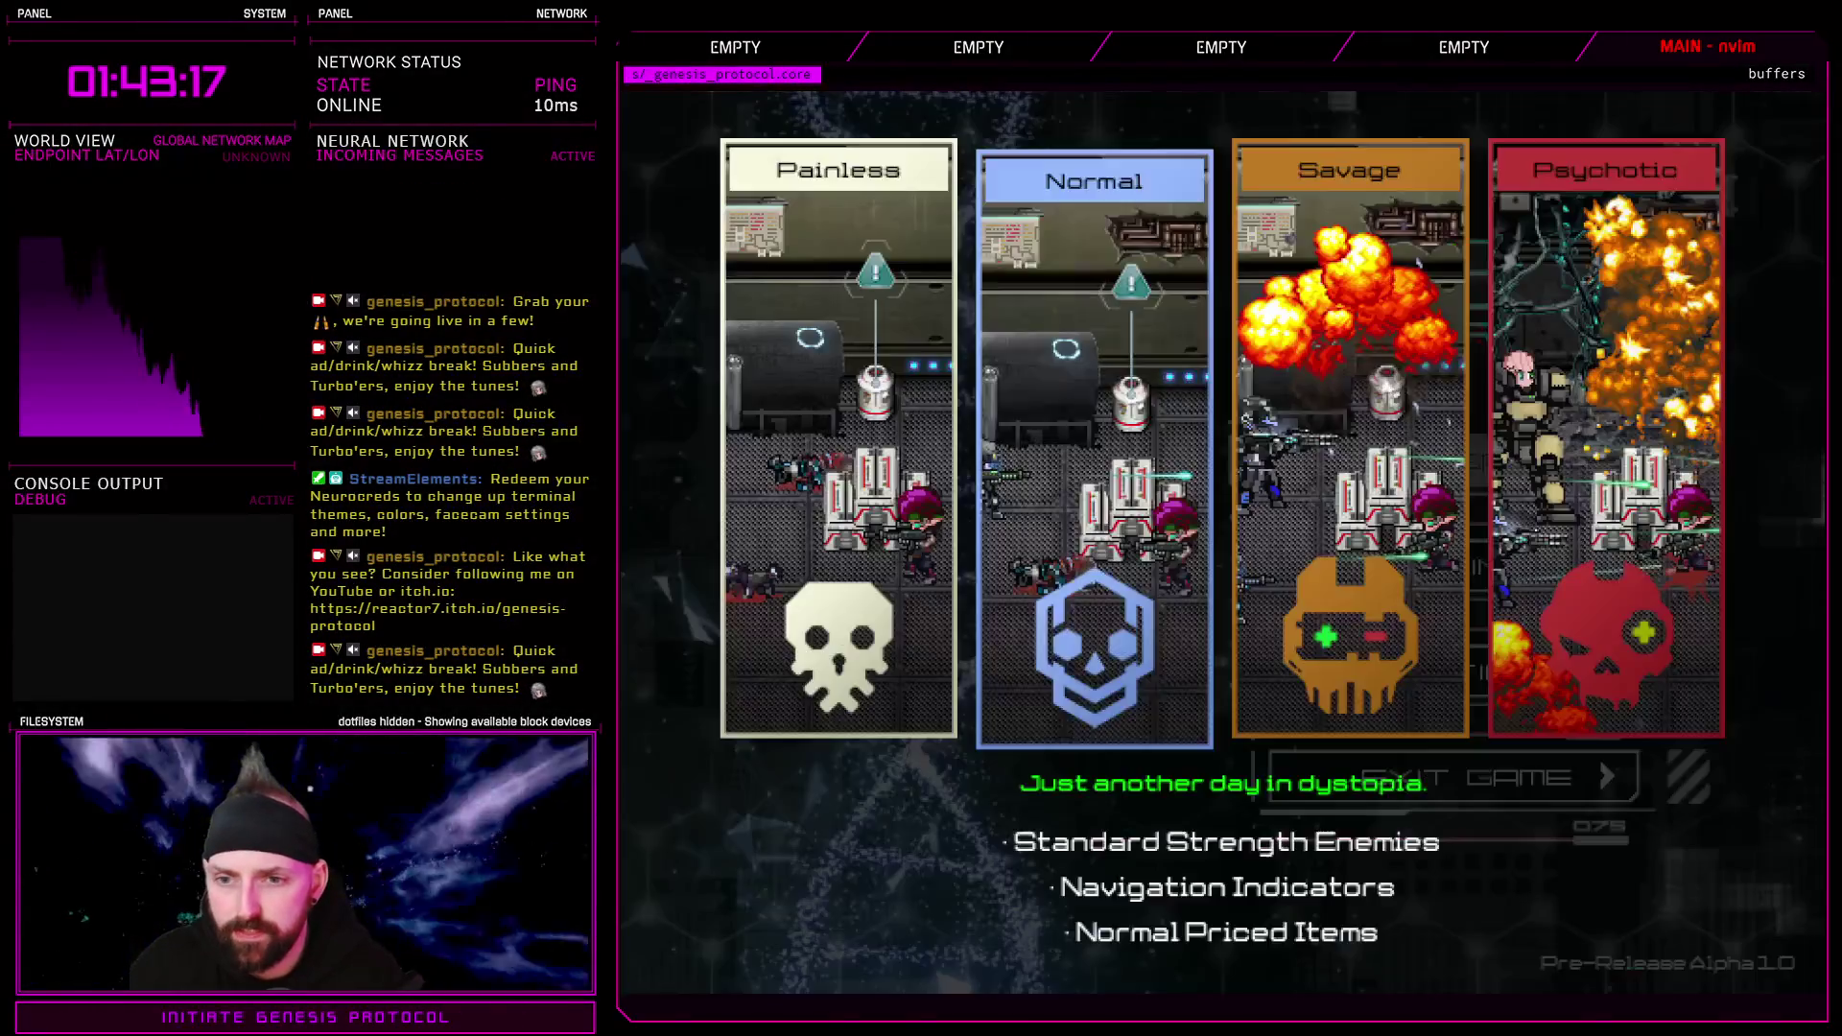
pyautogui.press('Return')
# Walk left along the train, climb onto the car and jump onto the red scrap container
pyautogui.press('Left')
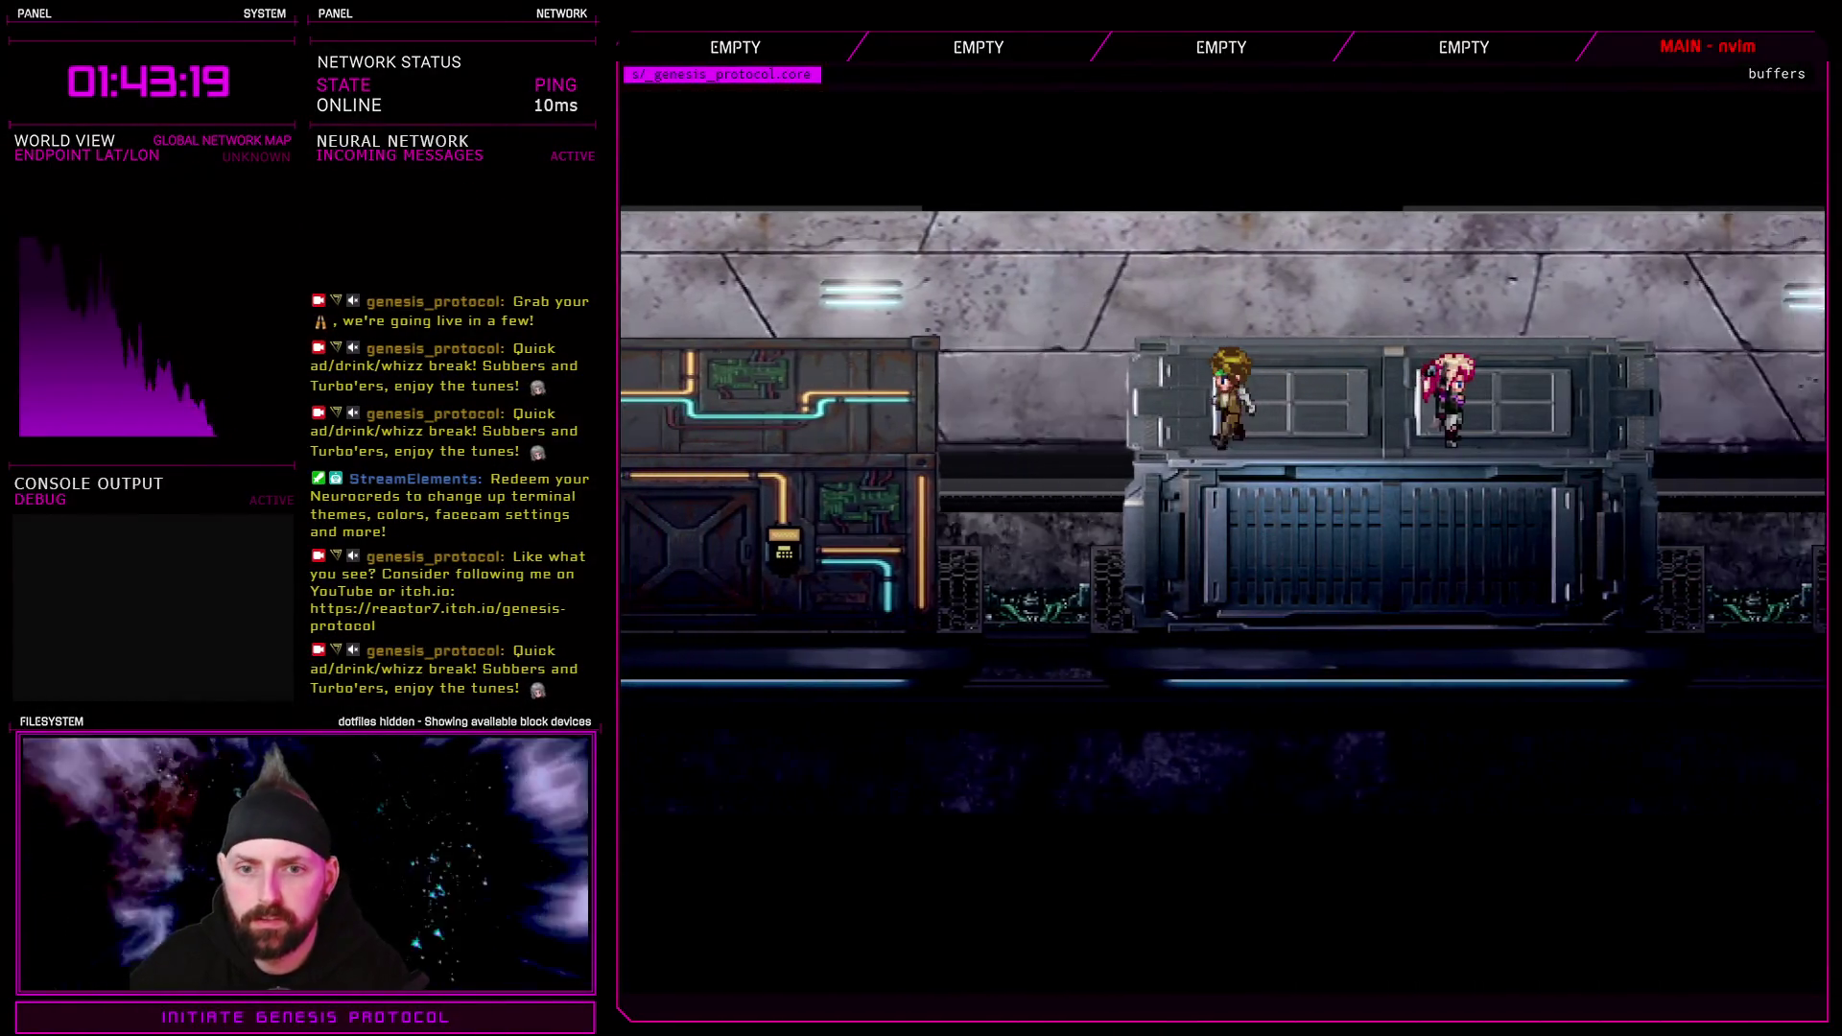
pyautogui.press('Left')
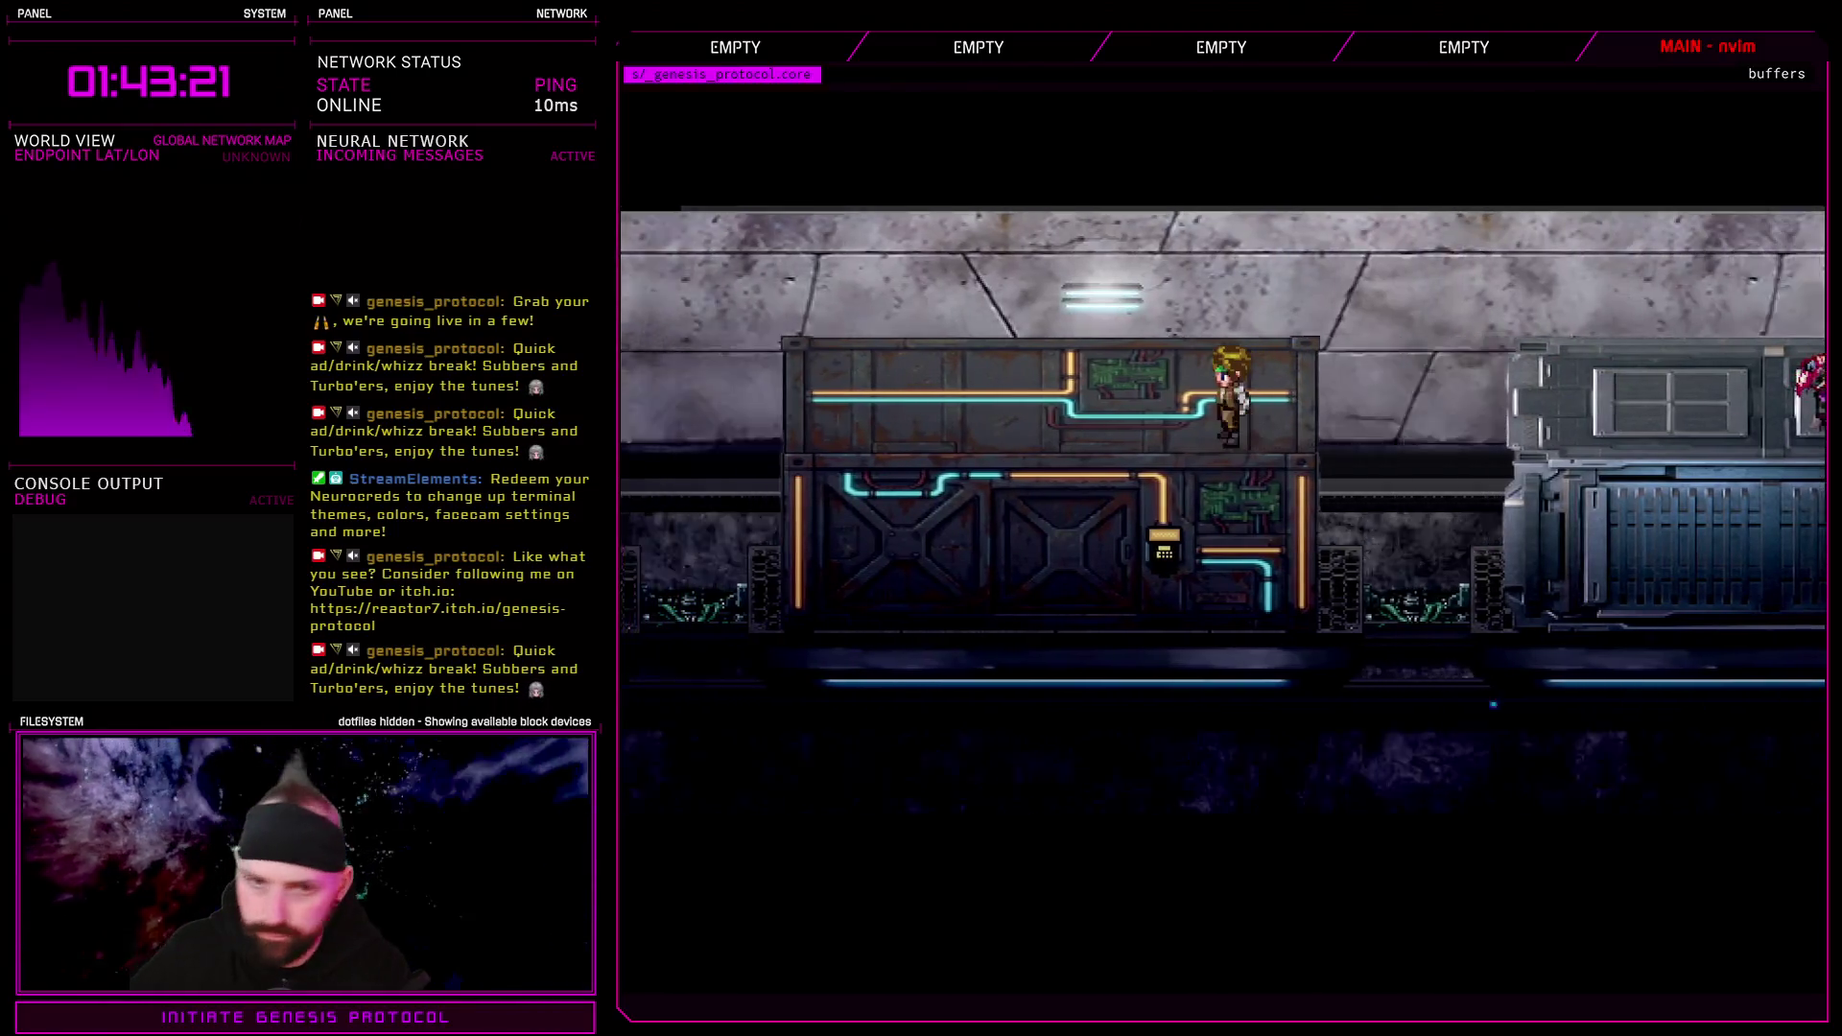
pyautogui.press('Left')
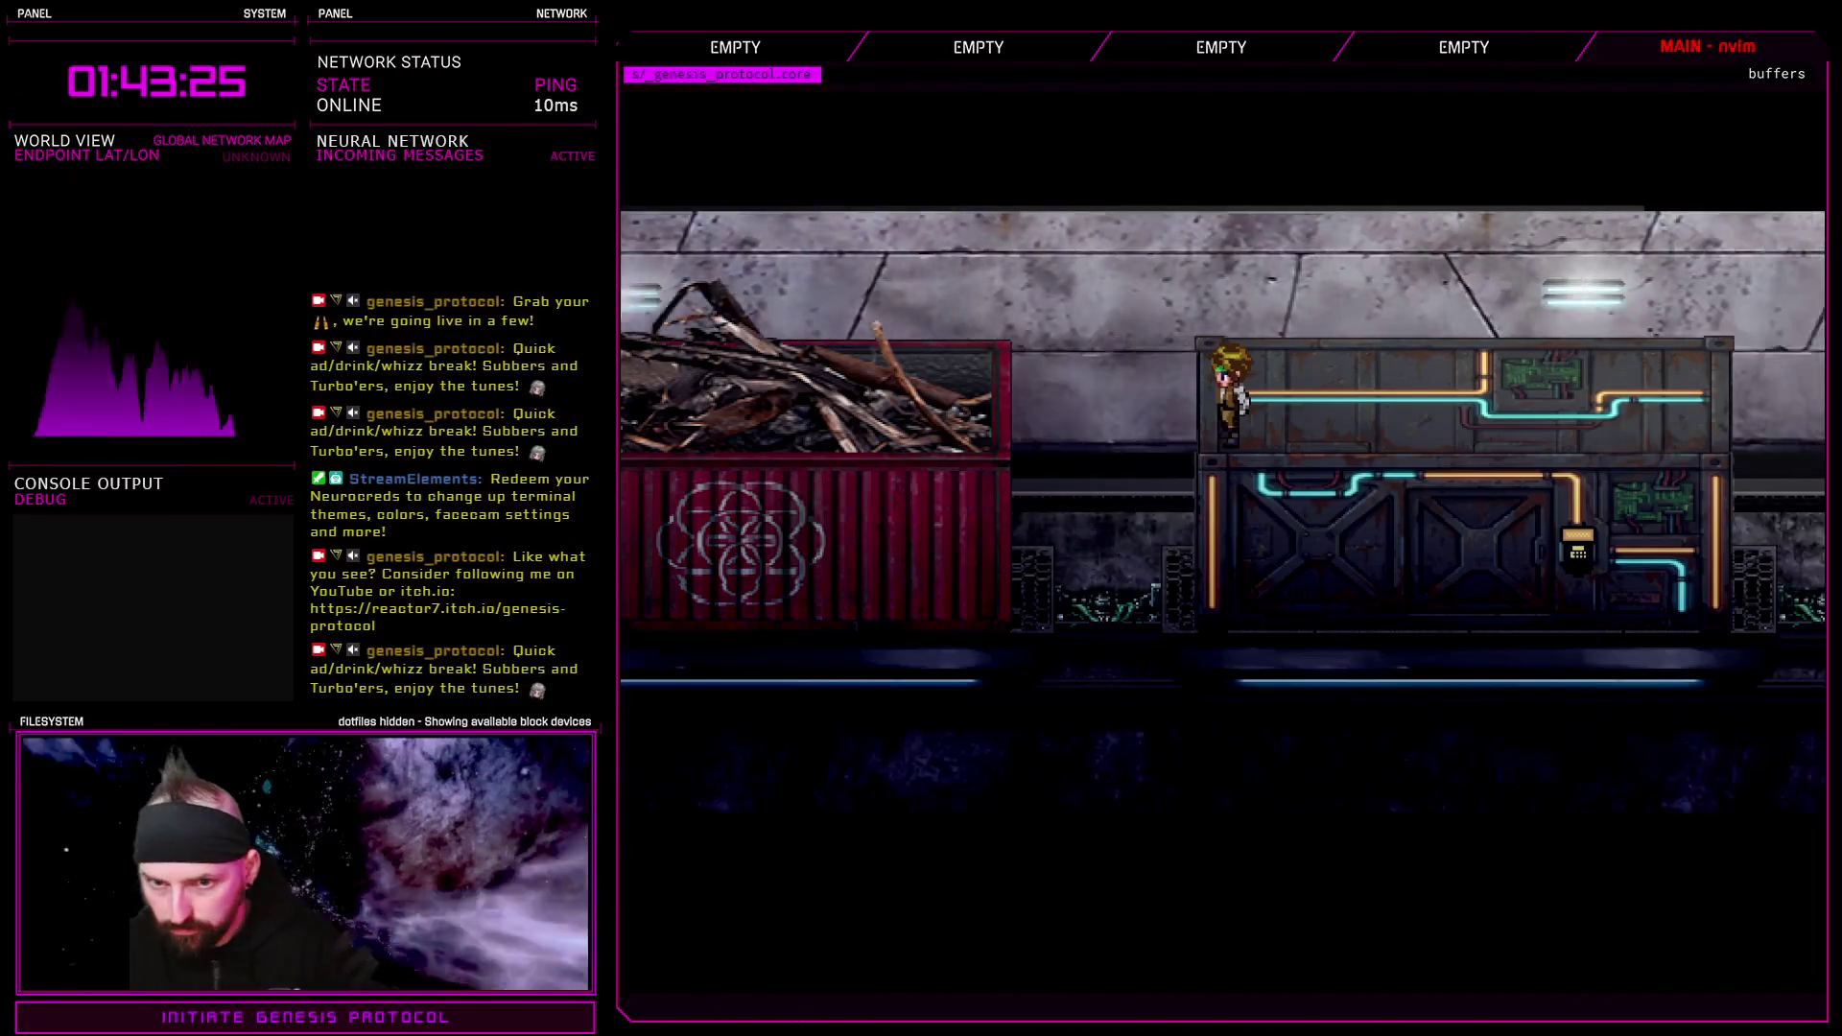
pyautogui.press('Up')
pyautogui.press('Left')
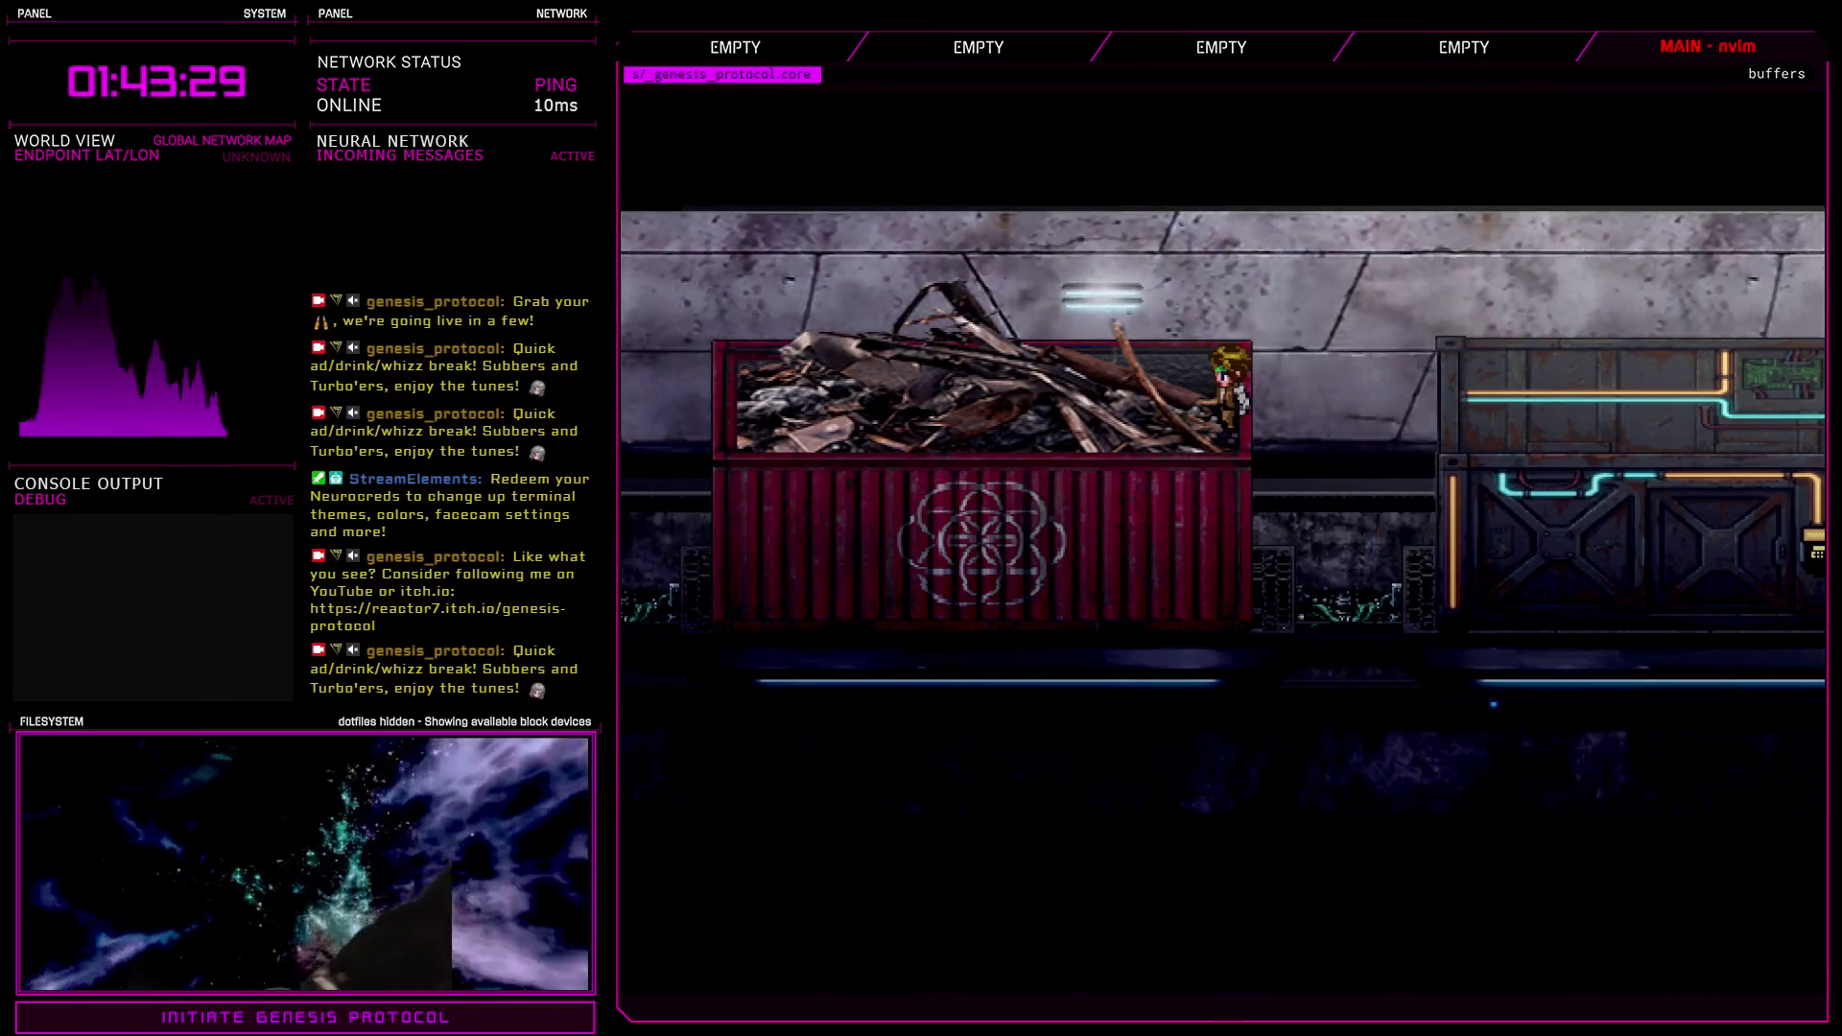
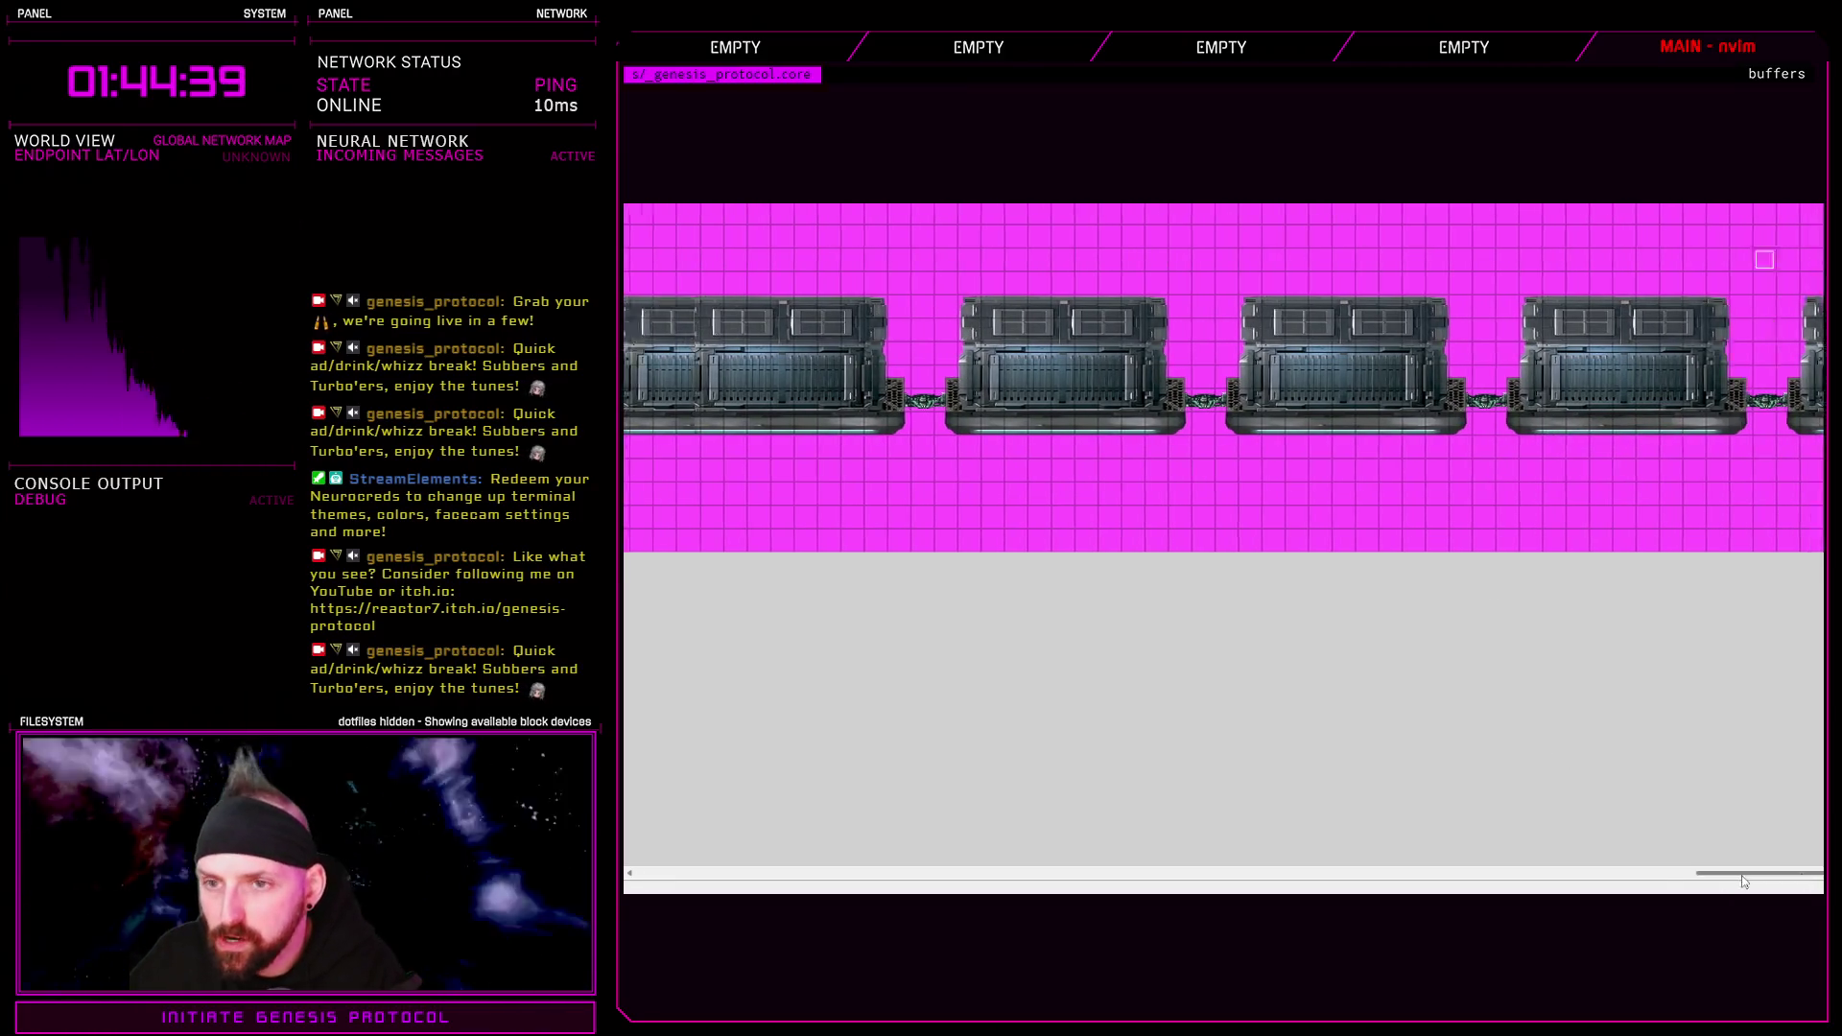
# Pan along the freight train and zoom out so the whole container row shows
pyautogui.moveTo(1318, 873)
pyautogui.mouseDown()
pyautogui.moveTo(1505, 872)
pyautogui.moveTo(753, 866)
pyautogui.moveTo(1596, 870)
pyautogui.mouseUp()
pyautogui.moveTo(1588, 259); pyautogui.dragTo(1176, 259)
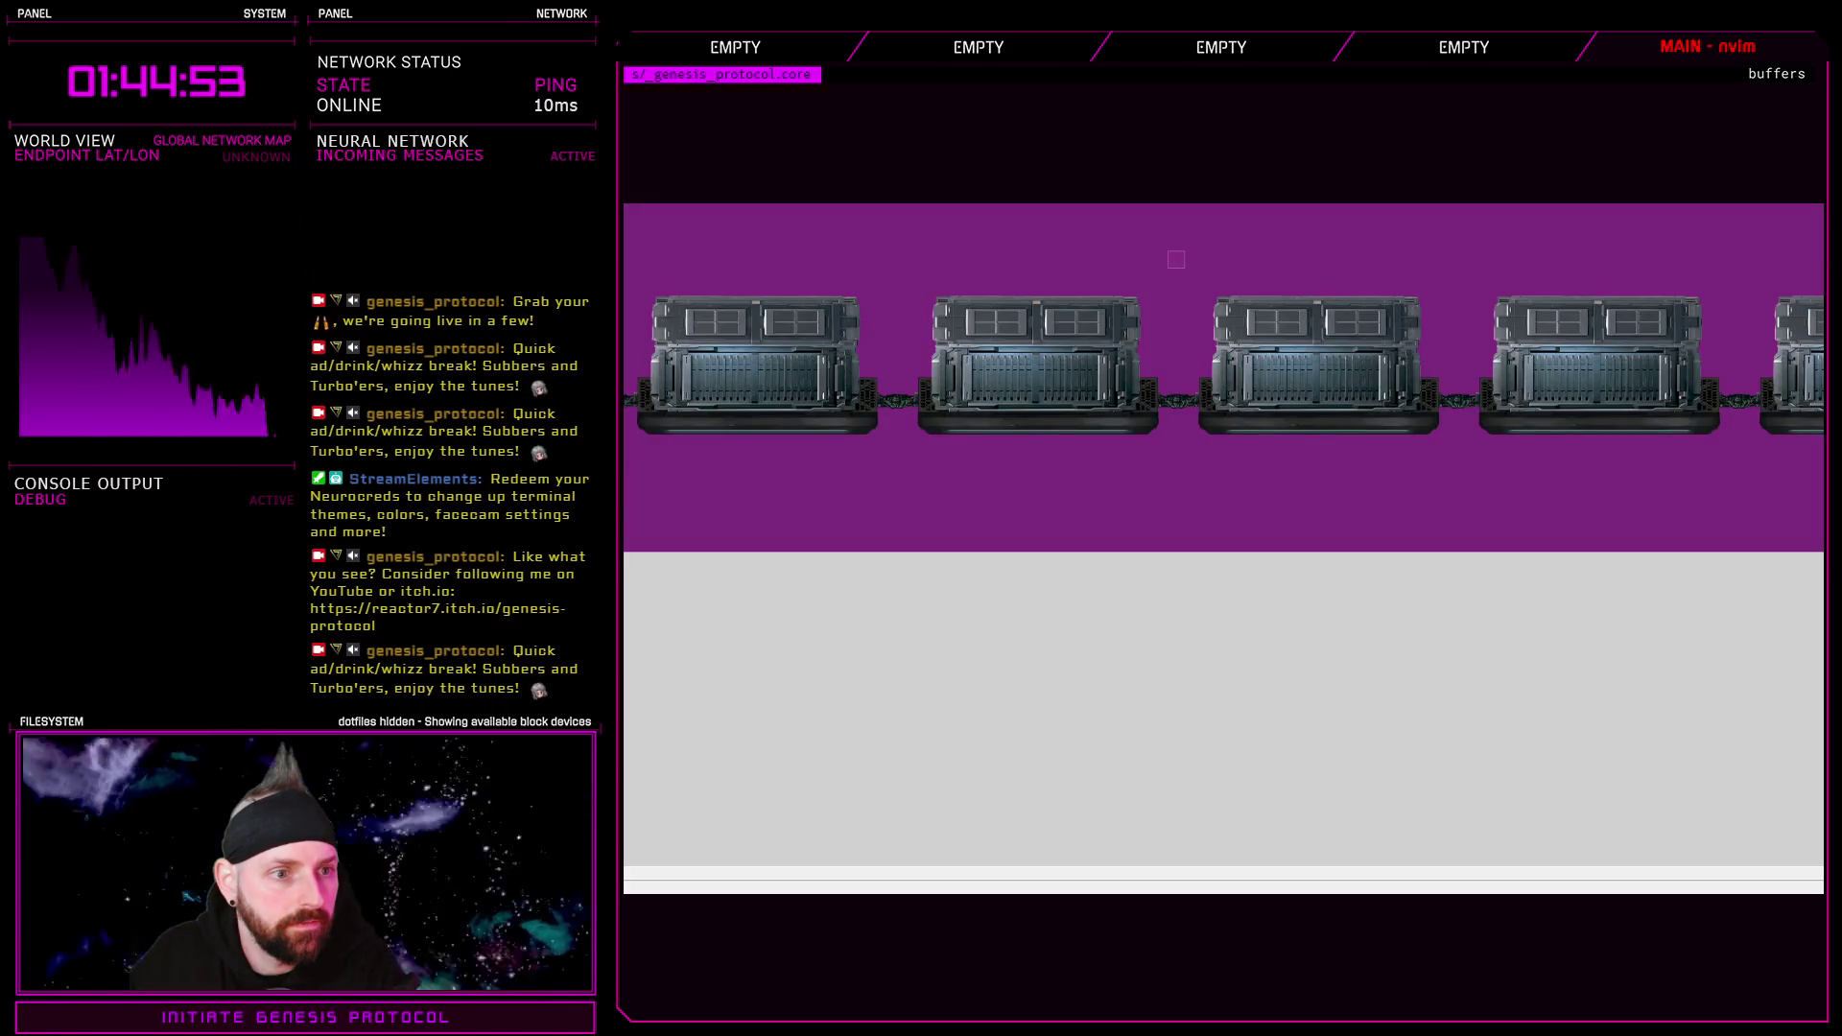
pyautogui.scroll(-3, 1177, 259)
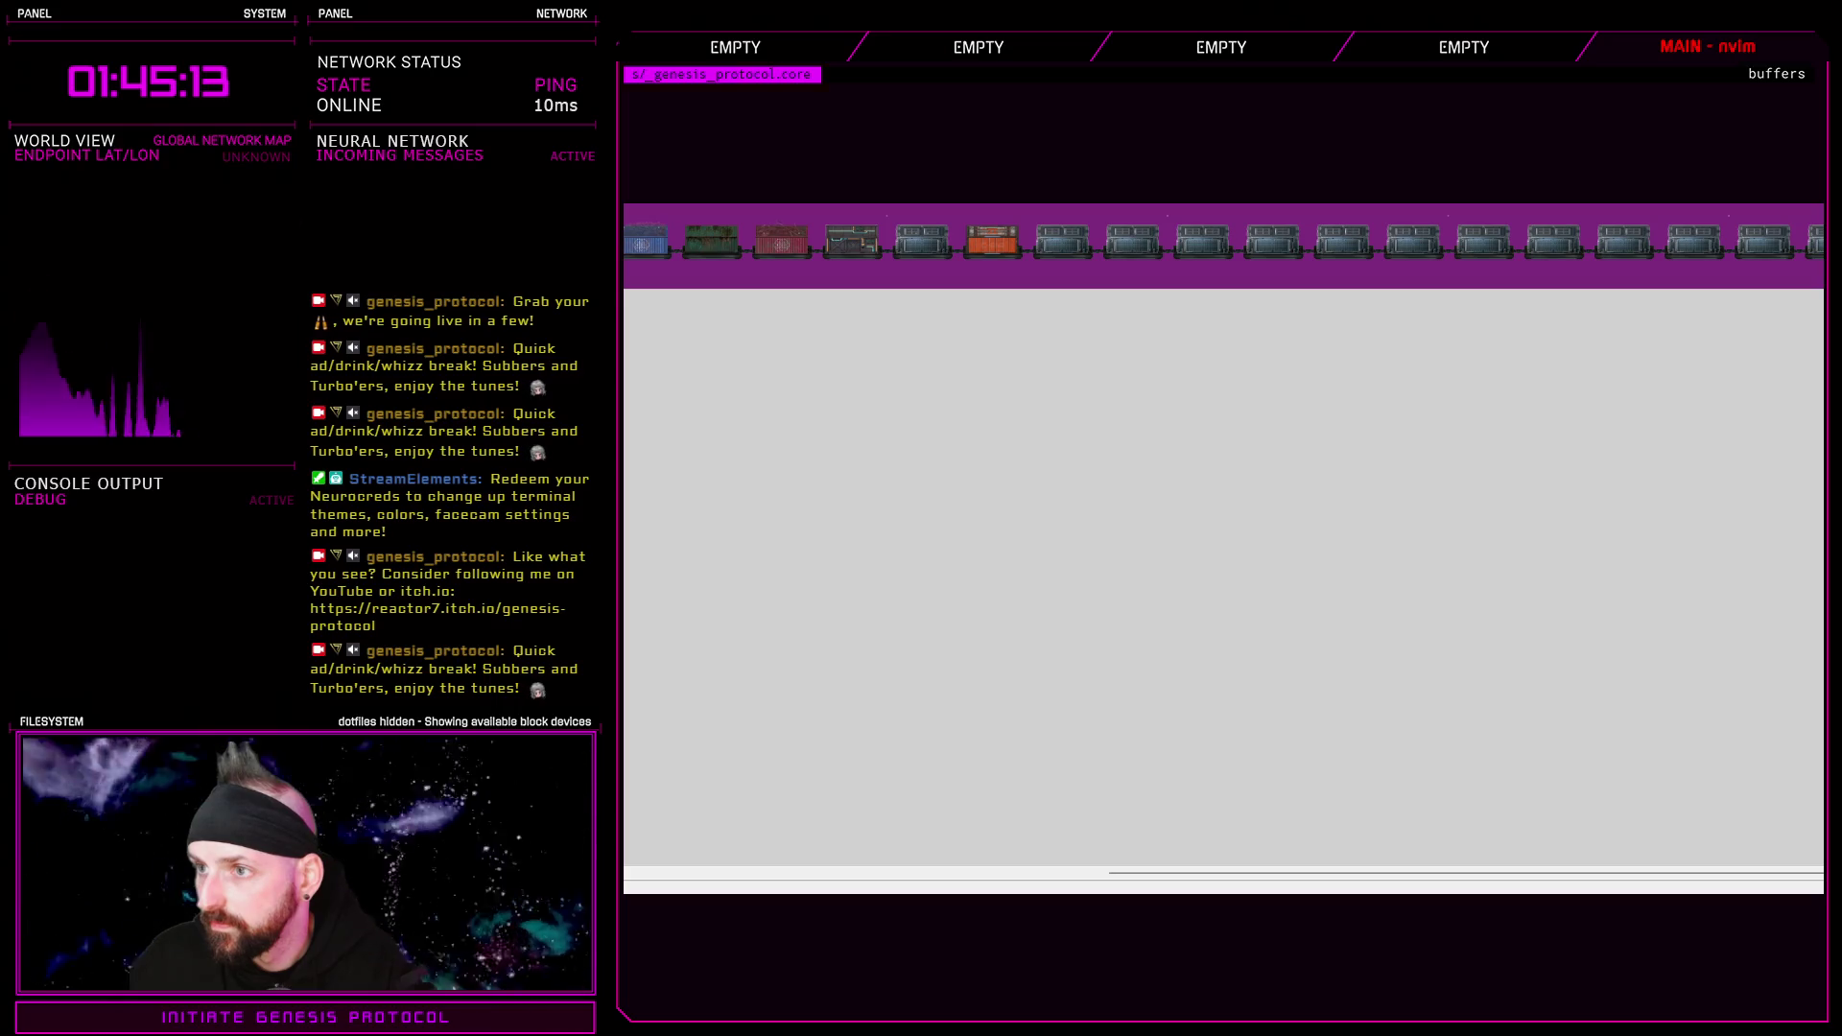
pyautogui.moveTo(1564, 250); pyautogui.dragTo(1612, 277)
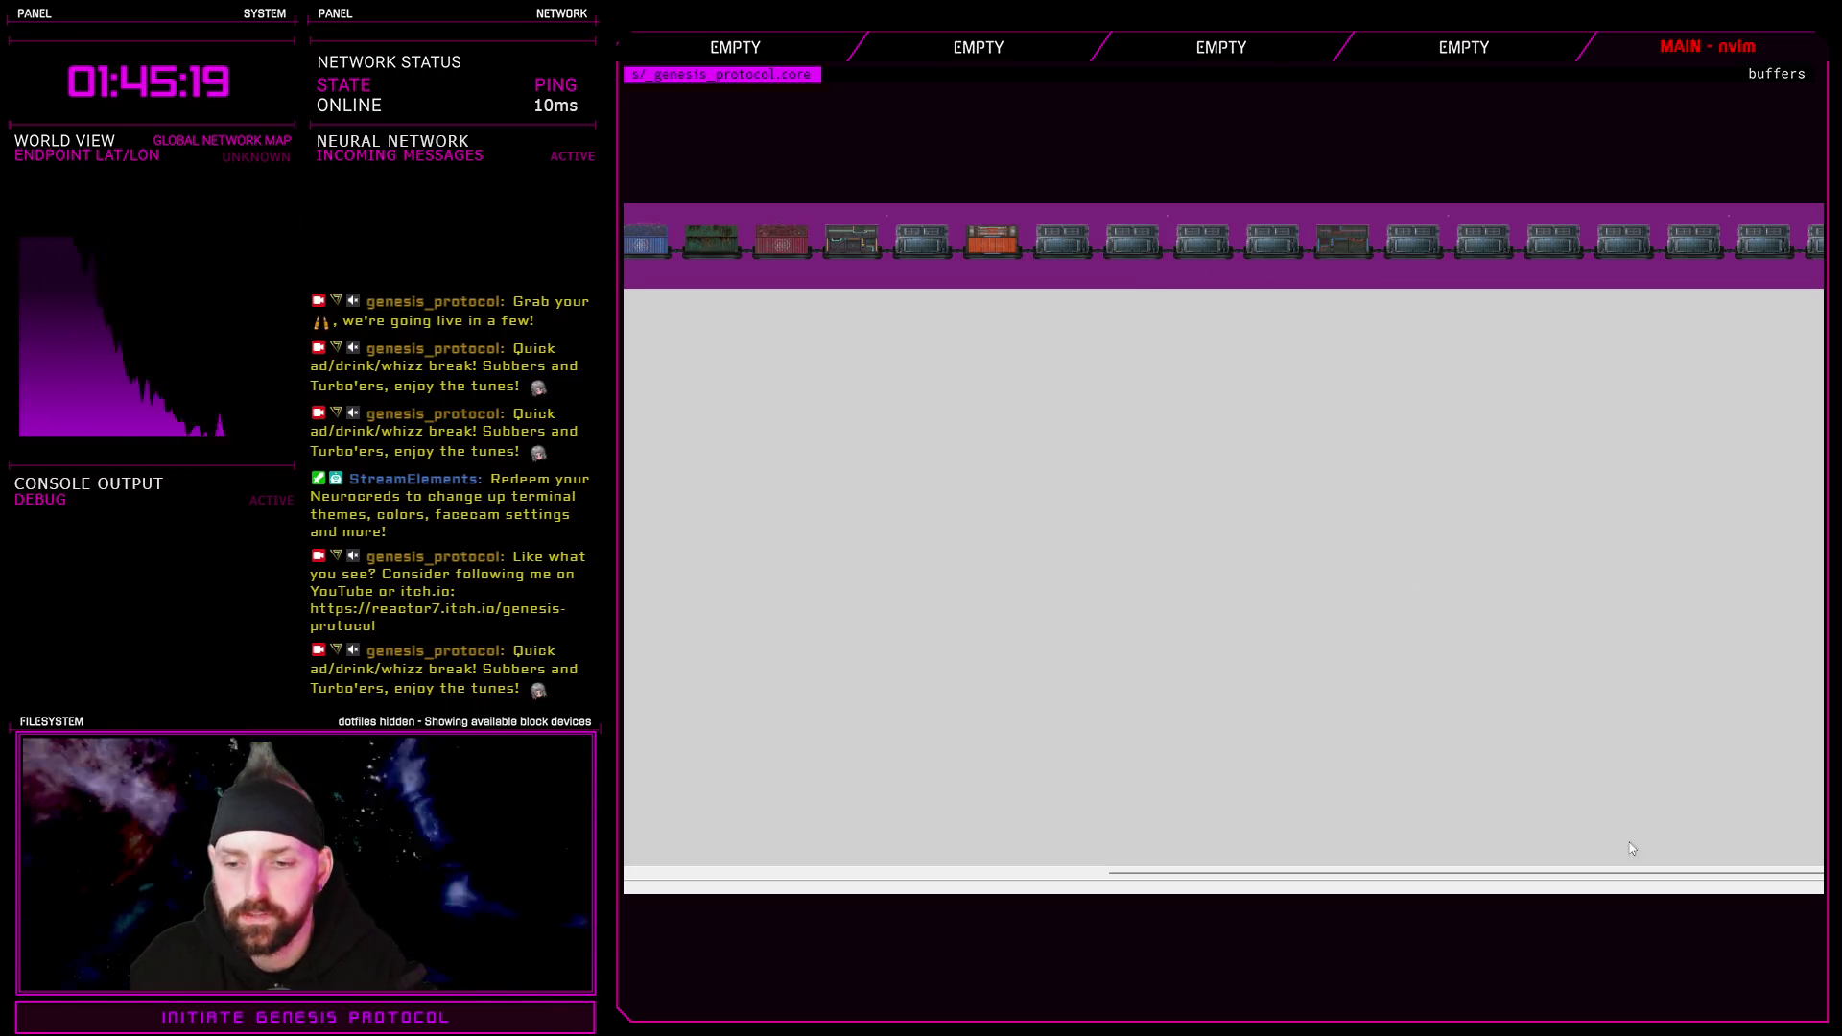
pyautogui.hscroll(-10, 1176, 878)
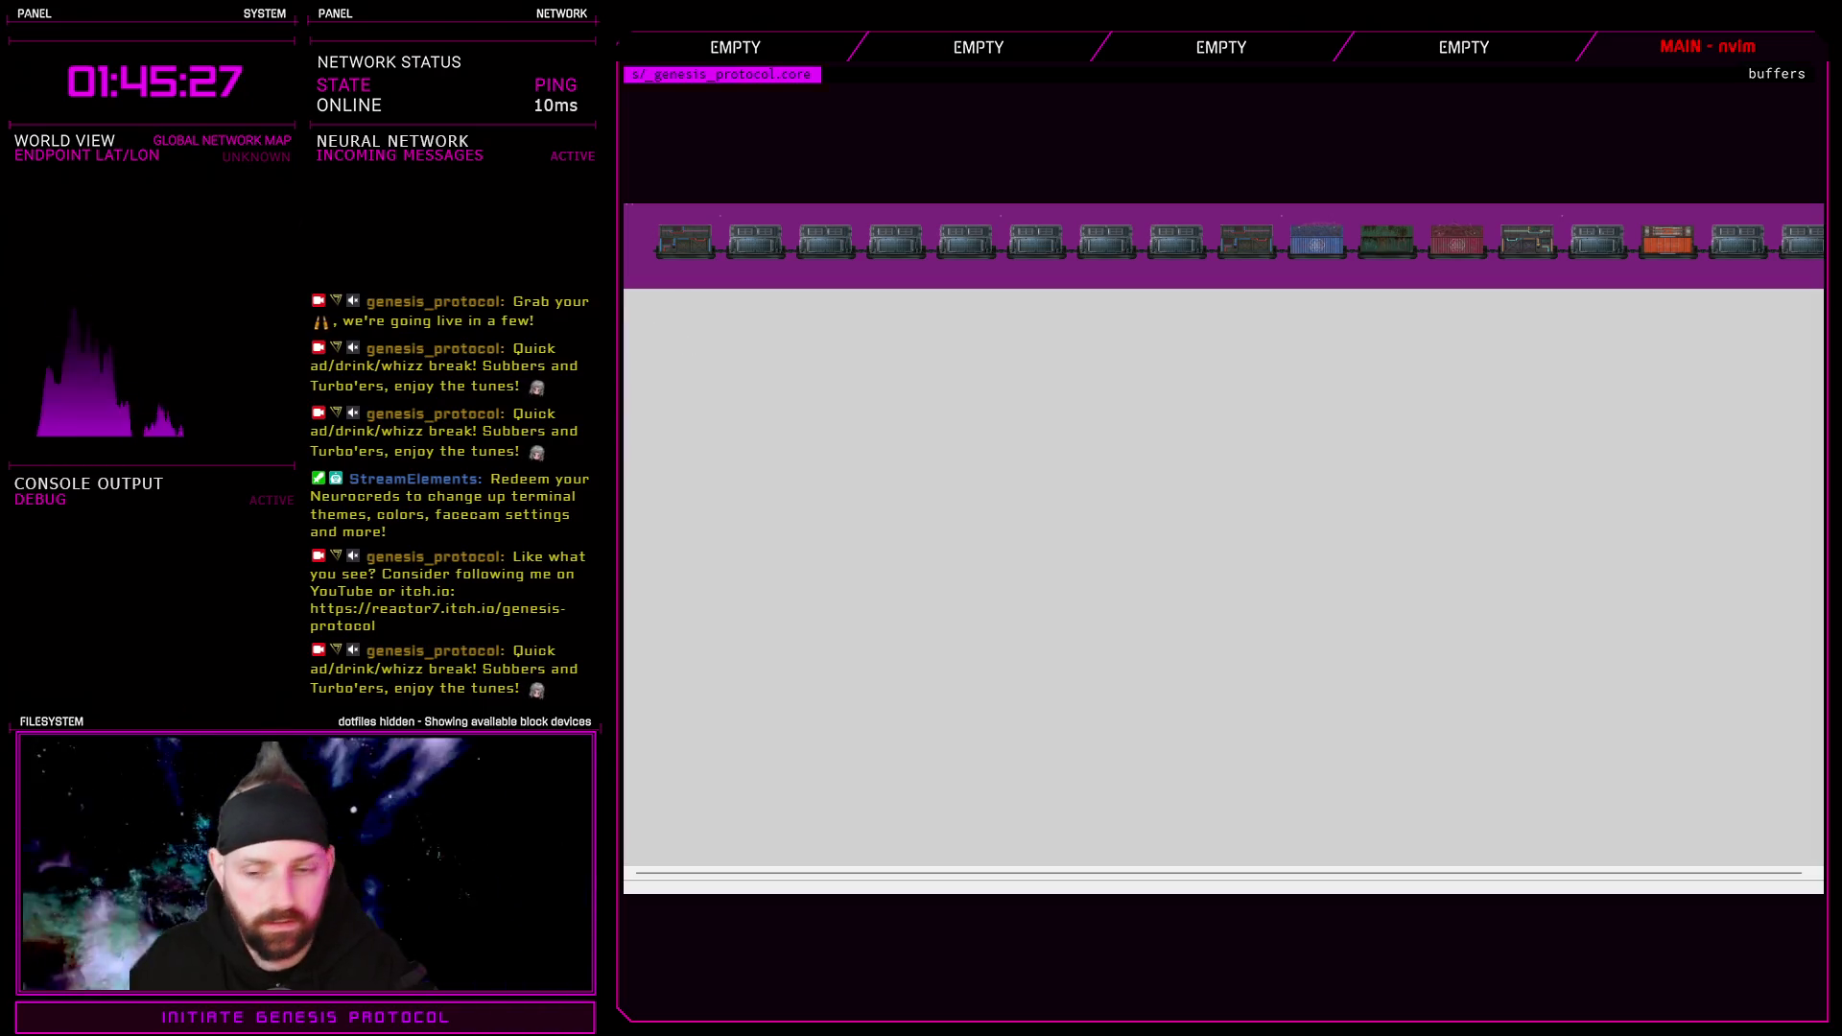
pyautogui.hscroll(7, 1224, 245)
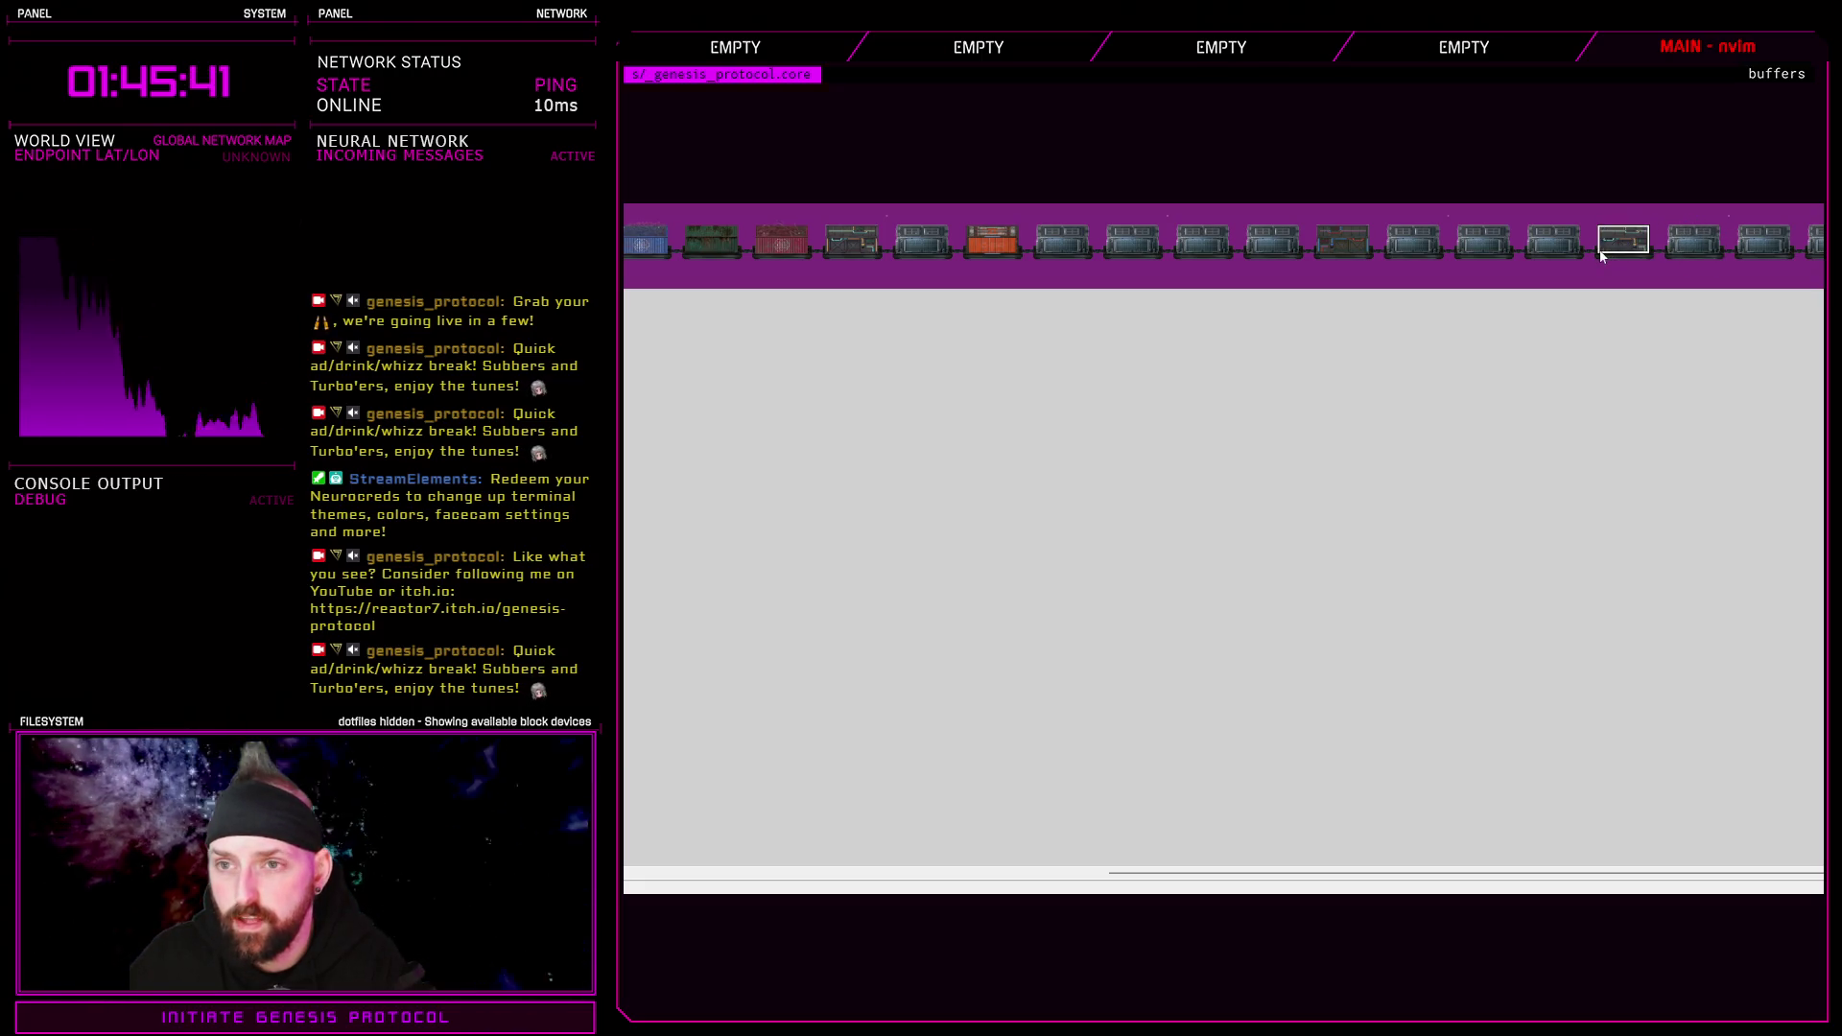
pyautogui.moveTo(1556, 889); pyautogui.dragTo(1000, 889)
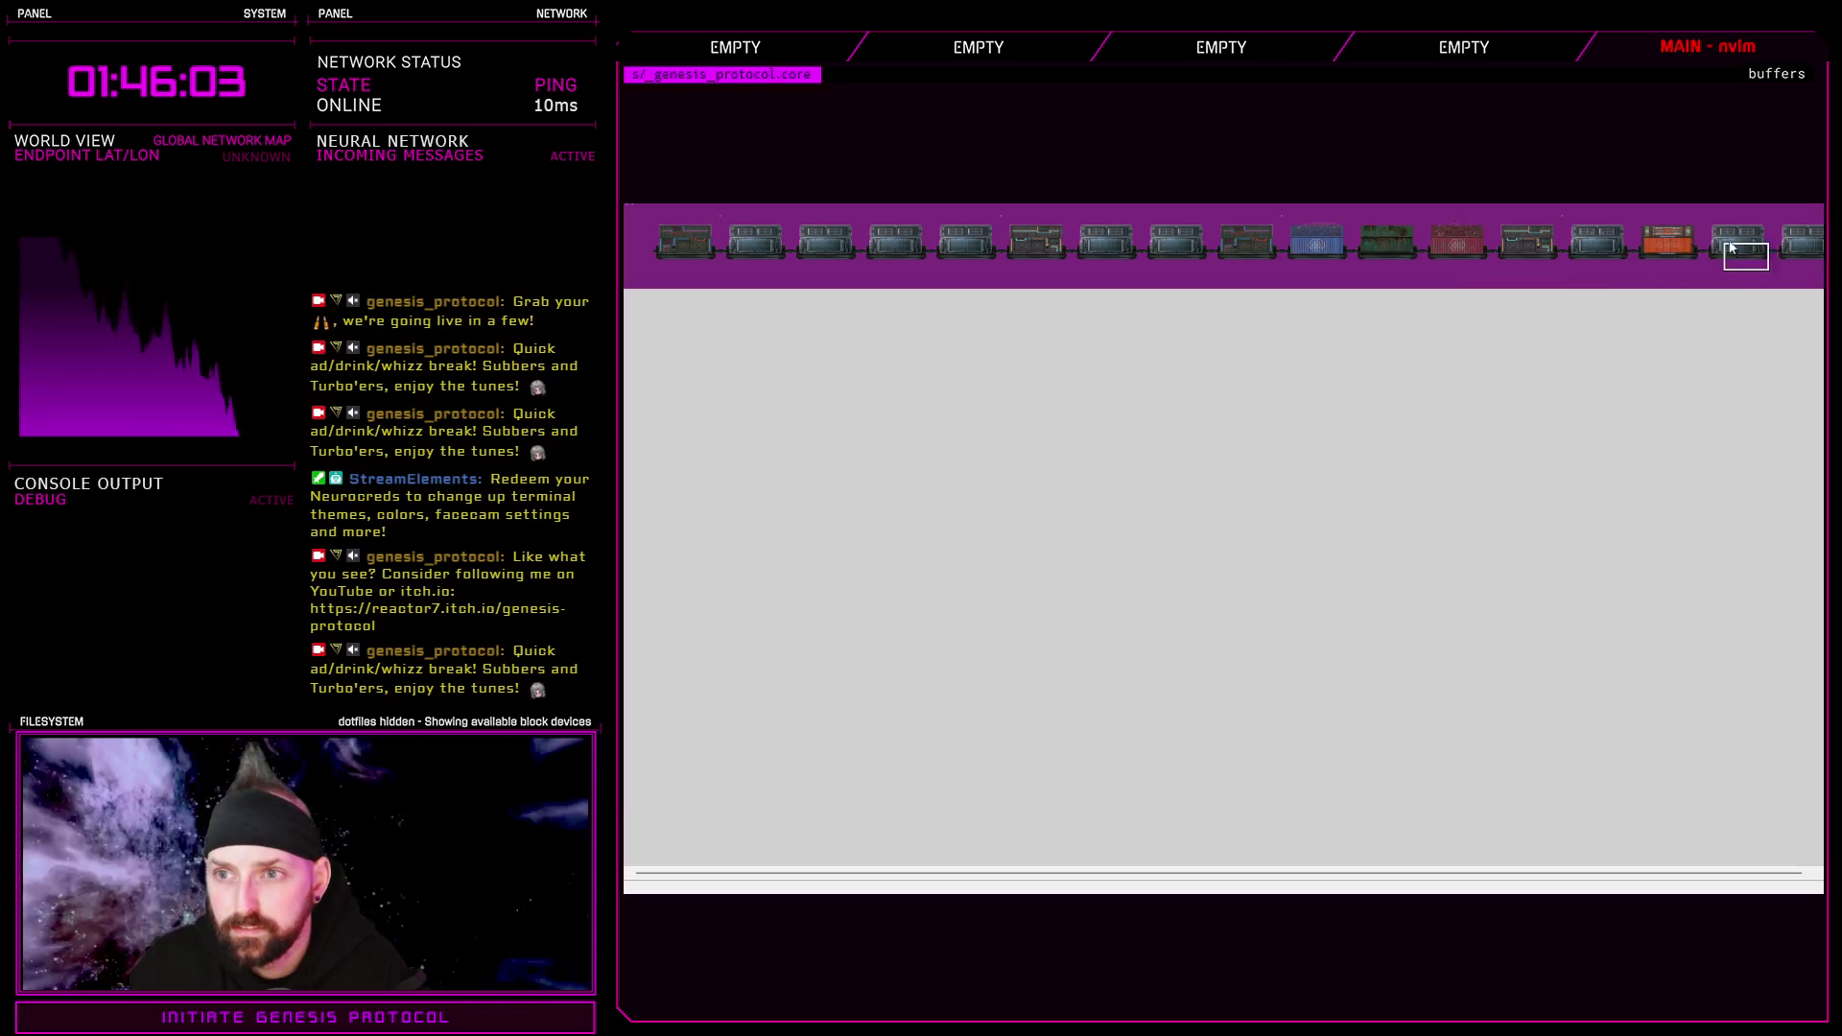
pyautogui.click(1160, 239)
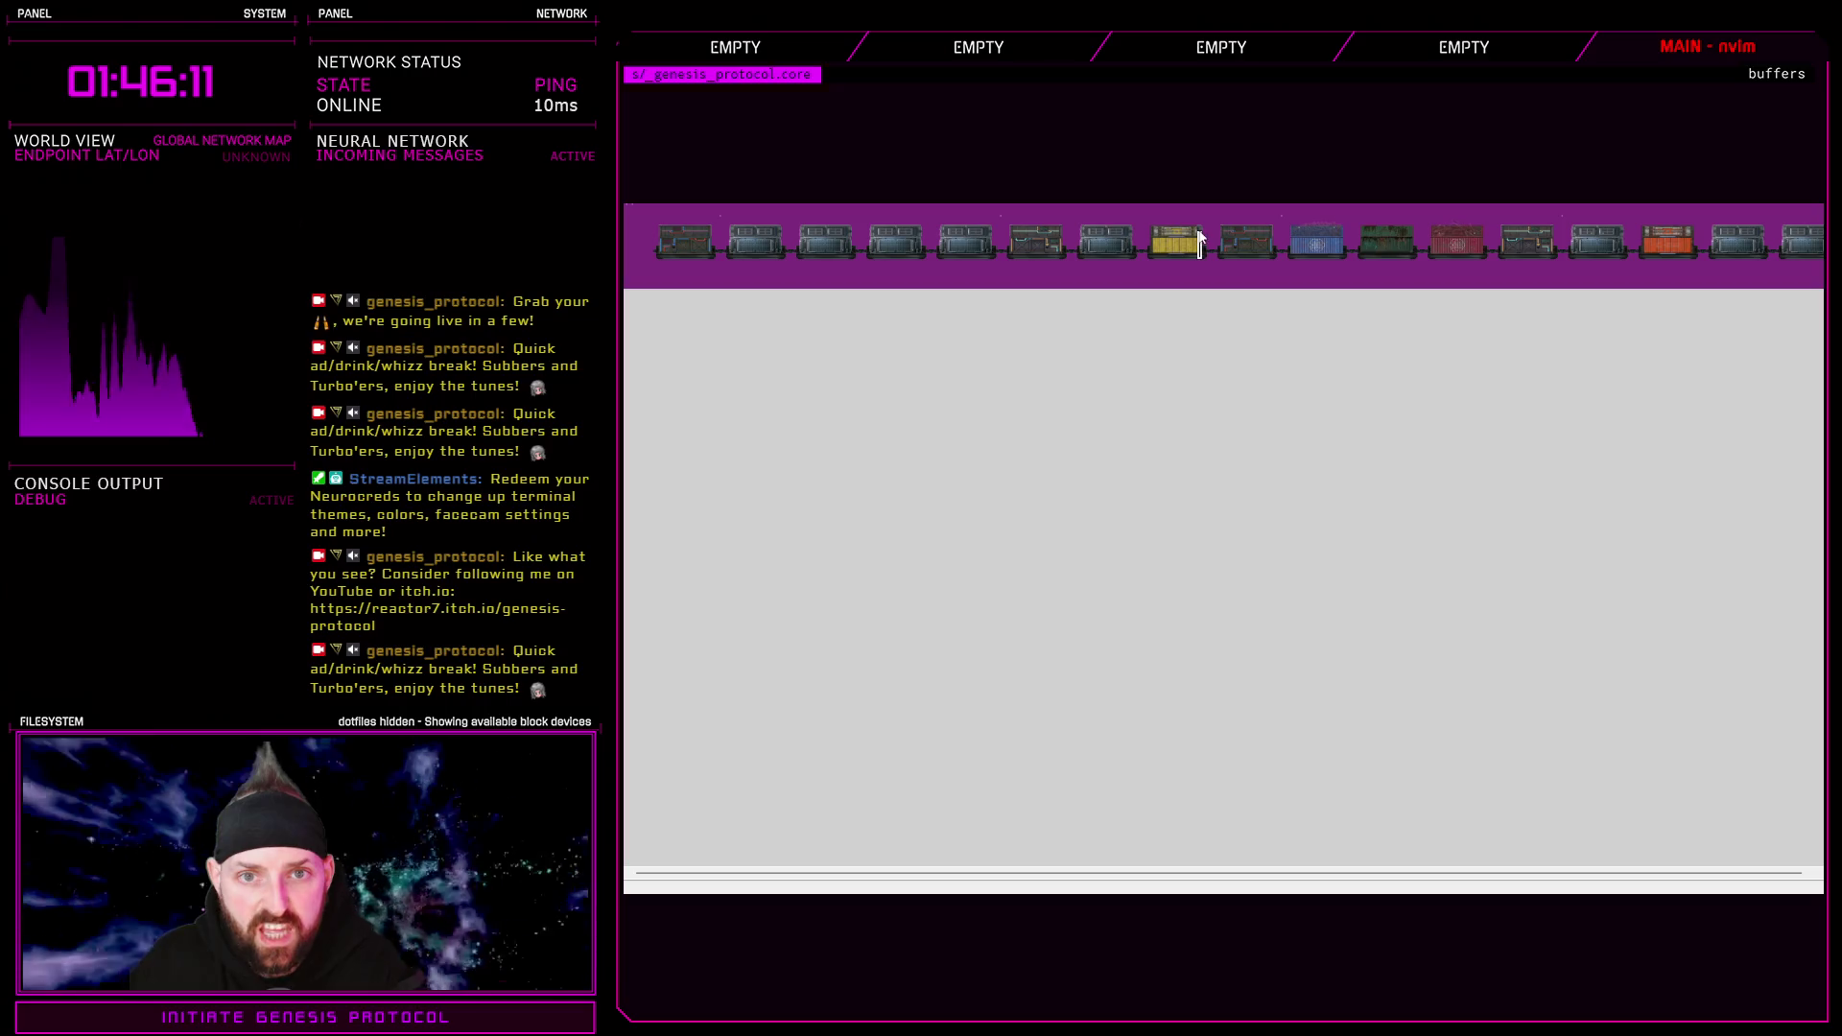
# Copy the yellow container onto several grey slots along the train, and turn one orange
pyautogui.click(1161, 237)
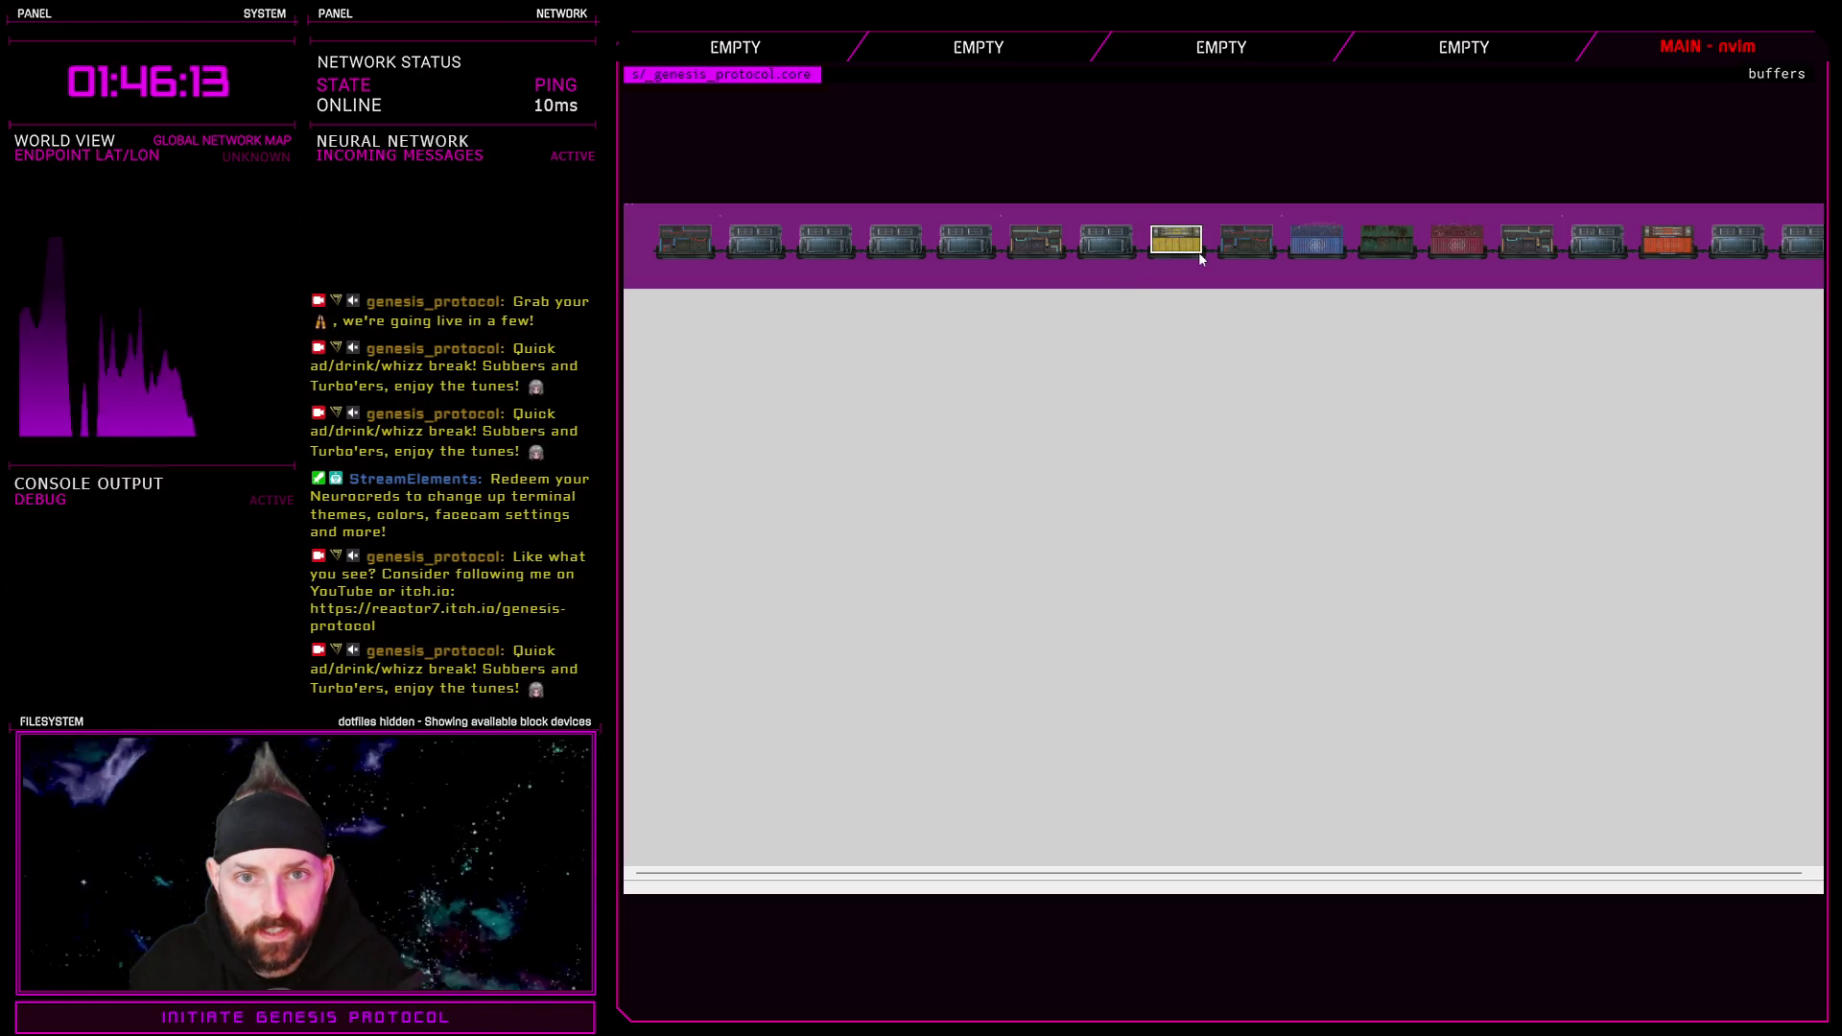
pyautogui.press('h')
pyautogui.press('h')
pyautogui.press('h')
pyautogui.press('p')
pyautogui.hscroll(10, 1467, 854)
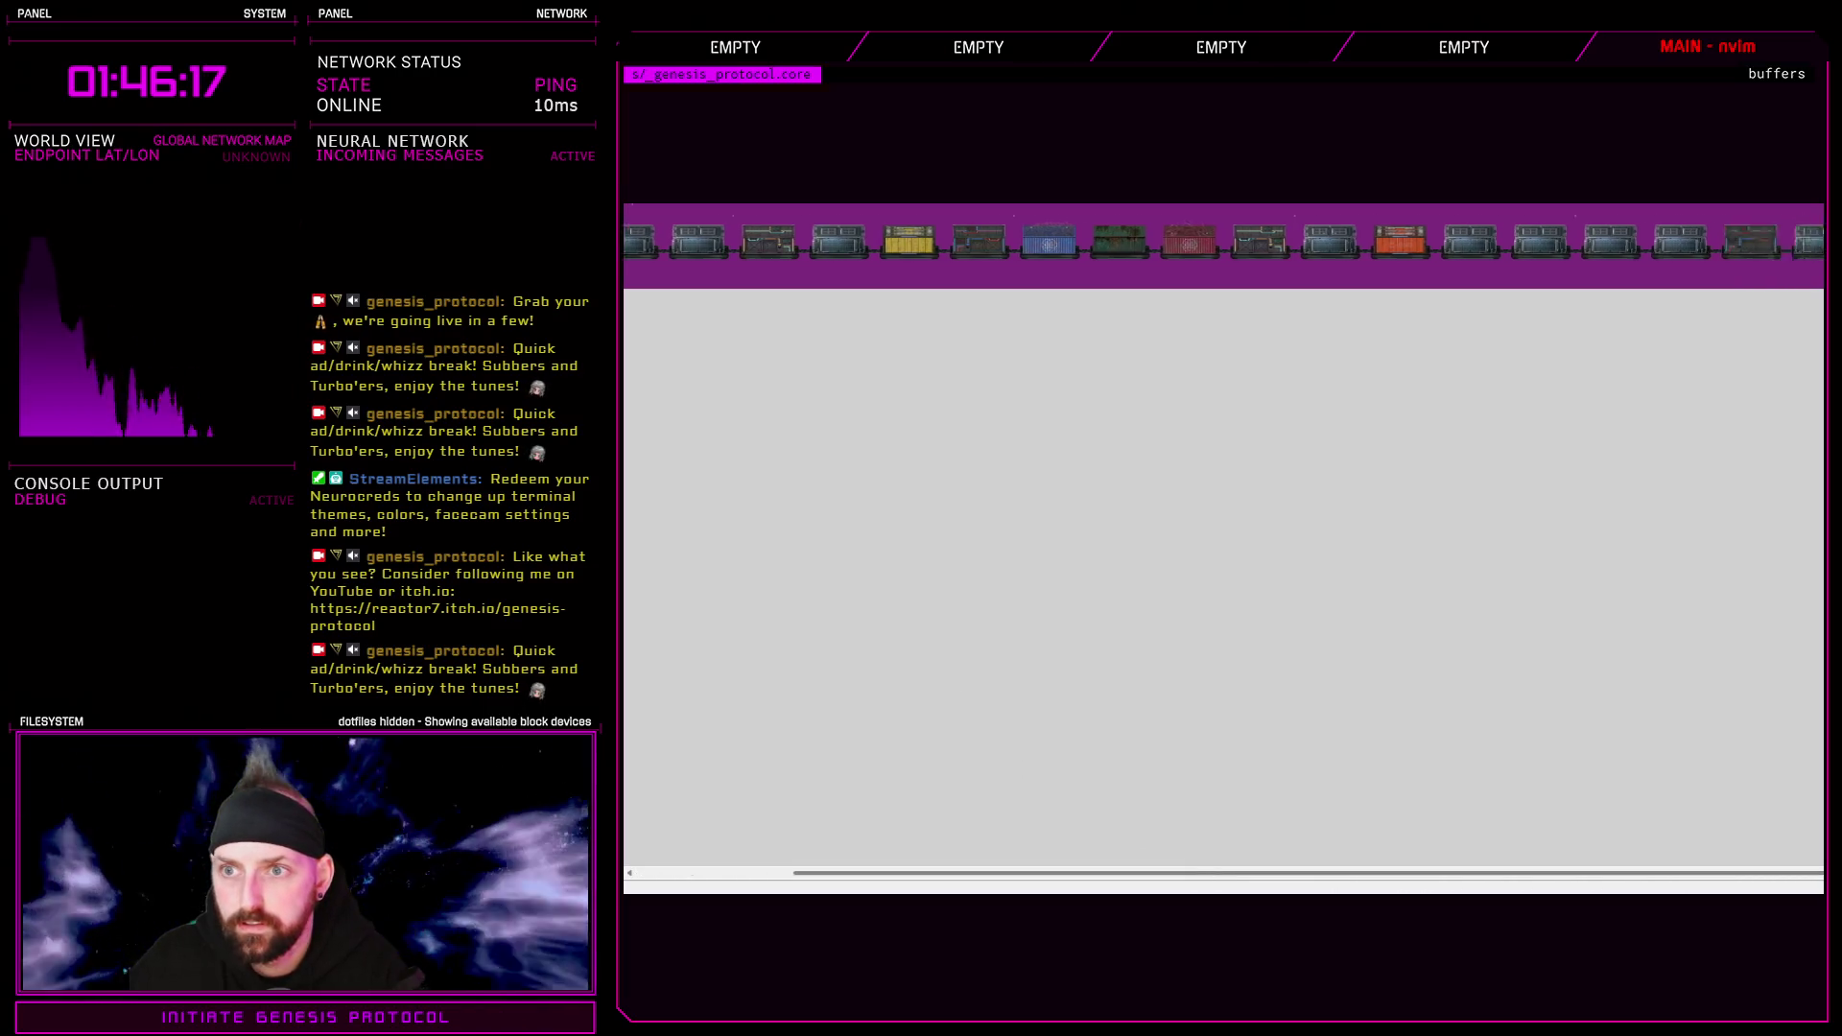
pyautogui.click(1437, 253)
pyautogui.click(1653, 251)
pyautogui.click(1694, 244)
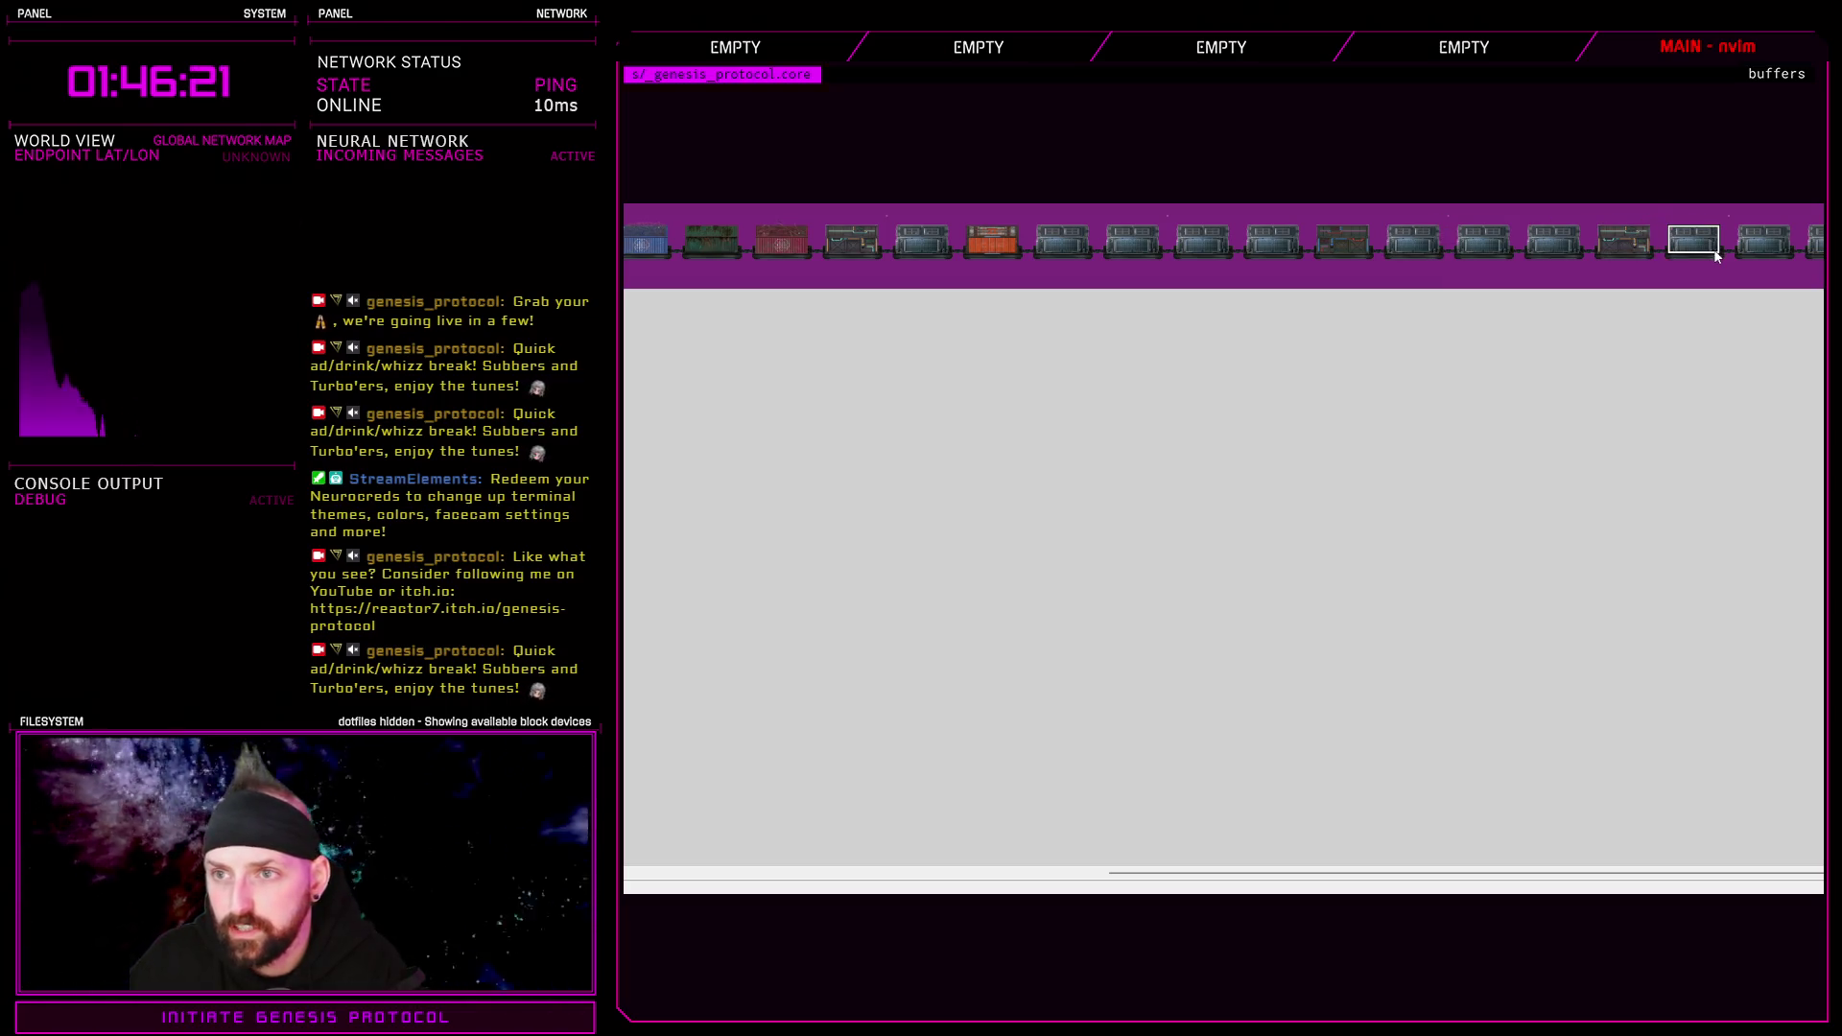
pyautogui.press('p')
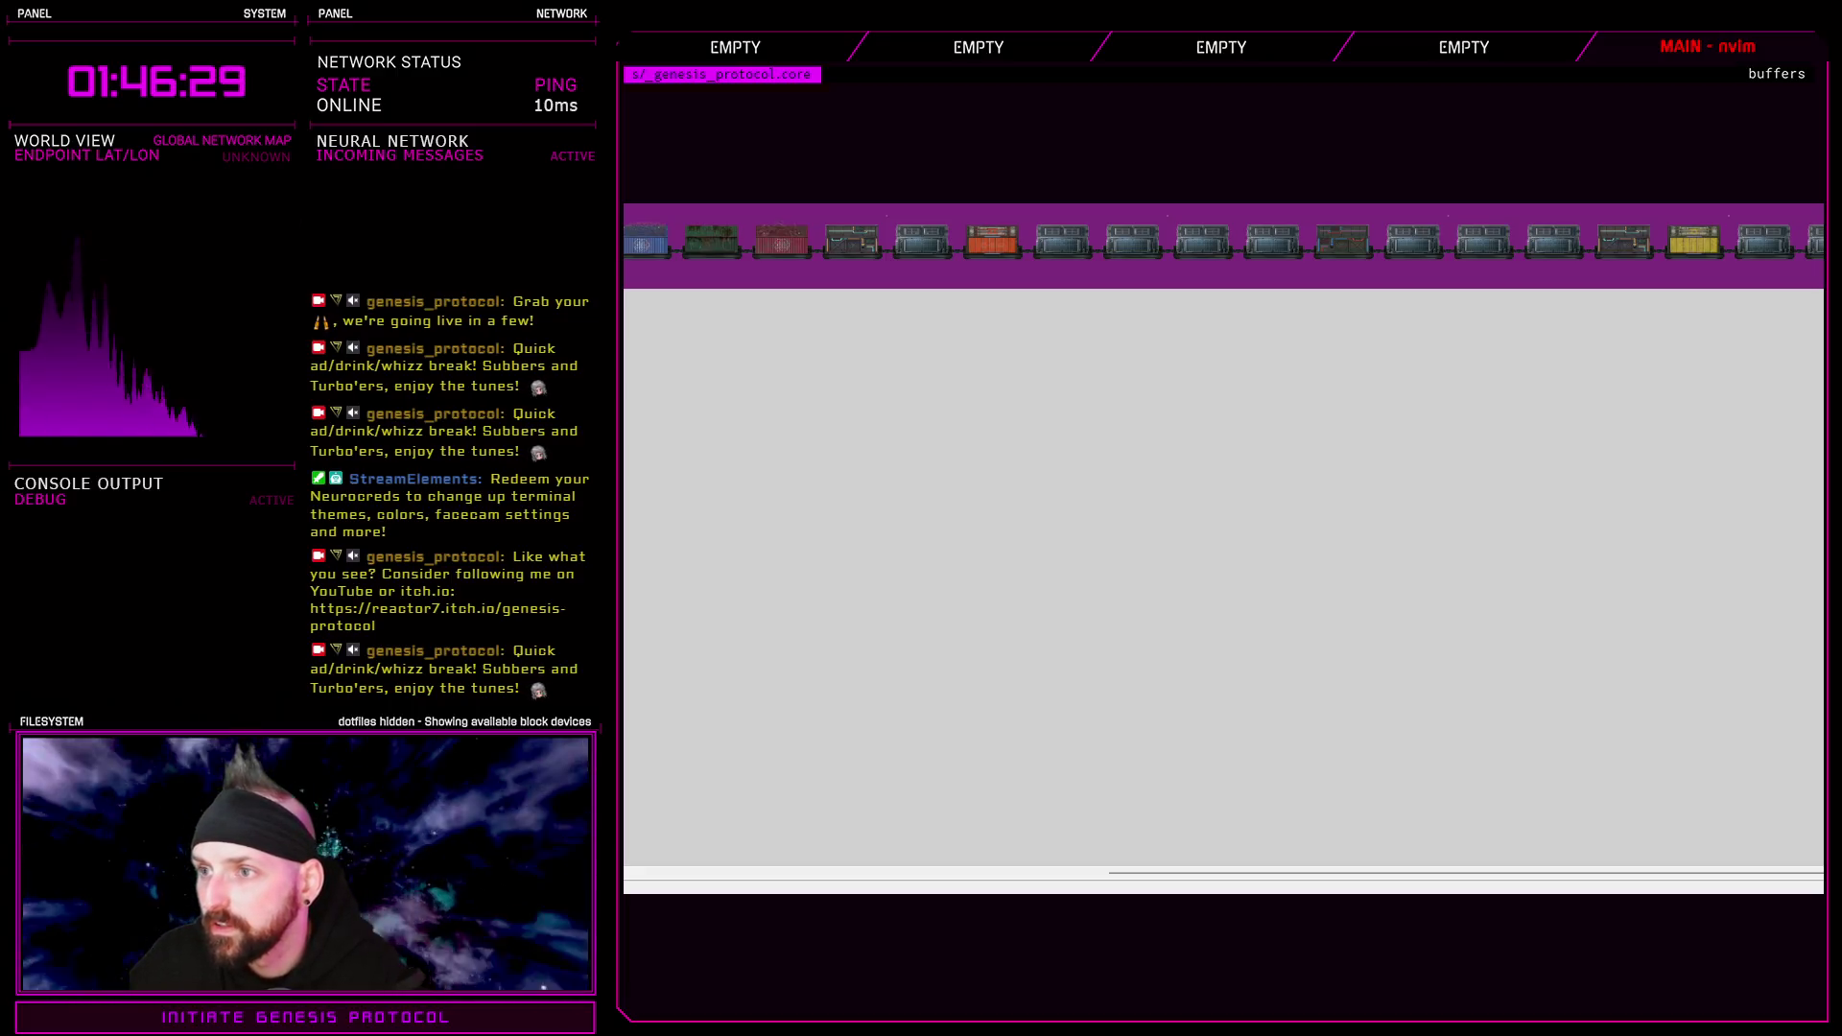
pyautogui.moveTo(1653, 864); pyautogui.dragTo(1181, 881)
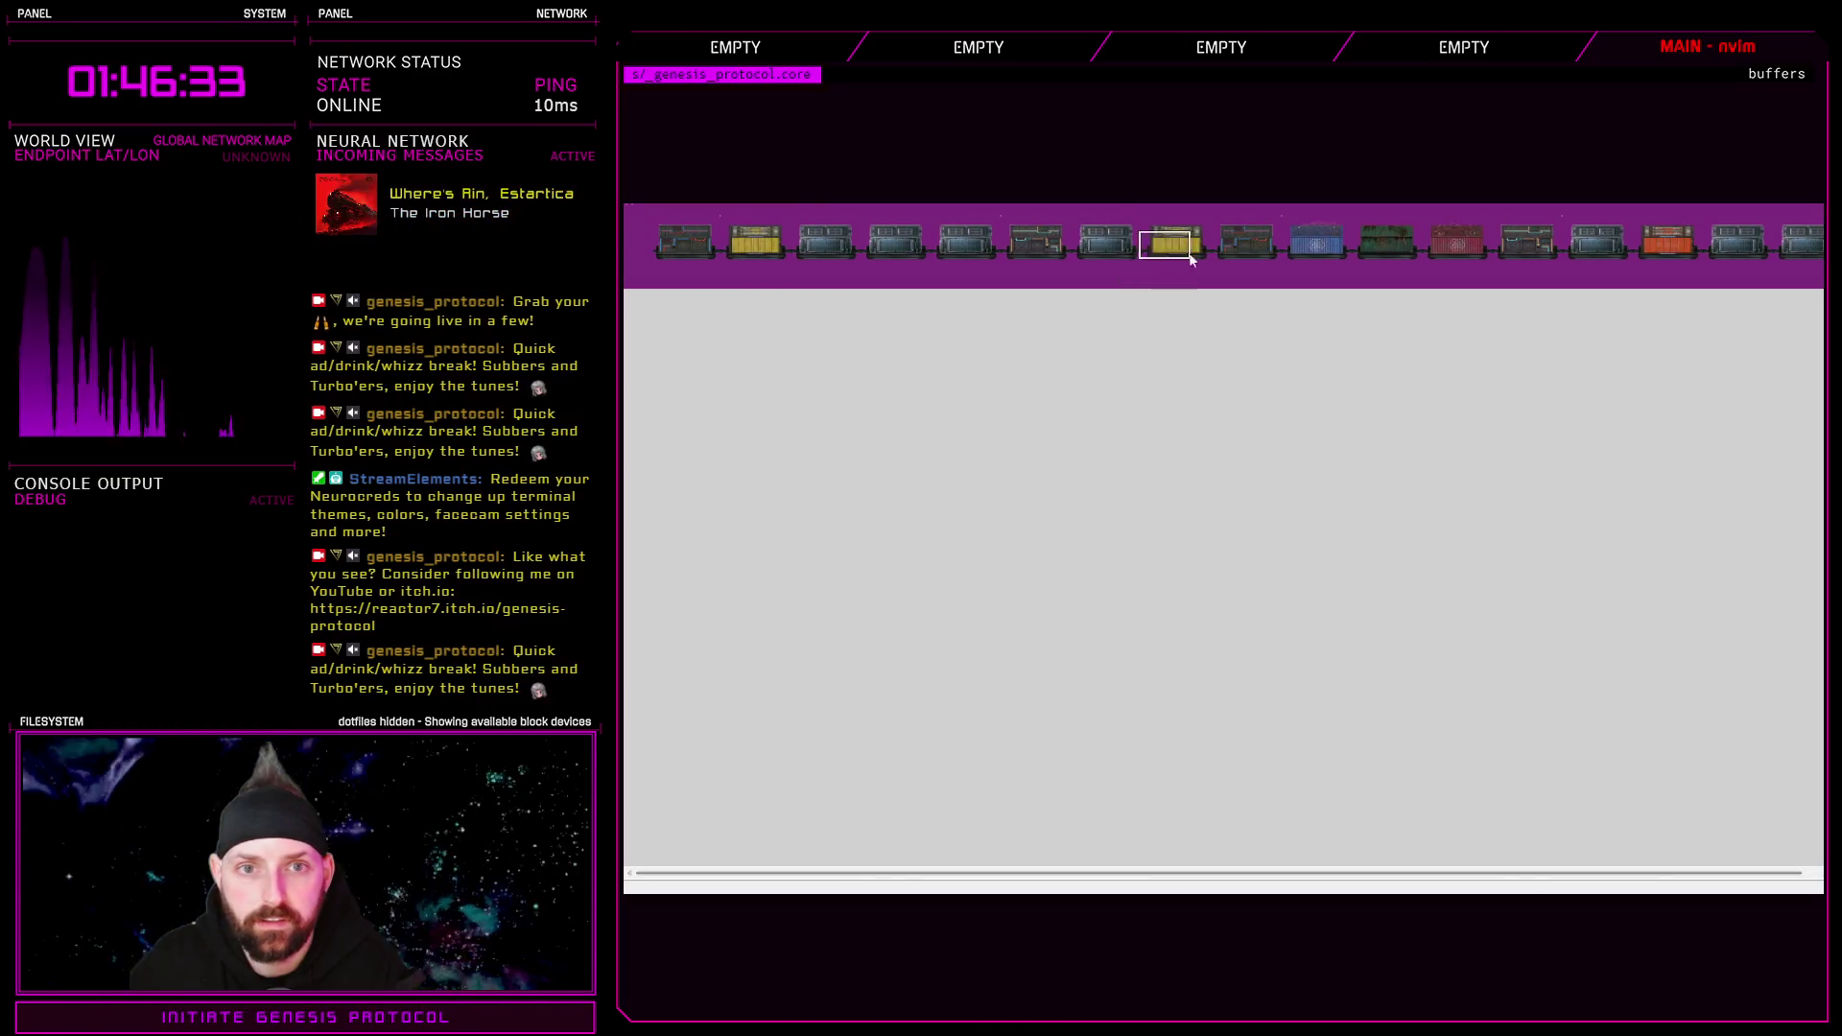
pyautogui.click(1128, 251)
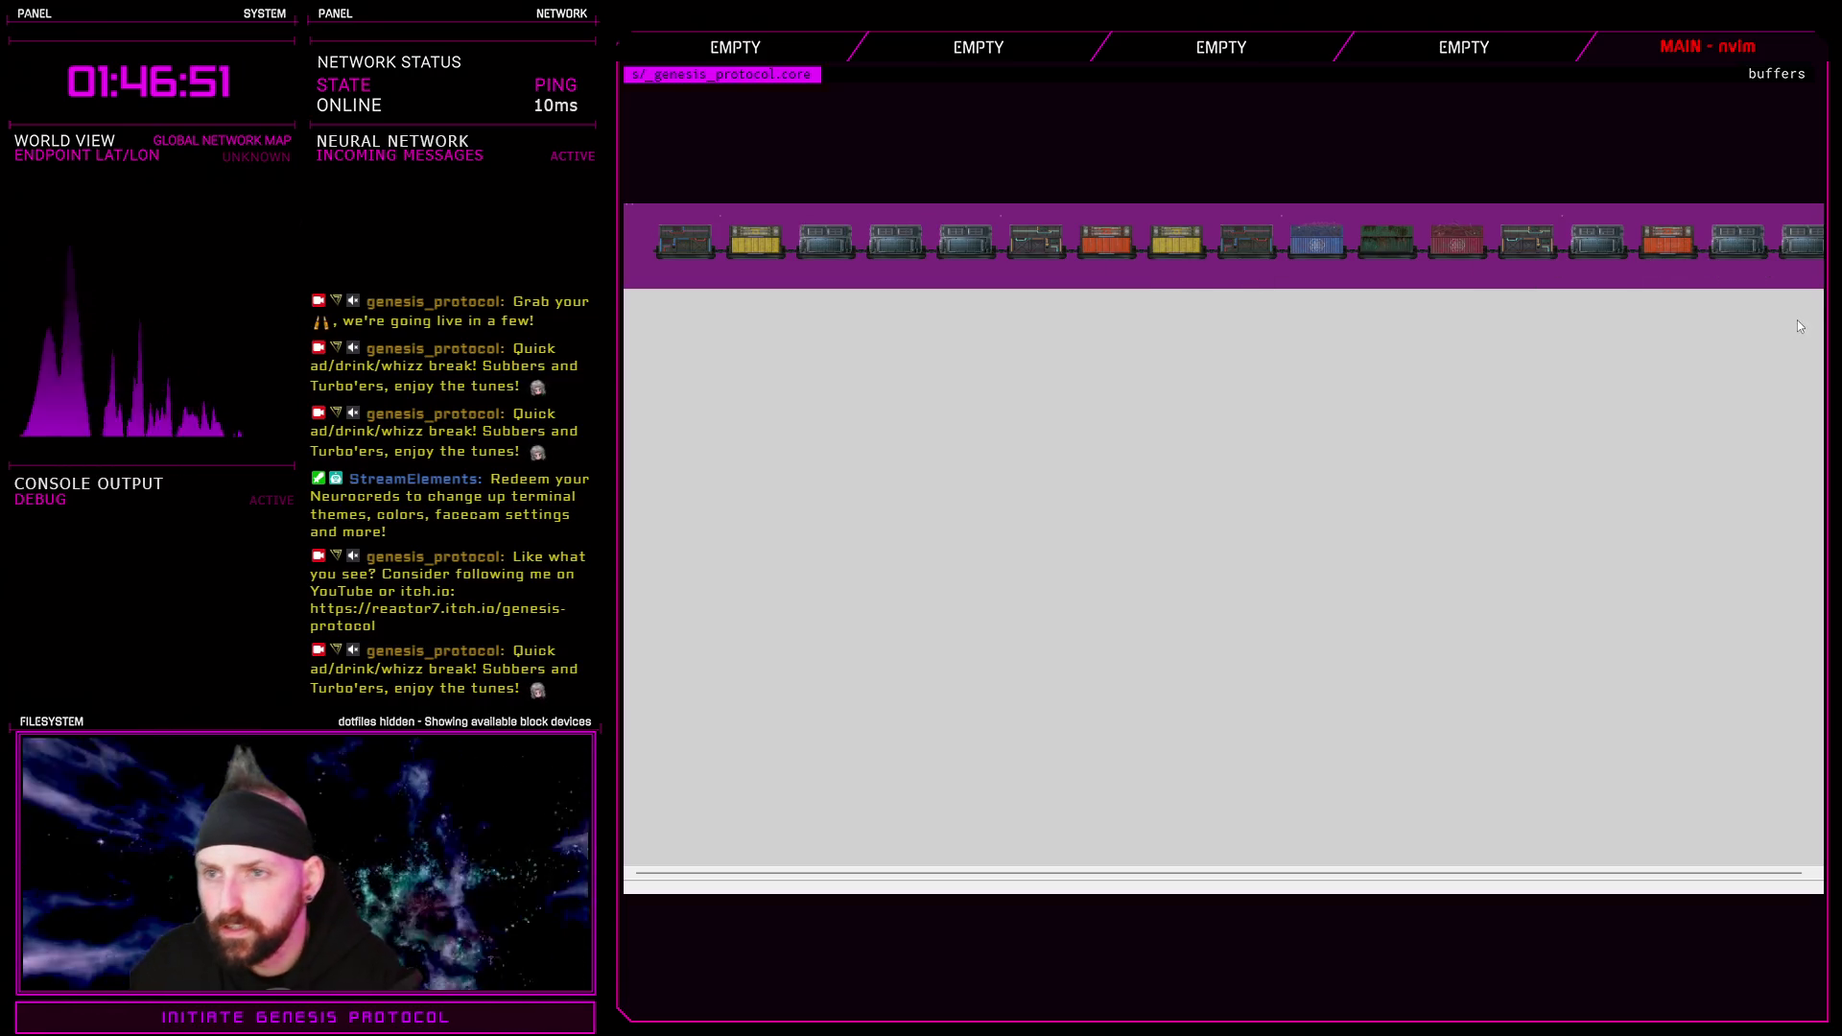
# Paint blue containers over three grey slots, scrolling along the train to review the cars
pyautogui.click(1738, 240)
pyautogui.hscroll(5, 1735, 844)
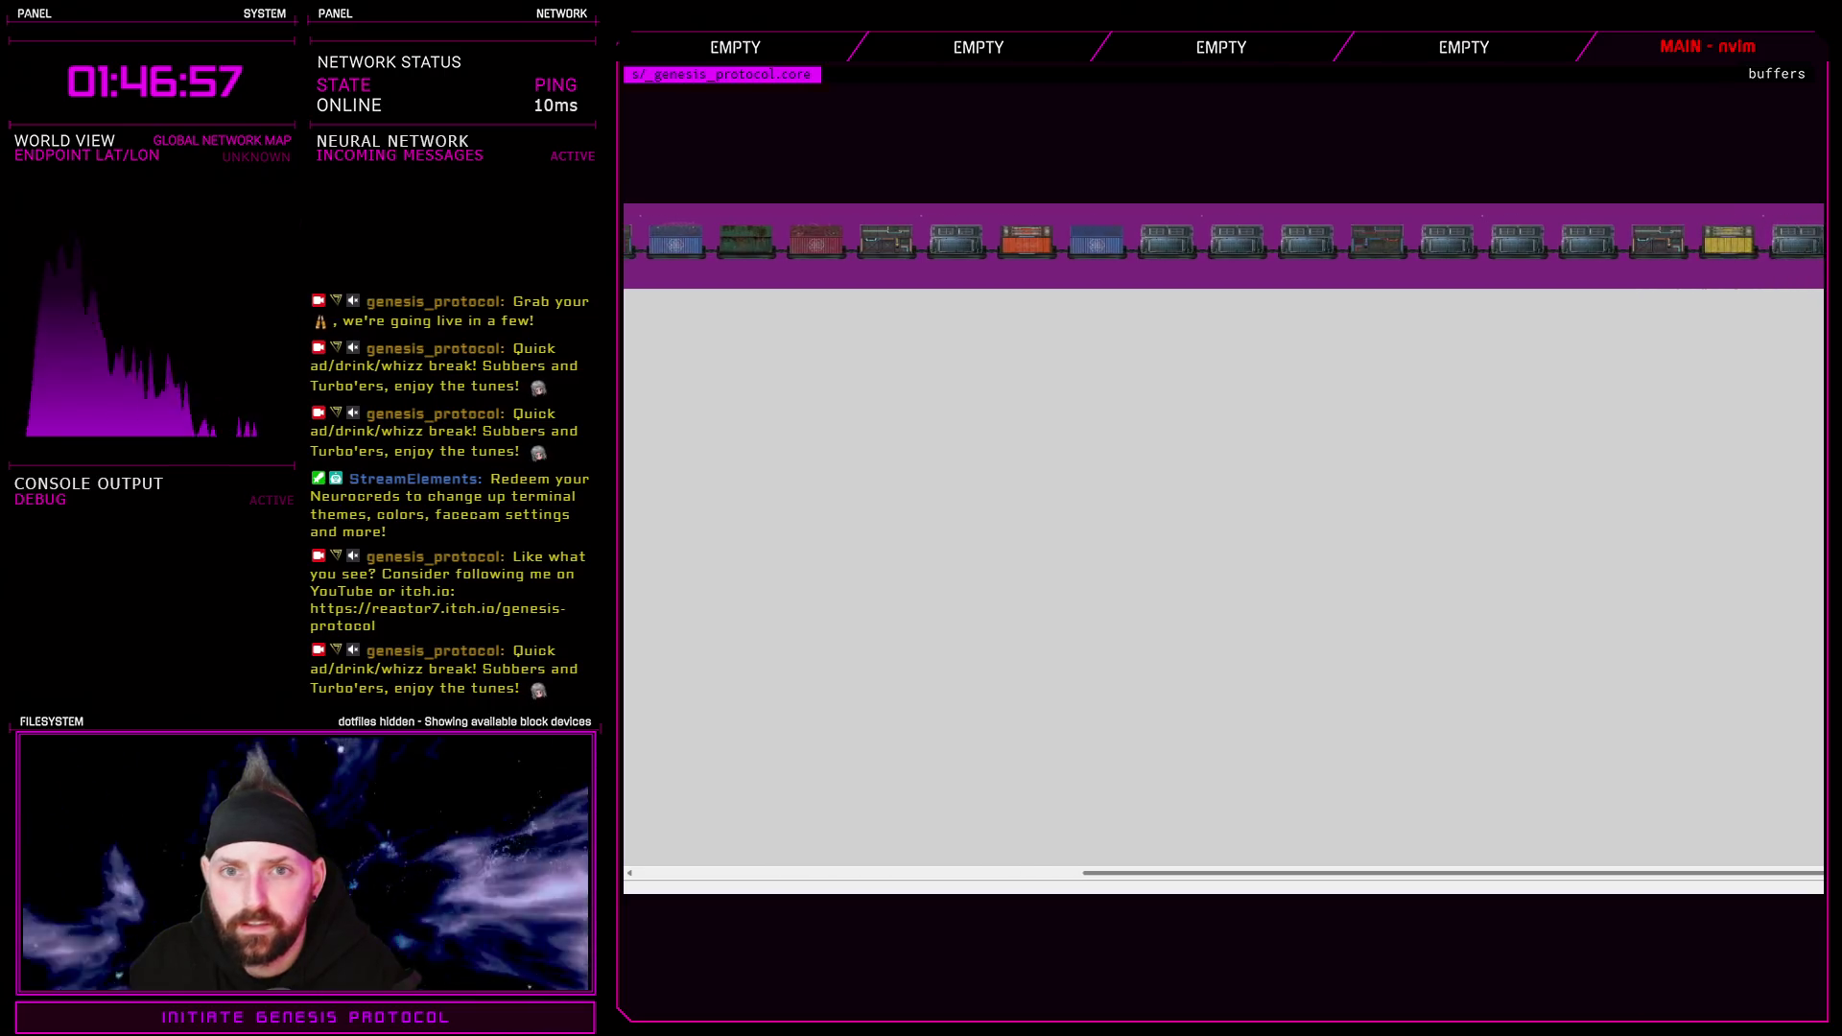
pyautogui.click(1286, 238)
pyautogui.click(1761, 251)
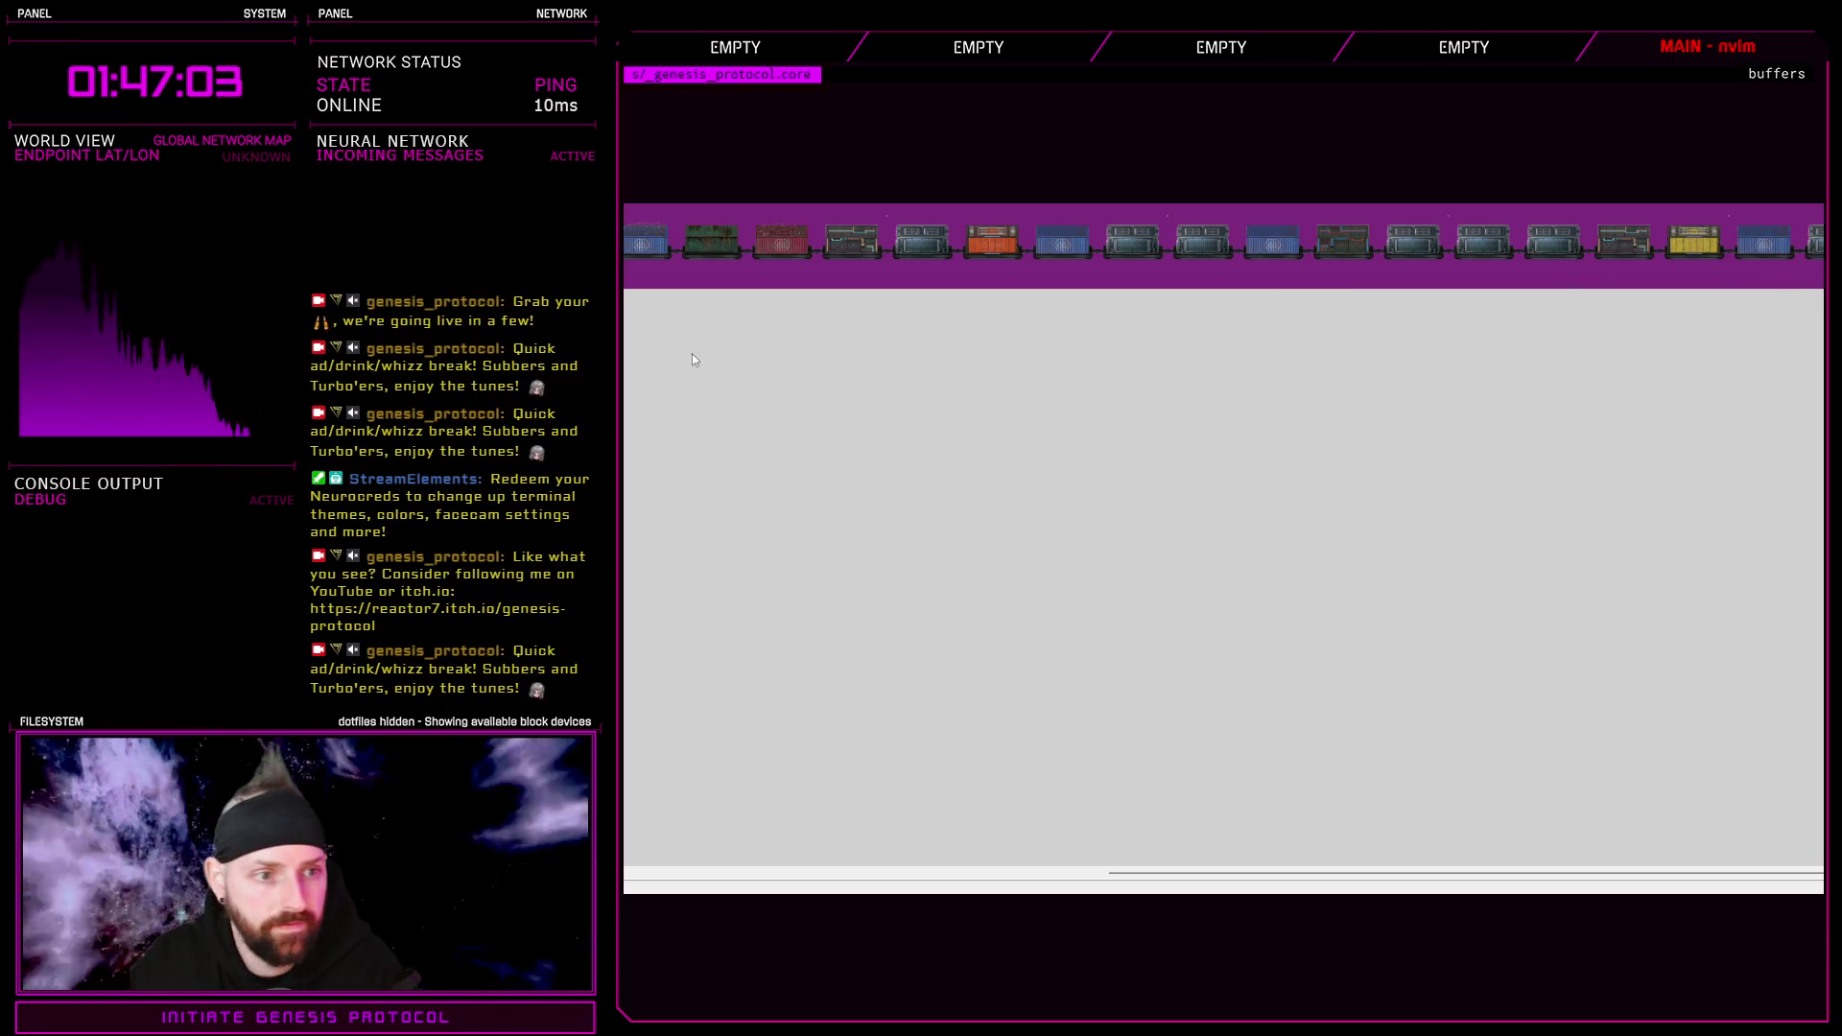
pyautogui.moveTo(1574, 872); pyautogui.dragTo(1235, 871)
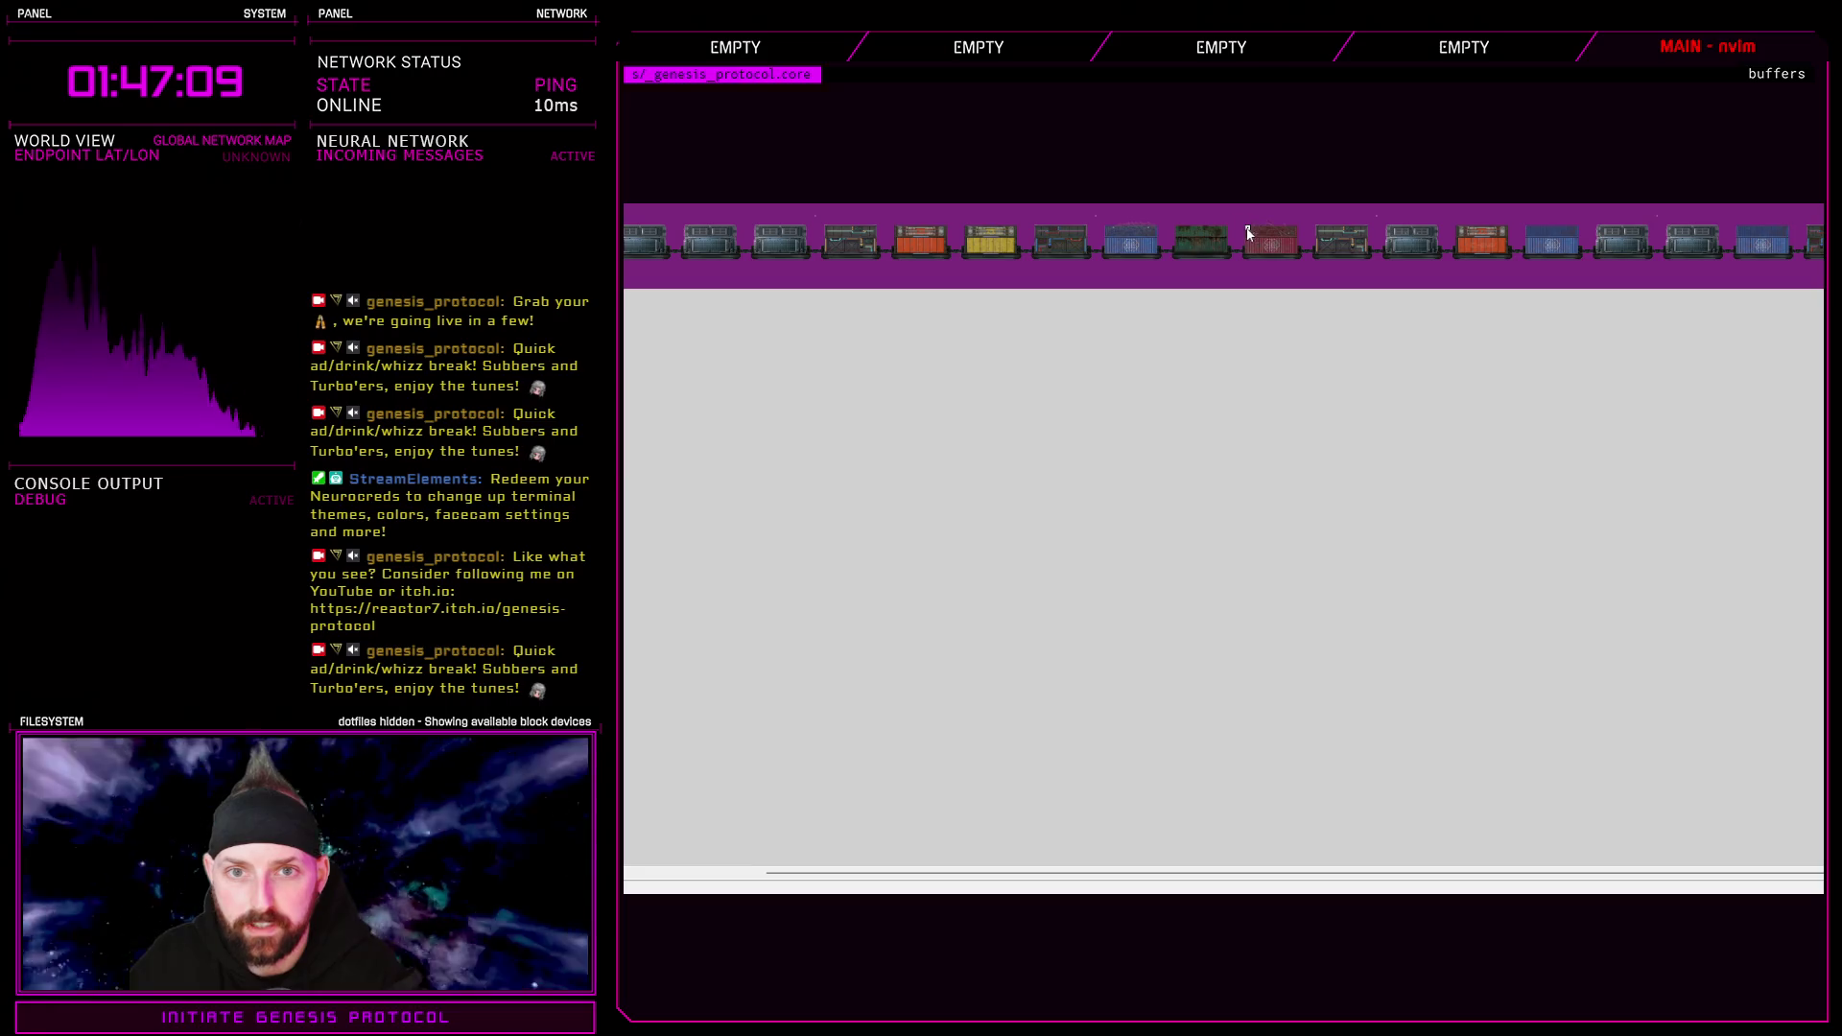
pyautogui.moveTo(1458, 890); pyautogui.dragTo(1258, 876)
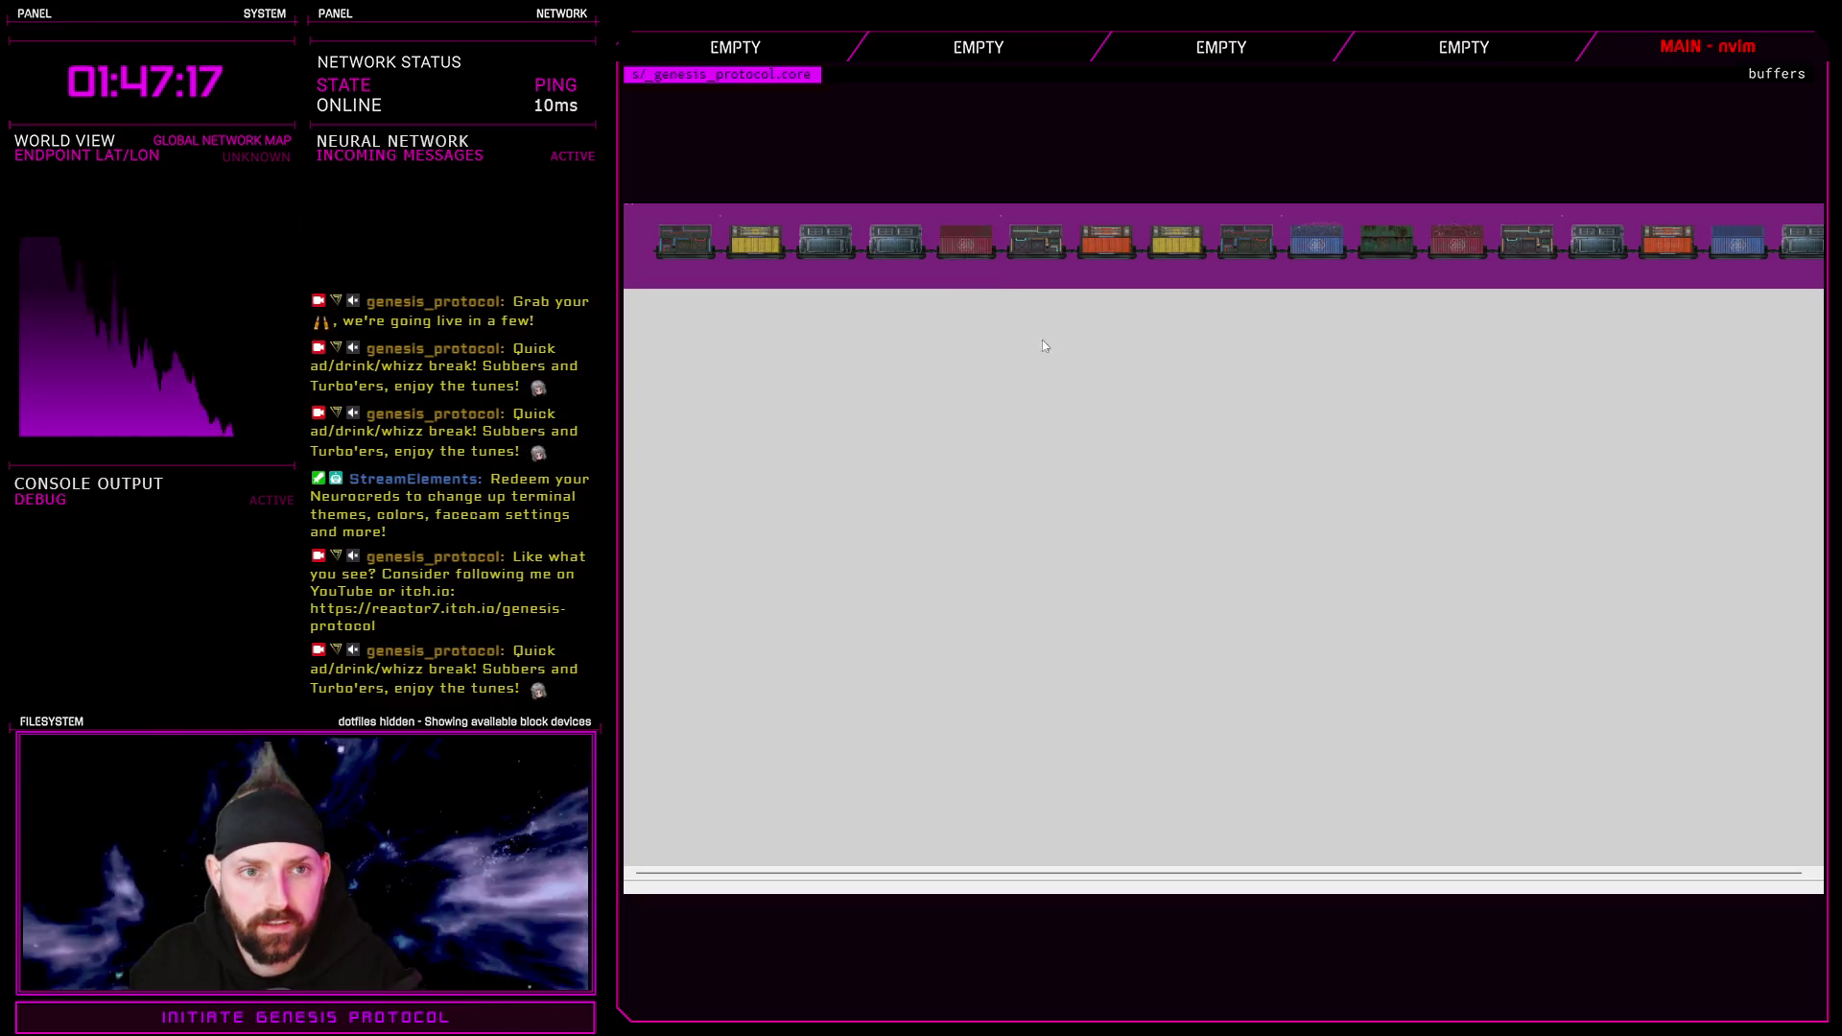
pyautogui.moveTo(1503, 857); pyautogui.dragTo(1791, 858)
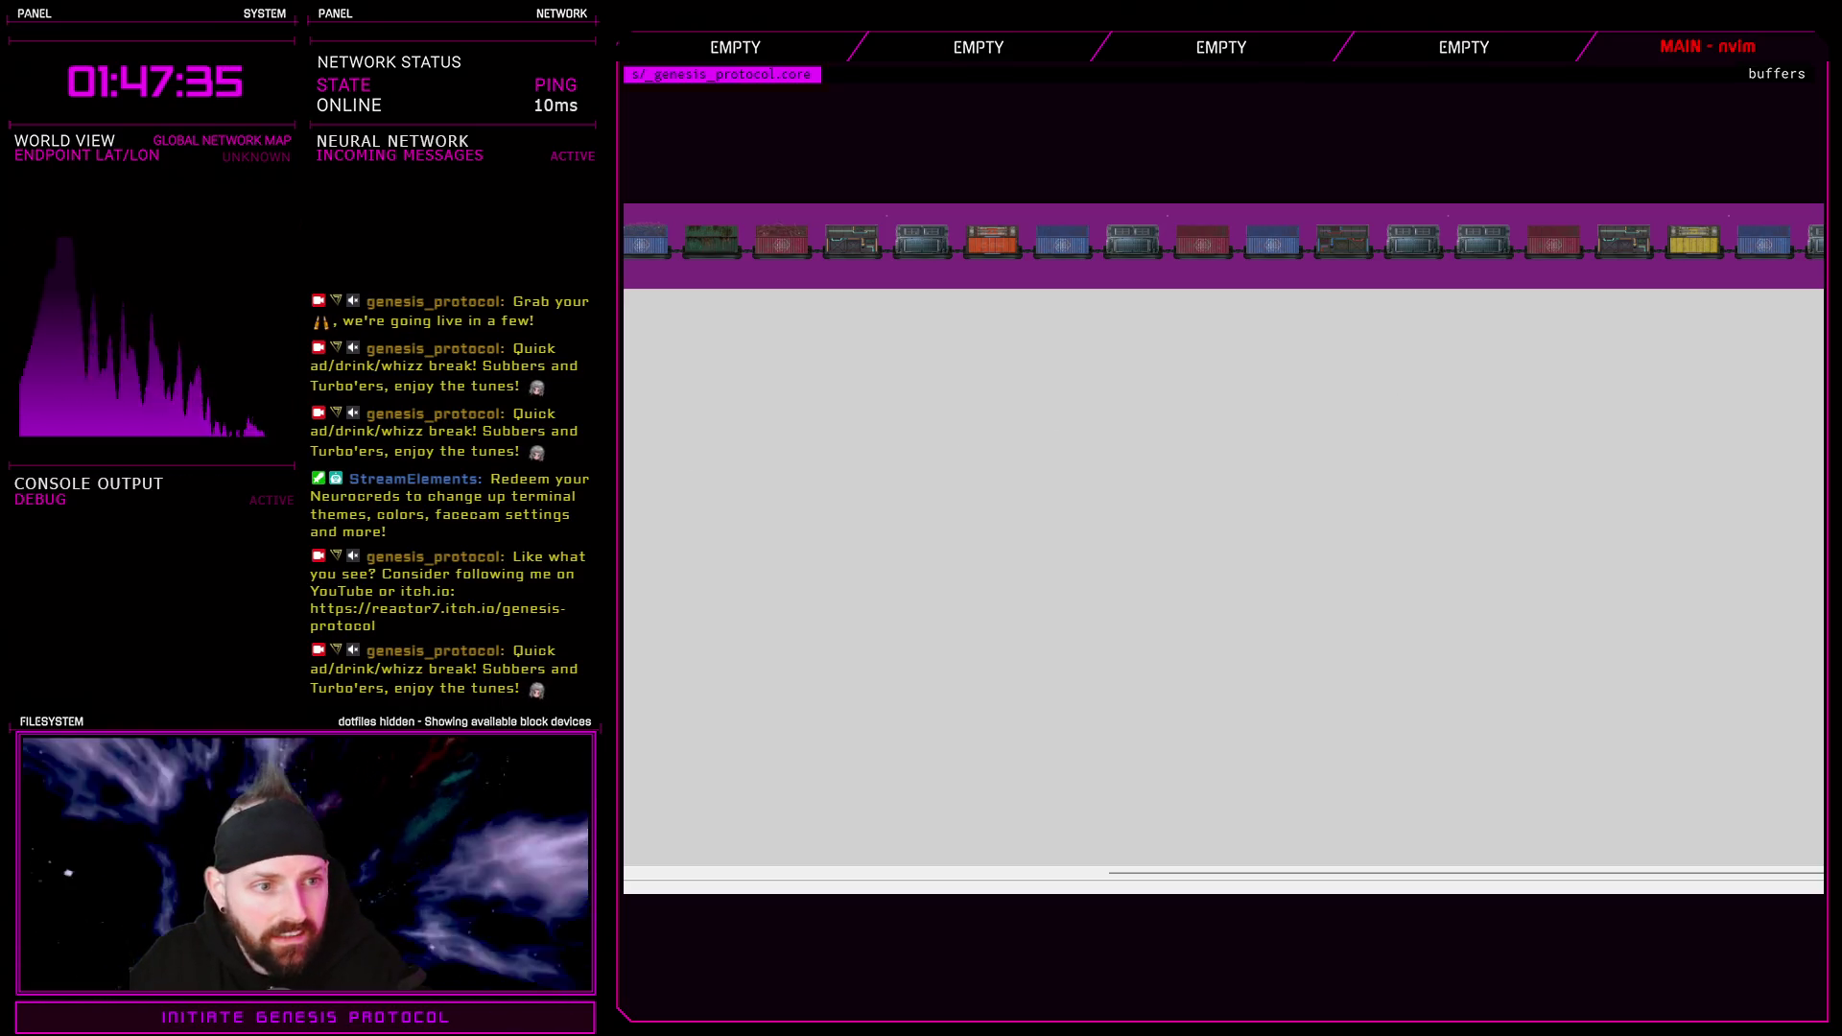
pyautogui.moveTo(1506, 891)
pyautogui.mouseDown()
pyautogui.moveTo(1362, 749)
pyautogui.moveTo(1204, 480)
pyautogui.moveTo(1188, 391)
pyautogui.mouseUp()
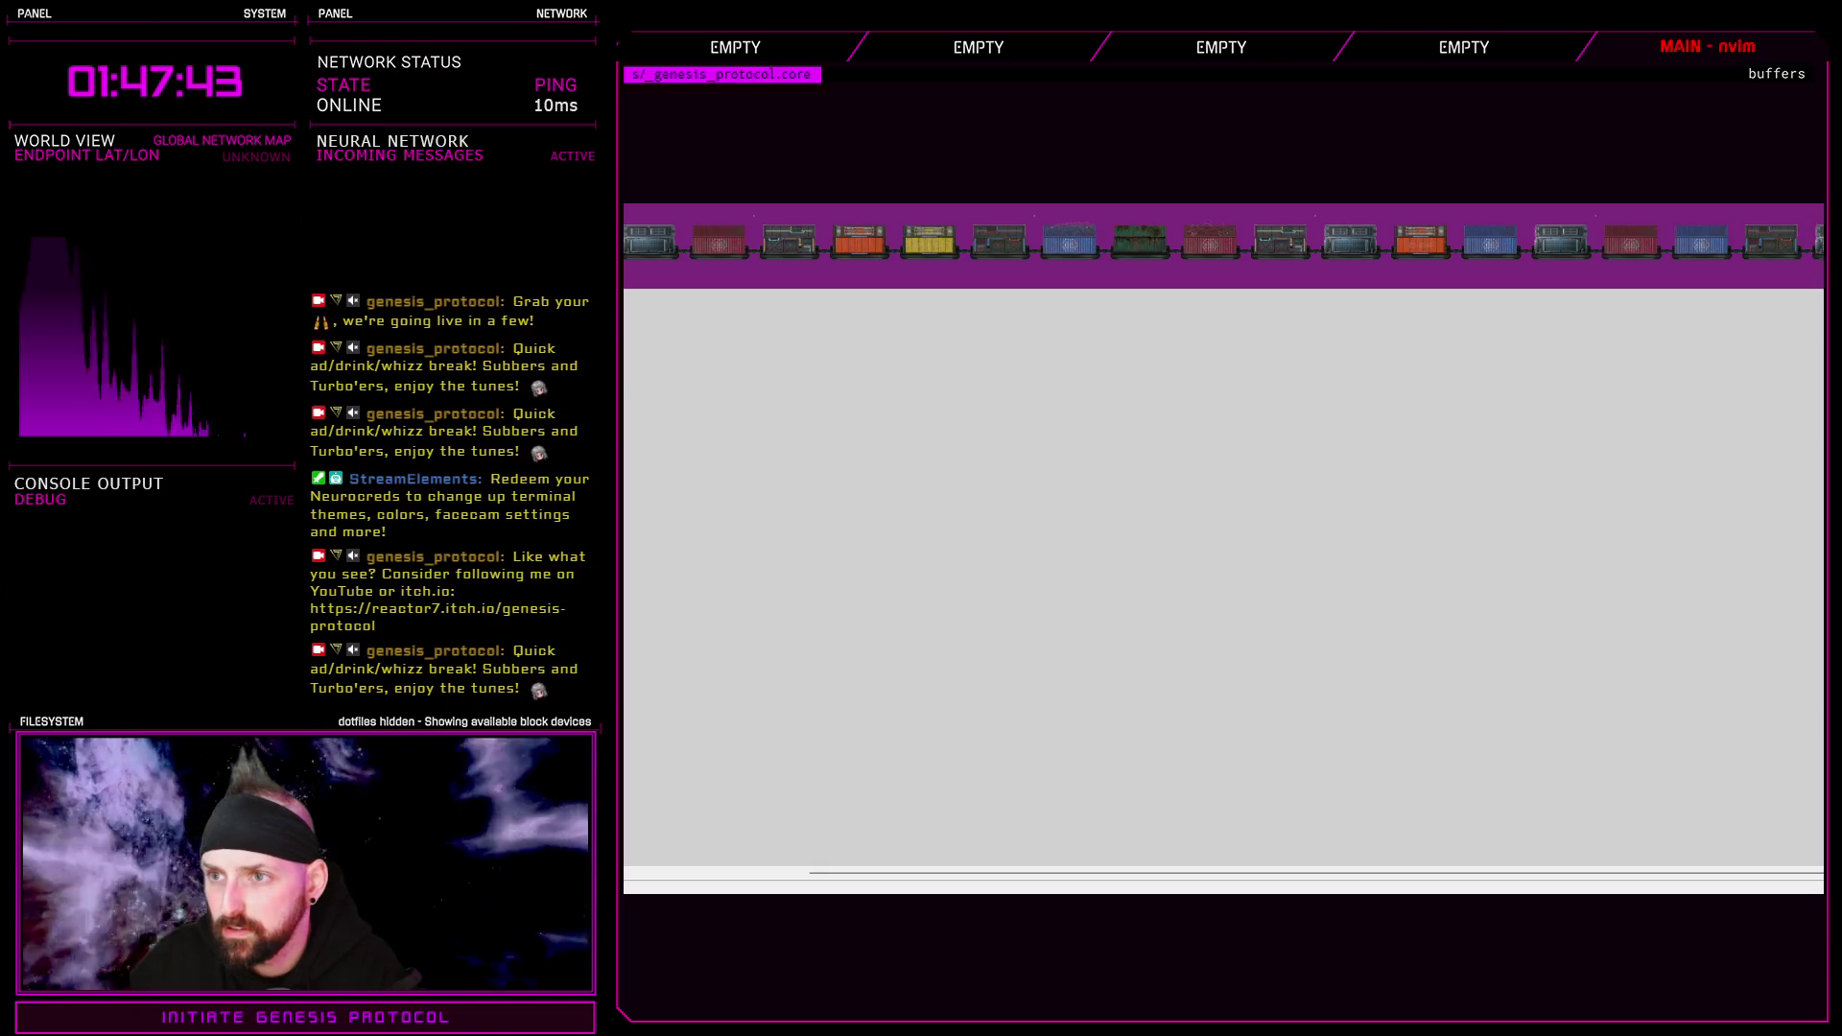
pyautogui.moveTo(1569, 873); pyautogui.dragTo(1396, 878)
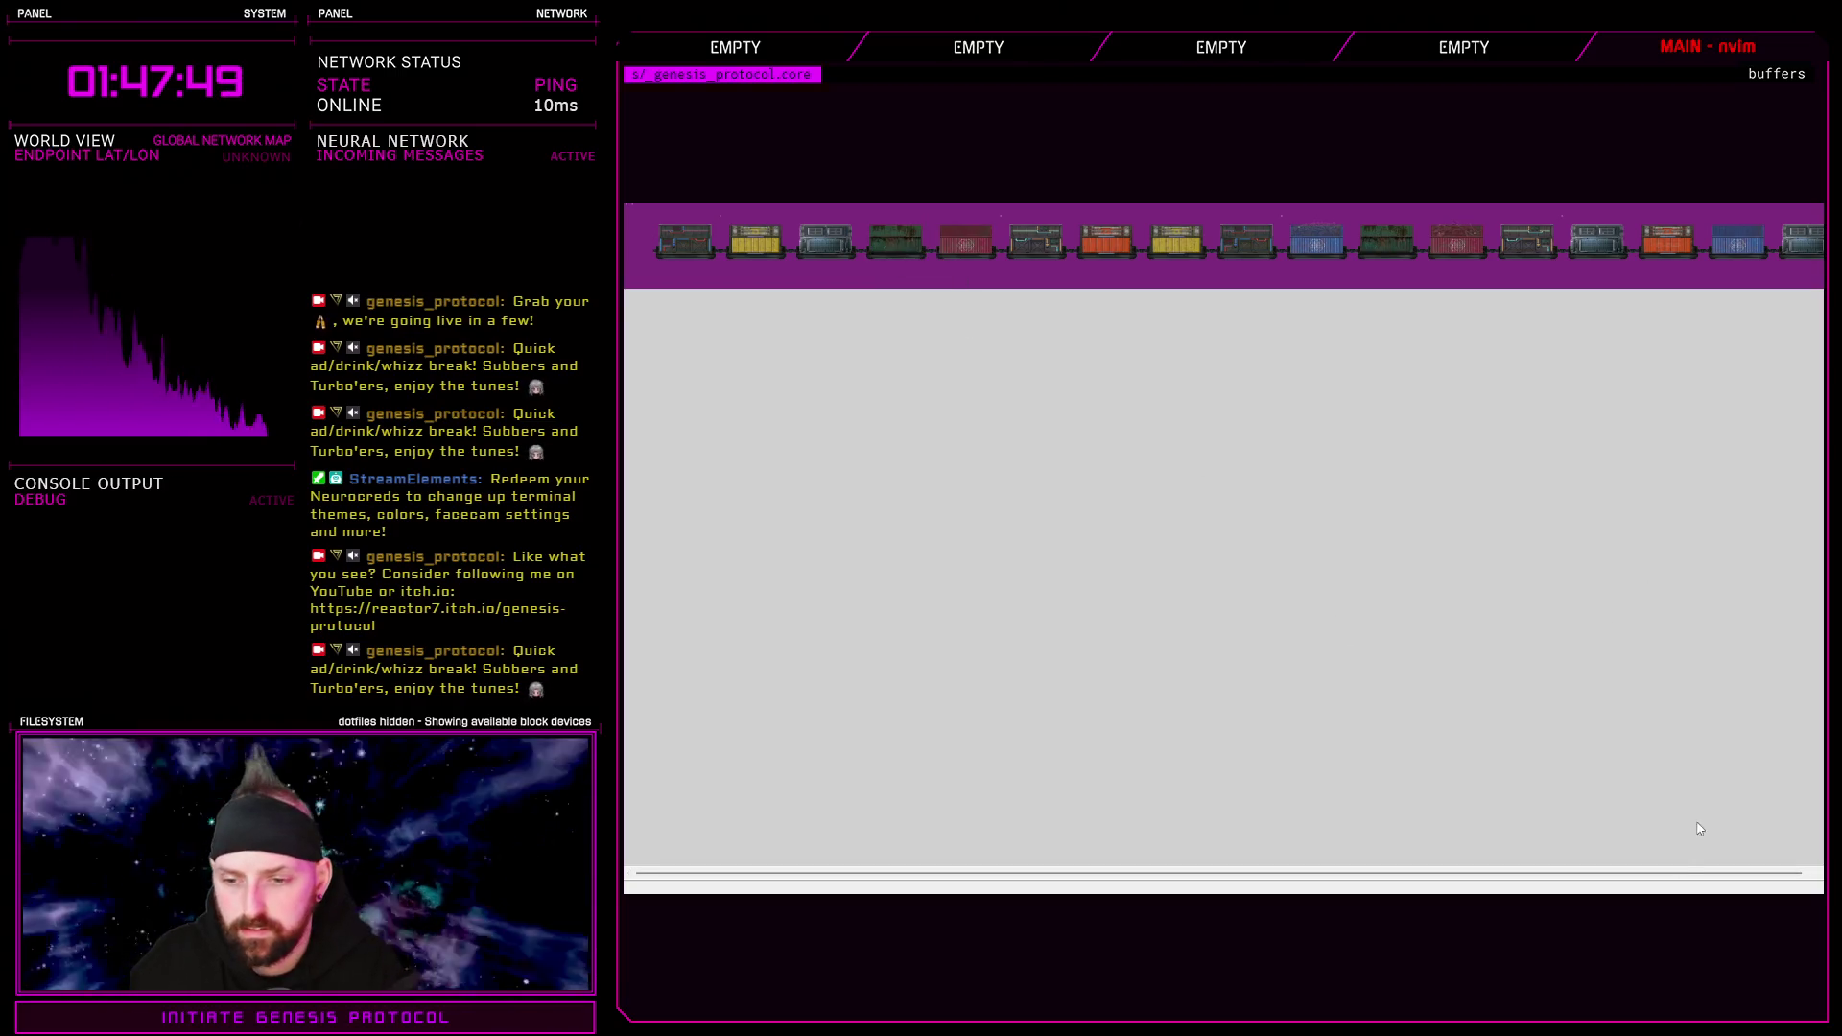
pyautogui.hscroll(10, 1701, 829)
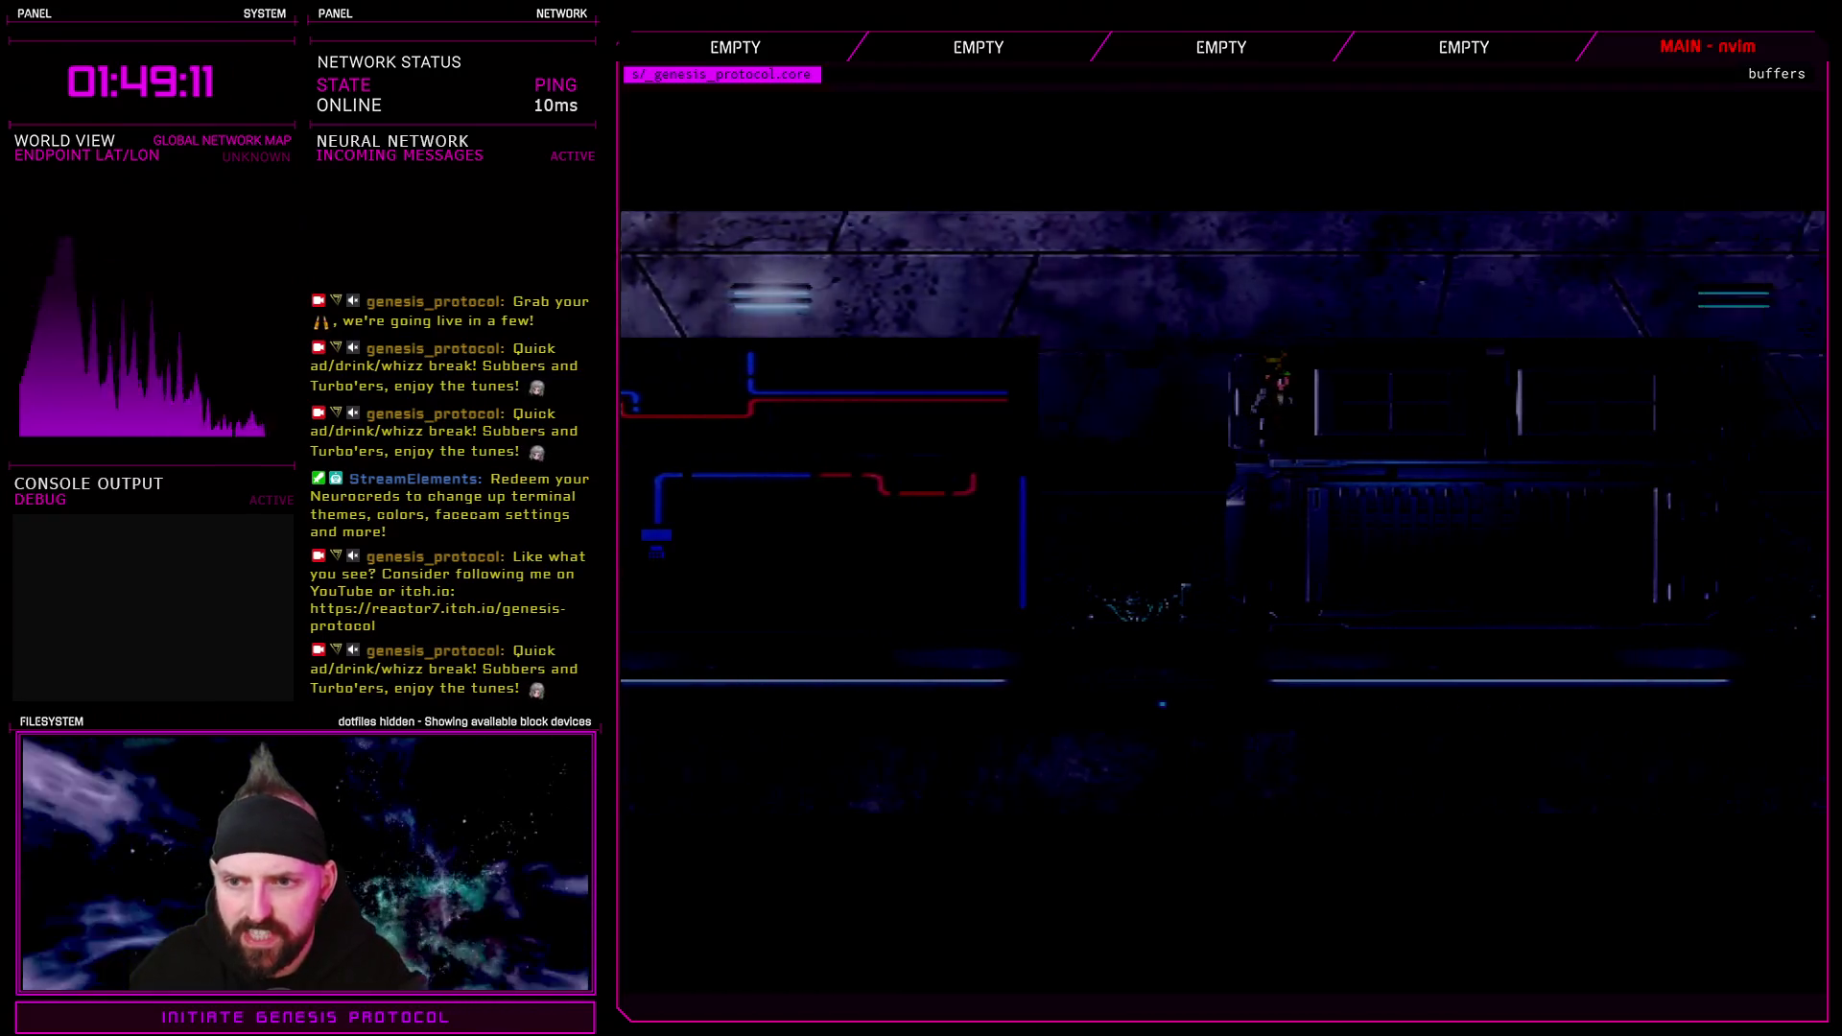
# Exit the game from its Esc menu to end the playtest
pyautogui.press('Escape')
pyautogui.press('Escape')
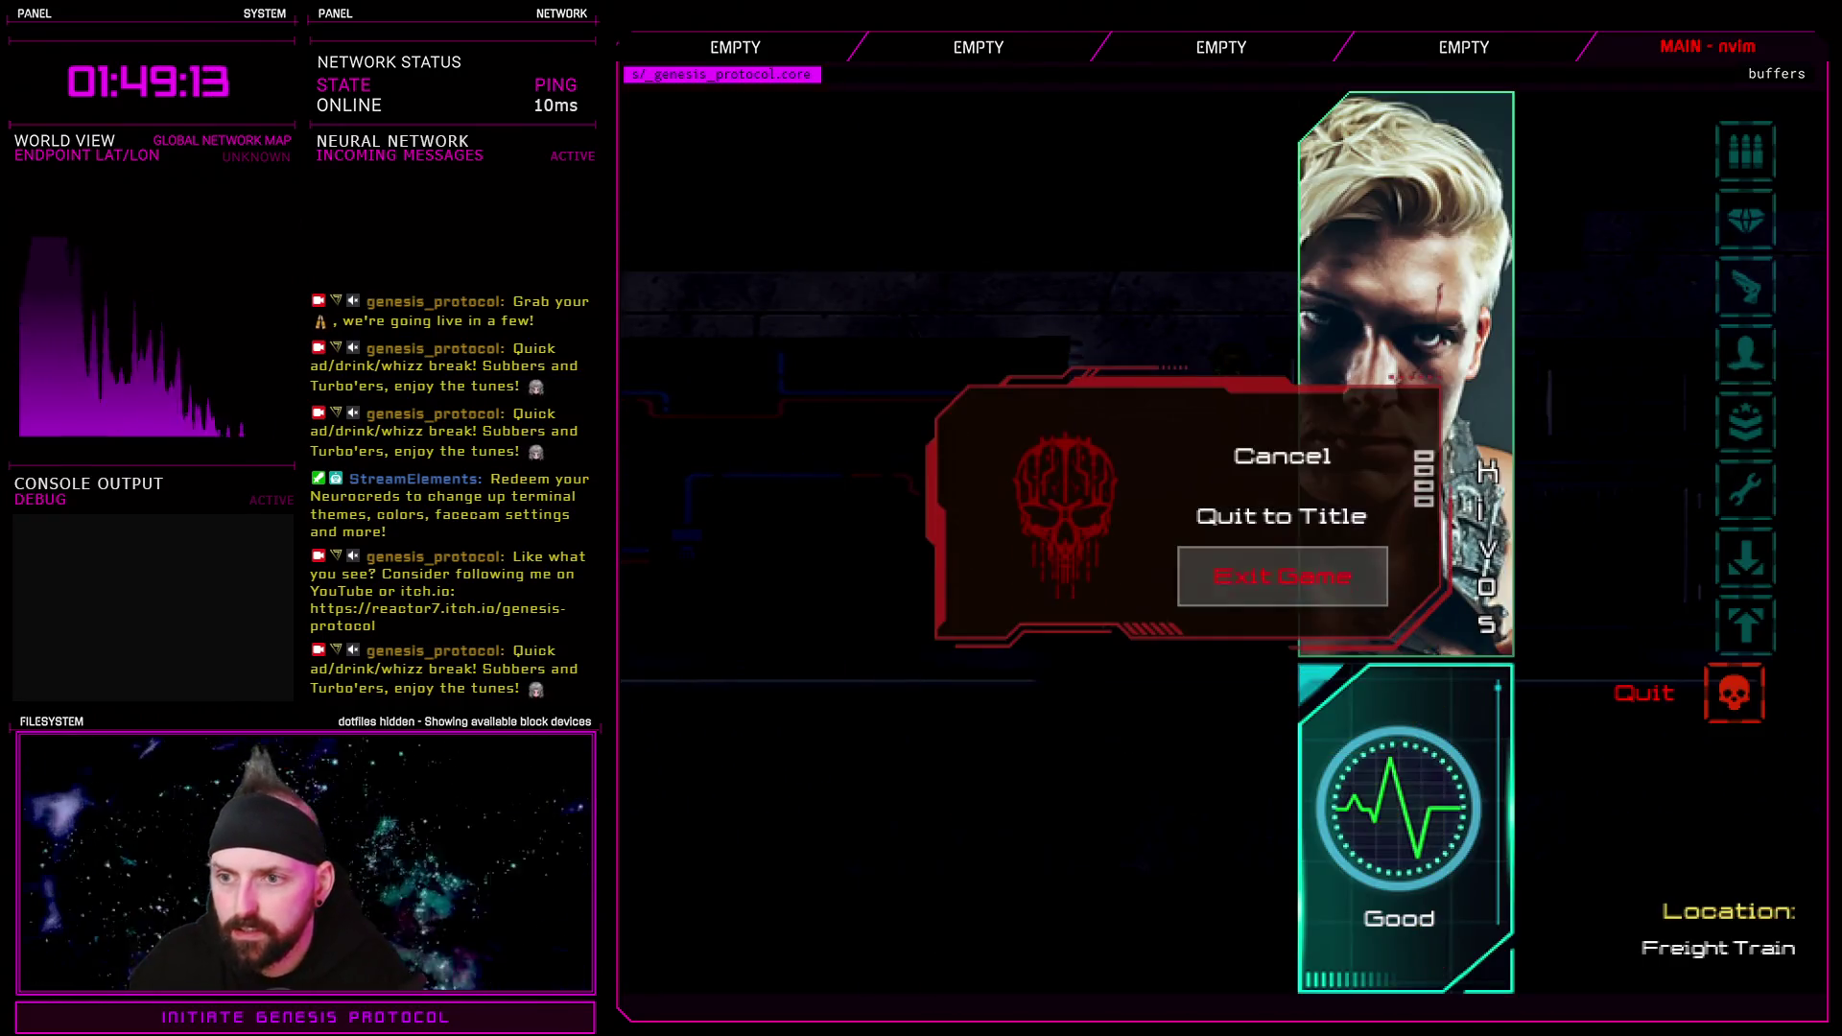
pyautogui.press('Return')
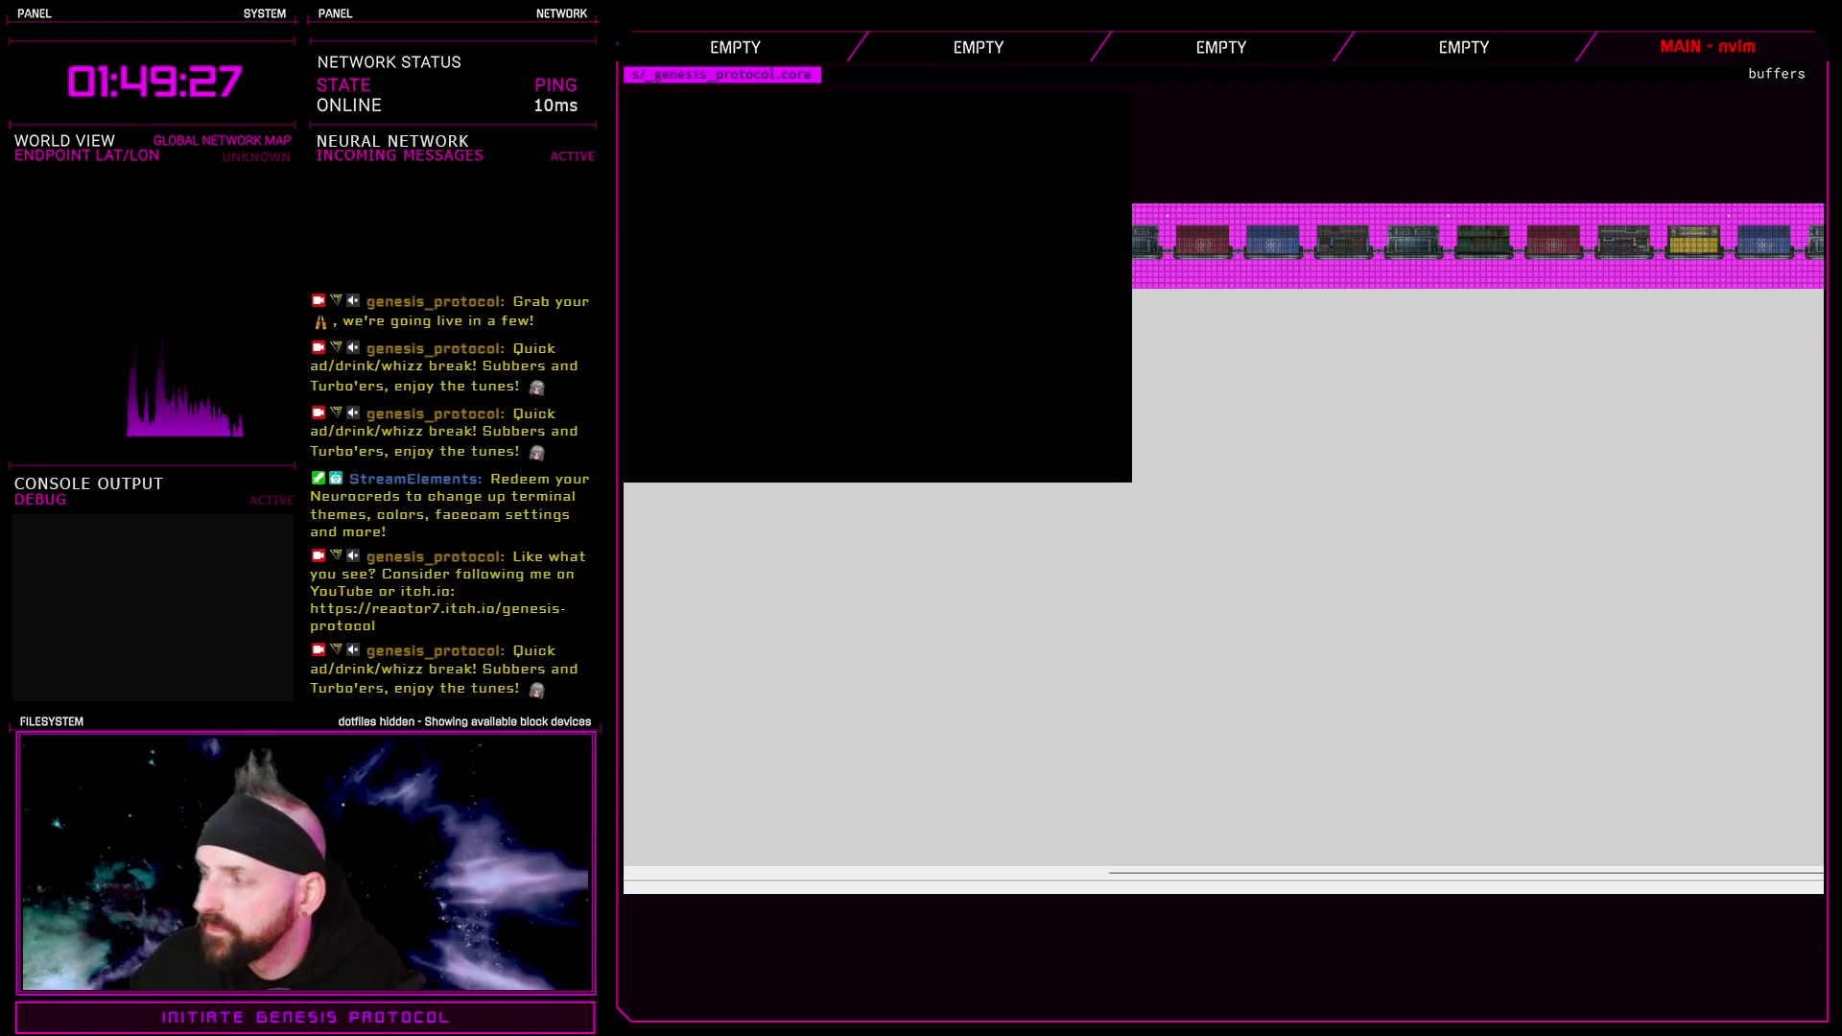
# Start a new game on Normal and walk the hero left across the container tops
pyautogui.press('Return')
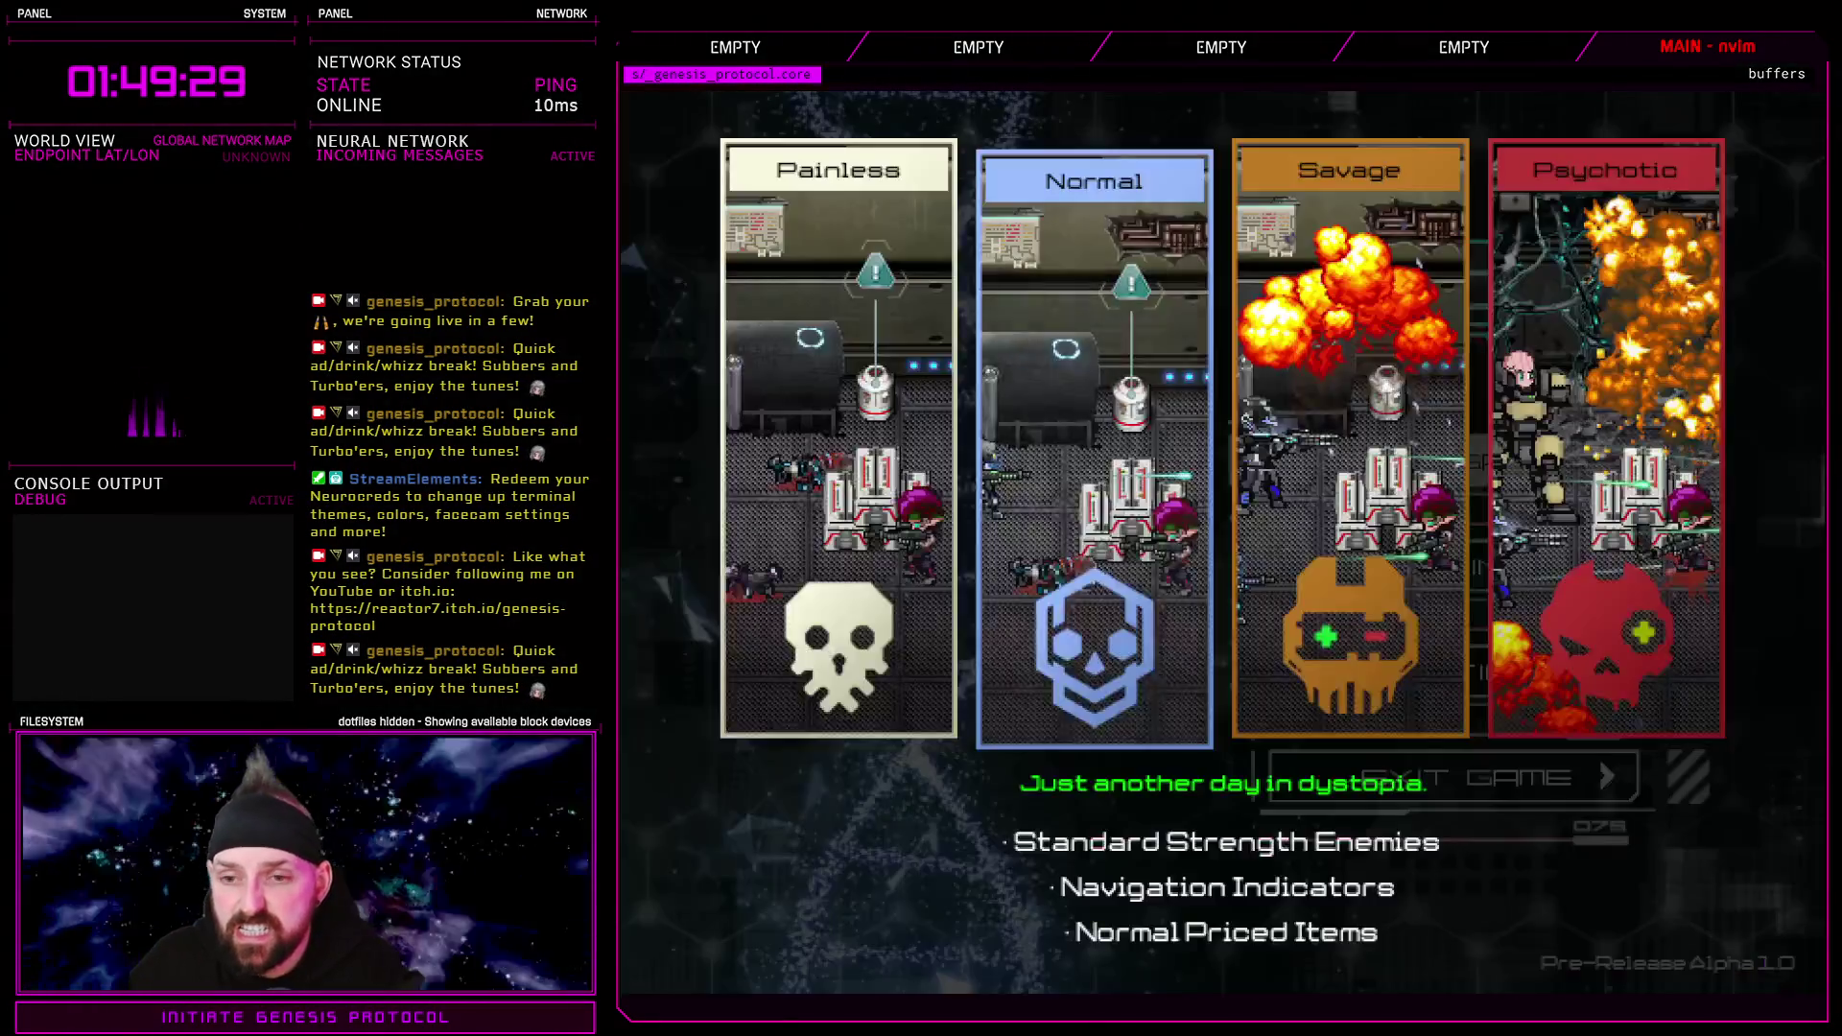
pyautogui.press('Return')
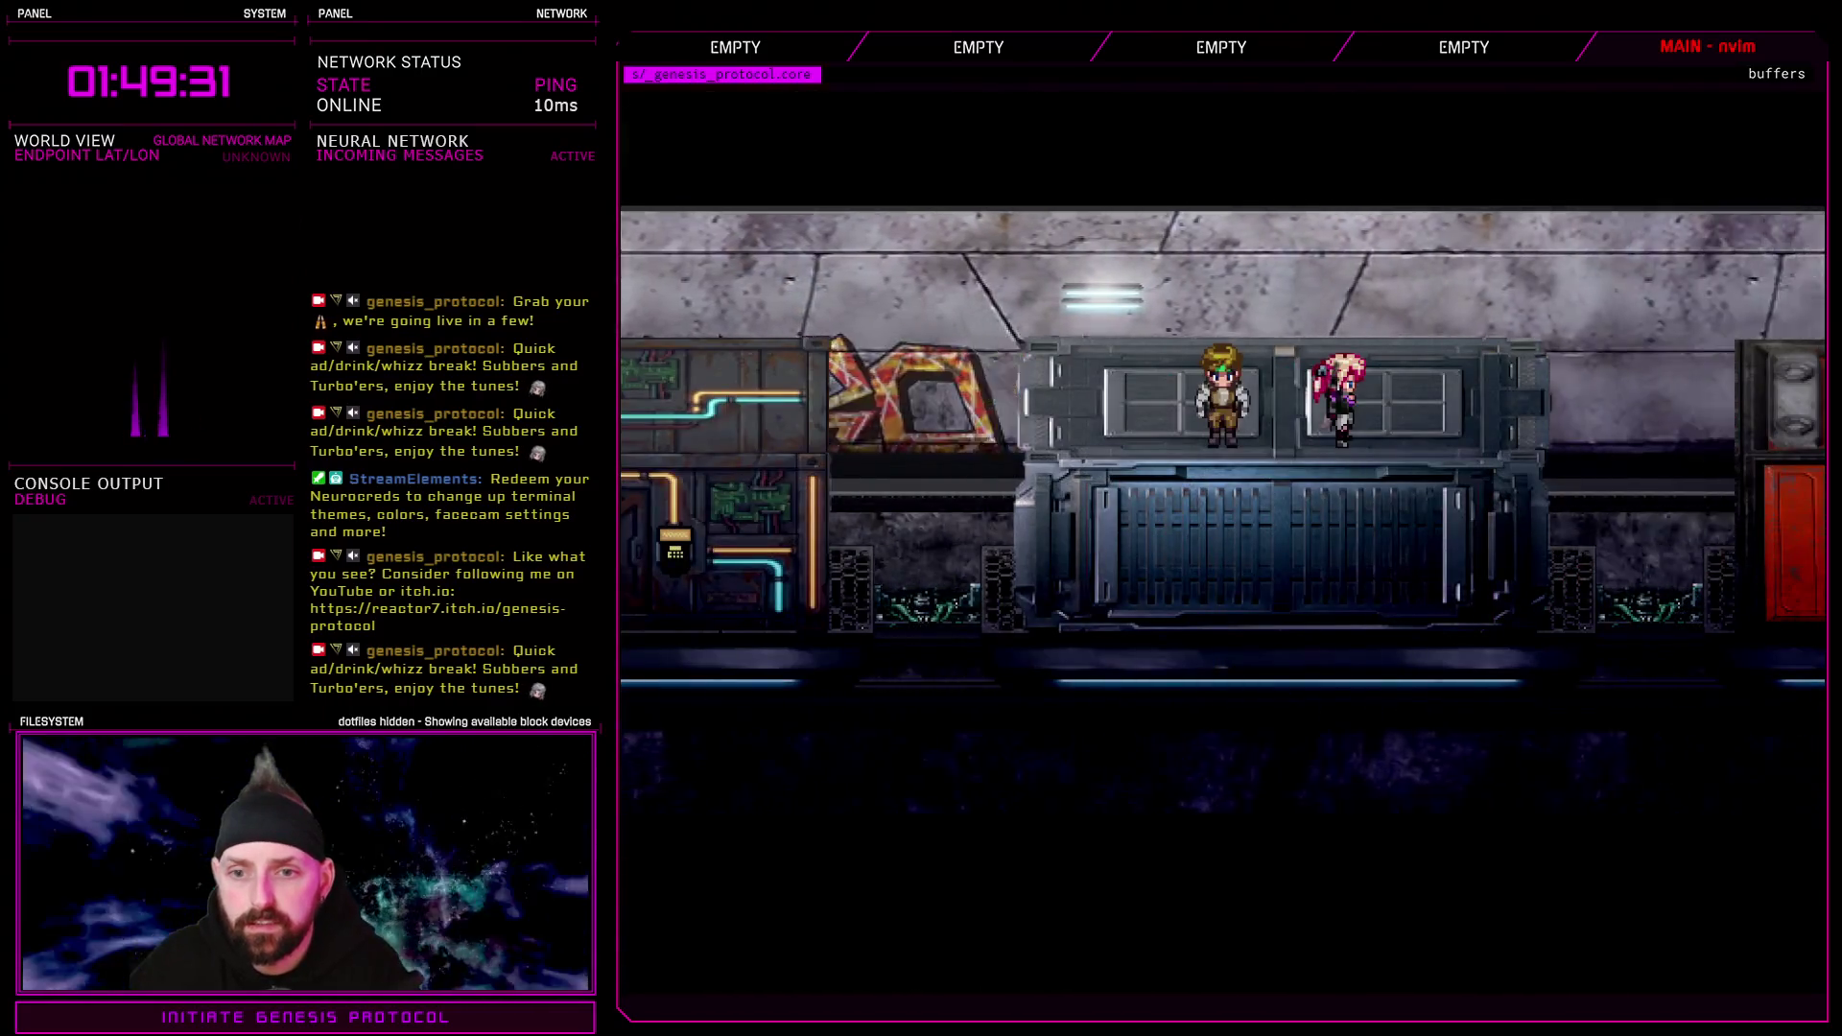
pyautogui.press('Left')
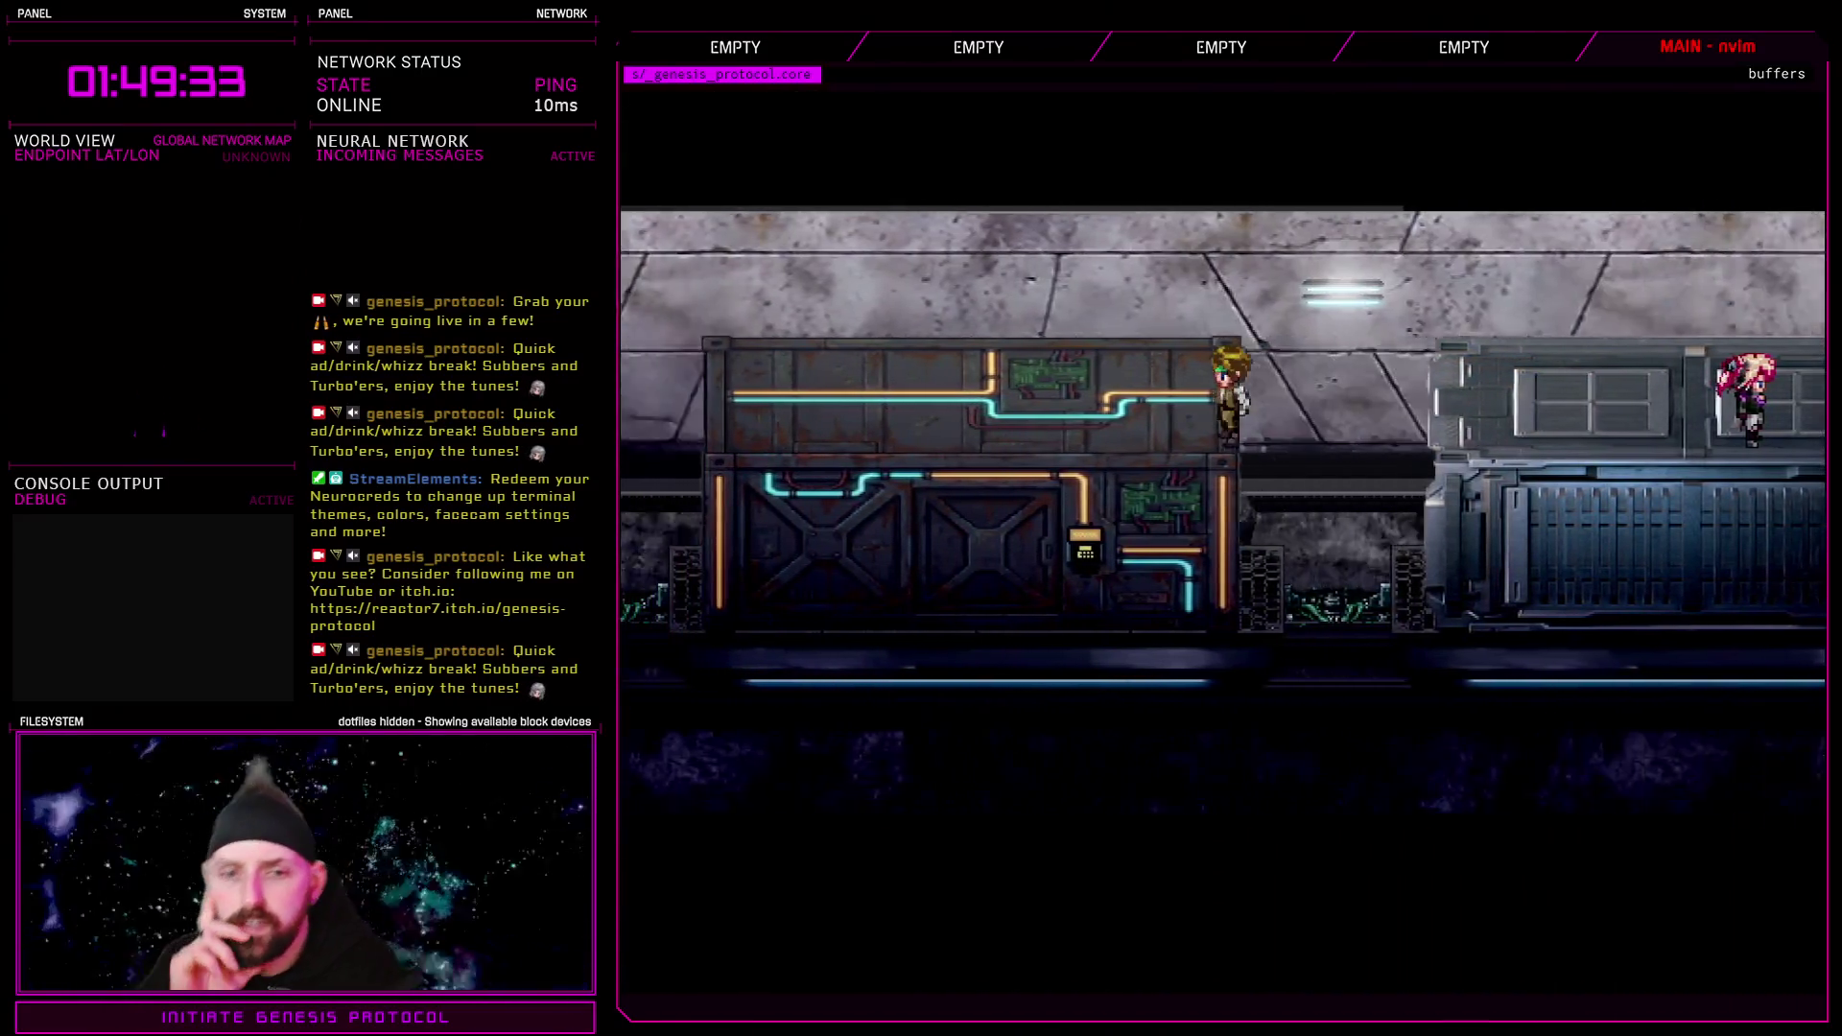
pyautogui.press('Left')
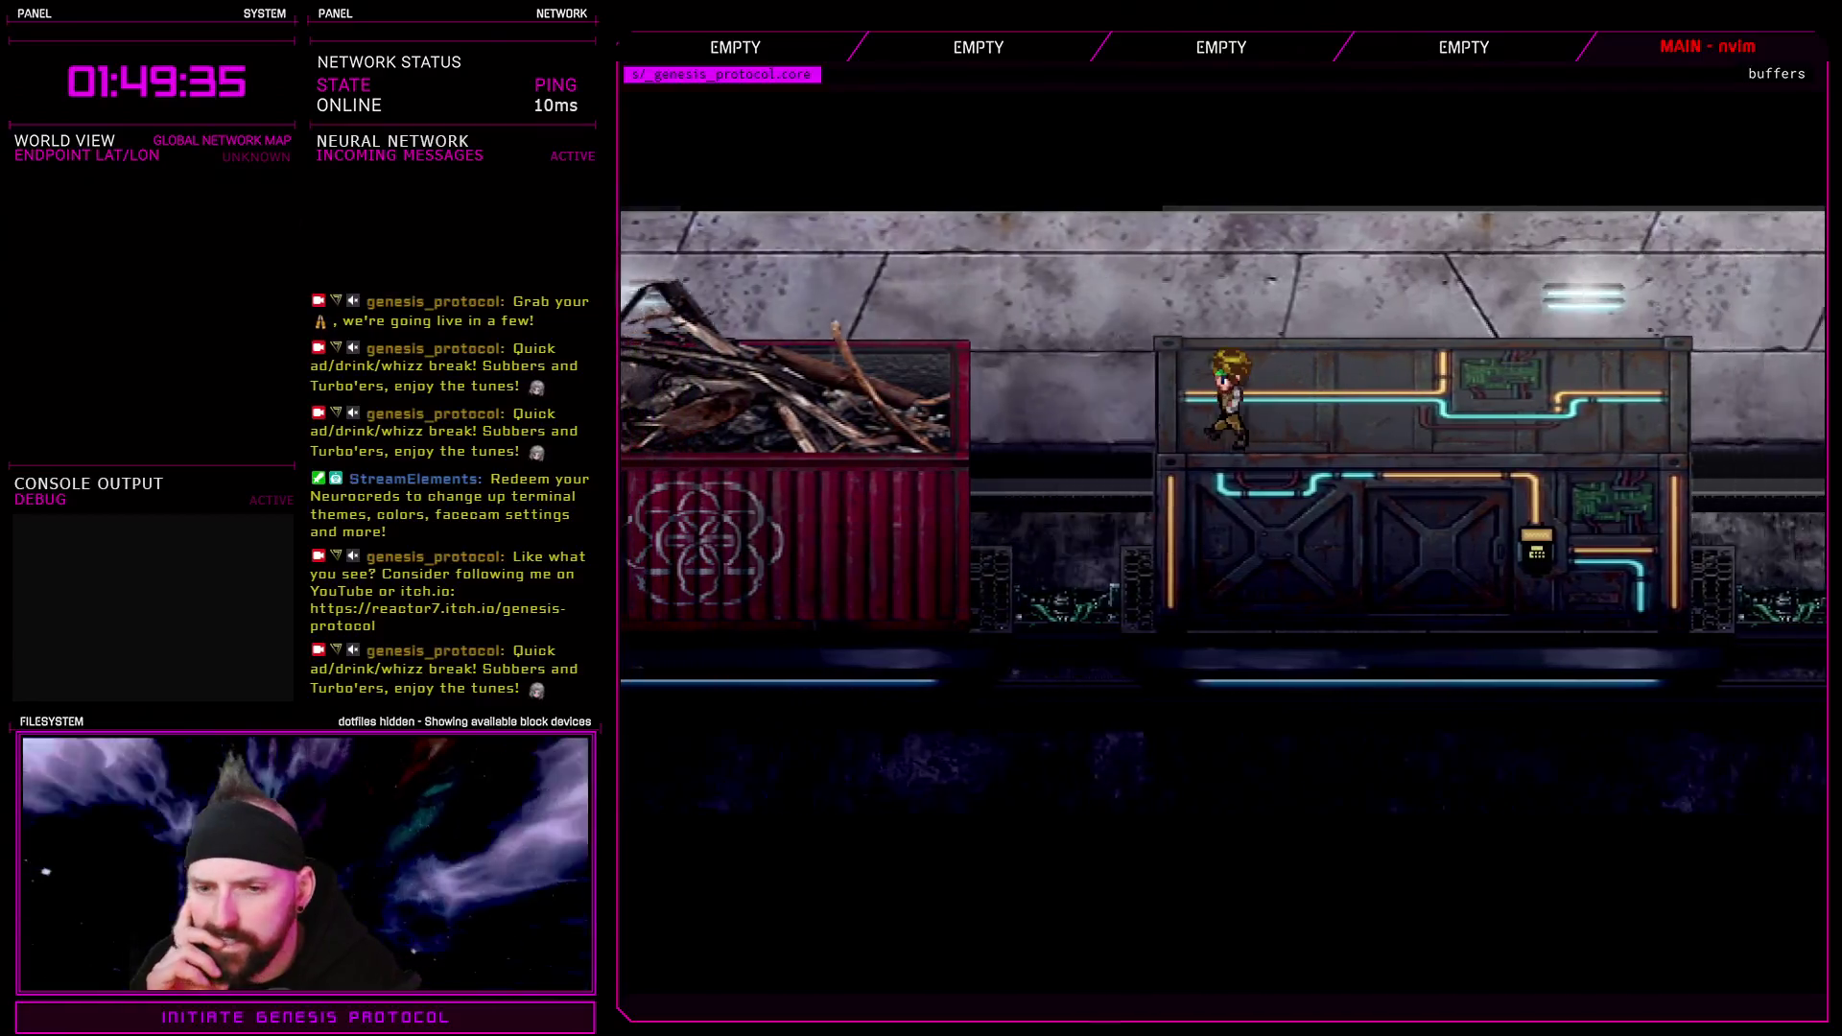
pyautogui.press('Left')
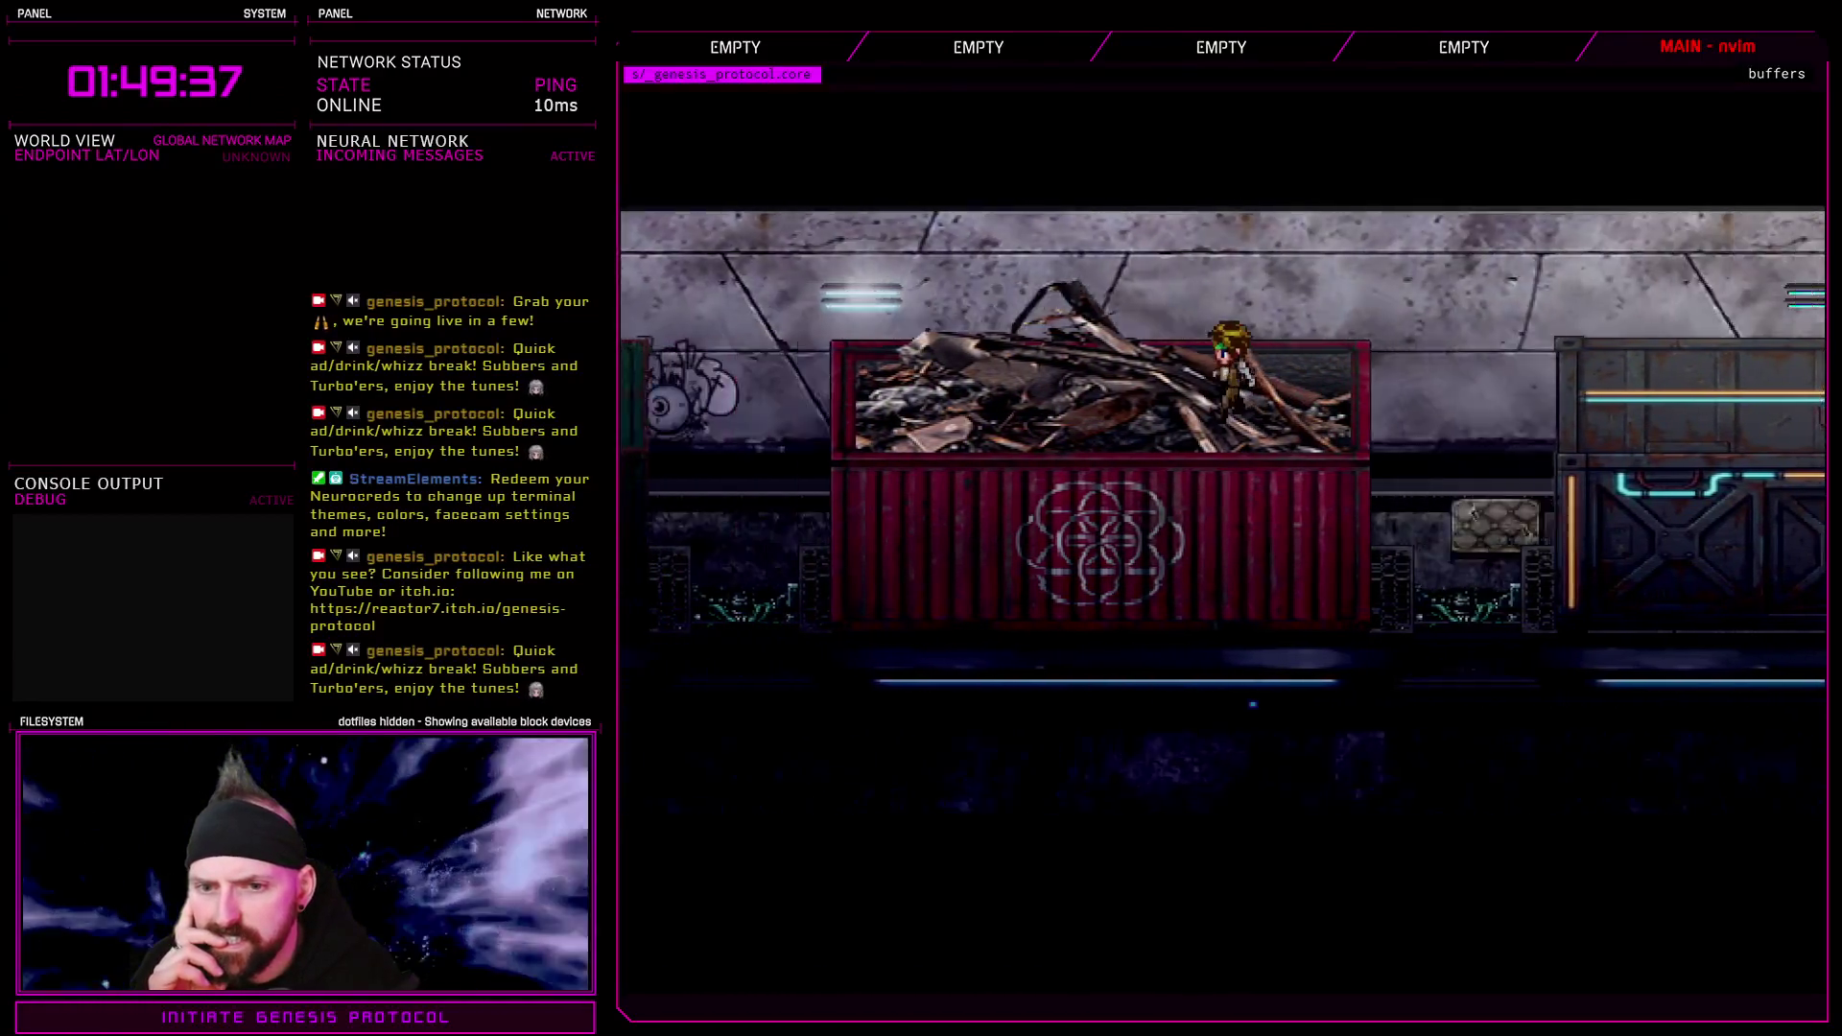
pyautogui.press('Left')
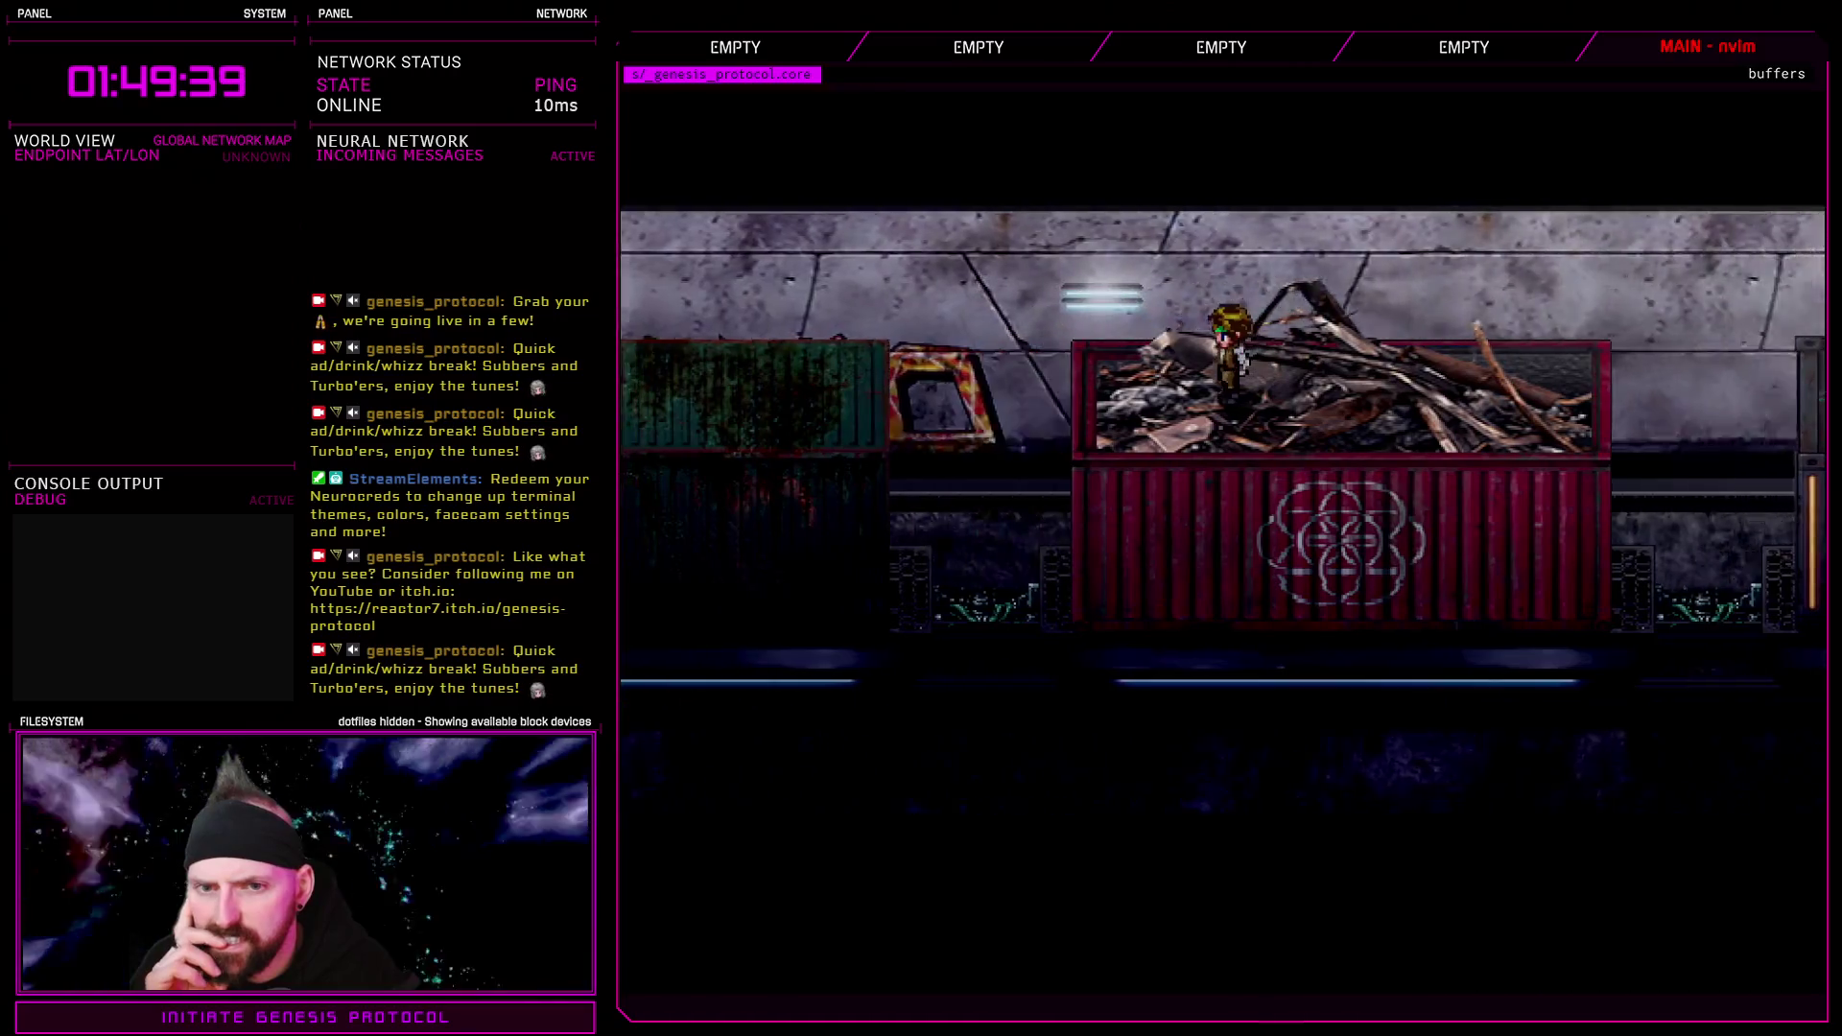
pyautogui.press('Left')
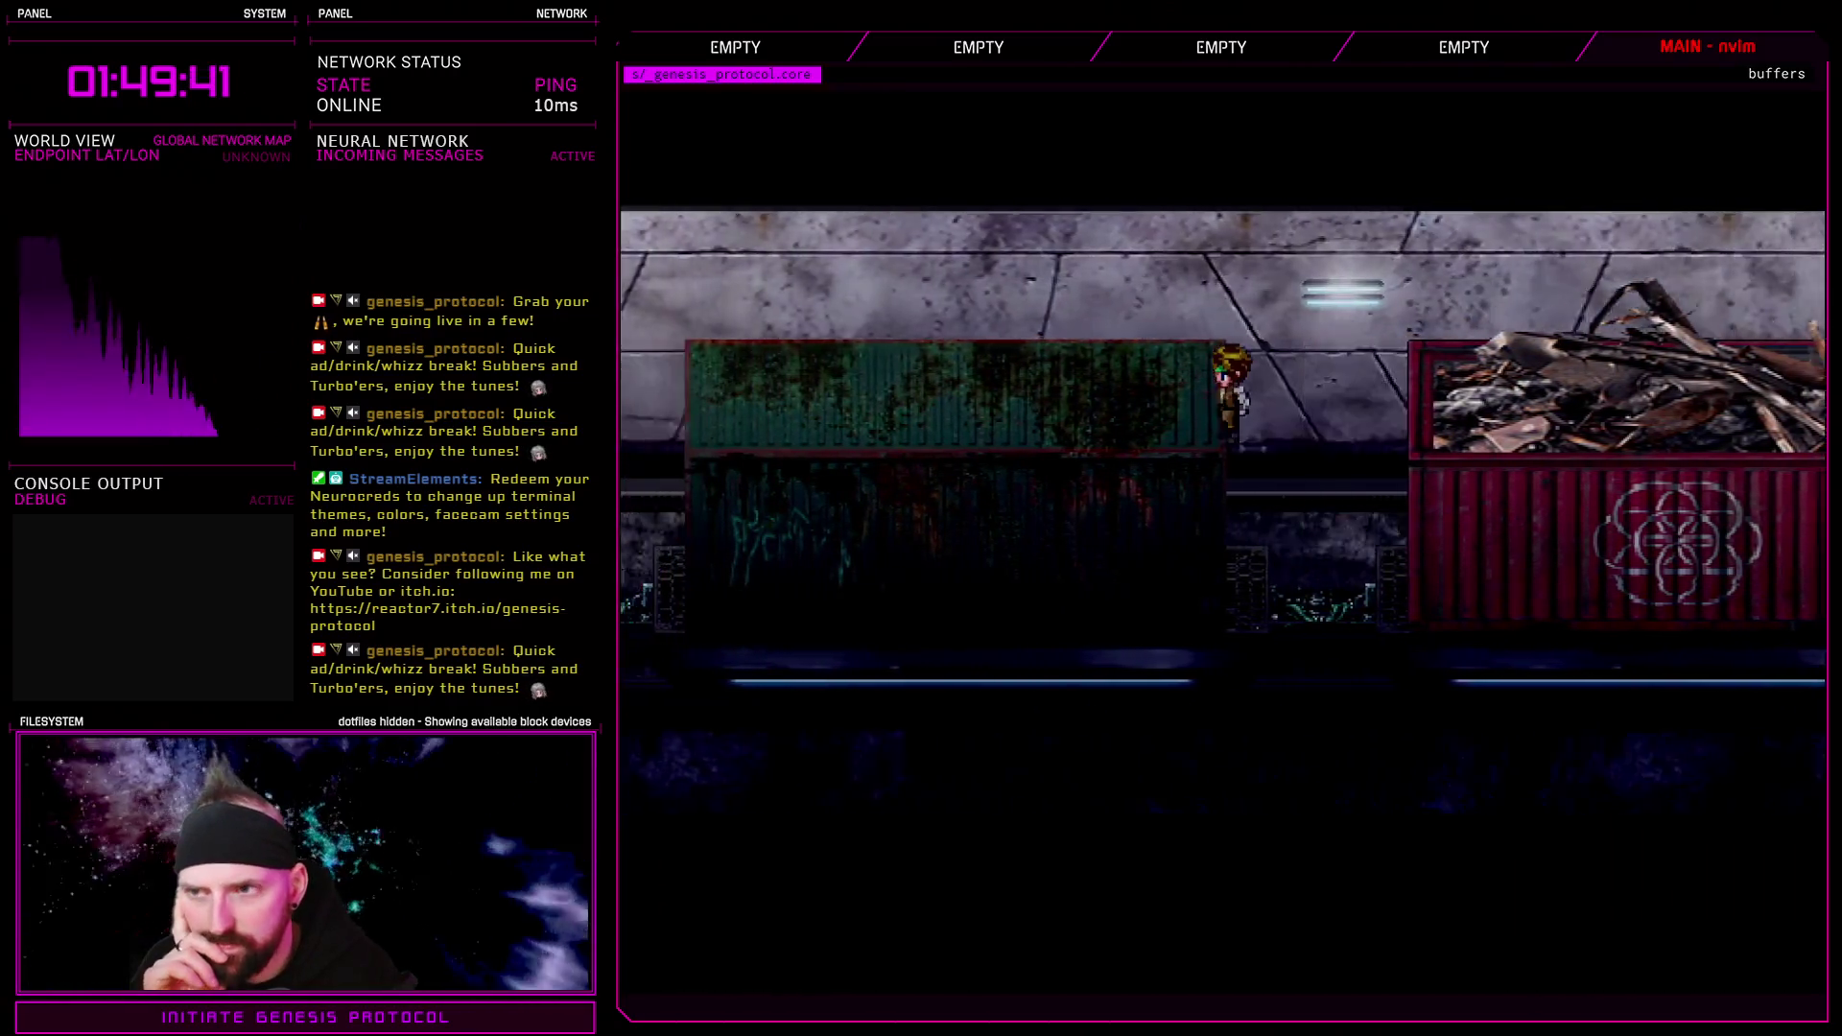
pyautogui.press('Left')
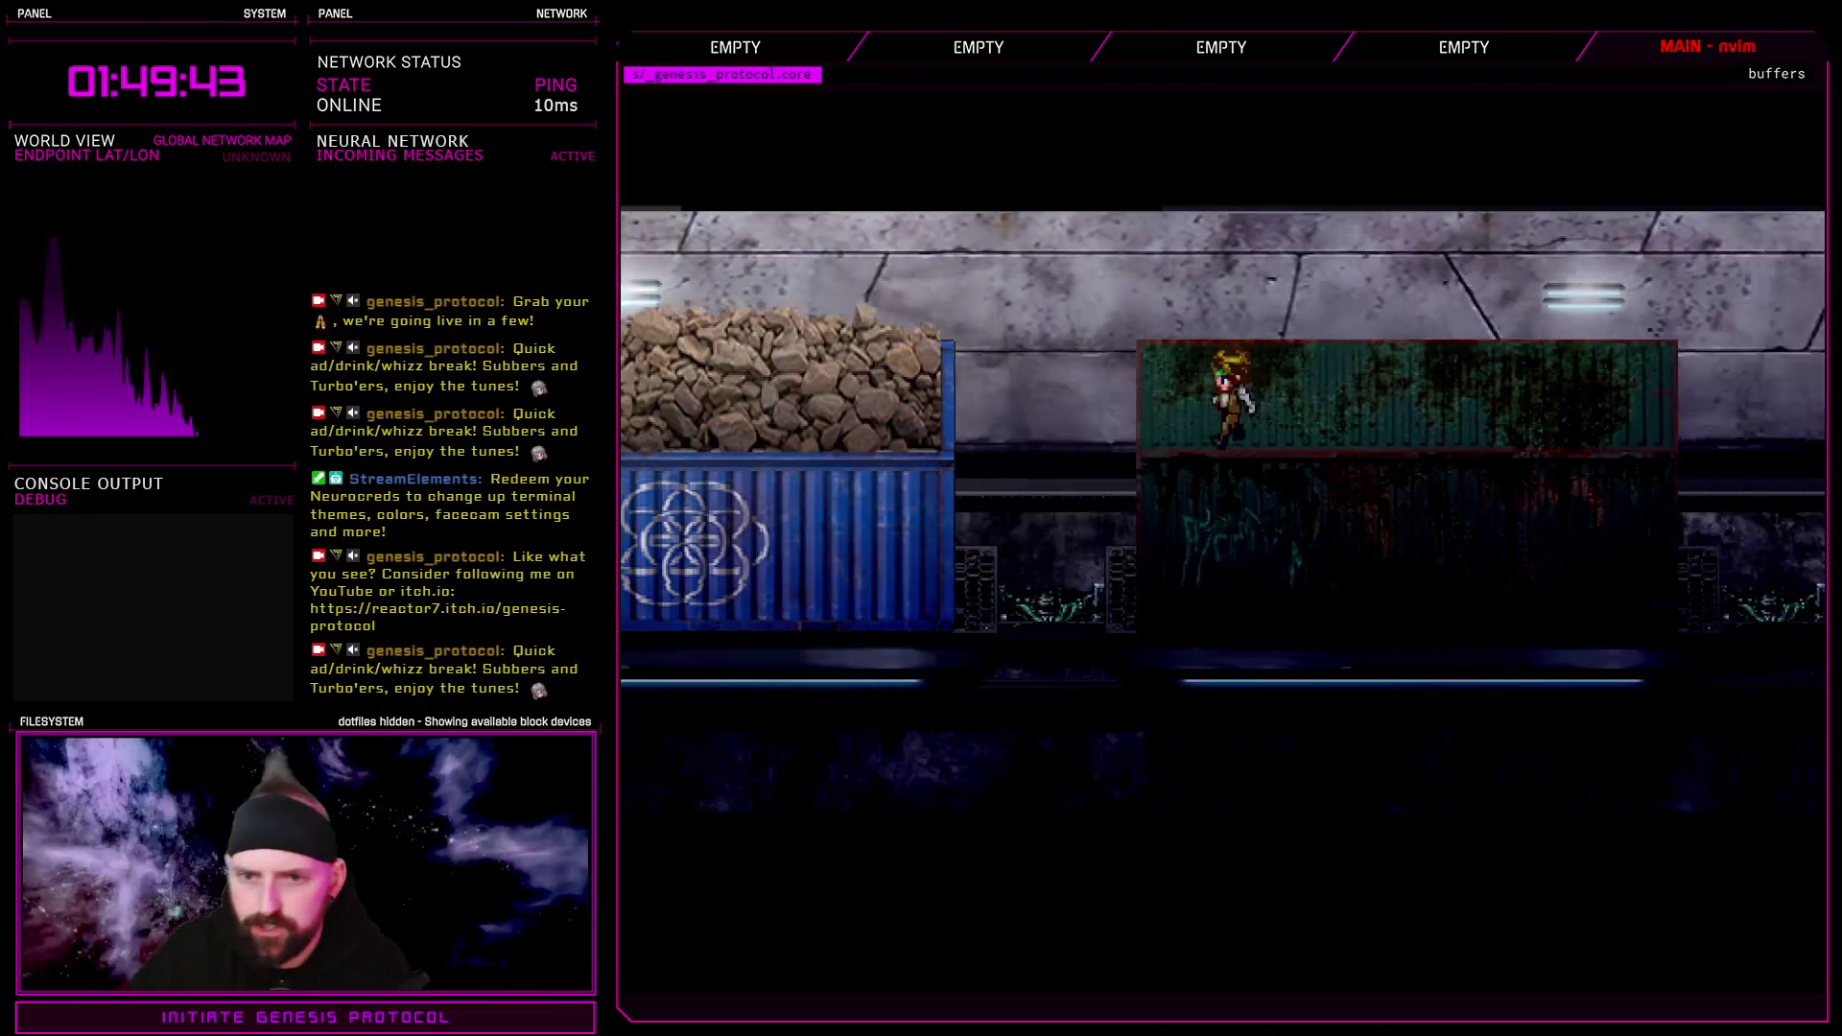
pyautogui.press('Left')
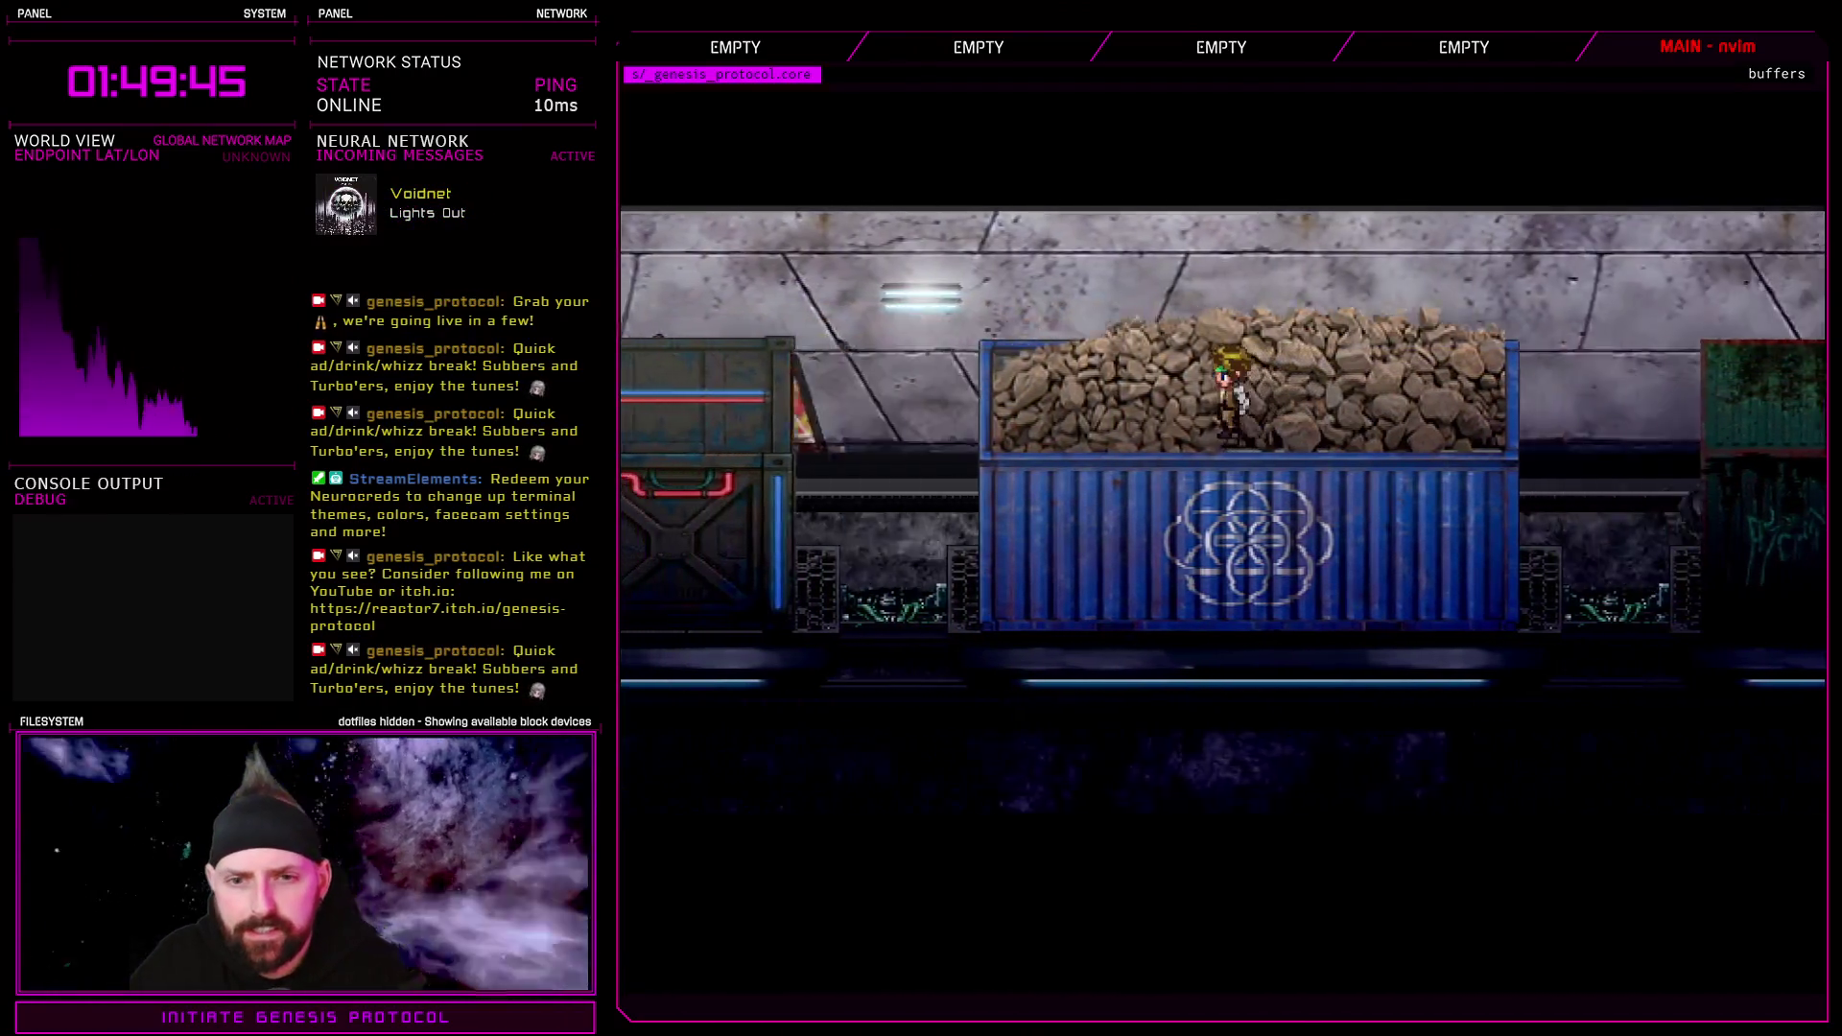
pyautogui.press('Left')
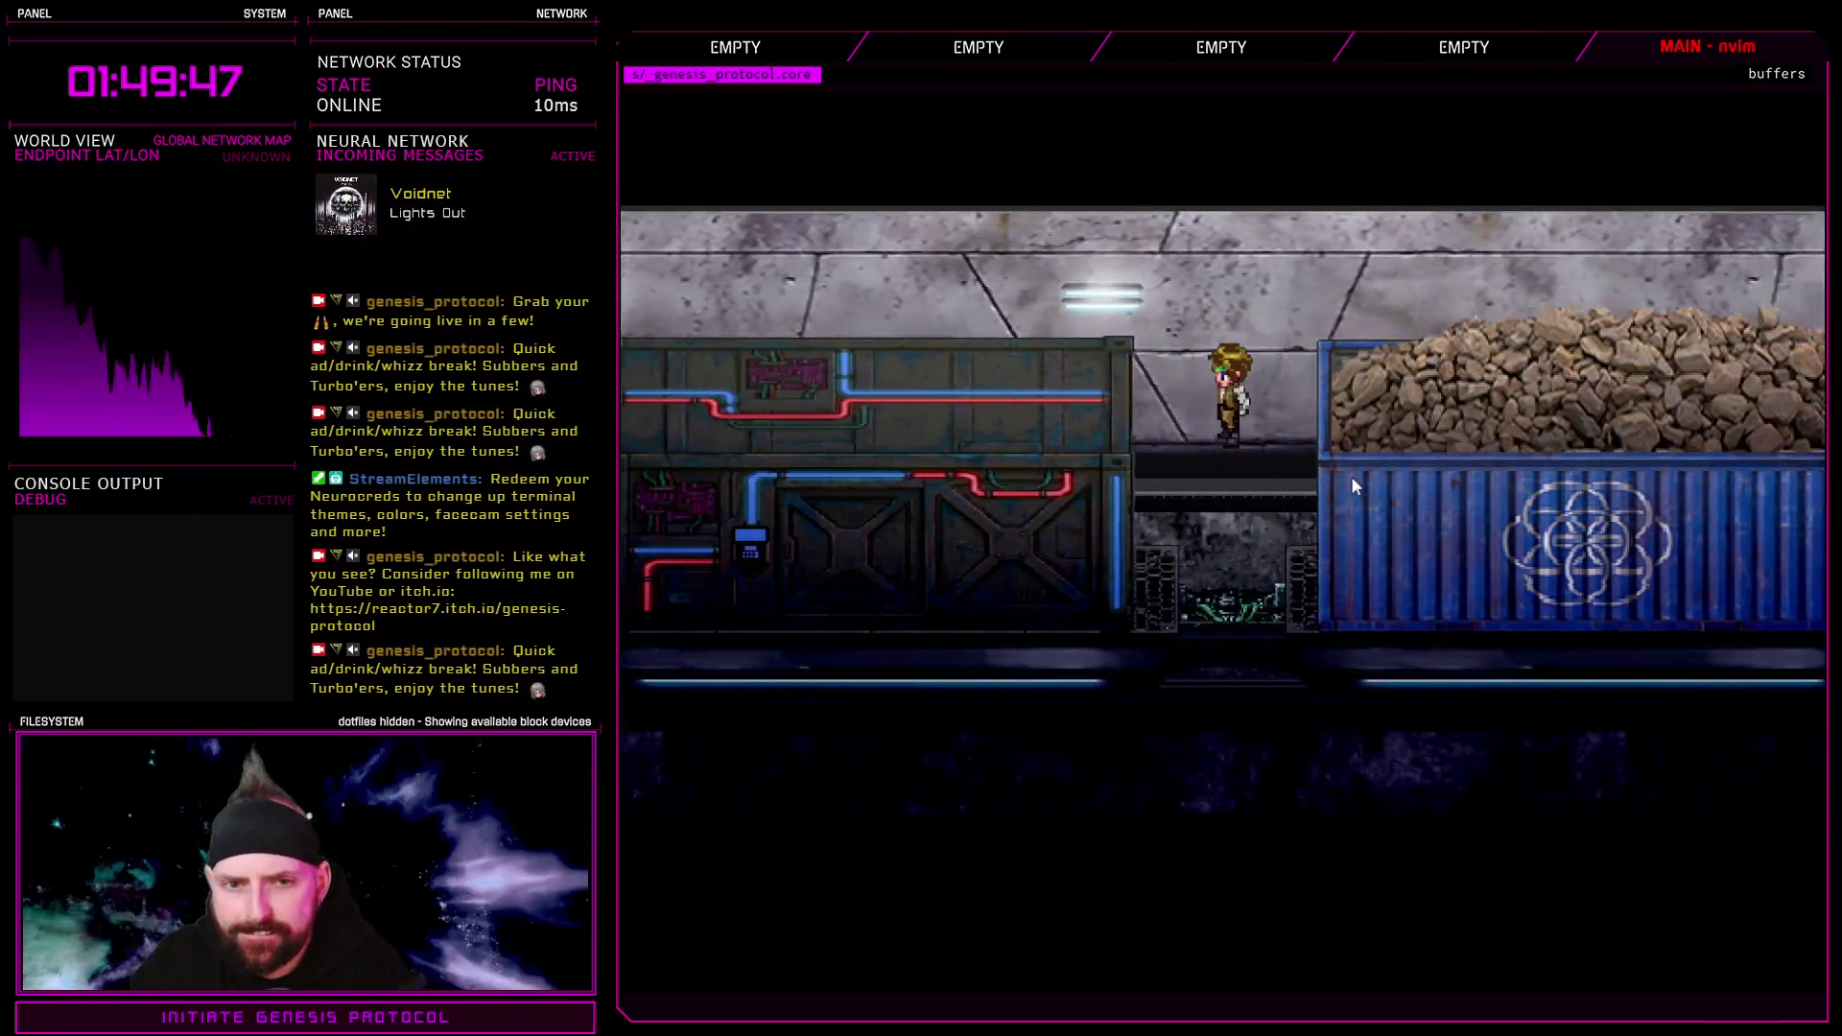
pyautogui.press('Left')
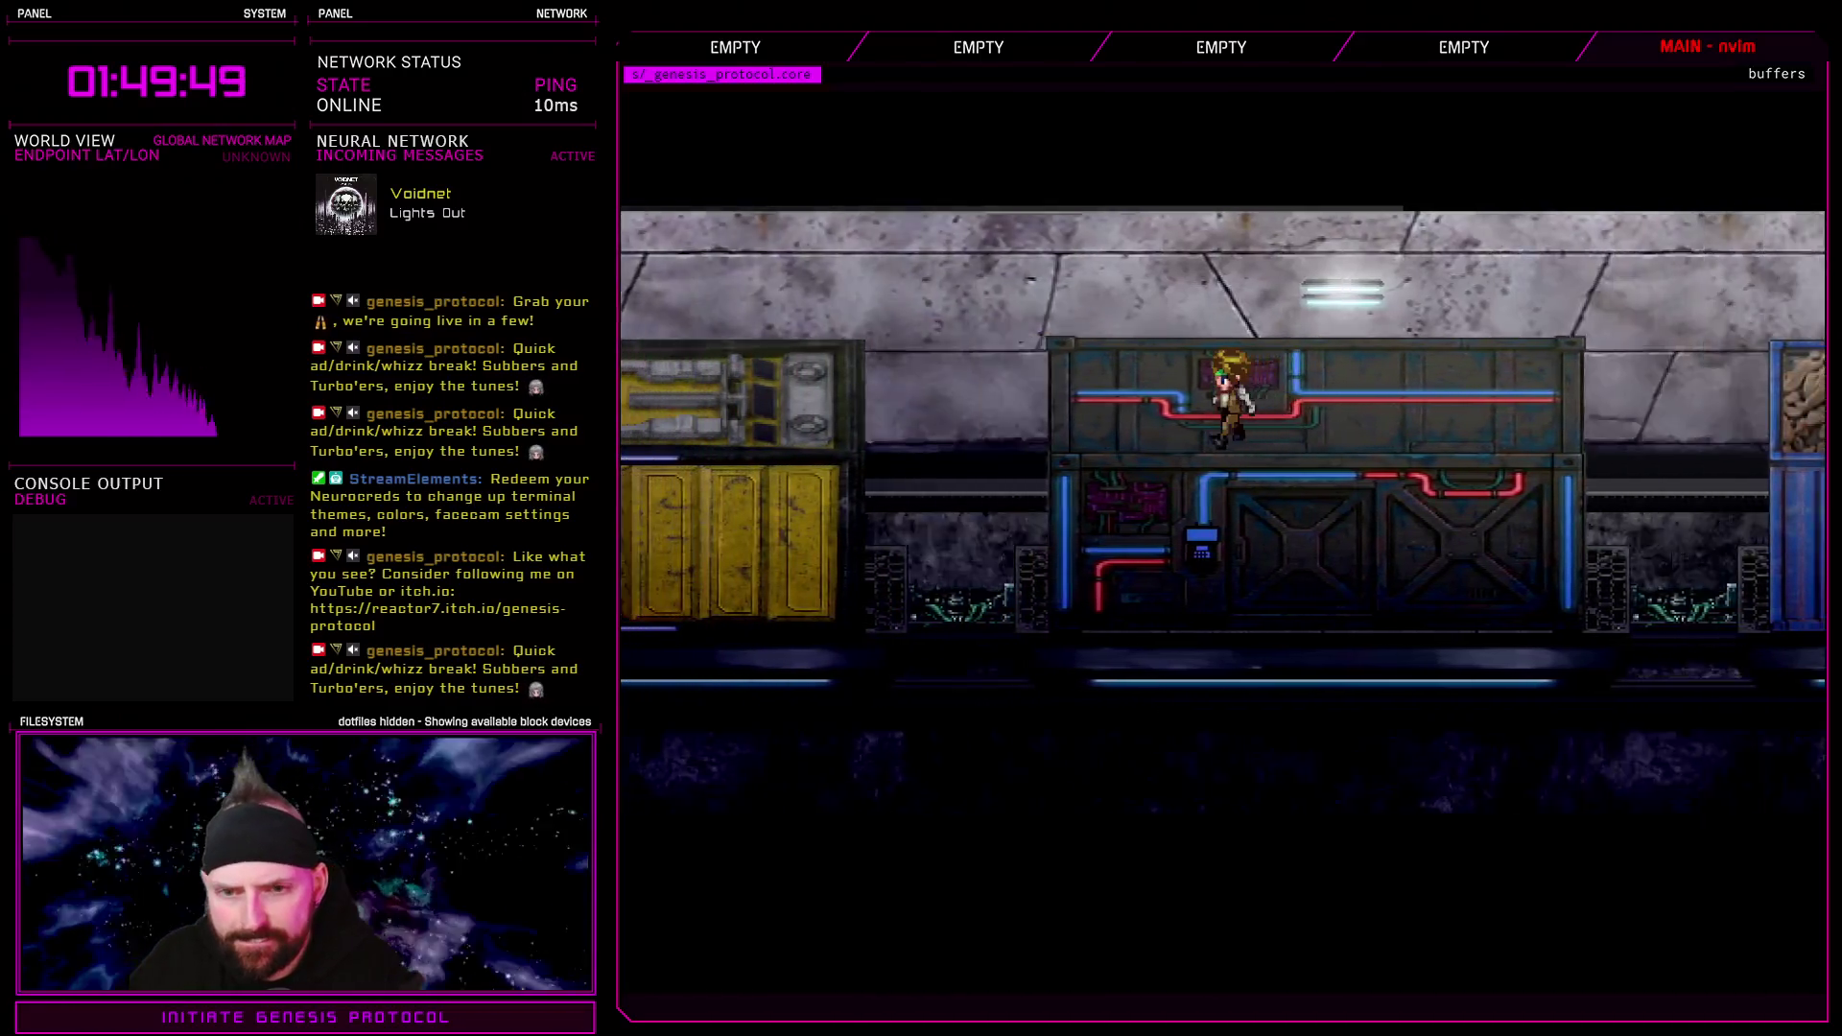
pyautogui.press('Left')
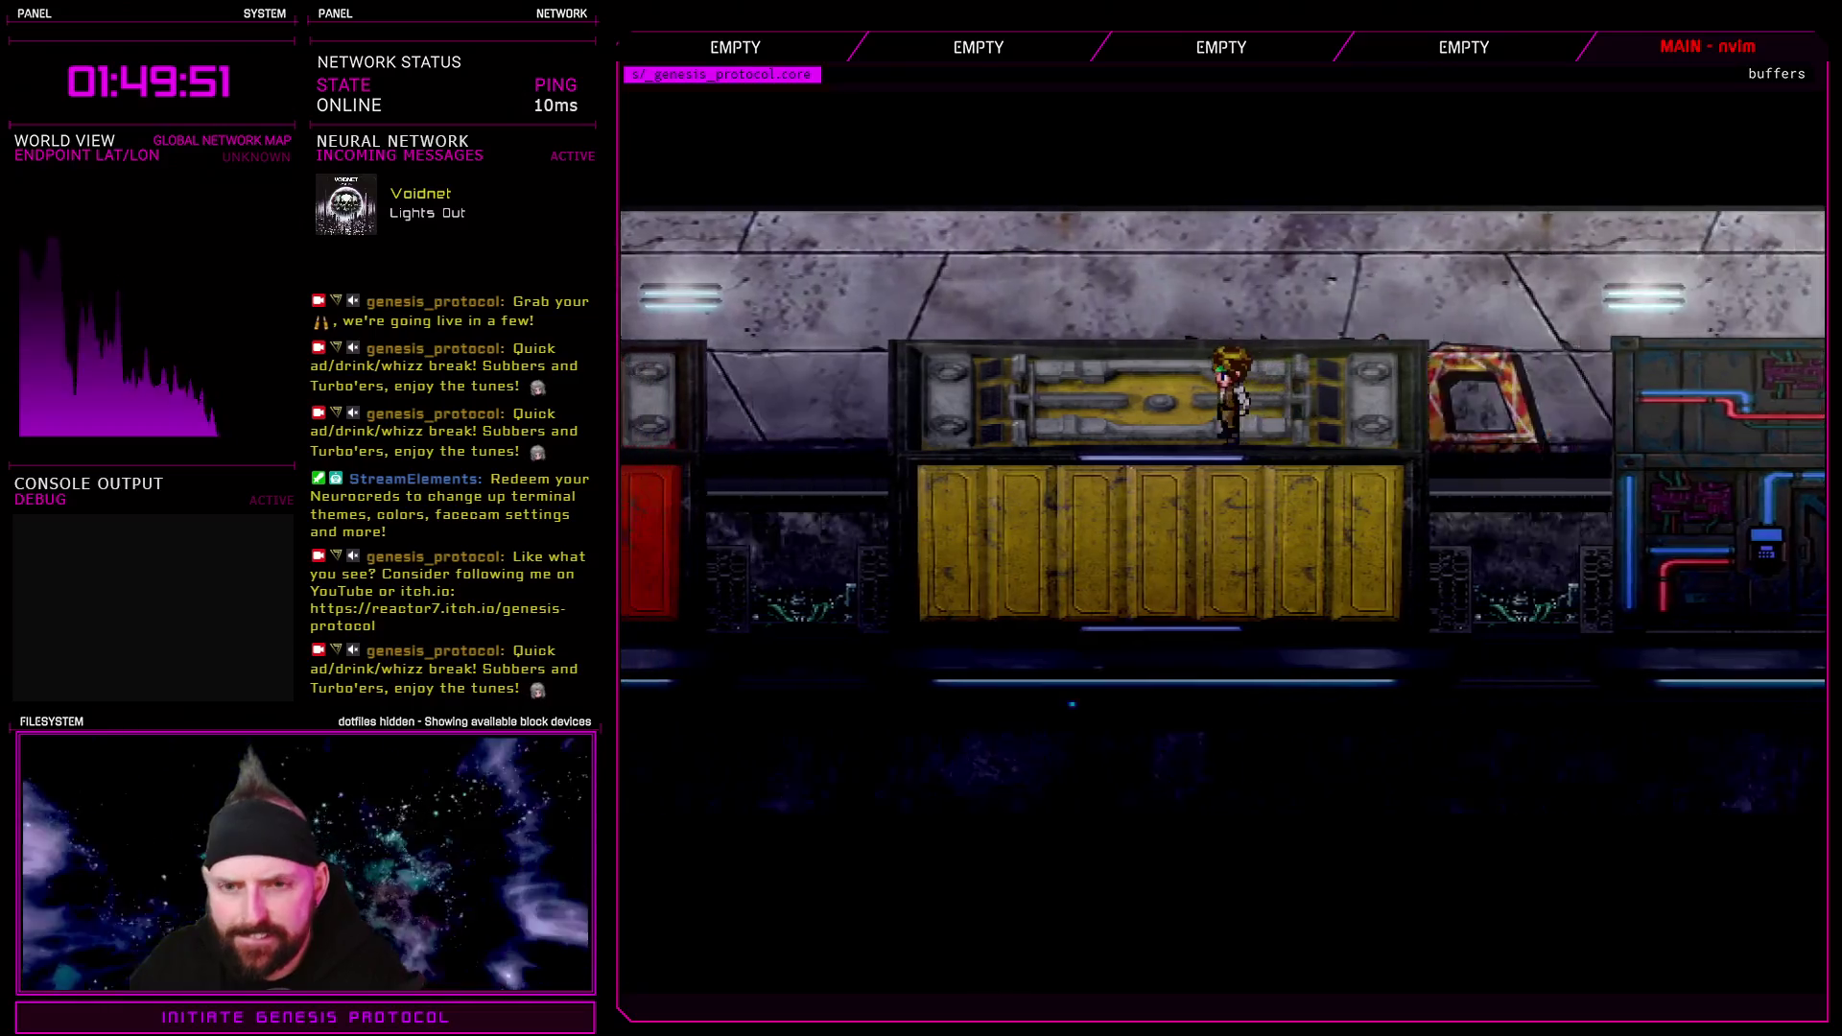
pyautogui.press('Left')
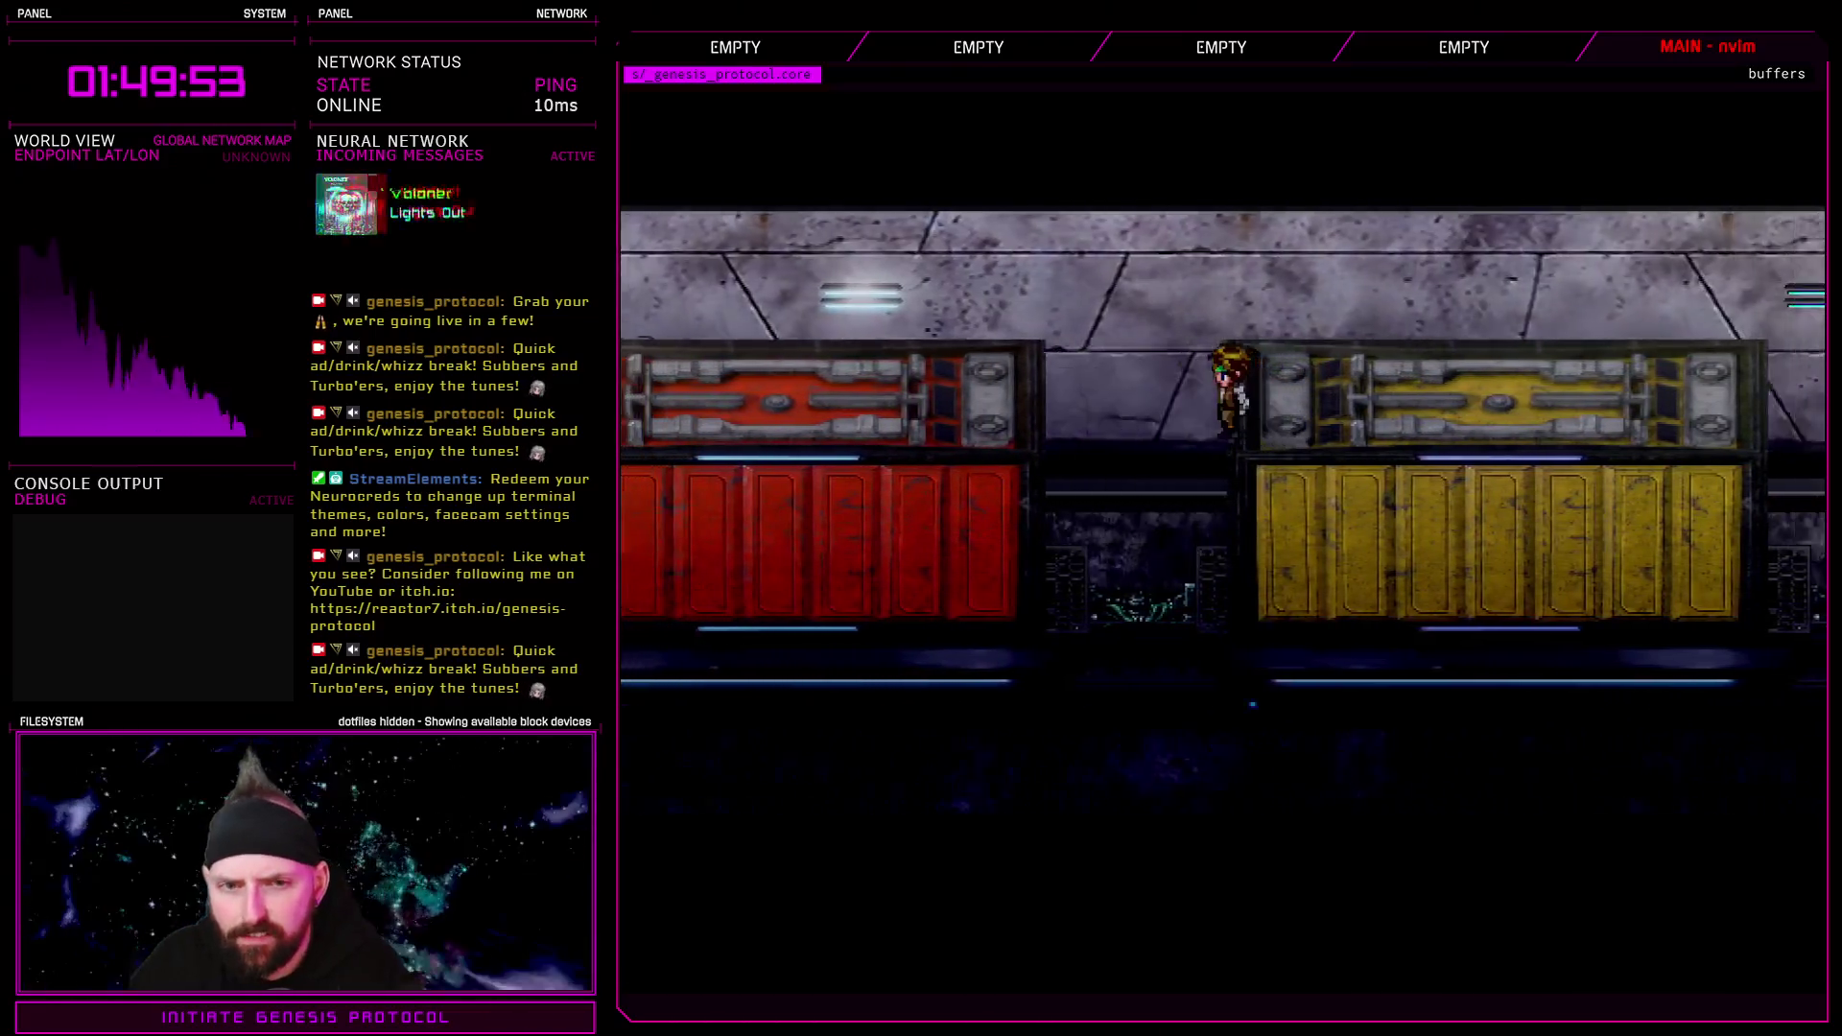
pyautogui.press('Left')
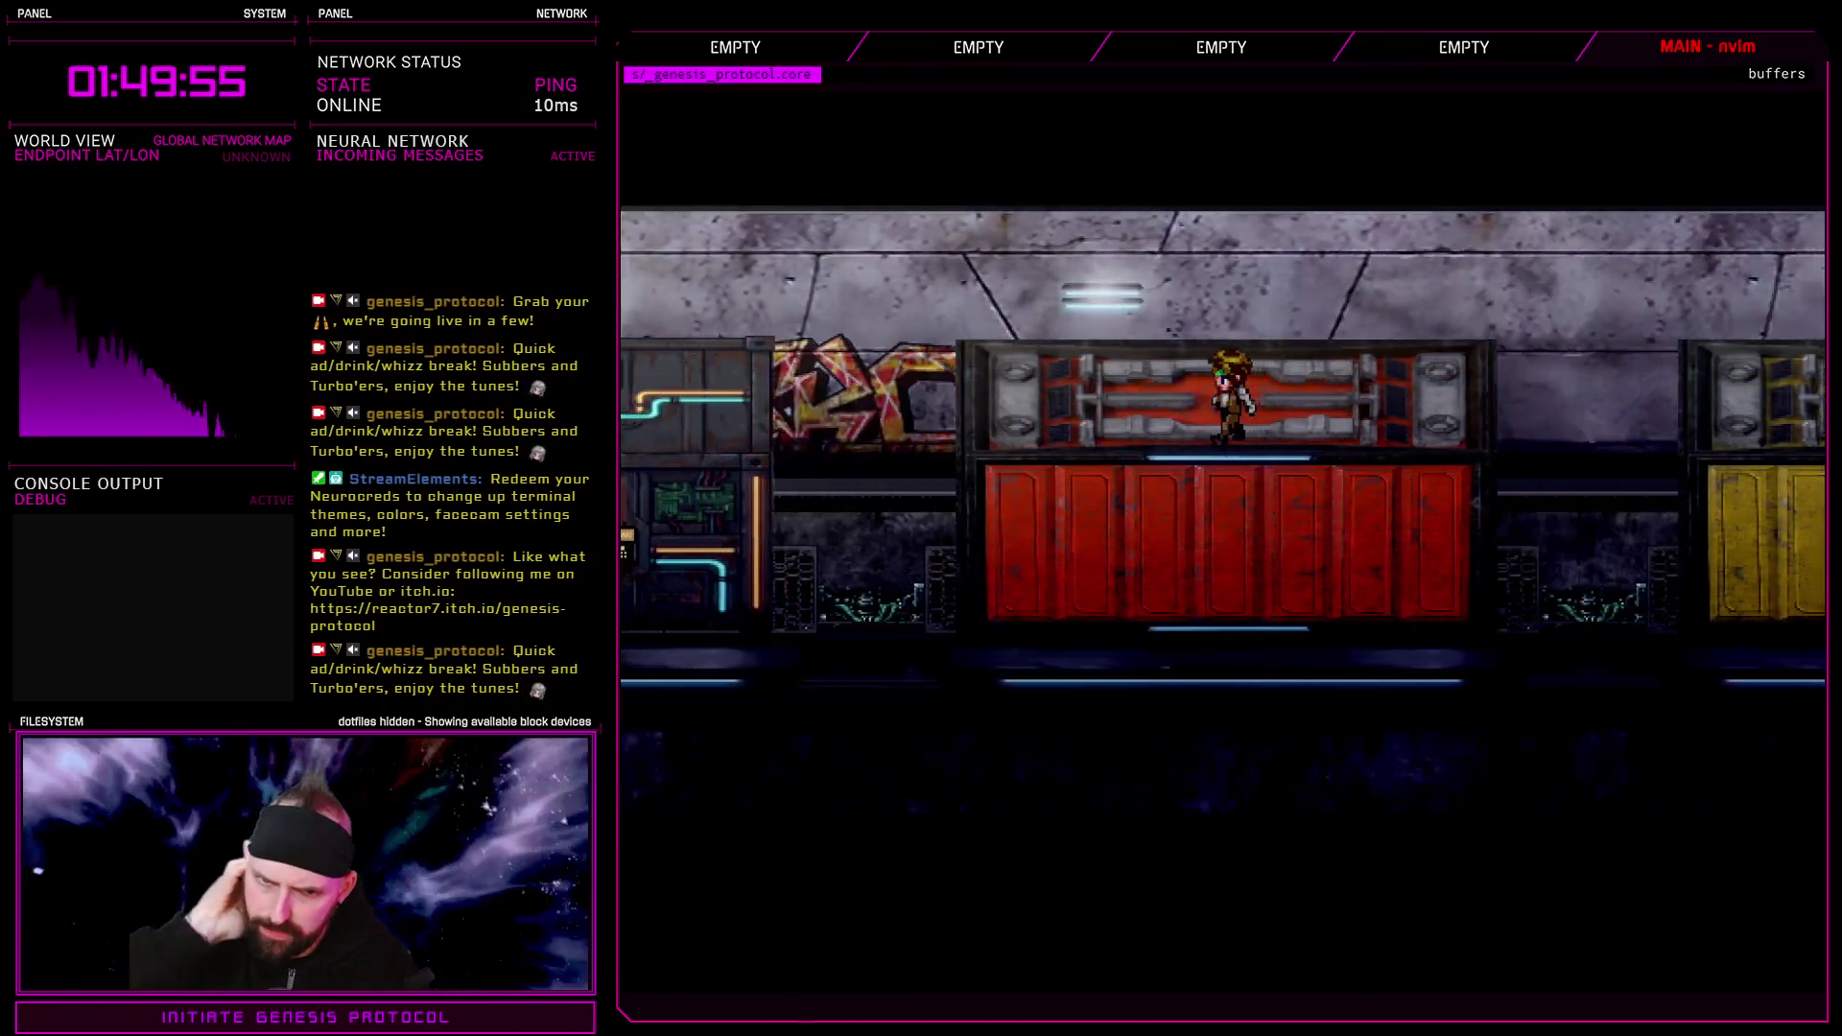
pyautogui.press('Left')
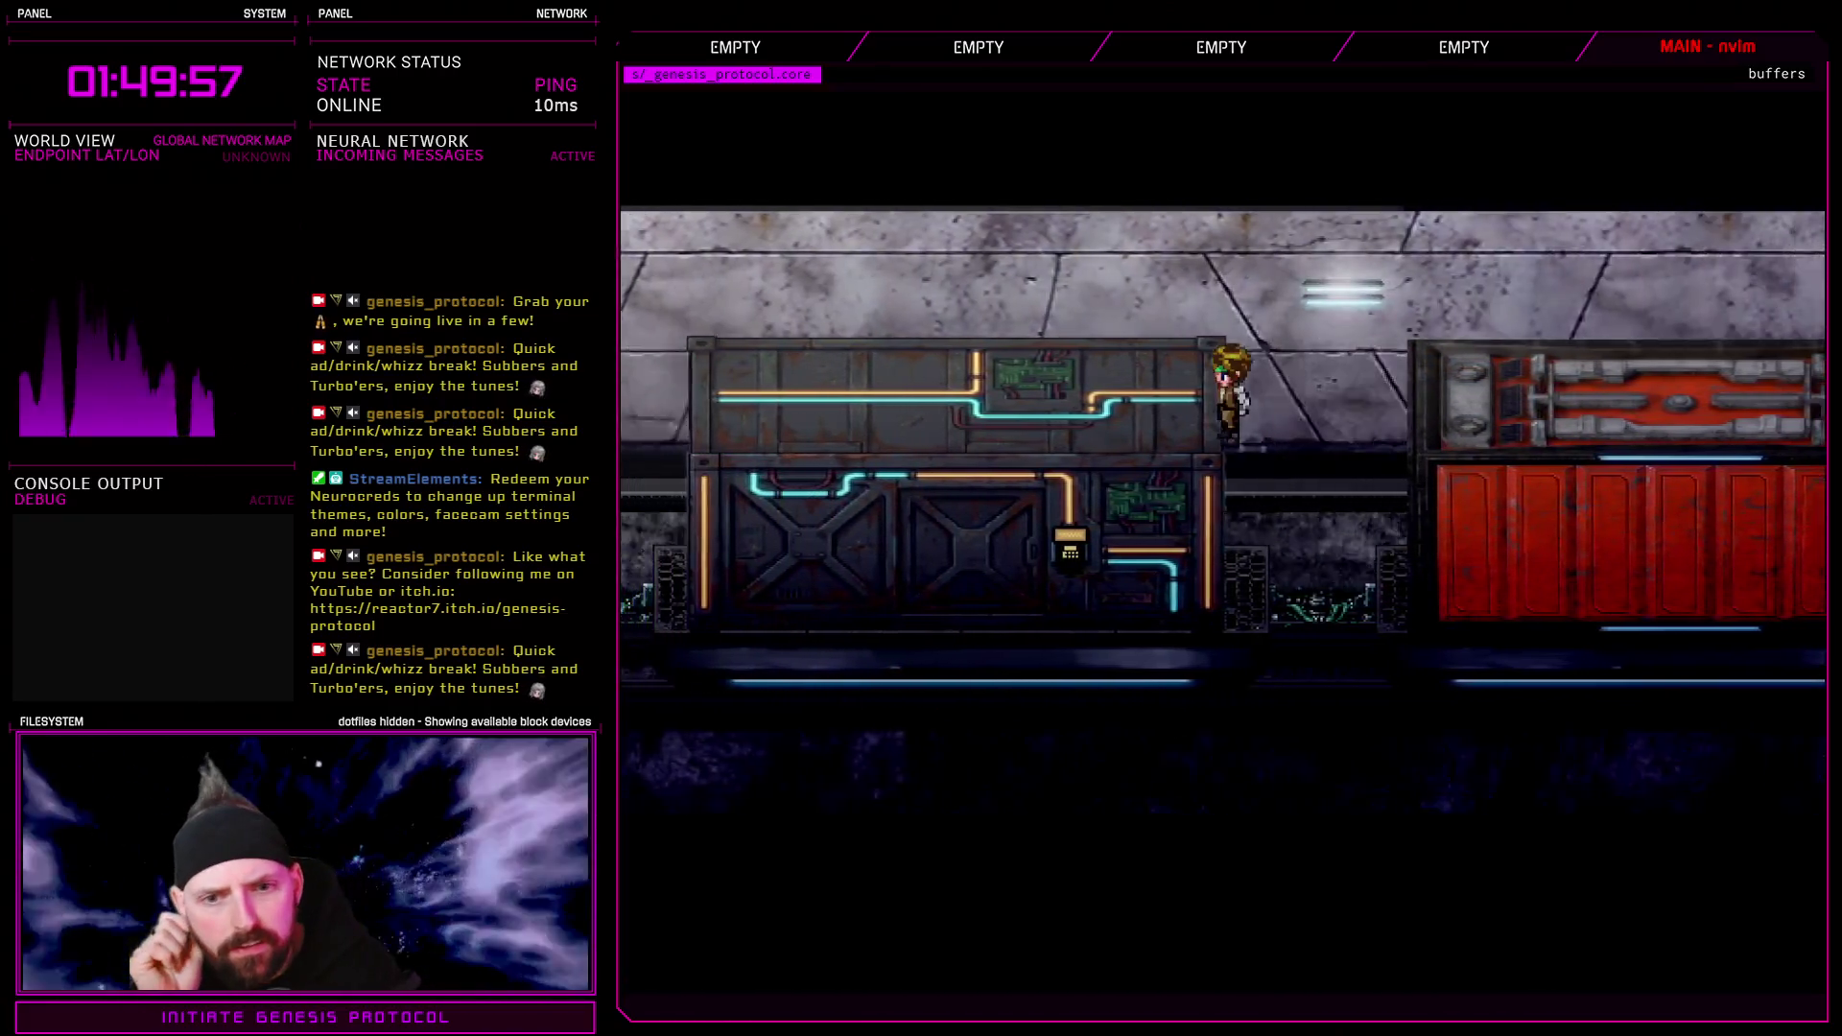
pyautogui.press('Left')
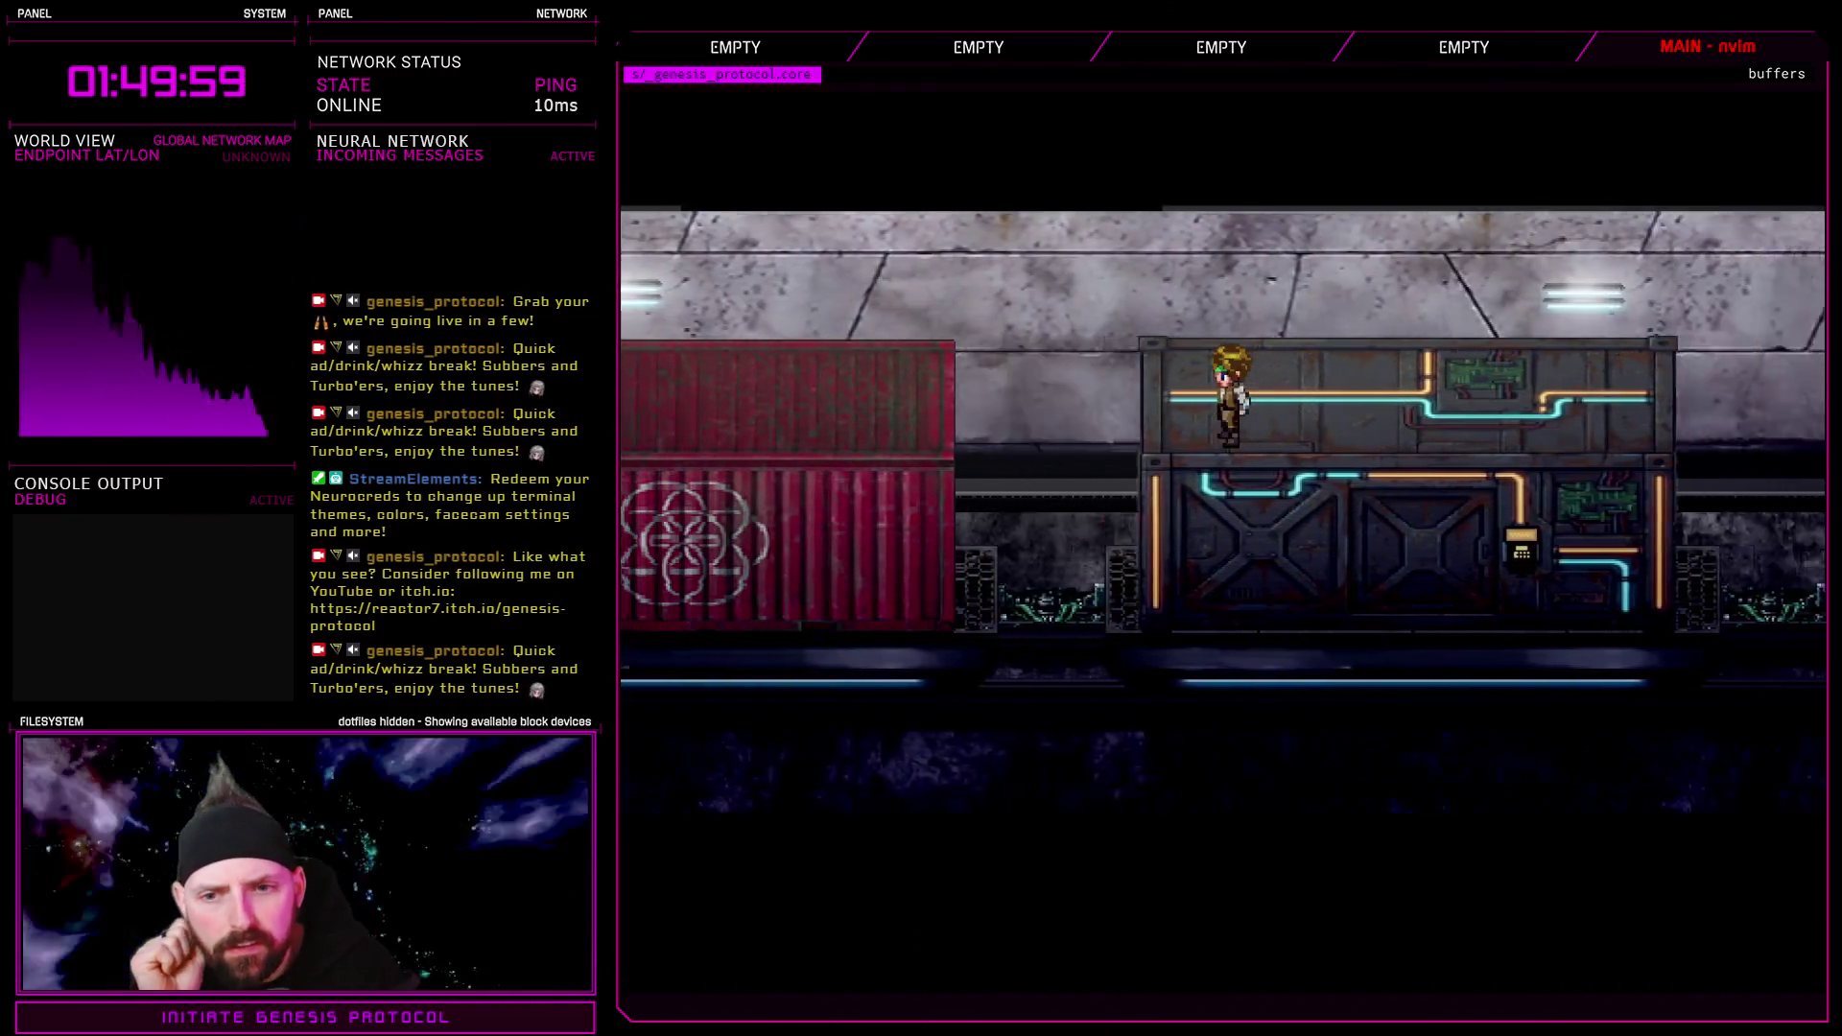
pyautogui.press('Left')
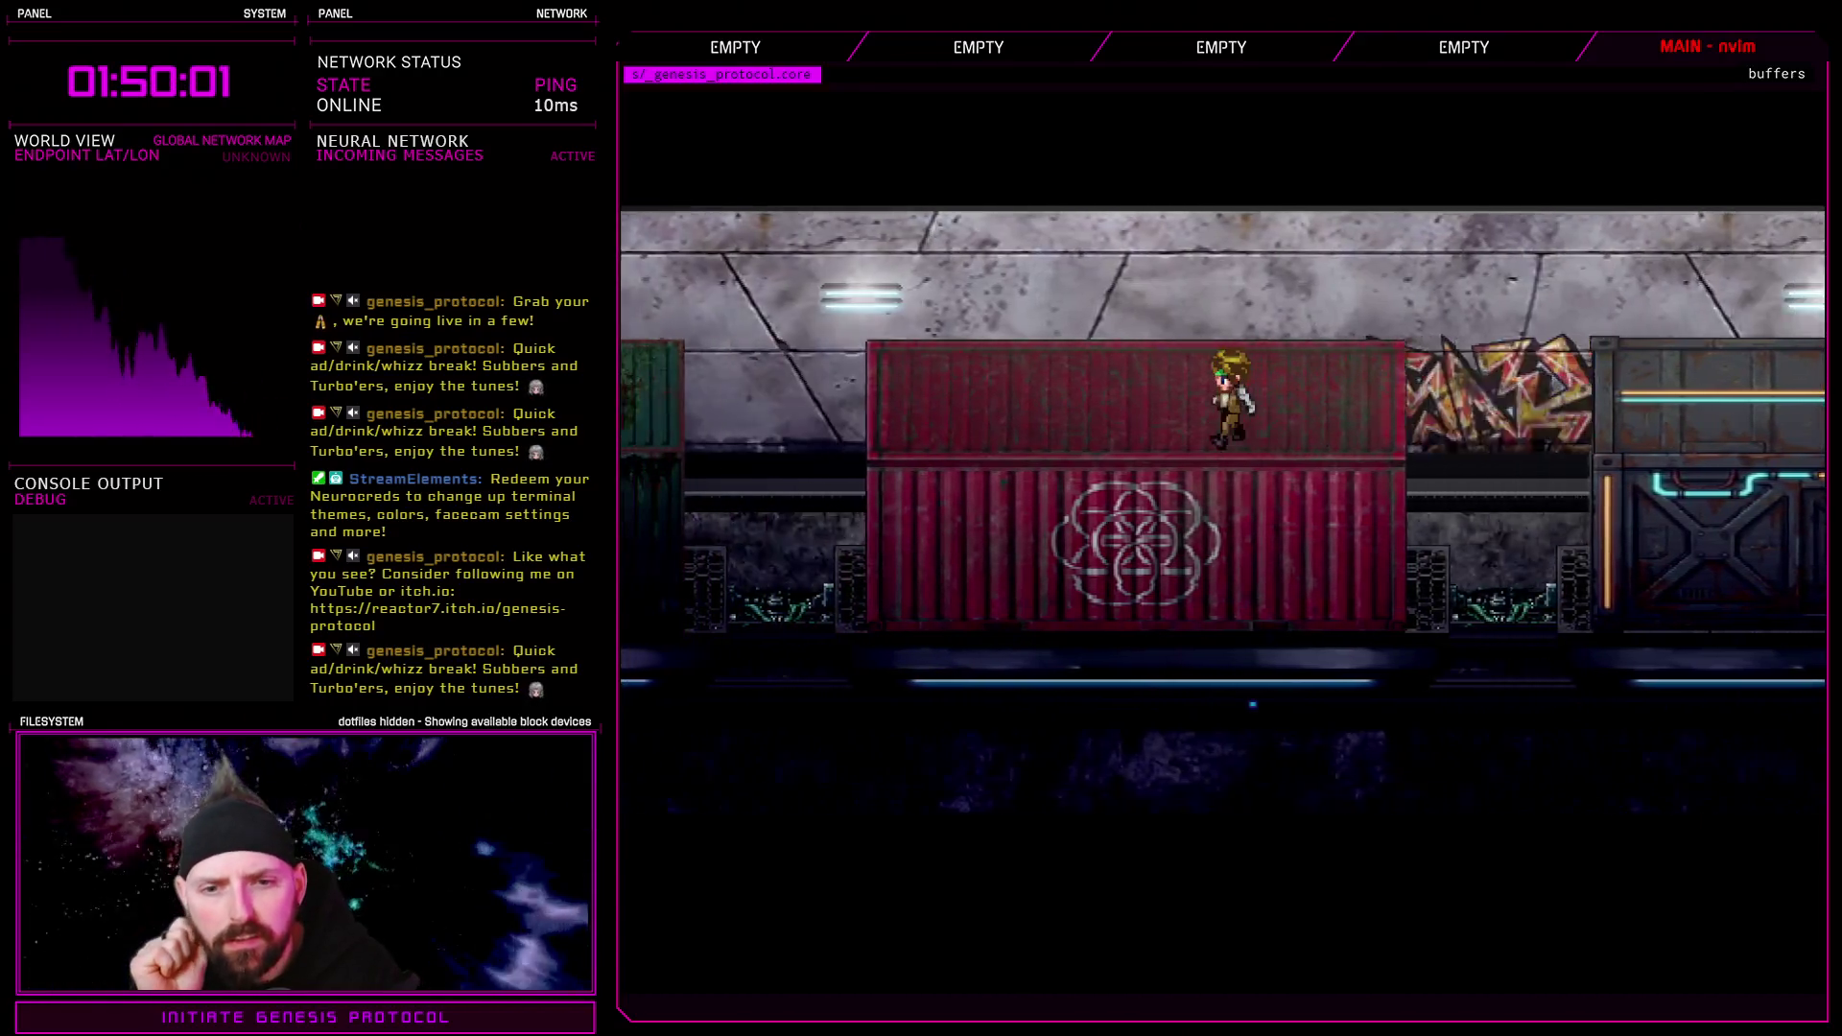
pyautogui.press('Left')
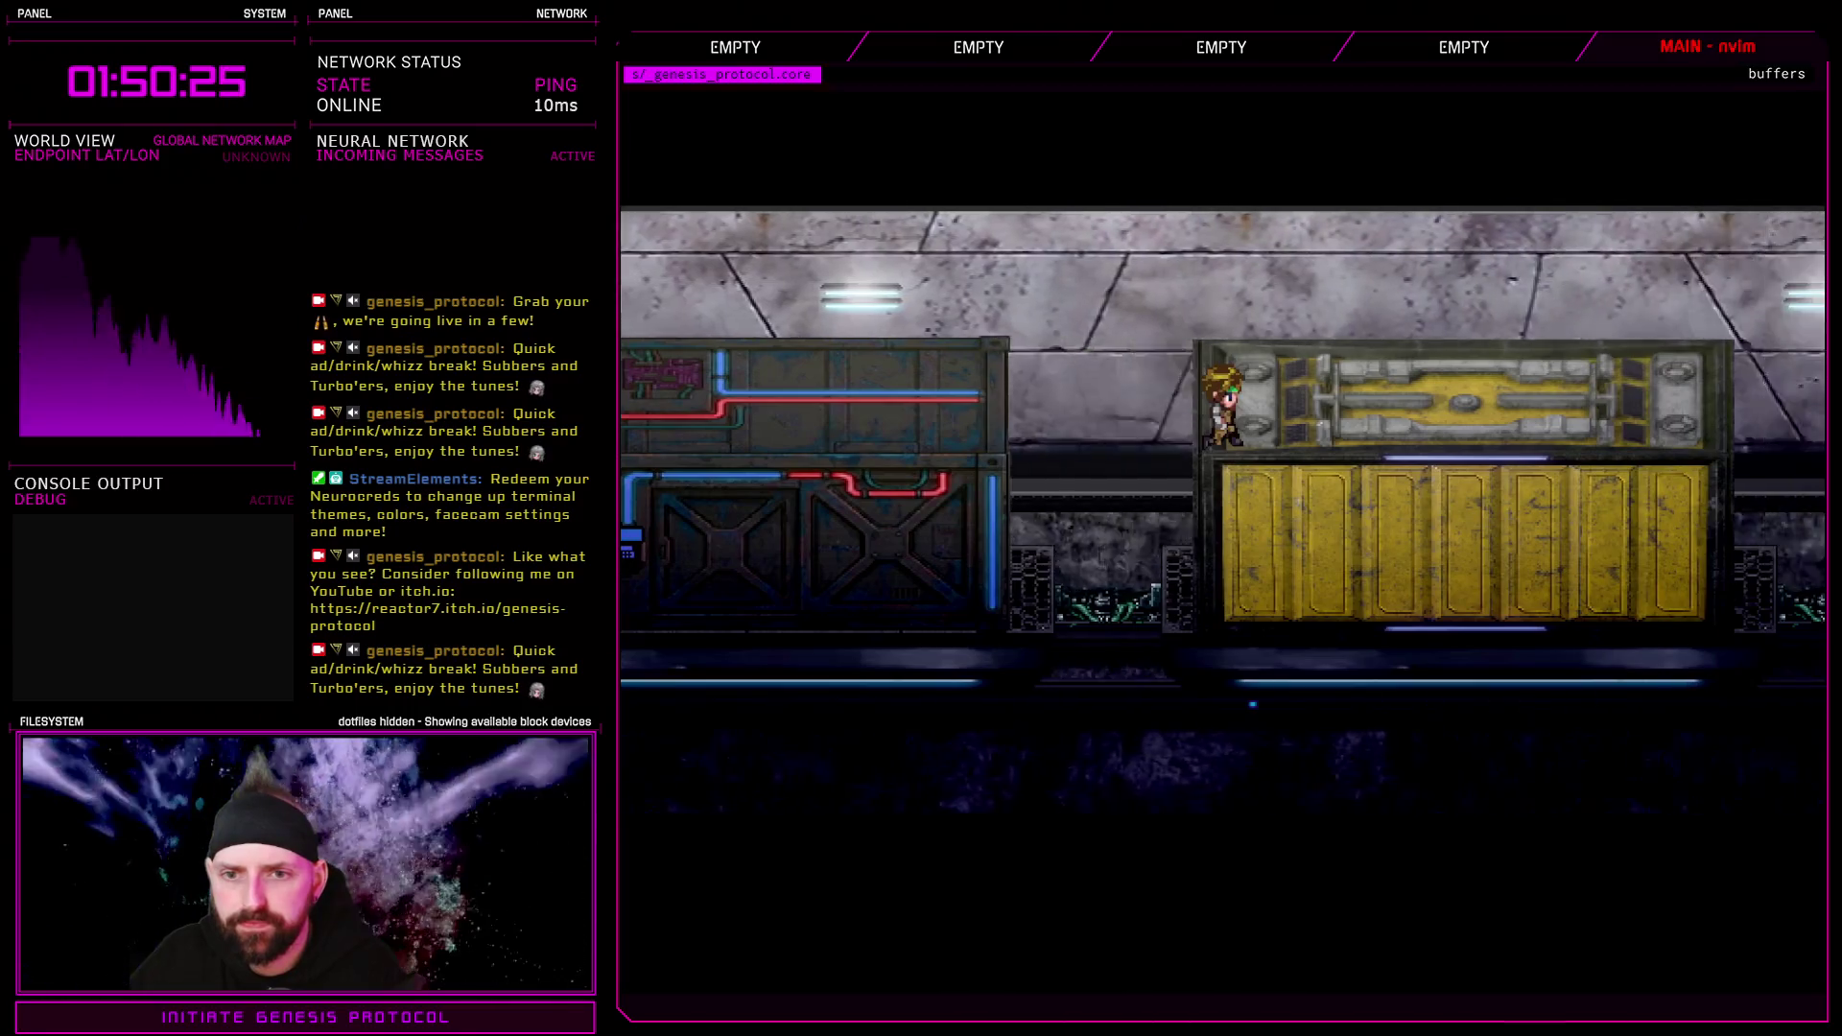
# Load the Pillar Access 2 save from slot 6, then exit the game
pyautogui.press('Escape')
pyautogui.press('Up')
pyautogui.press('Up')
pyautogui.press('Return')
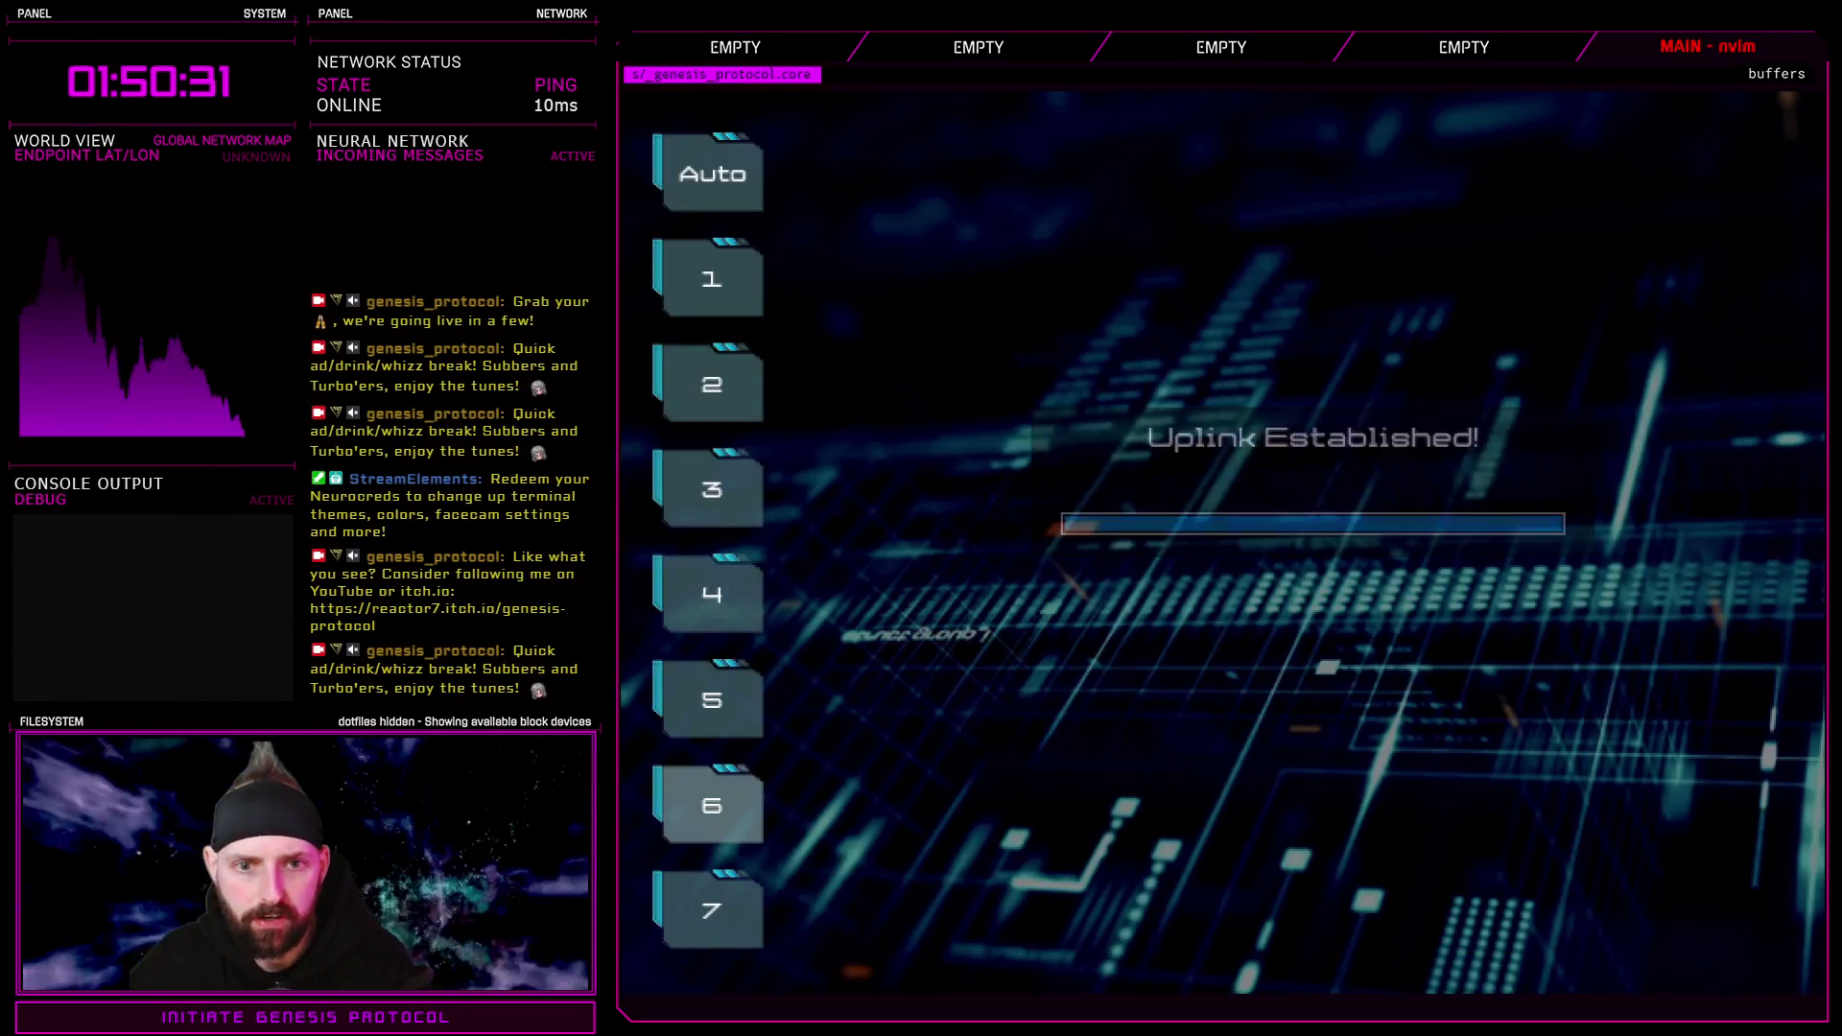
pyautogui.press('Return')
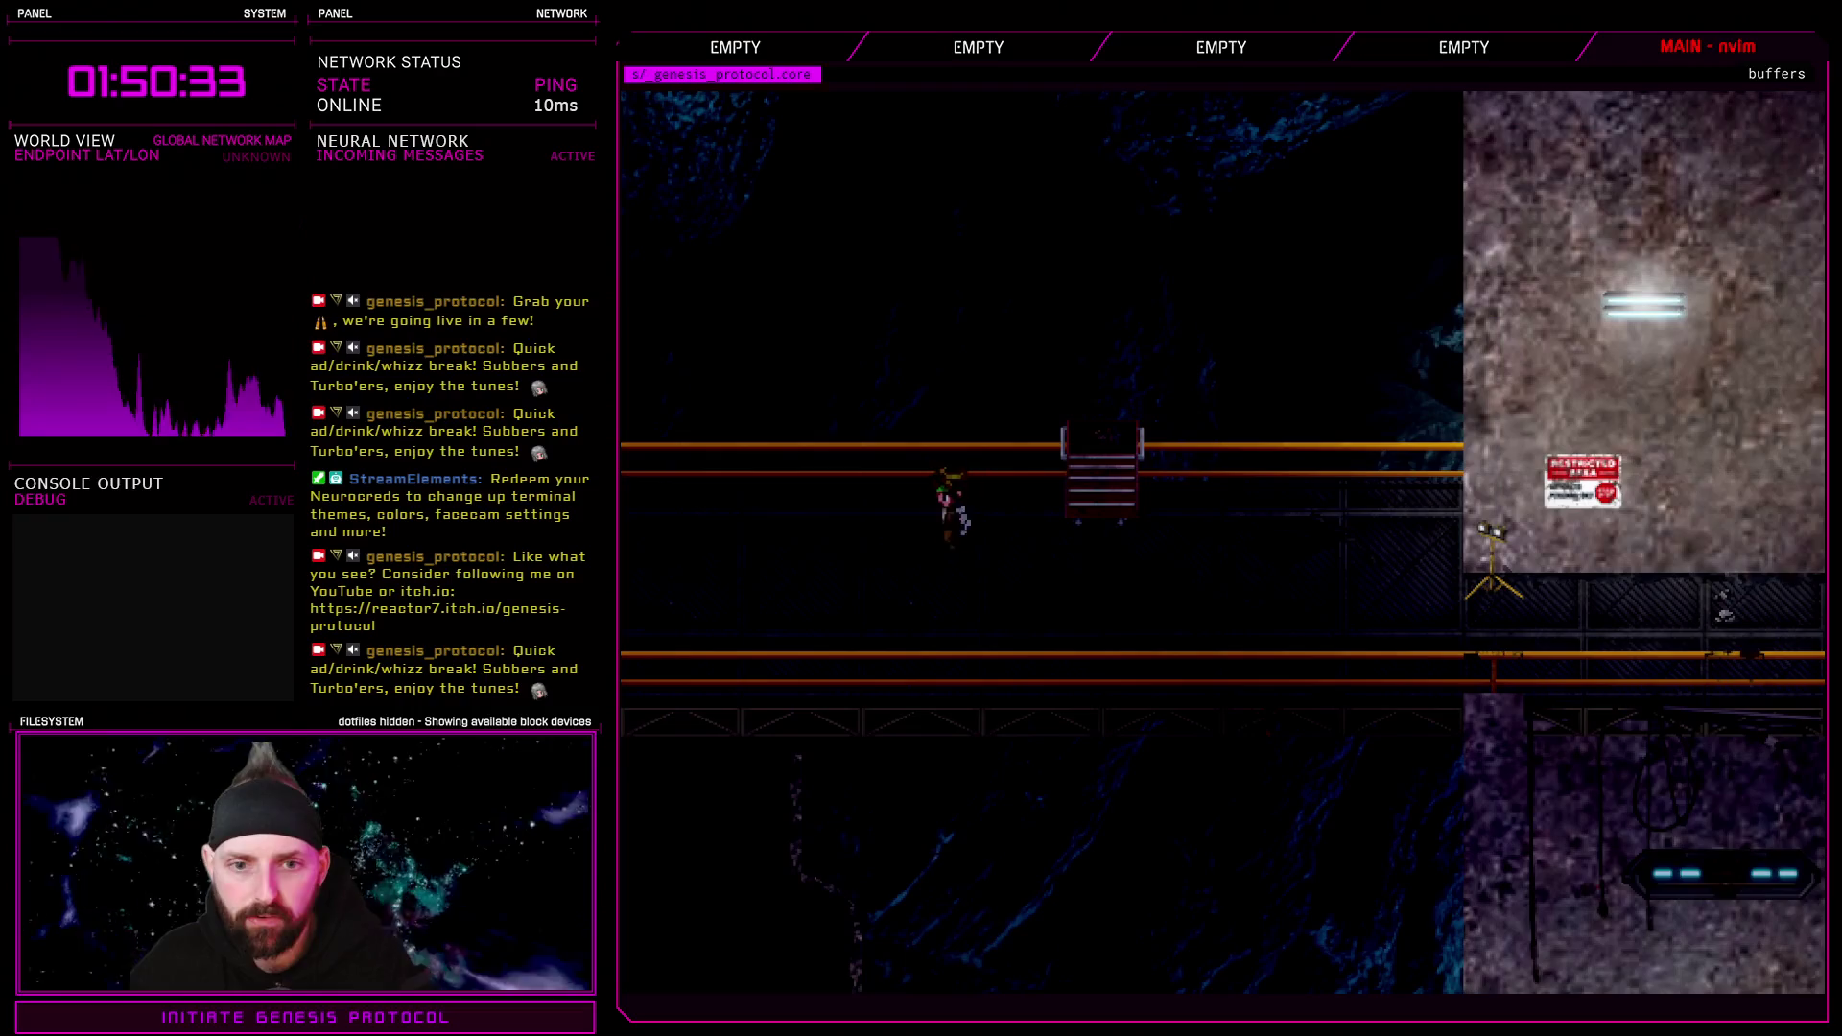
pyautogui.press('Escape')
pyautogui.press('Return')
pyautogui.press('Return')
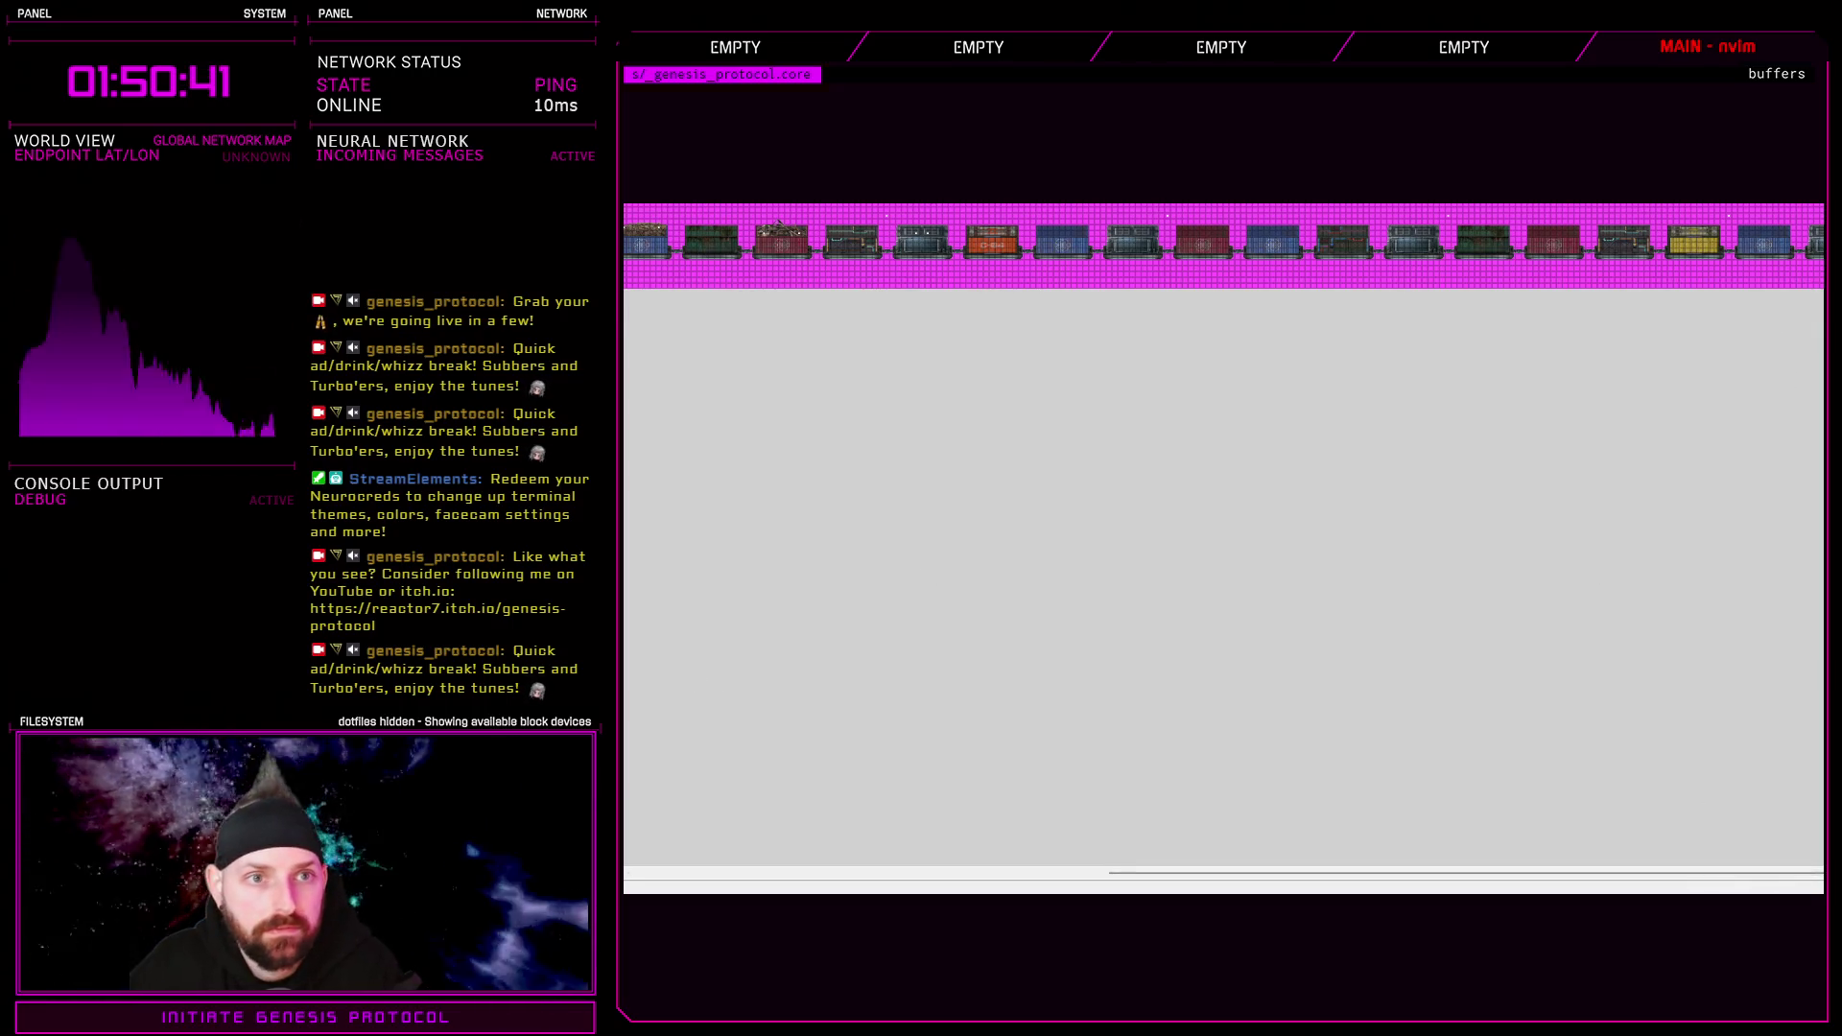
# Change the train event's script line to set_teleport(185, 324, 4) and save the event
pyautogui.scroll(3, 1425, 260)
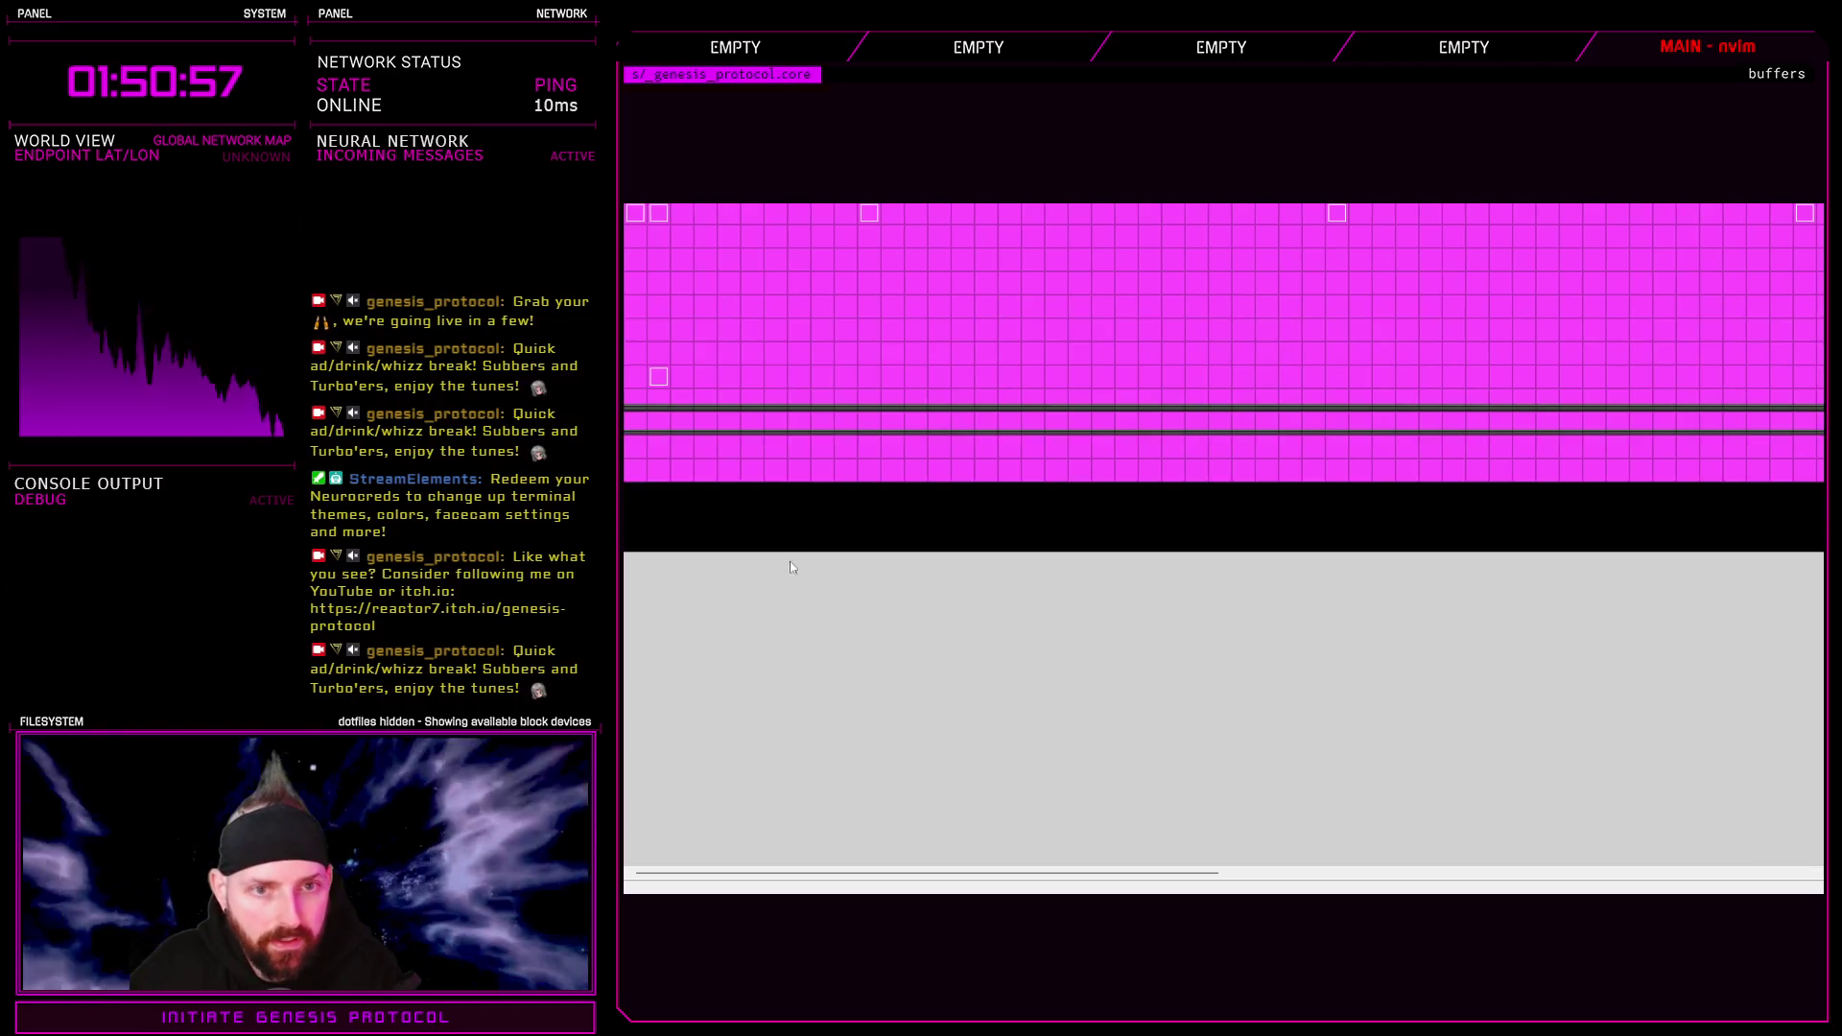
pyautogui.doubleClick(1207, 356)
pyautogui.scroll(-10, 1312, 787)
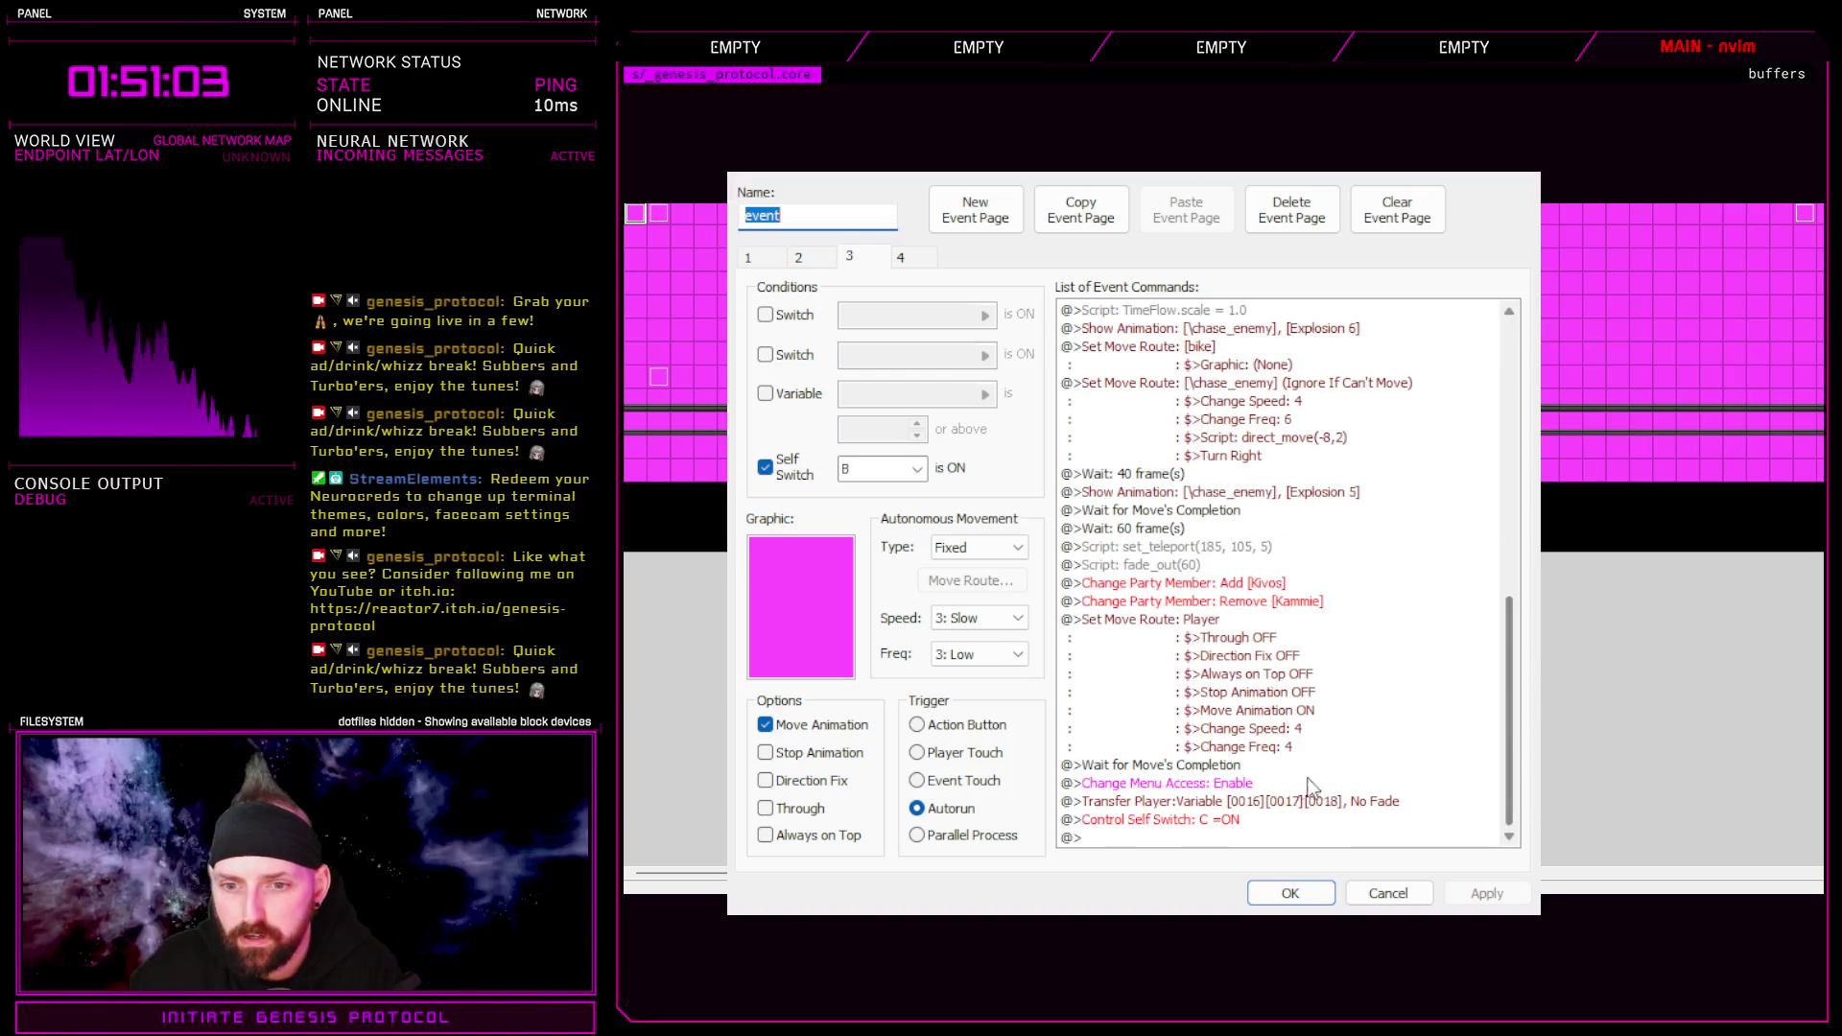
pyautogui.click(1204, 547)
pyautogui.doubleClick(1247, 547)
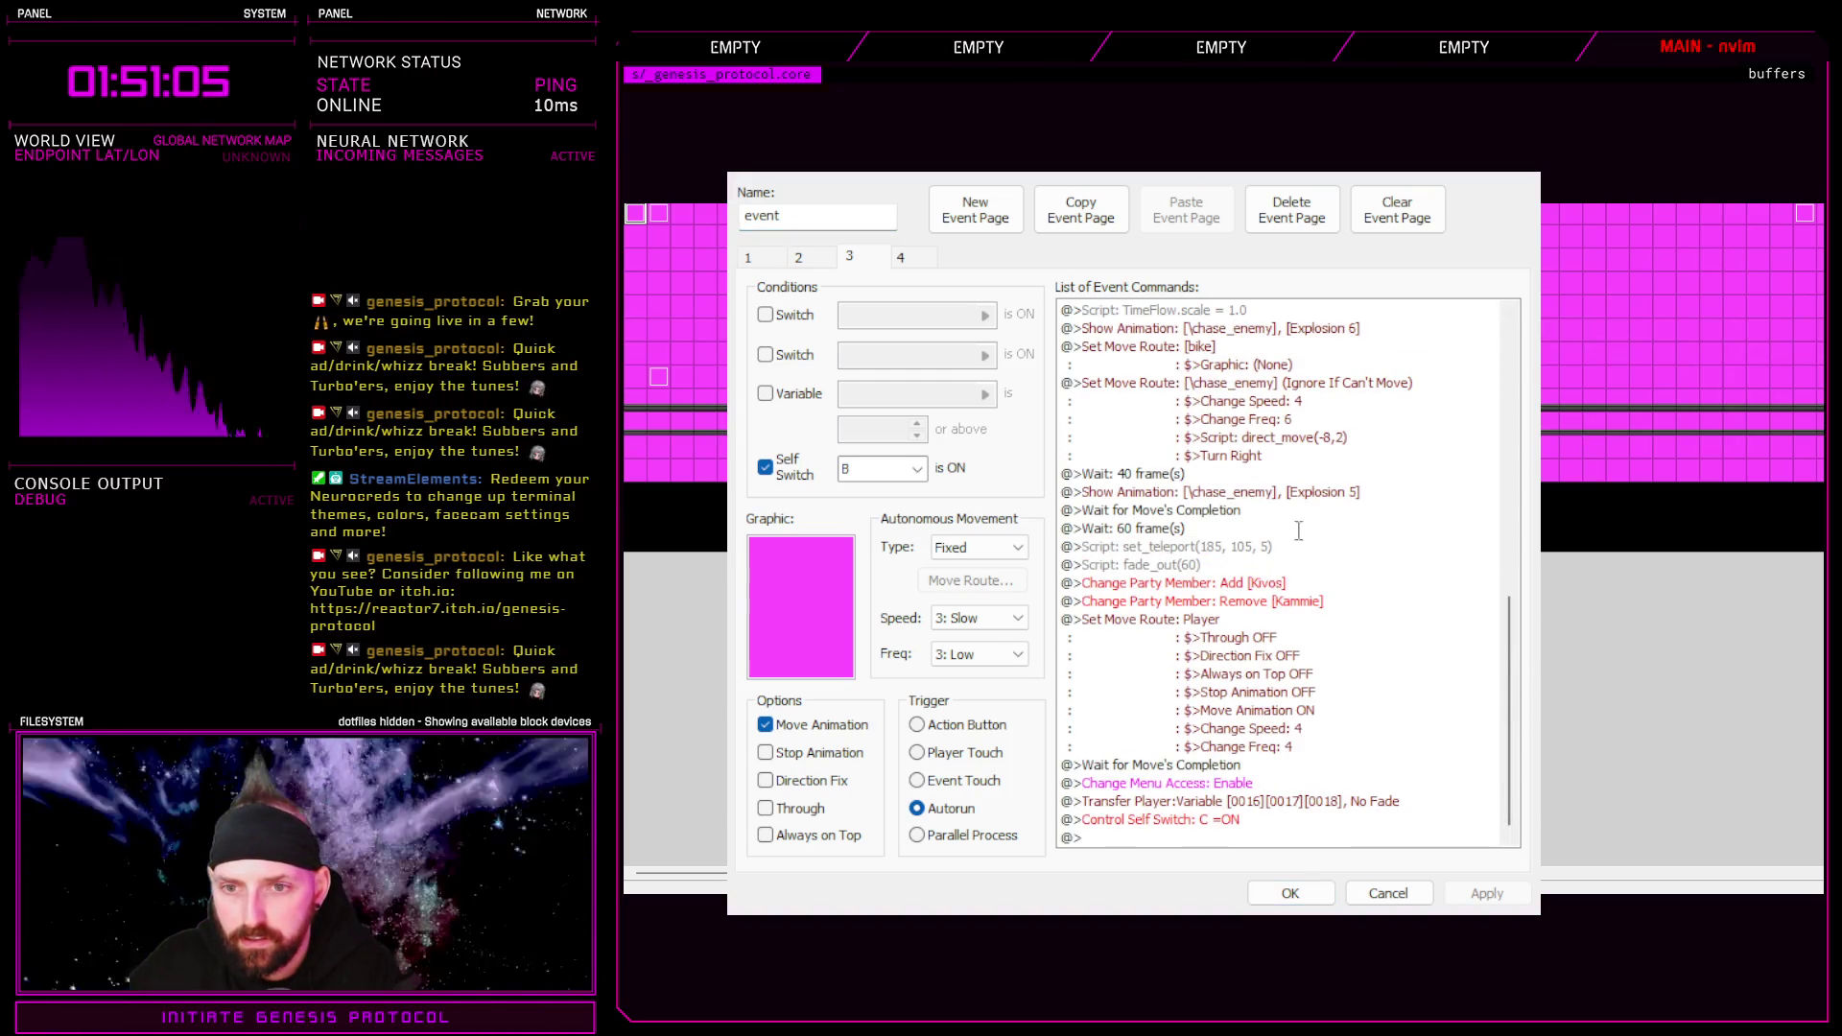
pyautogui.doubleClick(1297, 422)
pyautogui.write('24, 4')
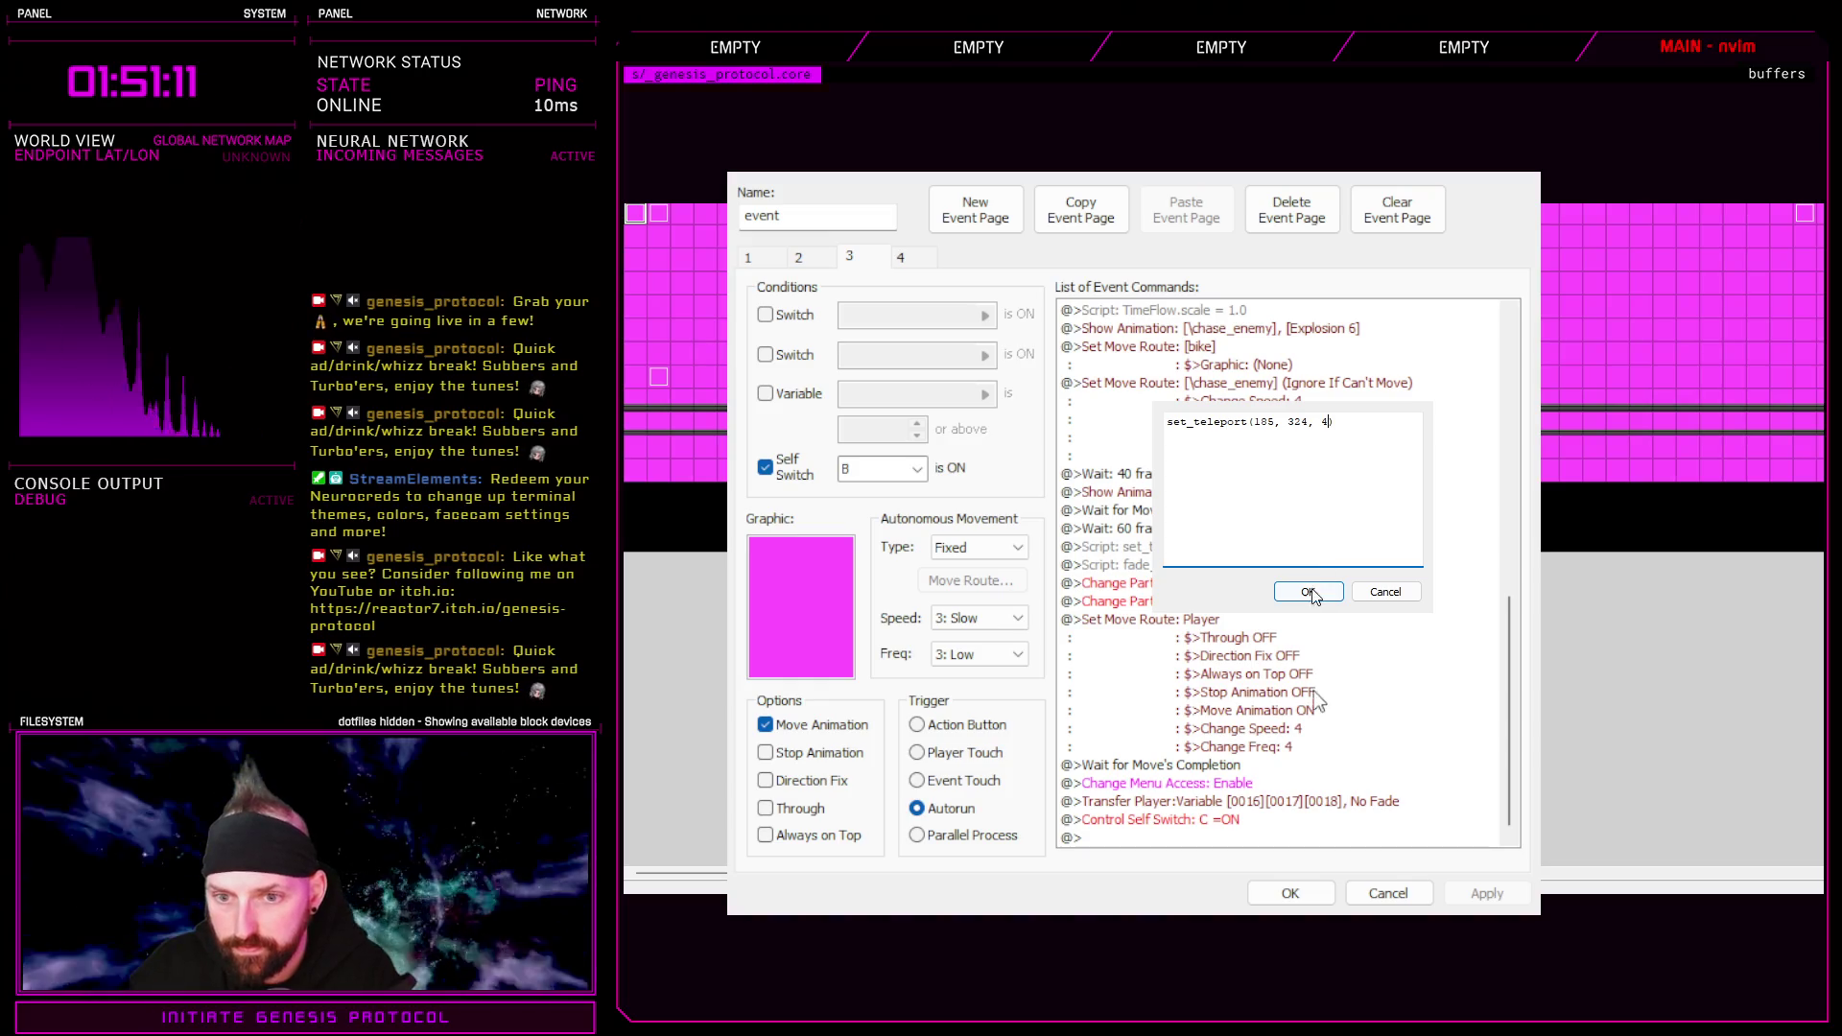
pyautogui.click(1309, 592)
pyautogui.click(1290, 892)
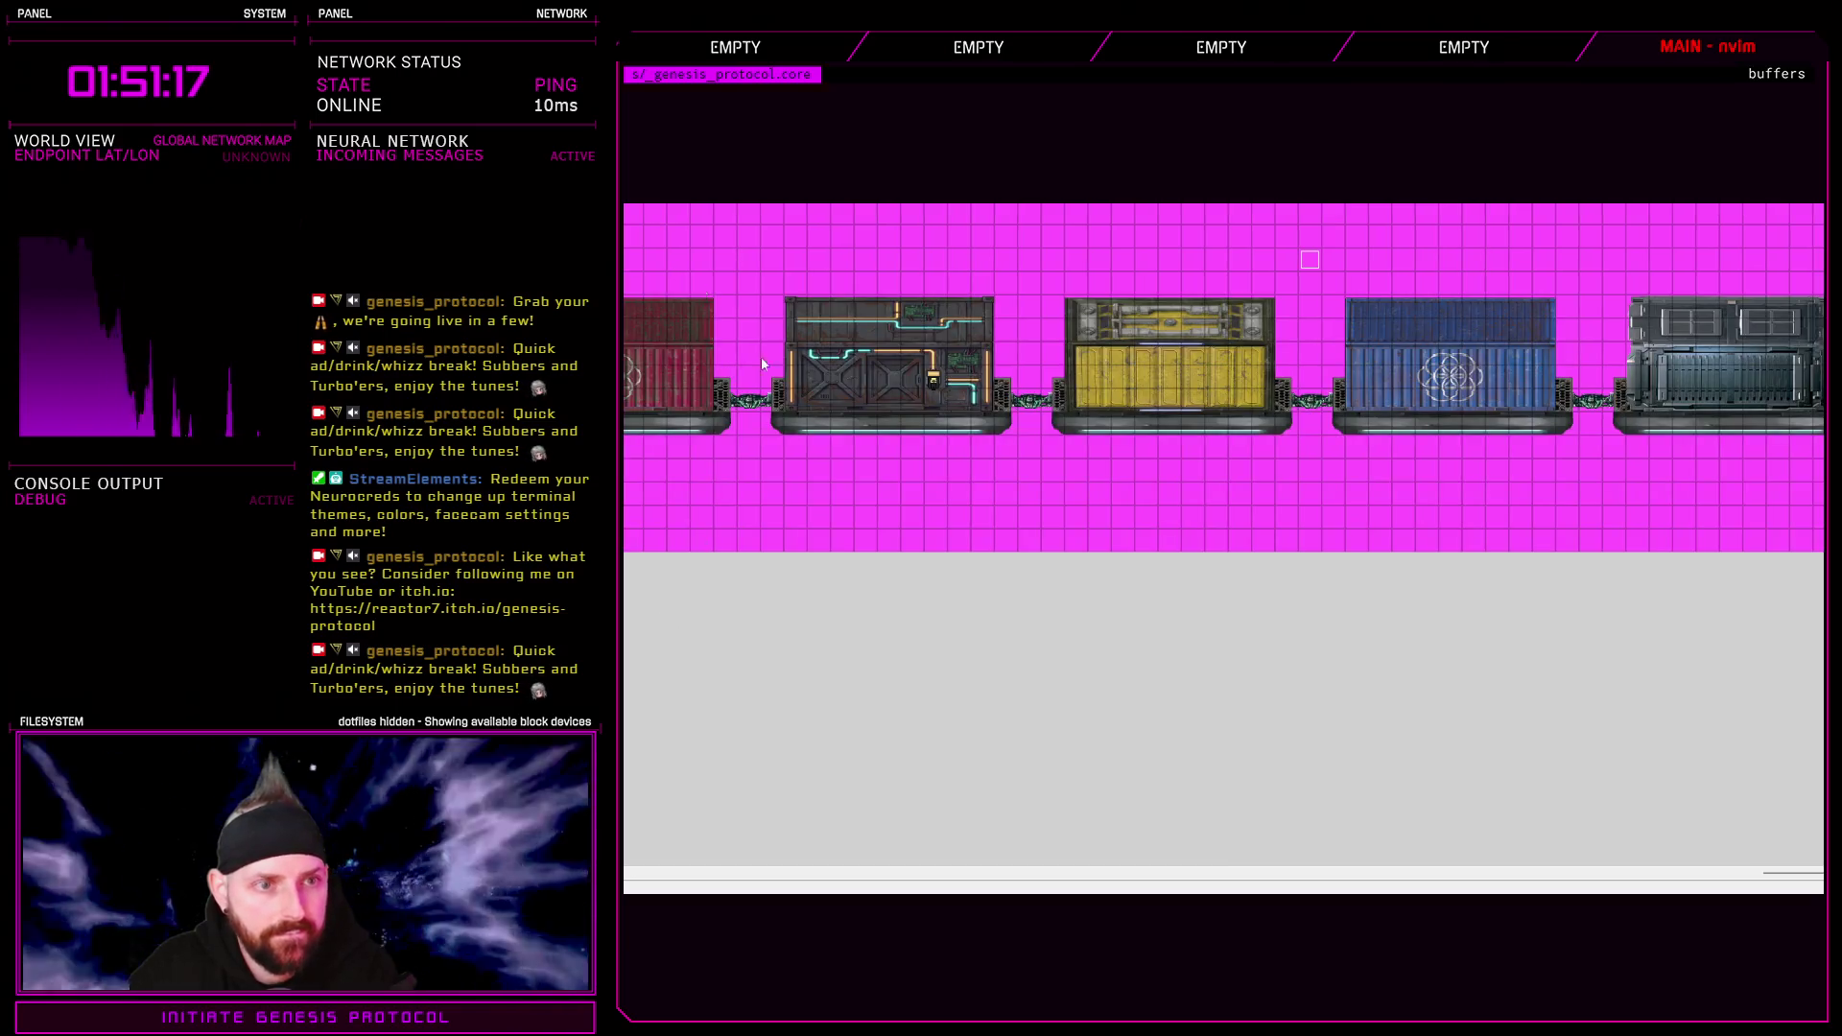
# Change another event's fade_in(20) to fade_in(60), then playtest and highlight Pillar Access 2
pyautogui.moveTo(1624, 875); pyautogui.dragTo(729, 875)
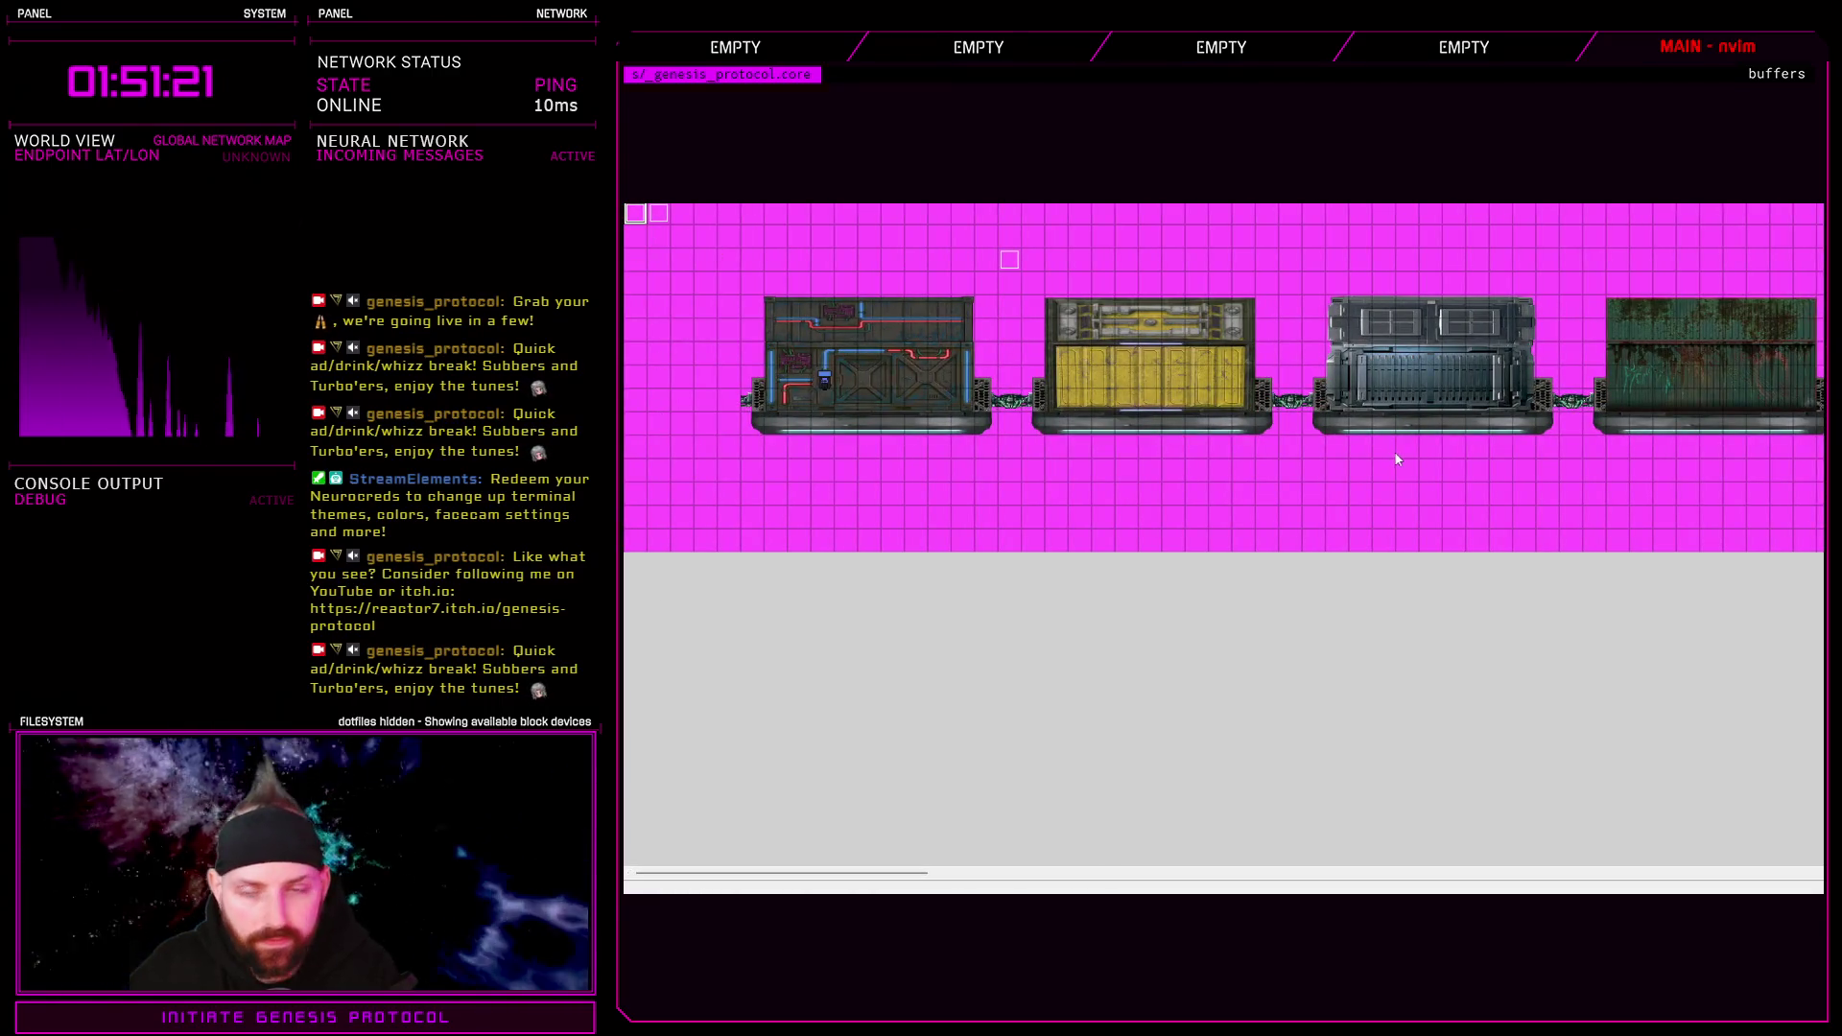
pyautogui.doubleClick(1433, 422)
pyautogui.press('Return')
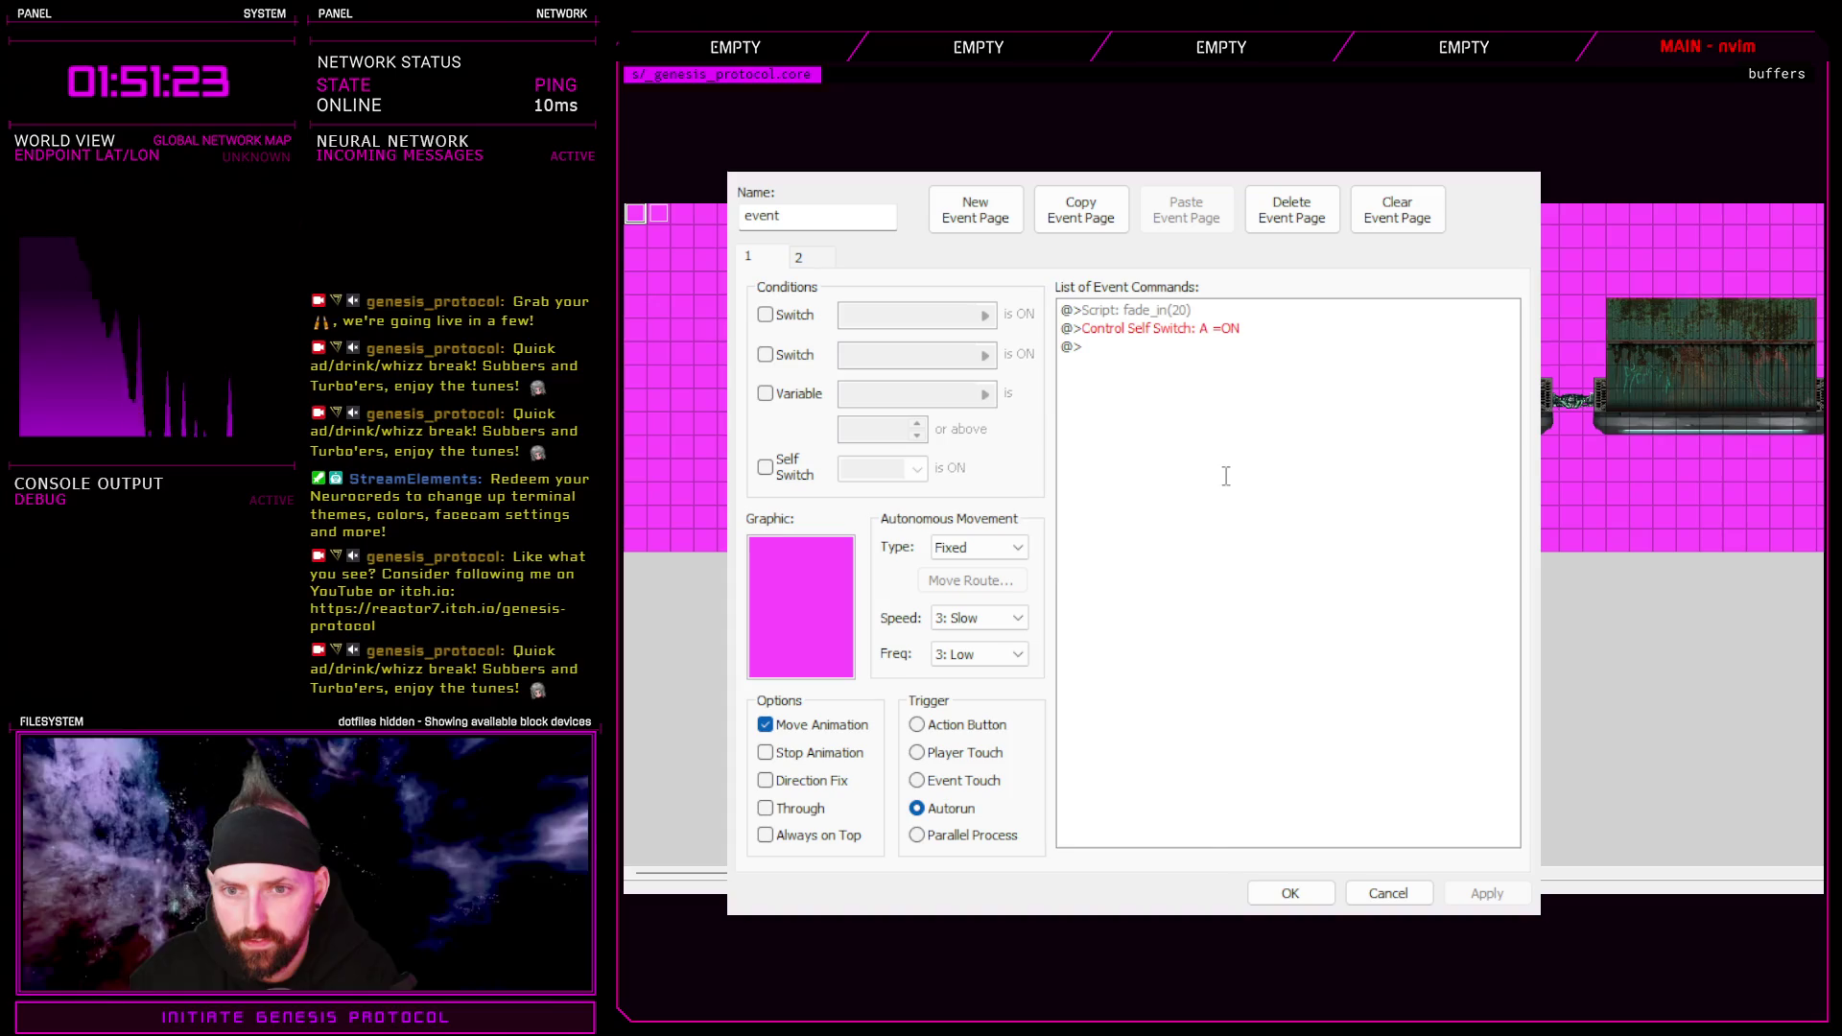
pyautogui.click(1308, 591)
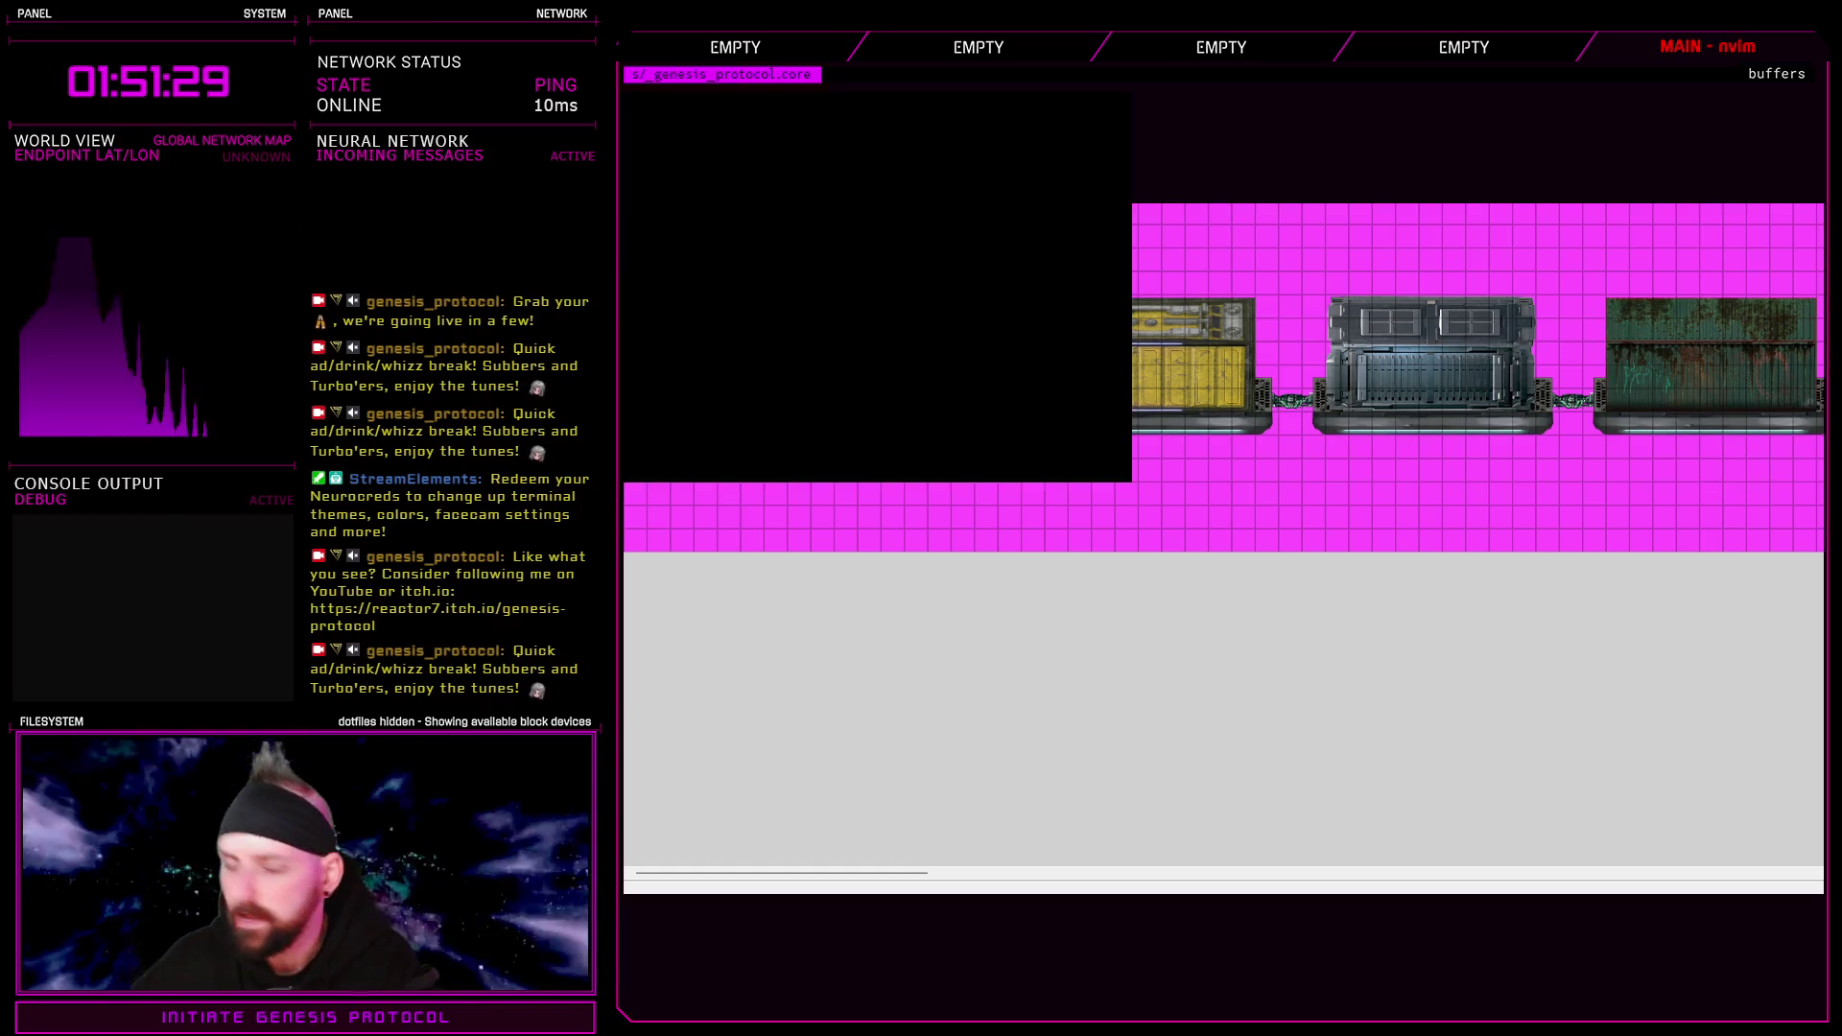
pyautogui.press('Return')
pyautogui.press('Up')
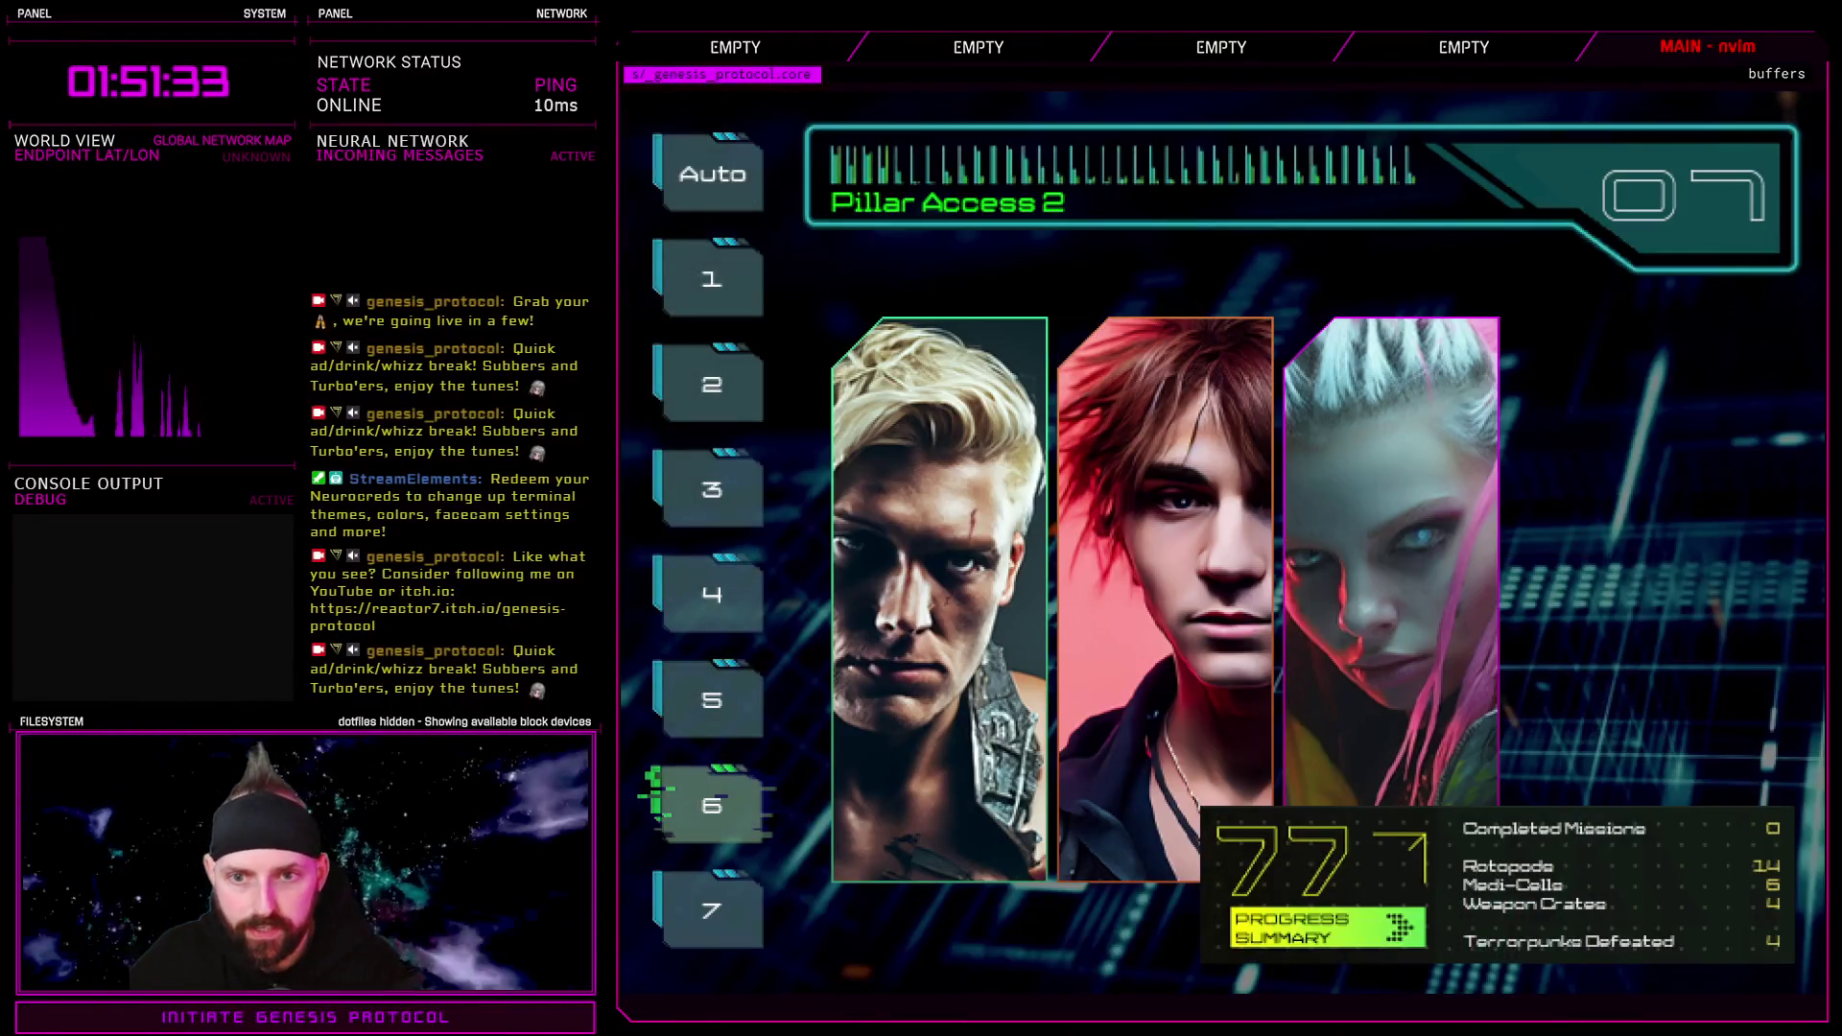
# Launch the Pillar Access 2 level and dismiss RANE's "No way, that was insane! See ya!" line
pyautogui.press('Return')
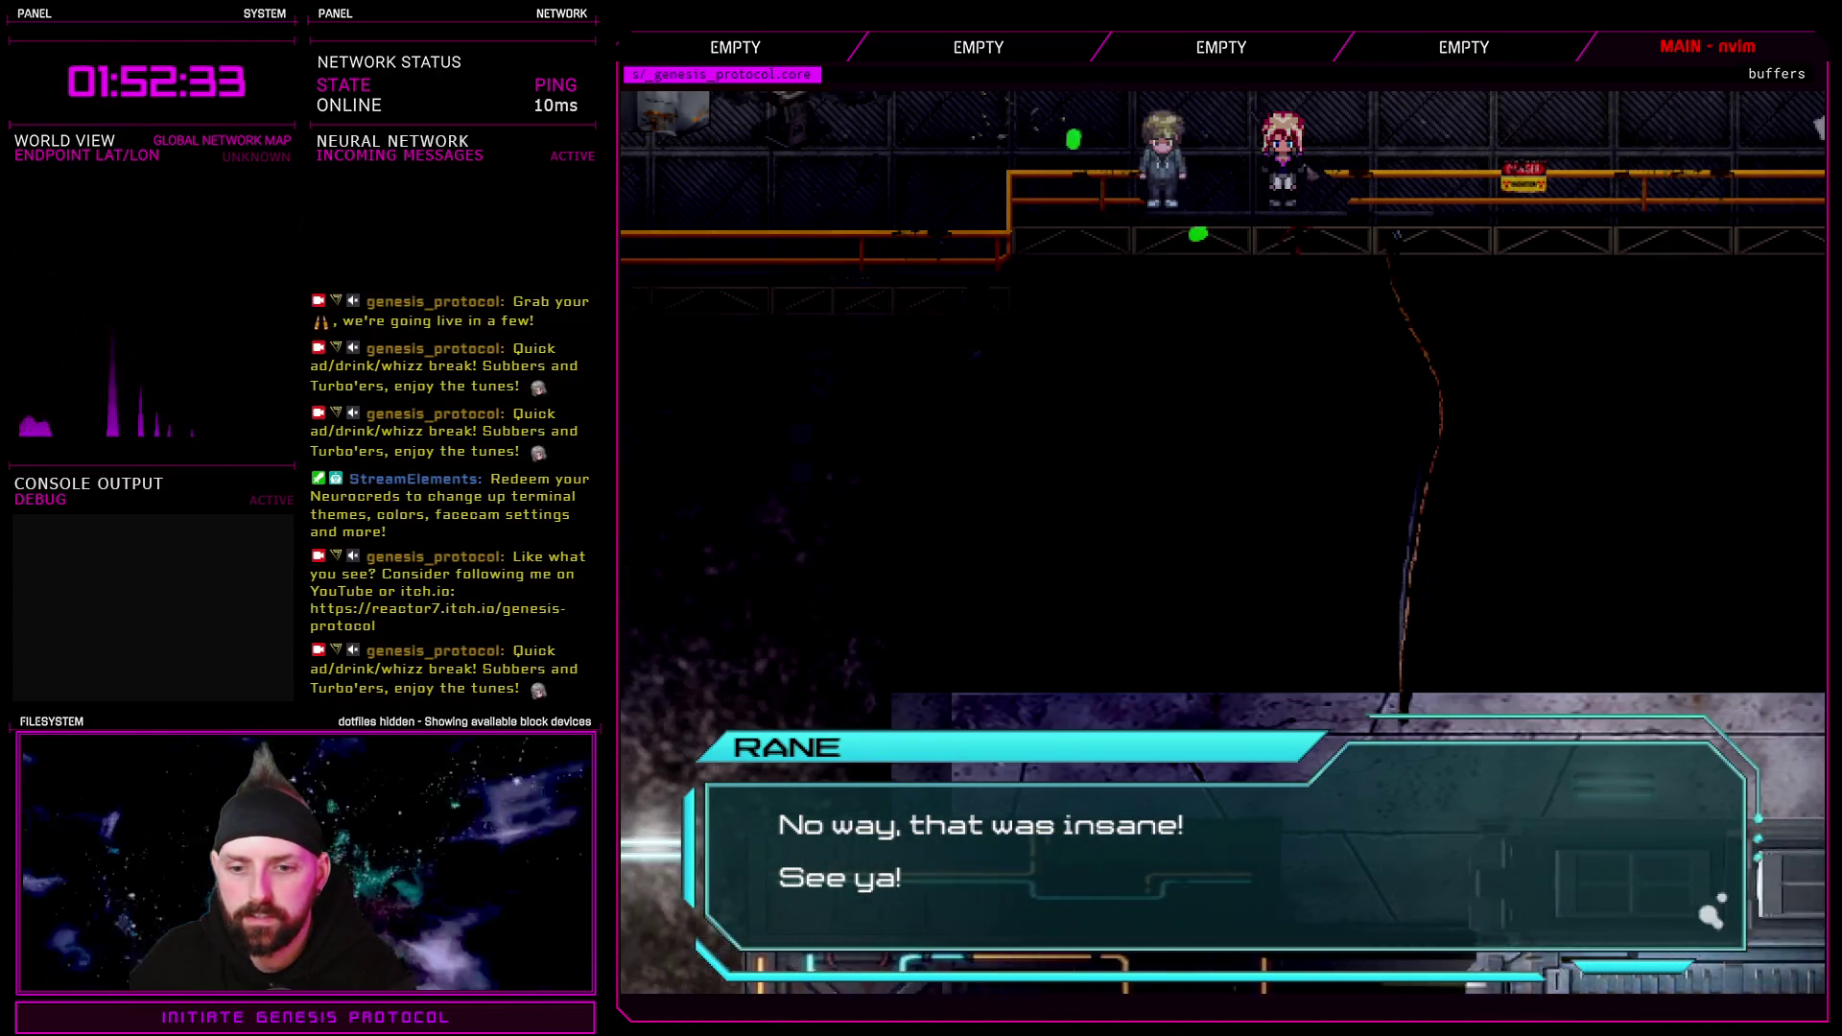
pyautogui.press('Return')
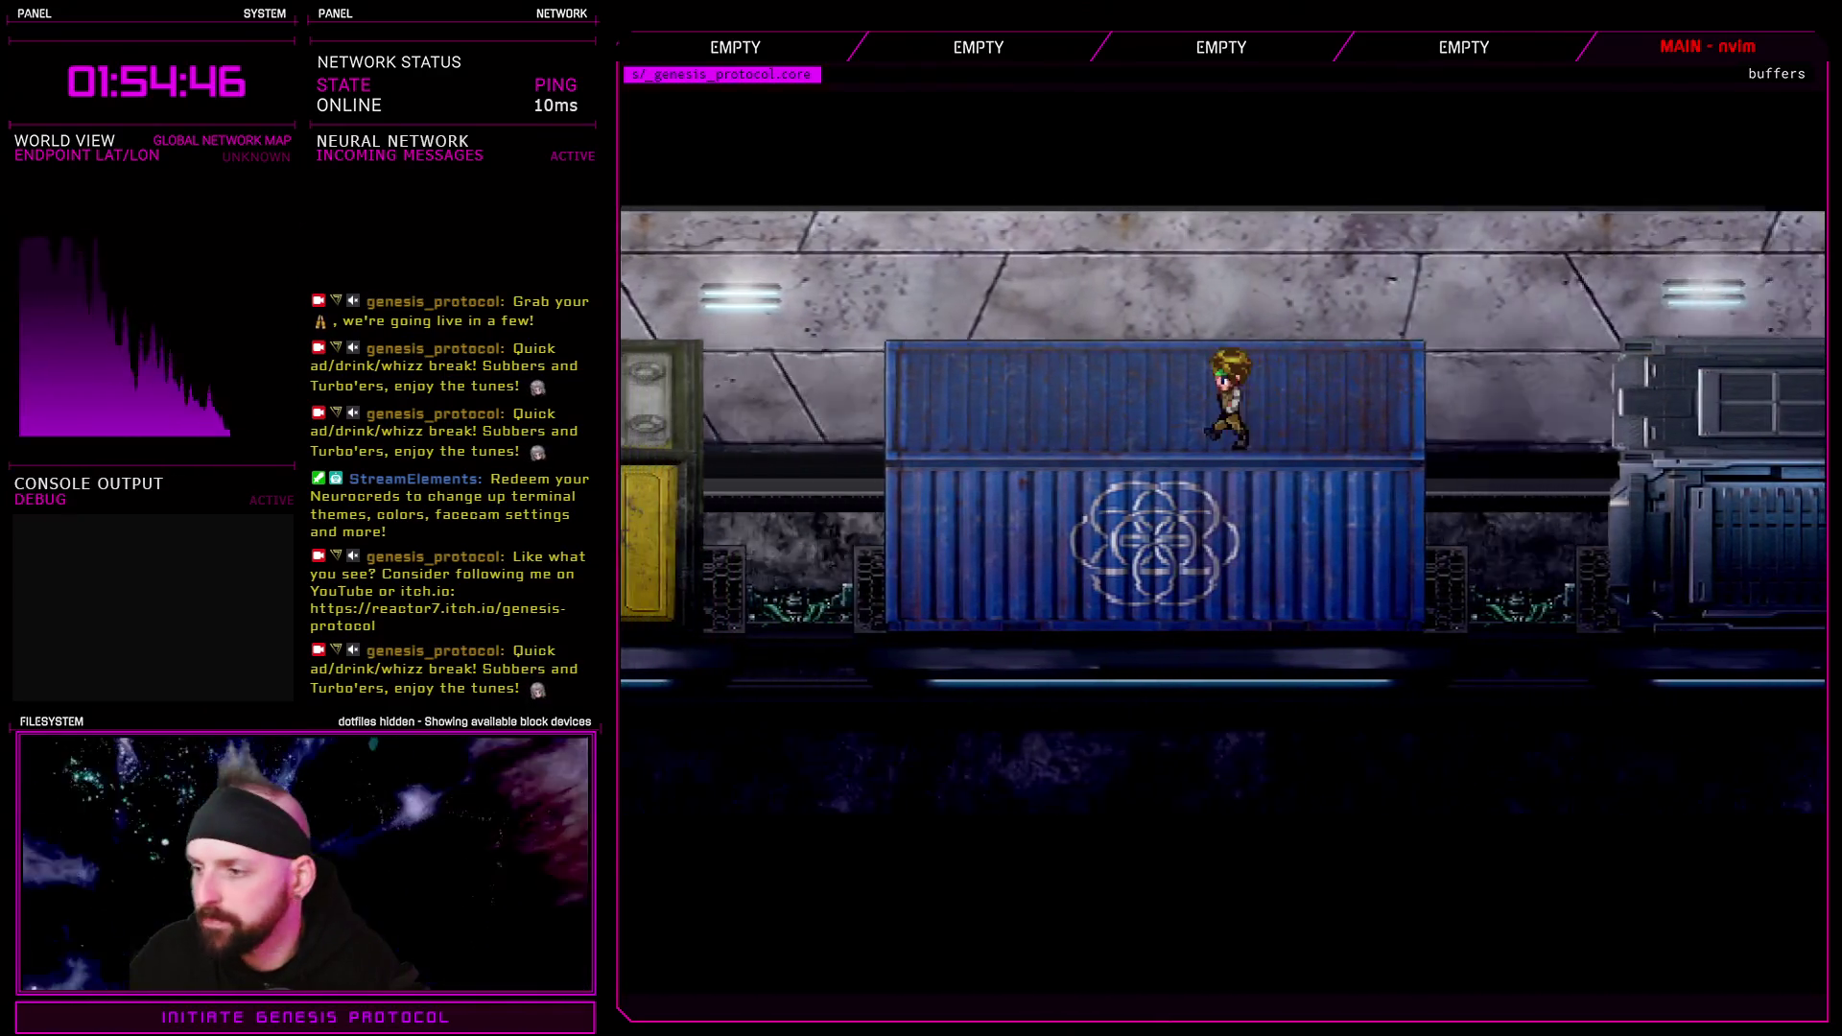
# Walk the hero left over the blue, yellow, pipe and red containers, then quit
pyautogui.press('Left')
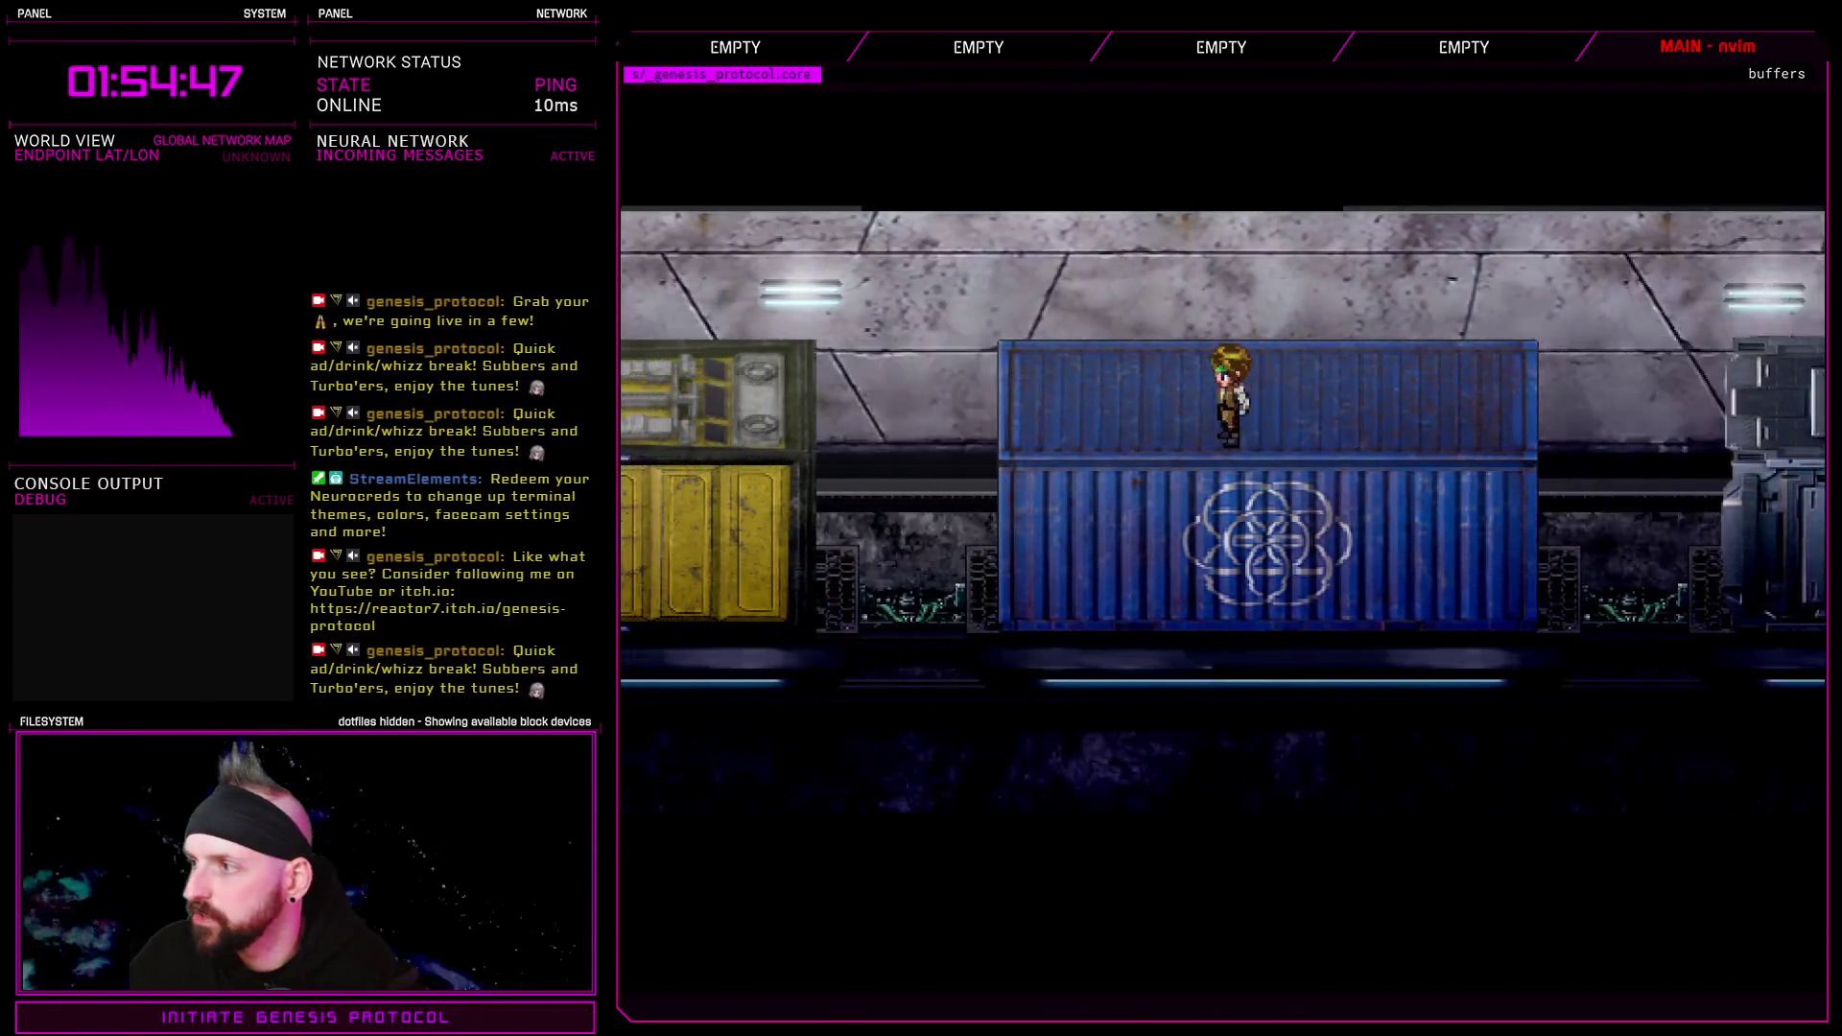
pyautogui.press('Left')
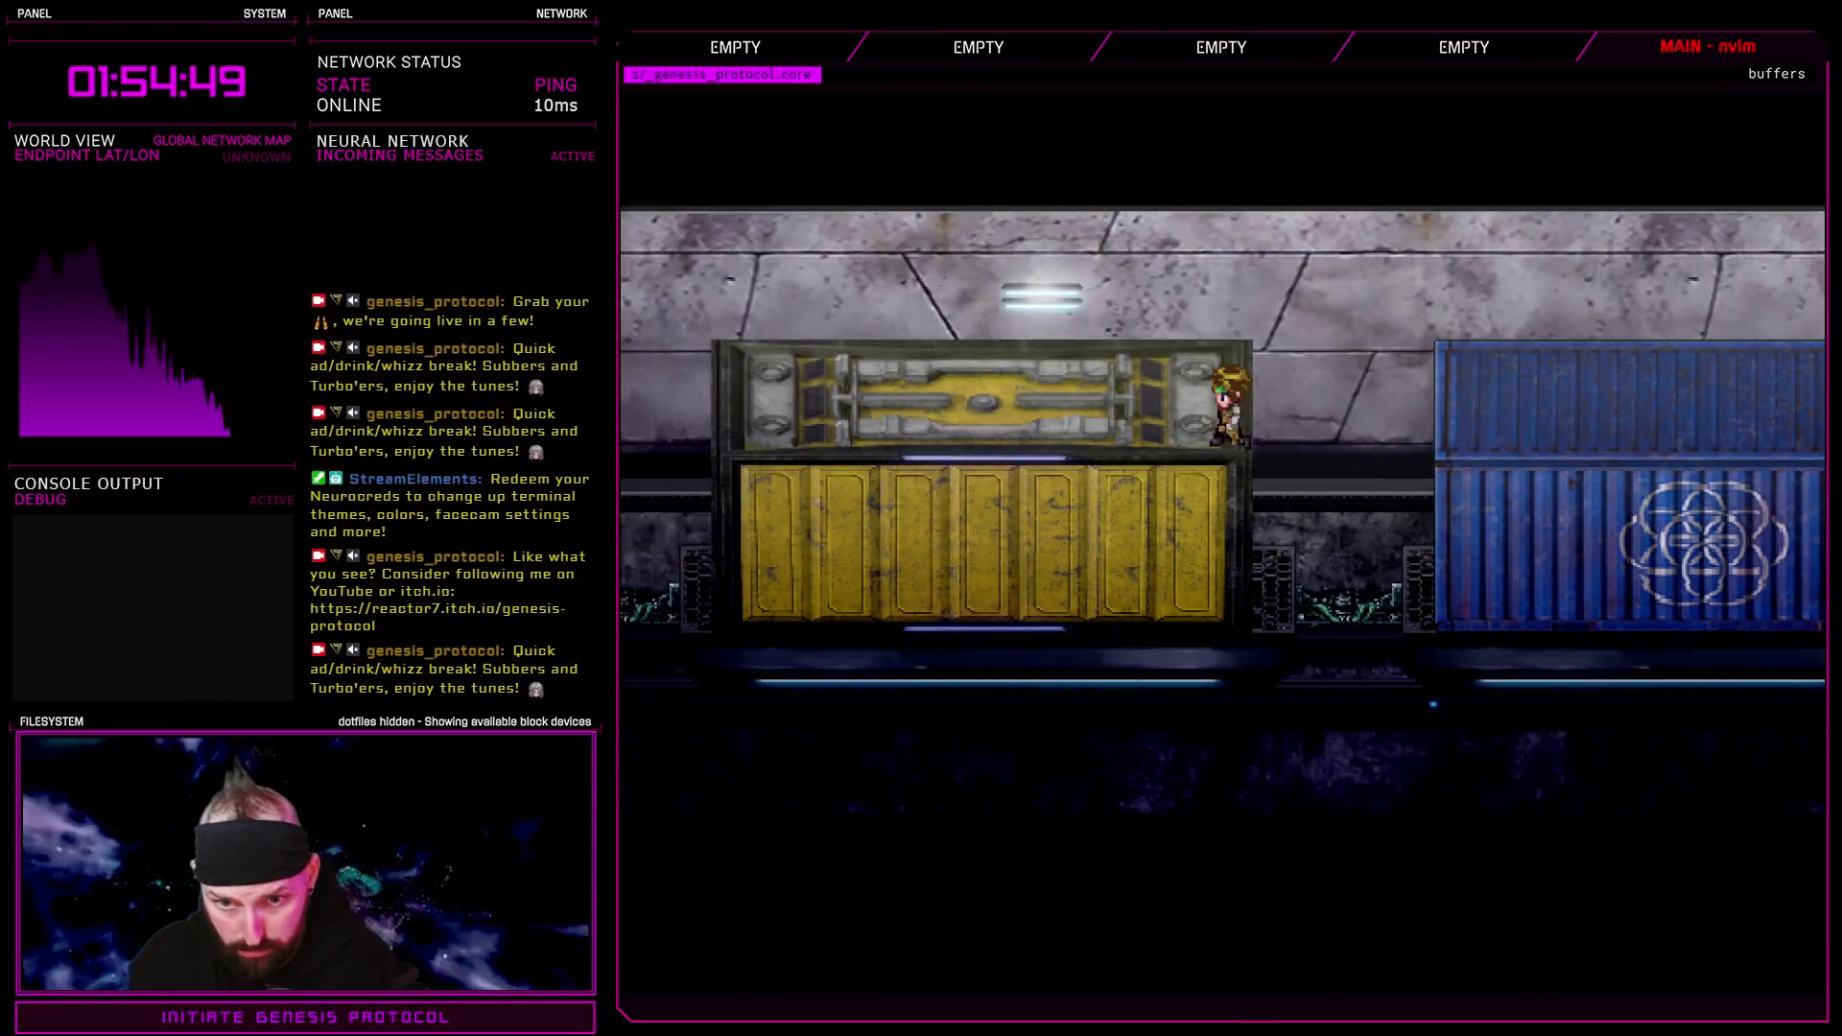
pyautogui.press('Left')
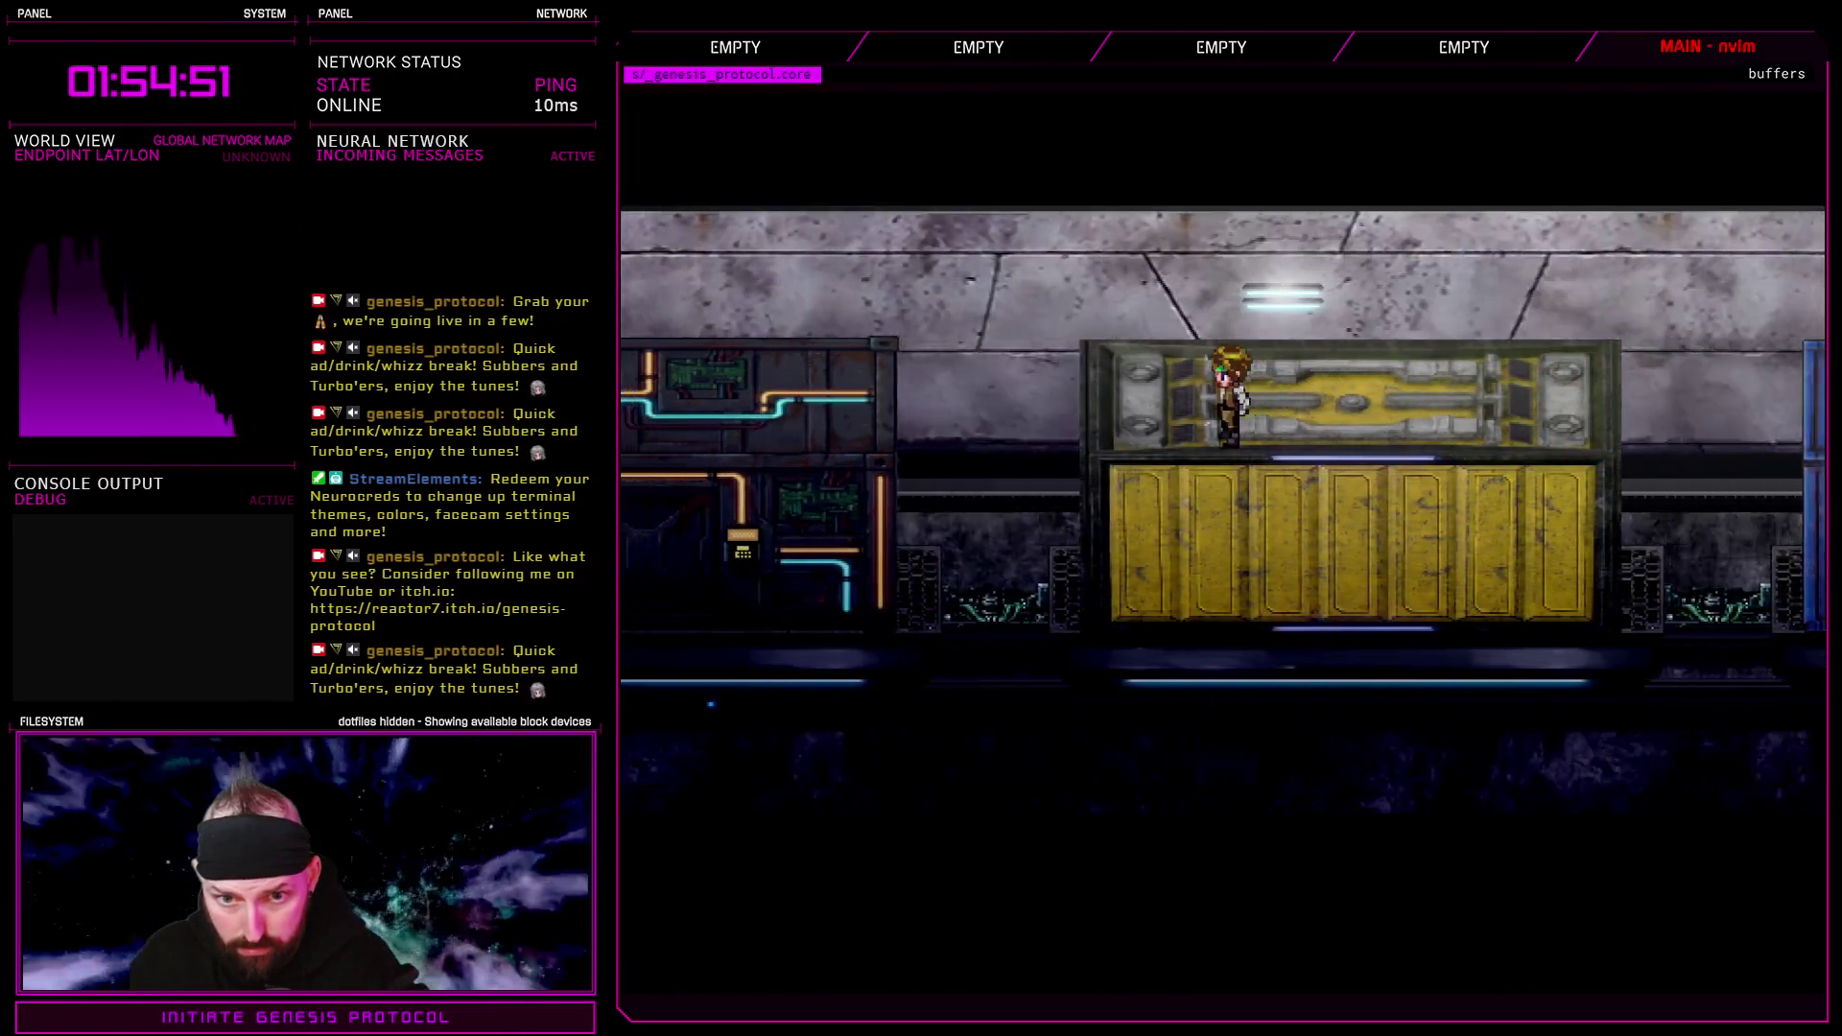
pyautogui.press('Left')
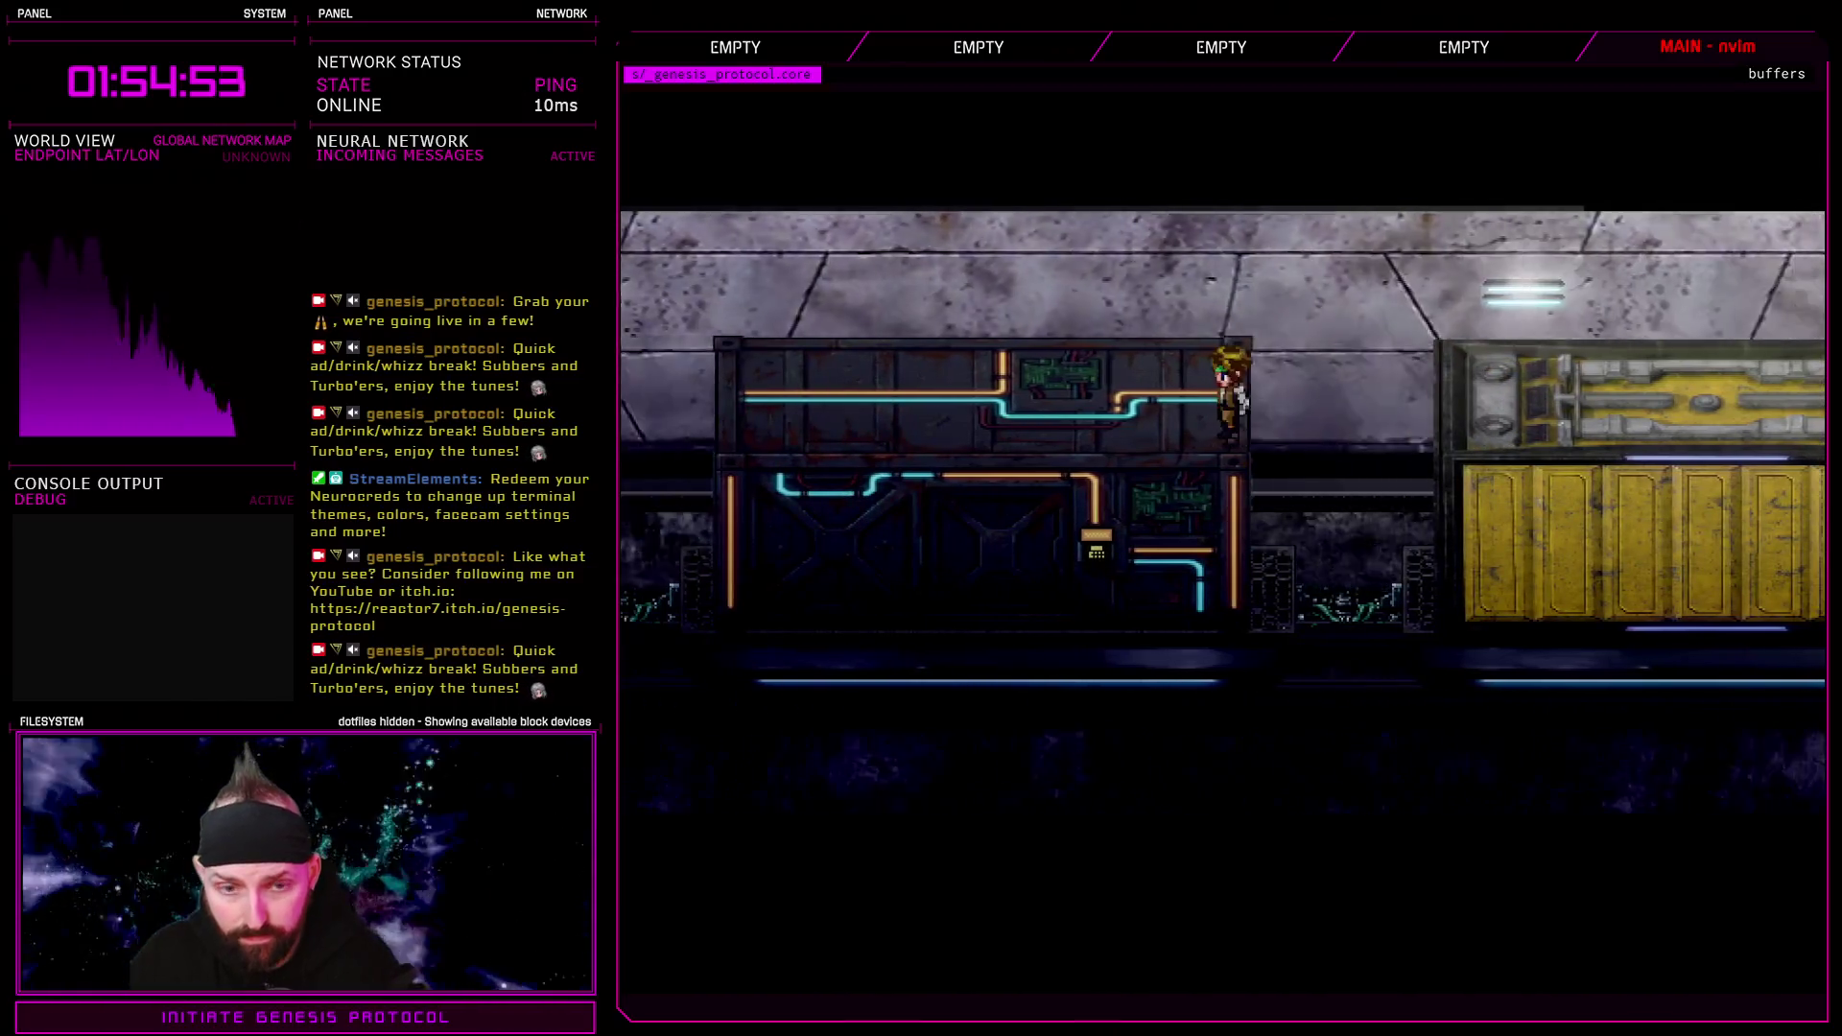
pyautogui.press('Left')
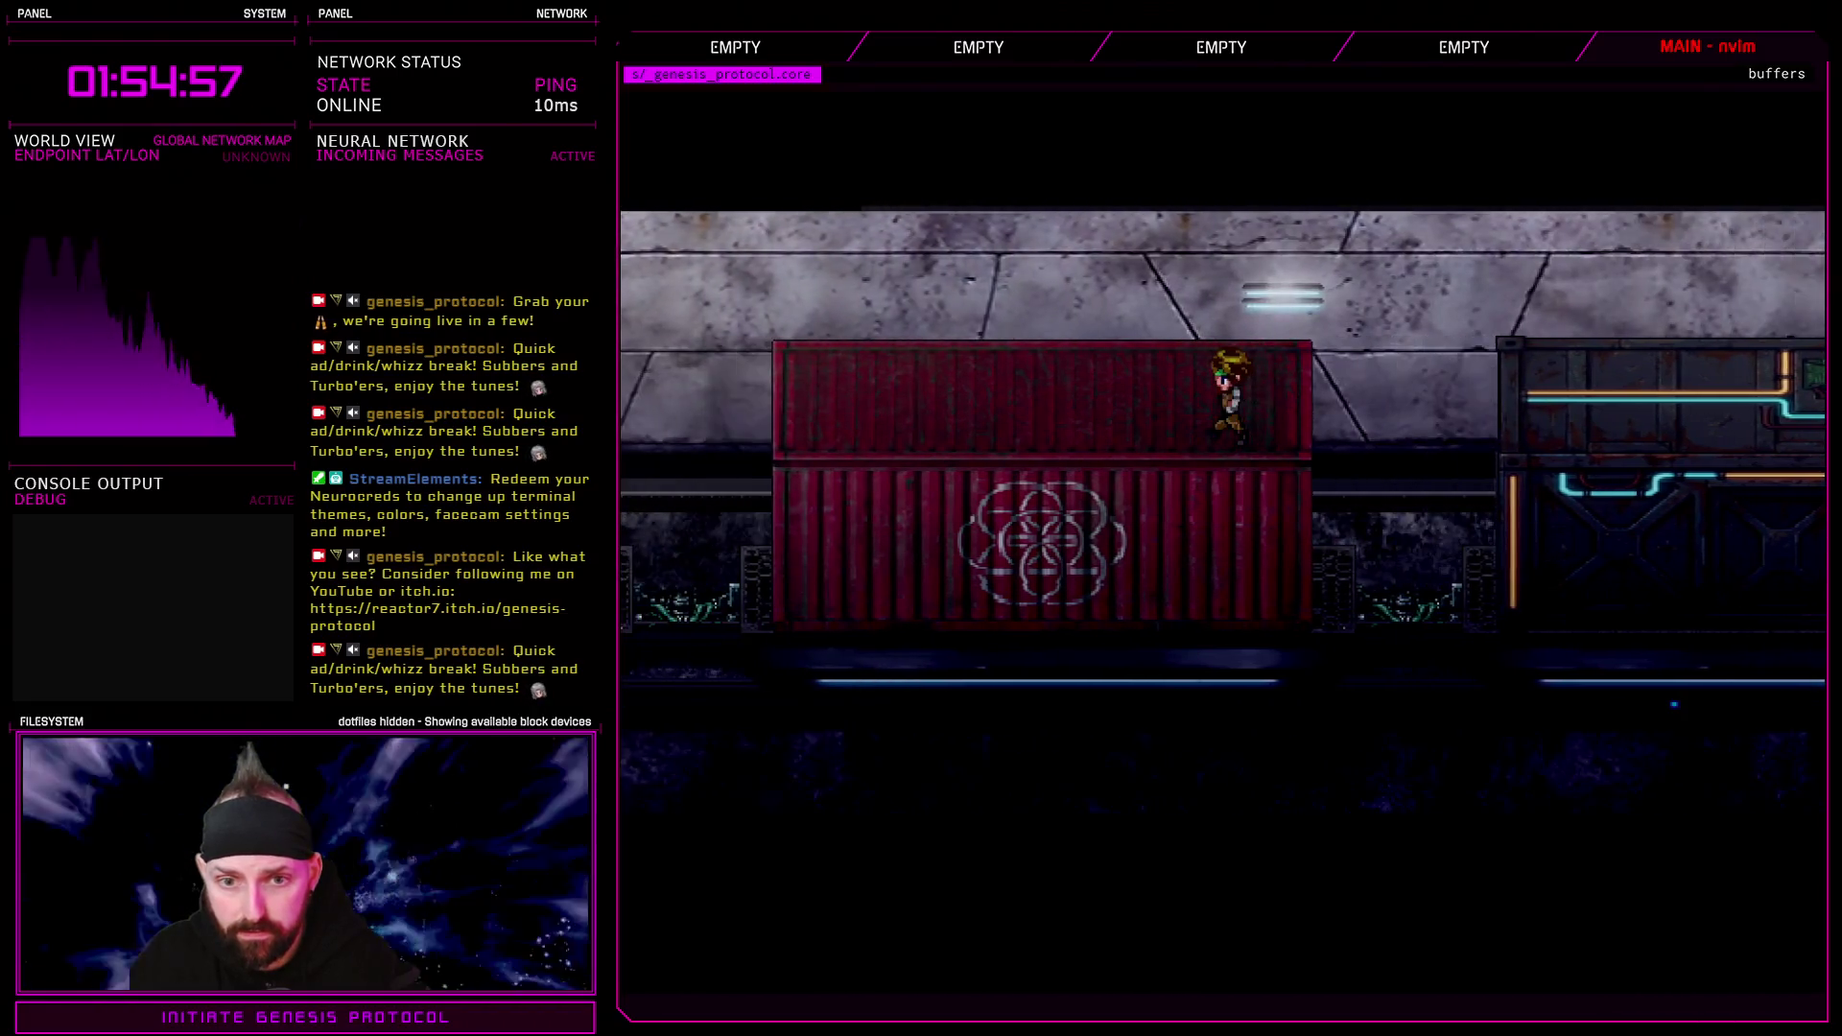
pyautogui.press('Escape')
pyautogui.press('Up')
pyautogui.press('Return')
pyautogui.press('Return')
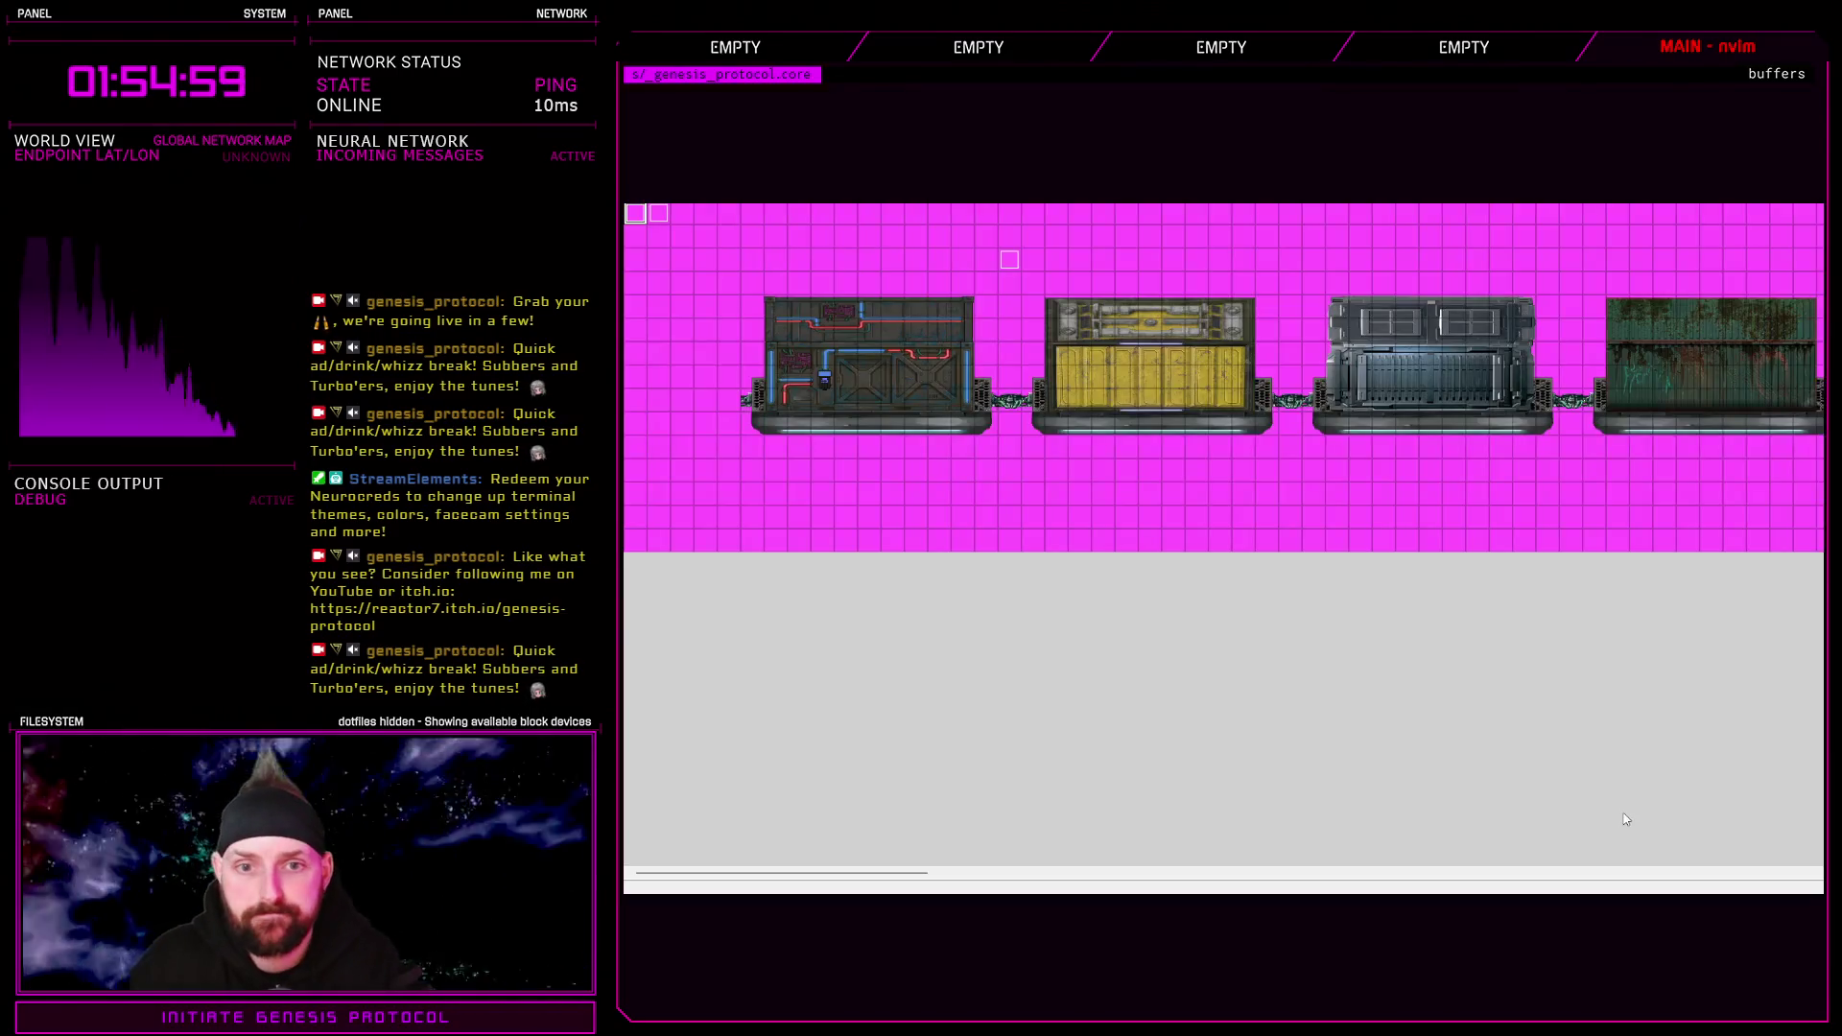
# Paste a copy of the pipe-car event one tile above it and name it Rane
pyautogui.moveTo(923, 873)
pyautogui.mouseDown()
pyautogui.moveTo(1621, 875)
pyautogui.moveTo(1532, 875)
pyautogui.mouseUp()
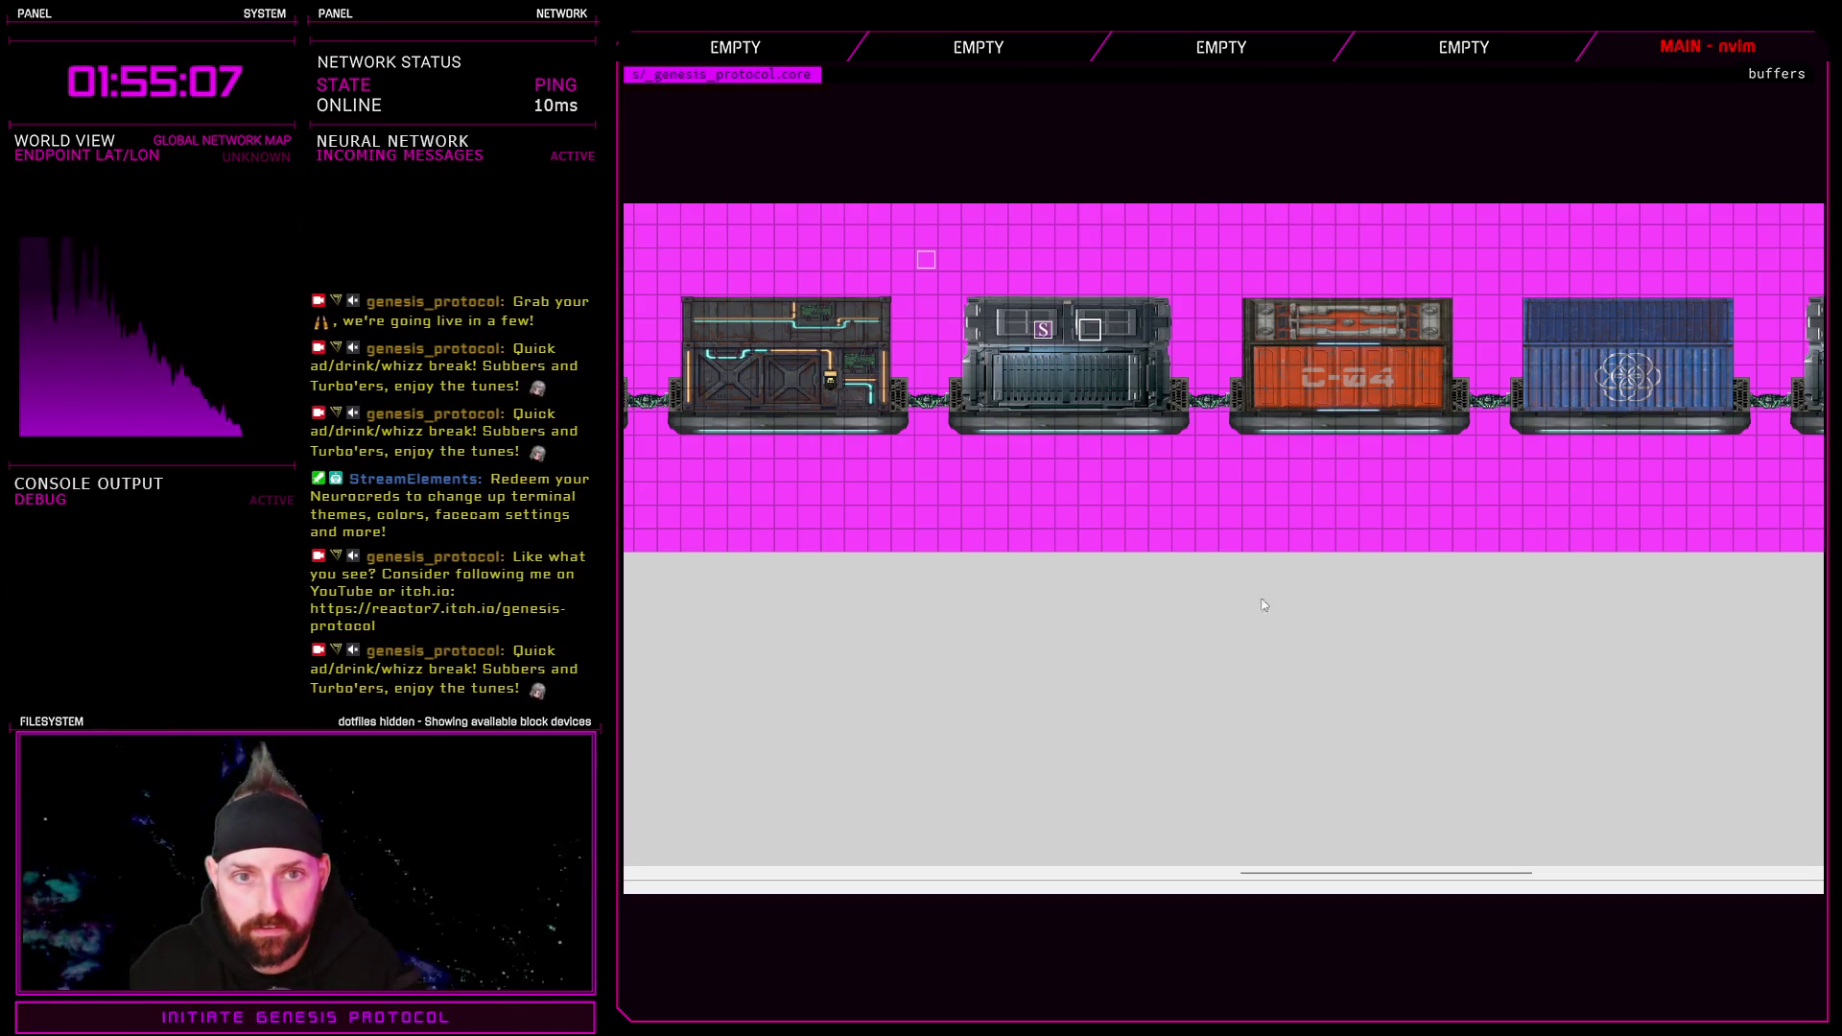
pyautogui.moveTo(1455, 870); pyautogui.dragTo(849, 844)
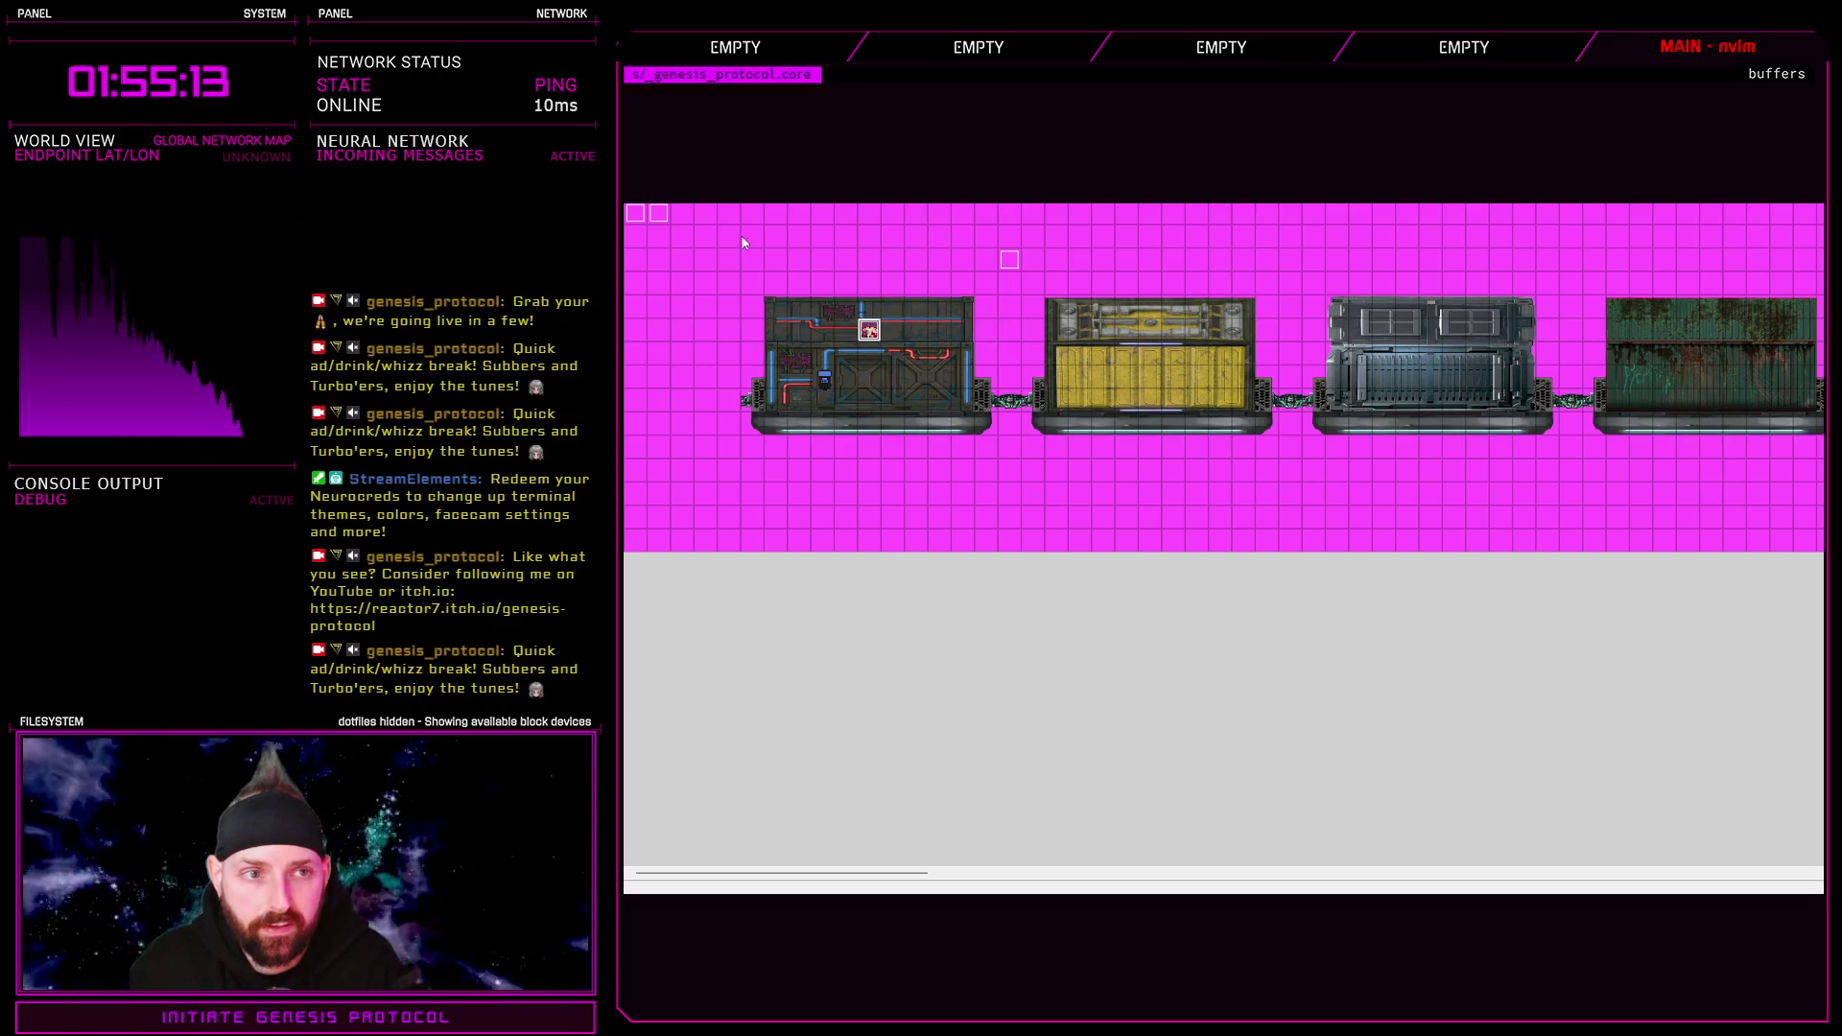
pyautogui.click(640, 218)
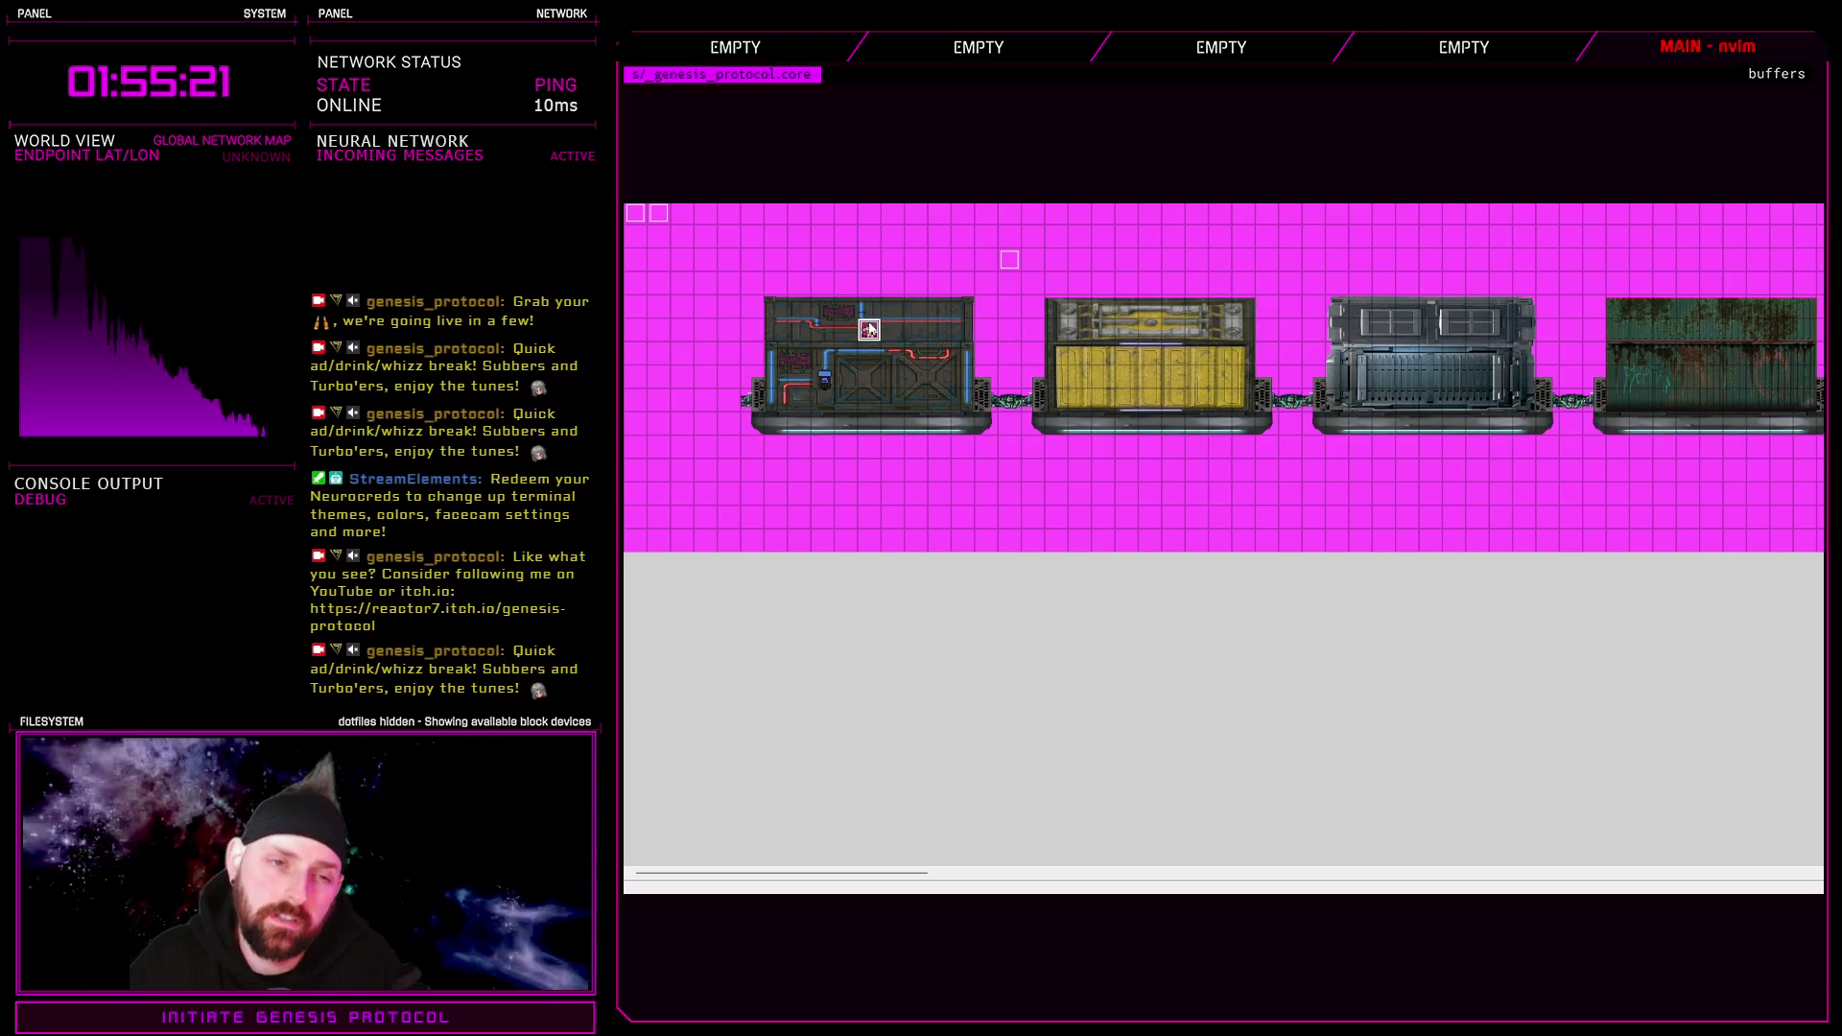
pyautogui.click(682, 219)
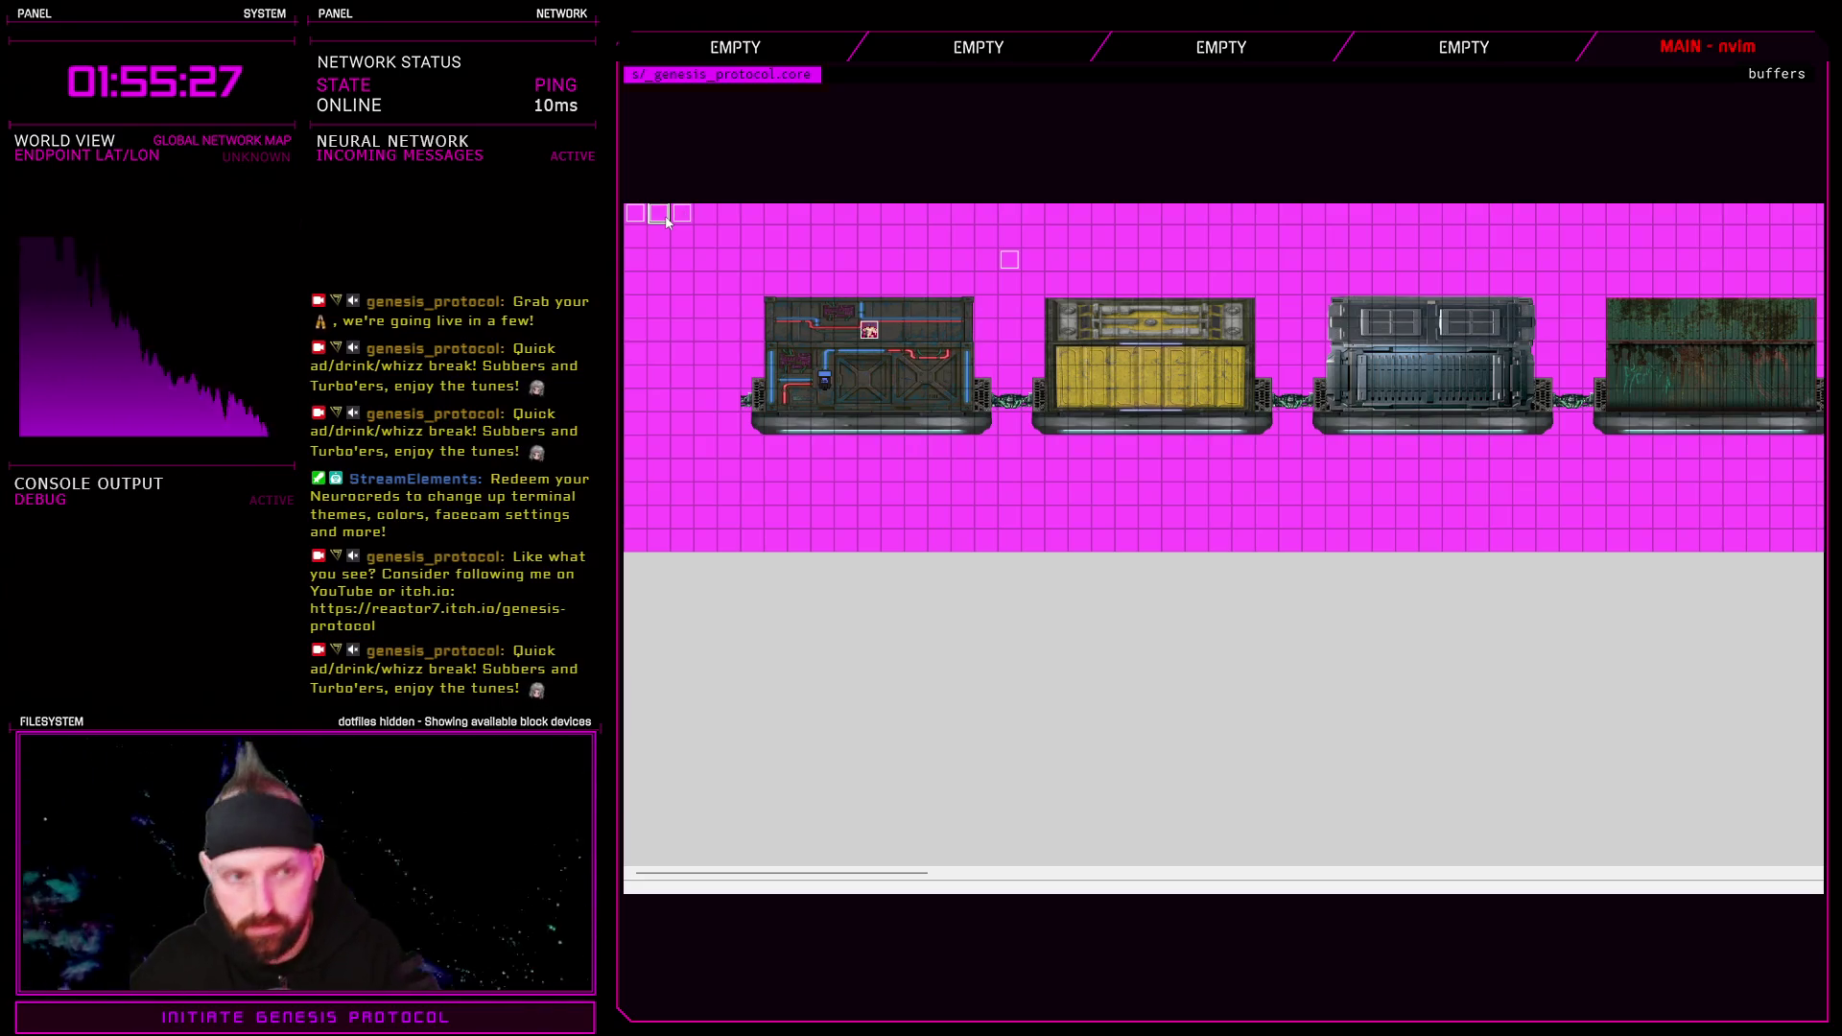
pyautogui.click(873, 309)
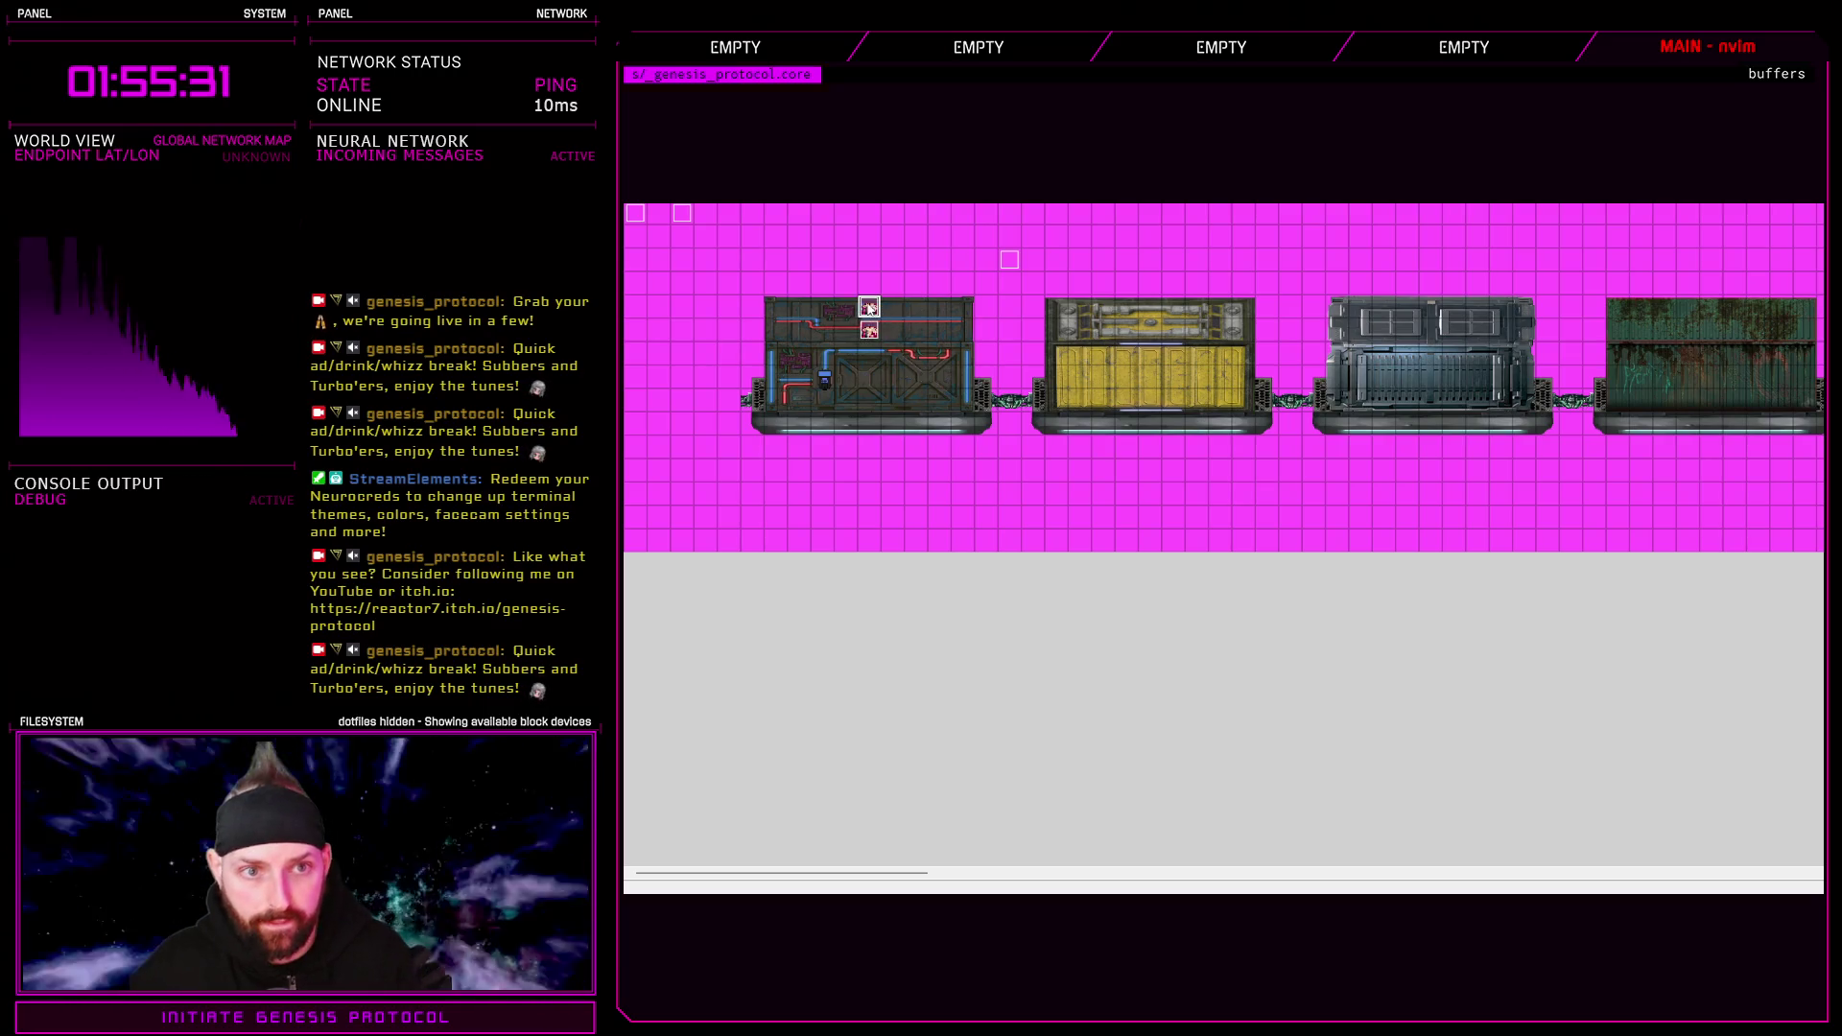
pyautogui.press('Return')
pyautogui.write('Rane')
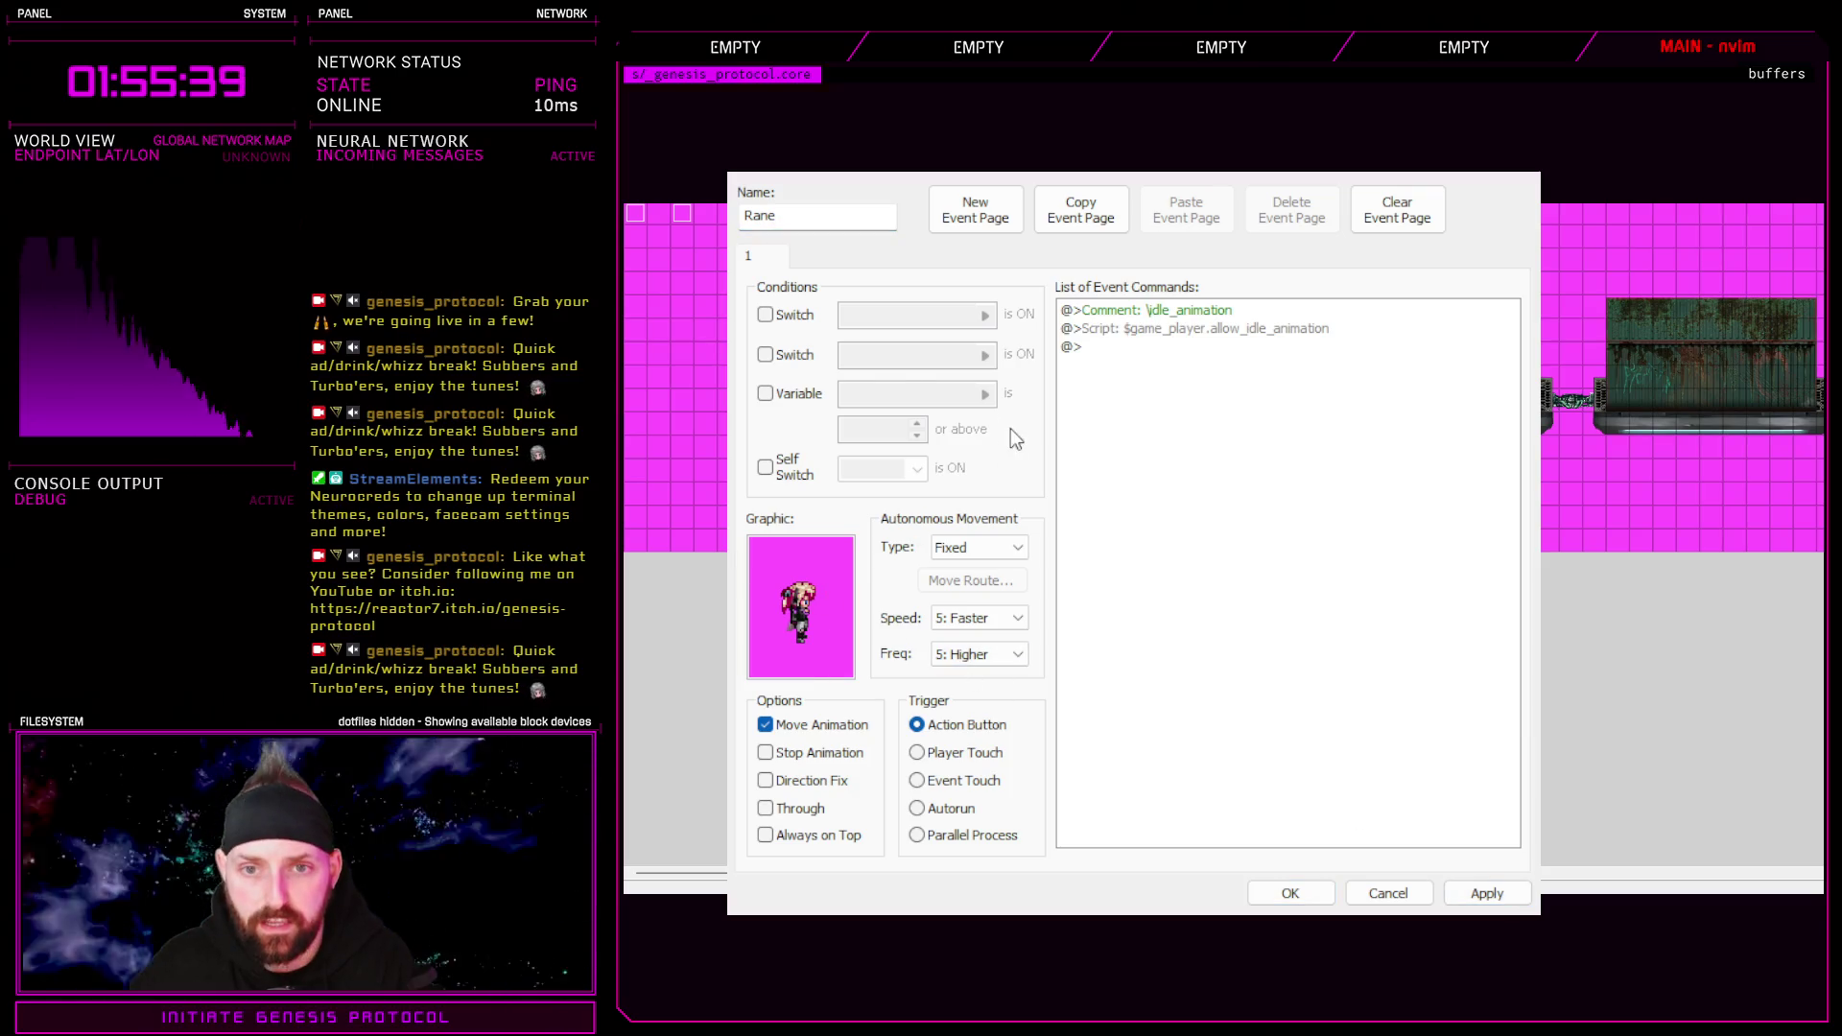
# Set the Rane event's graphic to the core-rane character sprite
pyautogui.doubleClick(830, 606)
pyautogui.moveTo(935, 537); pyautogui.dragTo(937, 629)
pyautogui.scroll(2, 888, 462)
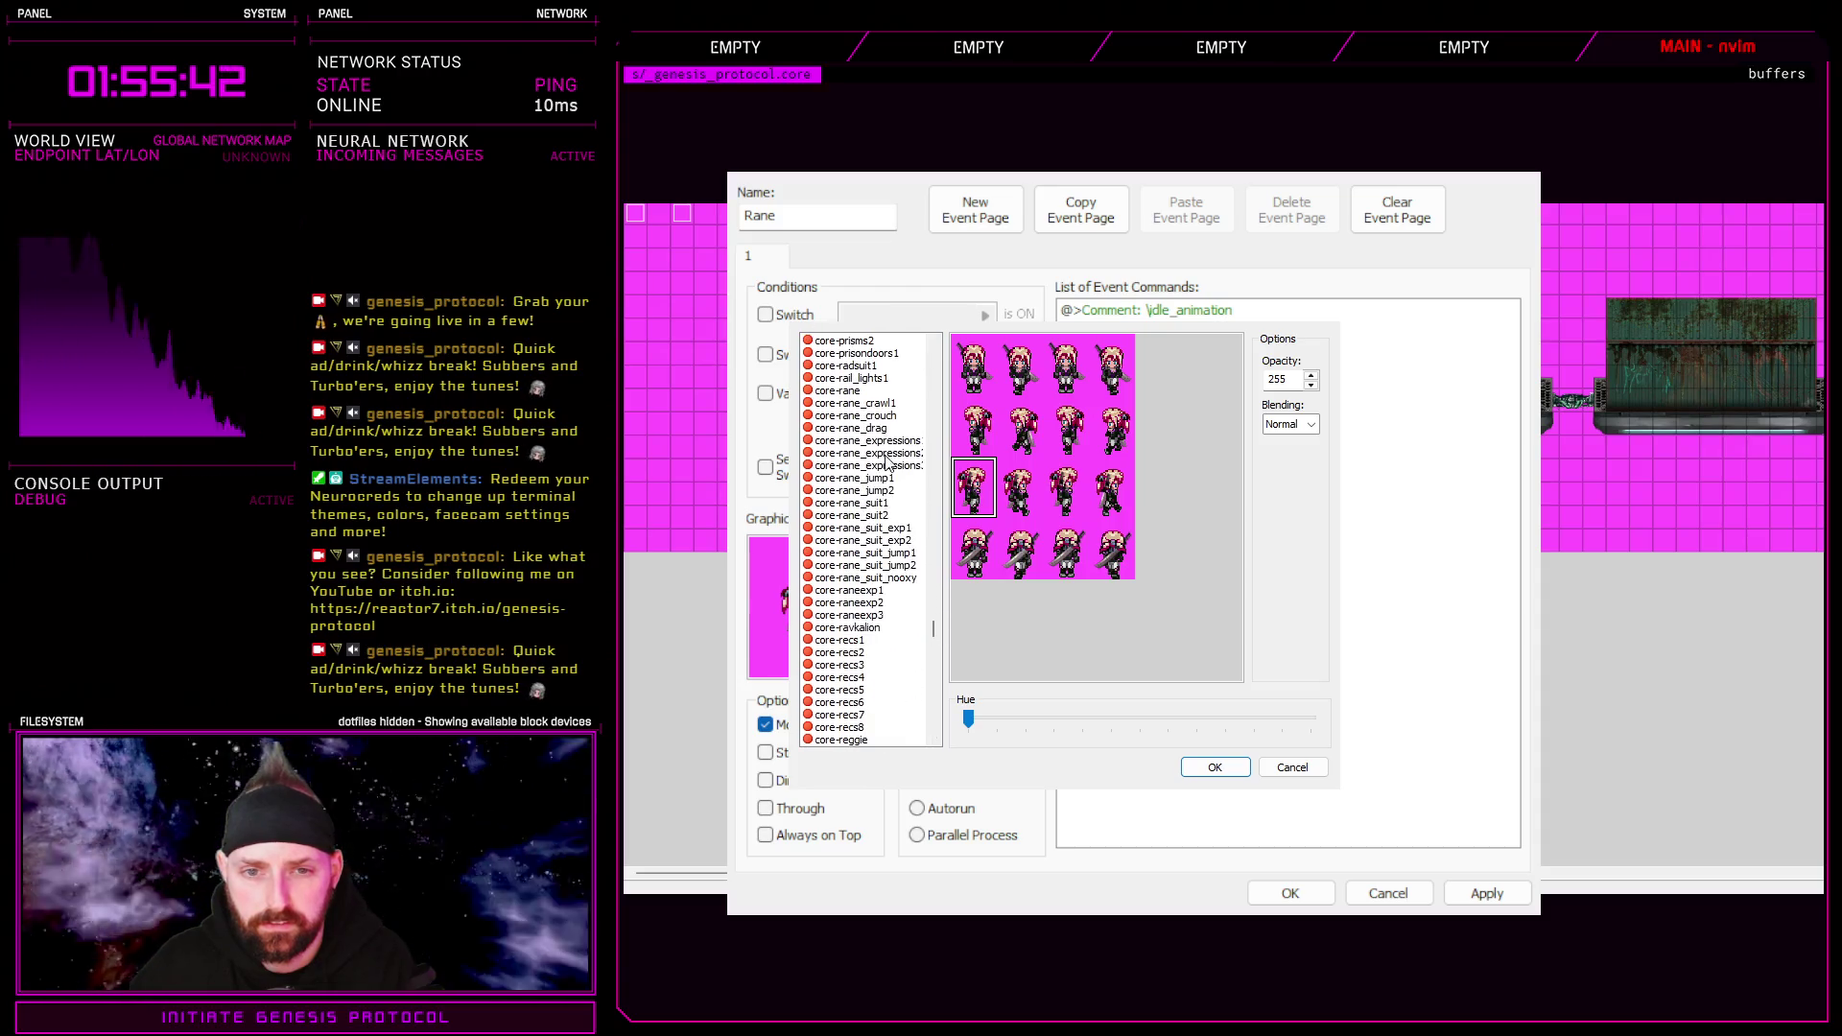
pyautogui.click(854, 391)
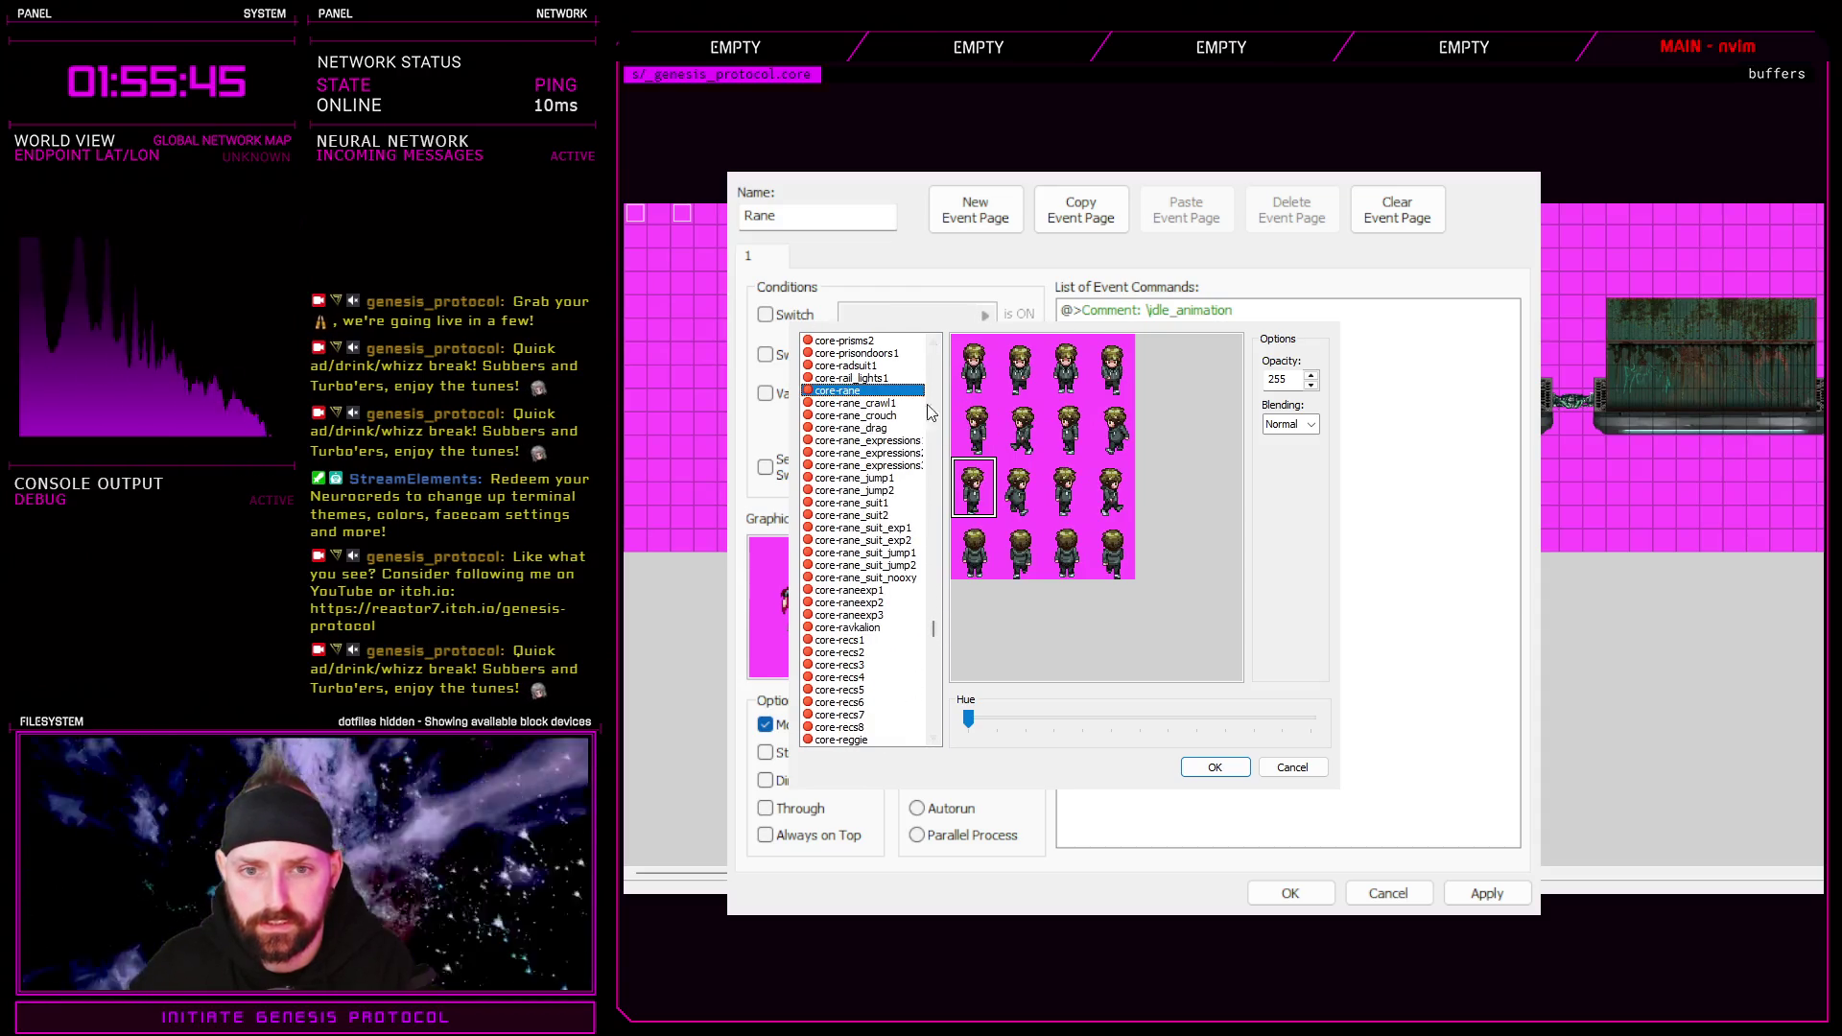
pyautogui.click(895, 415)
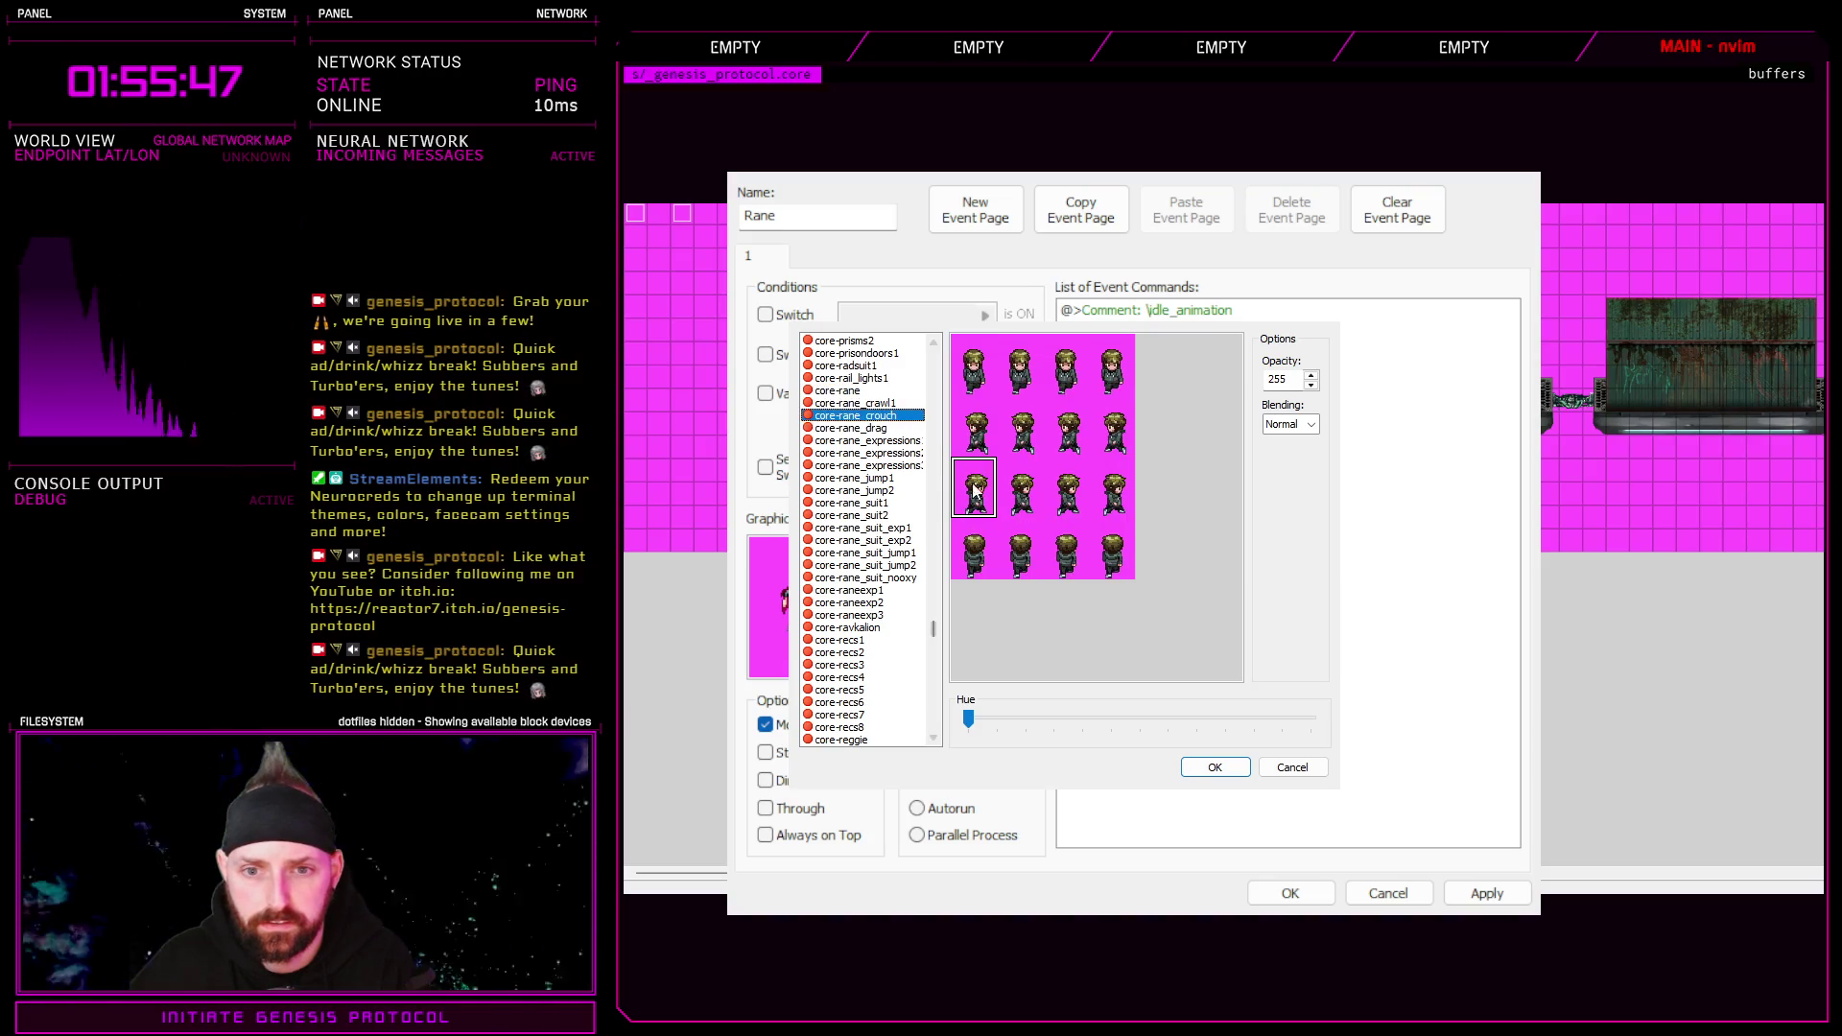
pyautogui.doubleClick(977, 492)
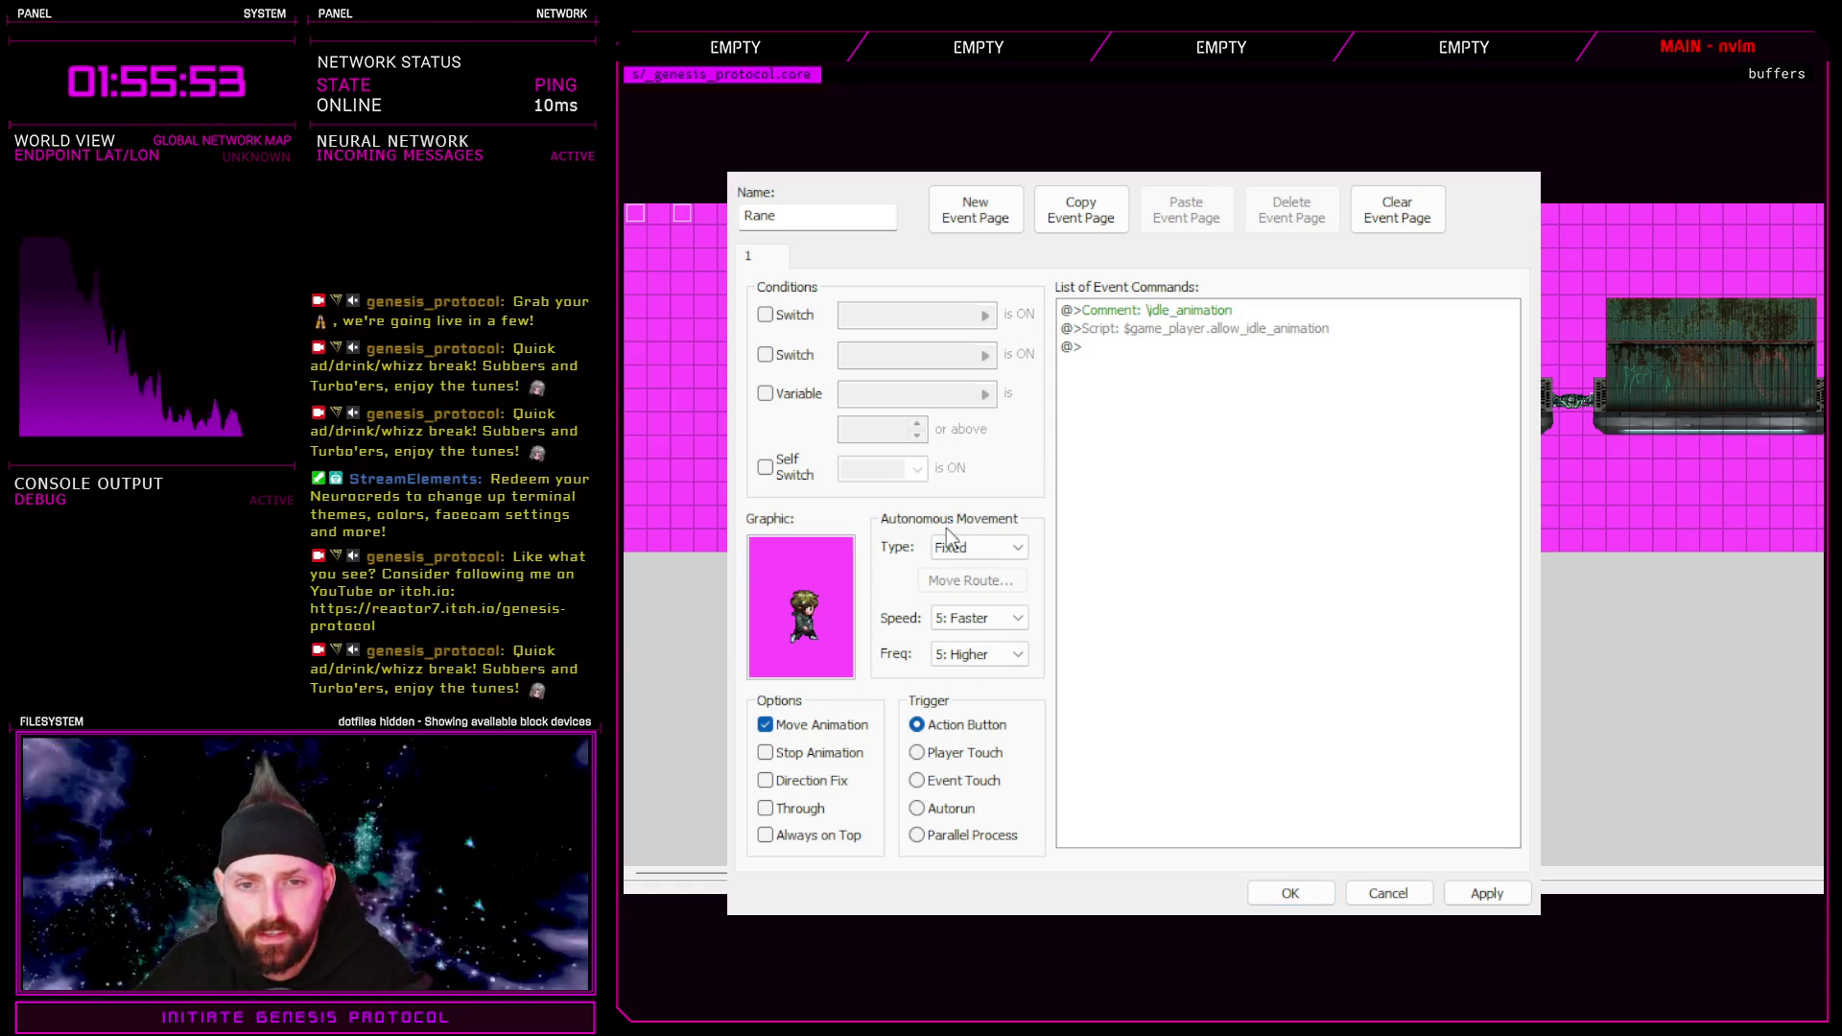
pyautogui.click(862, 715)
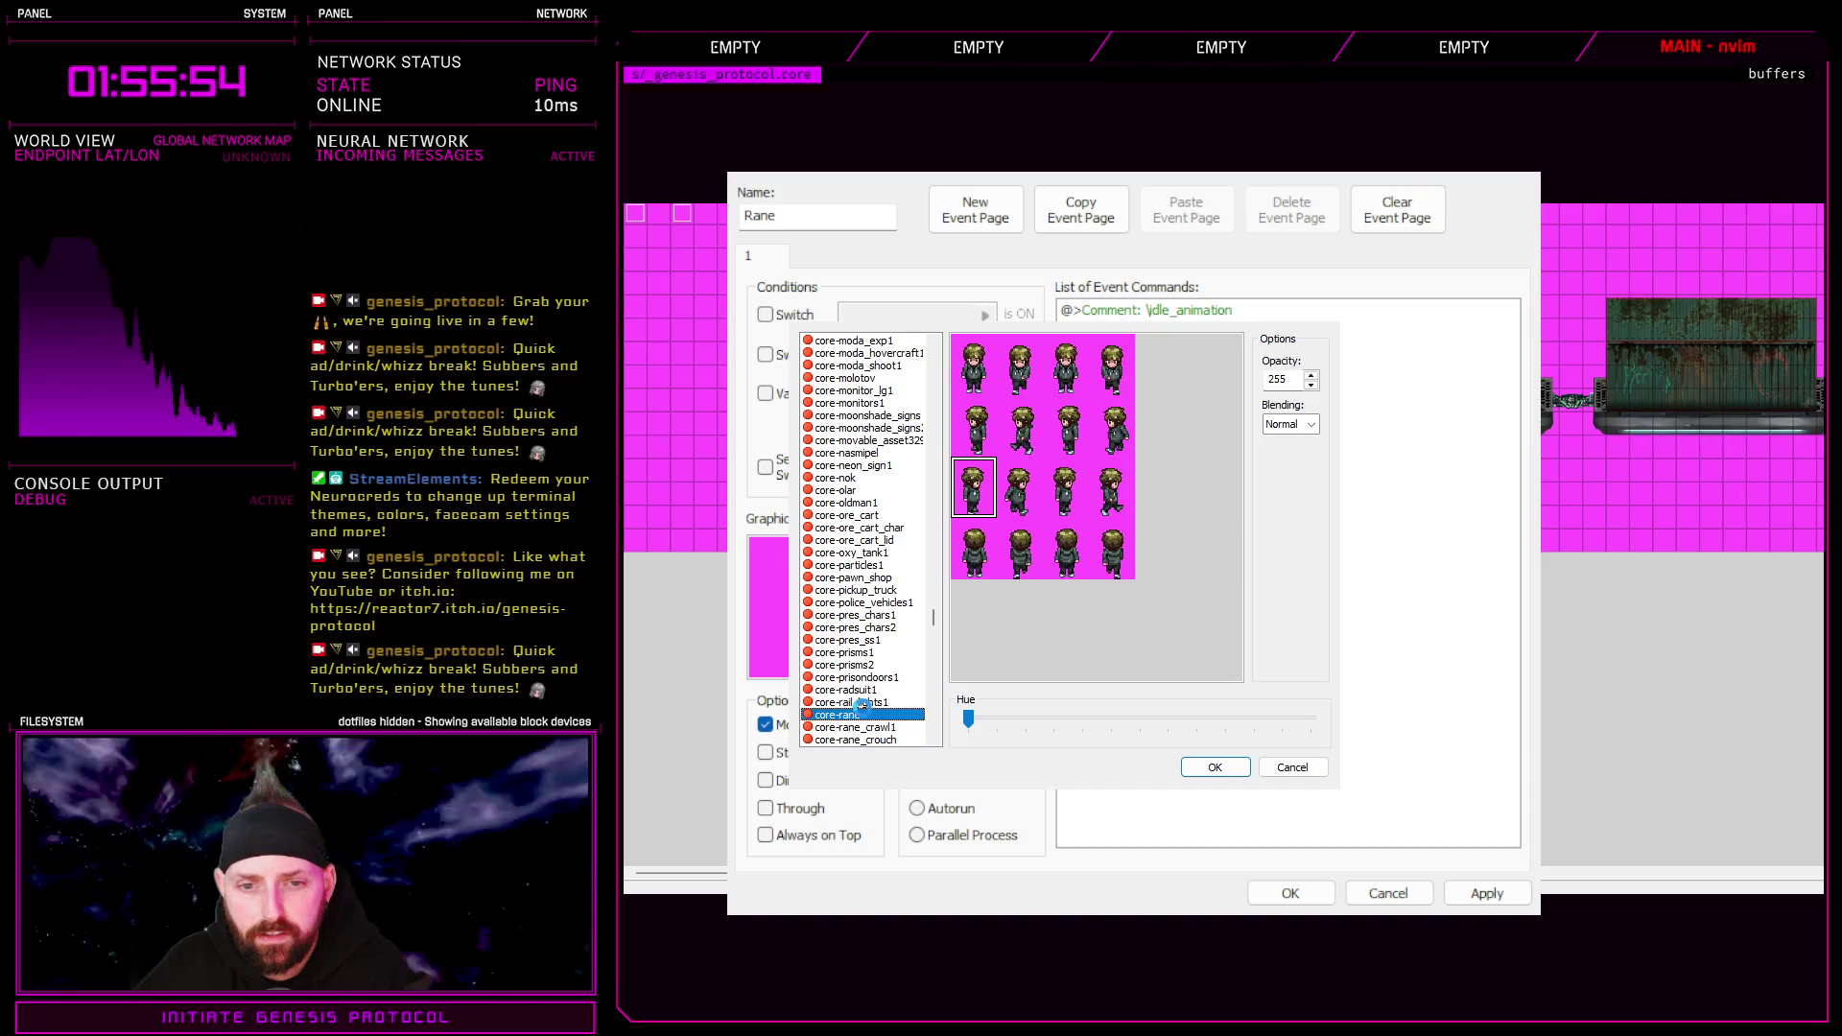
pyautogui.doubleClick(979, 491)
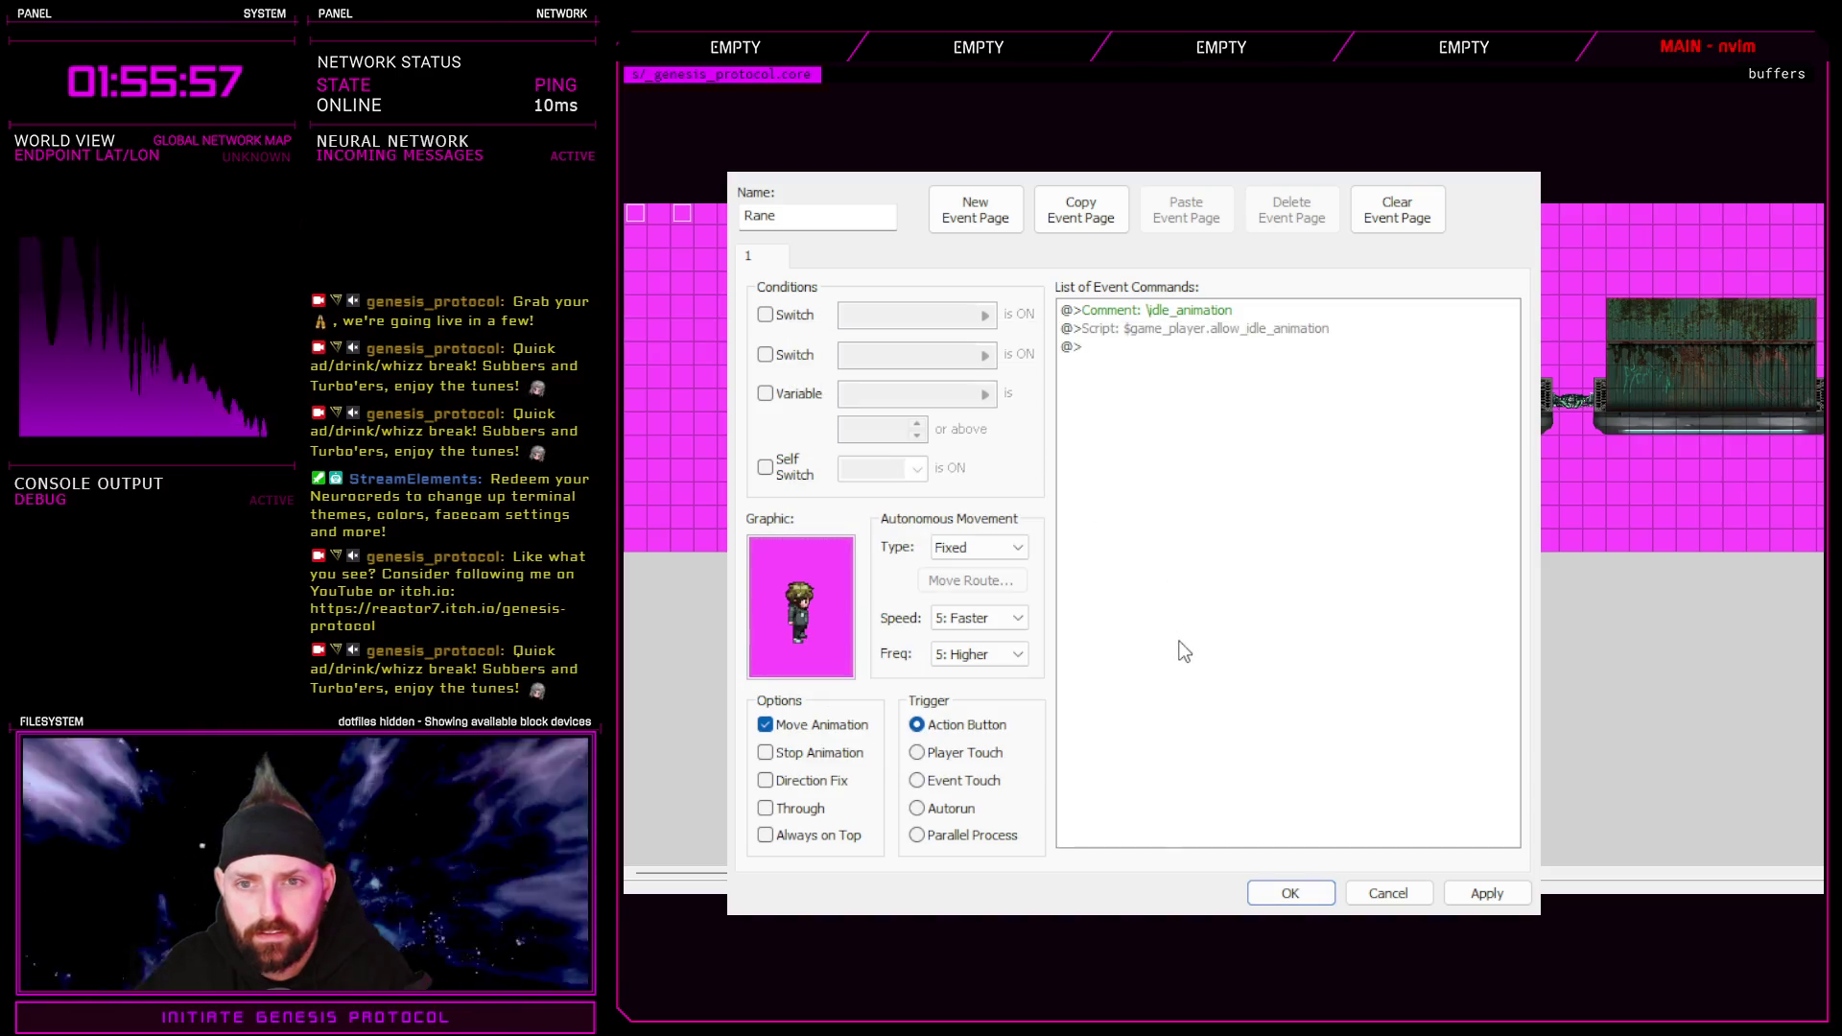
# Delete the idle-animation Script command, then apply and save the Rane event
pyautogui.click(1209, 329)
pyautogui.press('Delete')
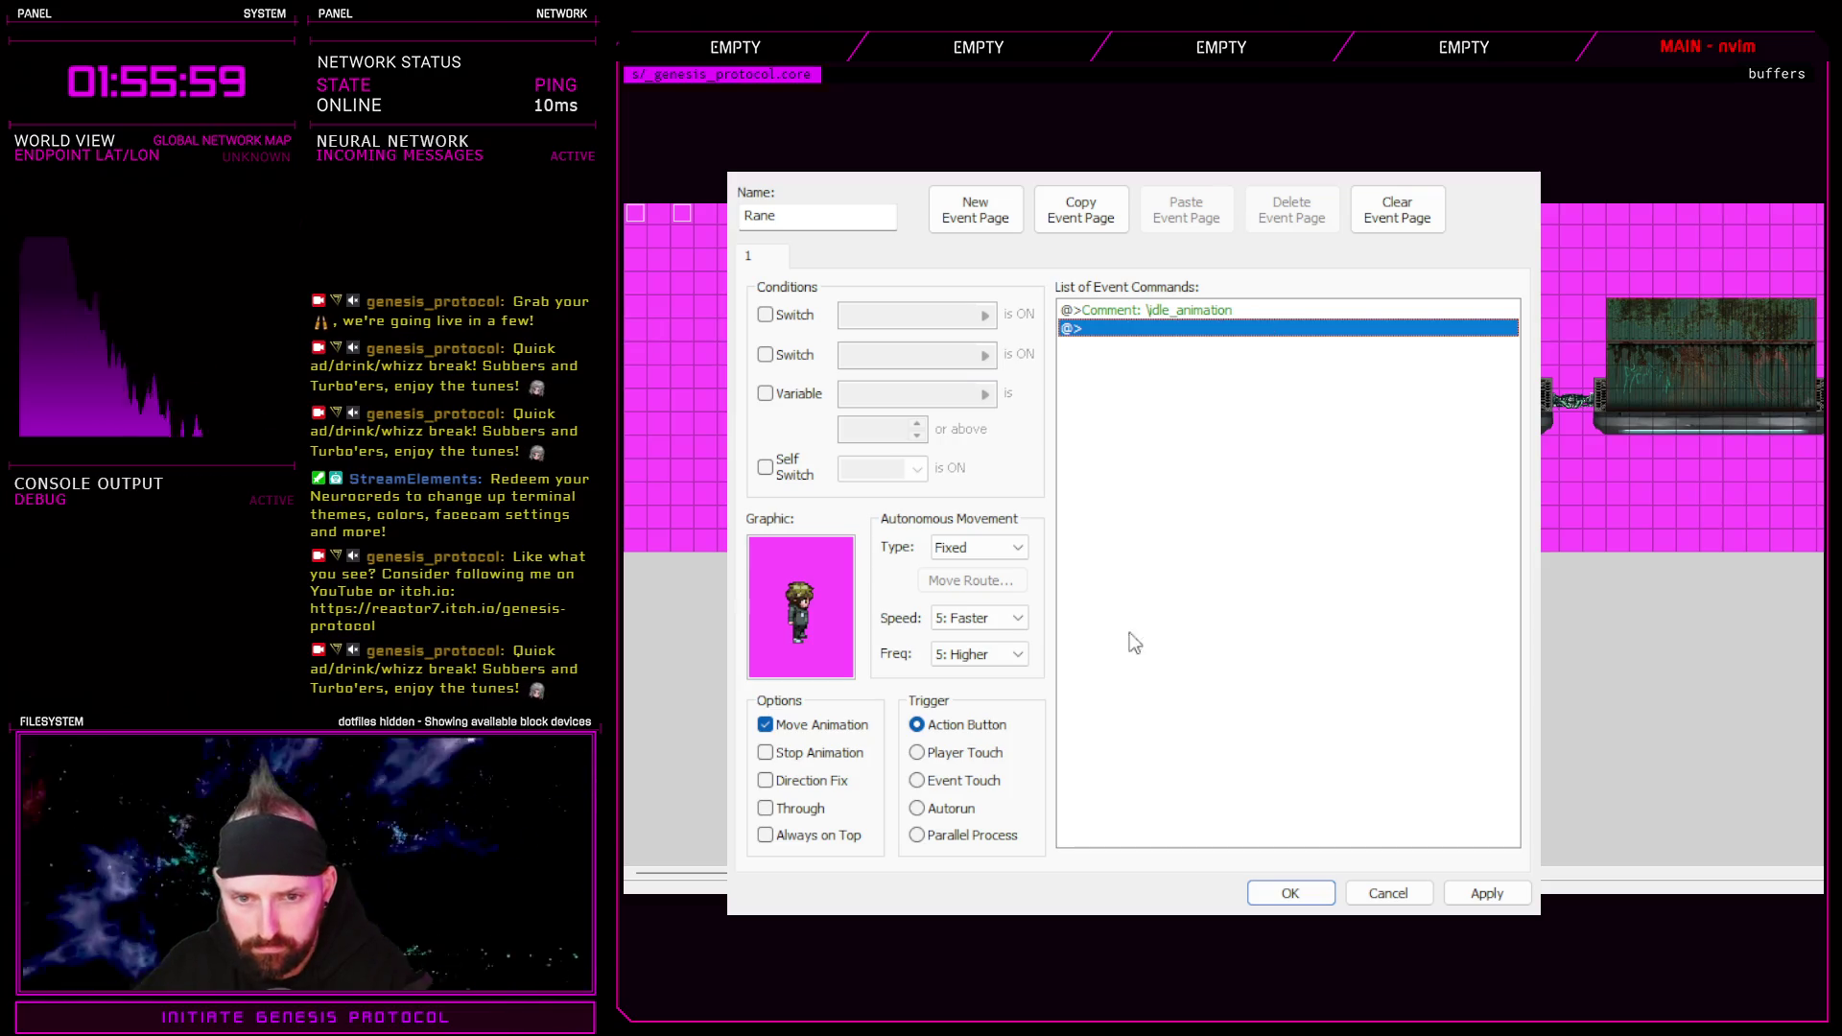
pyautogui.scroll(2, 1017, 622)
pyautogui.scroll(2, 1008, 652)
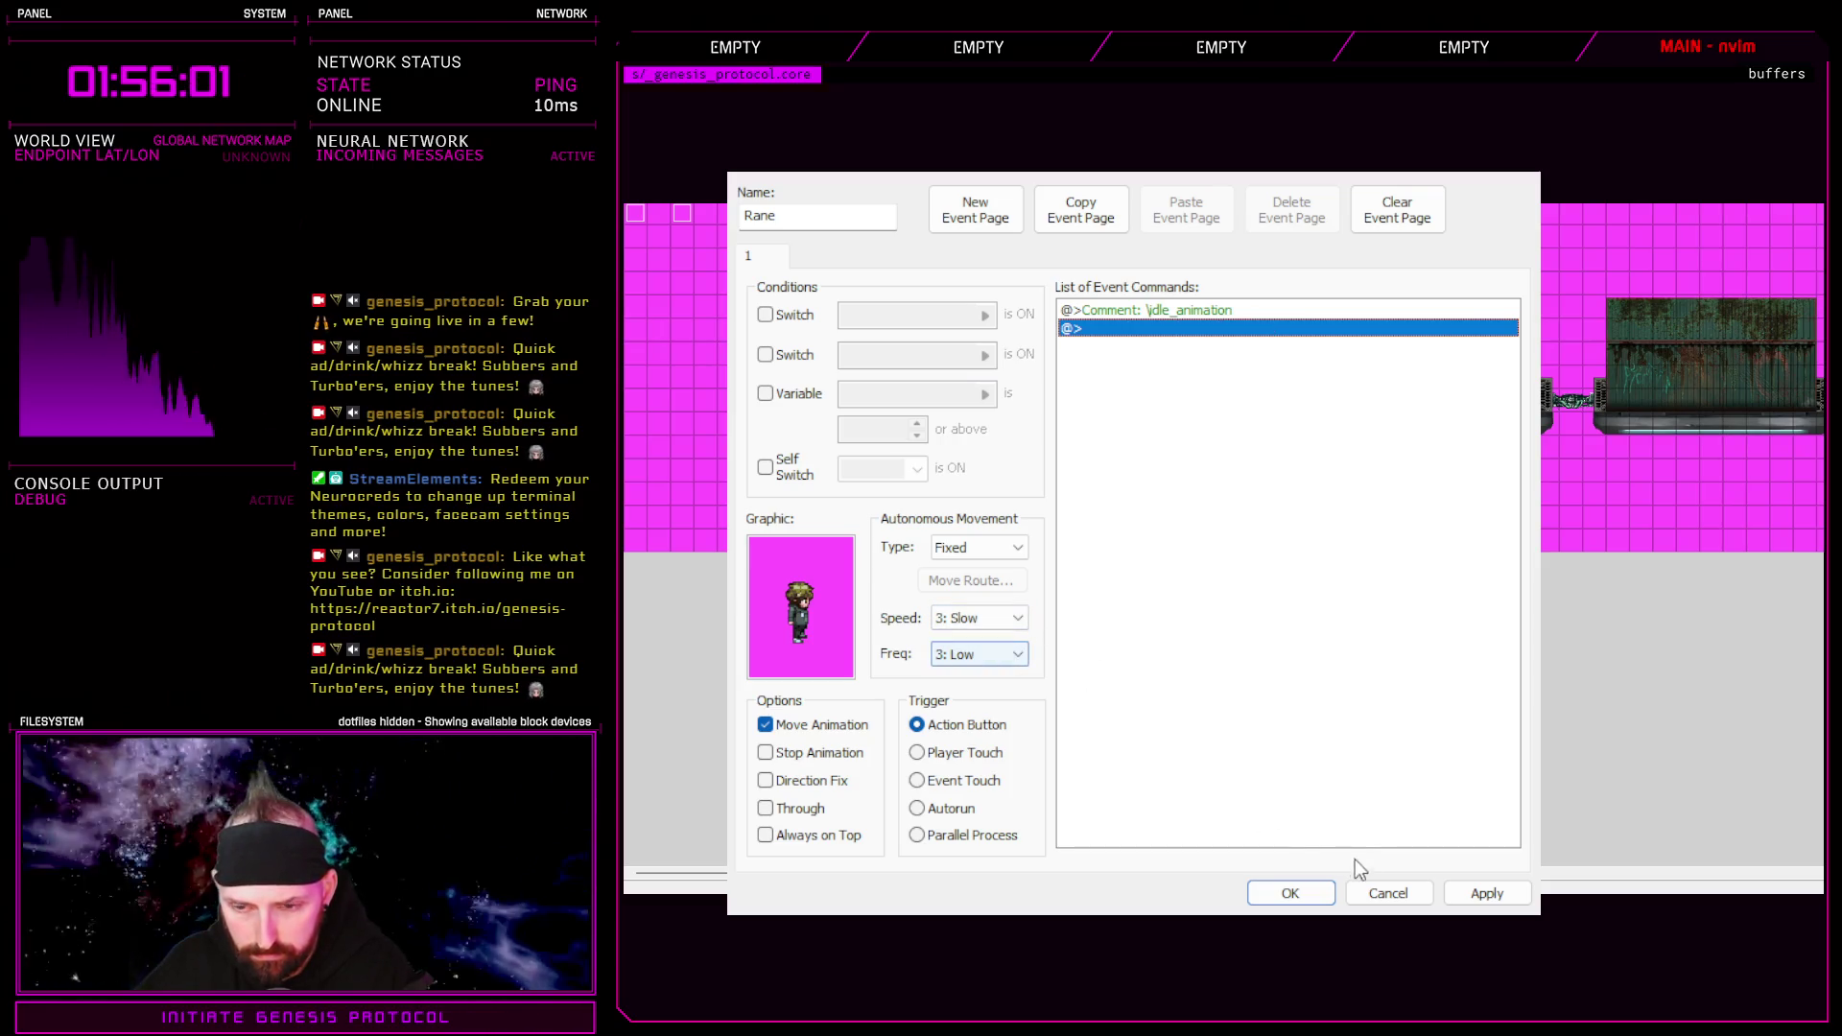
pyautogui.click(1465, 895)
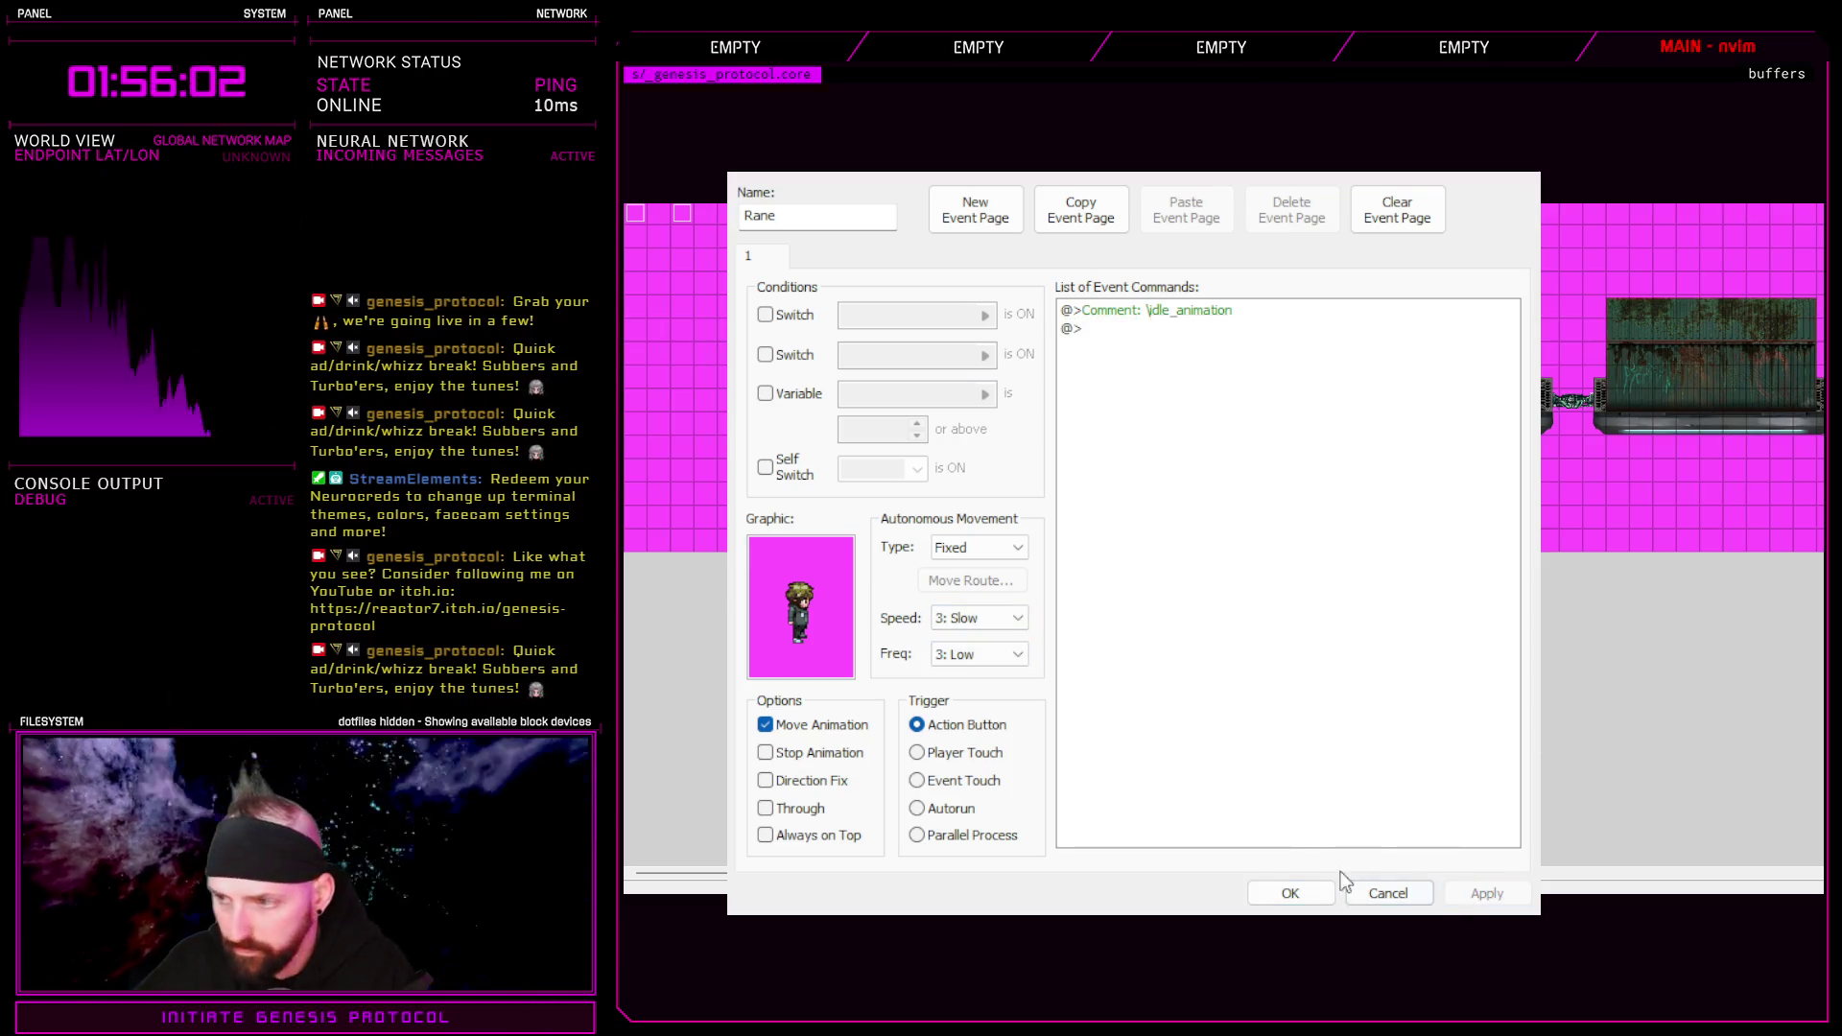
pyautogui.click(1291, 893)
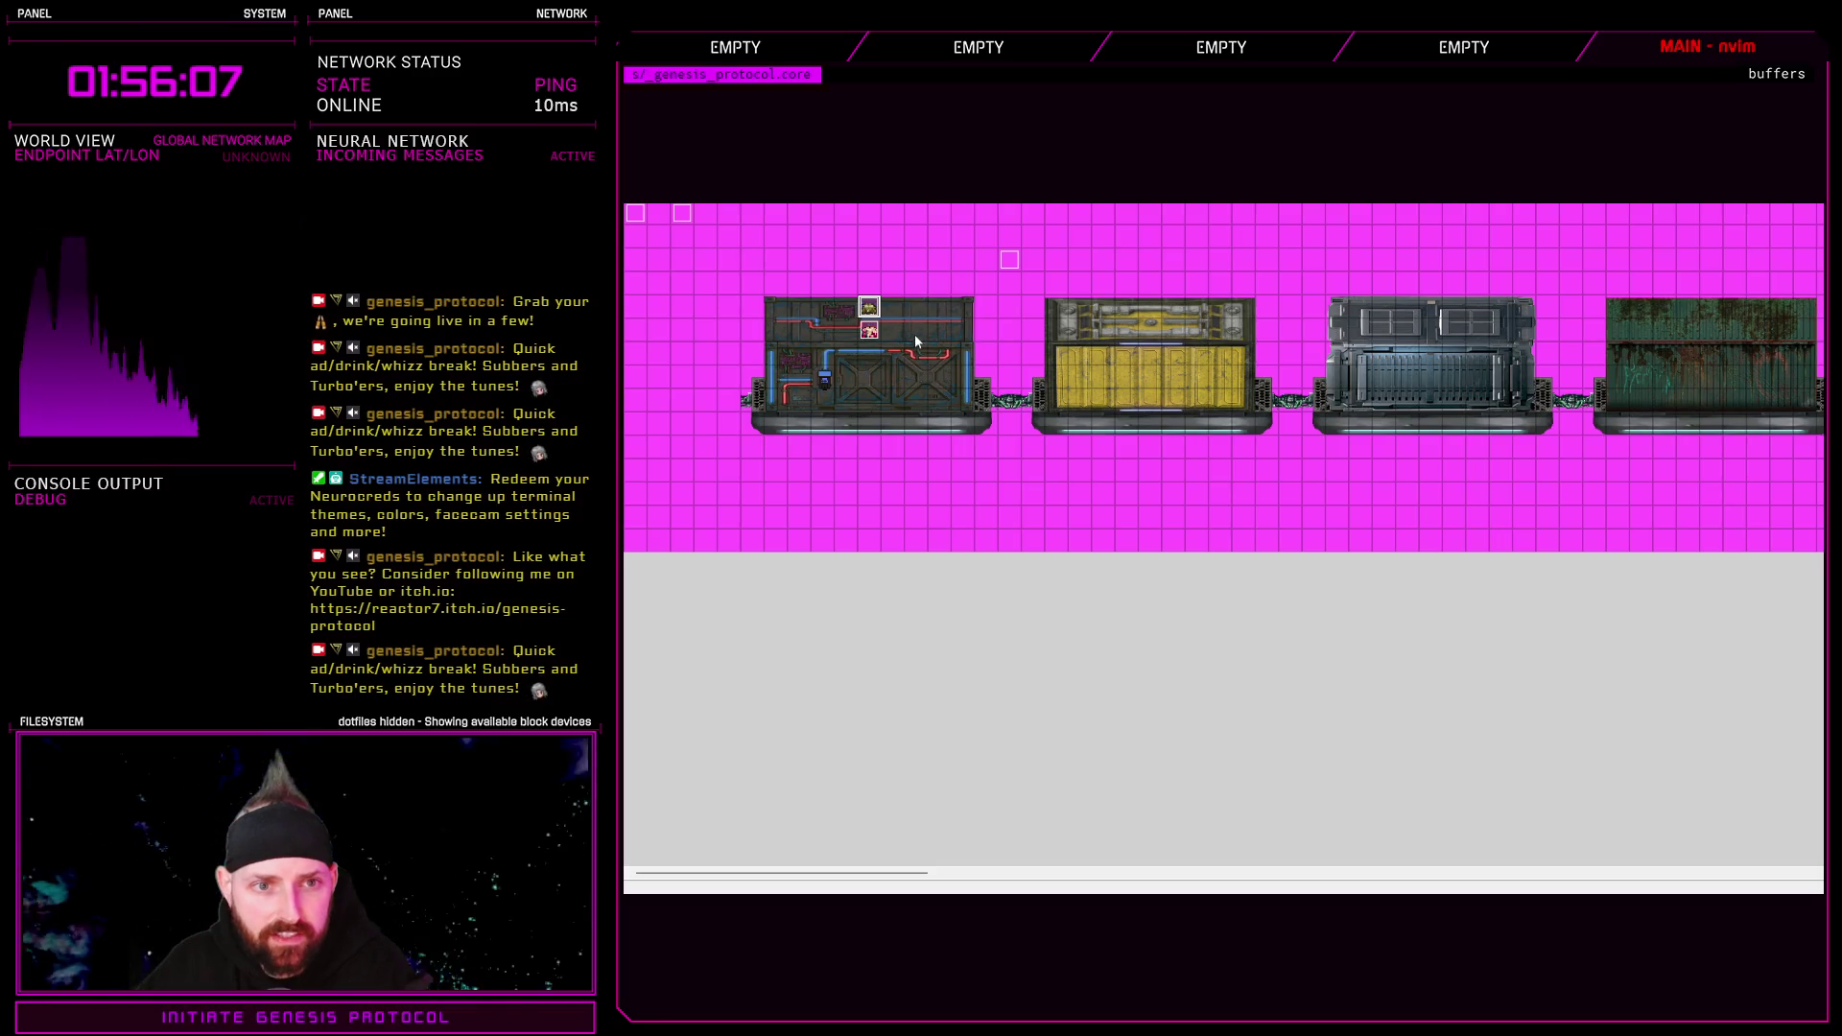
pyautogui.moveTo(915, 871); pyautogui.dragTo(1784, 872)
pyautogui.hscroll(5, 1337, 259)
pyautogui.hscroll(-10, 1247, 259)
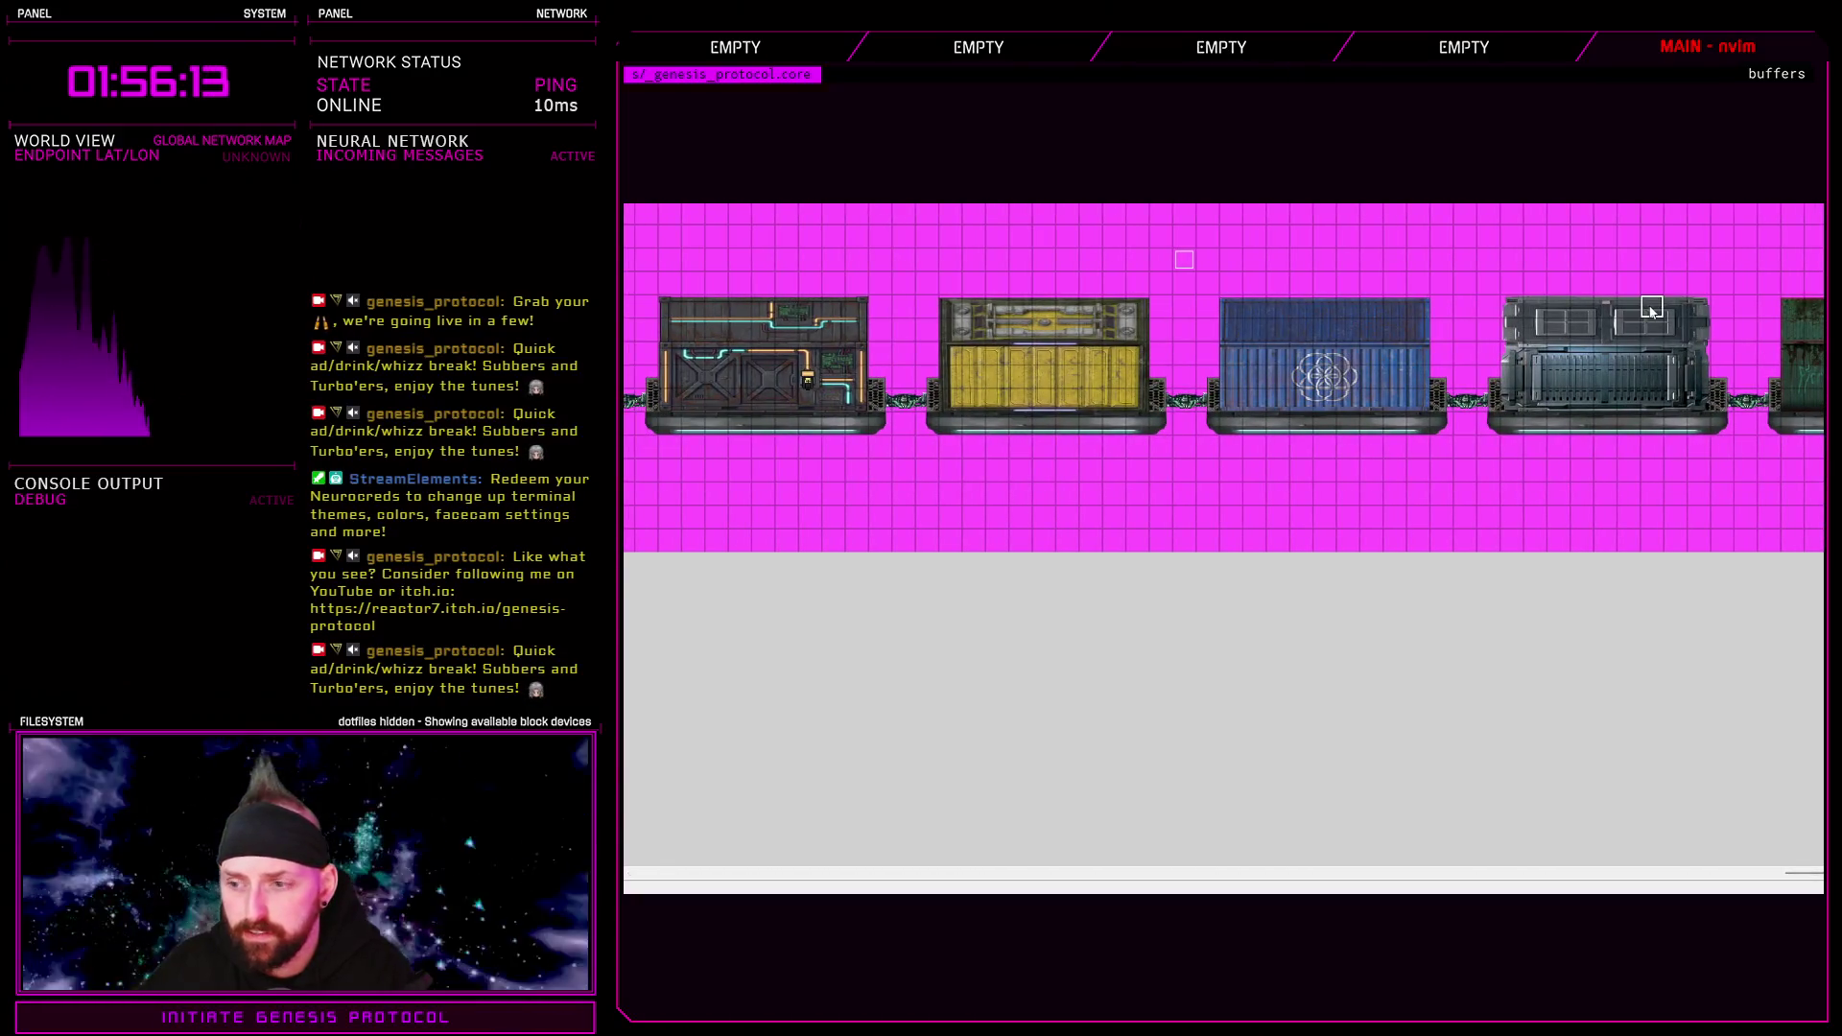
pyautogui.moveTo(1803, 872); pyautogui.dragTo(1581, 882)
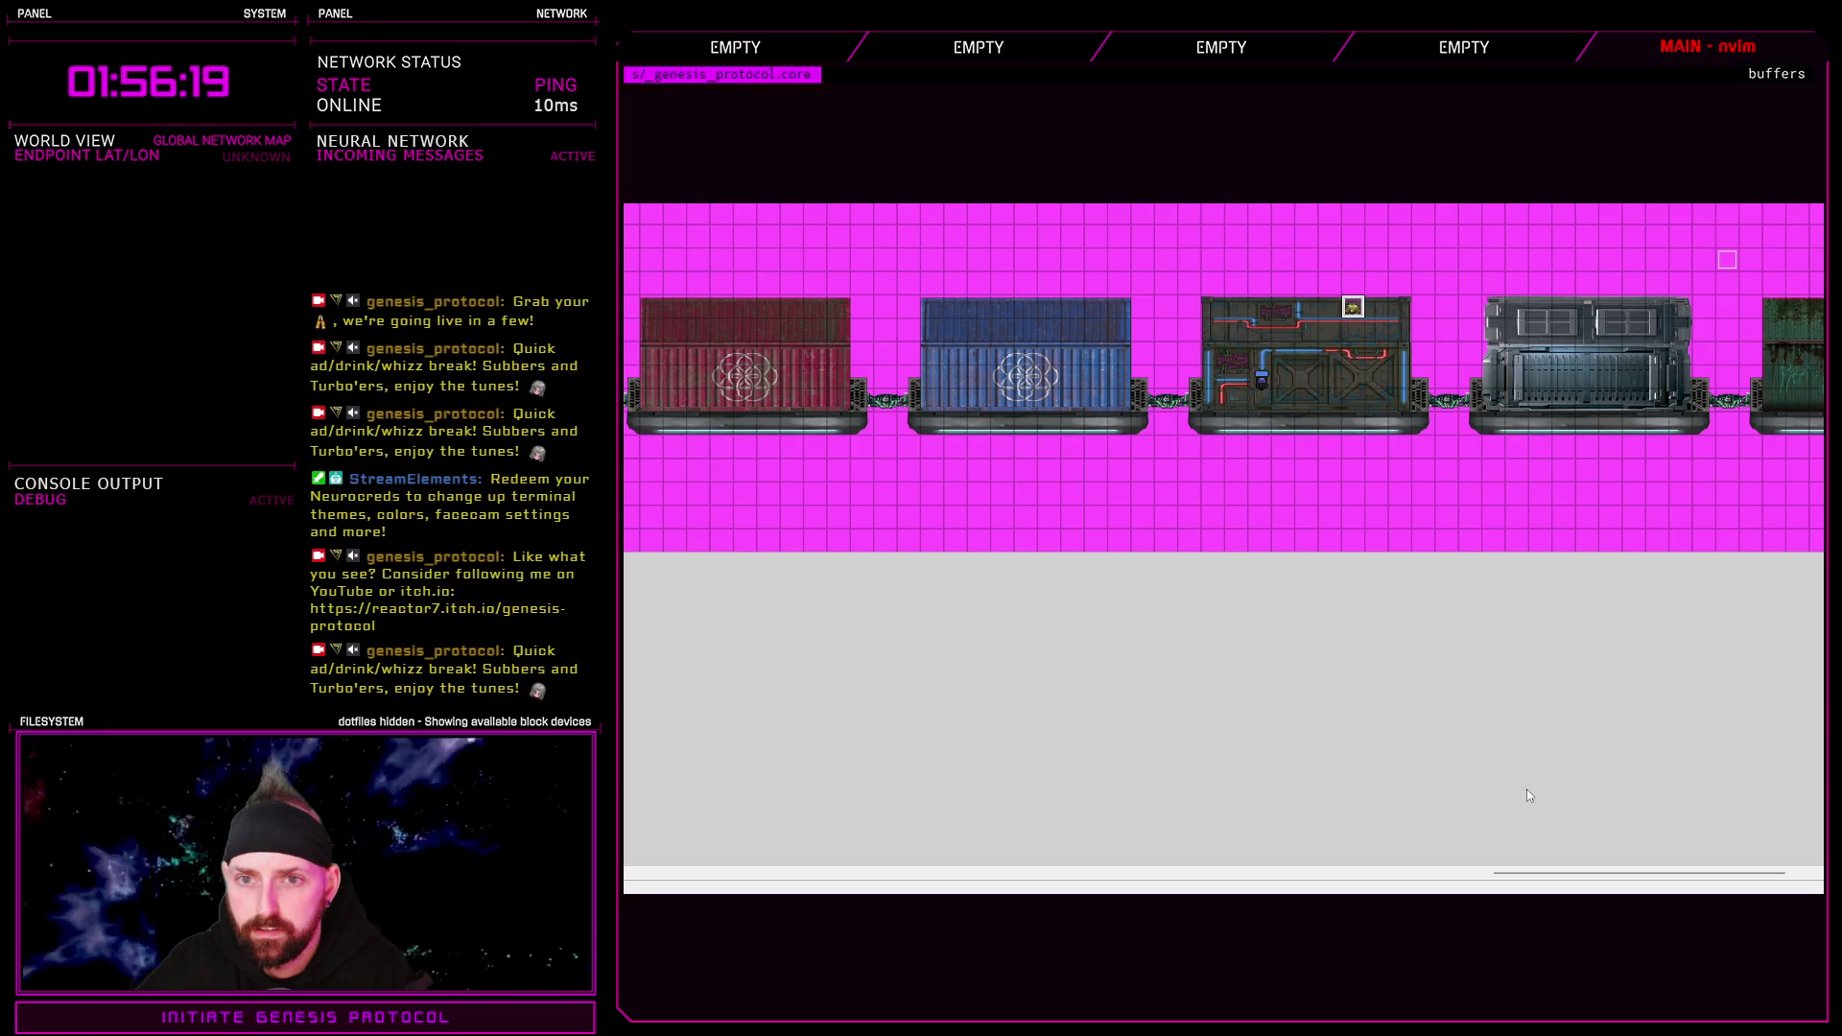
pyautogui.moveTo(1631, 875)
pyautogui.mouseDown()
pyautogui.moveTo(948, 876)
pyautogui.moveTo(732, 818)
pyautogui.mouseUp()
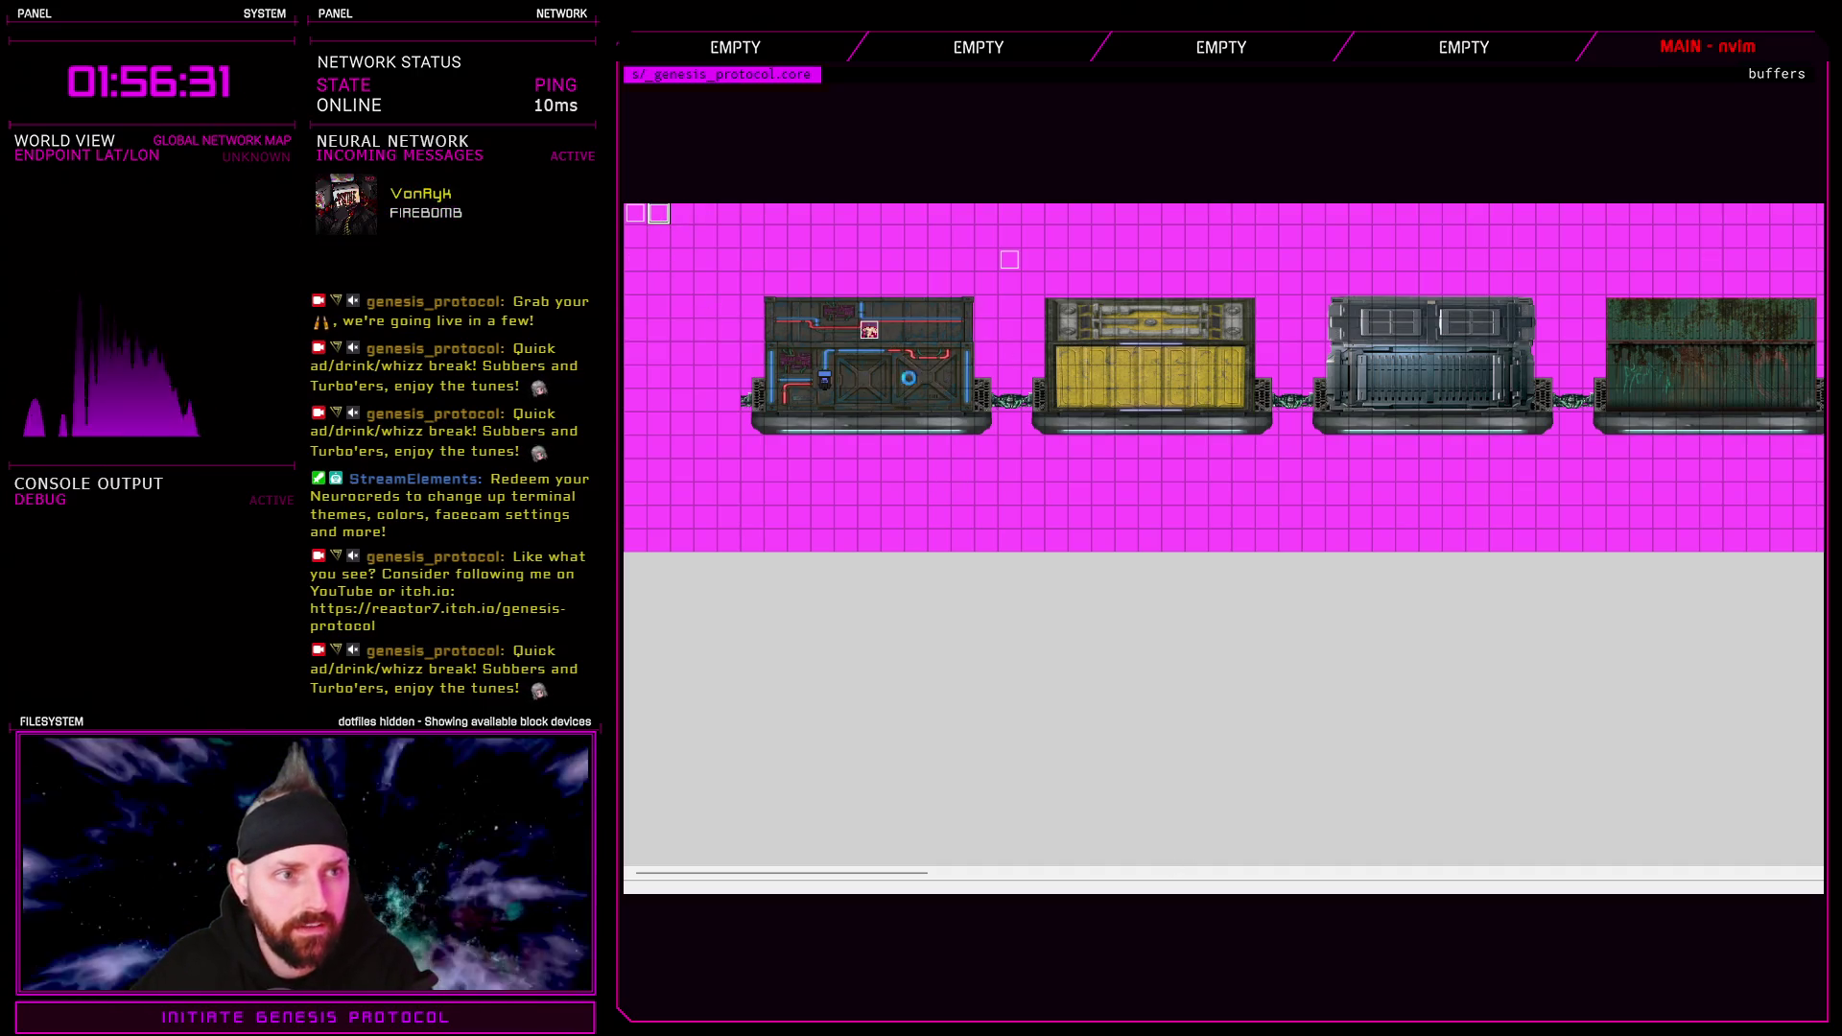
pyautogui.moveTo(921, 872); pyautogui.dragTo(1142, 872)
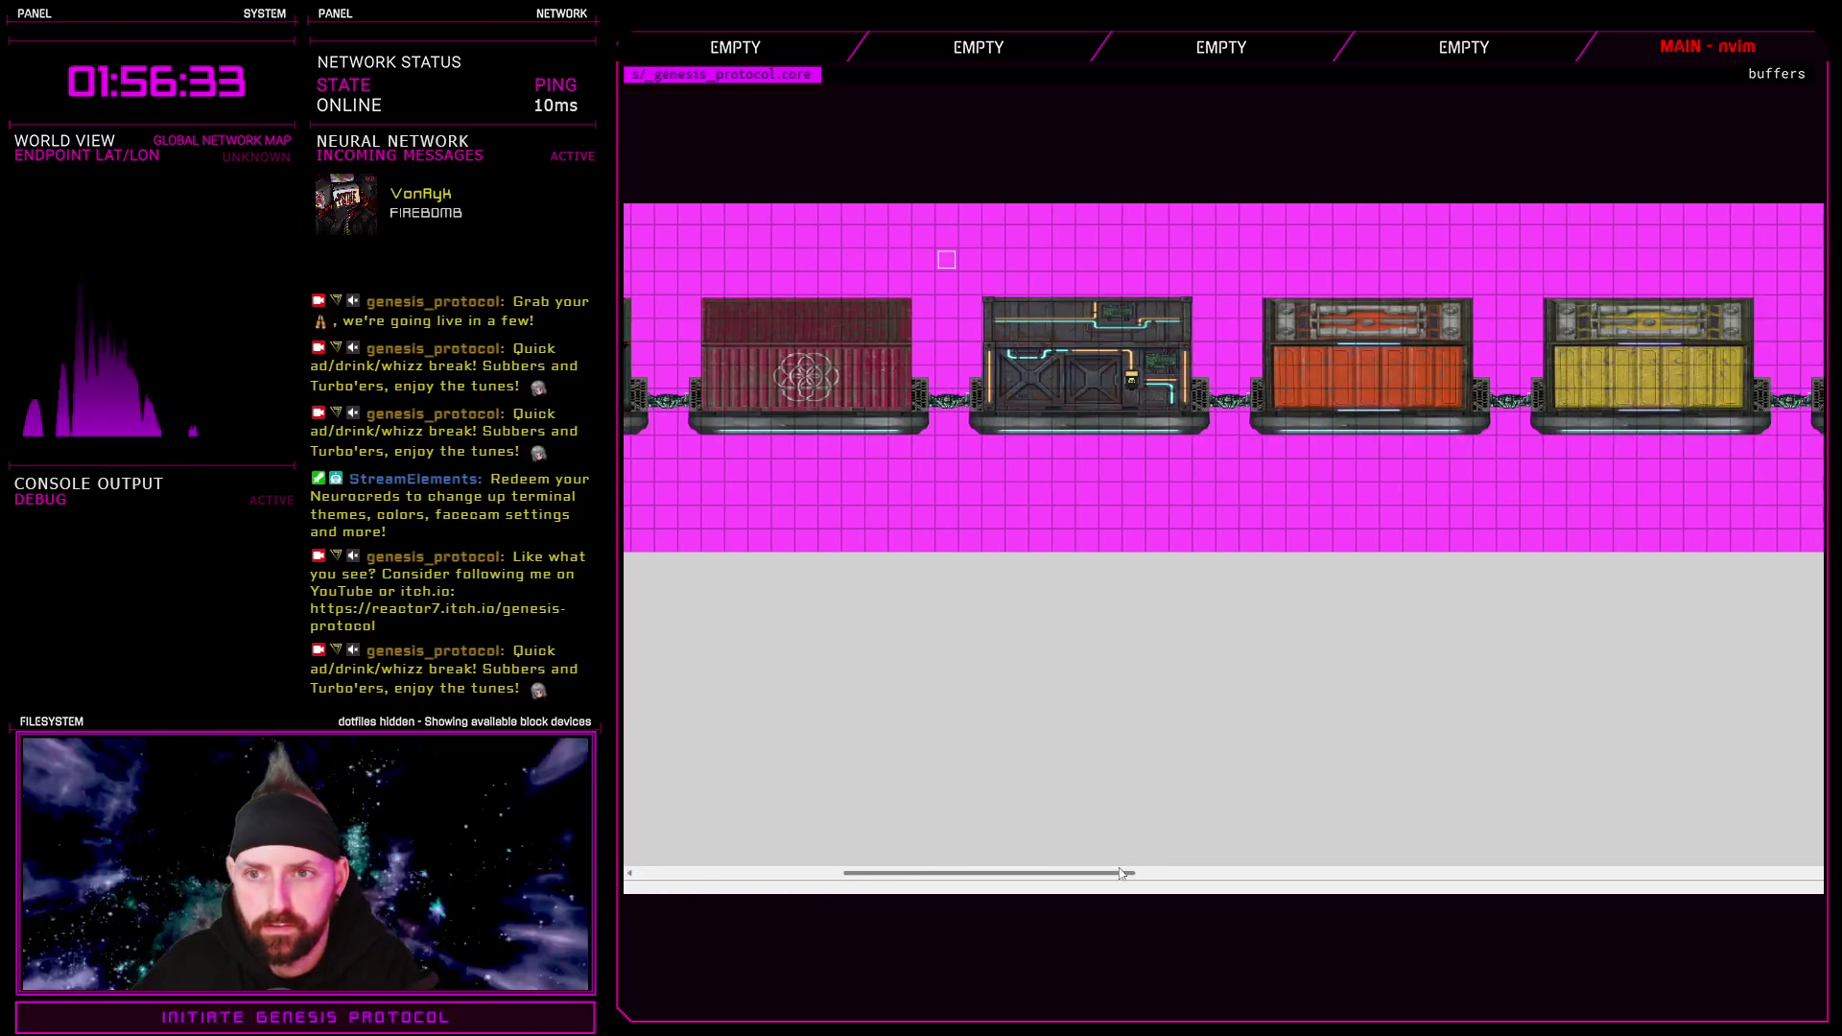
pyautogui.press('p')
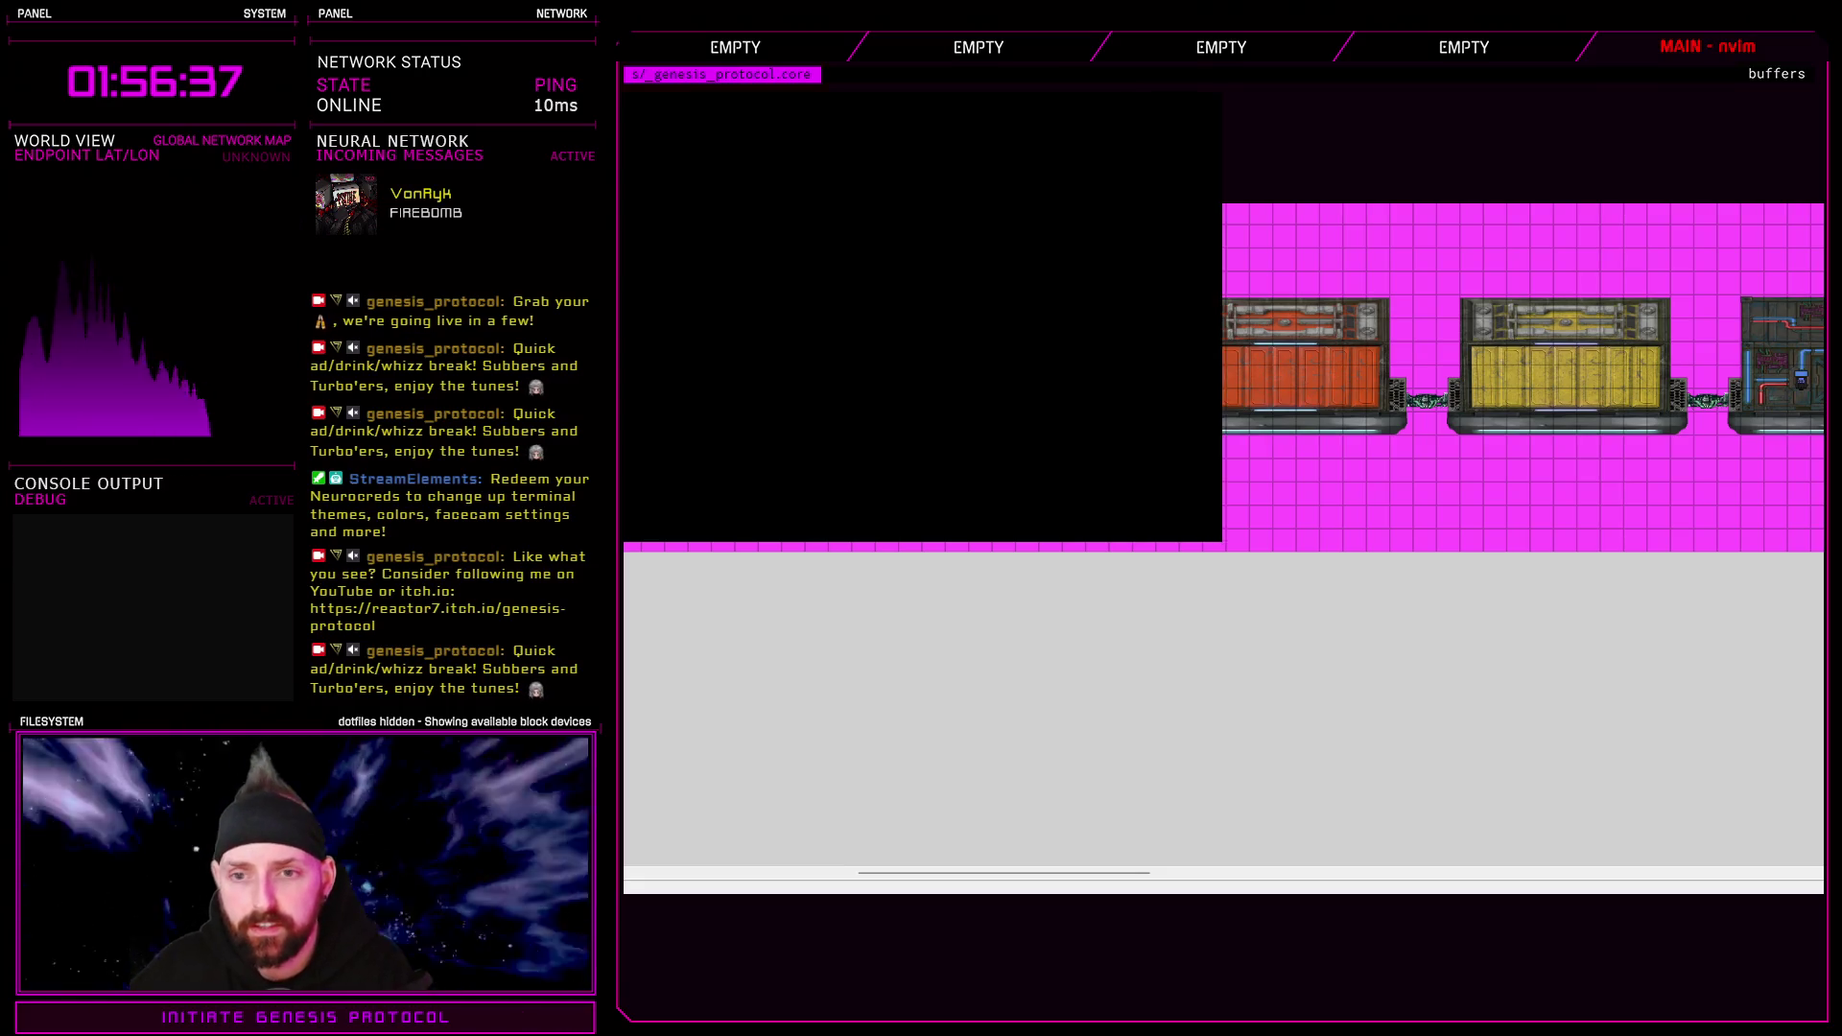
# Start the game on Normal difficulty, walk left onto the red container, and open the pause menu
pyautogui.press('Return')
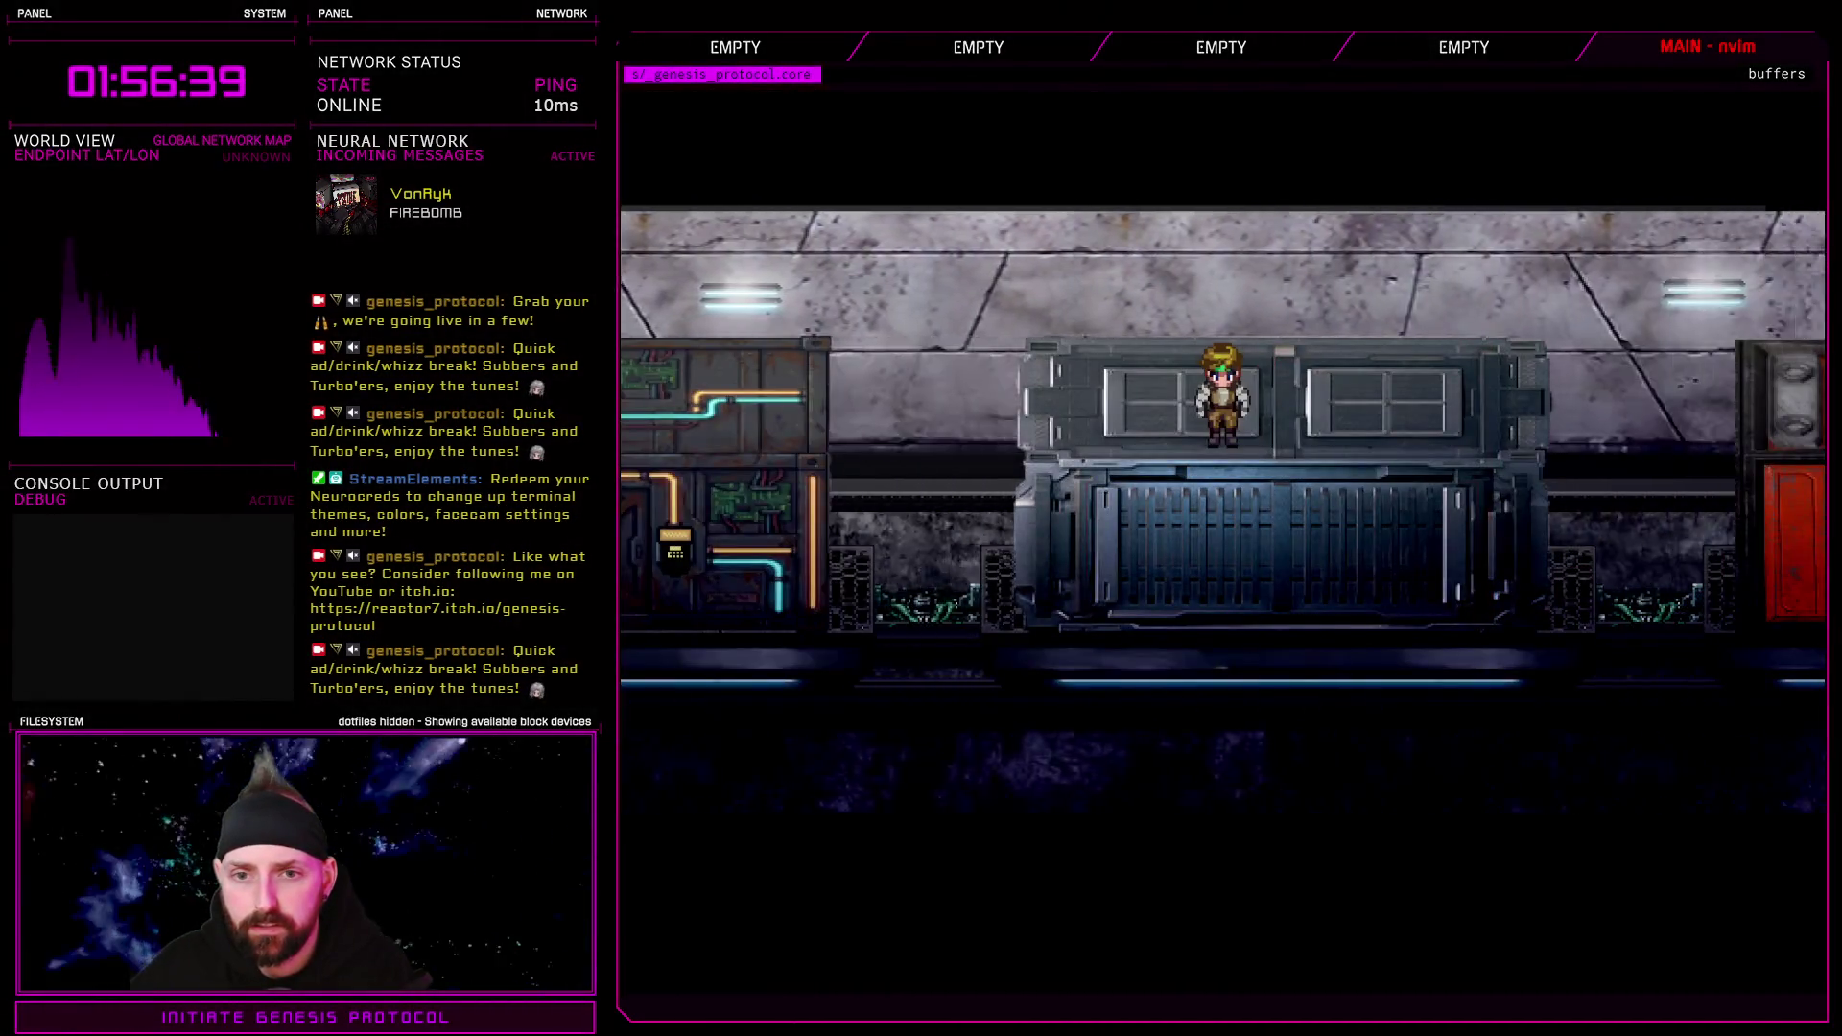
pyautogui.press('Left')
pyautogui.press('Left')
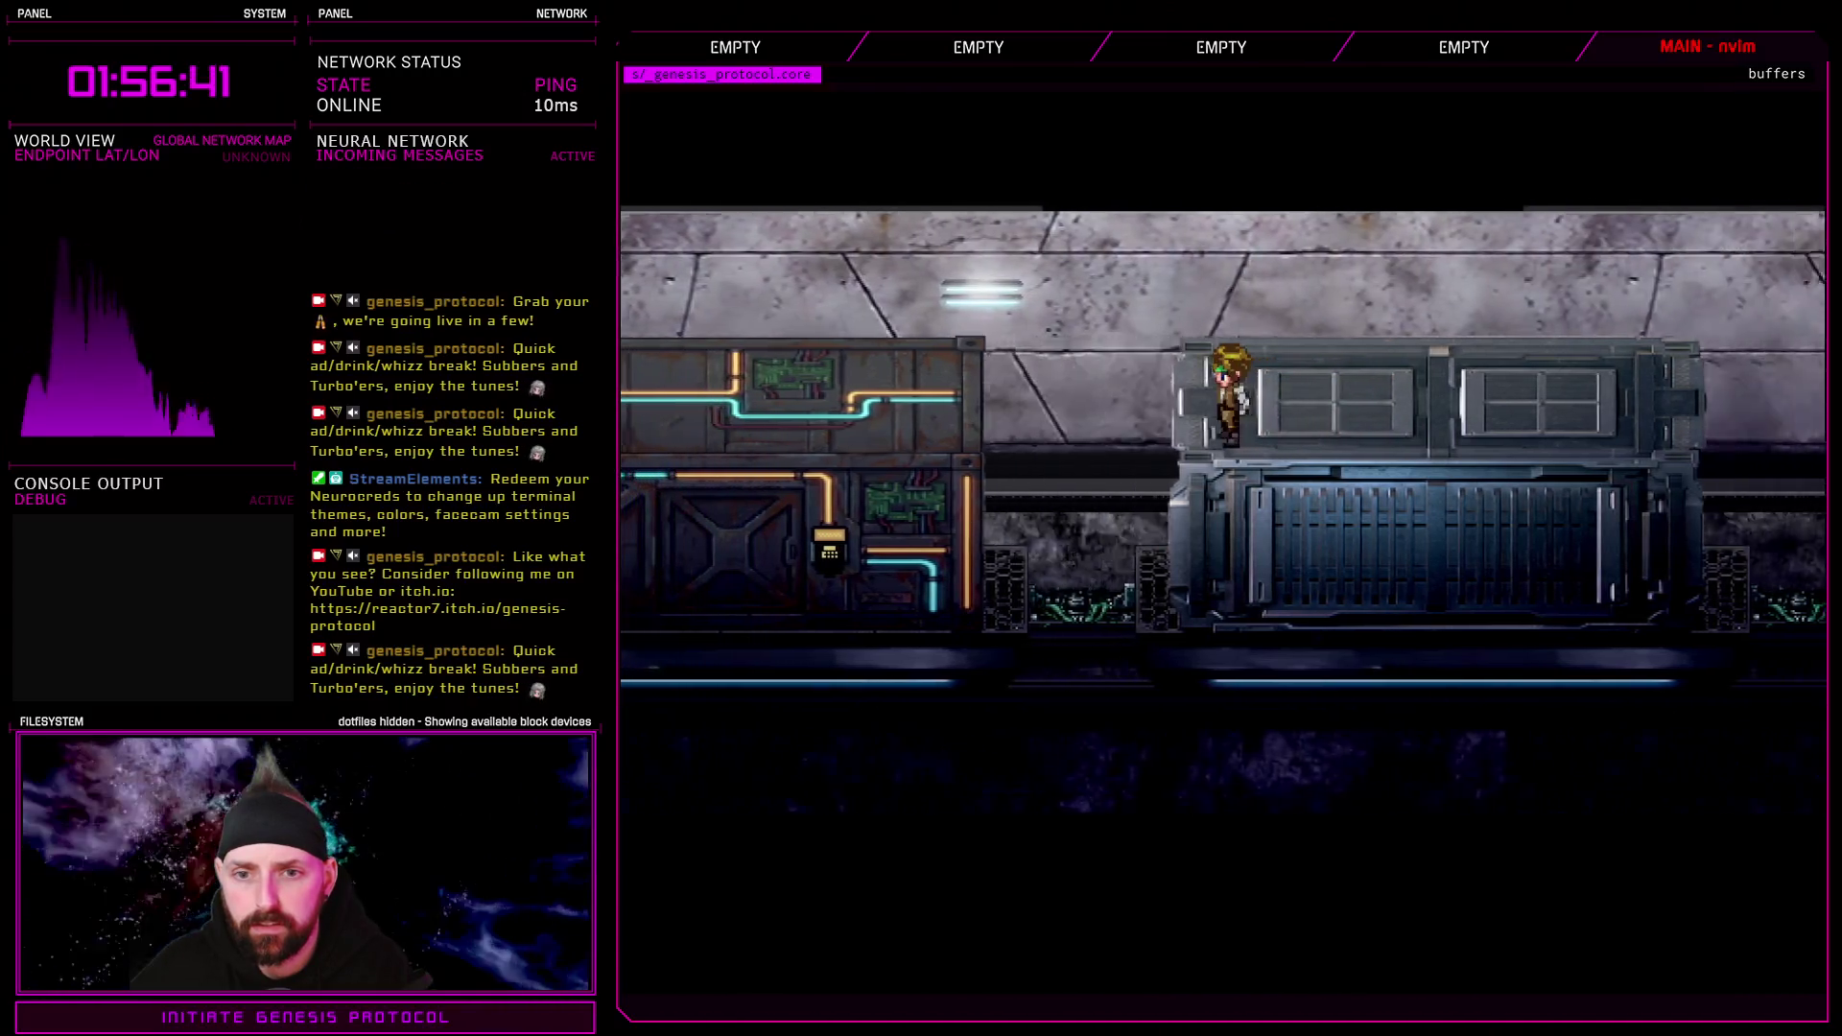
pyautogui.press('Left')
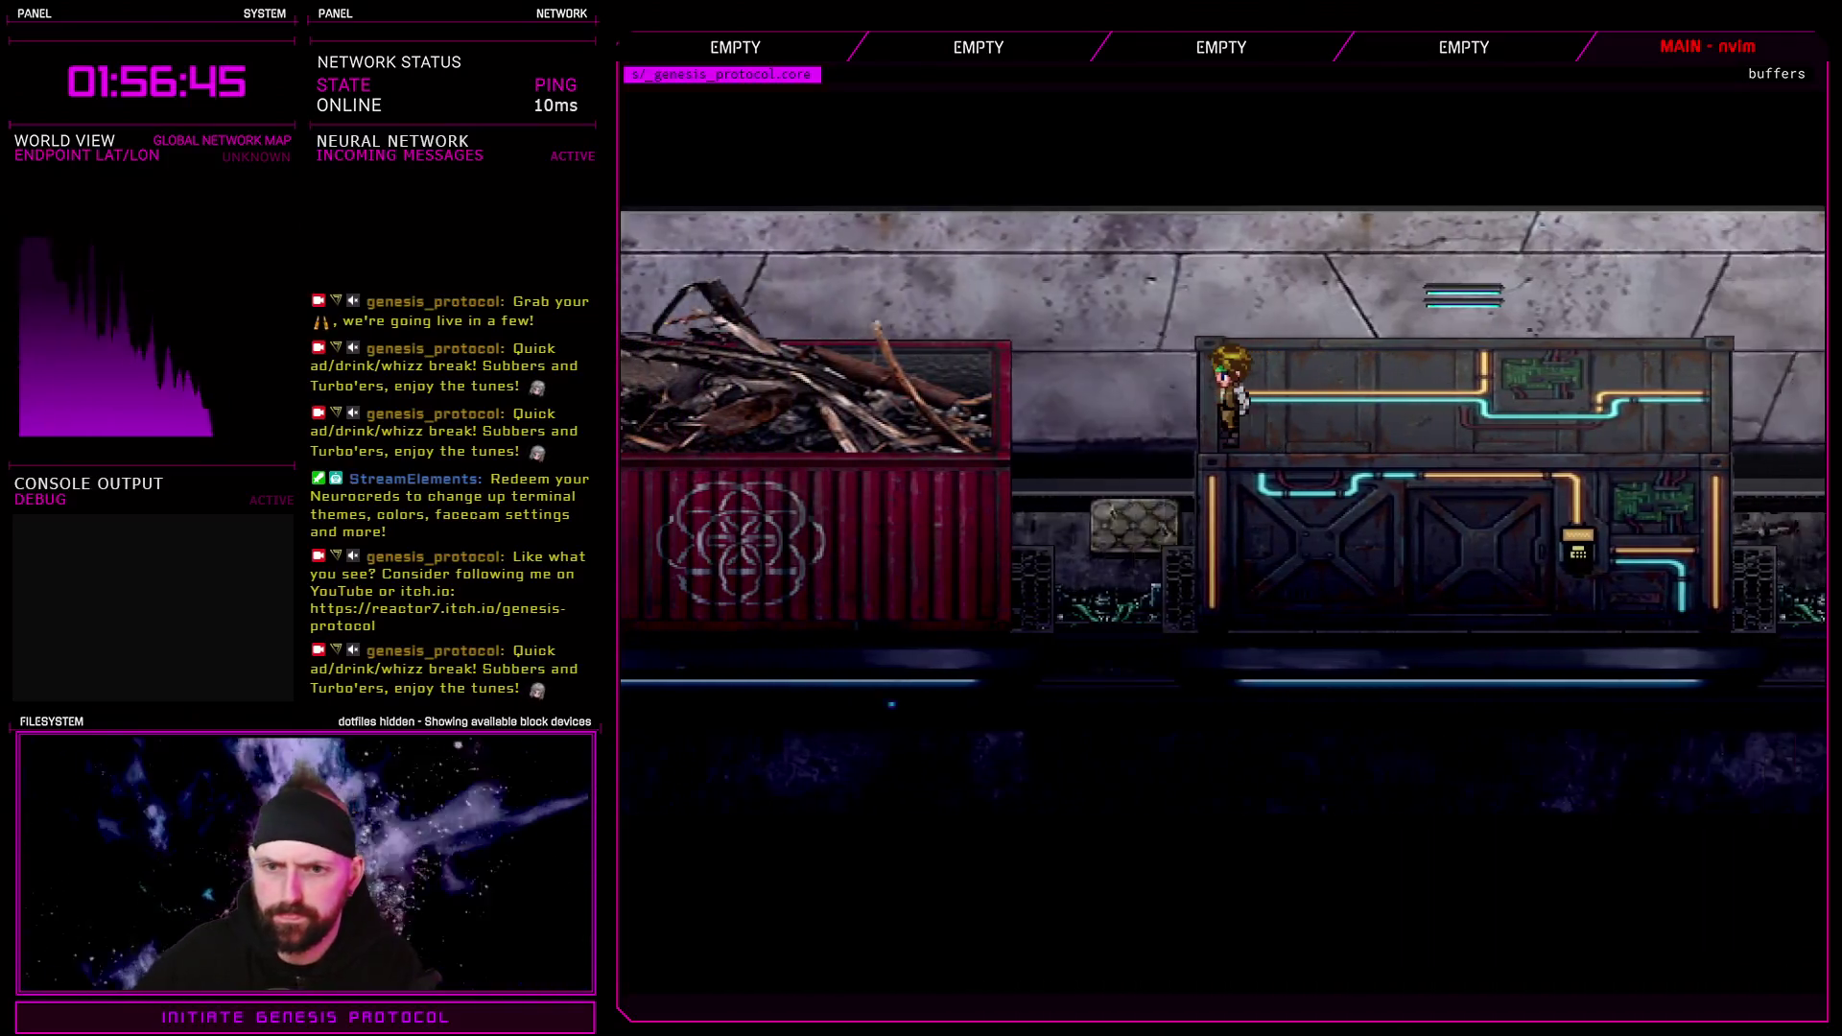
pyautogui.press('Left')
pyautogui.press('Left')
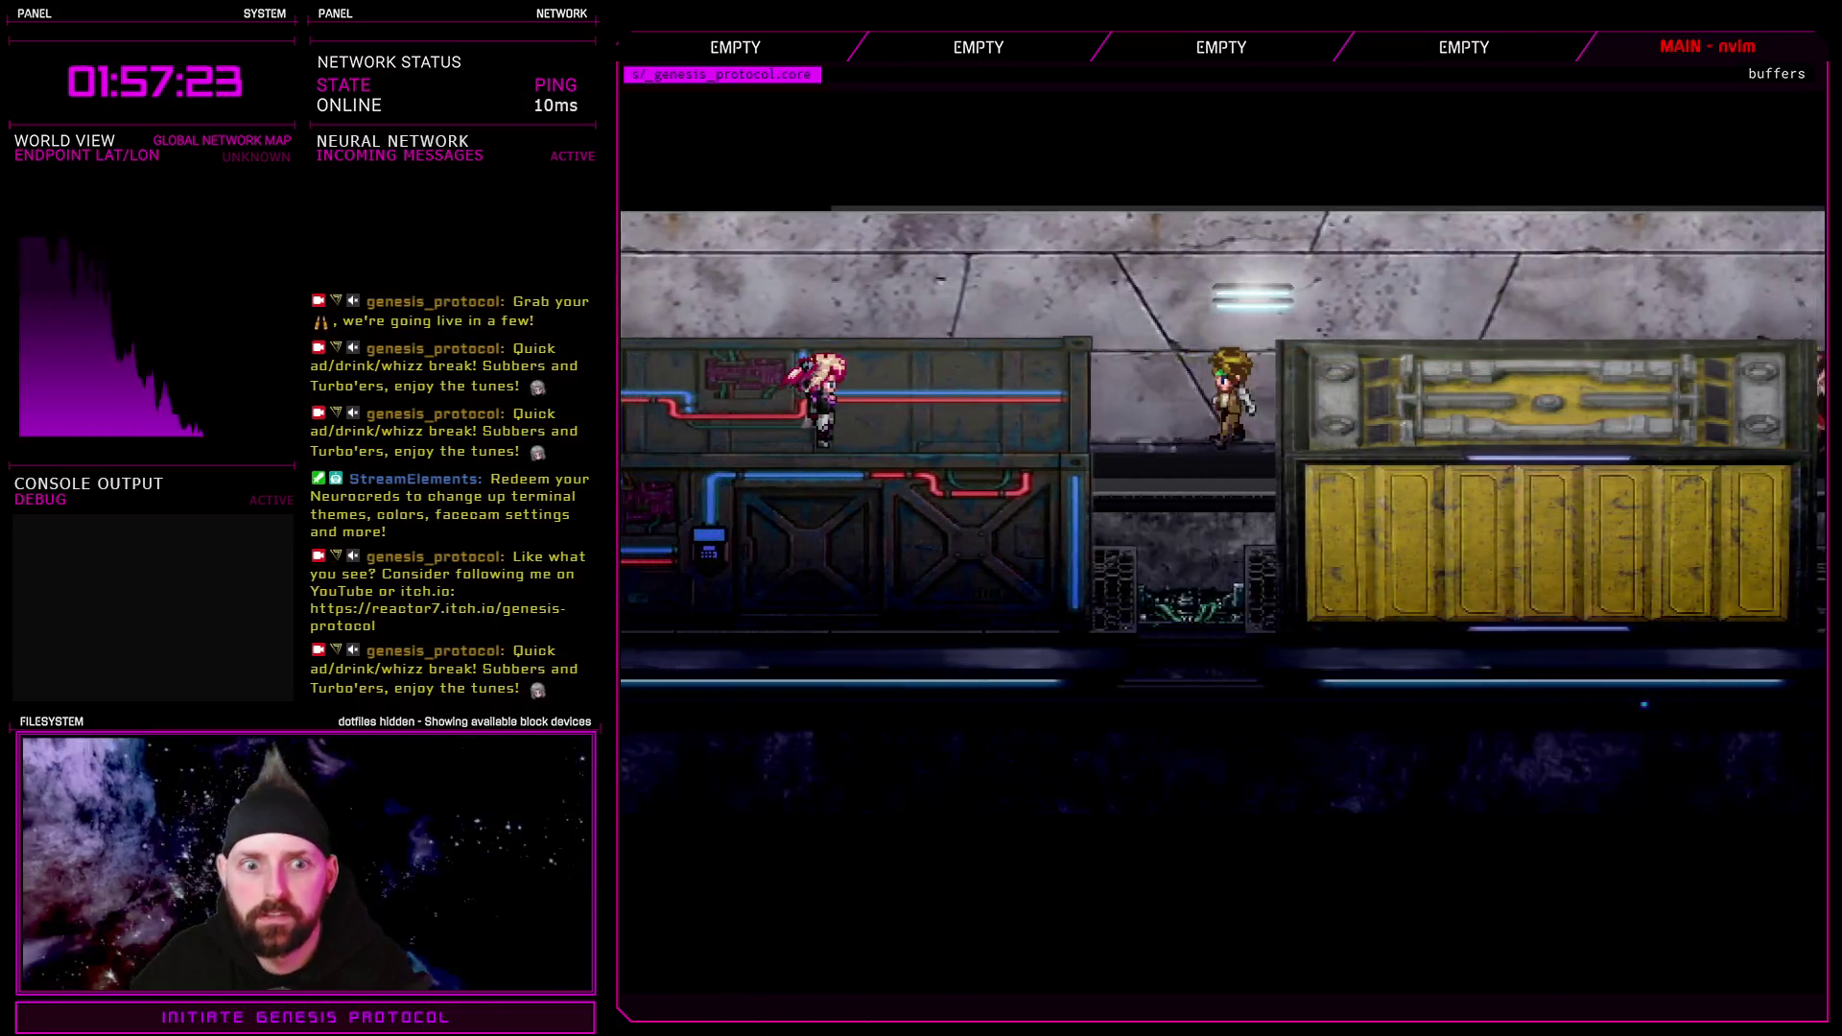
pyautogui.press('Escape')
# Quit the playtest, scroll the map right, and save changes to launch a fresh playtest
pyautogui.press('Return')
pyautogui.press('Return')
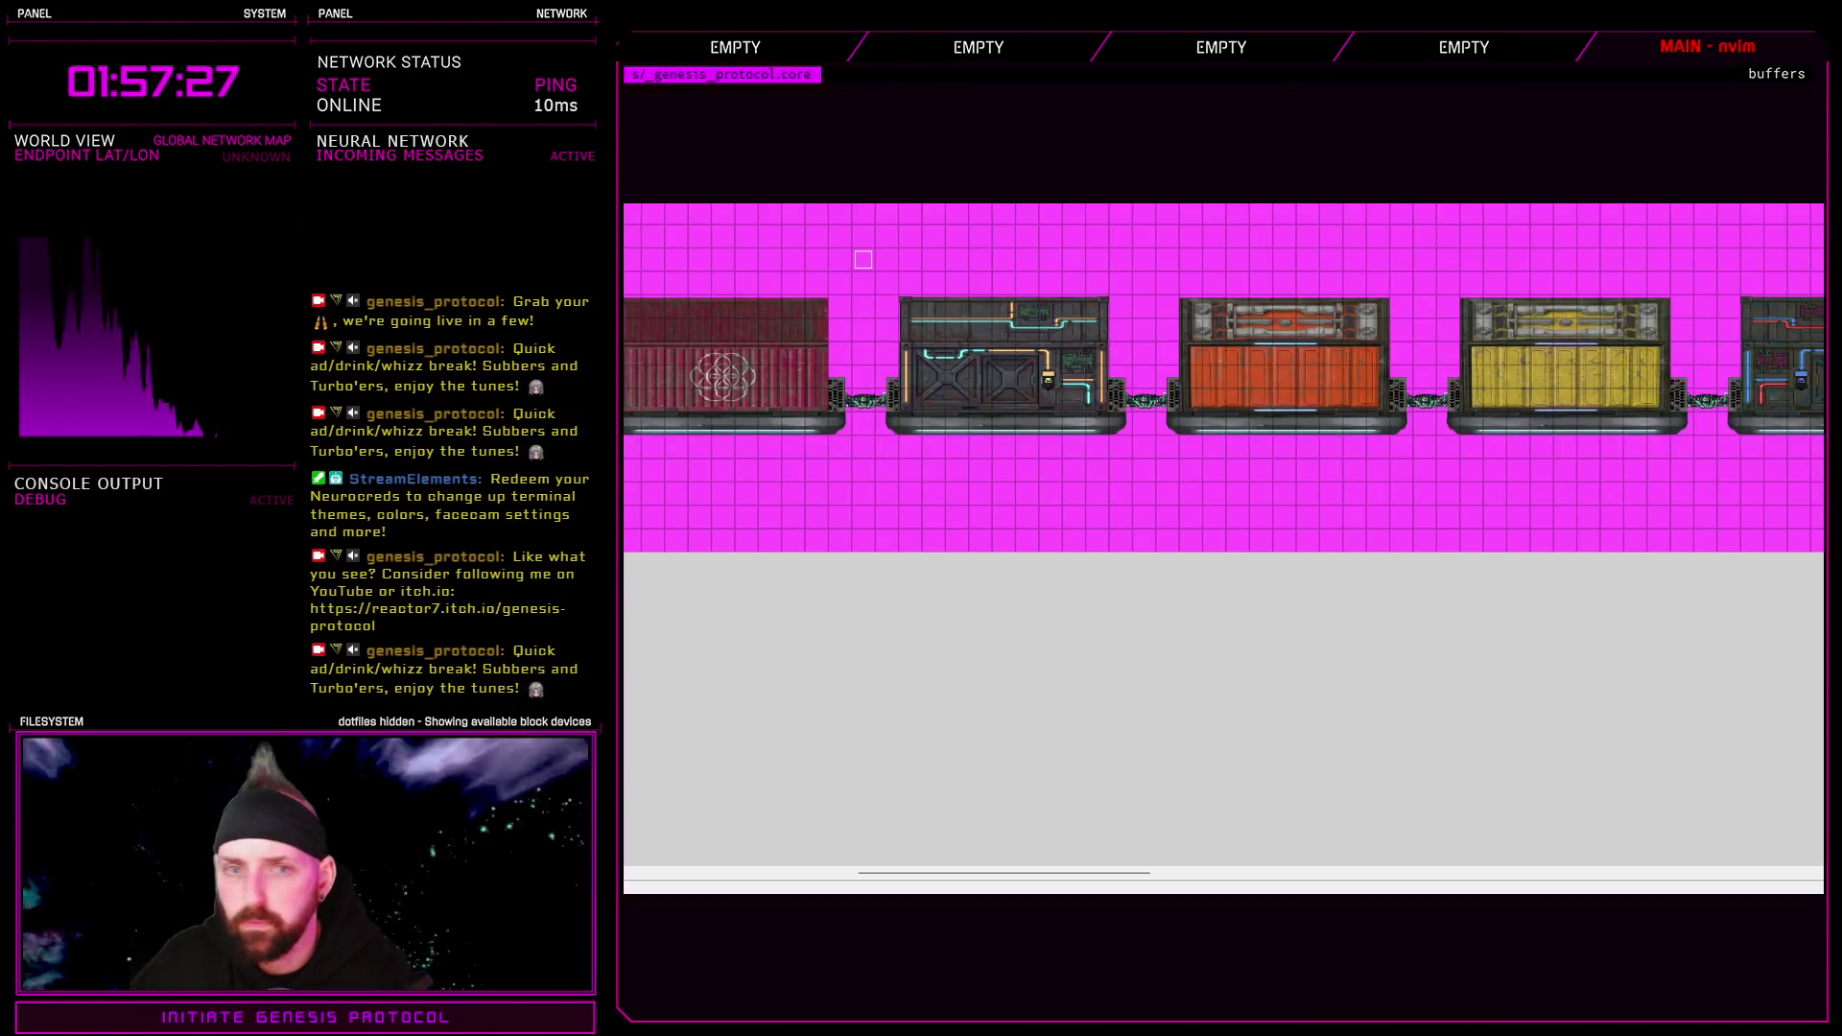
pyautogui.moveTo(1146, 874)
pyautogui.mouseDown()
pyautogui.moveTo(1730, 878)
pyautogui.moveTo(1555, 883)
pyautogui.mouseUp()
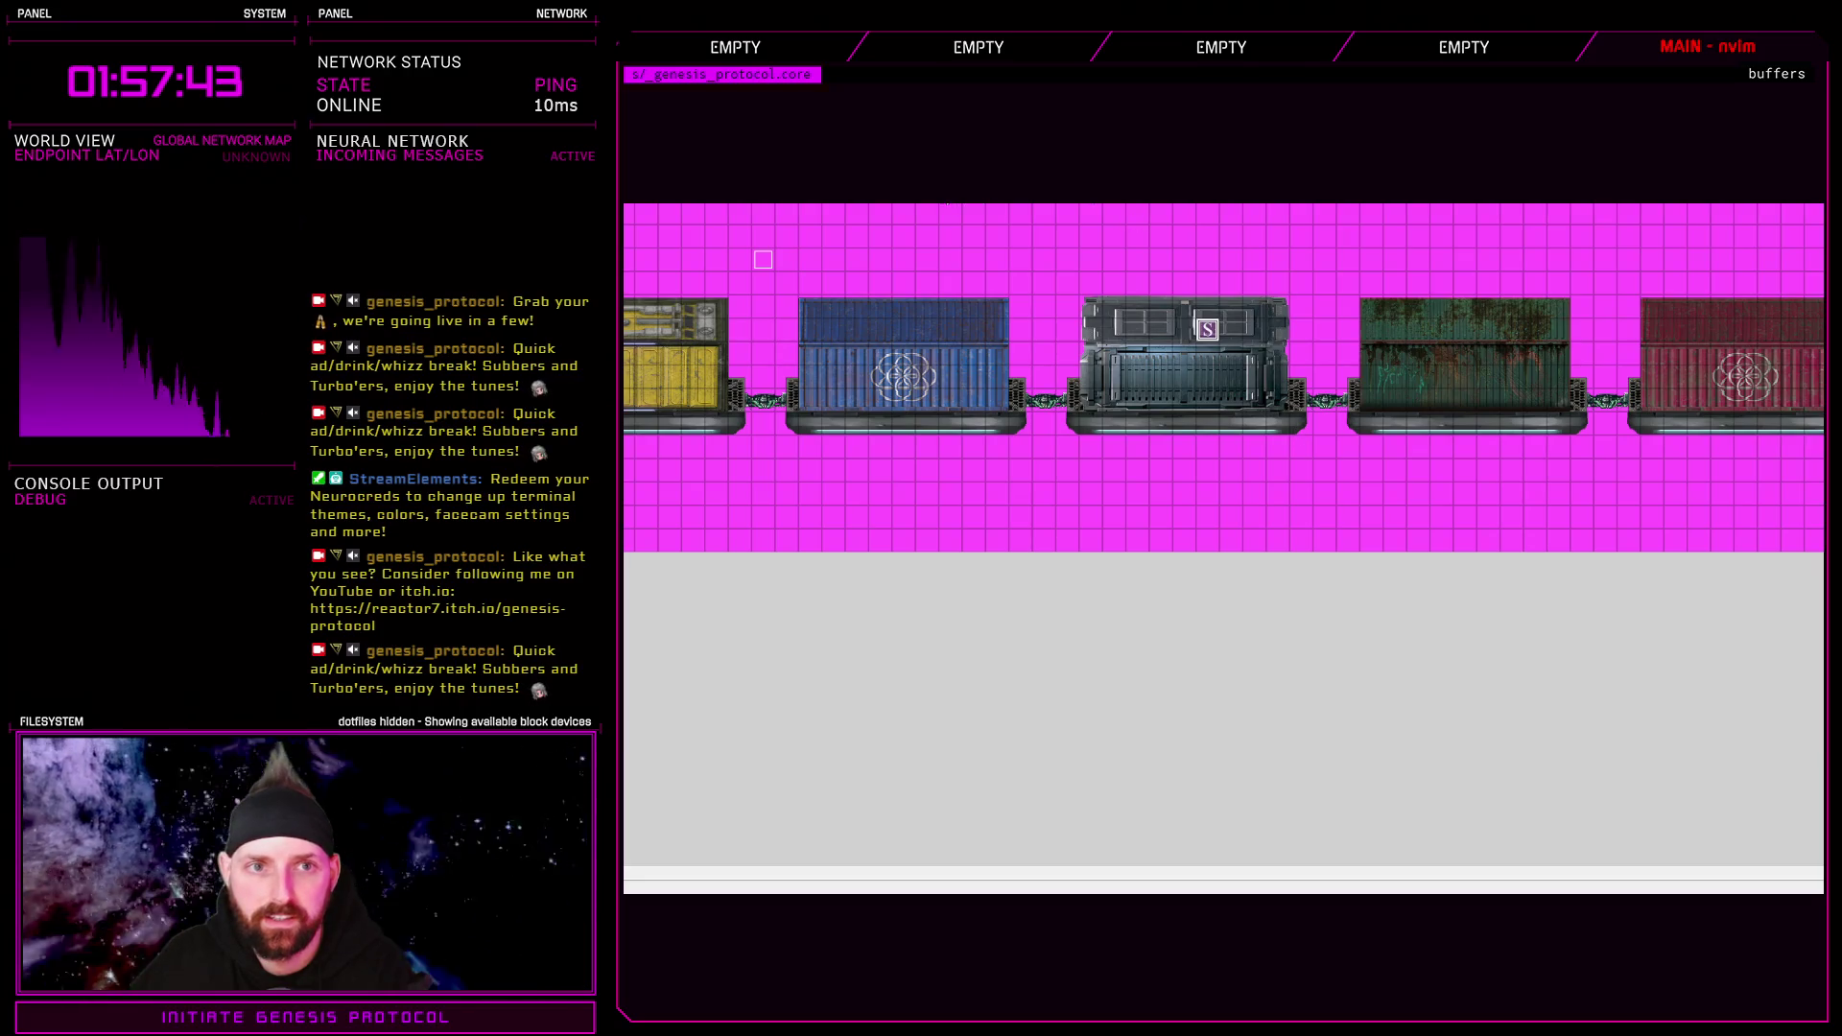
pyautogui.press('Return')
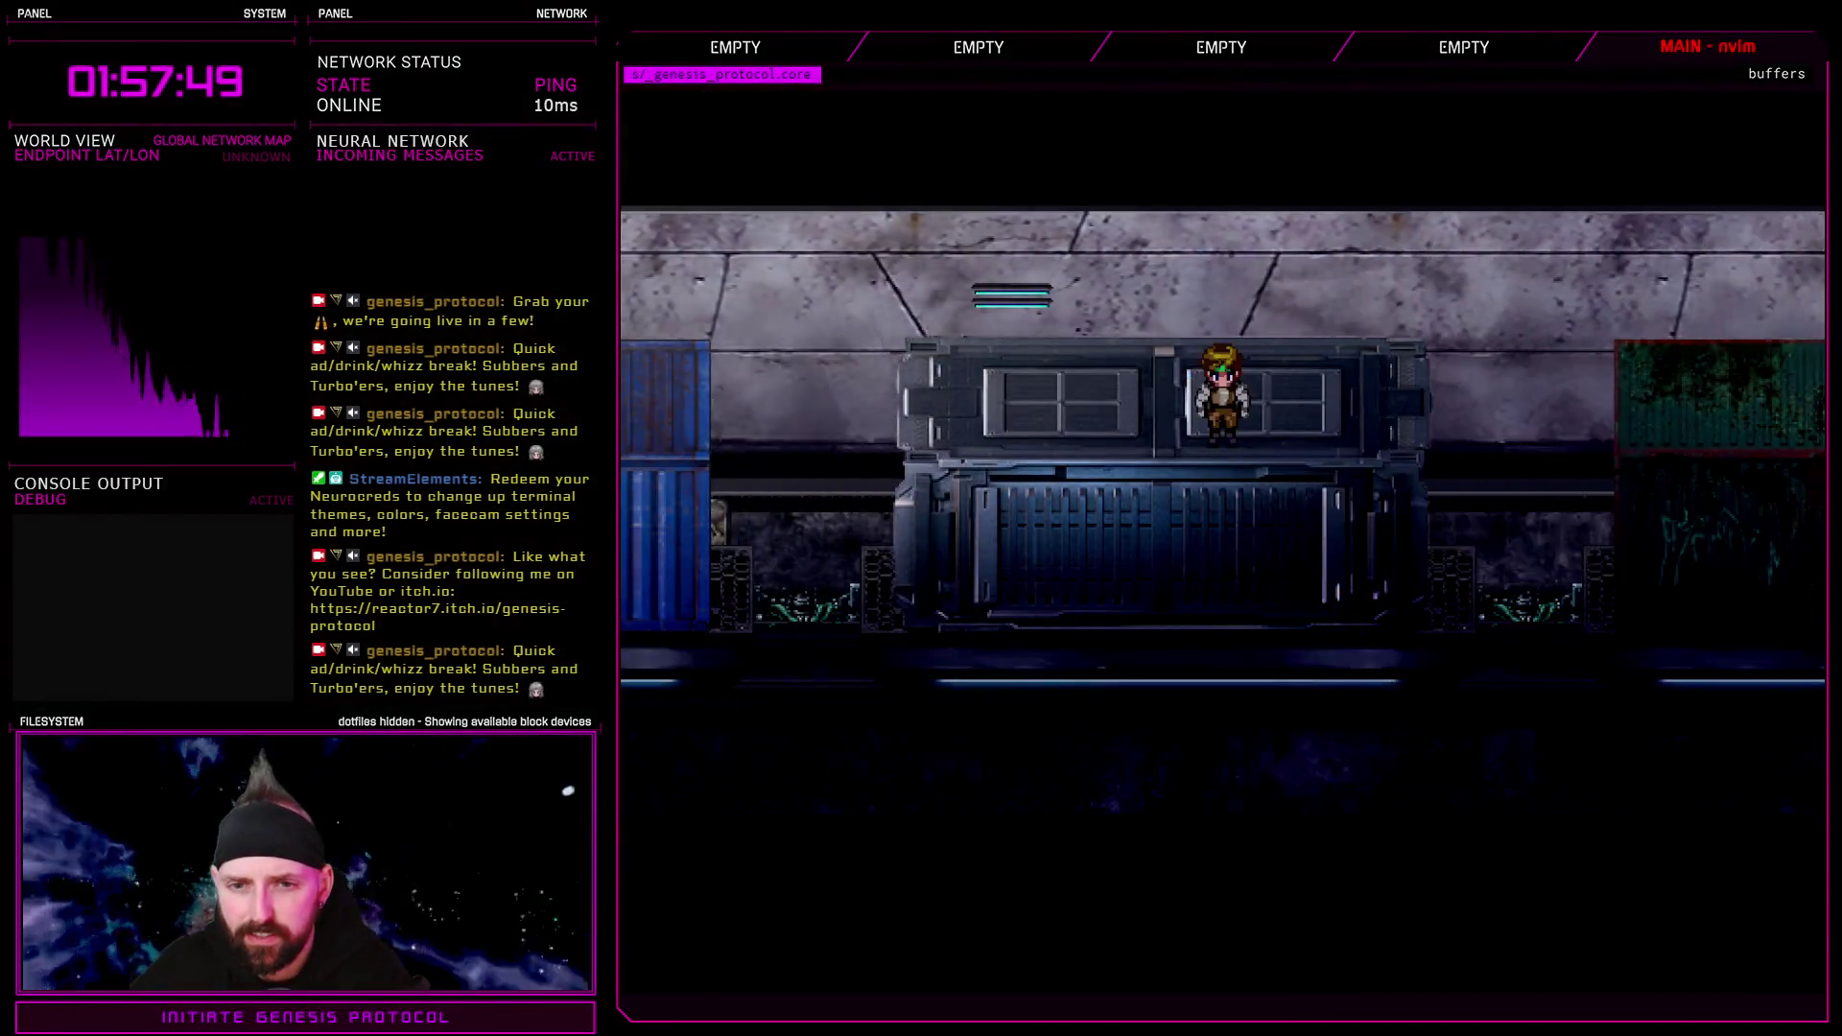
# Walk the hero left across the blue, yellow and pipe-covered cars onto the red container
pyautogui.press('Left')
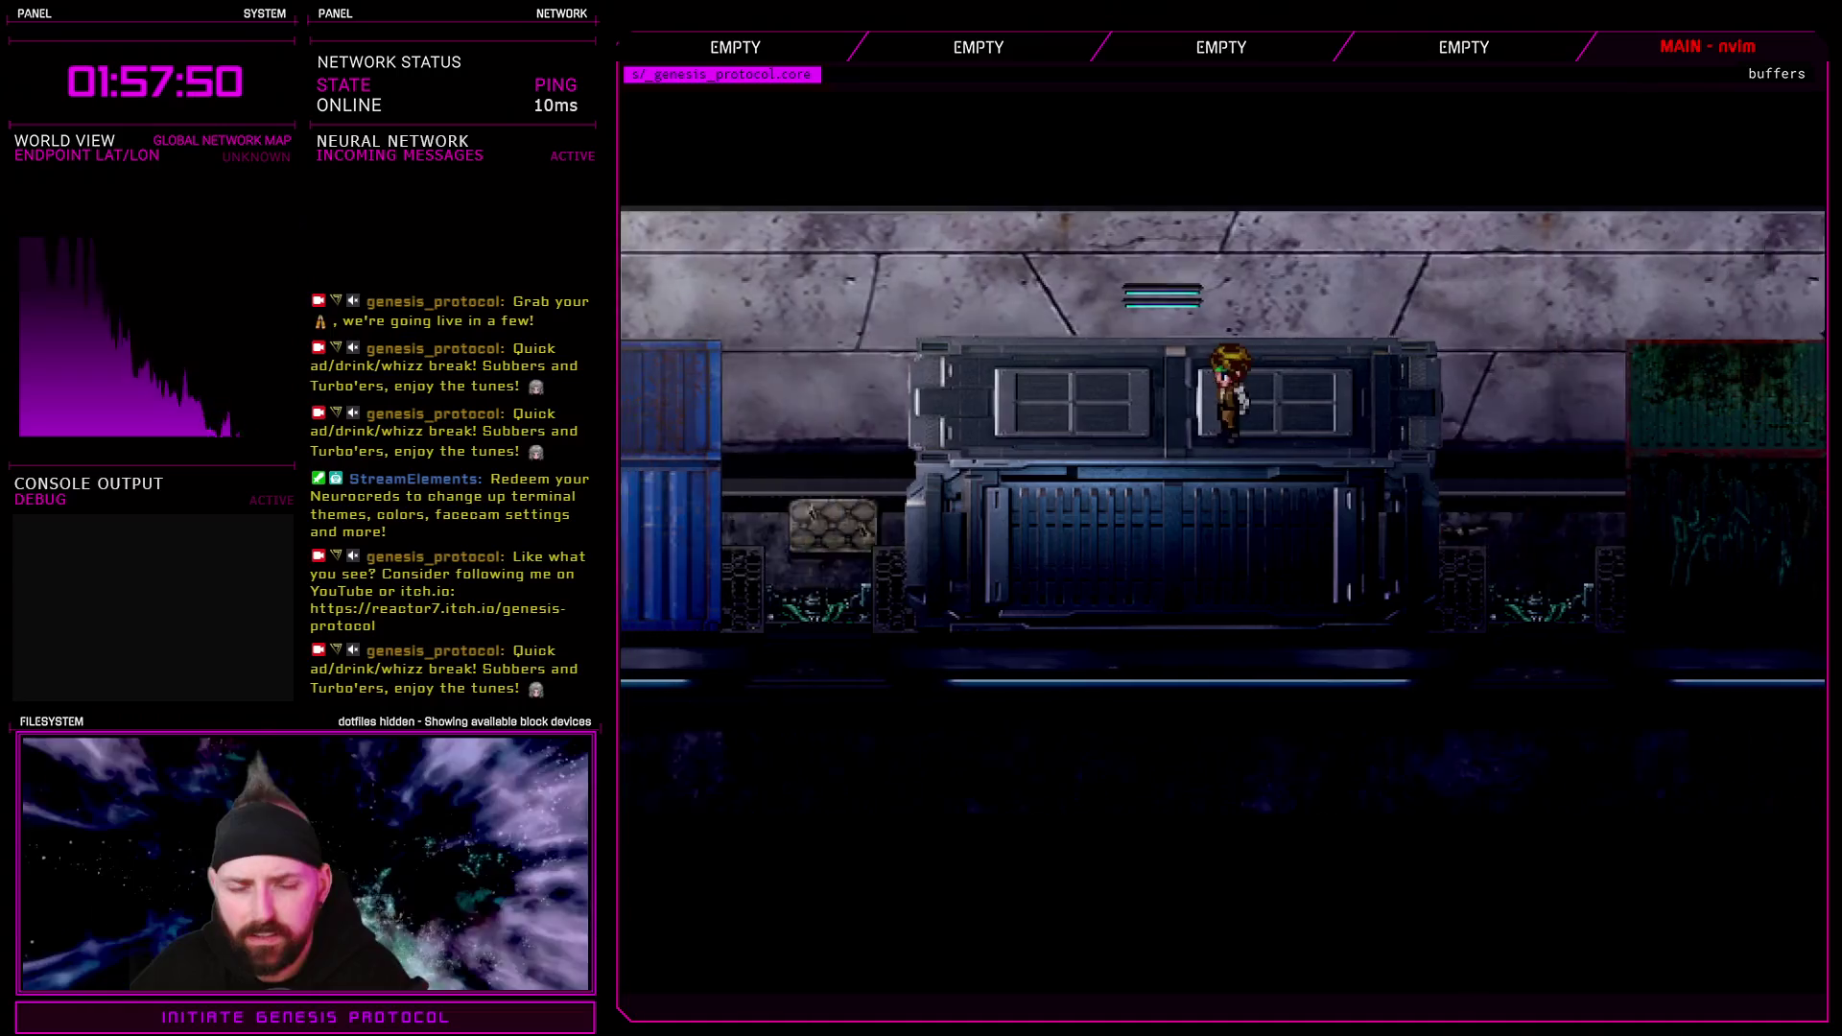
pyautogui.press('Left')
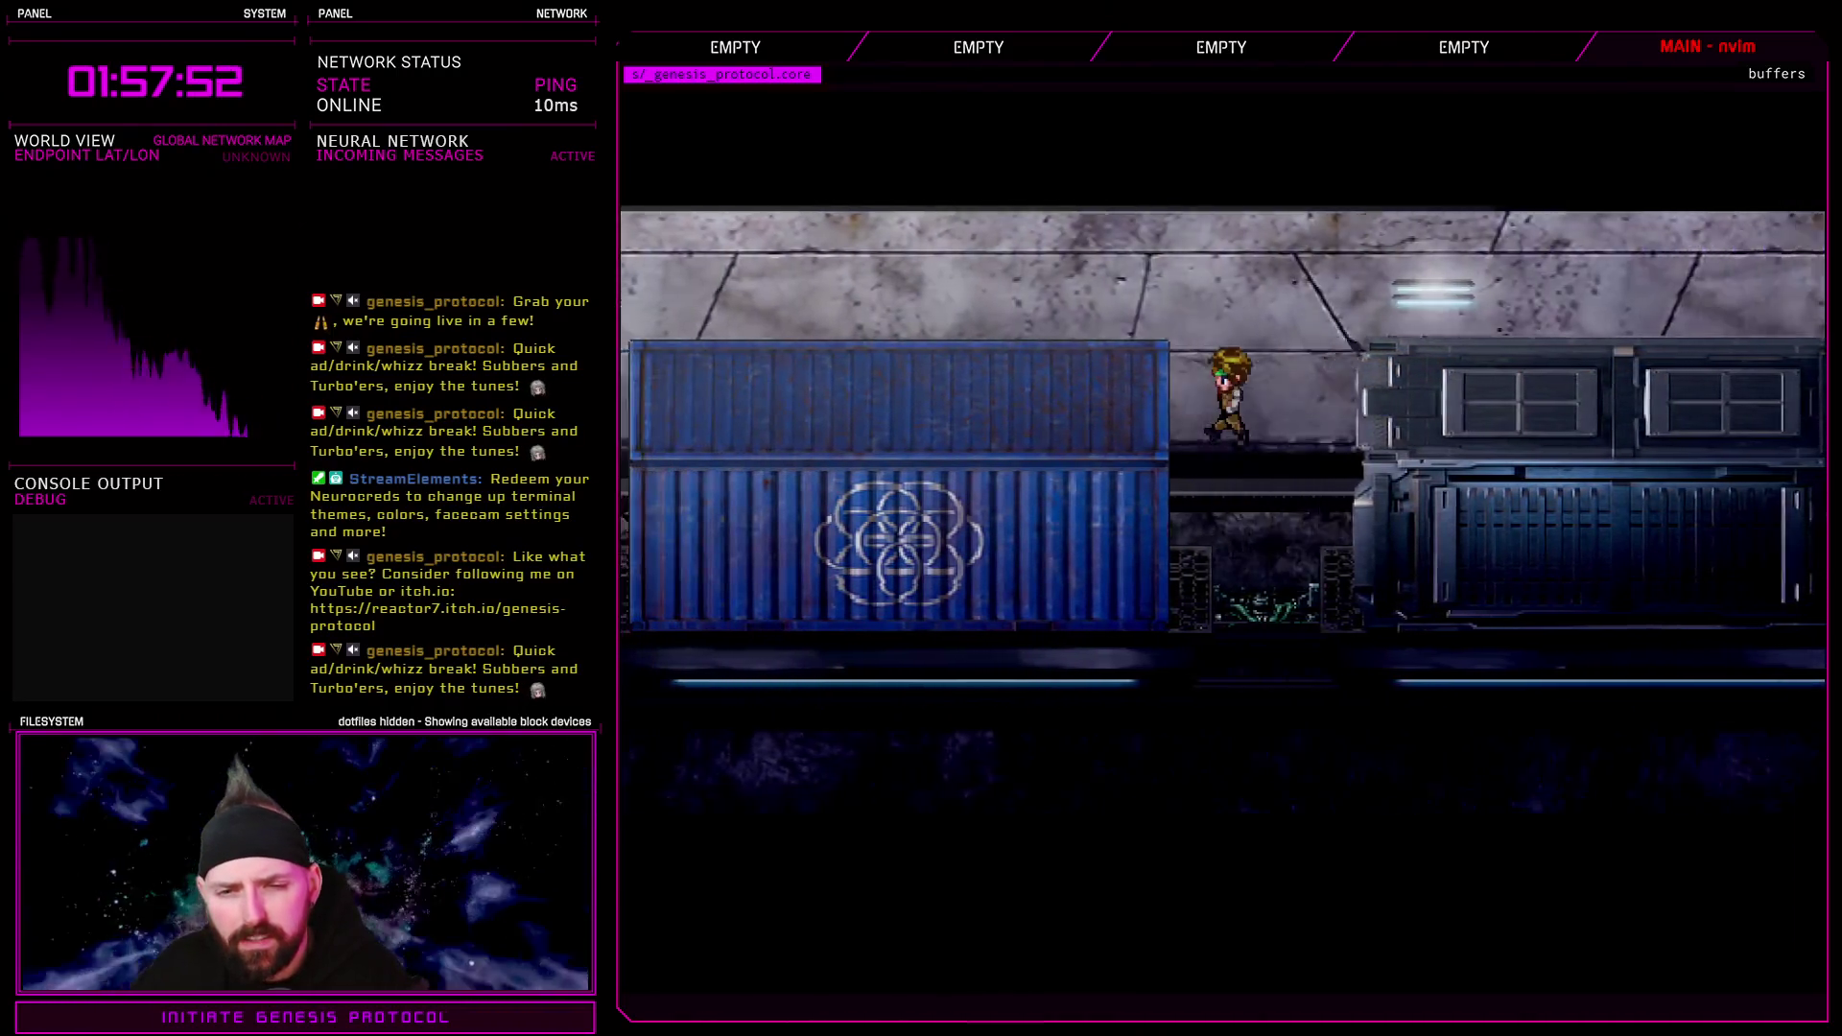
pyautogui.press('Left')
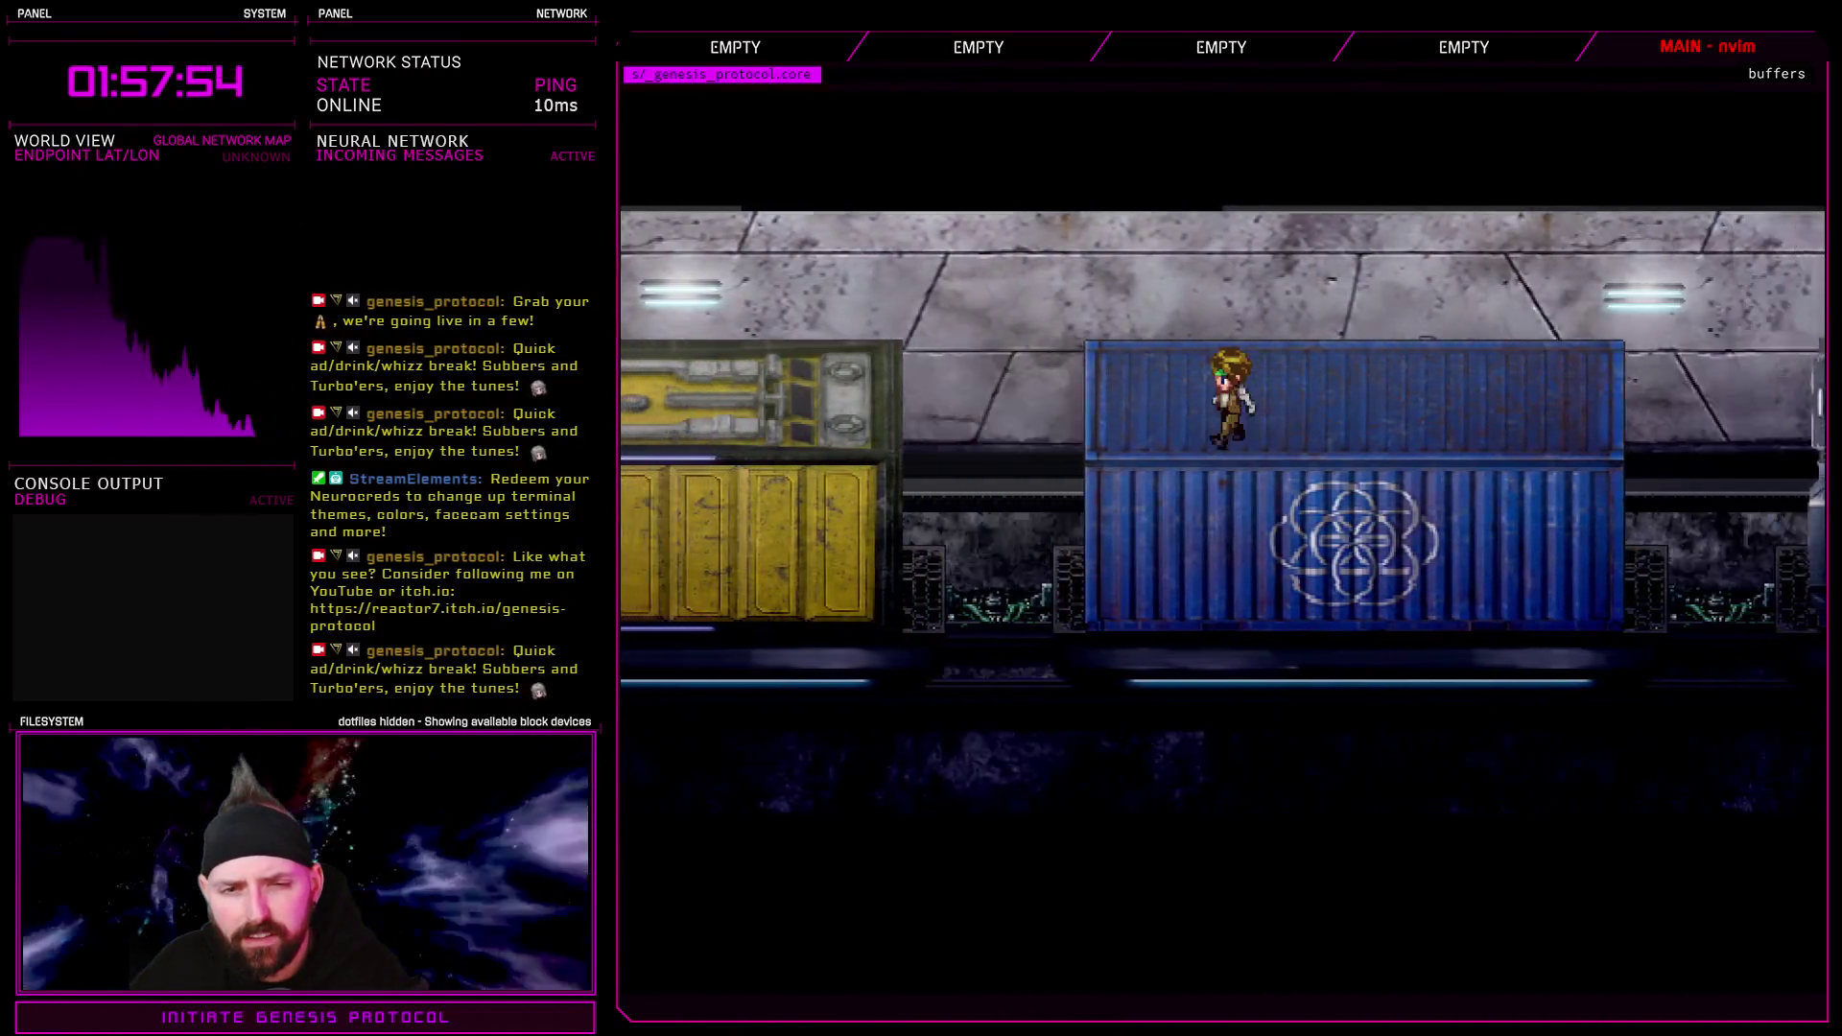
pyautogui.press('Left')
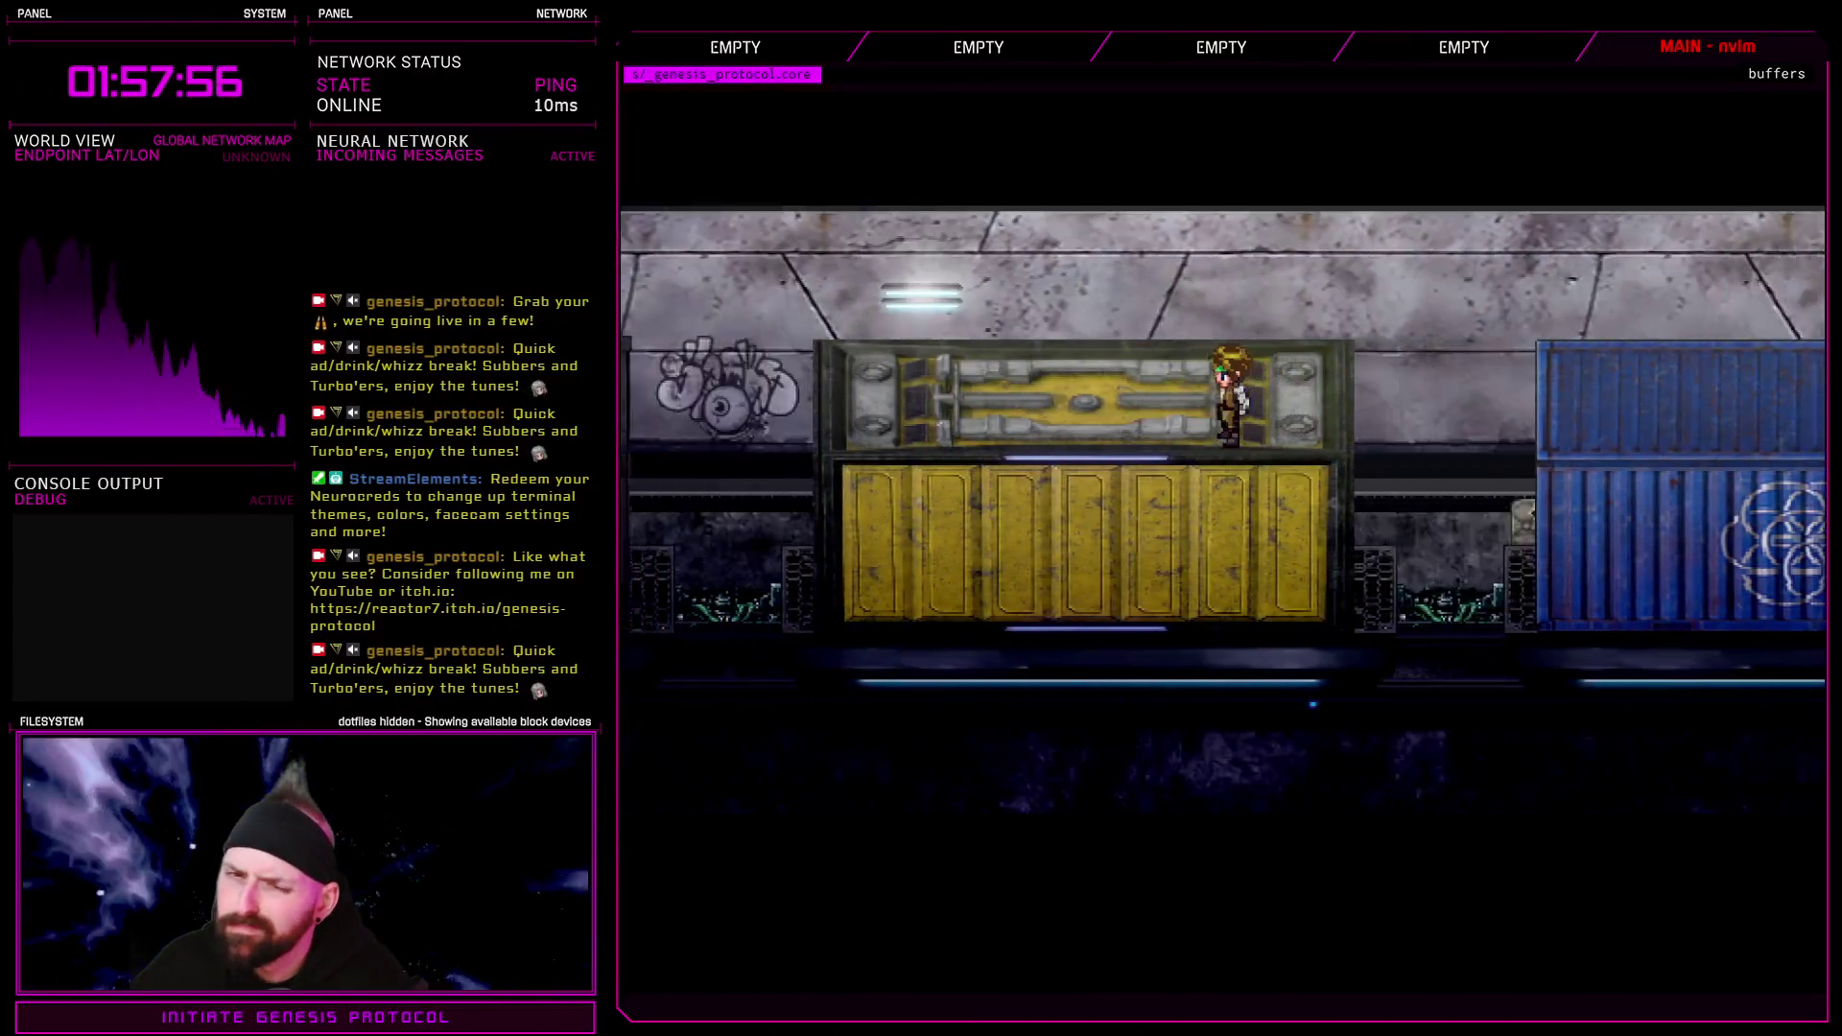
pyautogui.press('Left')
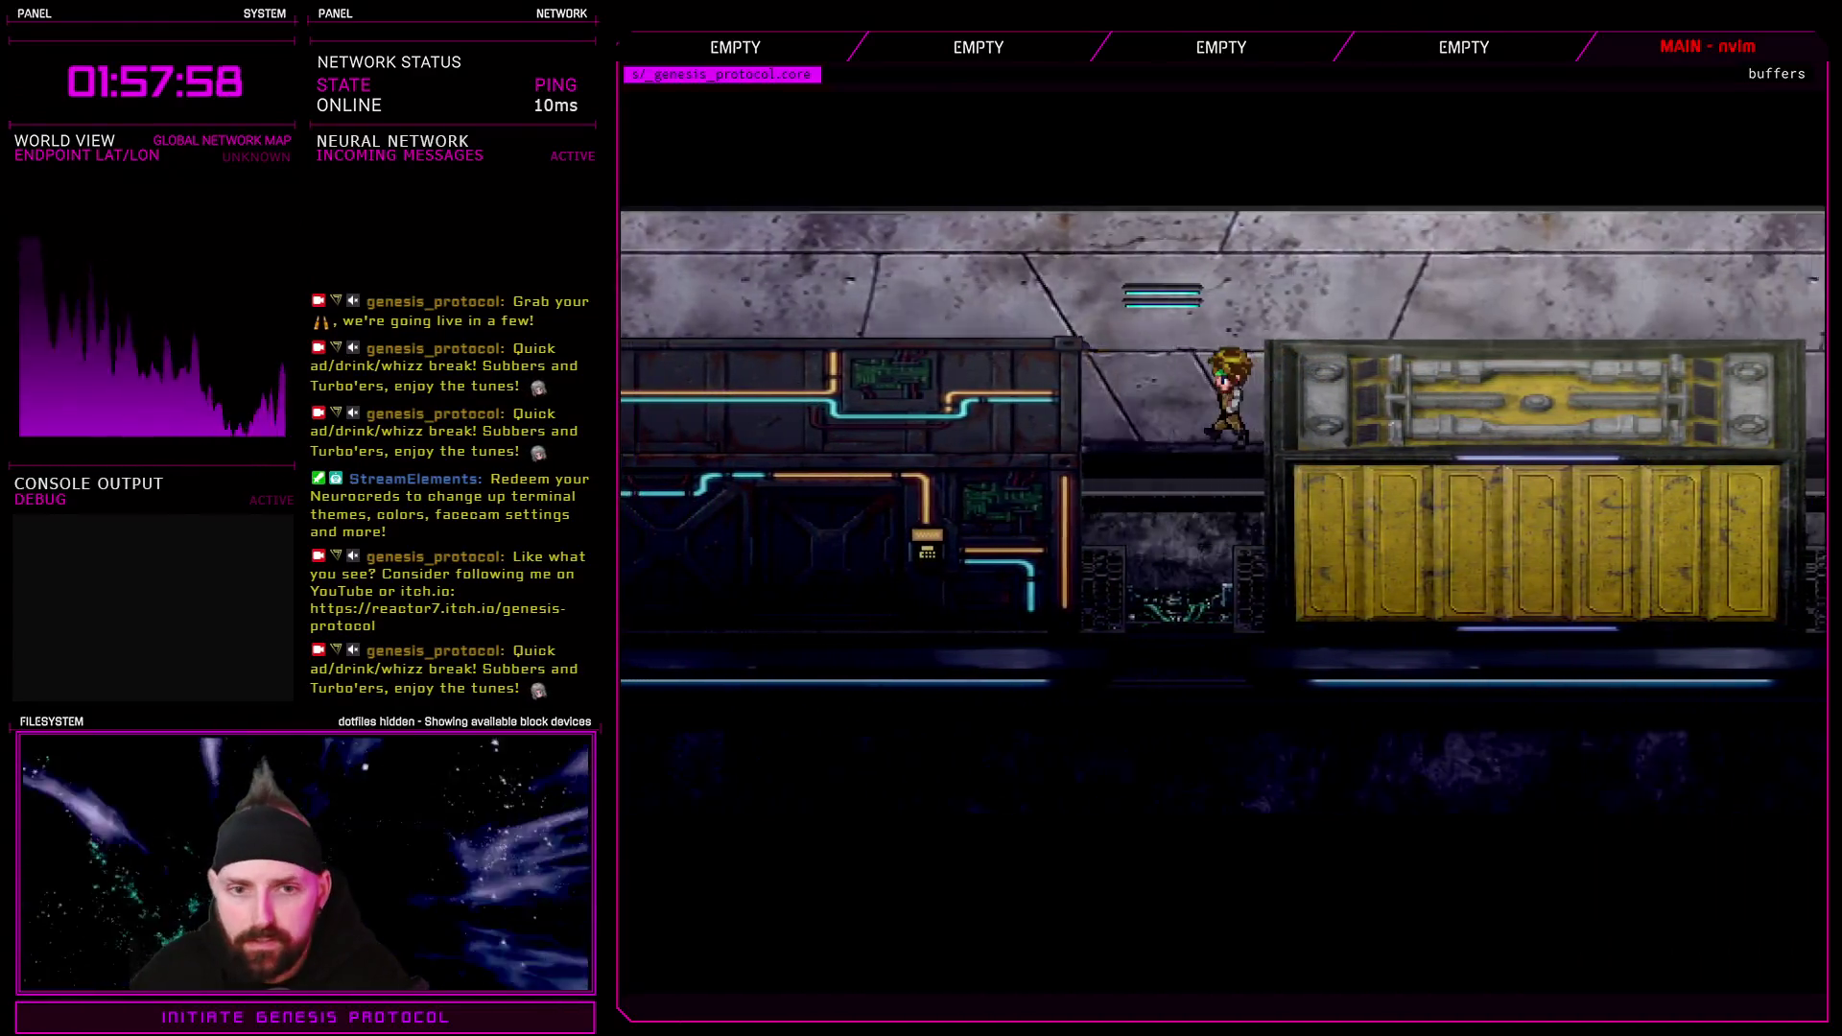
pyautogui.press('Left')
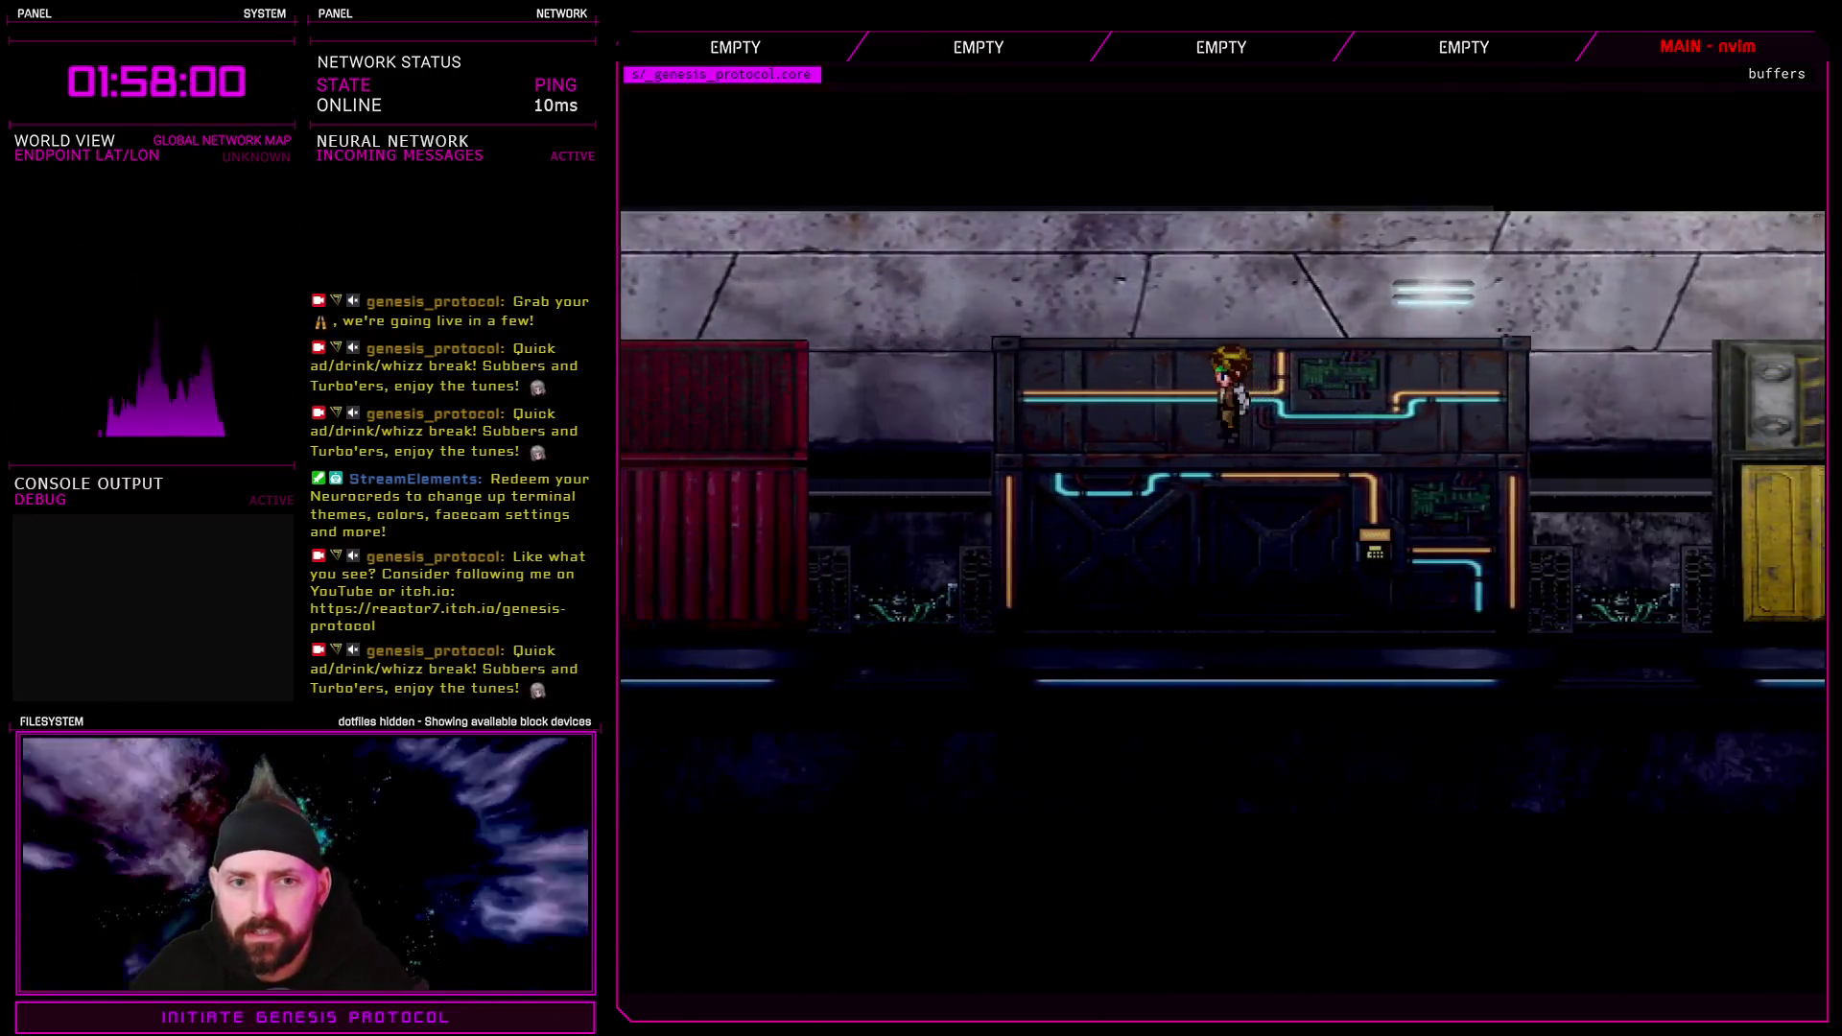
pyautogui.press('Left')
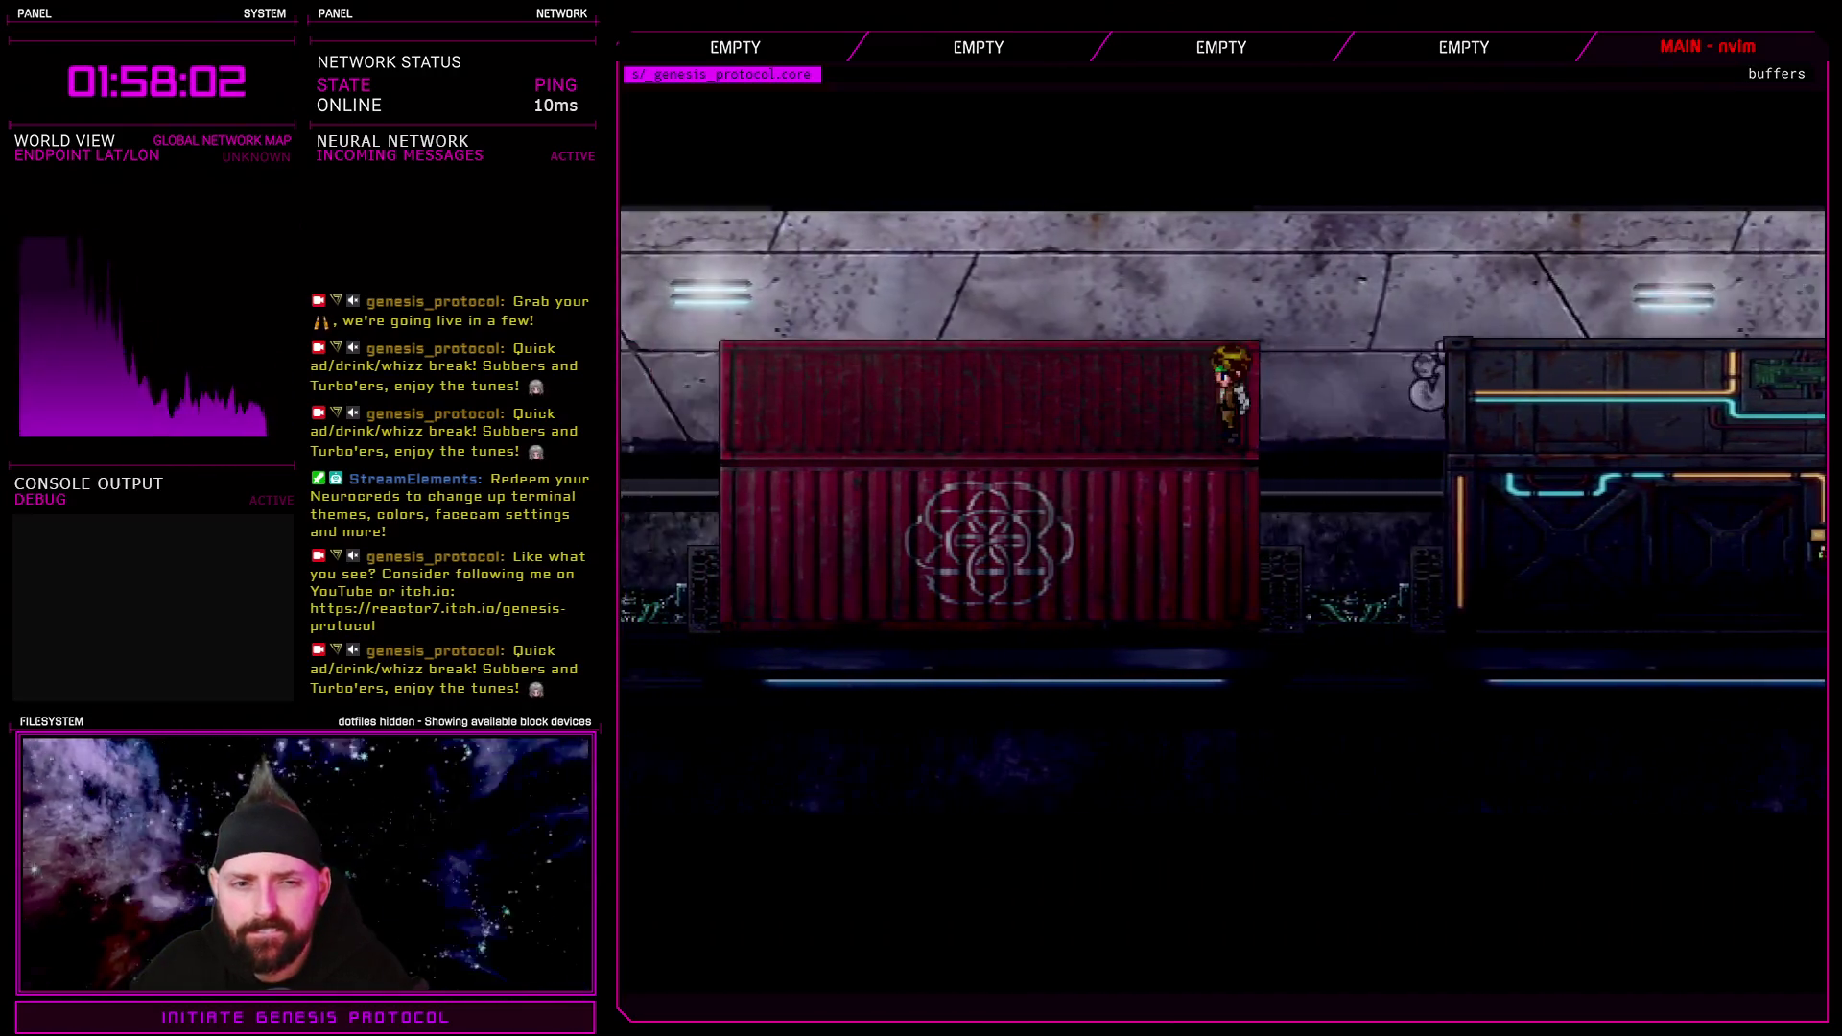
pyautogui.press('Left')
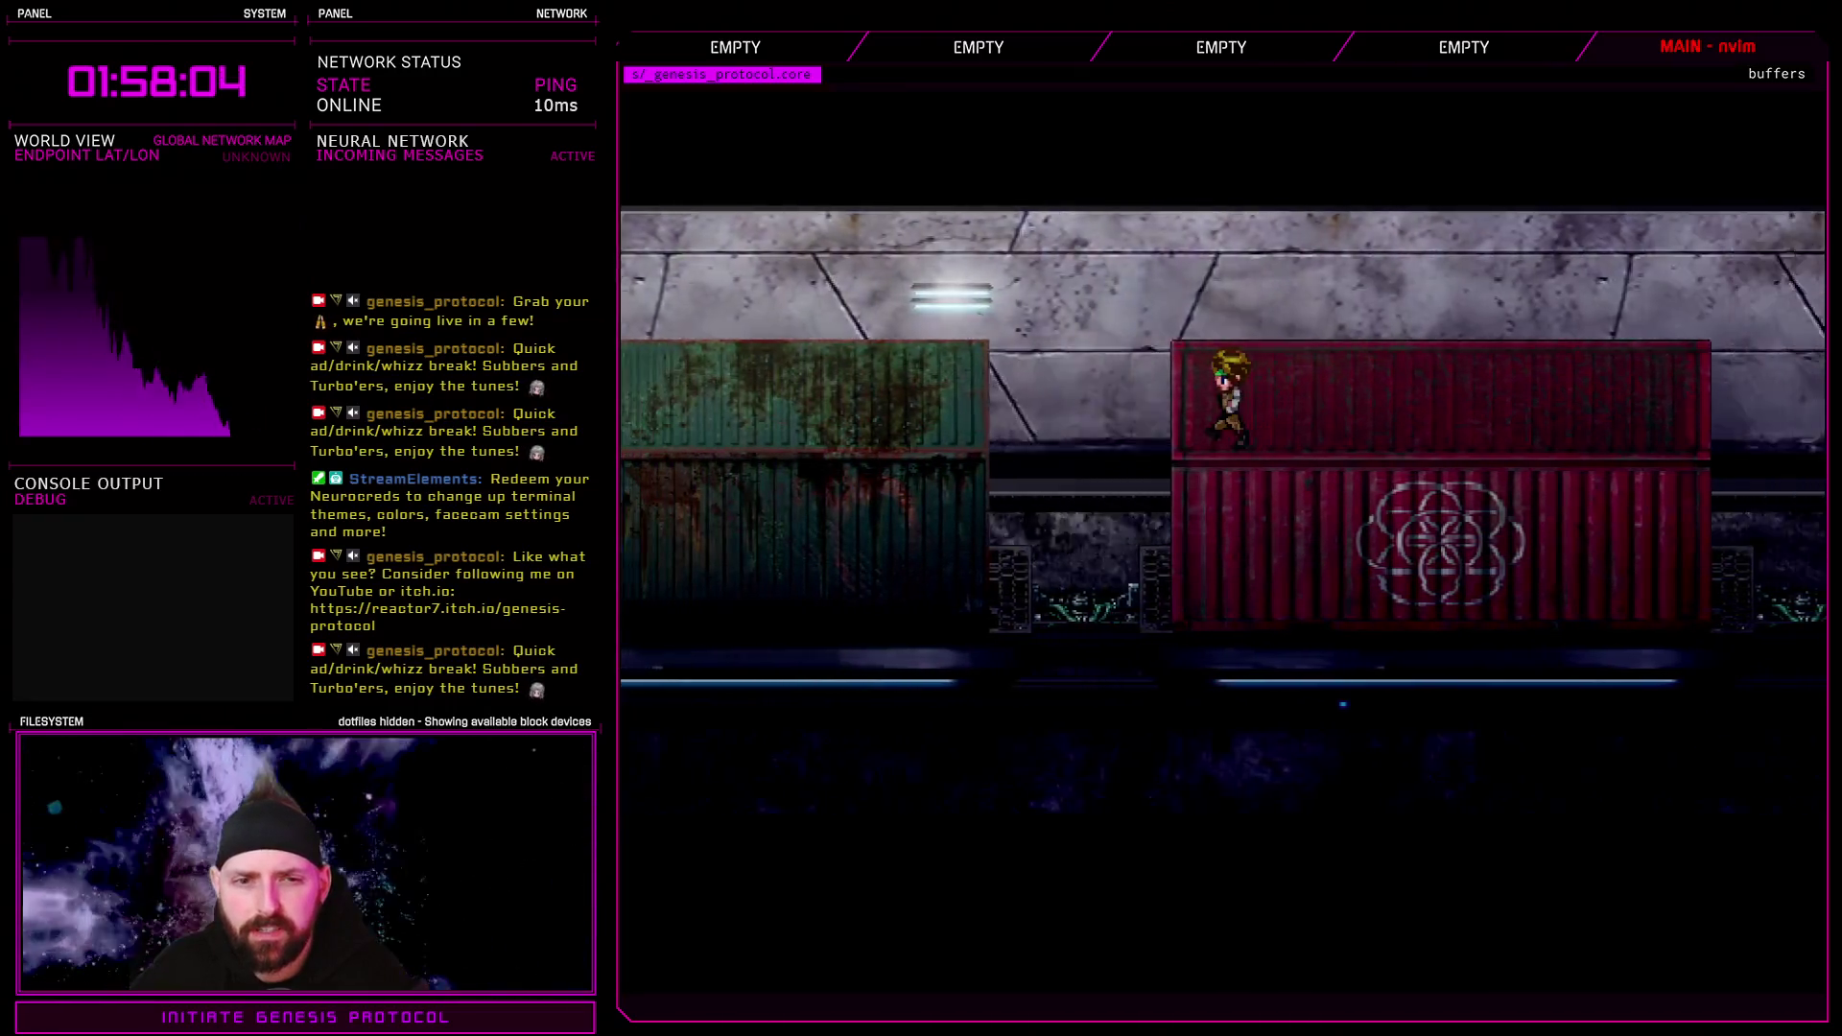
pyautogui.press('Left')
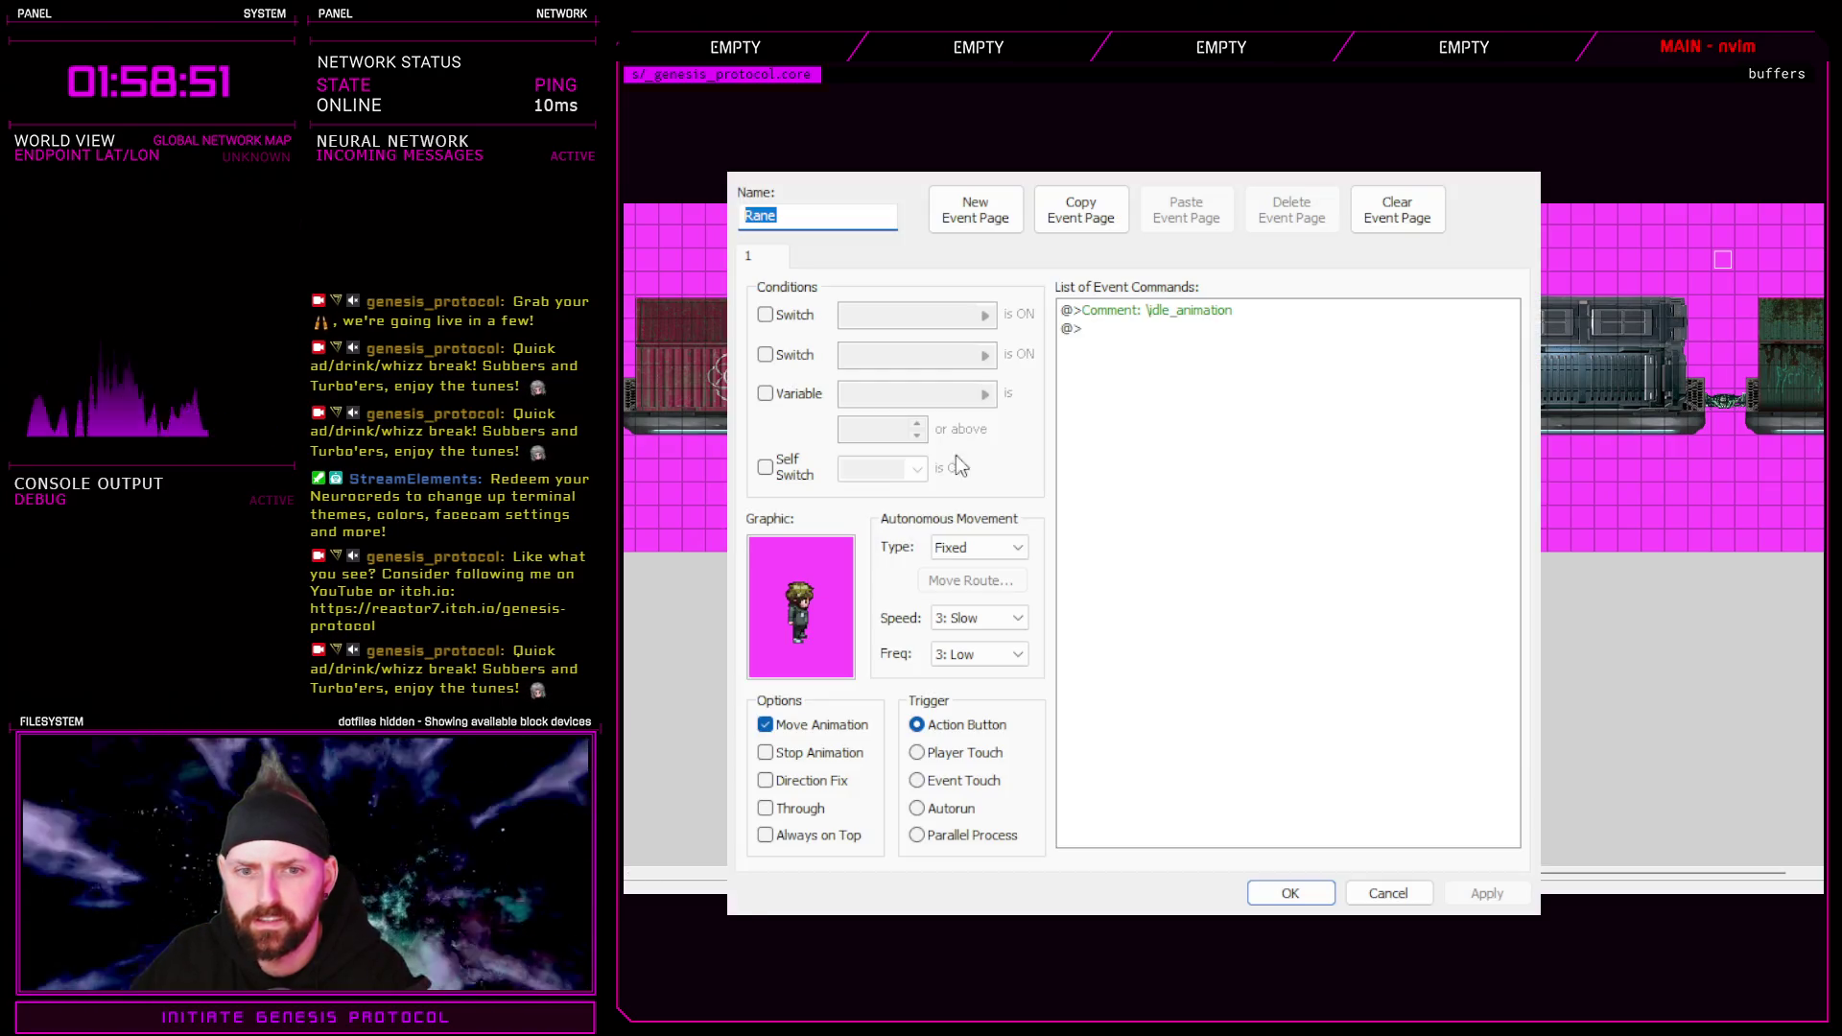
# Duplicate the page holding the idle_animation comment as page 2, and delete that comment from page 1
pyautogui.click(1196, 320)
pyautogui.press('Up')
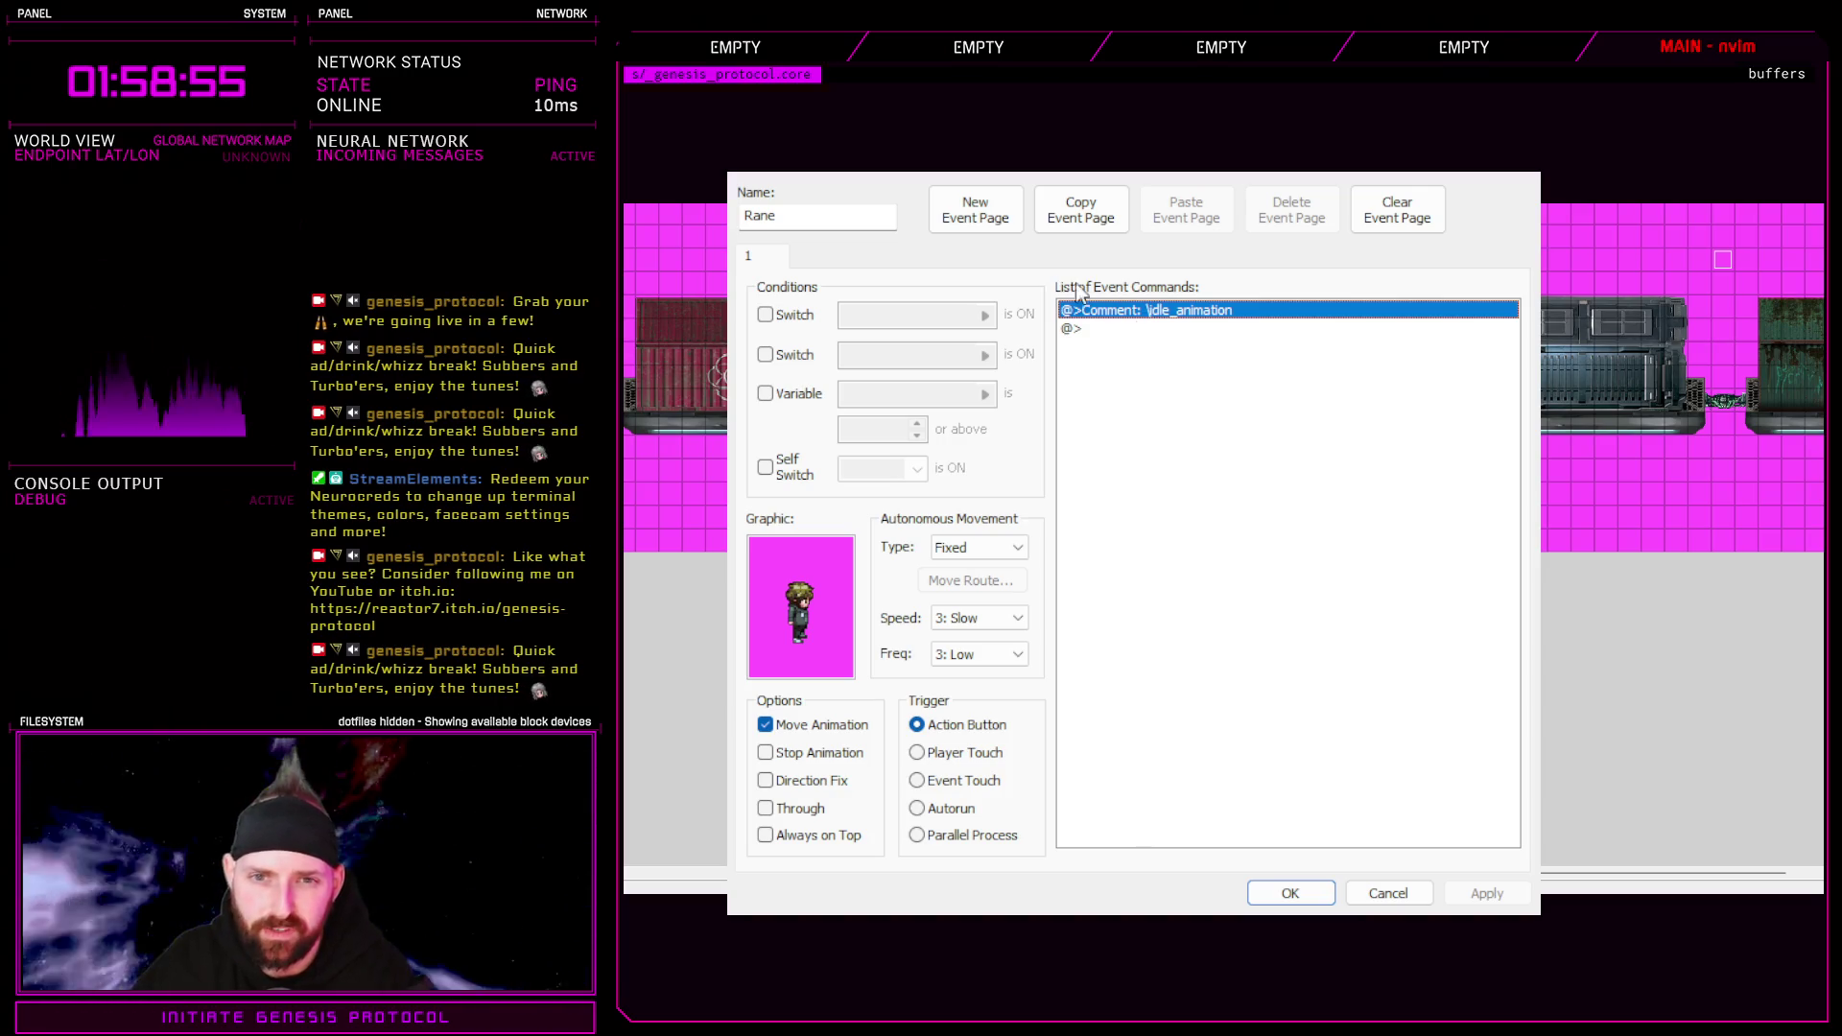
pyautogui.click(1082, 219)
pyautogui.click(1186, 216)
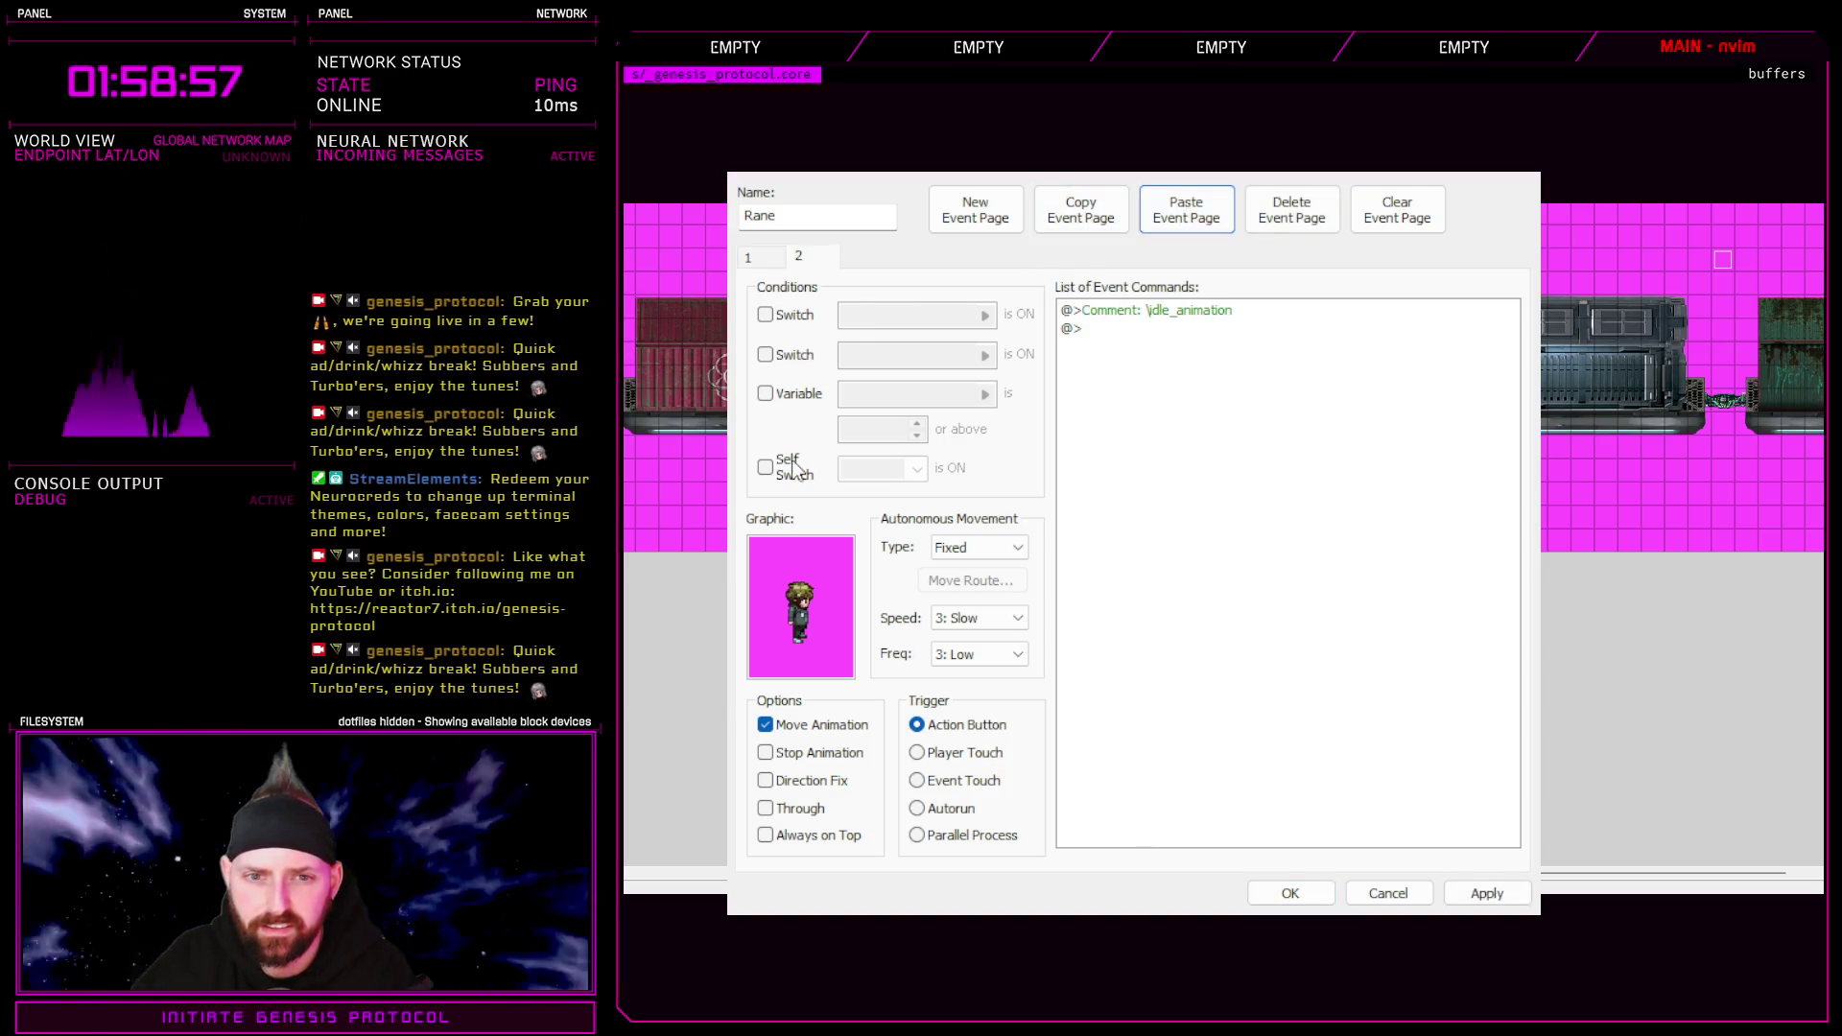
pyautogui.click(750, 257)
pyautogui.click(1142, 310)
pyautogui.press('Delete')
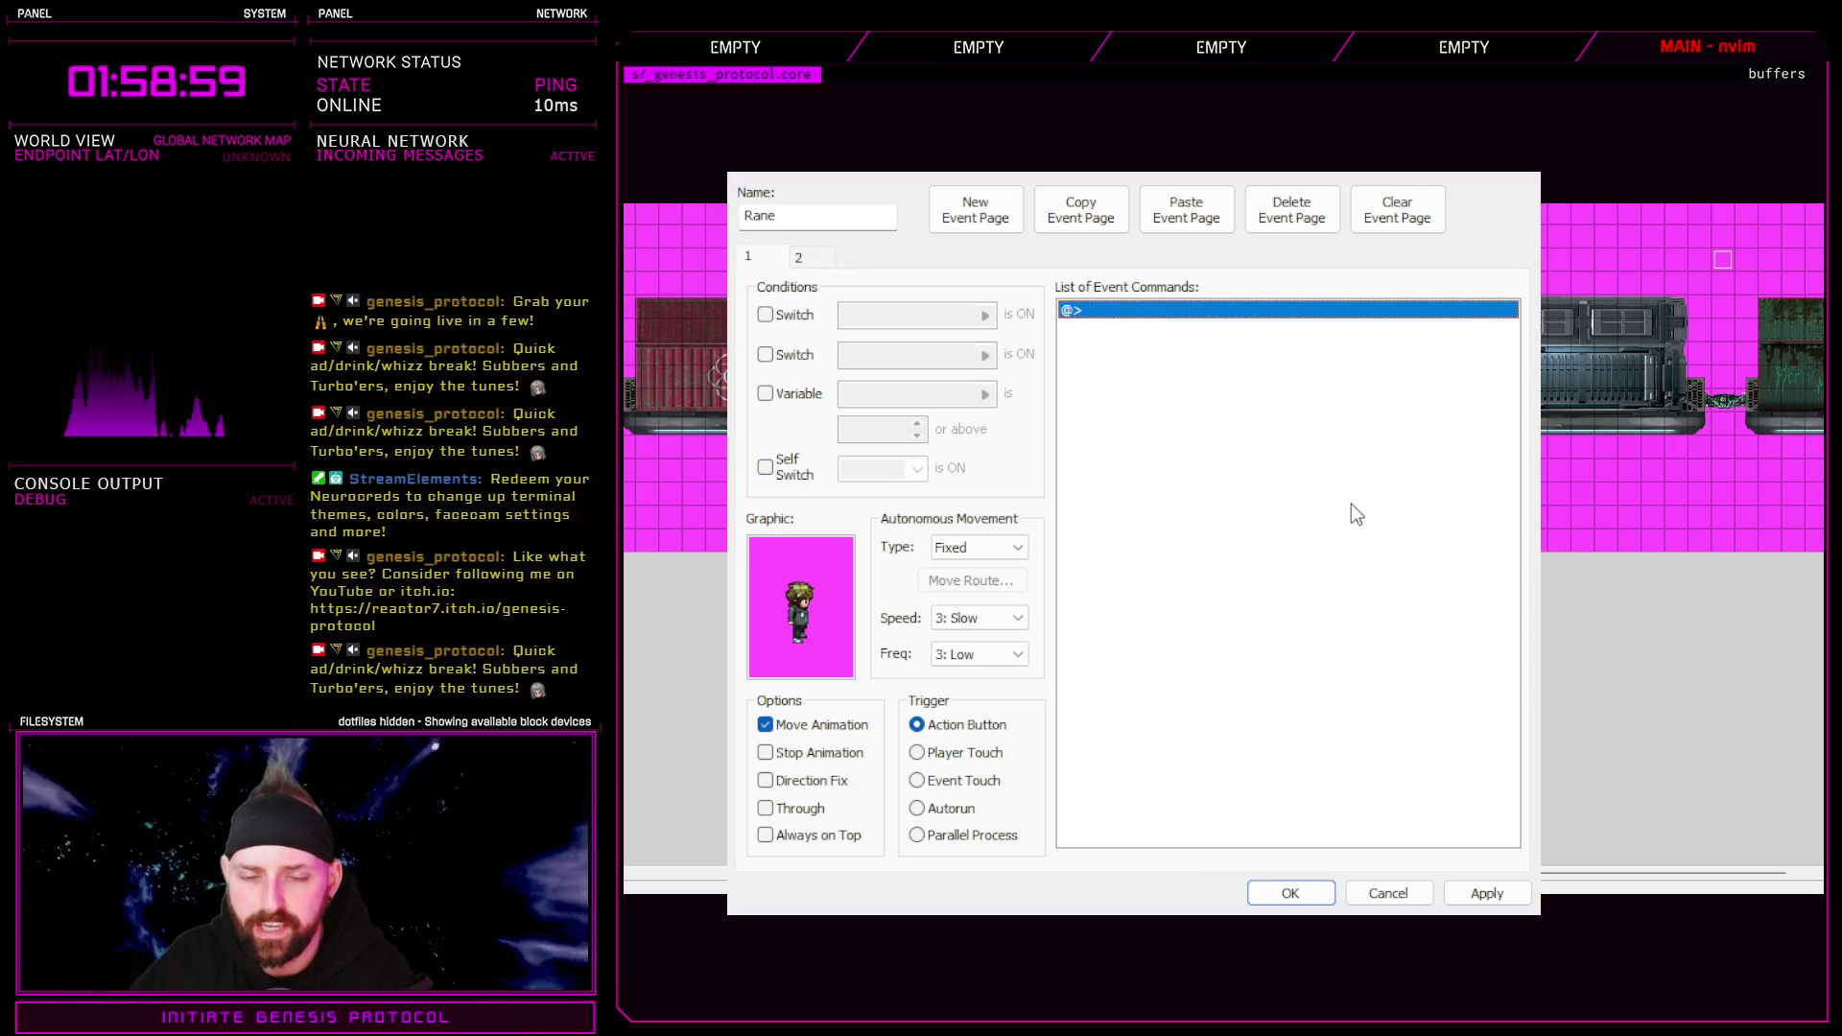
# Keep the core-rane sprite as page 2's graphic and confirm the event changes
pyautogui.click(800, 257)
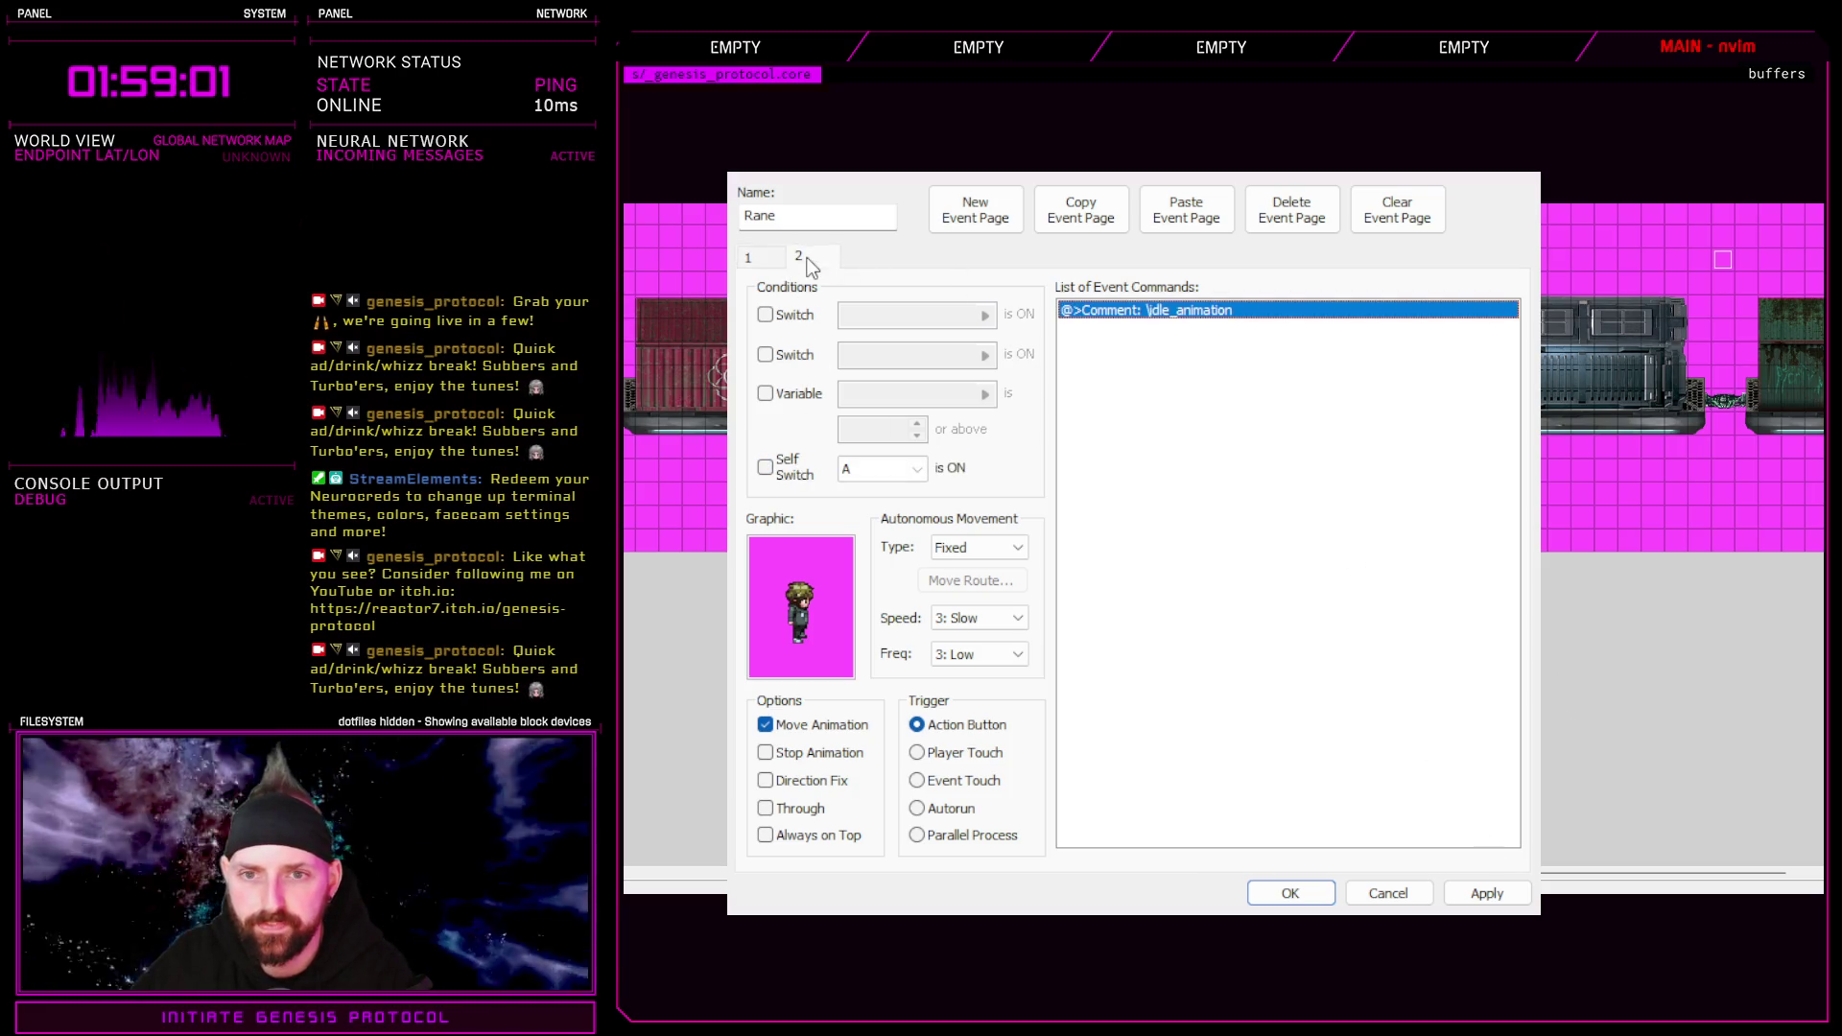
pyautogui.doubleClick(800, 633)
pyautogui.click(1214, 767)
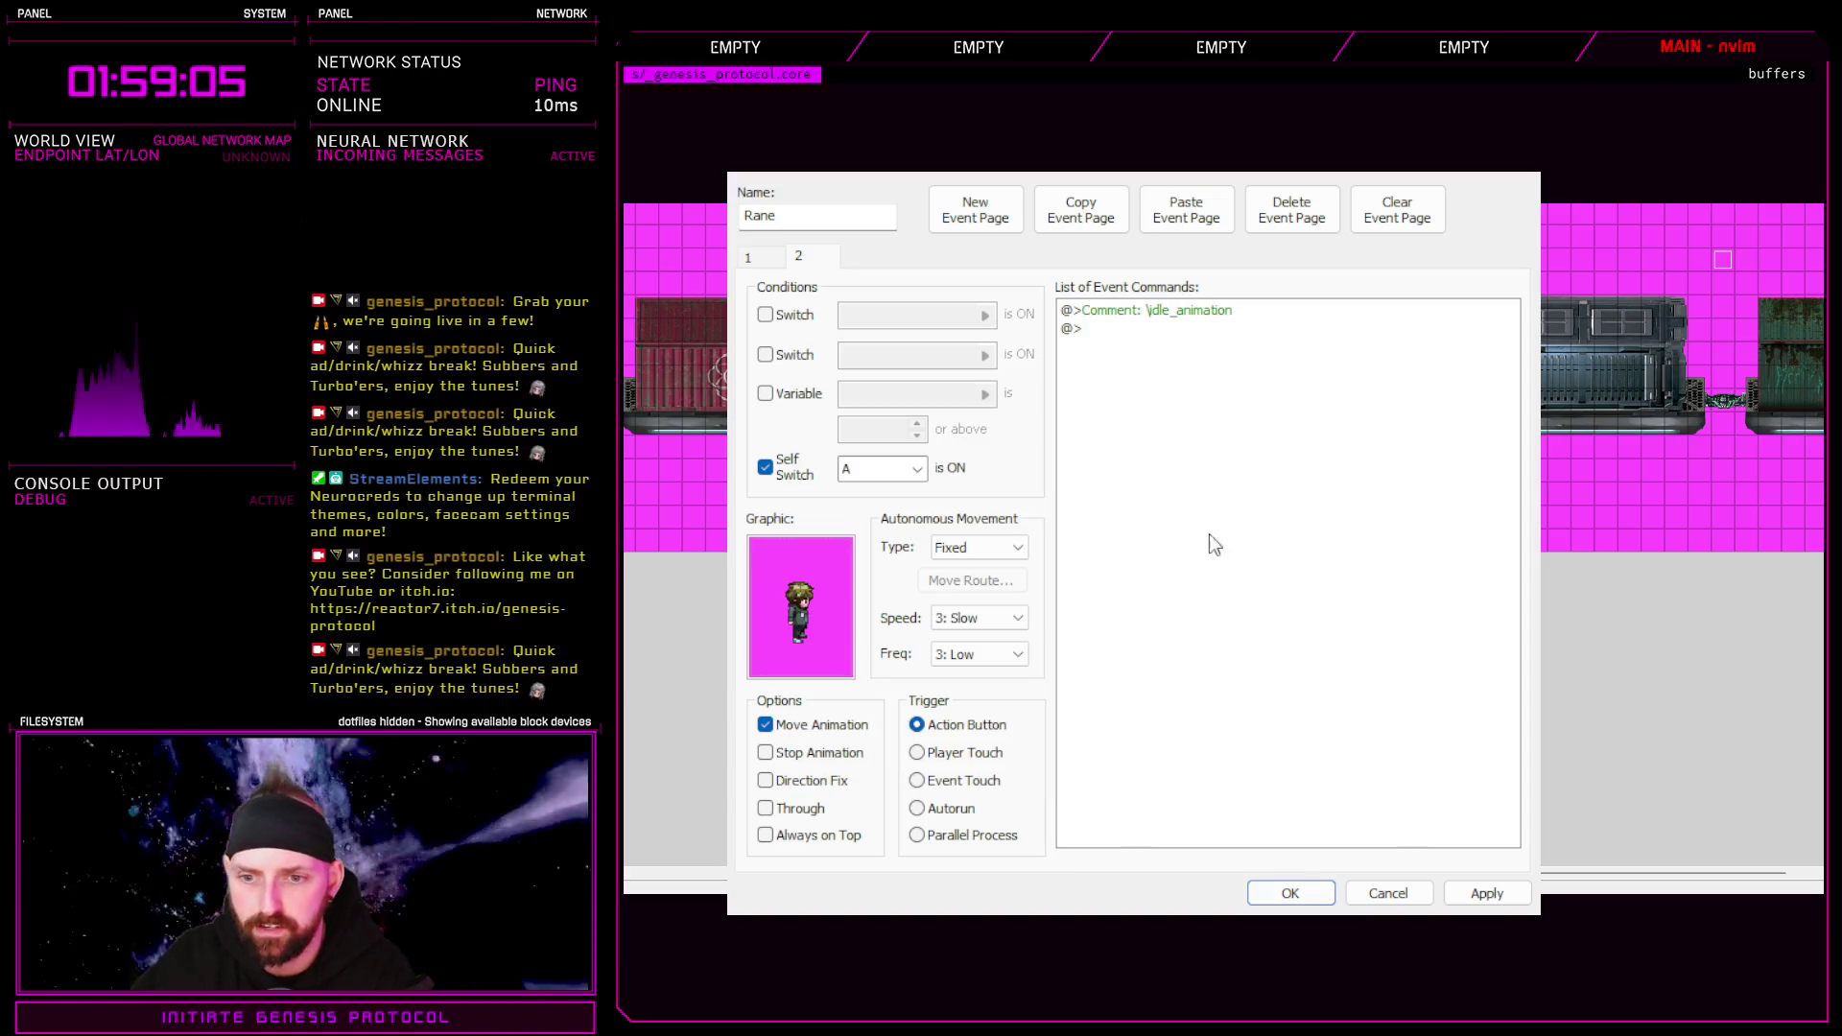
pyautogui.click(749, 257)
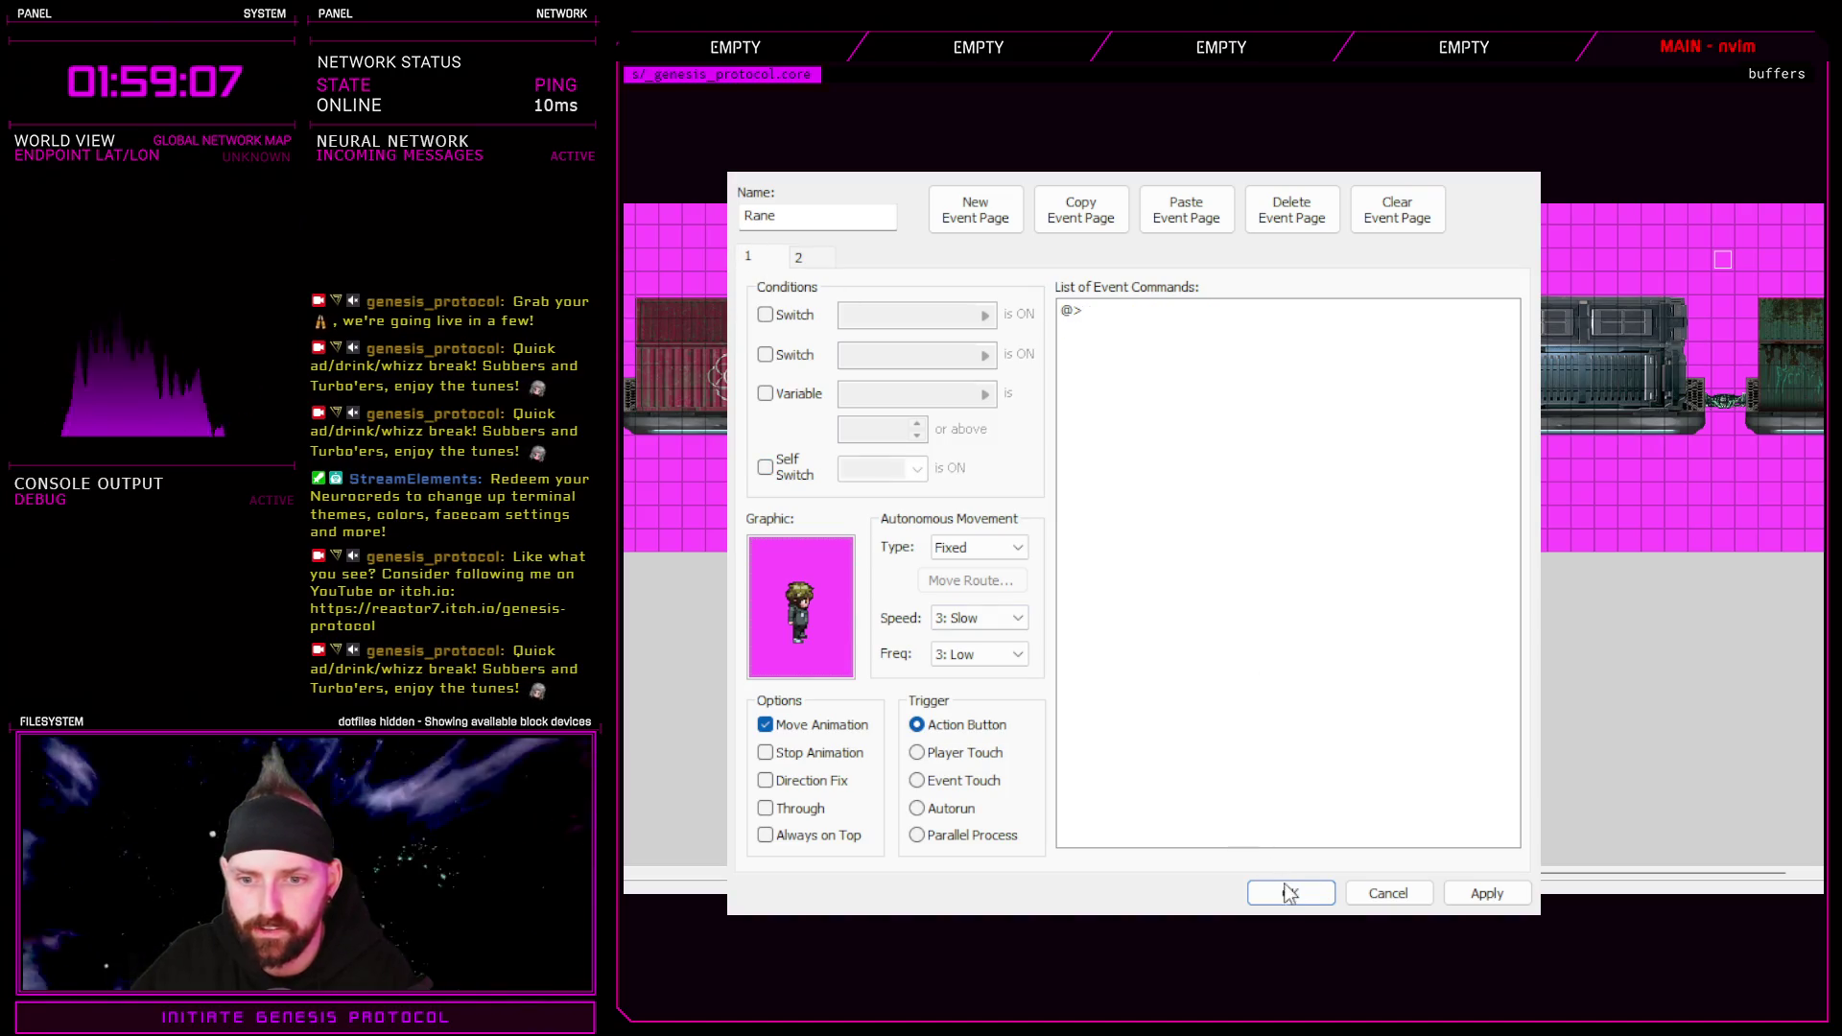
pyautogui.click(1290, 892)
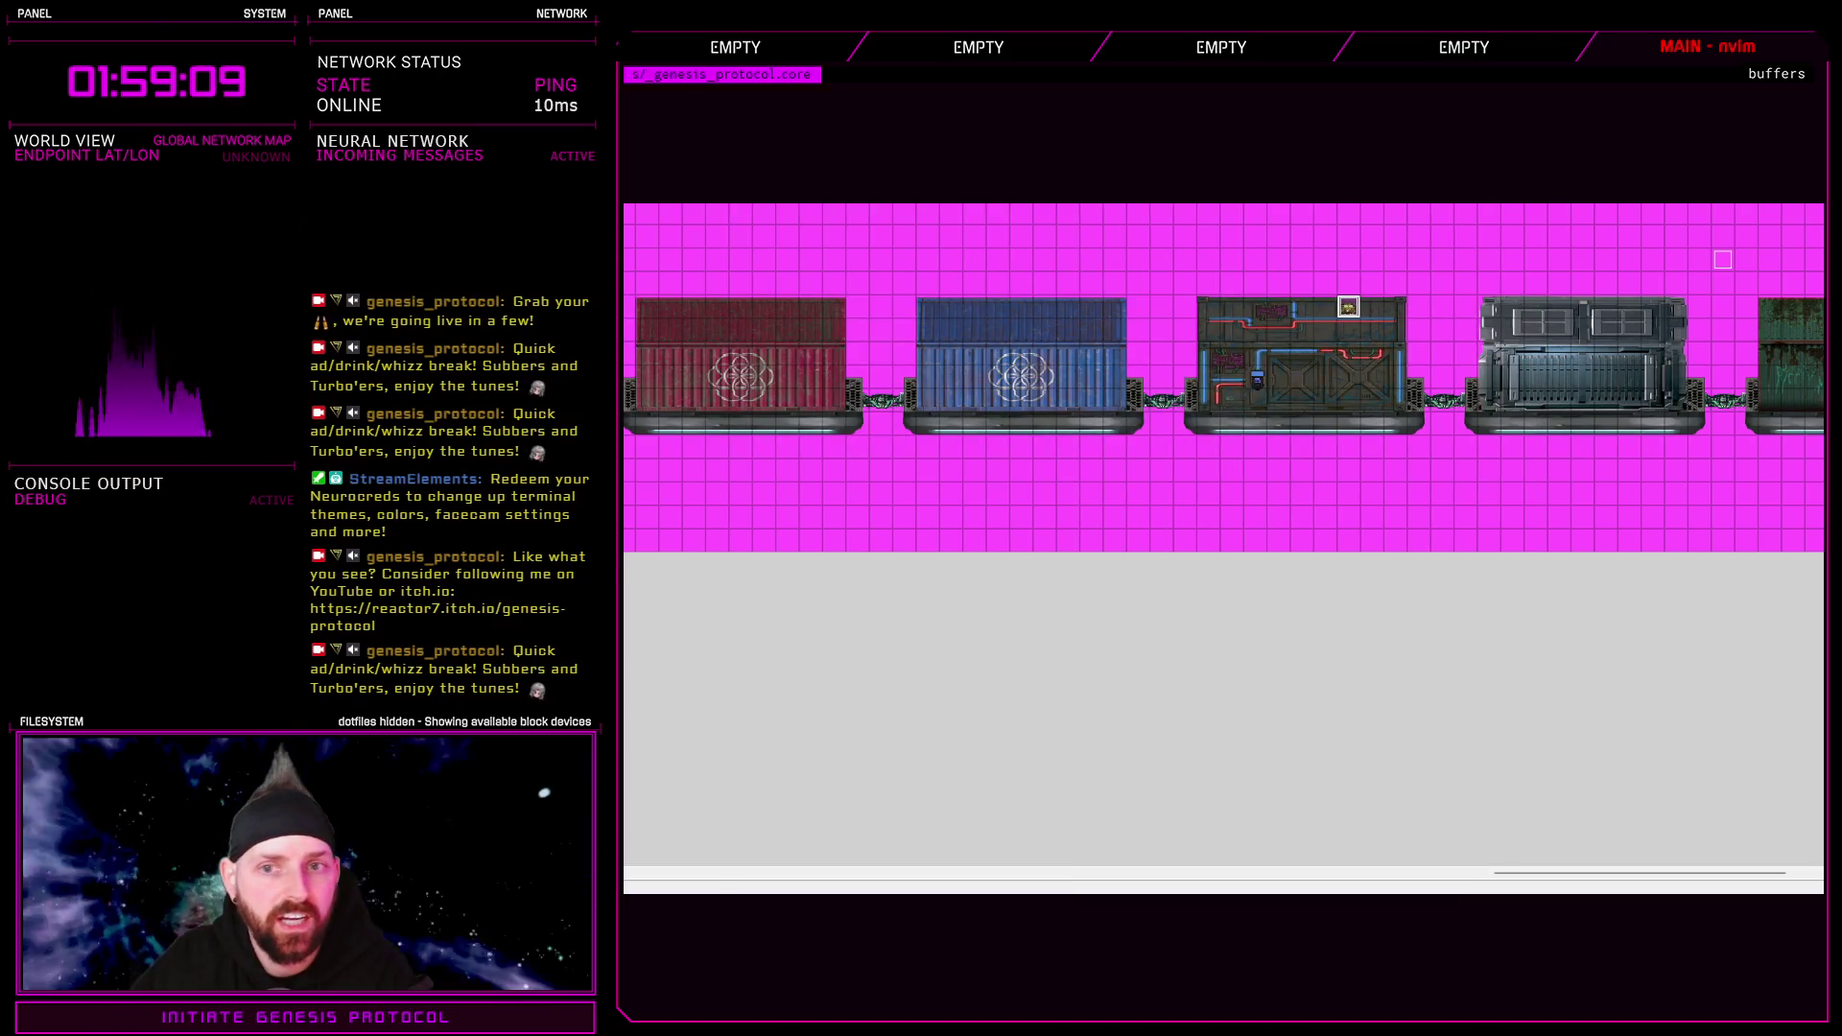
# Playtest on Normal and walk left across the blue, yellow, pipe-covered, red and green containers
pyautogui.hotkey('ctrl', 'r')
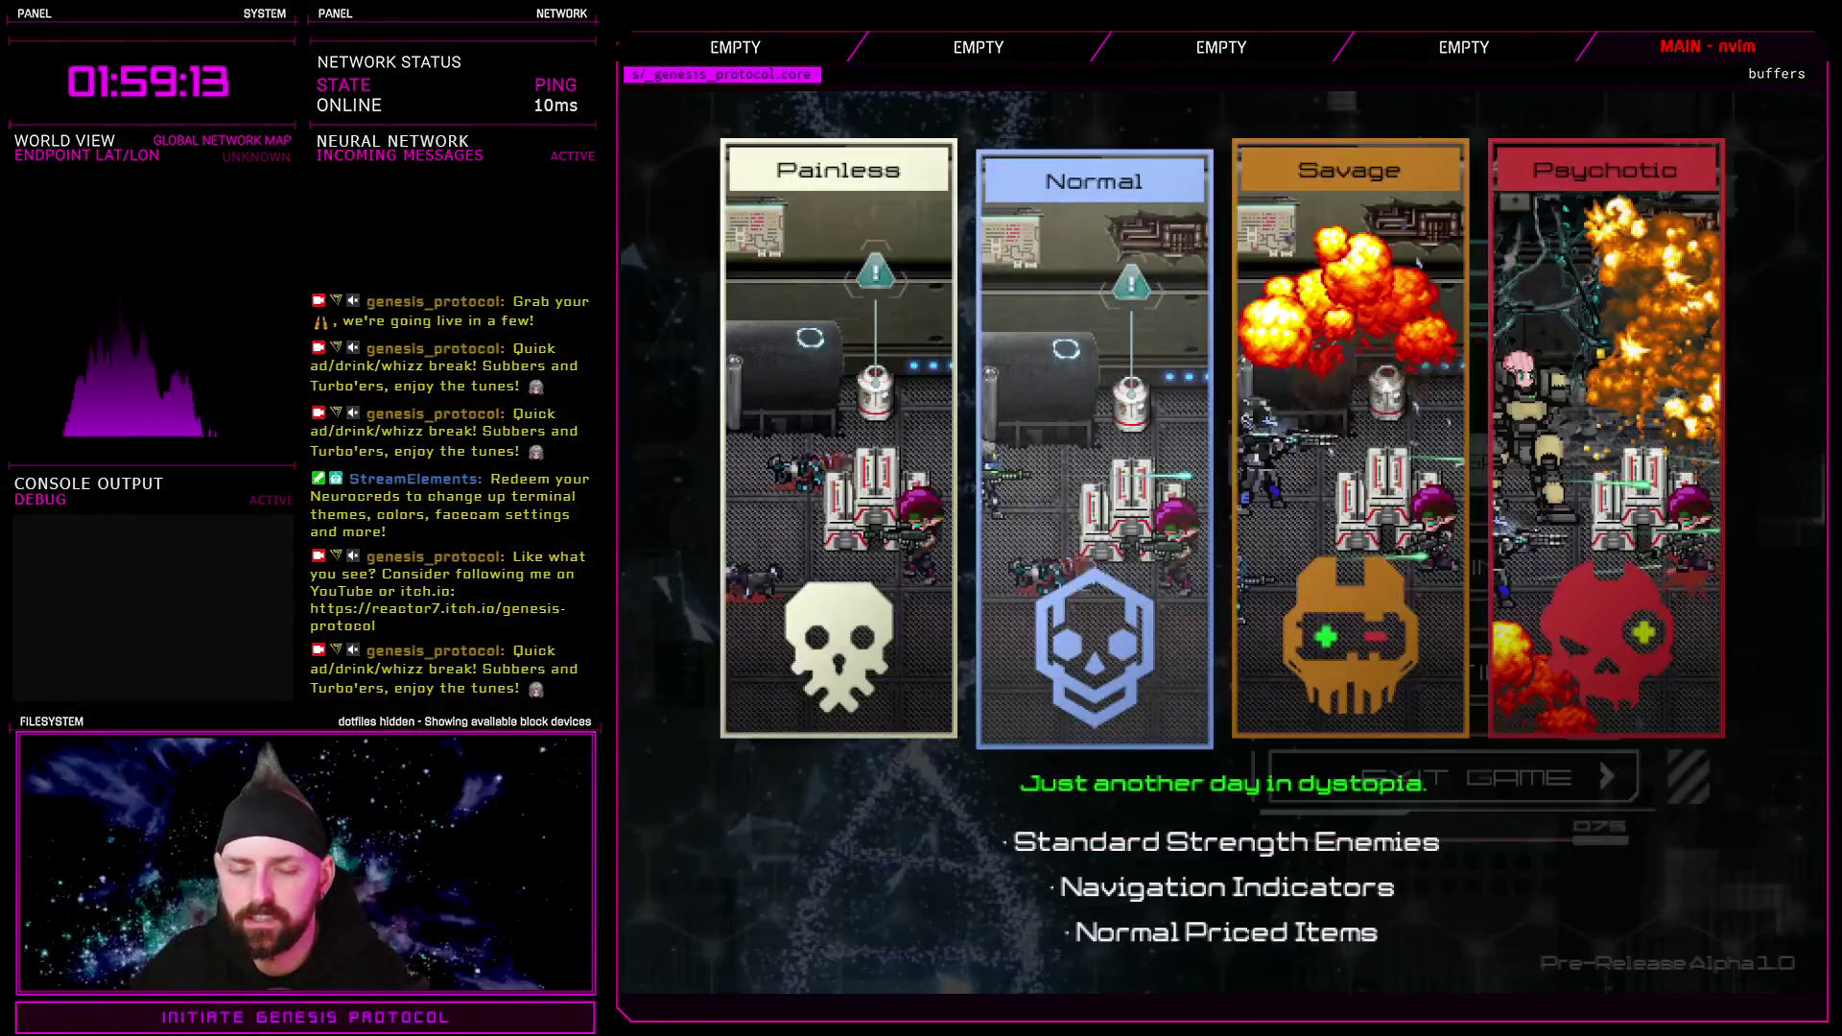
pyautogui.press('Return')
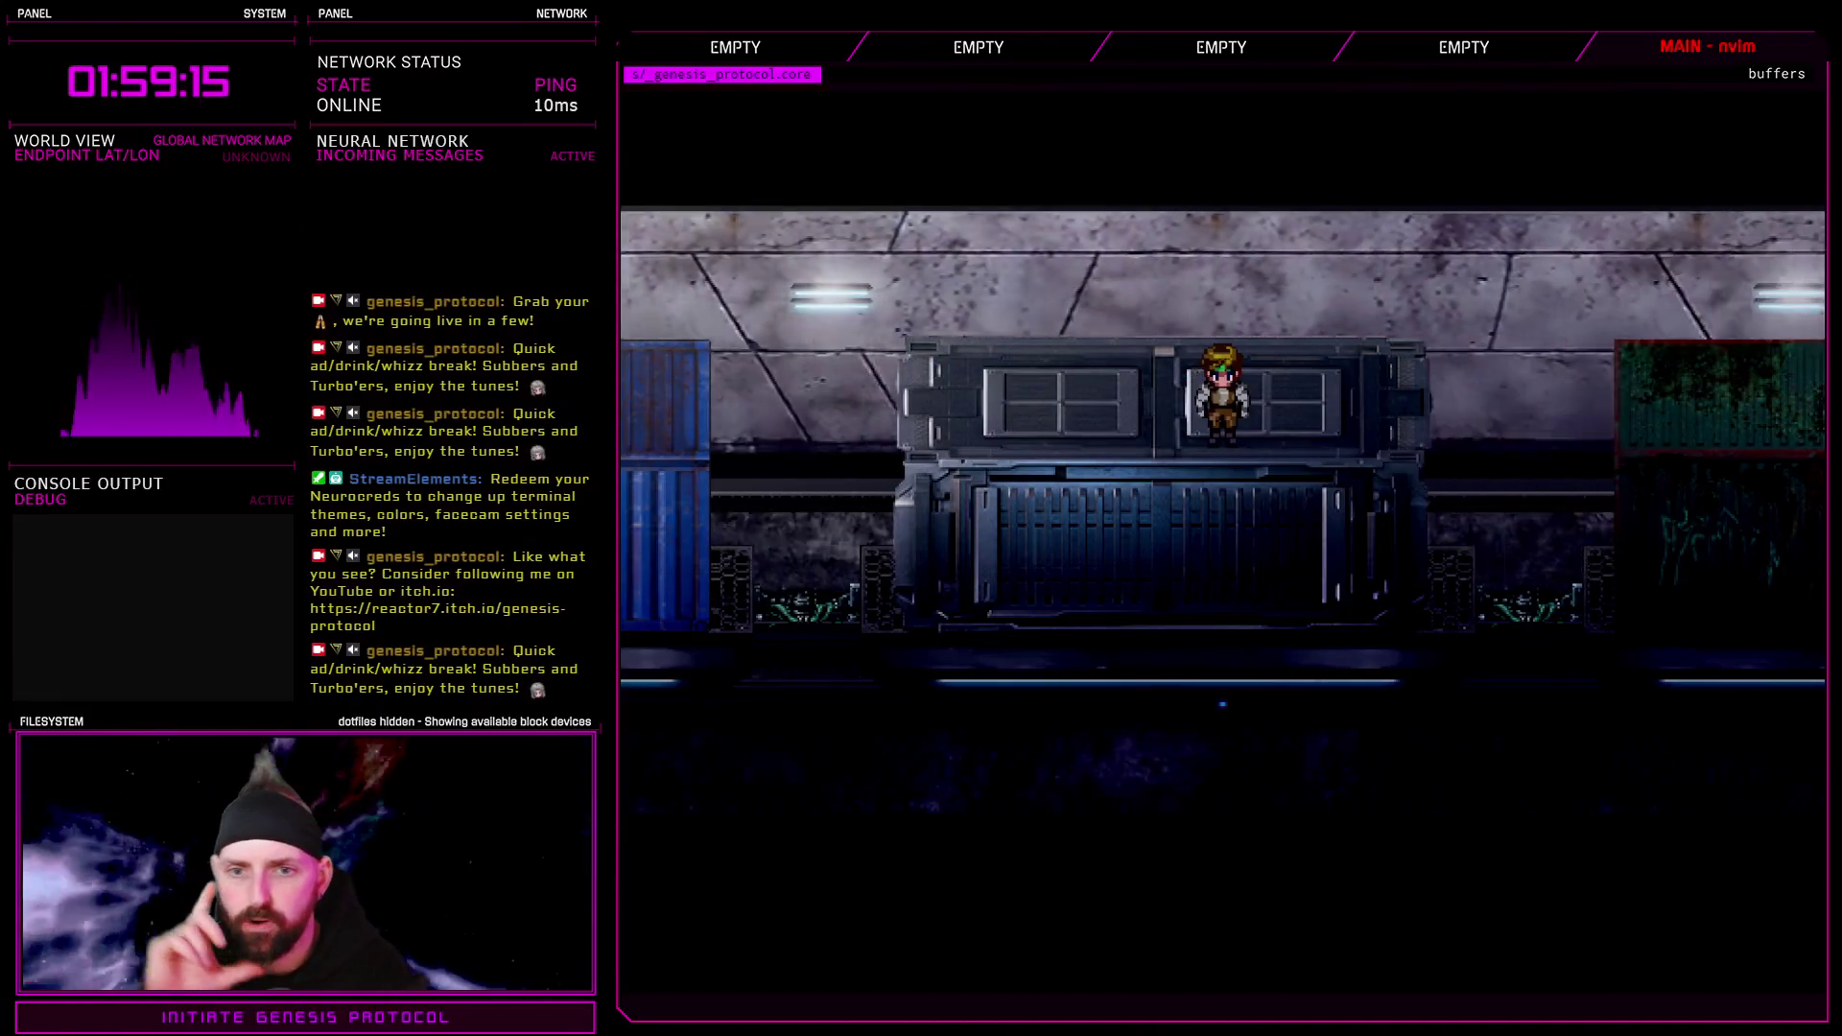
pyautogui.press('Left')
pyautogui.press('Left')
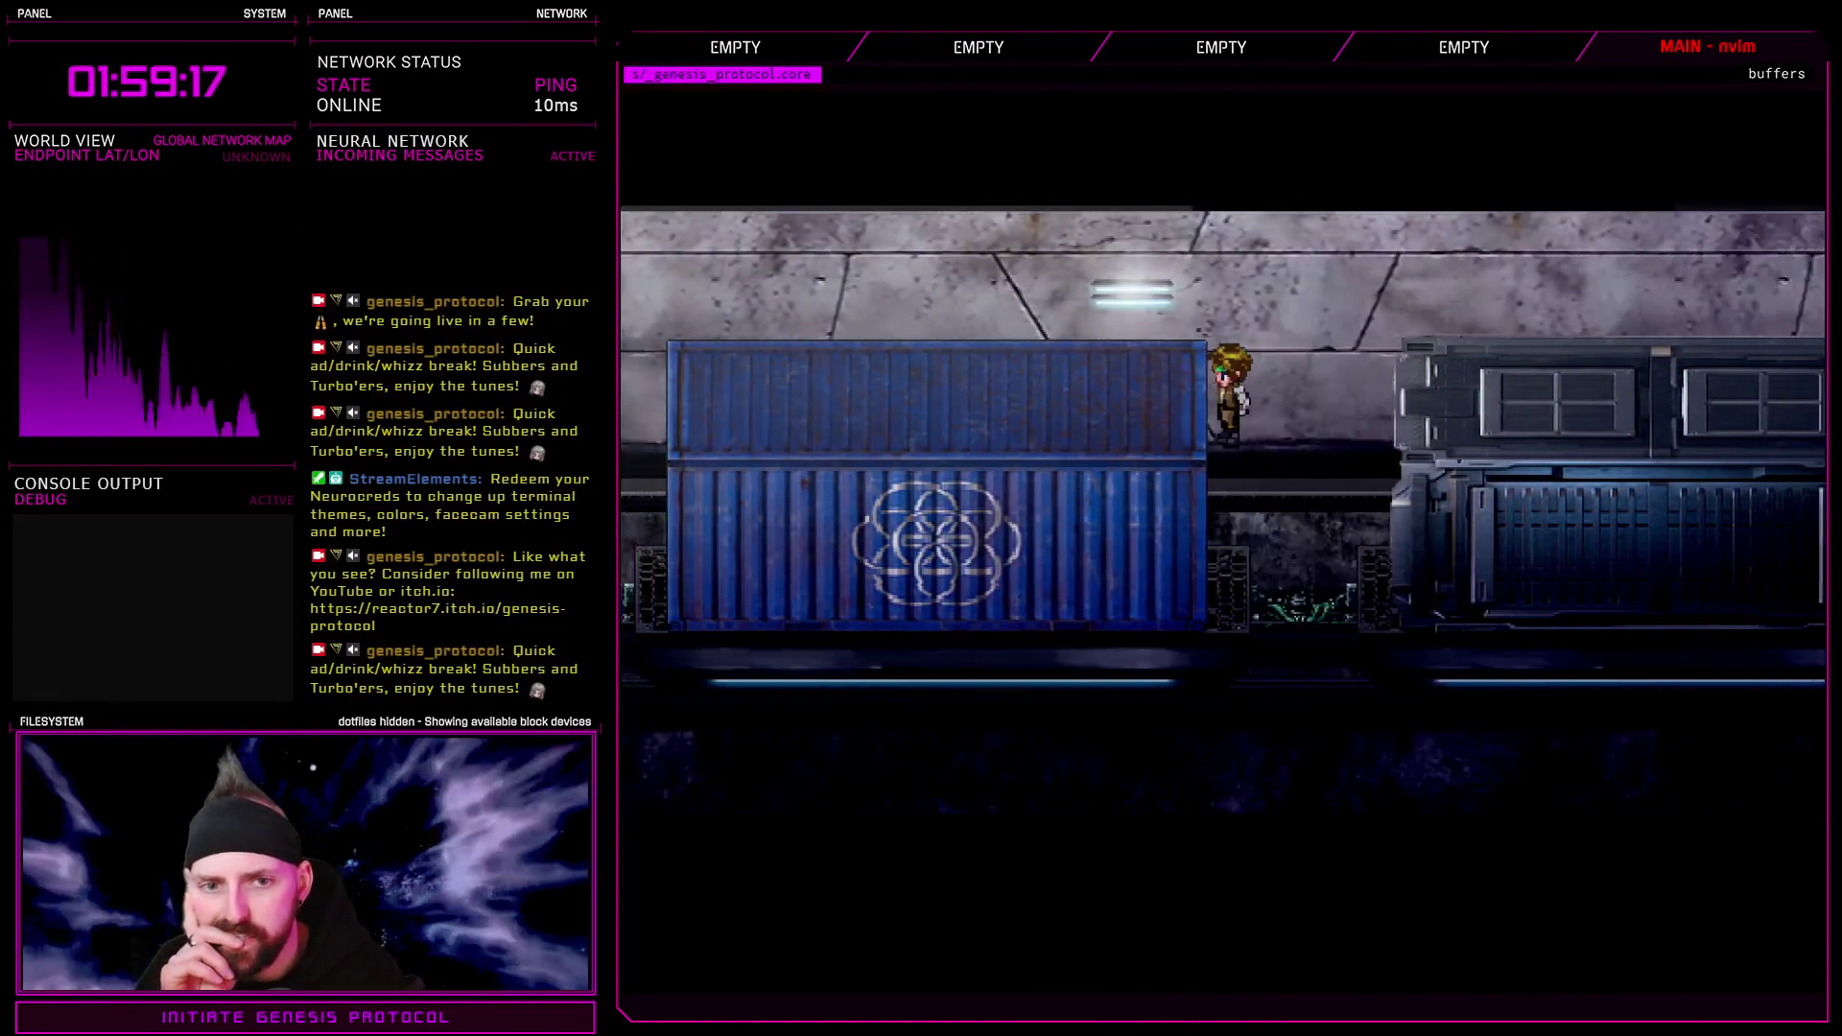
pyautogui.press('Left')
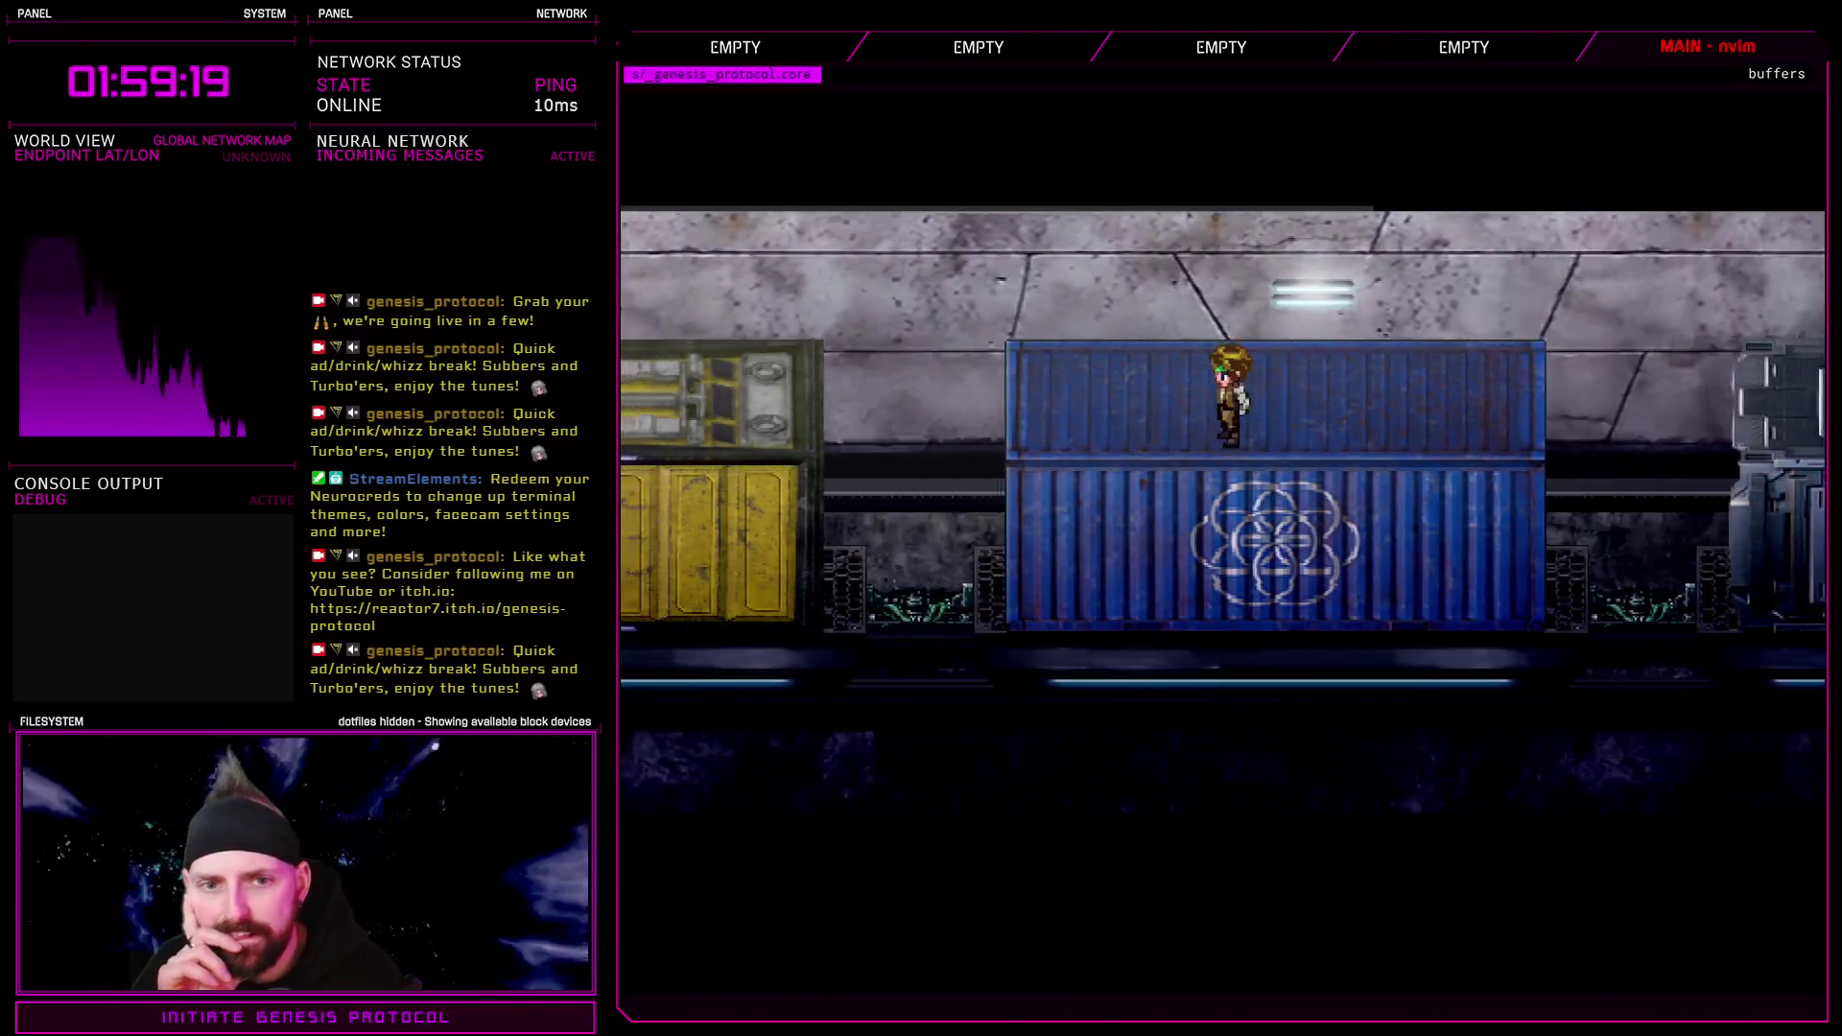
pyautogui.press('Left')
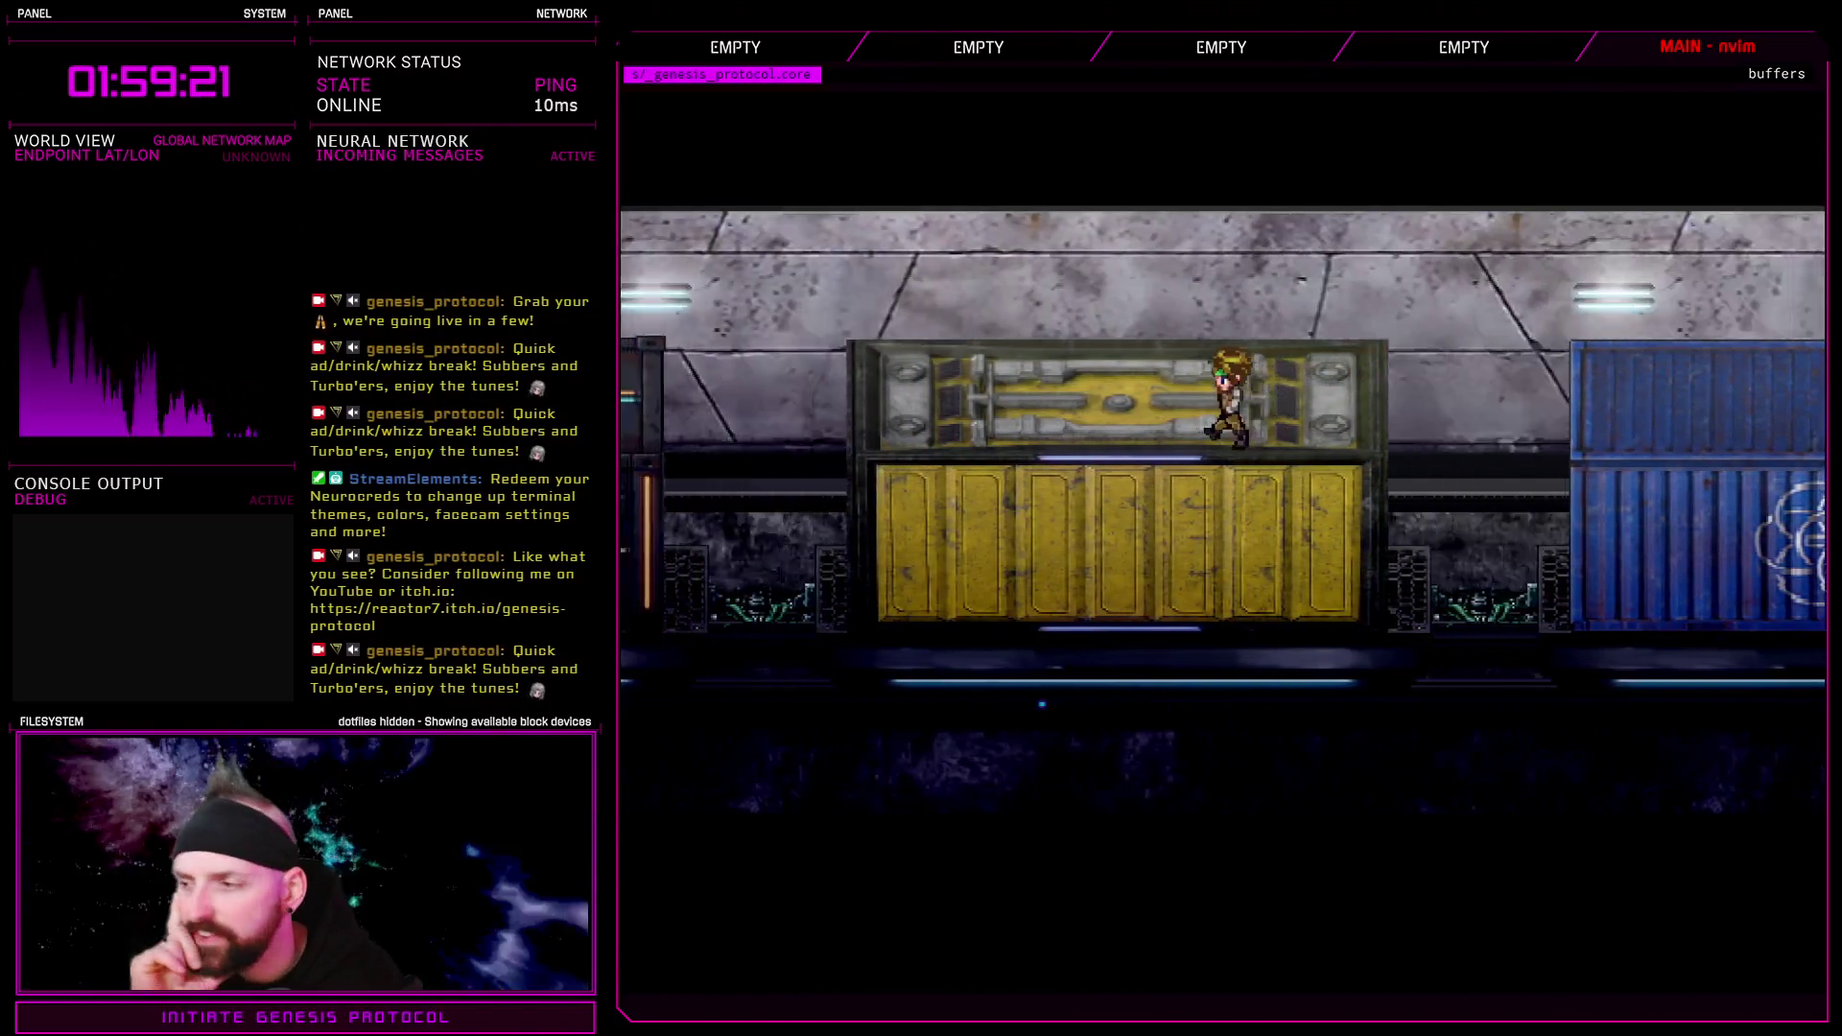
pyautogui.press('Left')
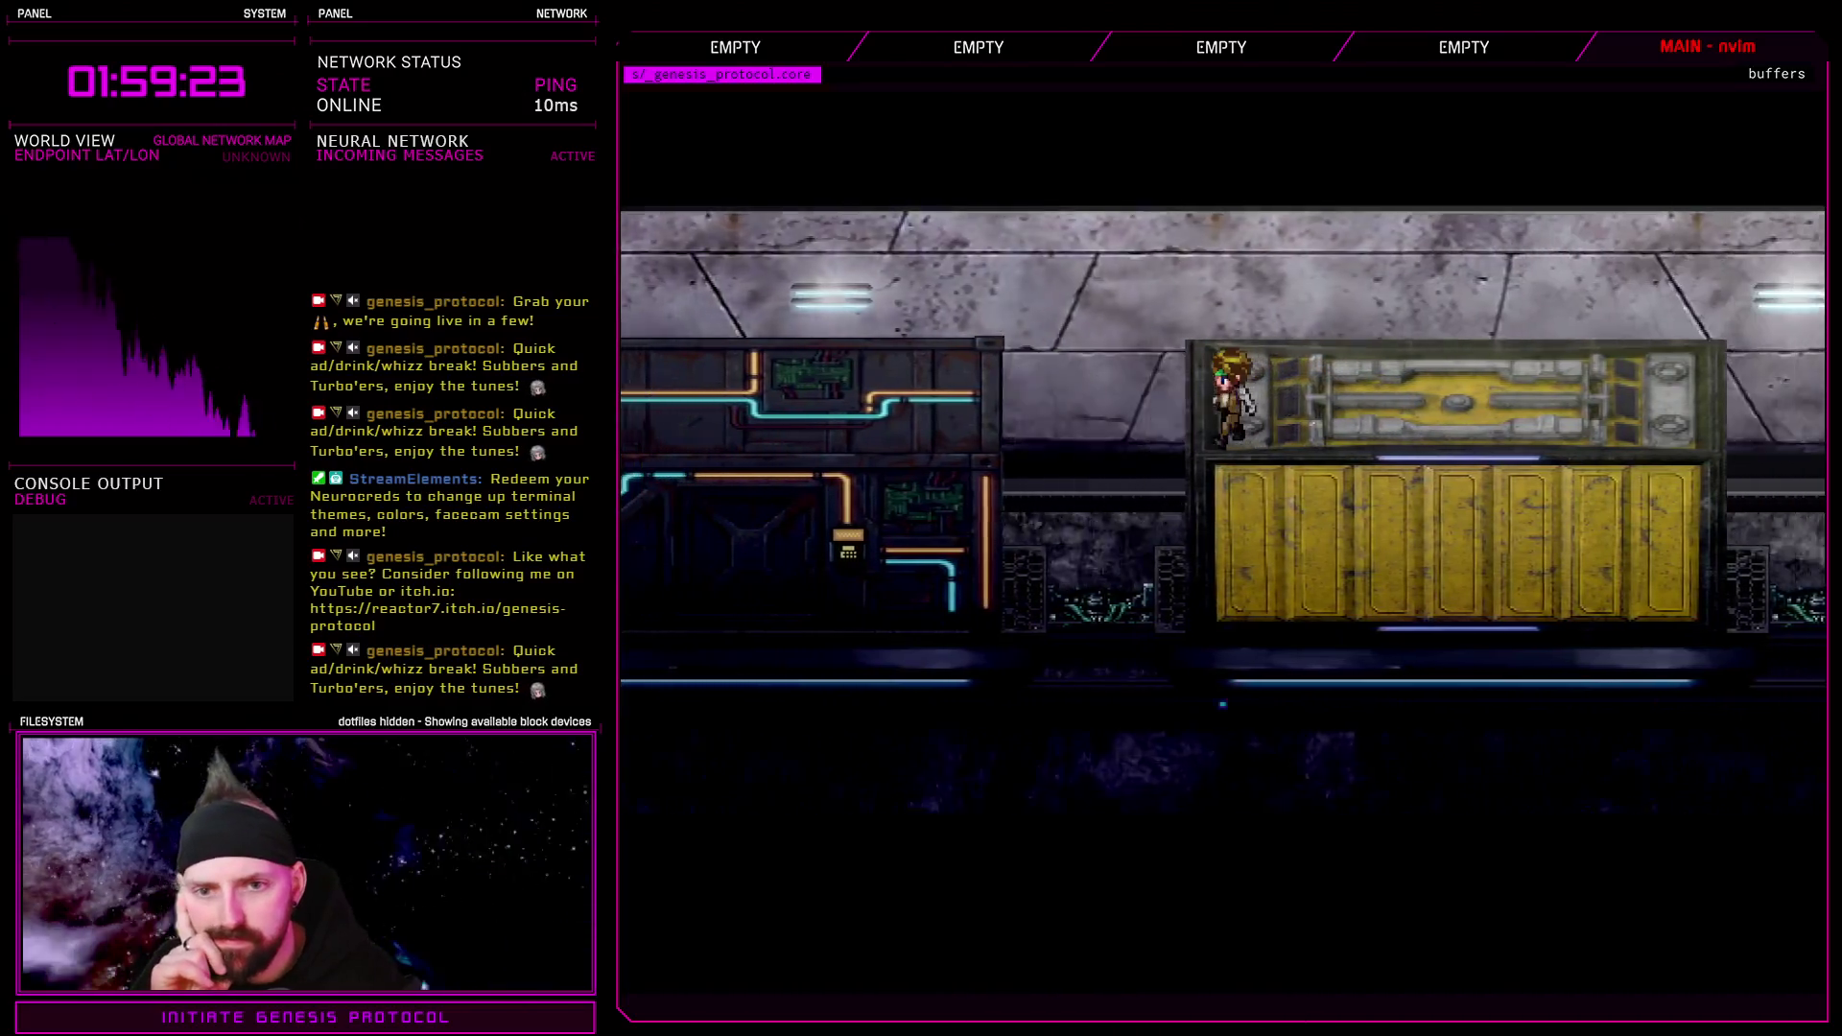
pyautogui.press('Left')
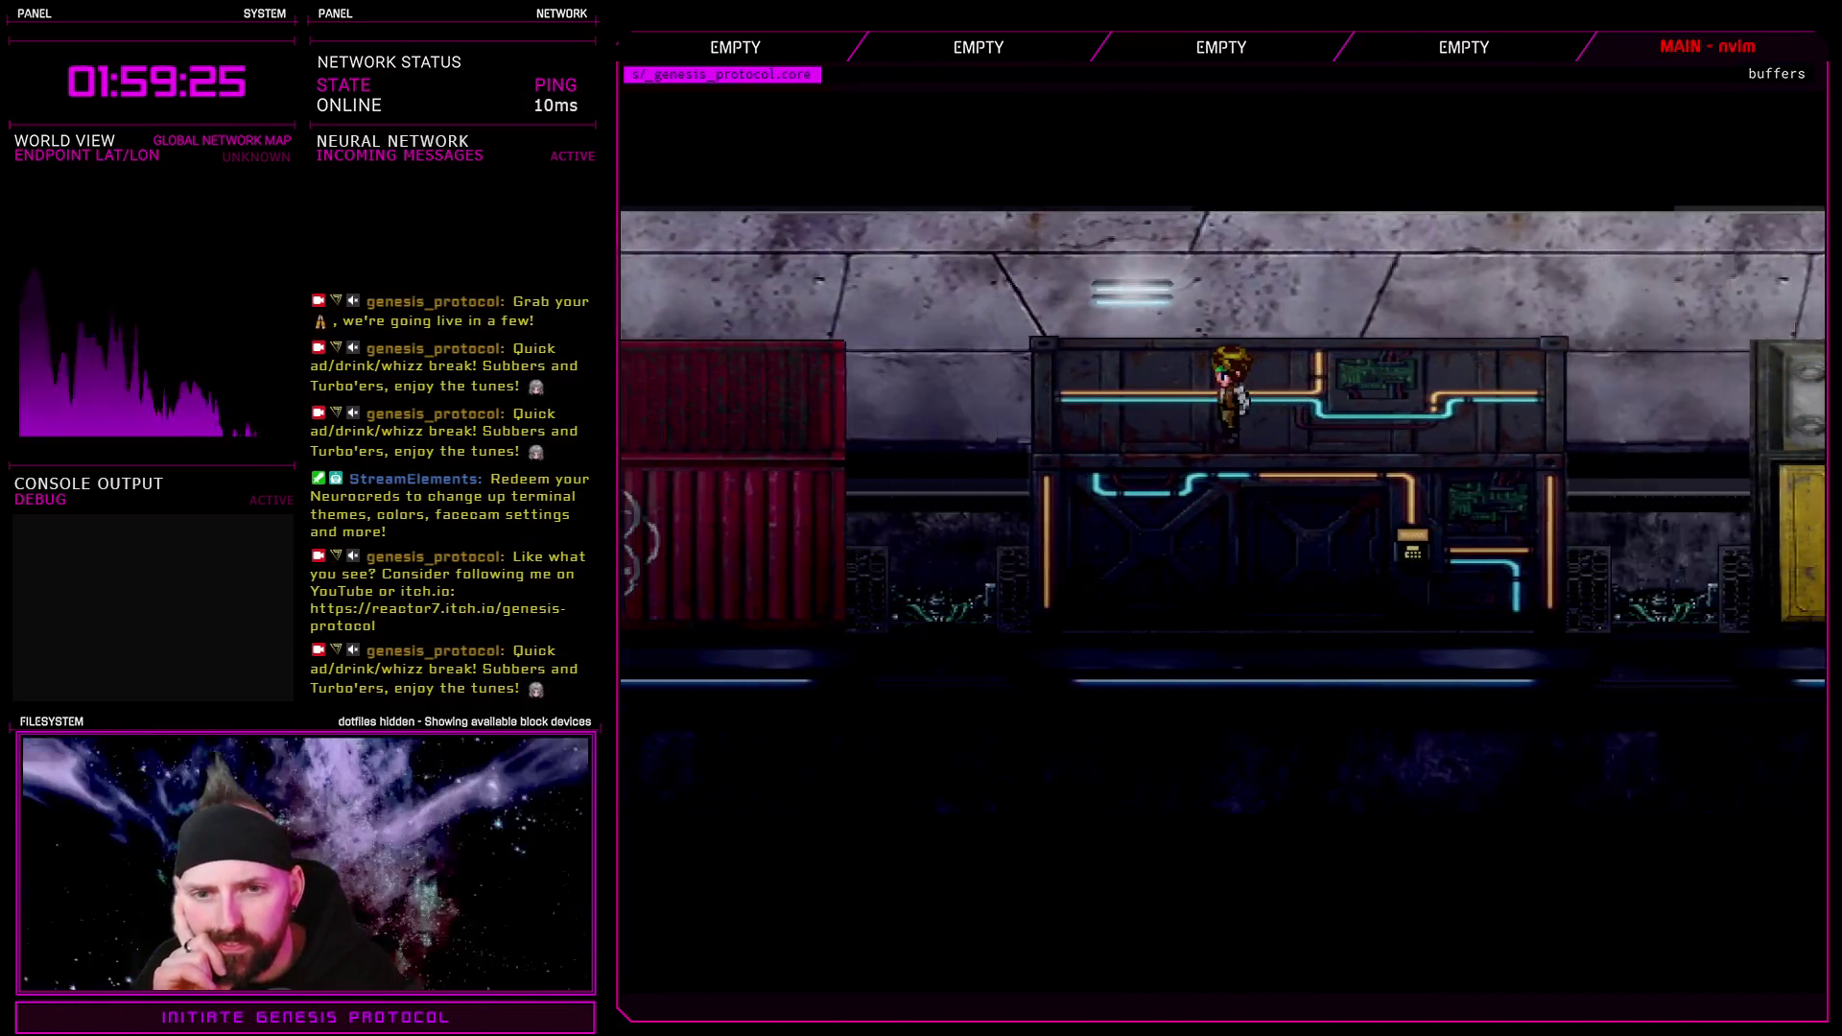
pyautogui.press('Left')
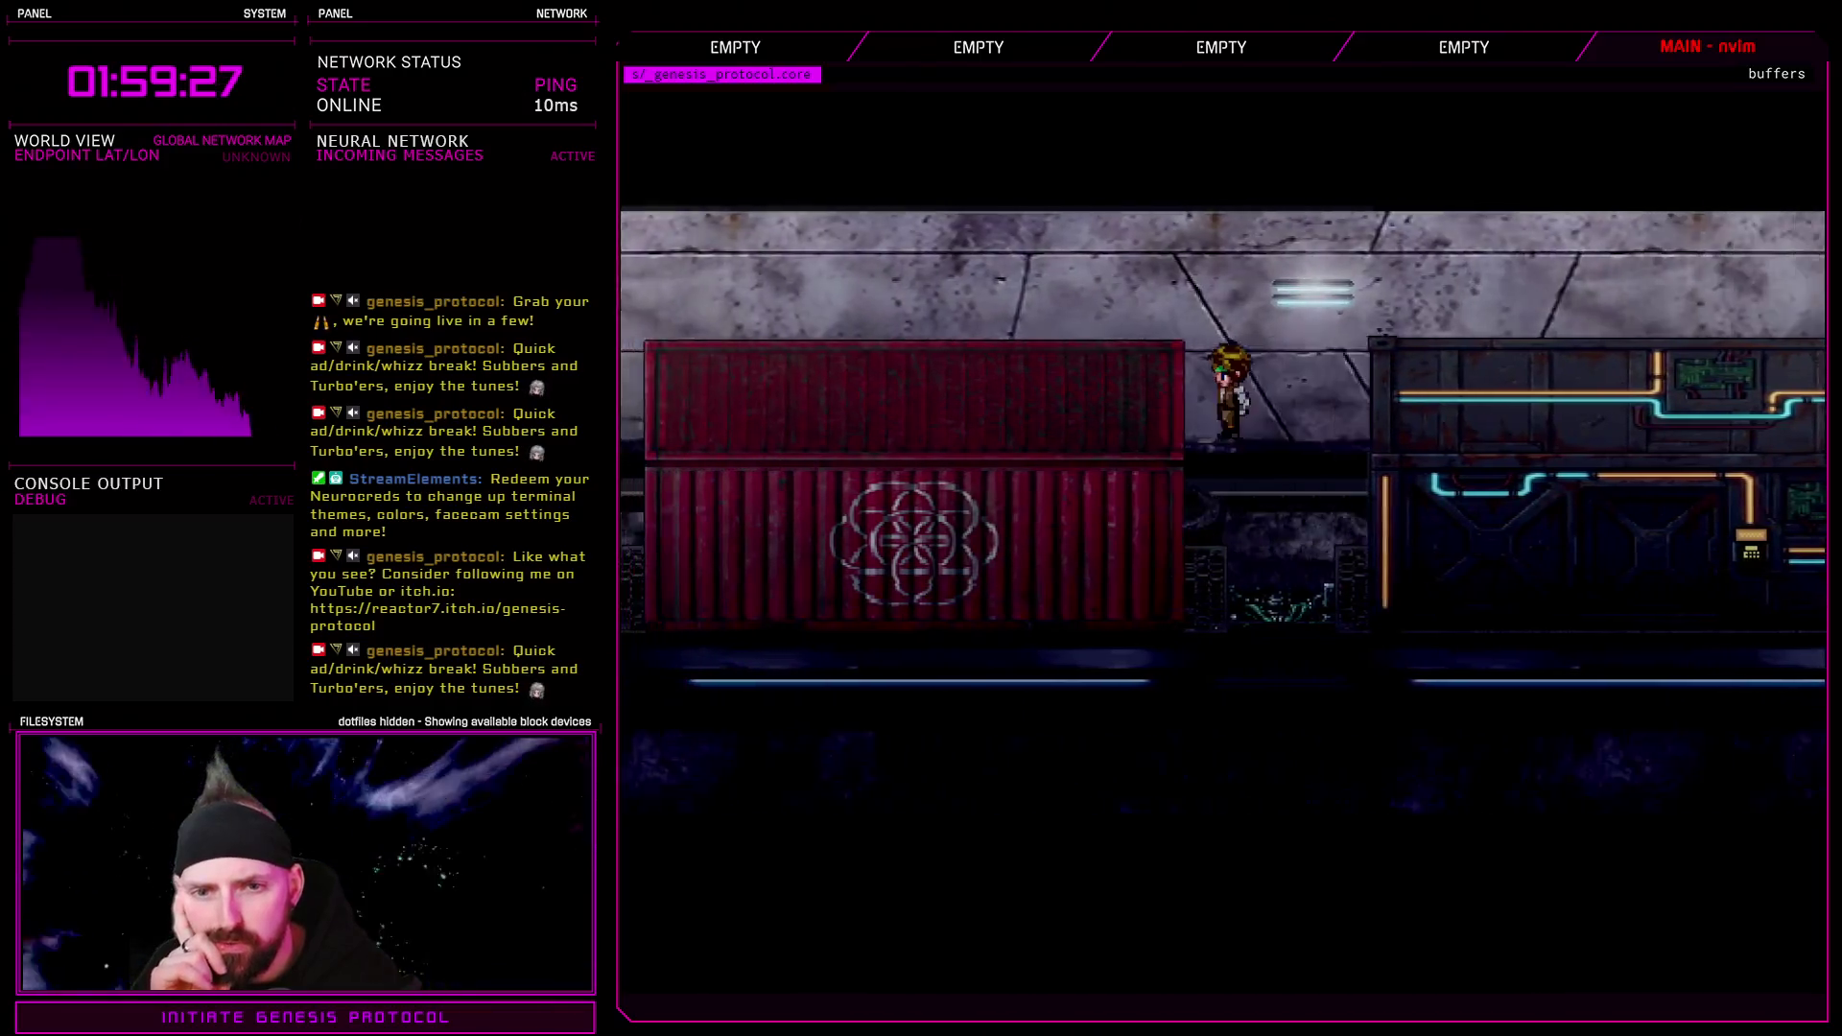
pyautogui.press('Left')
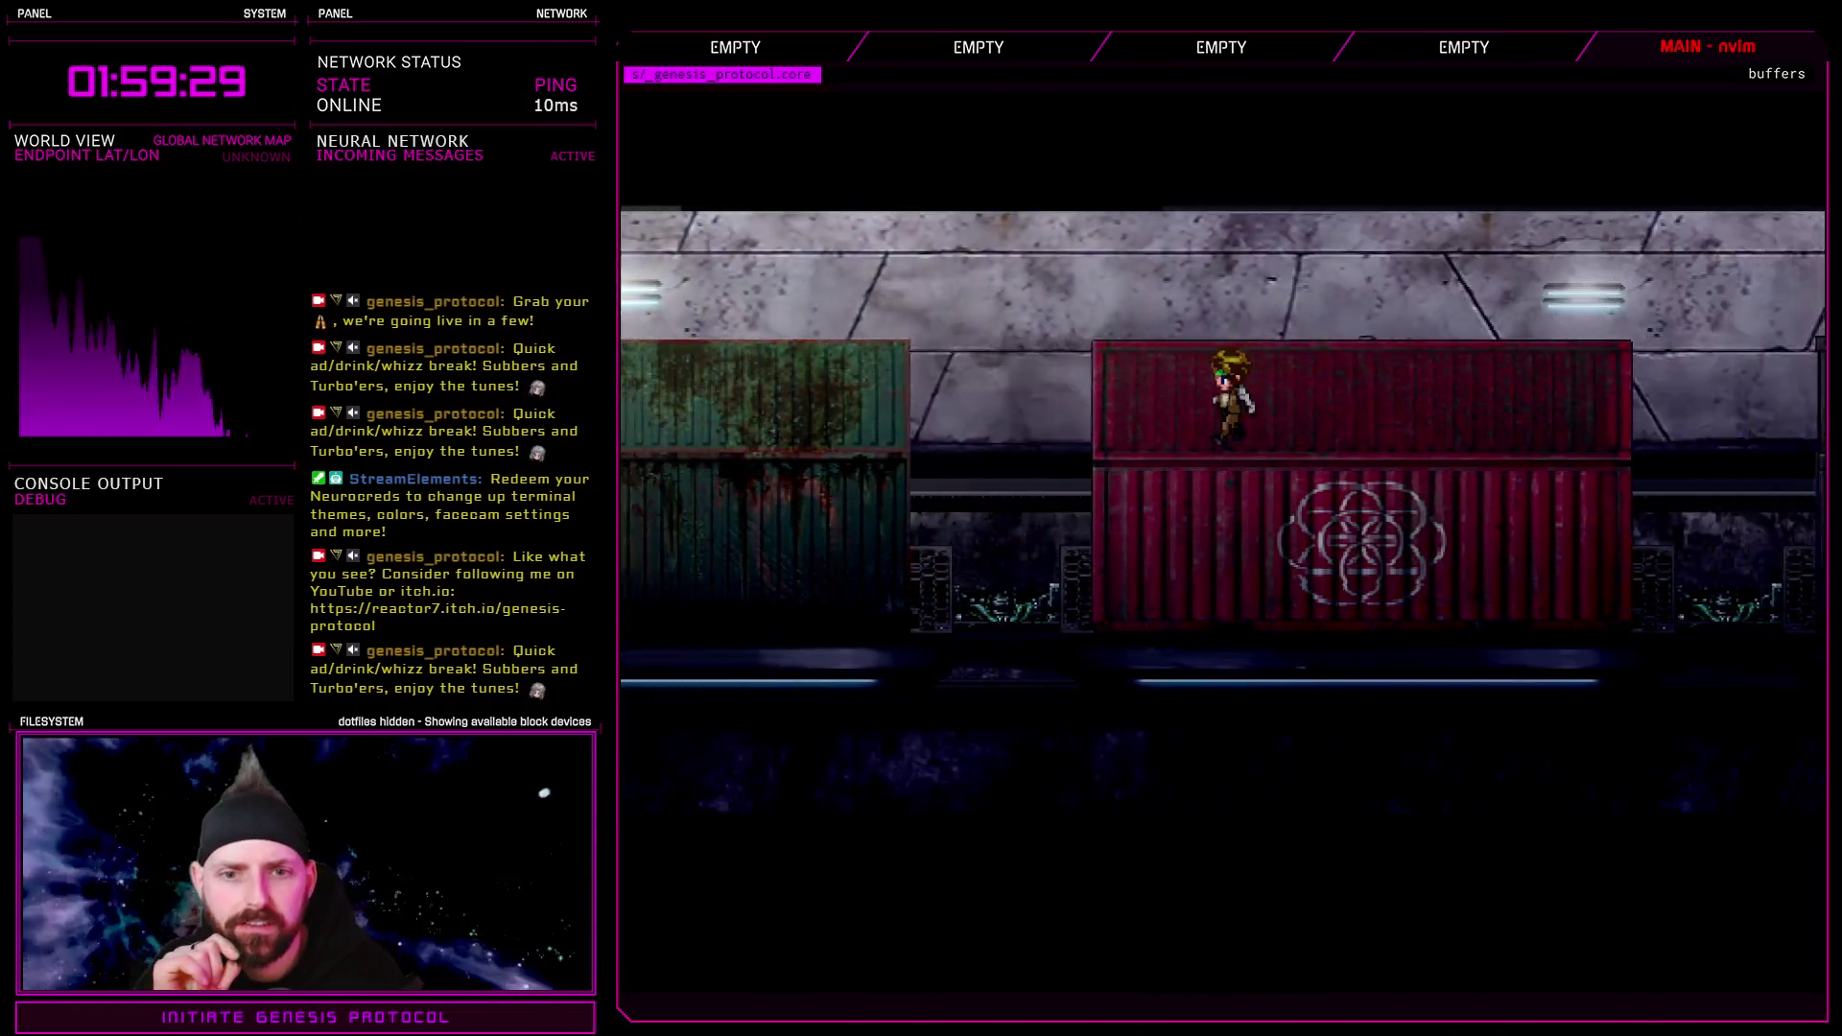
pyautogui.press('Left')
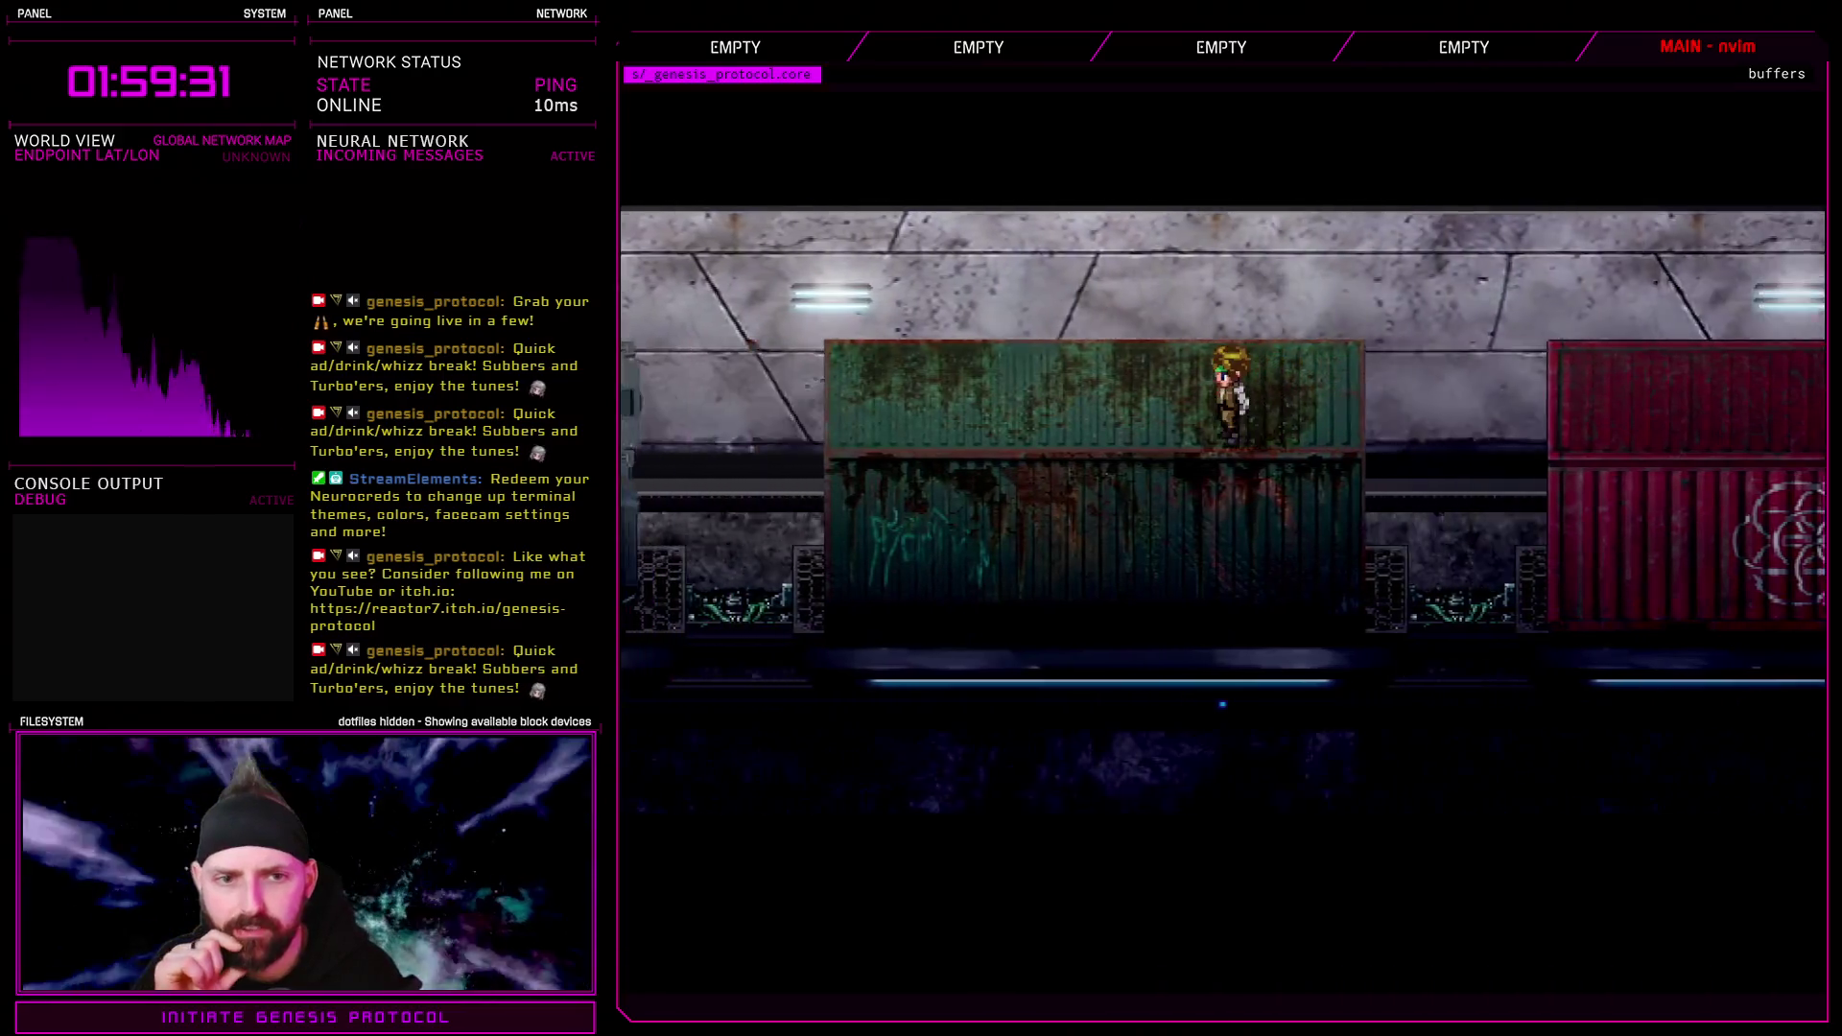
pyautogui.press('Left')
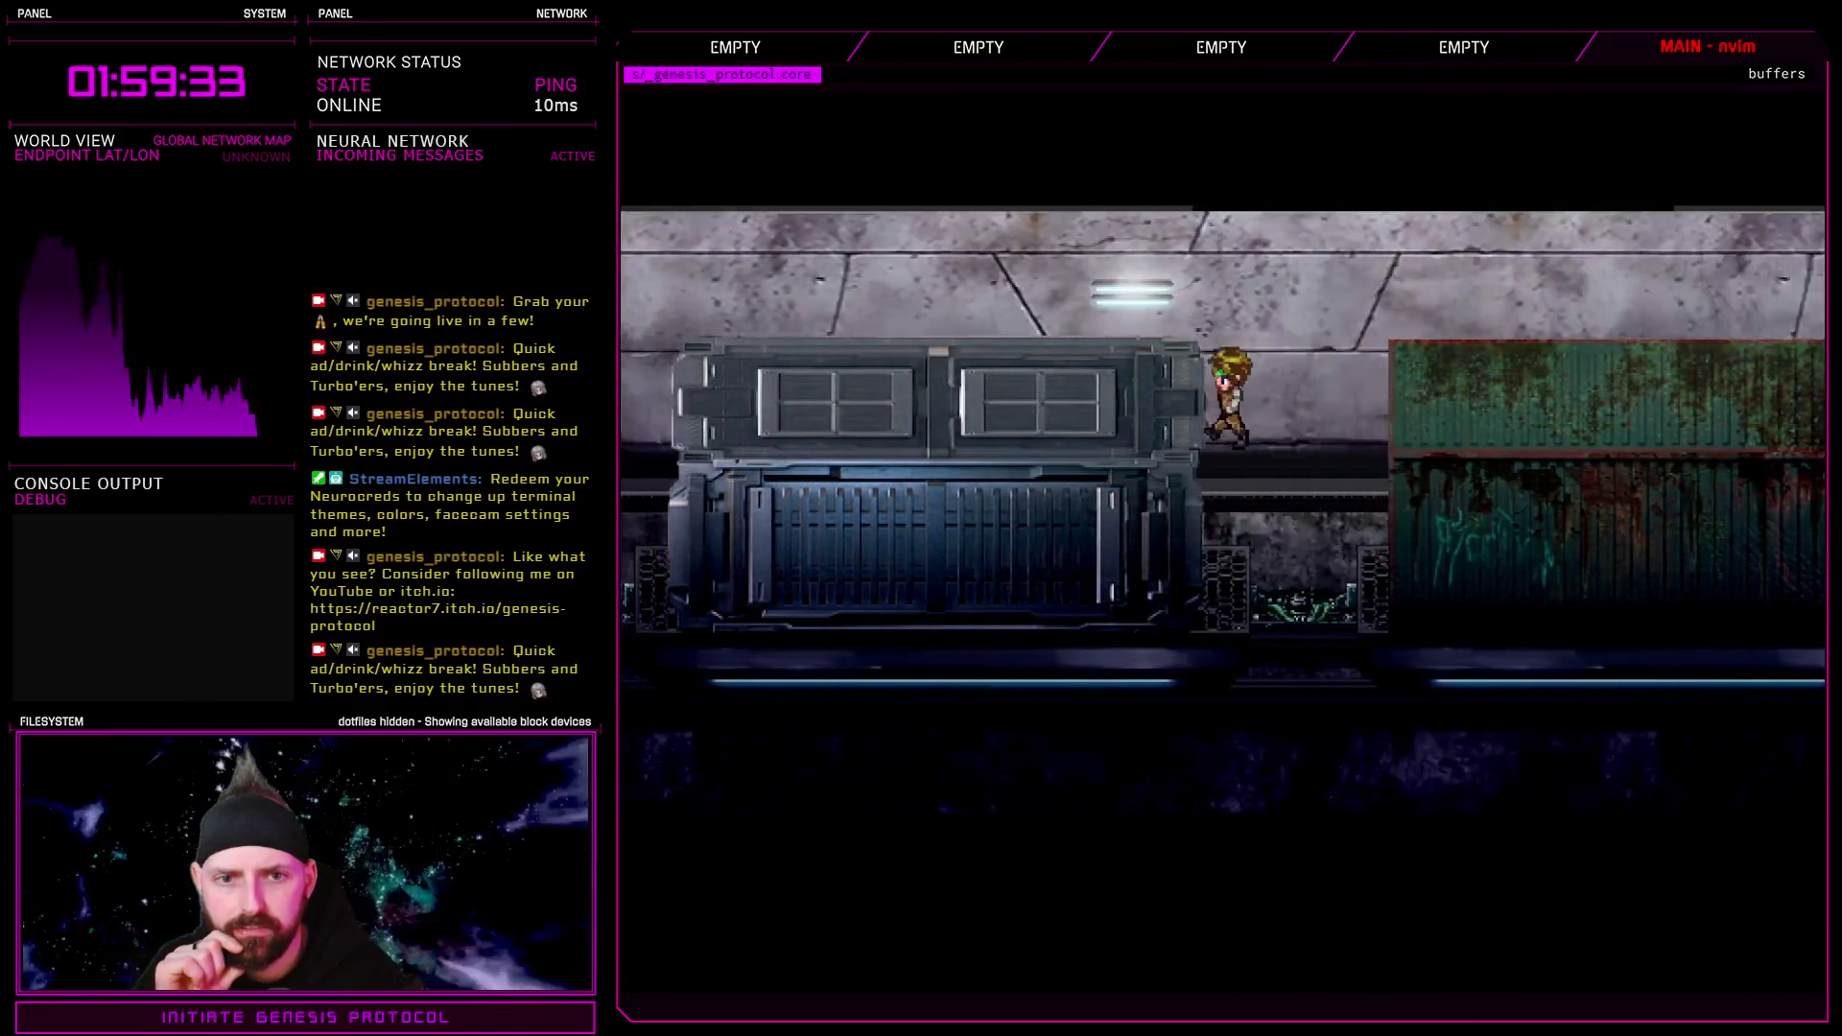
pyautogui.press('Left')
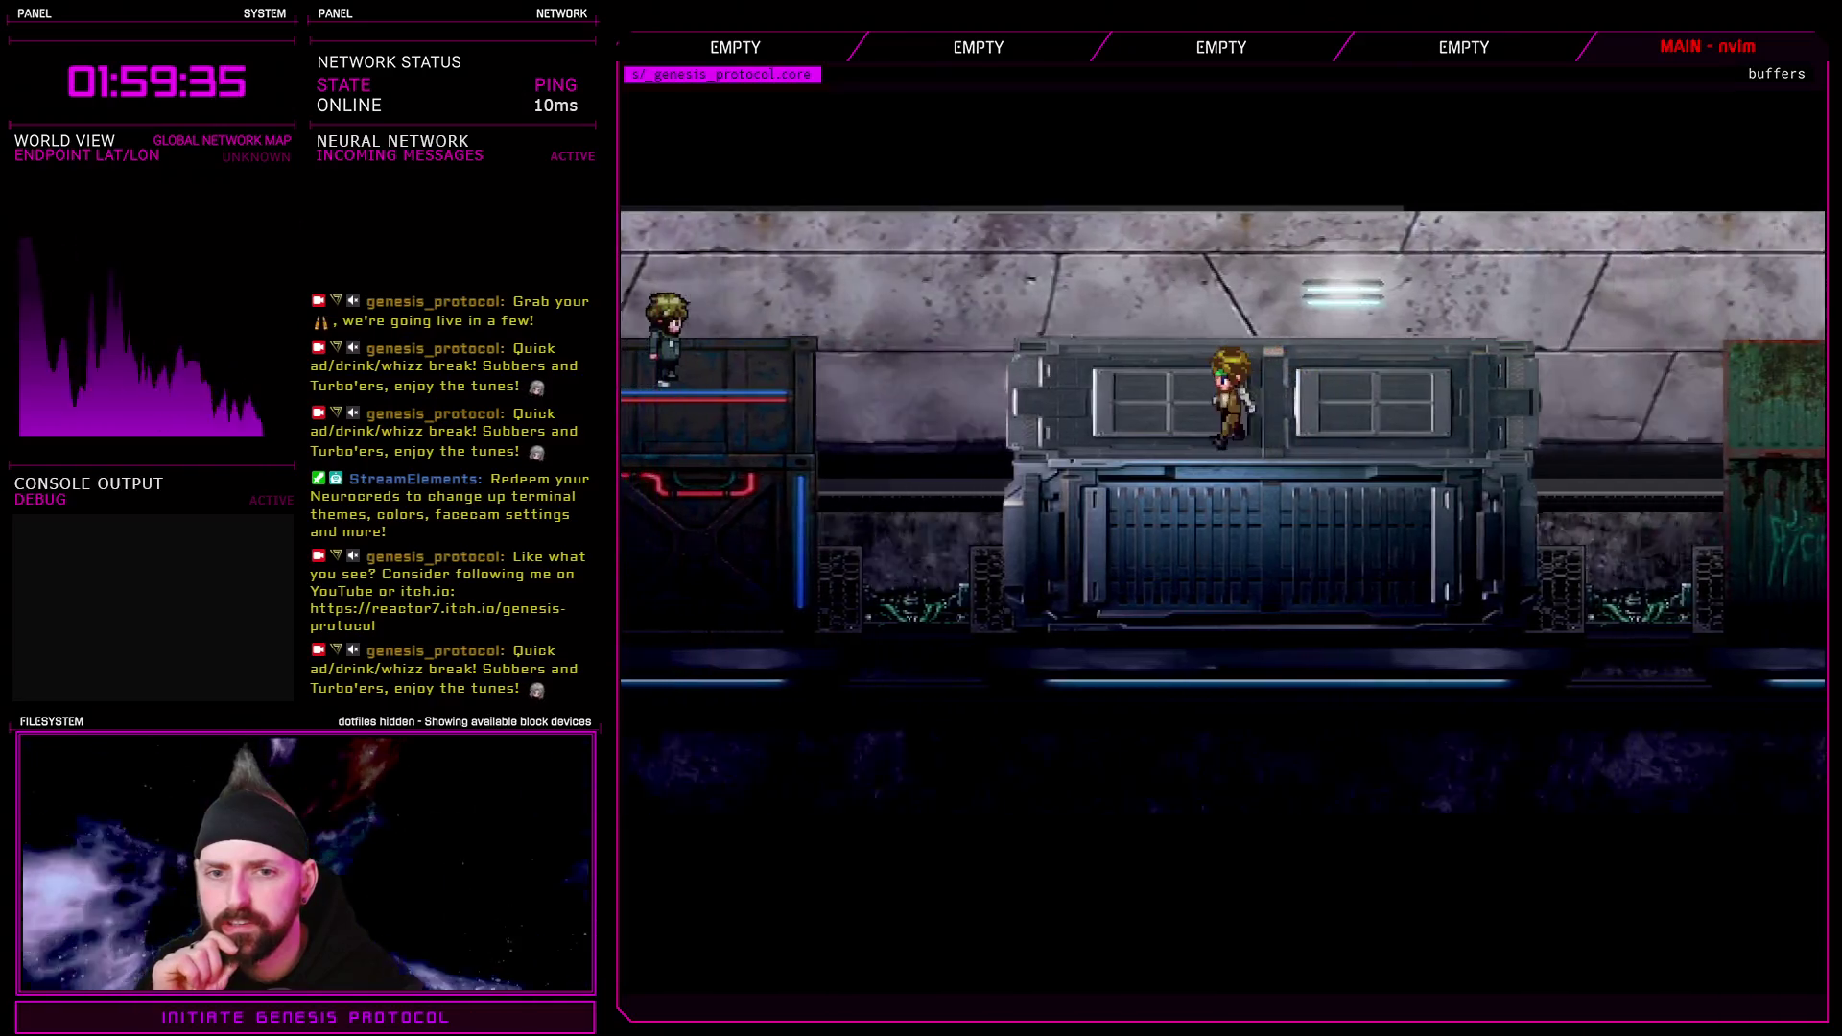
pyautogui.press('Left')
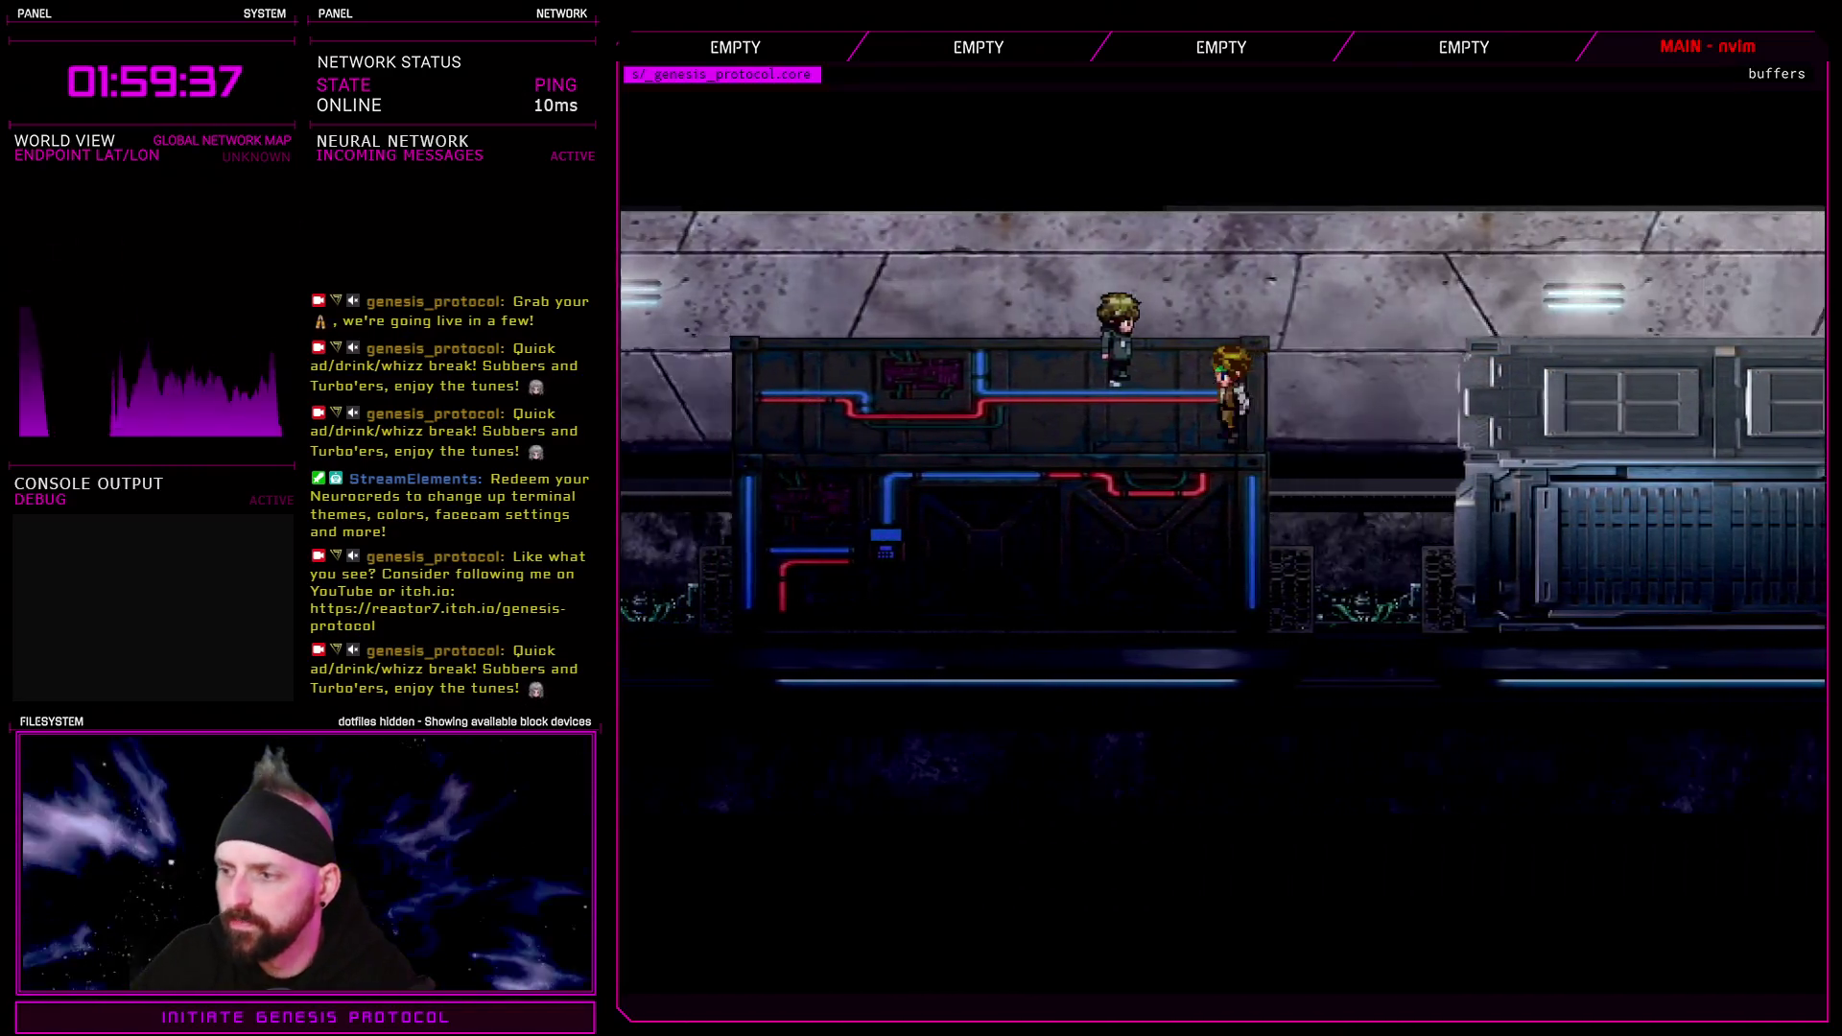
# Step right past the other character, walk left toward the red container, and quit the playtest
pyautogui.press('Up')
pyautogui.press('Right')
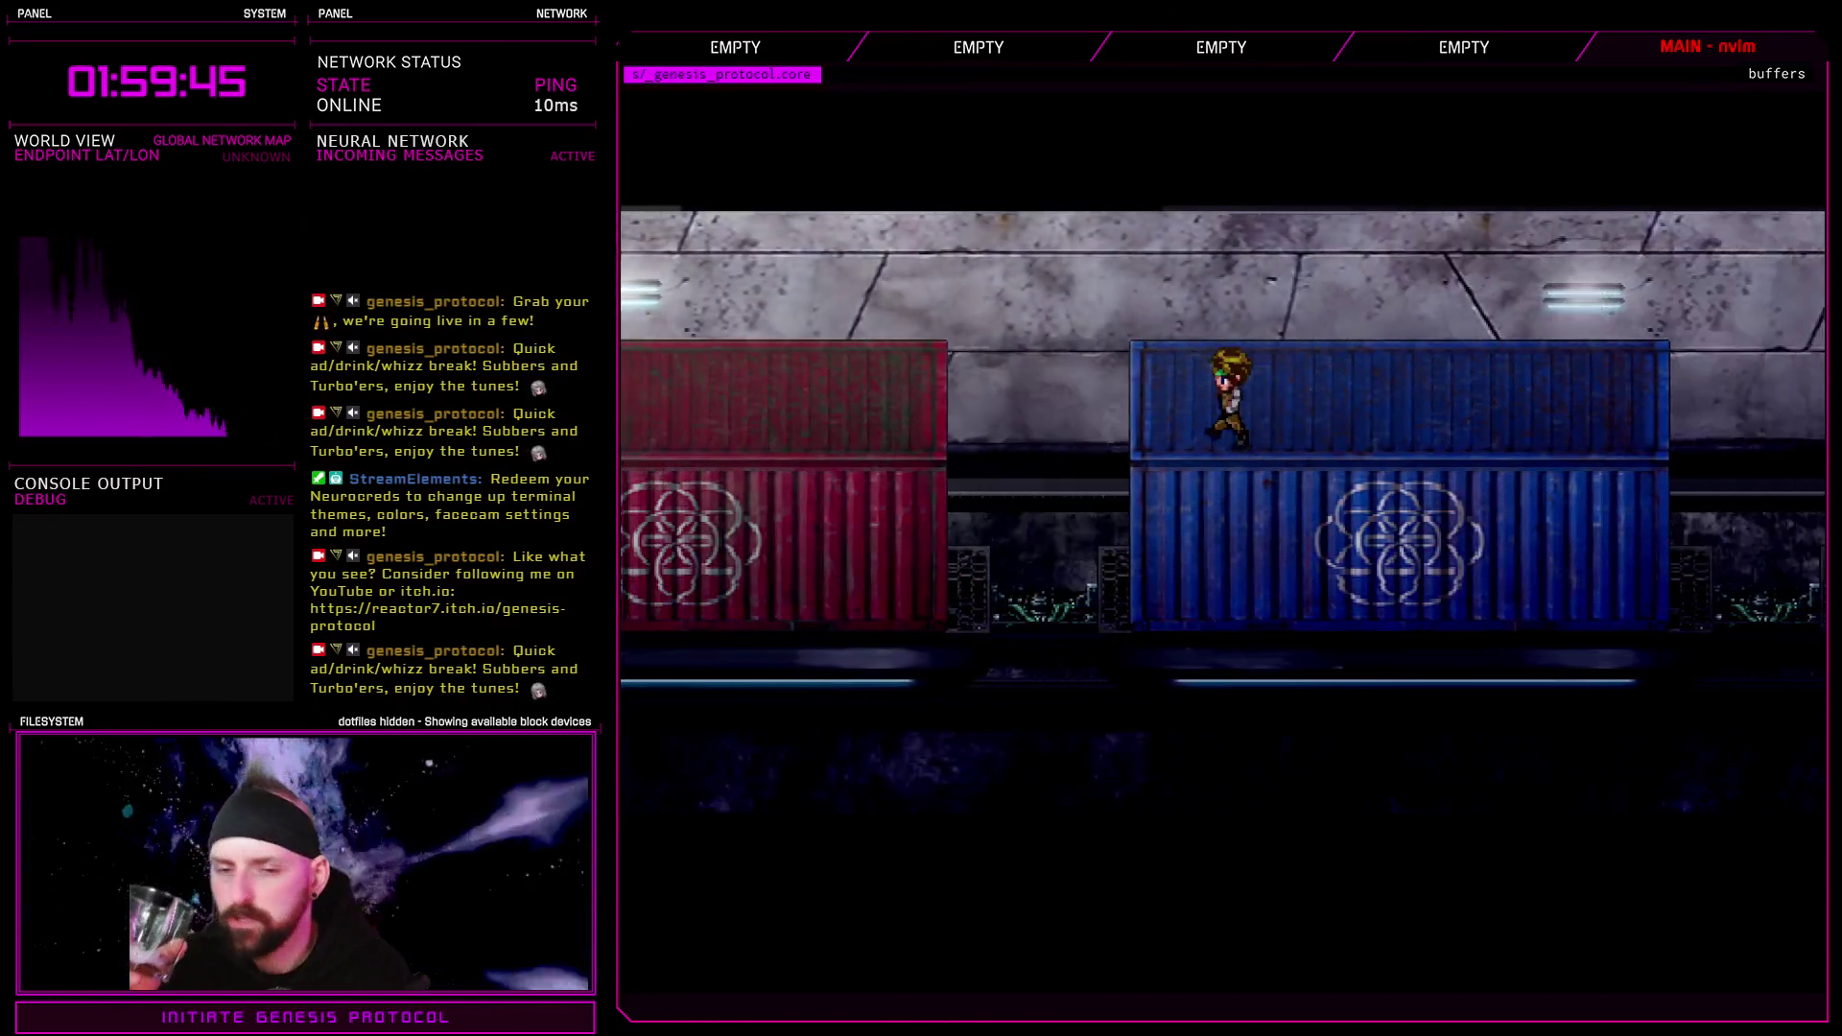
pyautogui.press('Left')
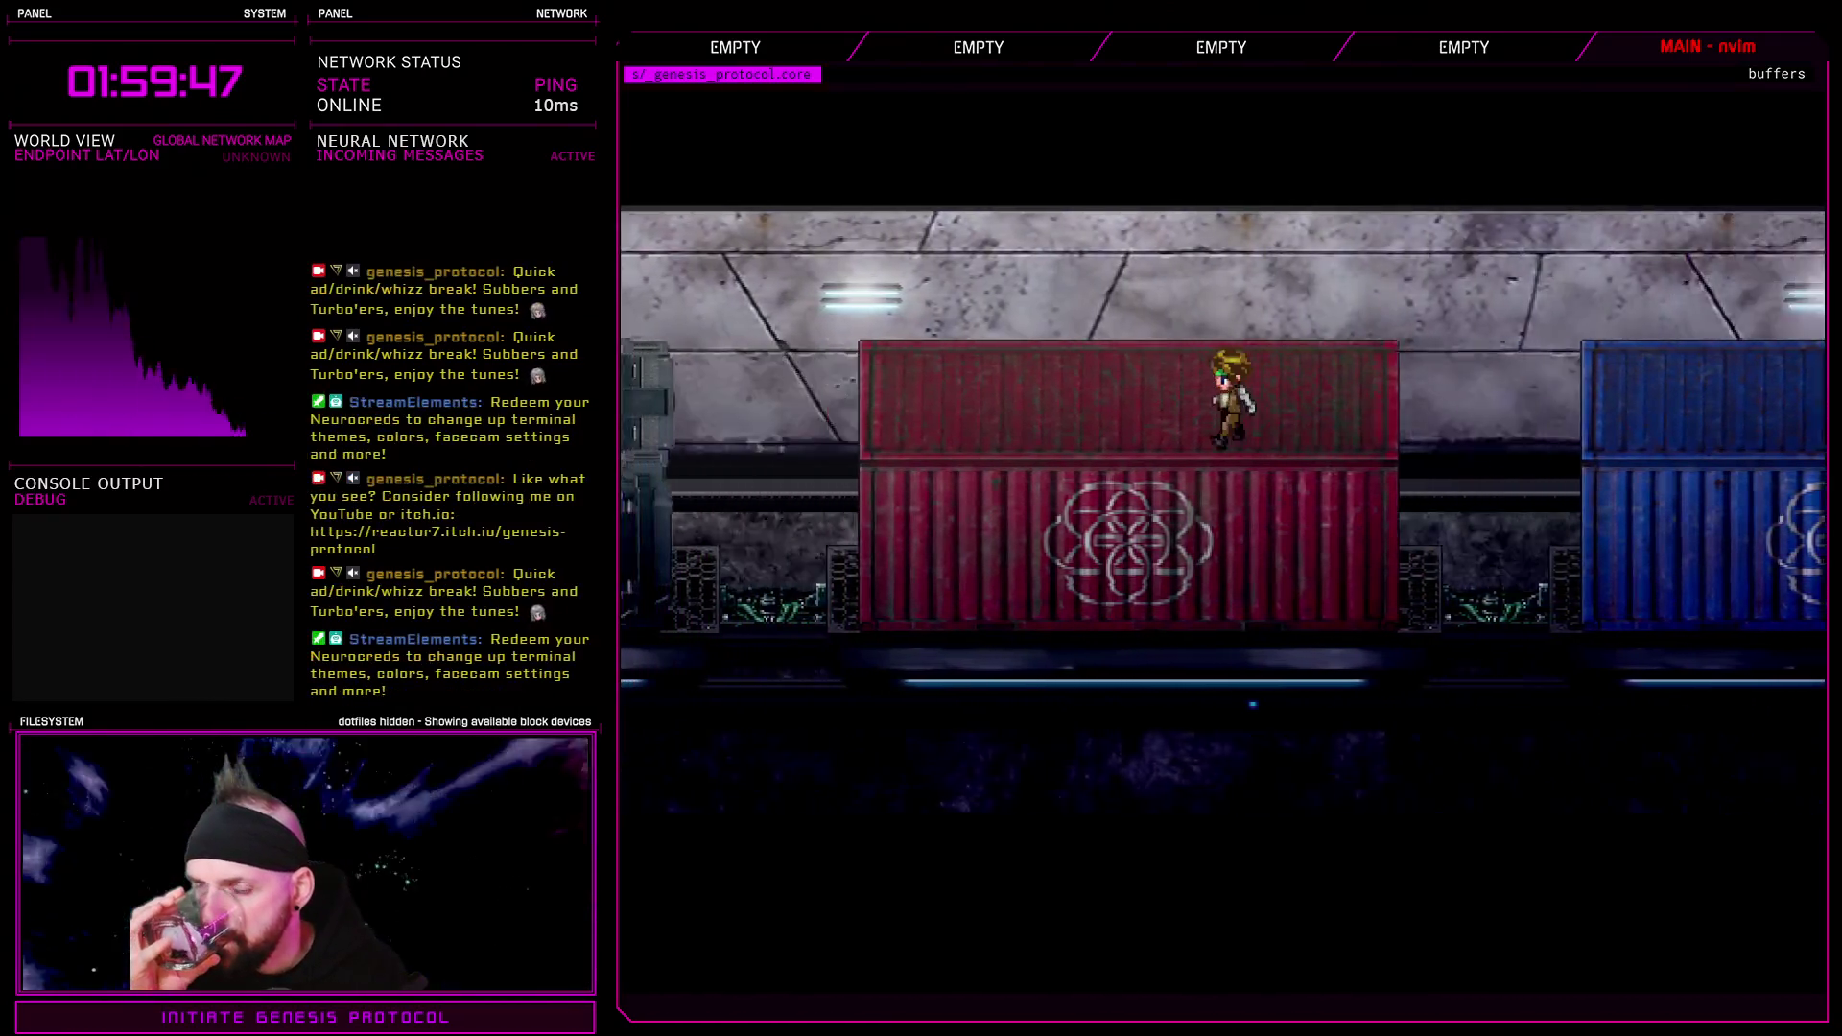
pyautogui.press('Left')
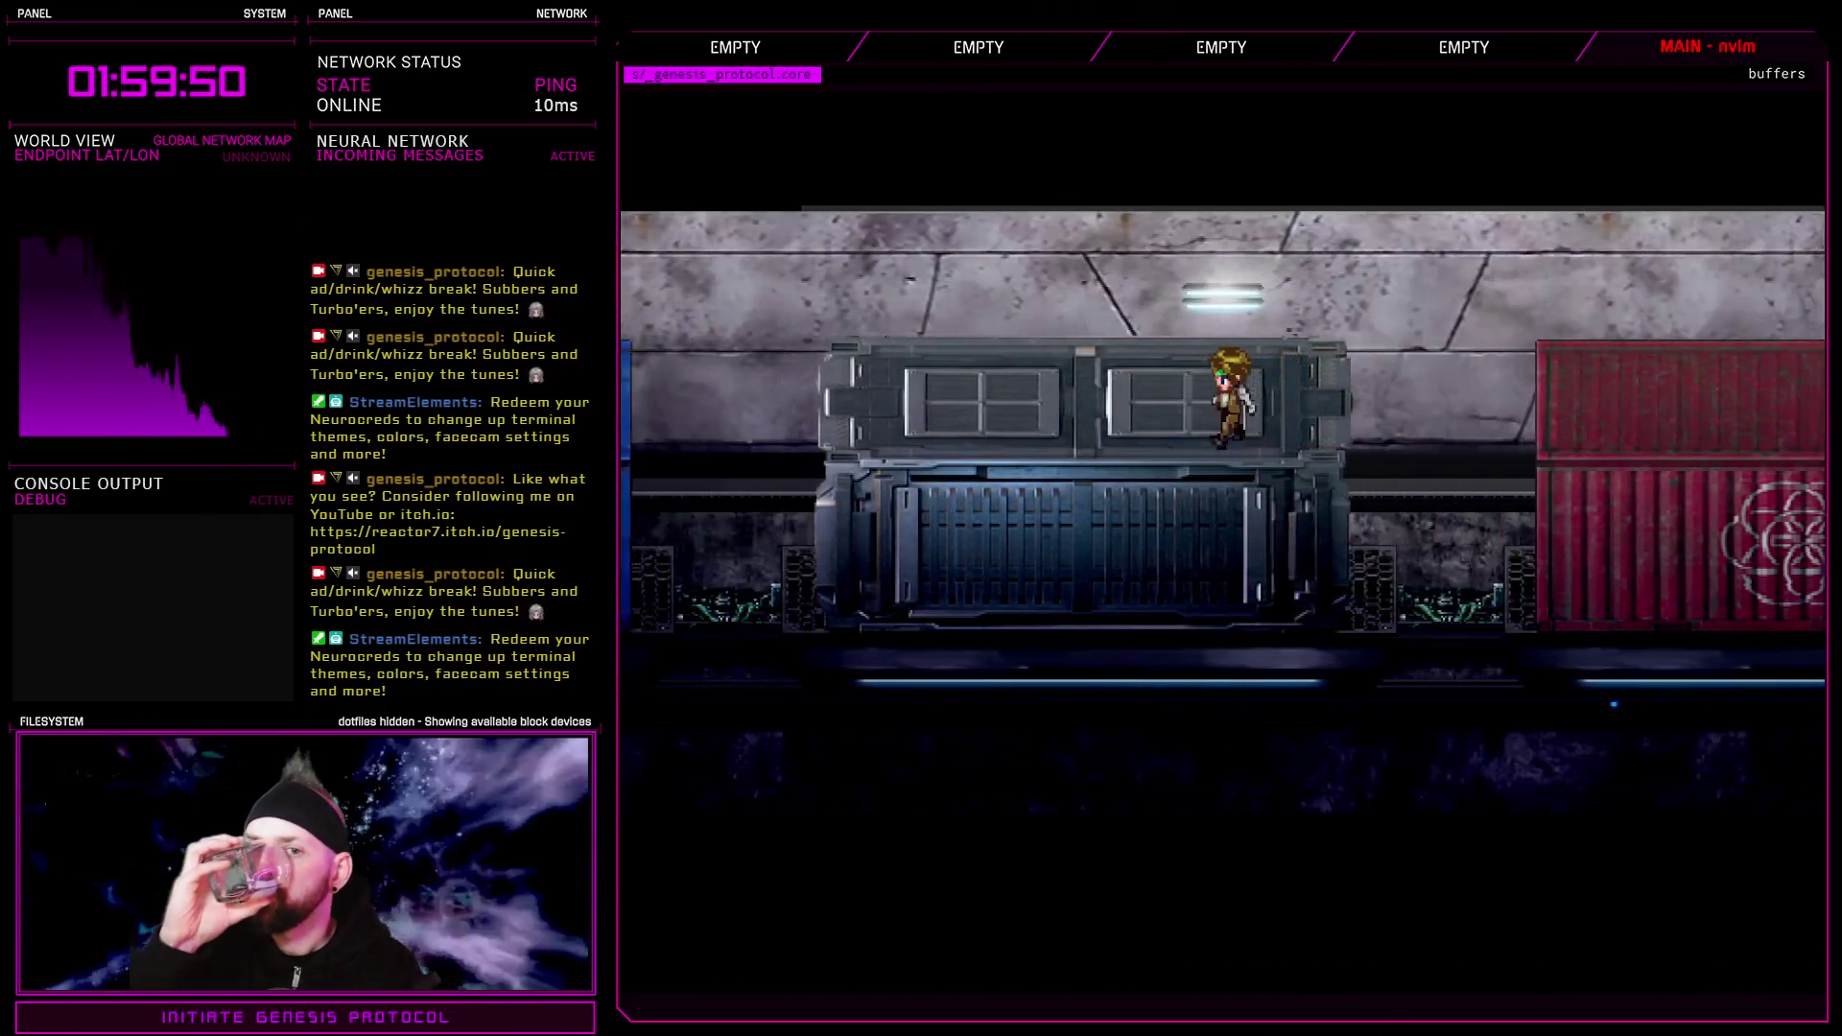
pyautogui.press('Left')
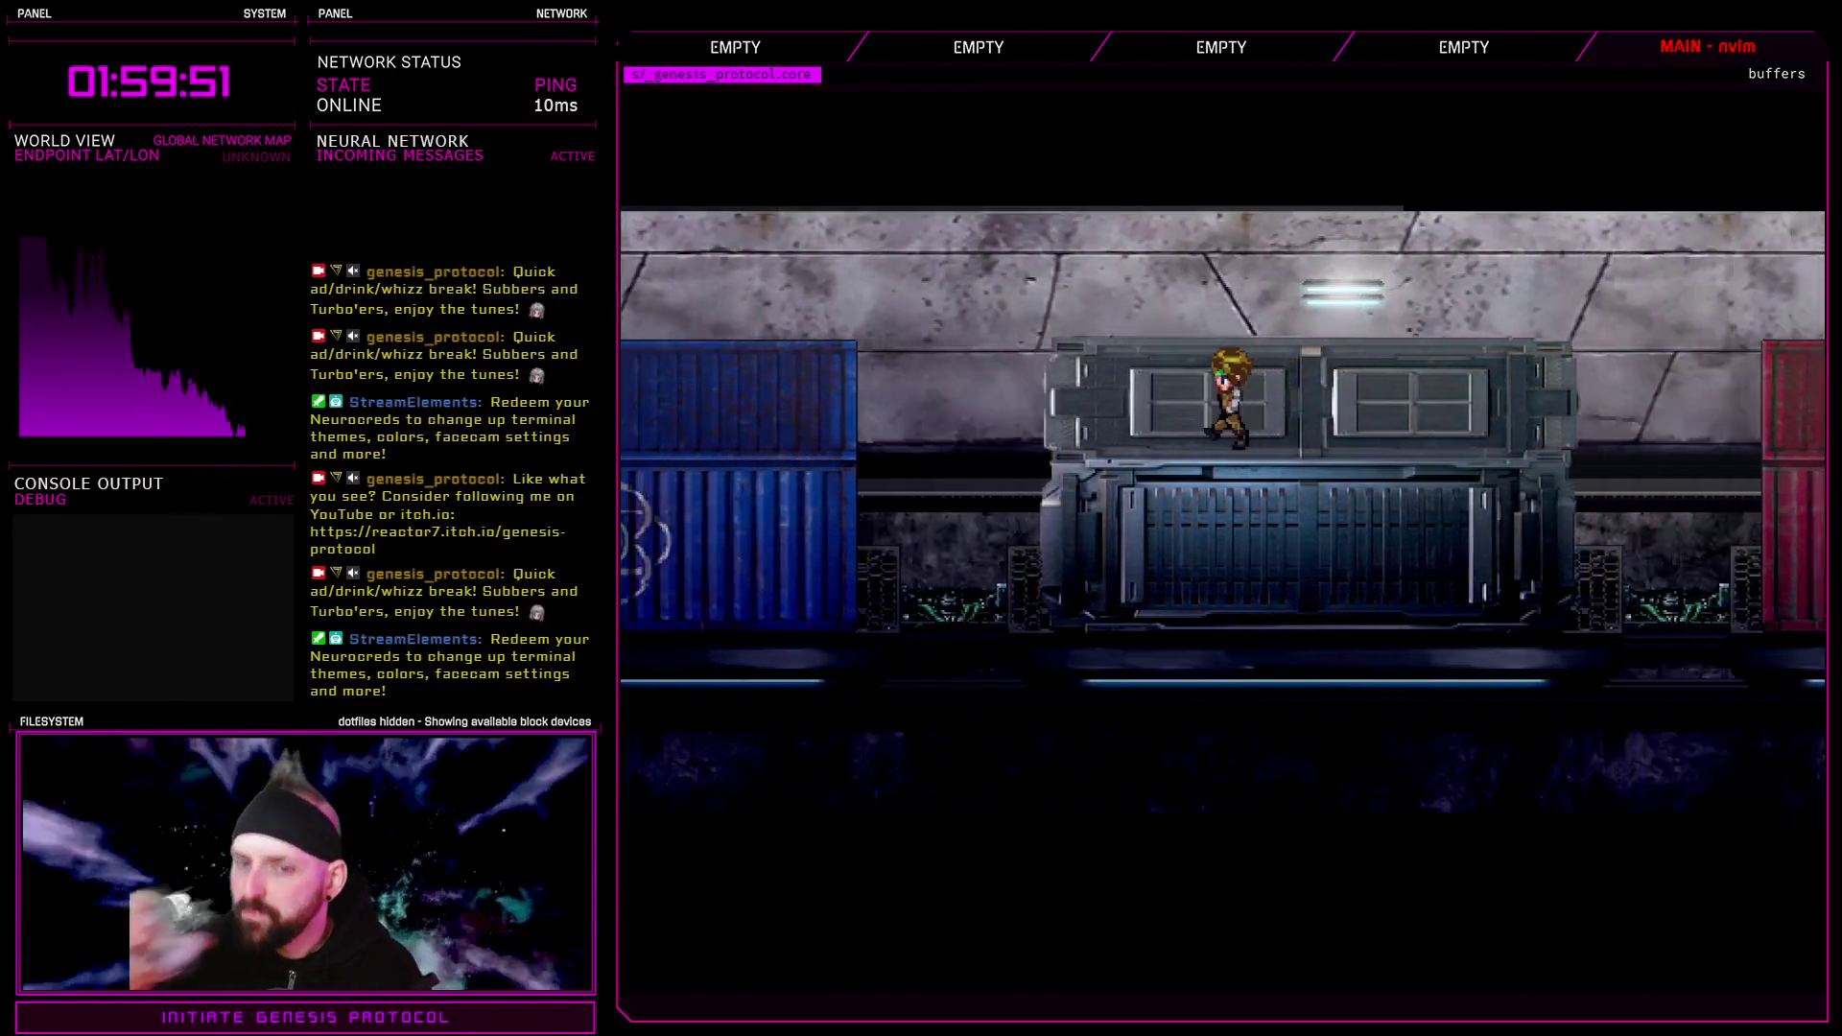
pyautogui.press('Left')
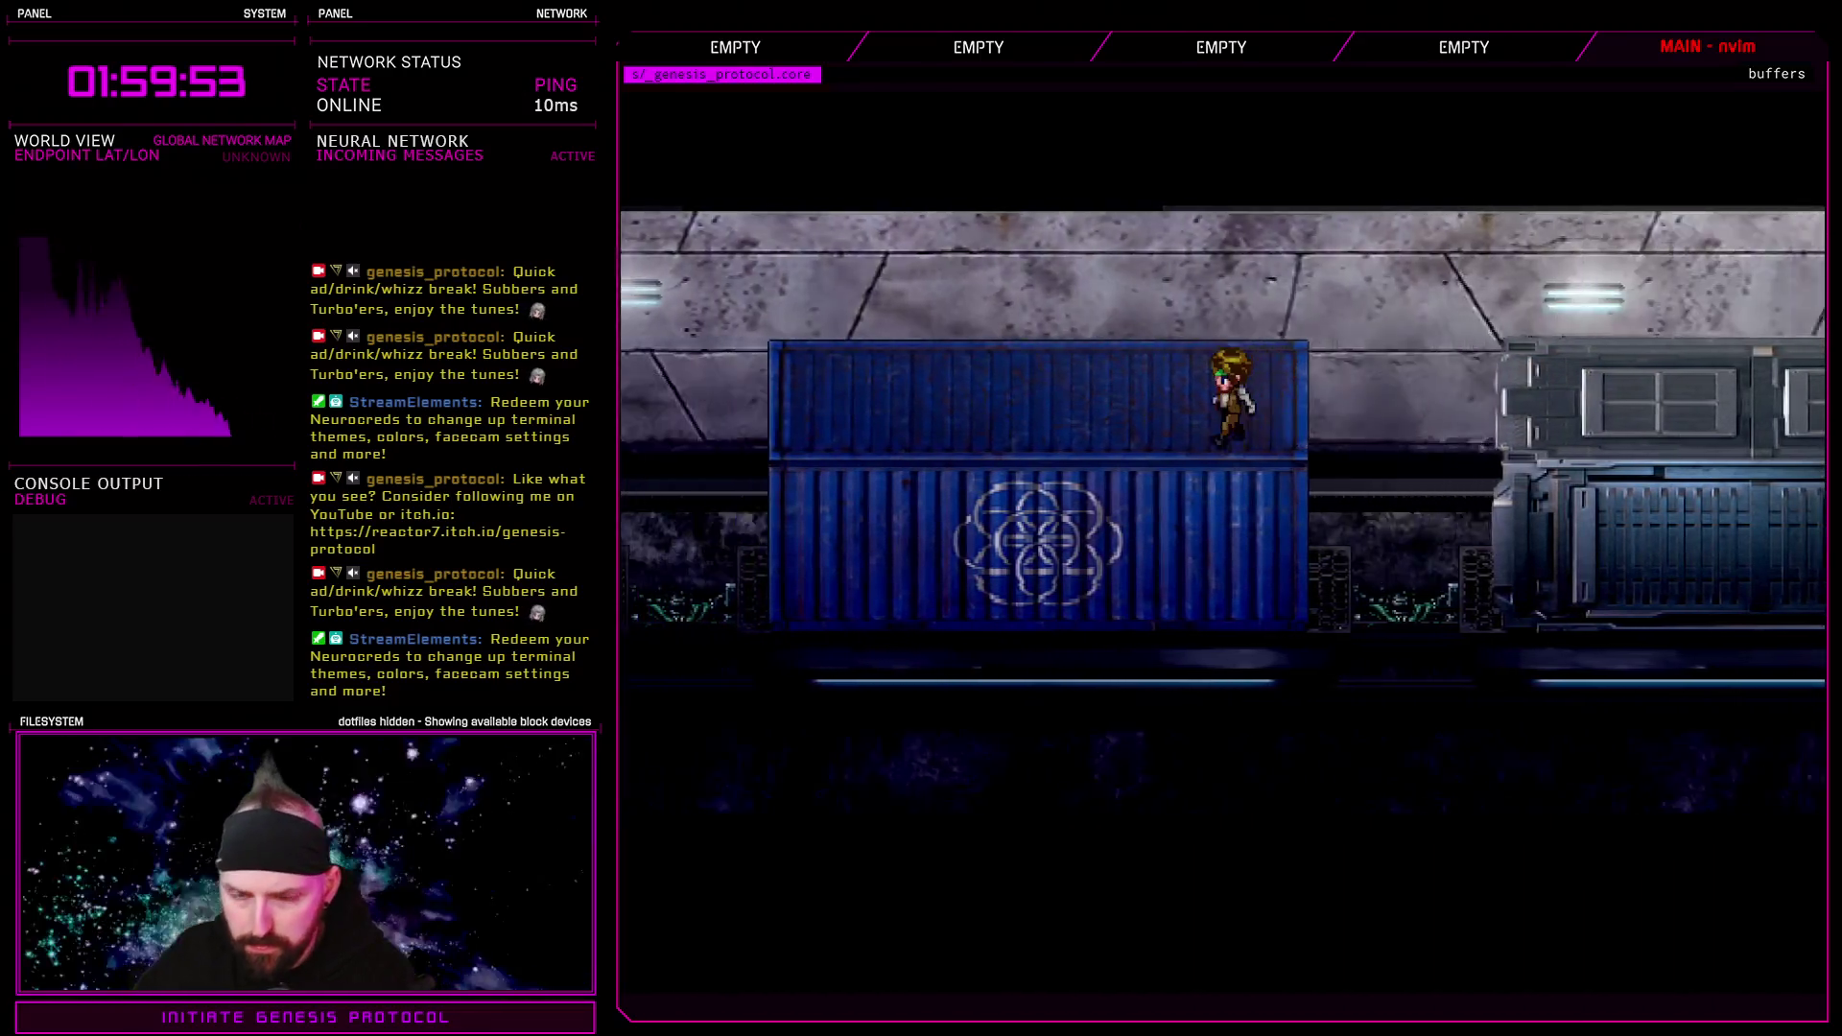
pyautogui.press('Left')
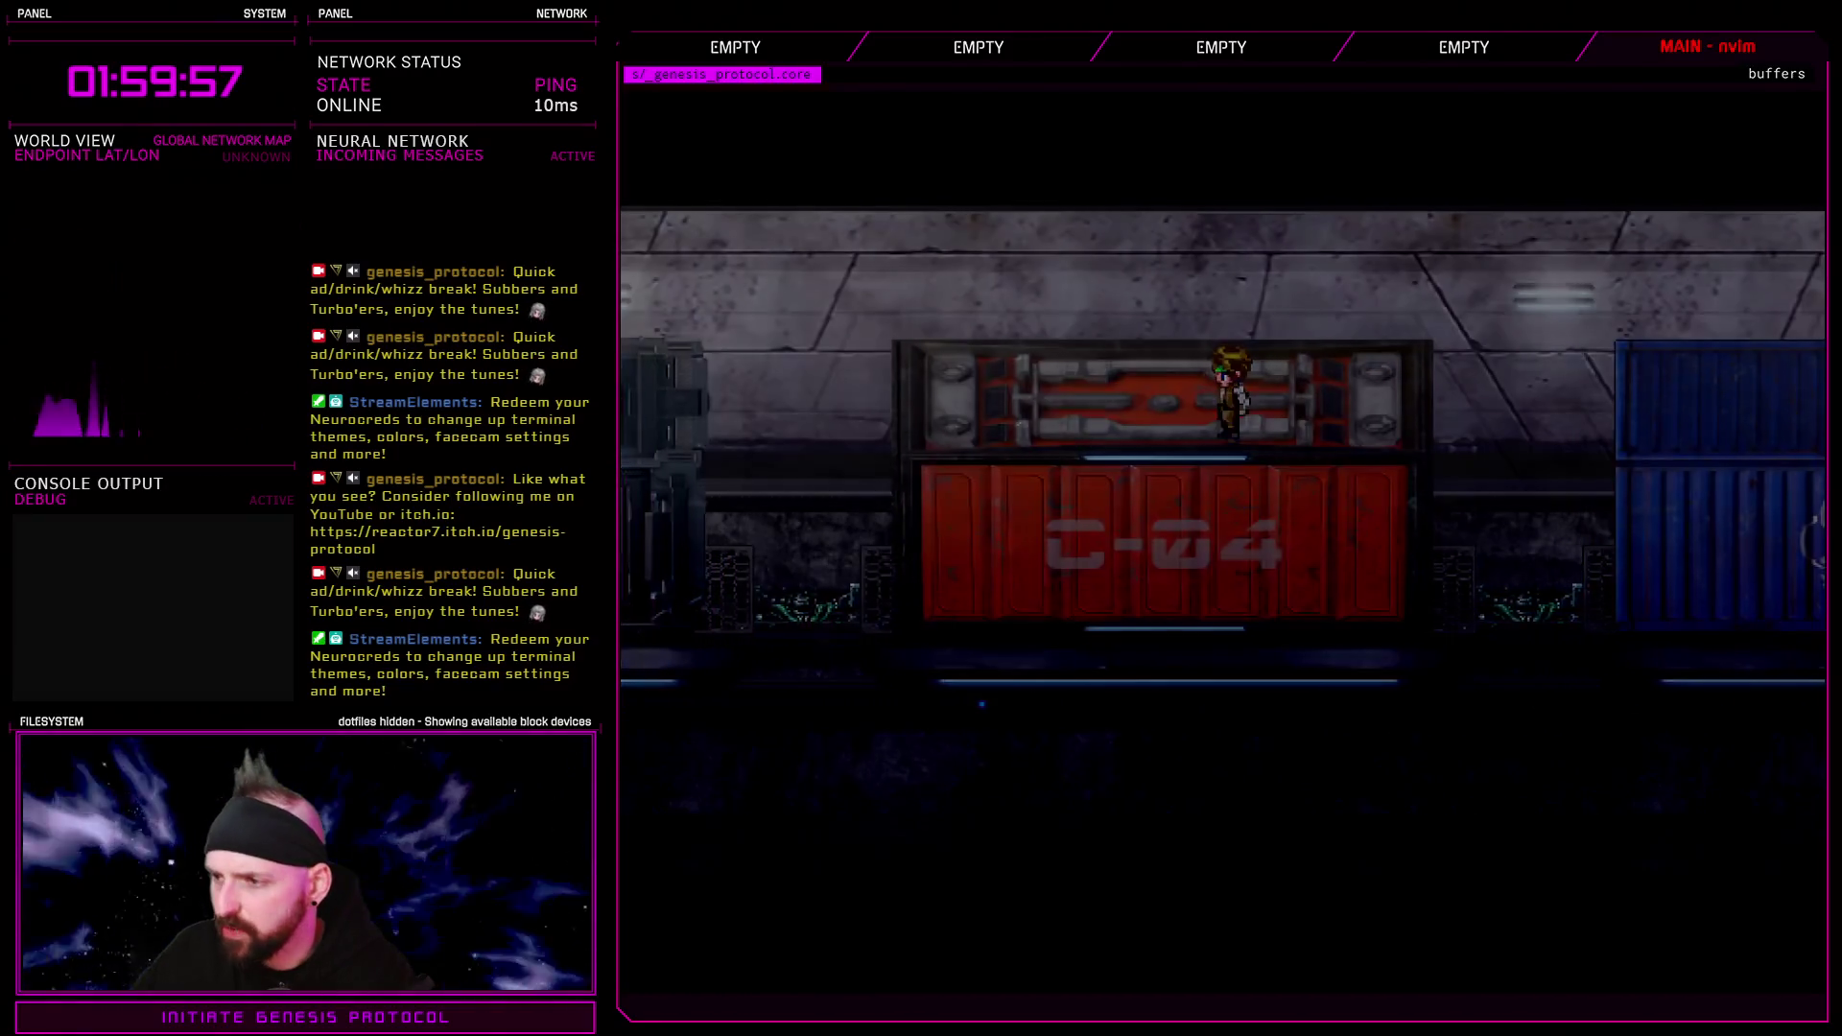
pyautogui.press('Escape')
pyautogui.press('Return')
pyautogui.press('Return')
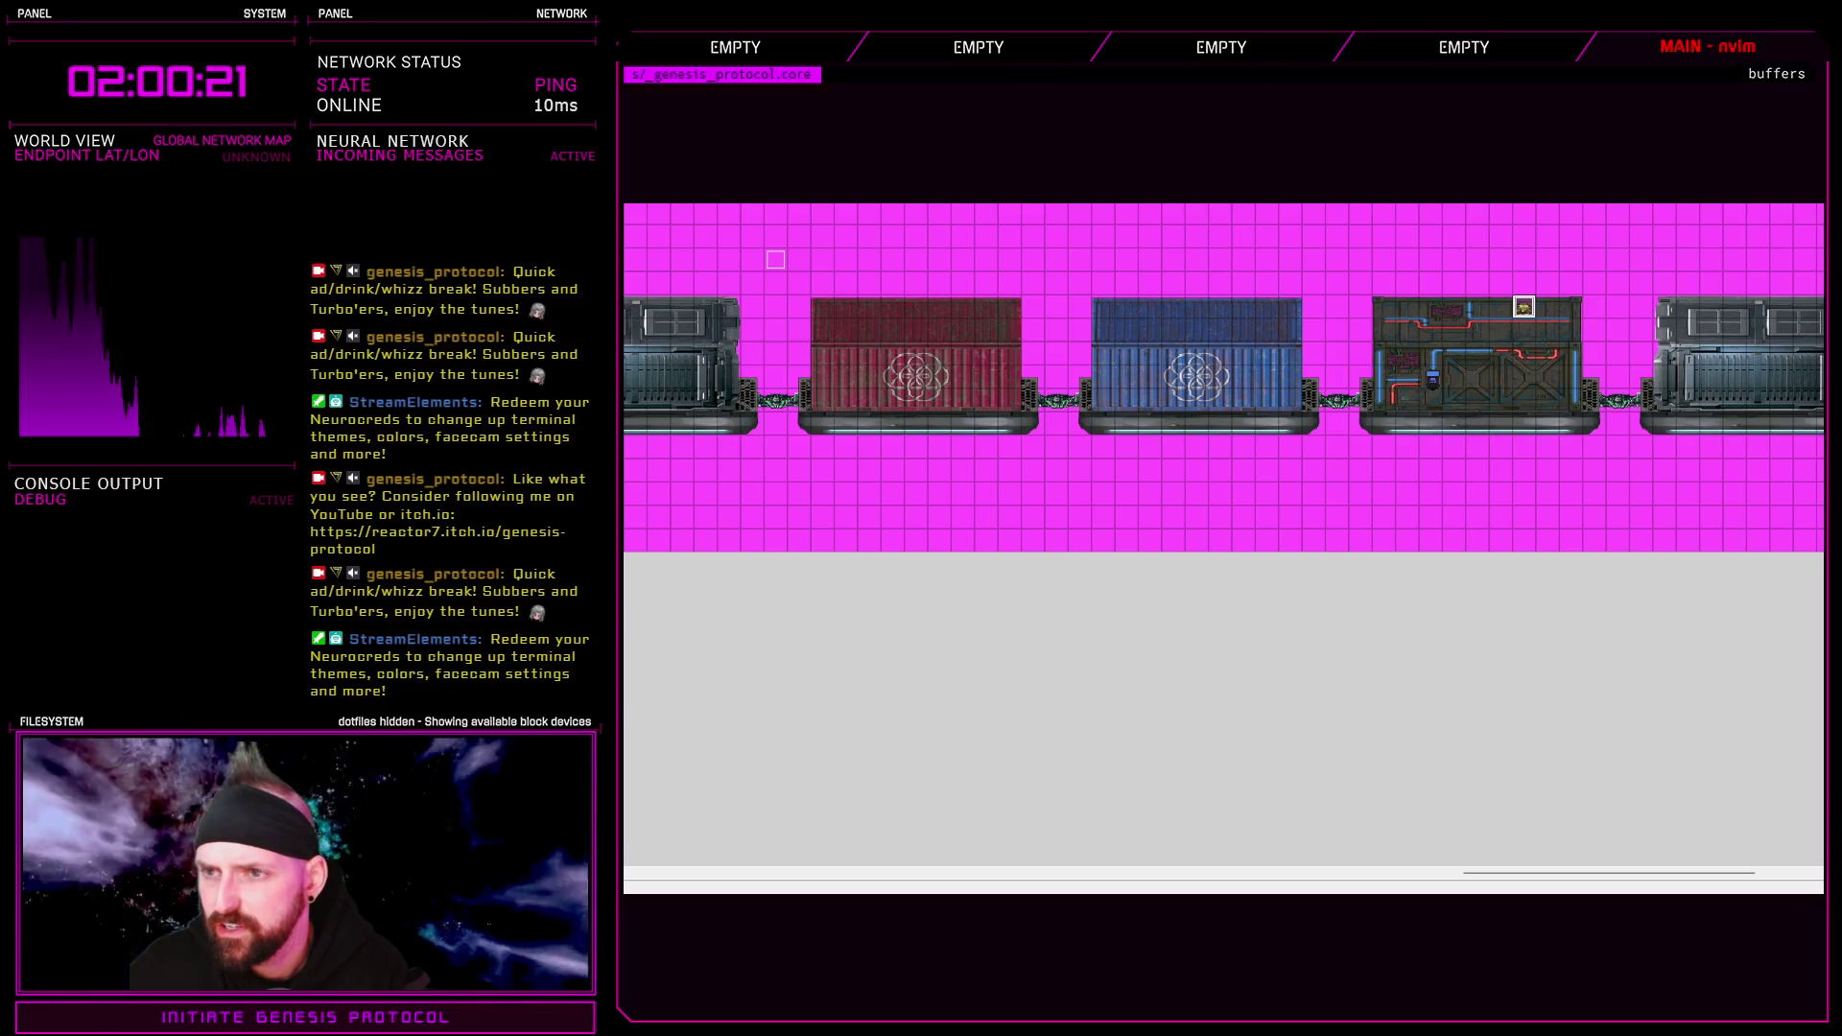
# Scroll the map to its left end, showing the pipe-covered, yellow, grey and green cars
pyautogui.moveTo(1739, 889); pyautogui.dragTo(806, 885)
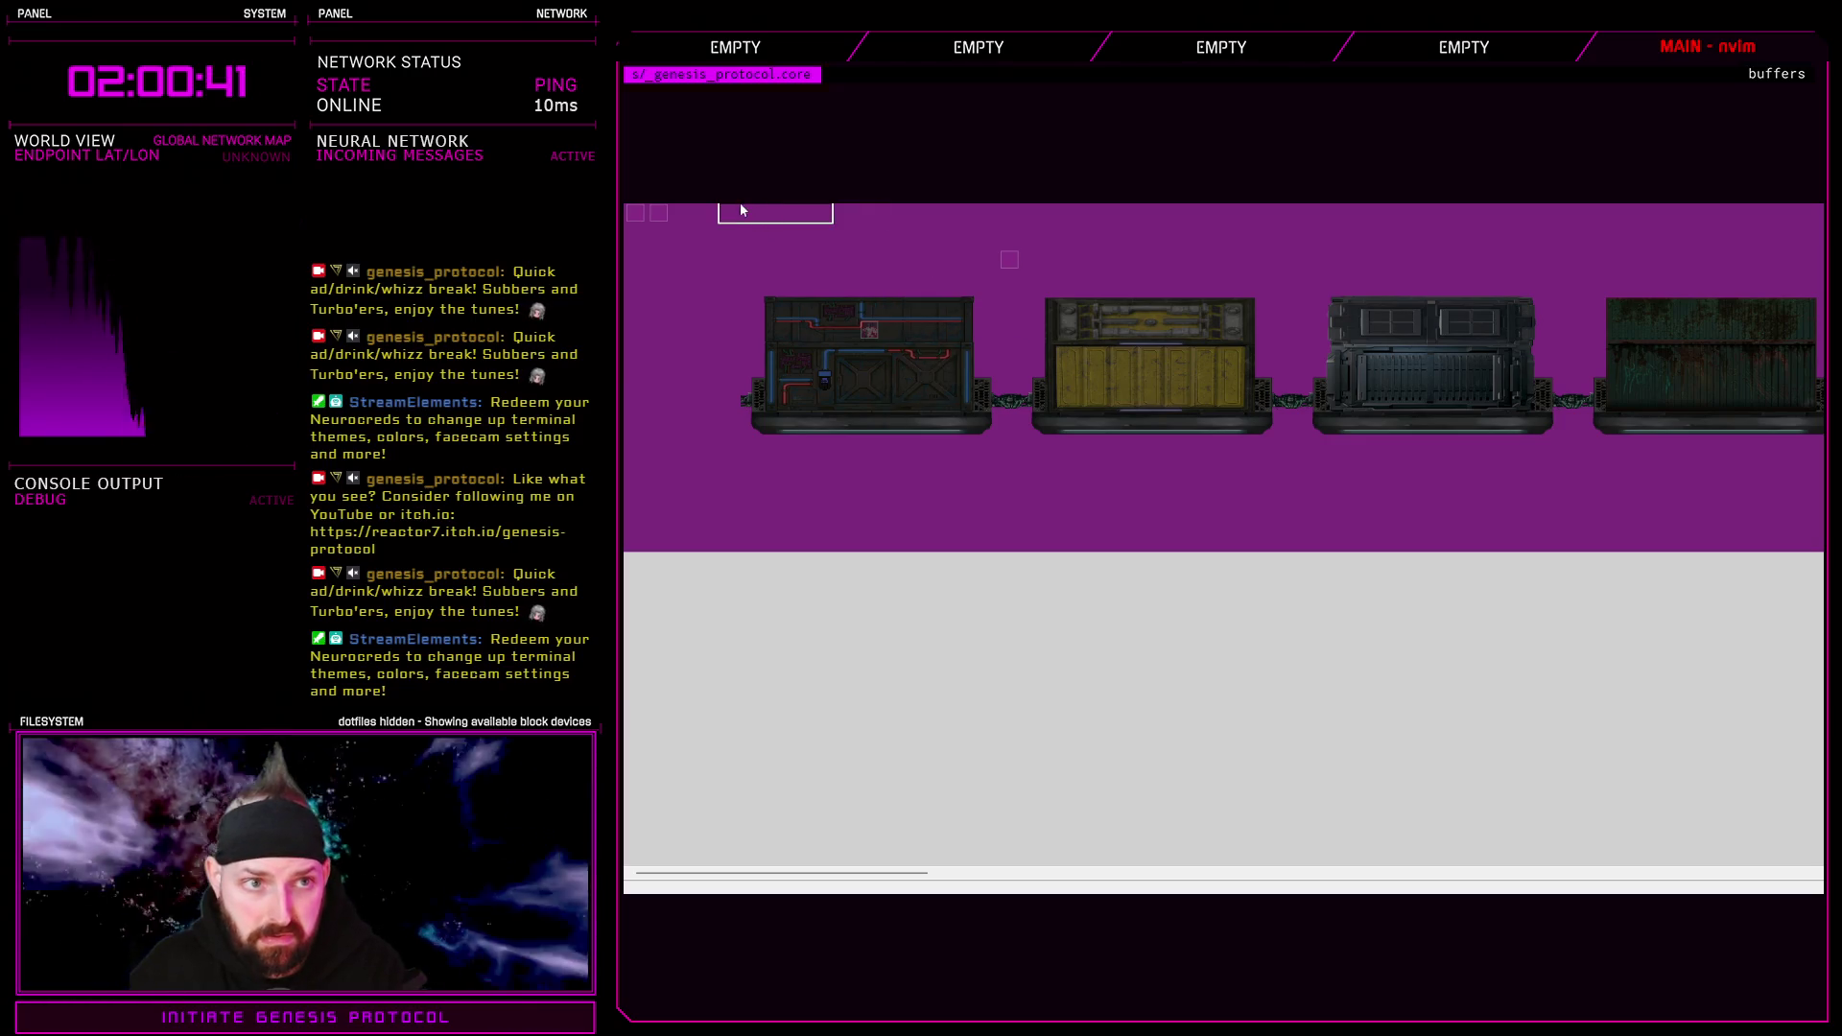
# Place label events: C-07 on the yellow car, B-03 on the red car, and one on the second yellow car
pyautogui.moveTo(923, 873)
pyautogui.mouseDown()
pyautogui.moveTo(1568, 850)
pyautogui.moveTo(1417, 857)
pyautogui.moveTo(1154, 699)
pyautogui.mouseUp()
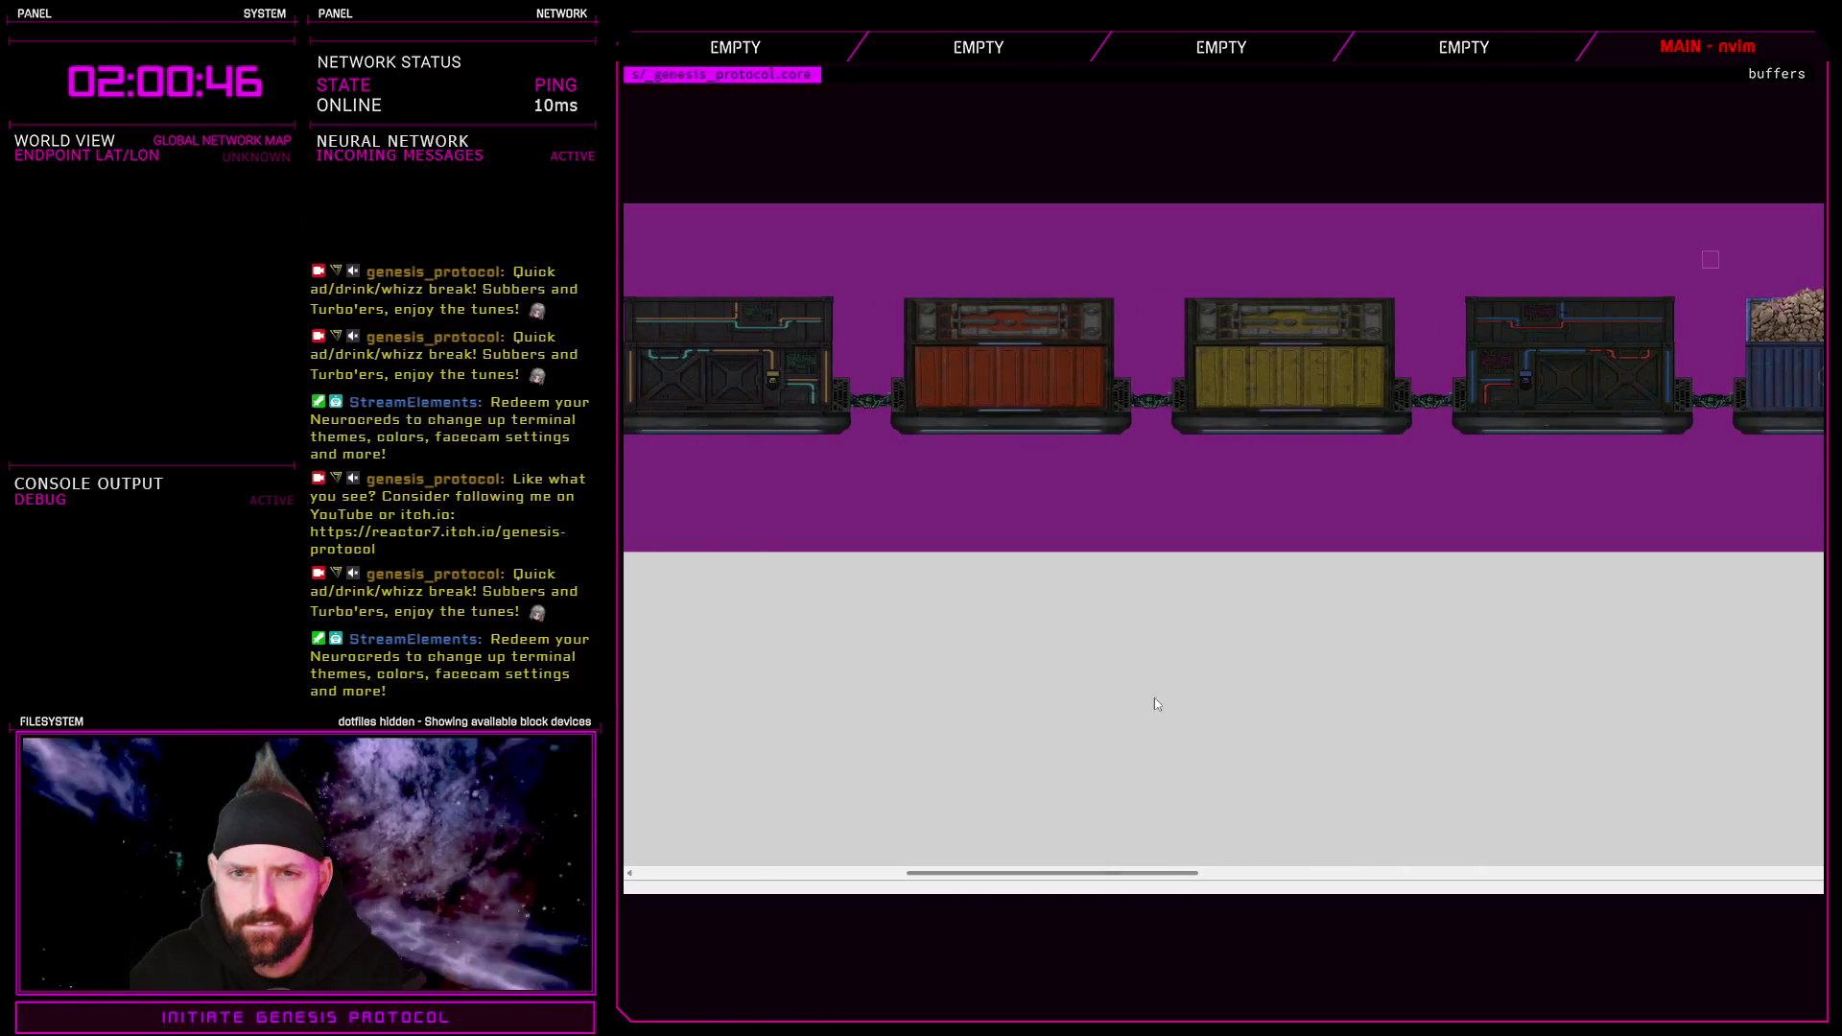
pyautogui.click(1238, 384)
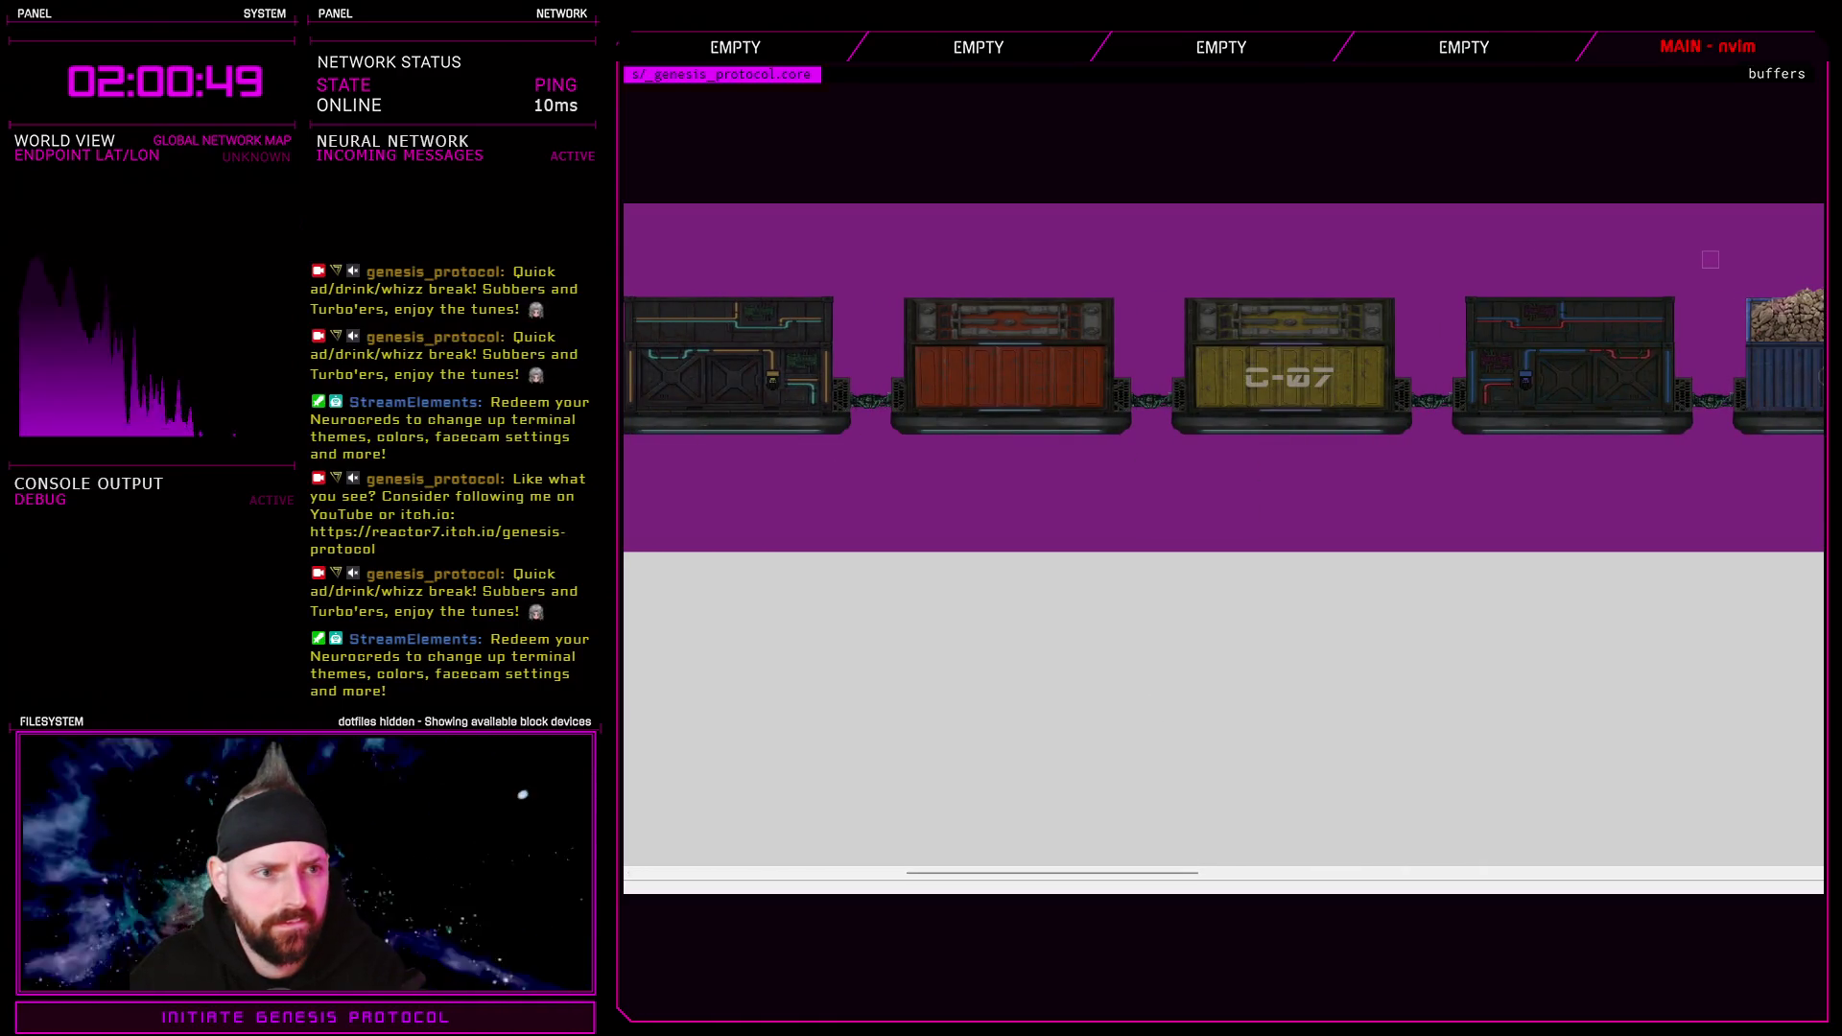
pyautogui.click(972, 379)
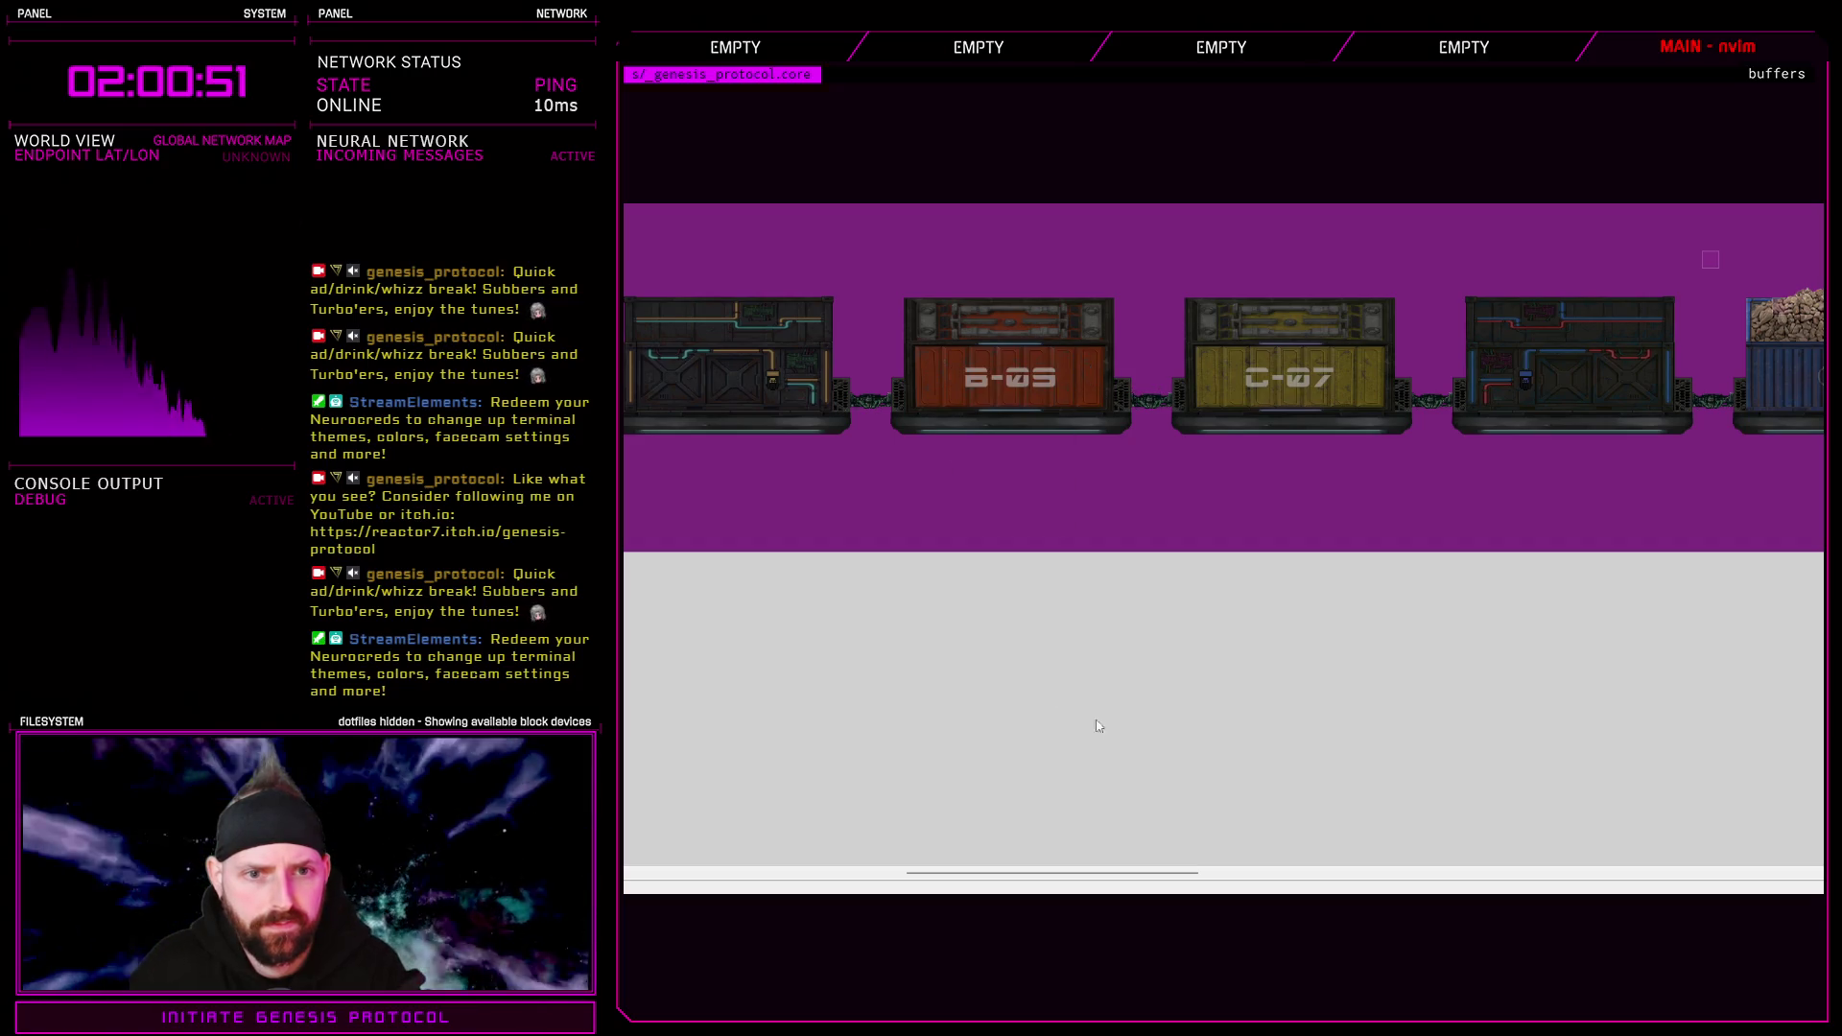
pyautogui.moveTo(1191, 873); pyautogui.dragTo(920, 890)
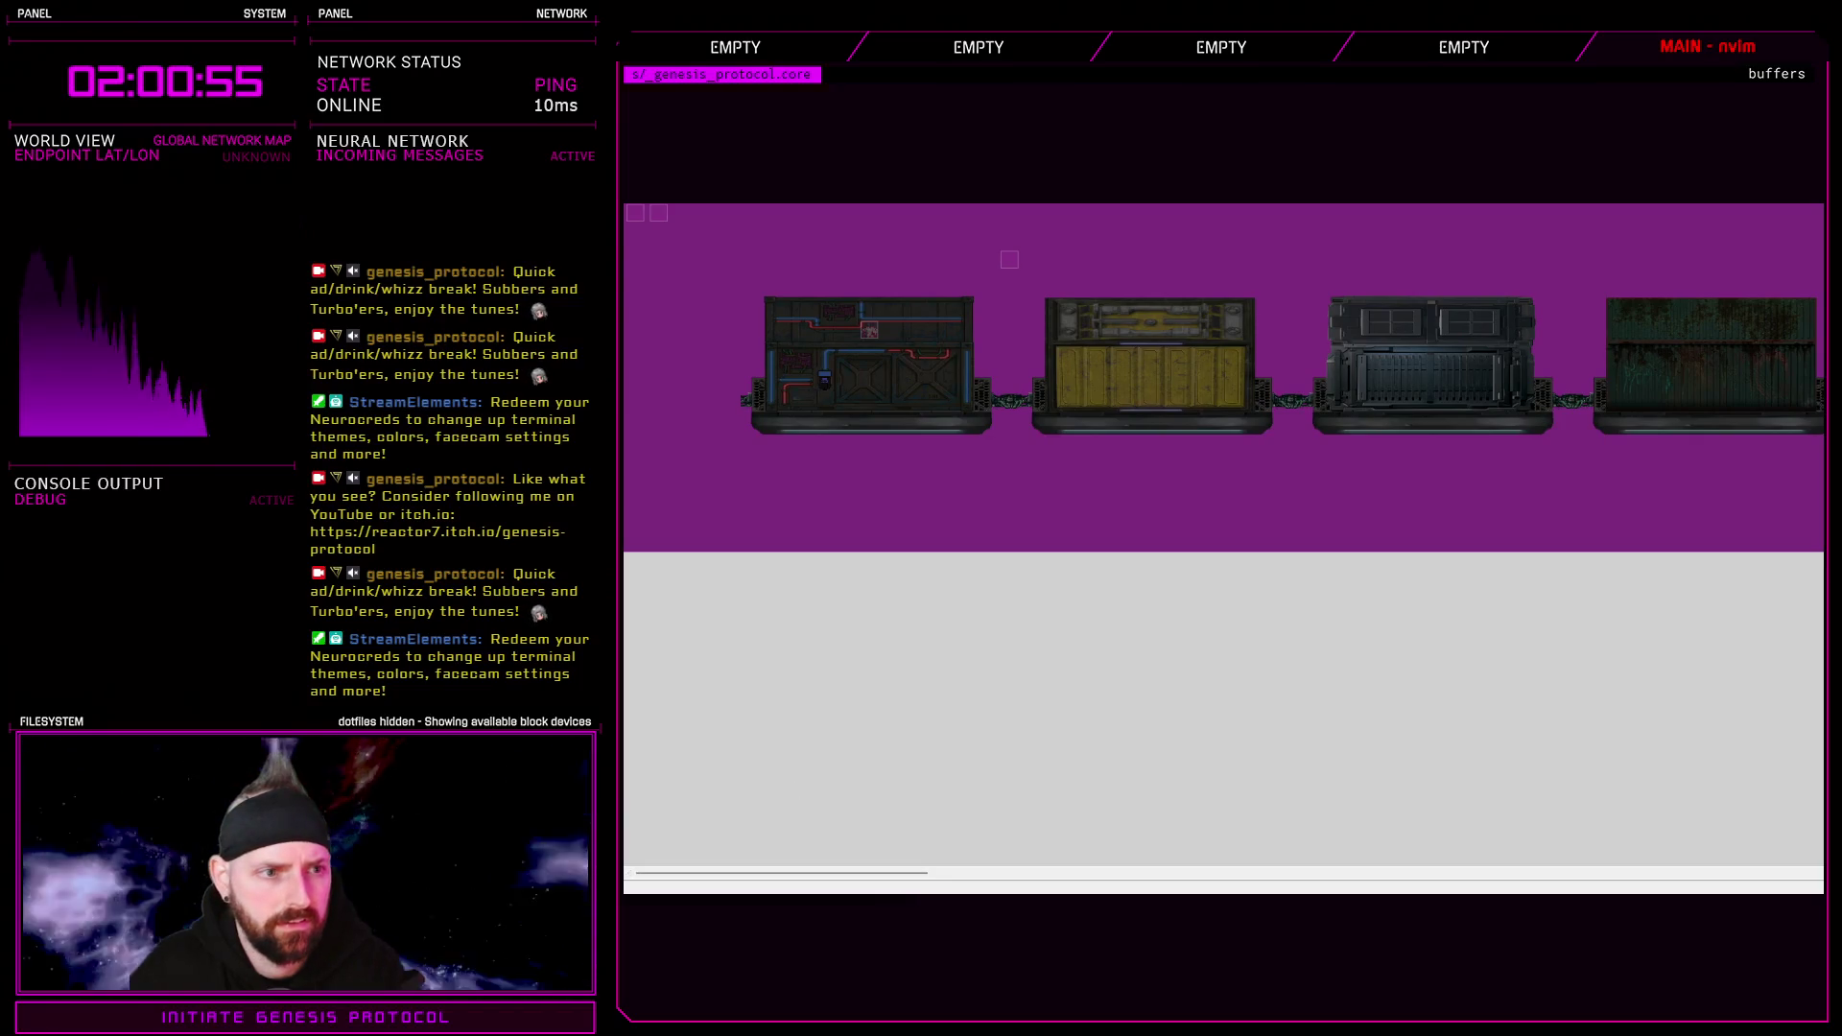
pyautogui.click(1101, 382)
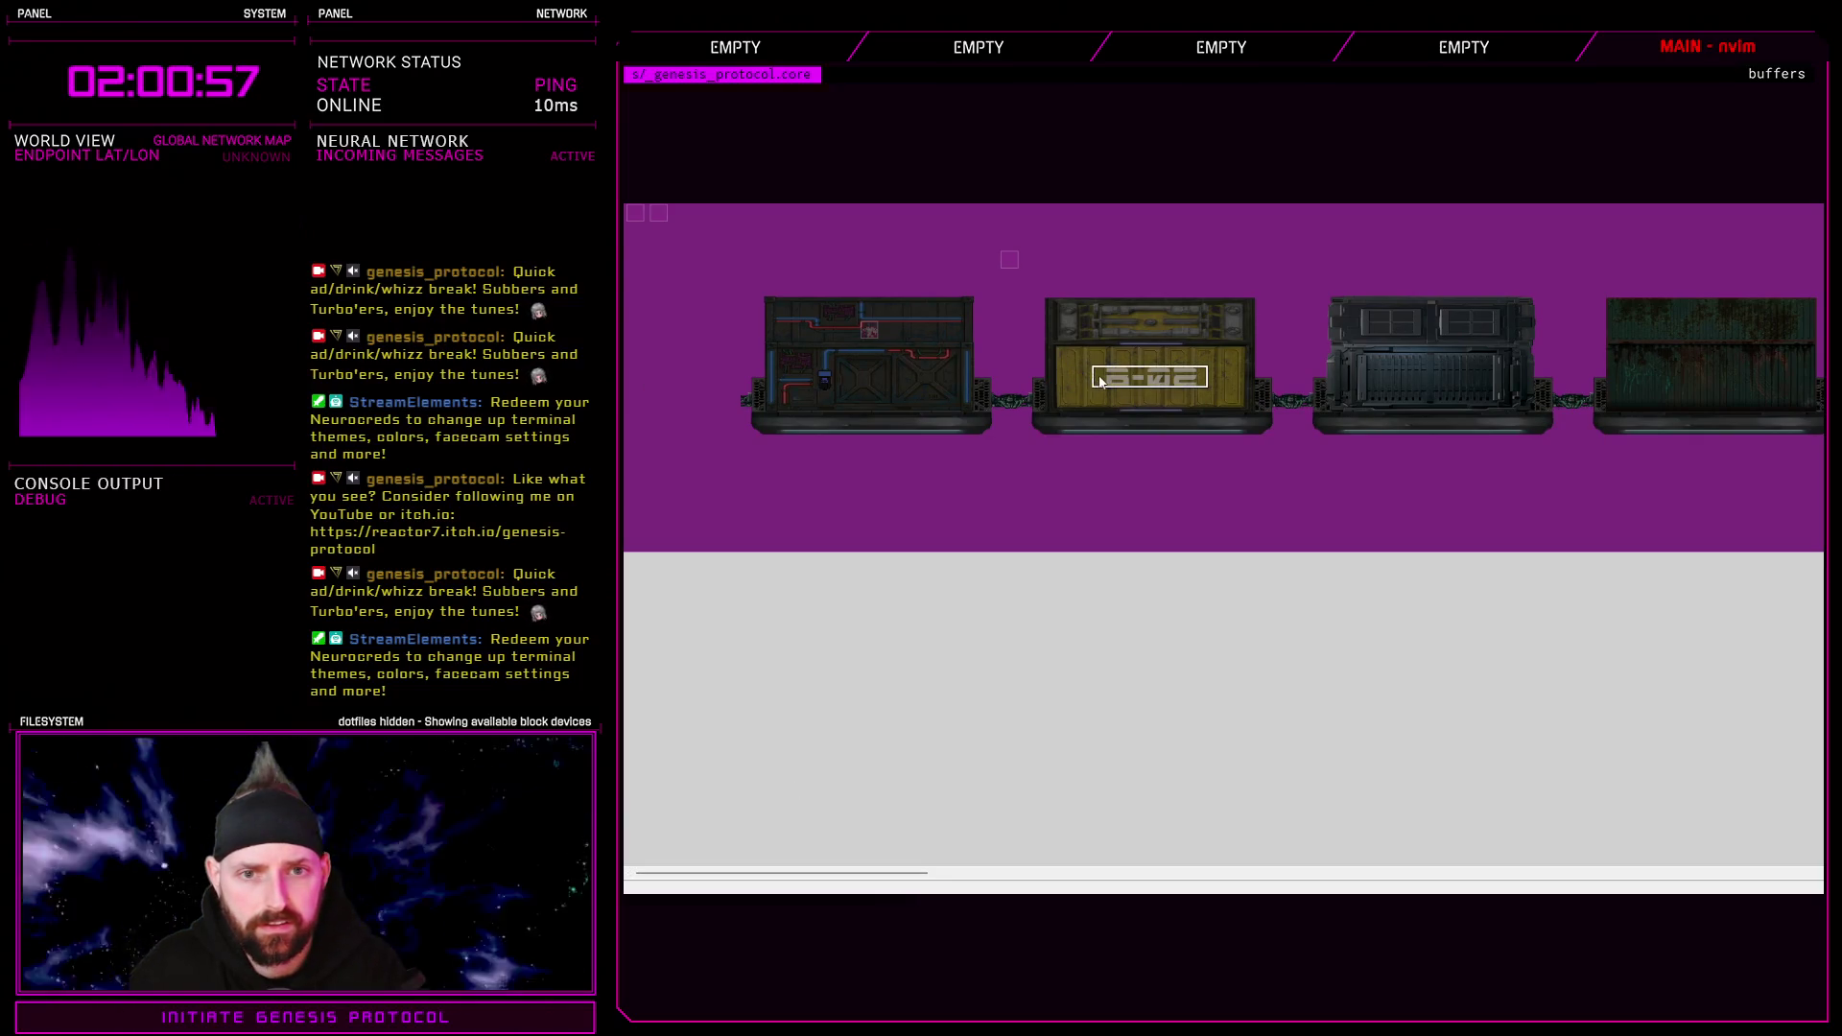
pyautogui.moveTo(922, 875); pyautogui.dragTo(936, 875)
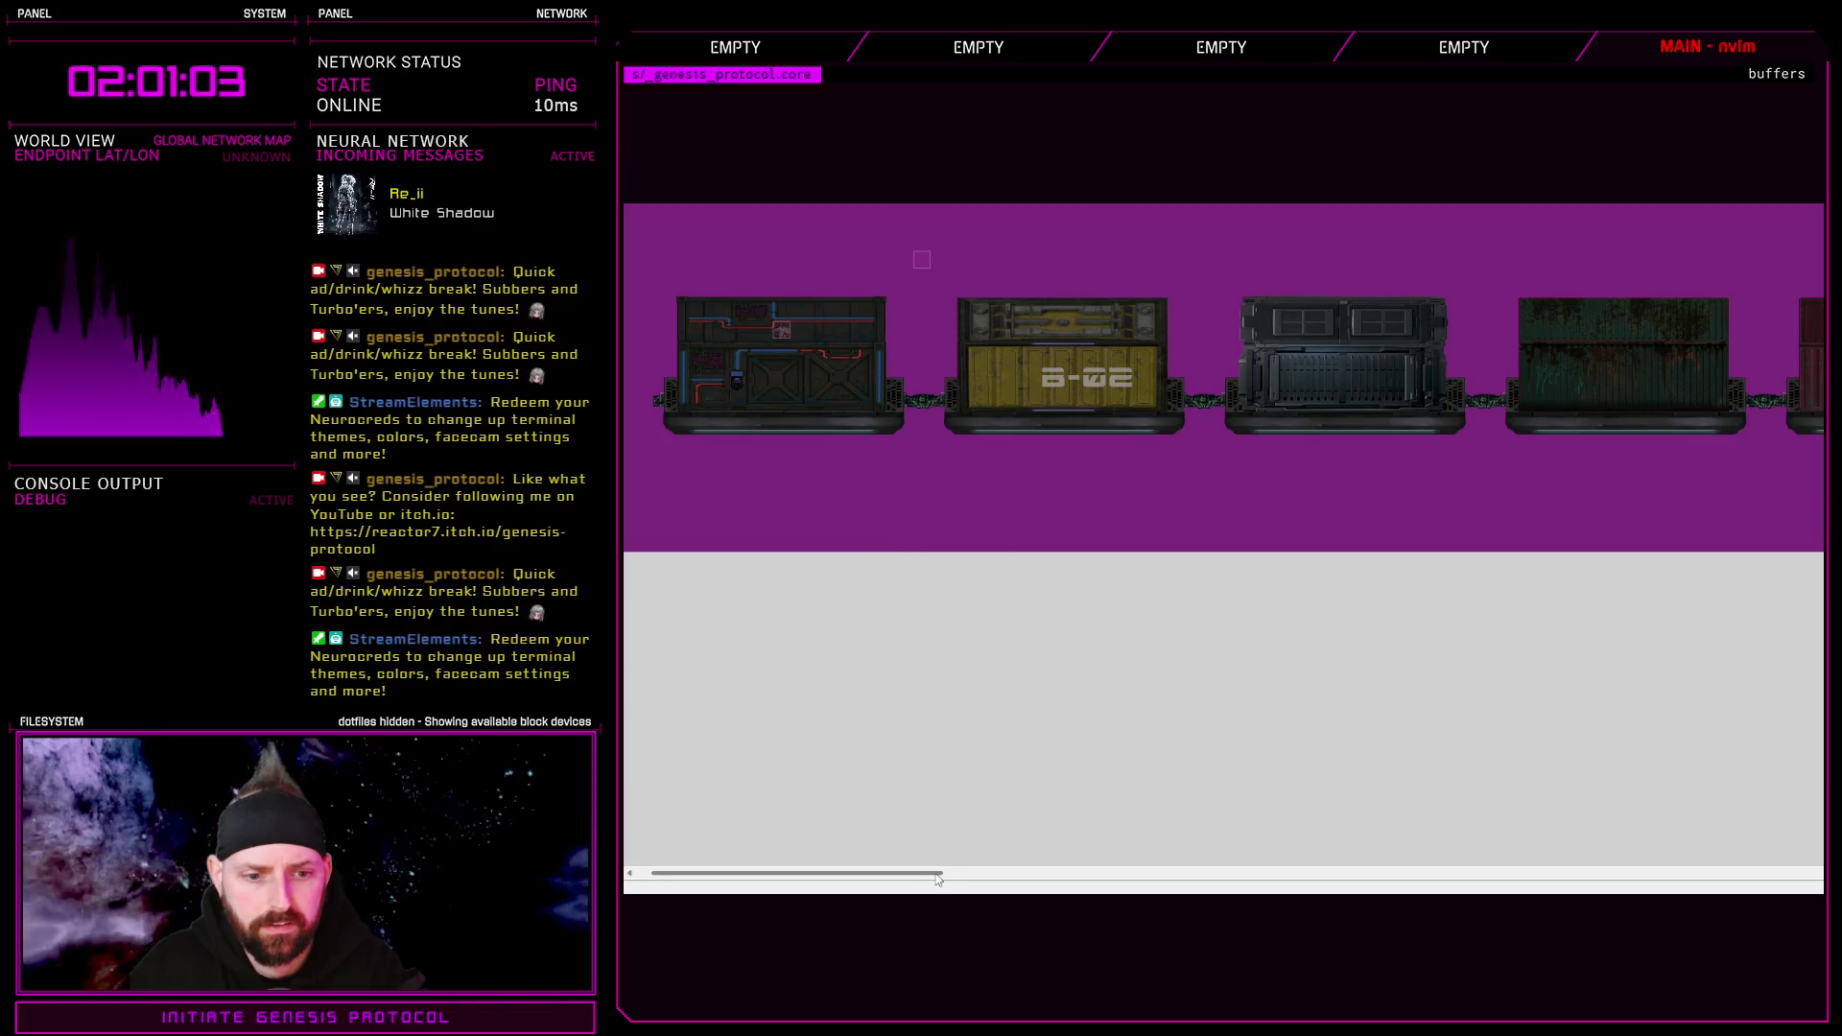
pyautogui.moveTo(950, 873); pyautogui.dragTo(959, 874)
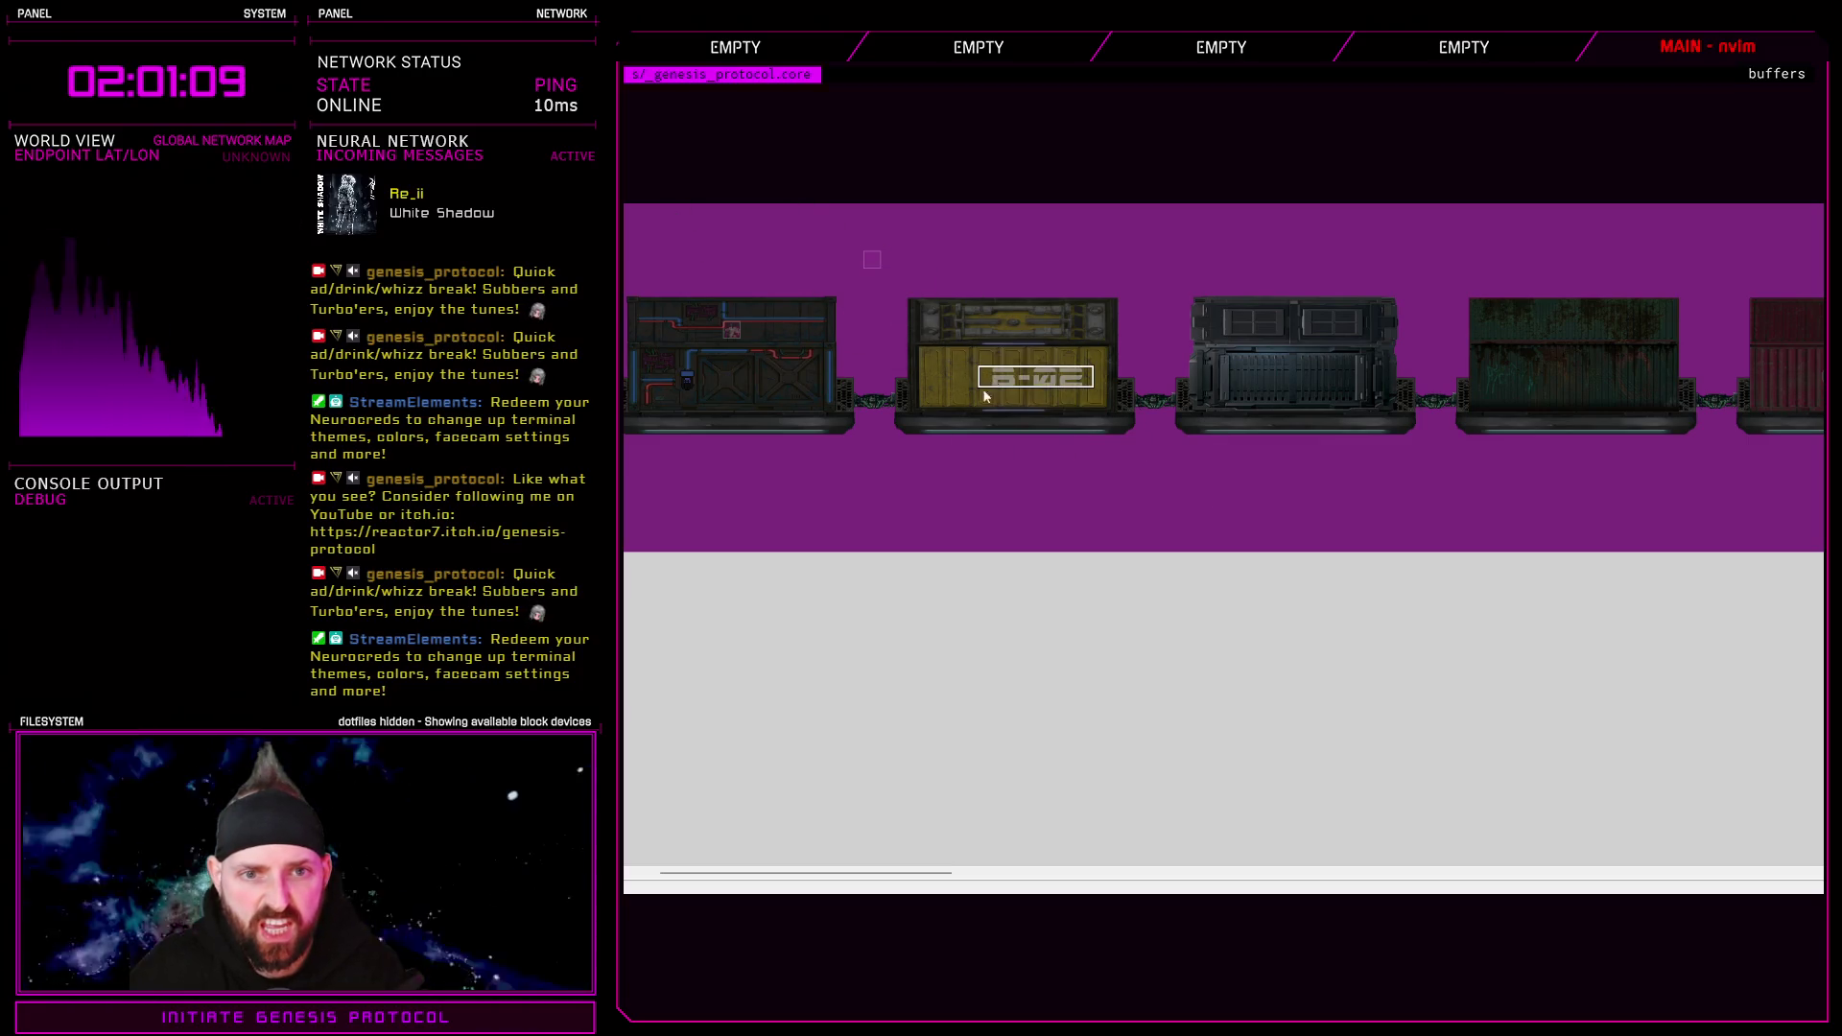
pyautogui.hscroll(10, 1152, 518)
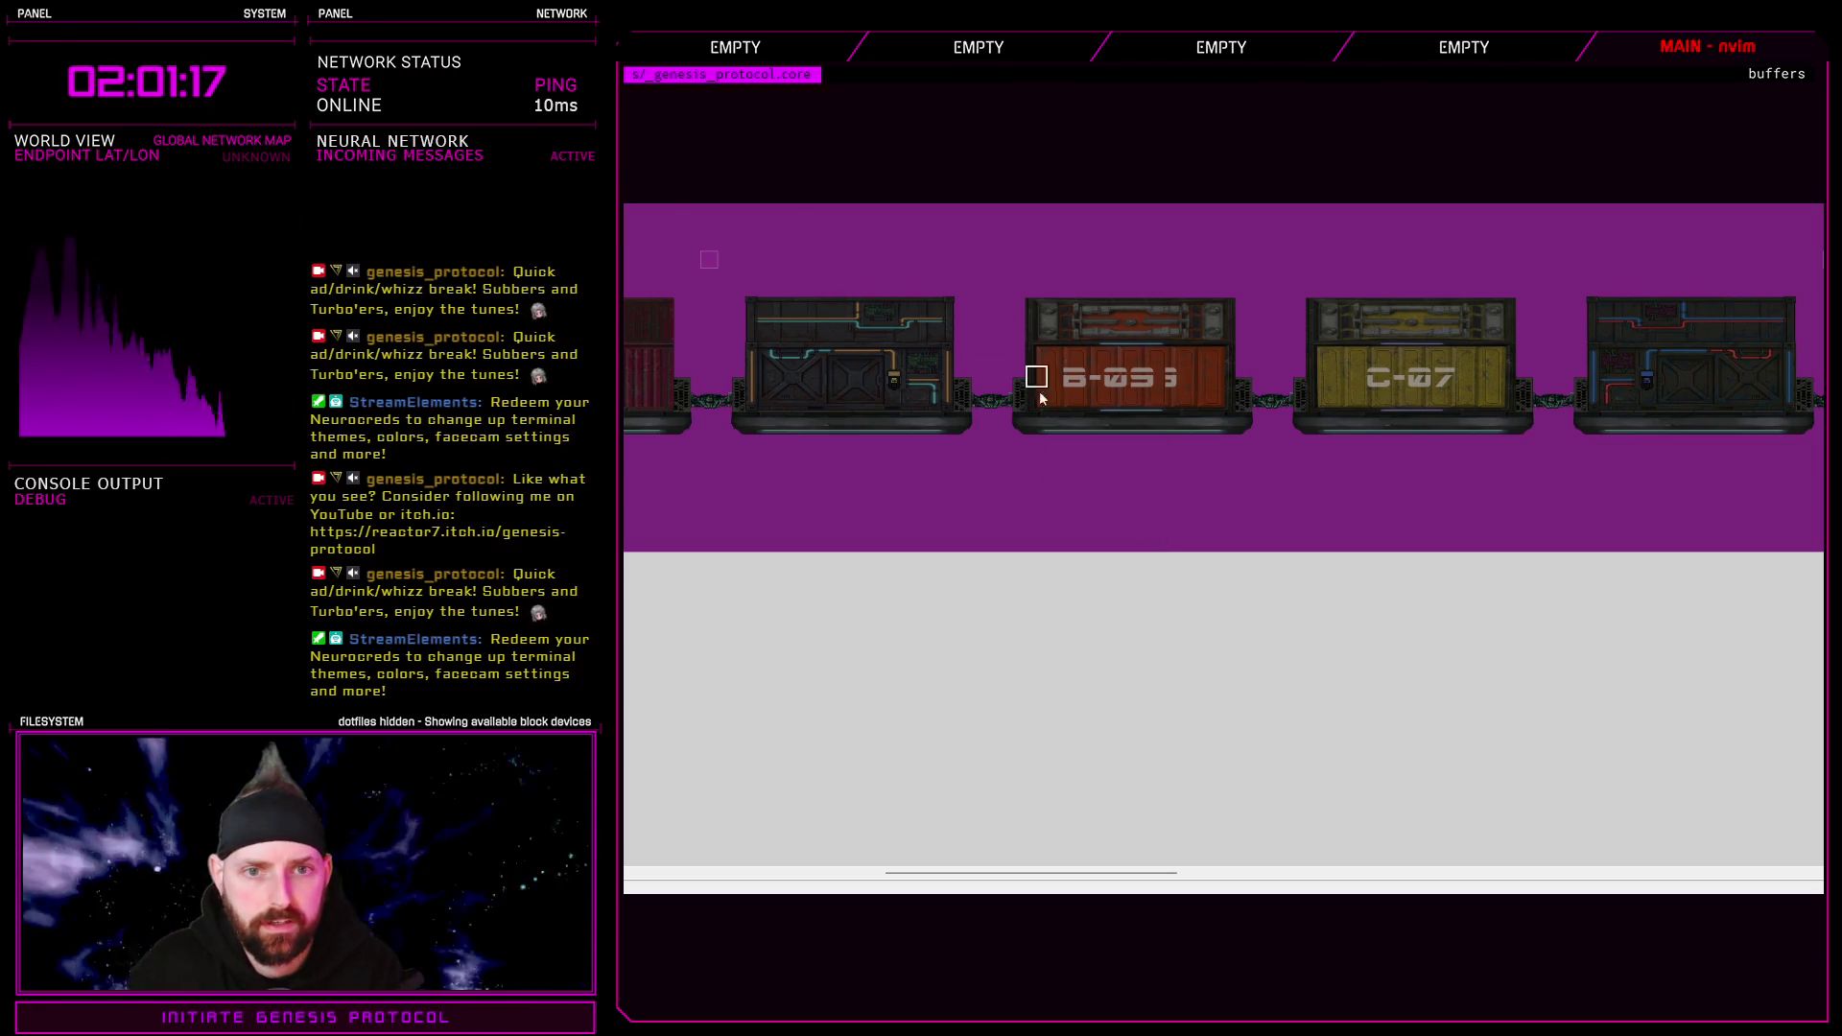
# Return to tile editing and switch to core-cargo_train.psd in Photoshop
pyautogui.press('g')
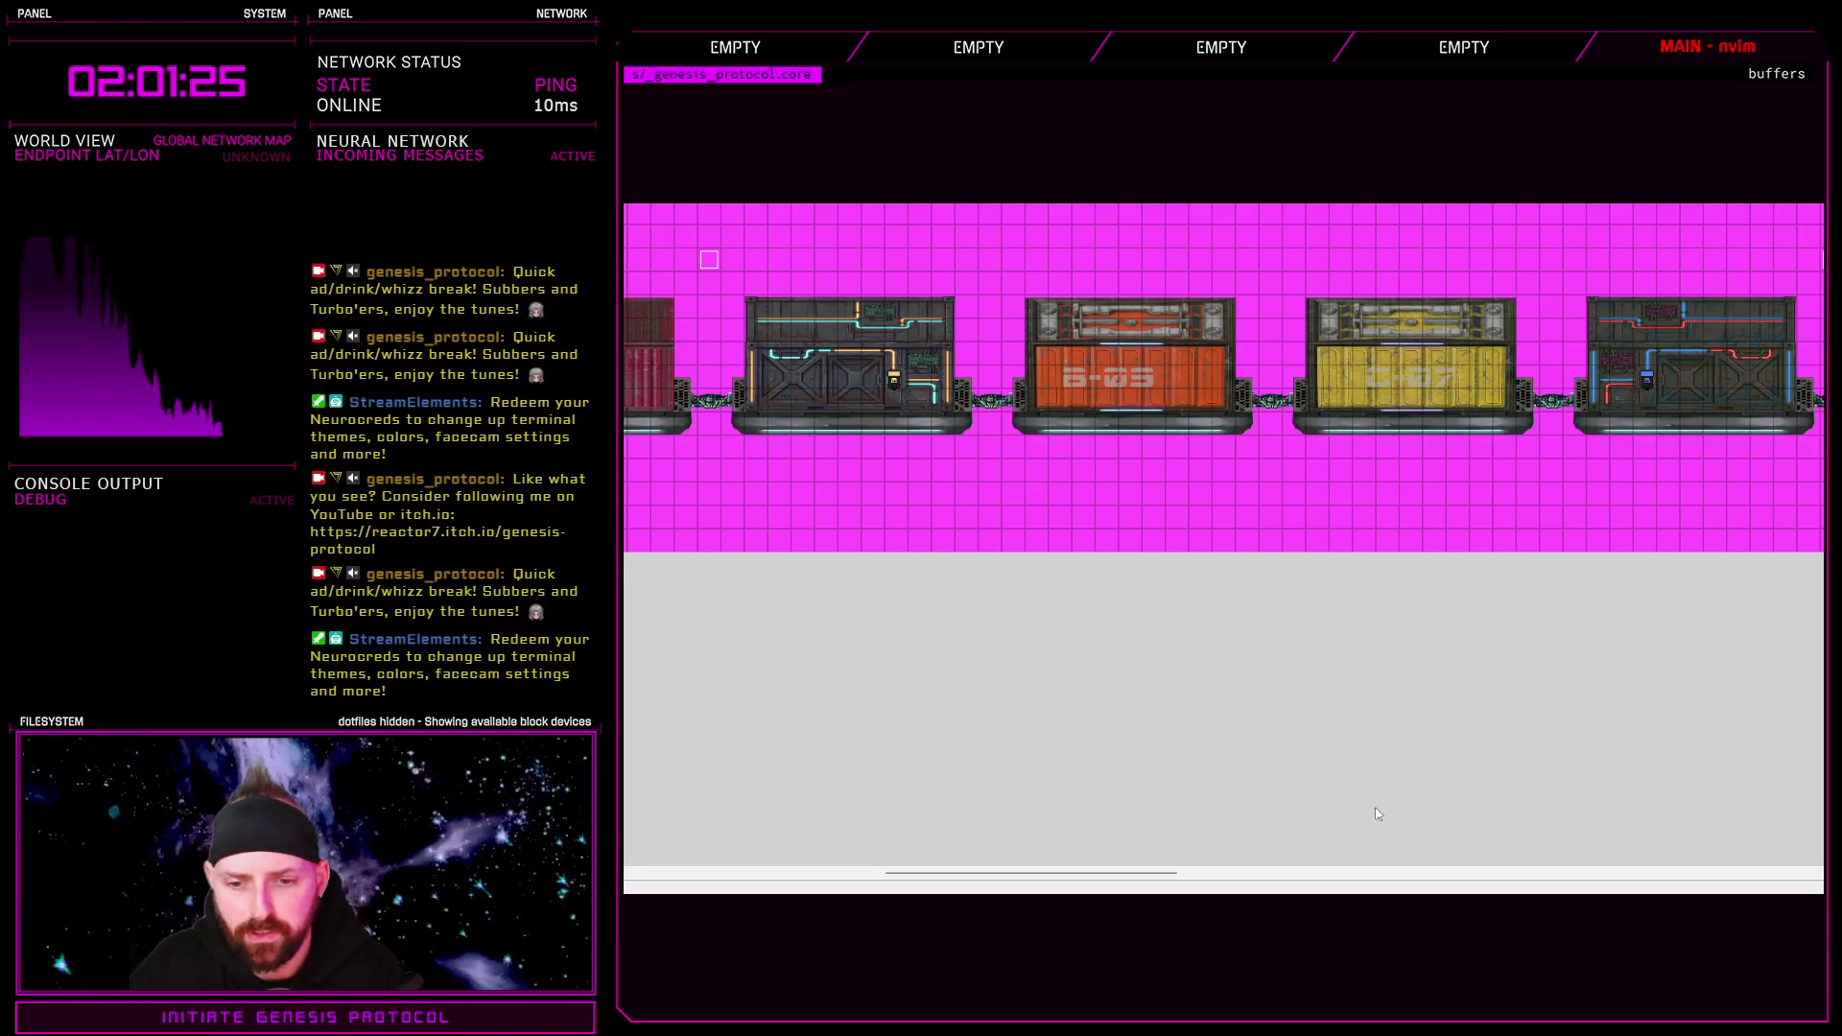
pyautogui.hotkey('alt', 'Tab')
pyautogui.scroll(-3, 1149, 614)
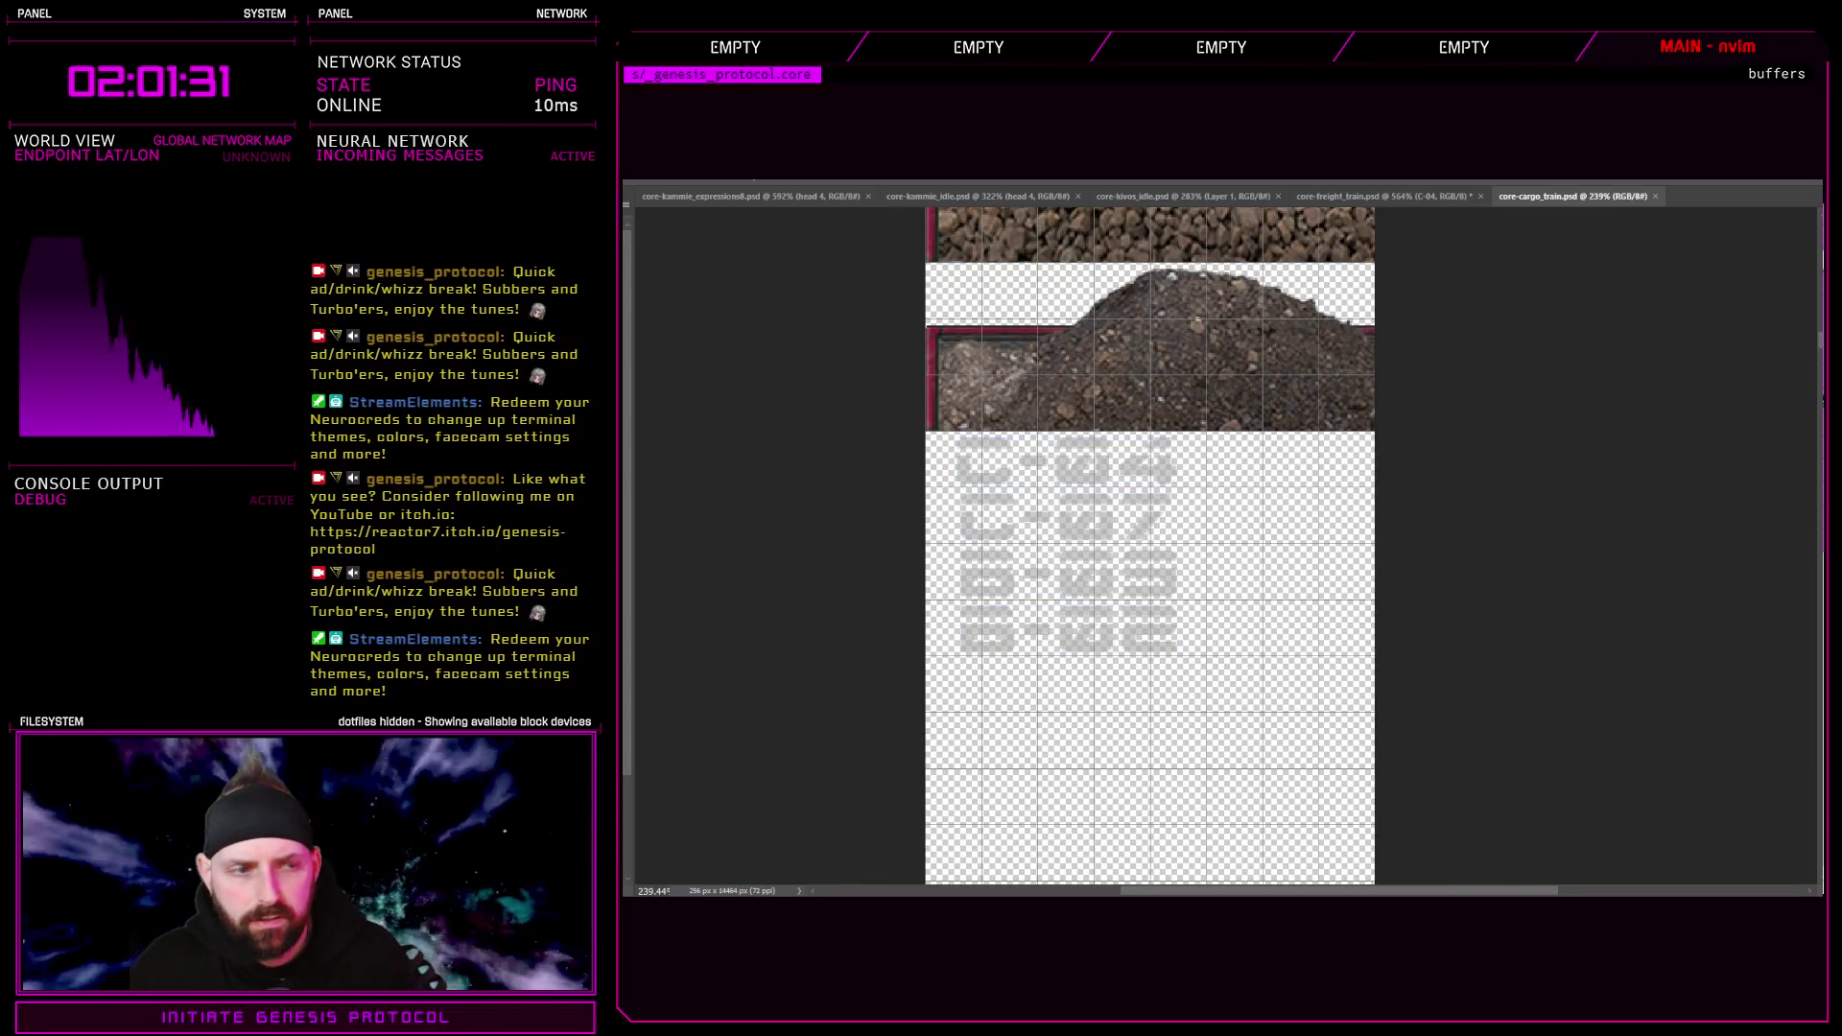
# Try deleting the bottom label row, undo it, and edit the B-02 label text
pyautogui.press('Delete')
pyautogui.hotkey('ctrl', 'z')
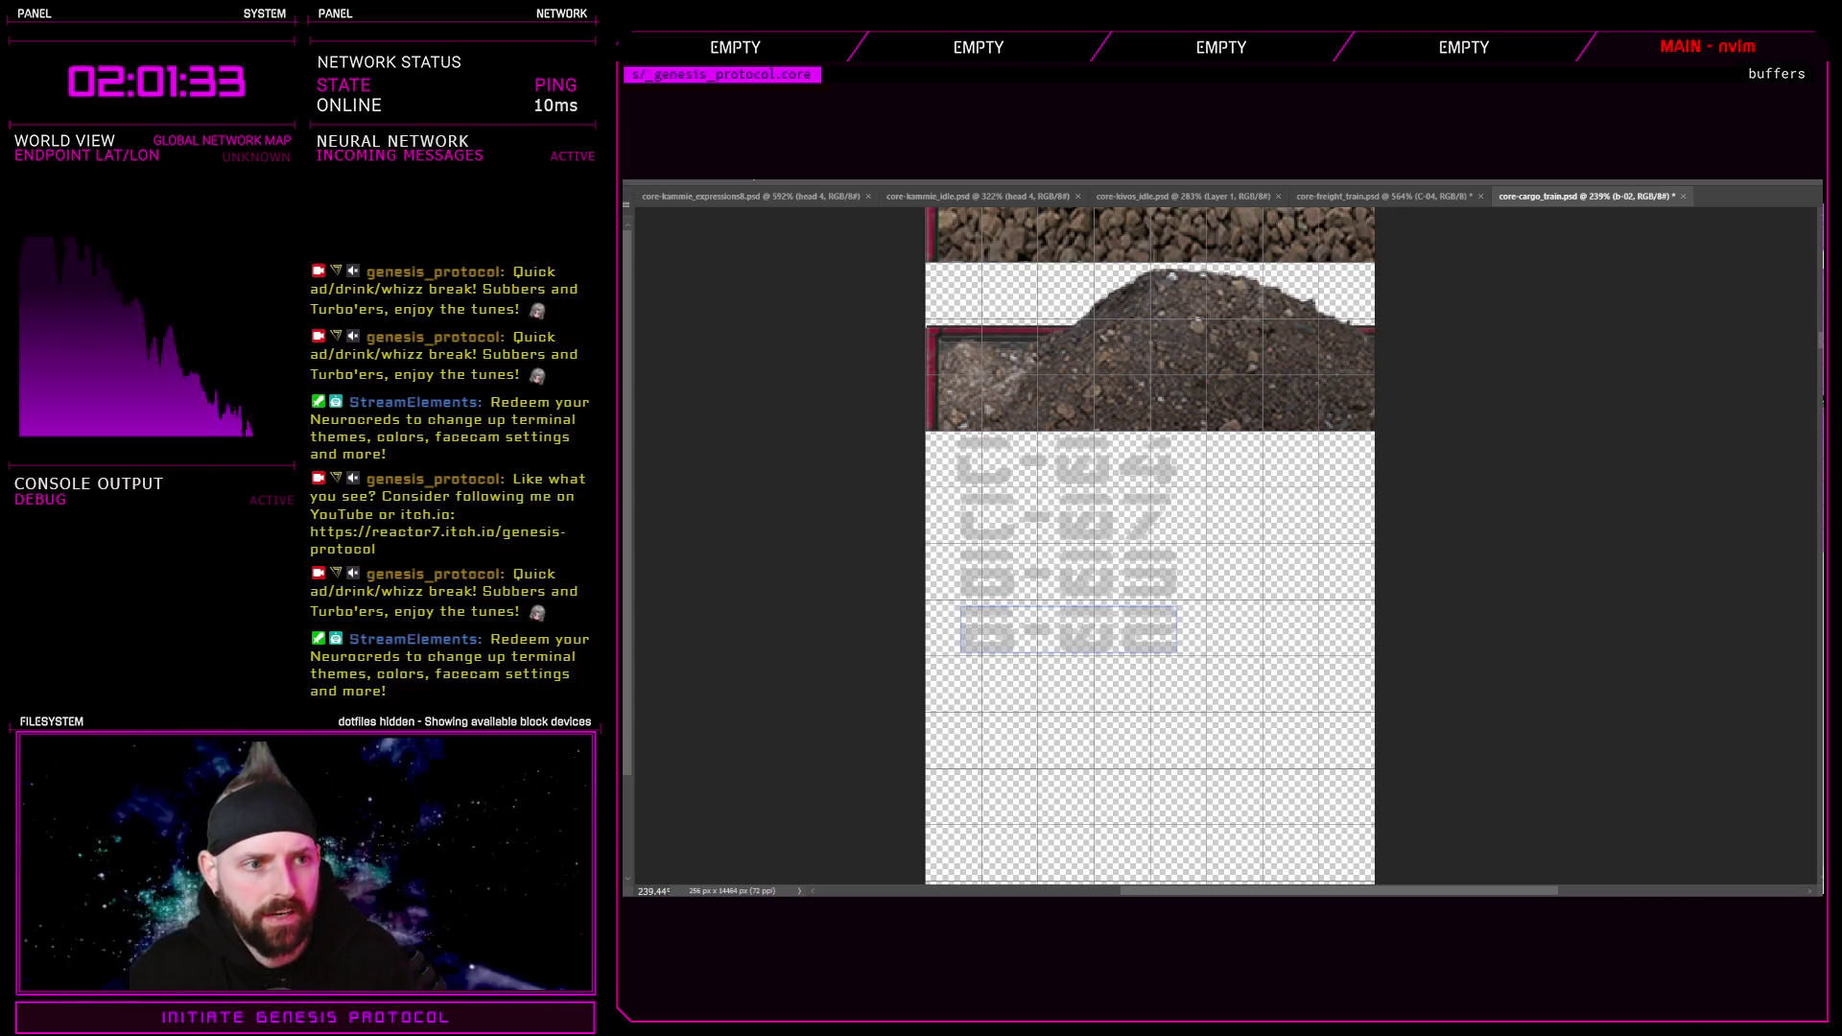
pyautogui.click(957, 653)
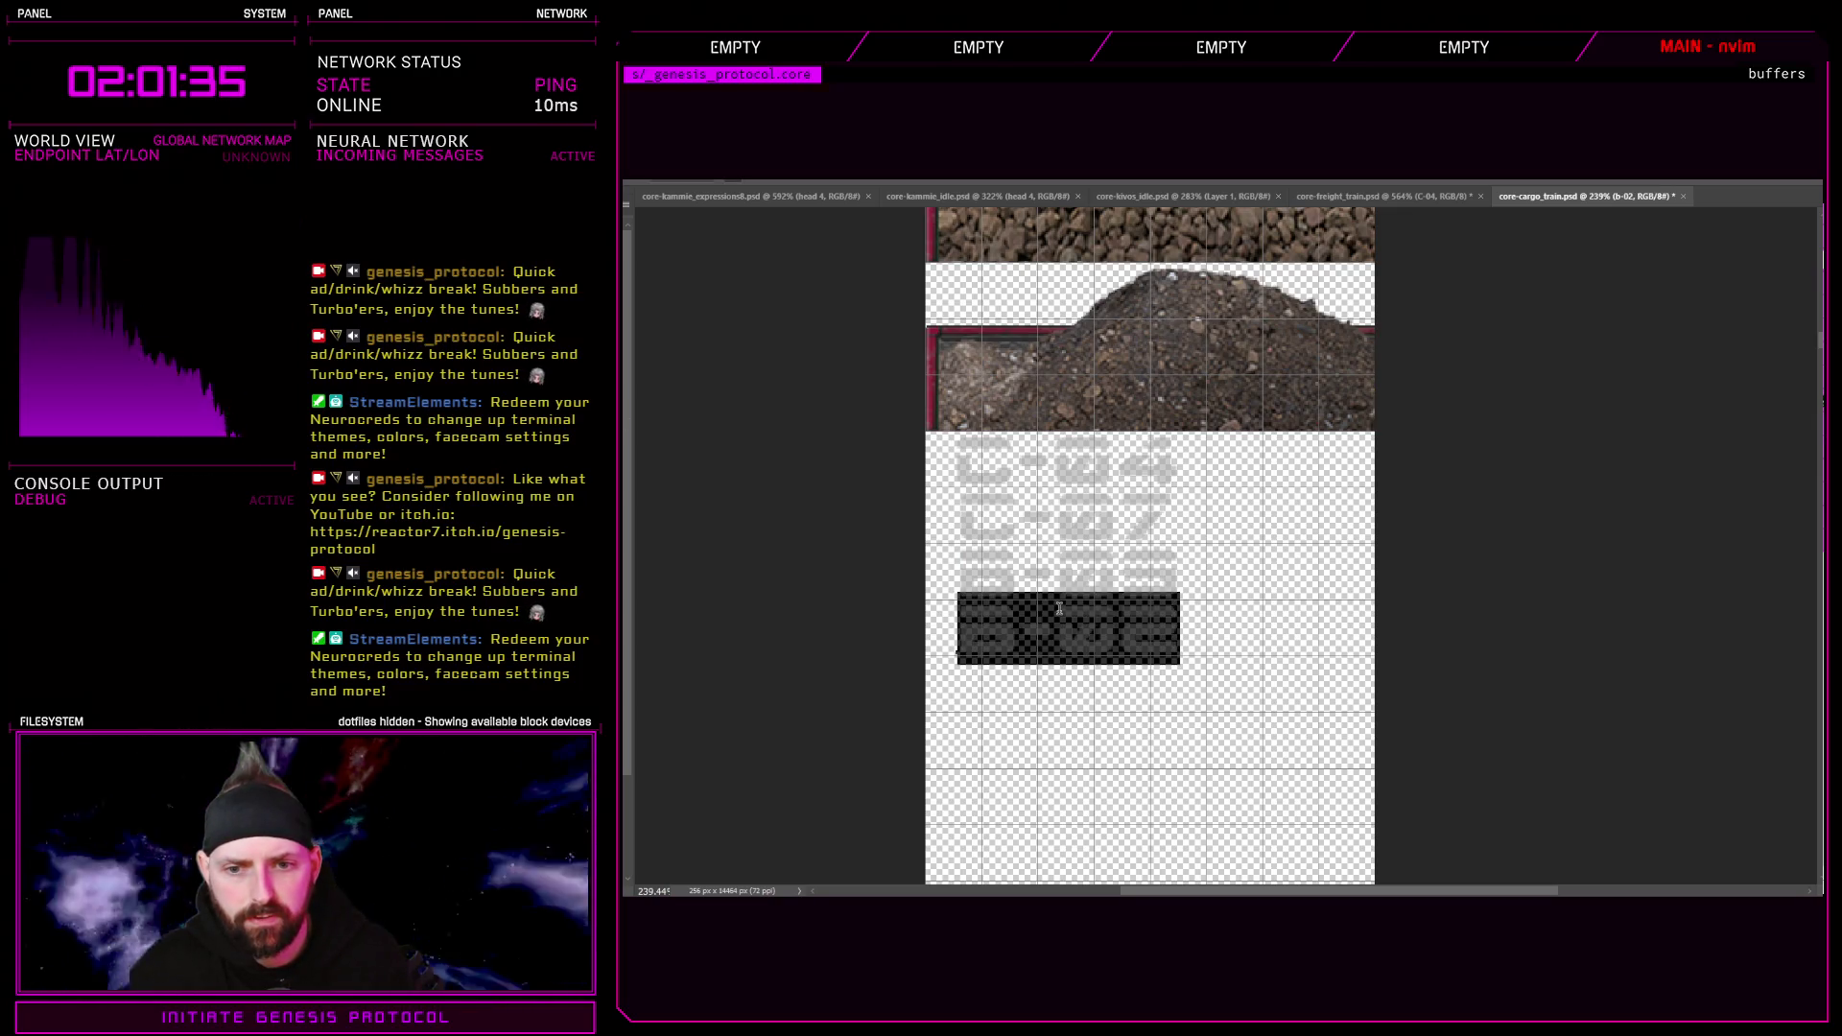
pyautogui.click(752, 399)
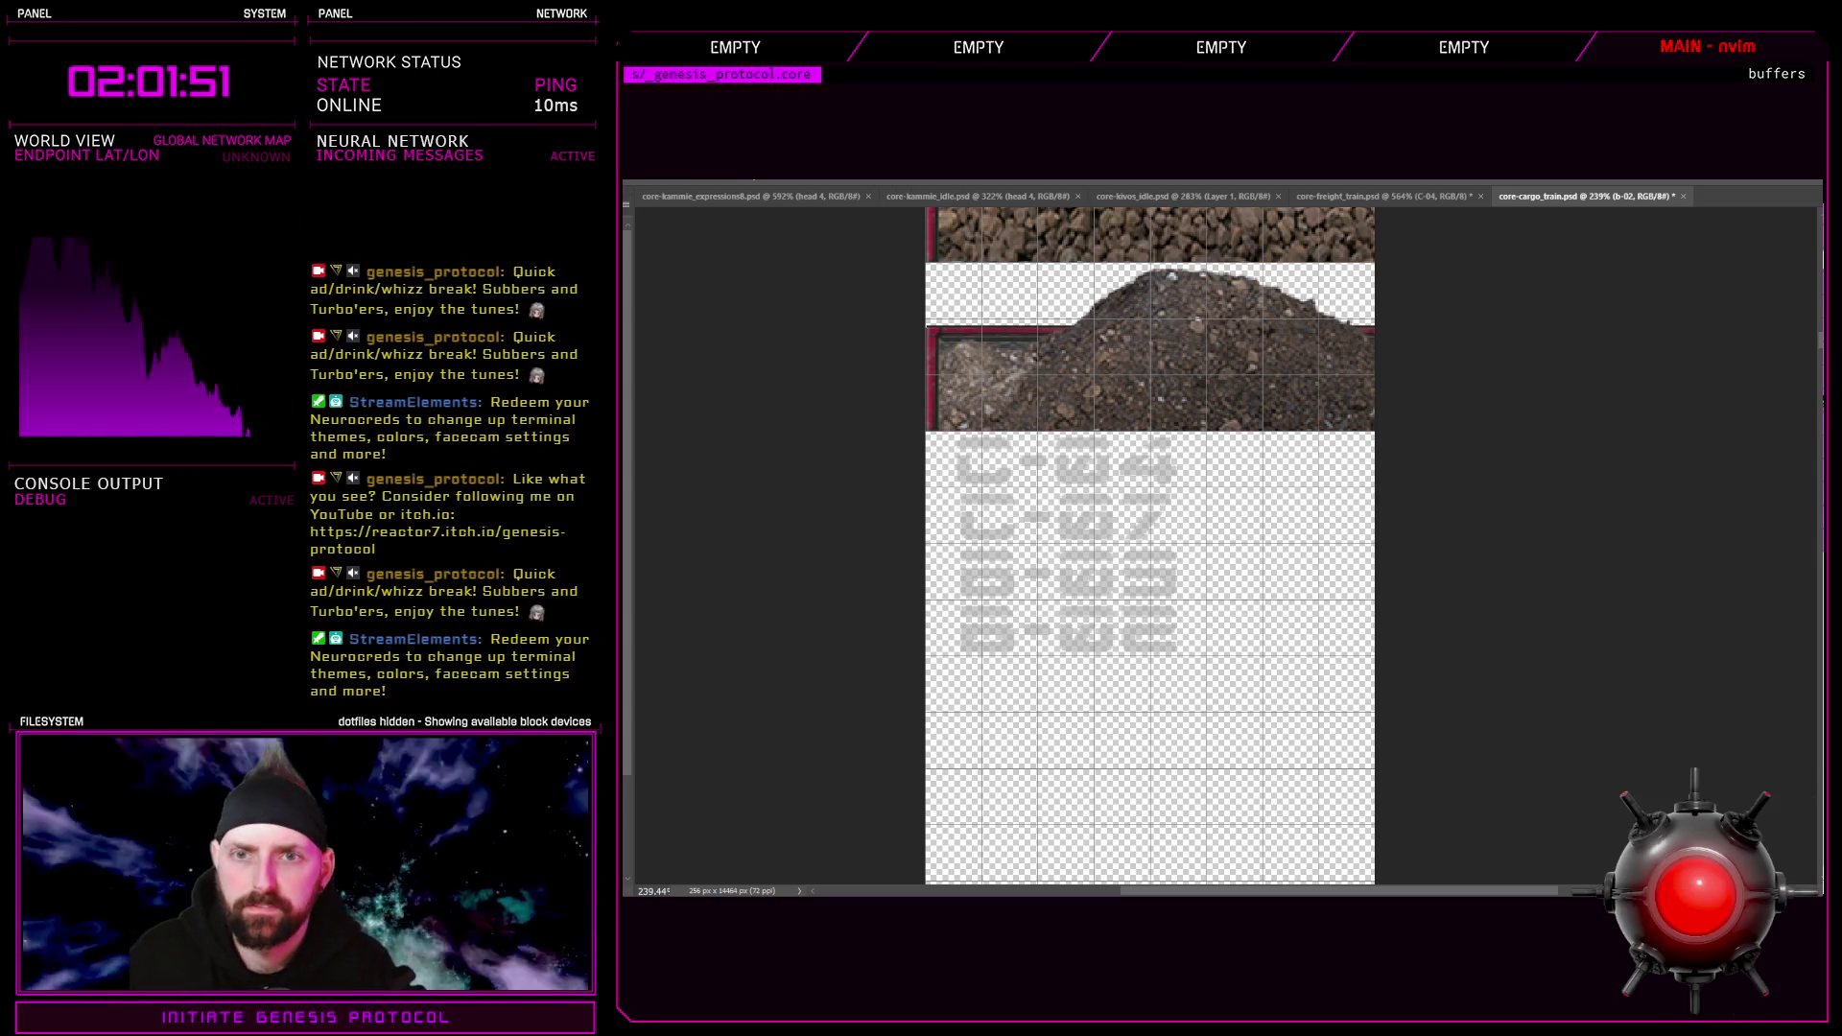
# Nudge the C-04 and C-07 label text rows left, then delete one lower label row
pyautogui.click(1144, 478)
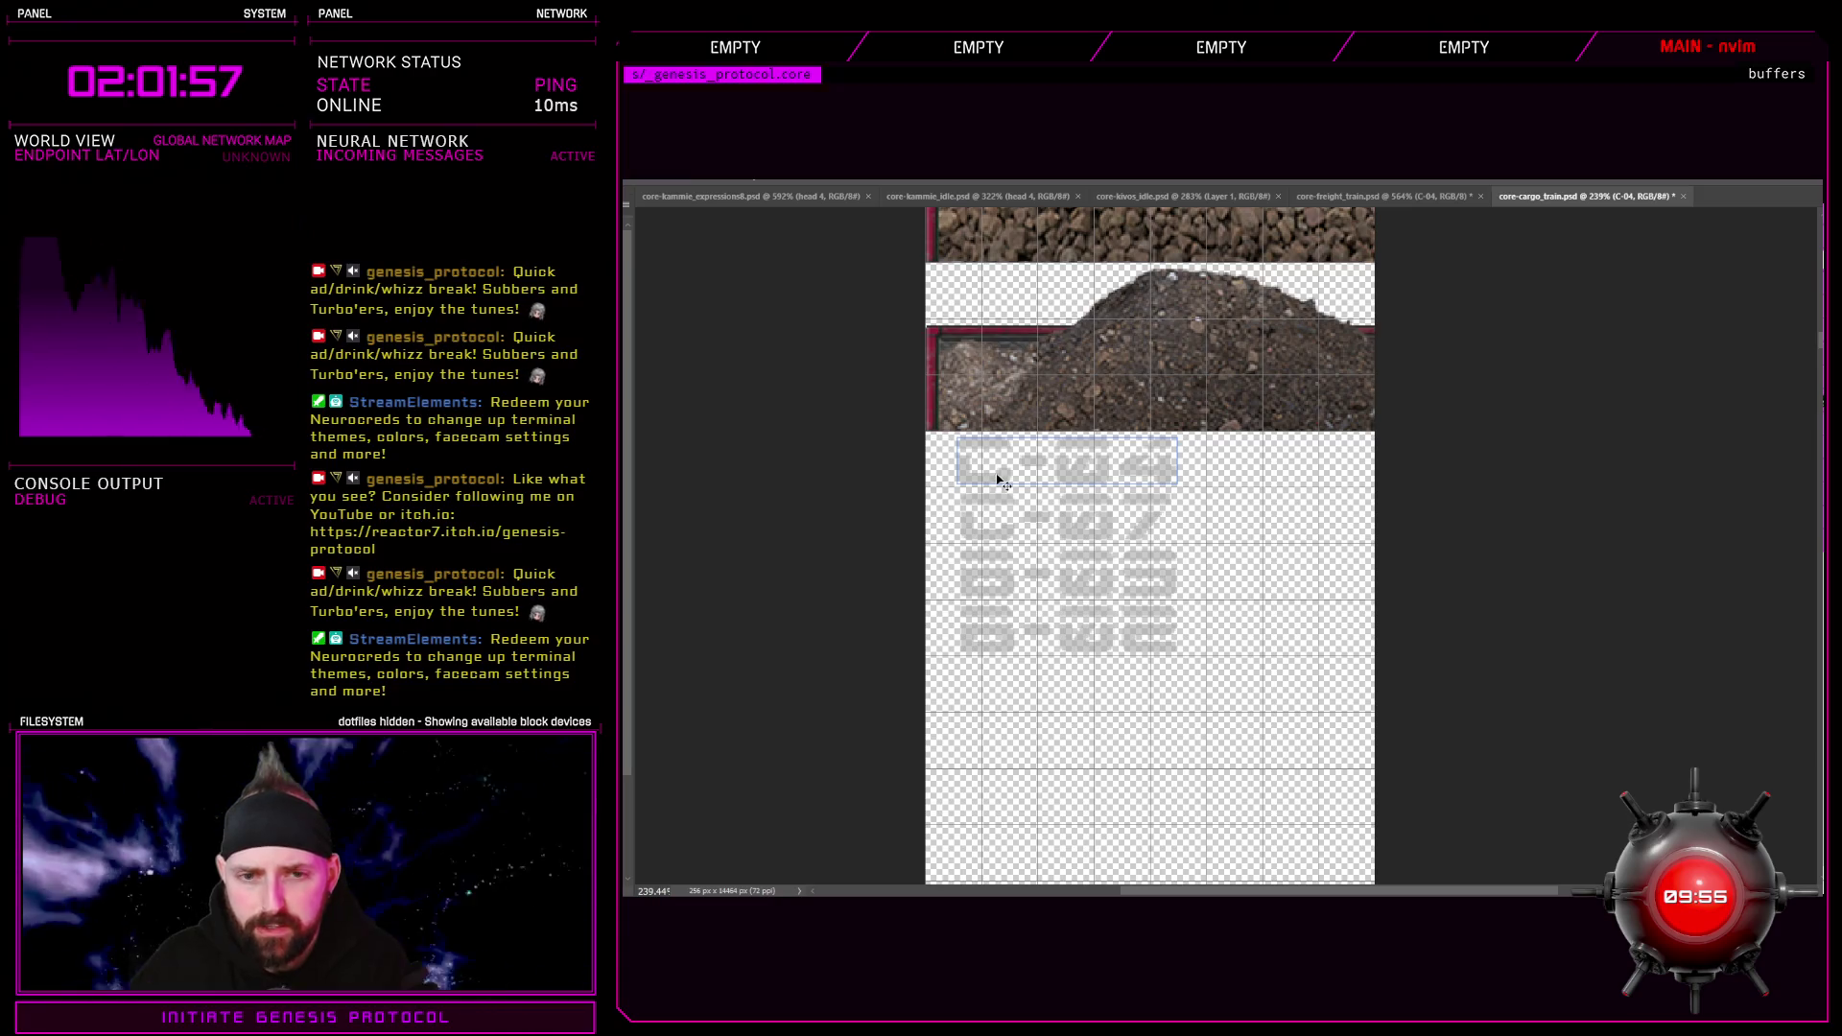
pyautogui.click(1027, 491)
pyautogui.press('Left')
pyautogui.press('Left')
pyautogui.press('Left')
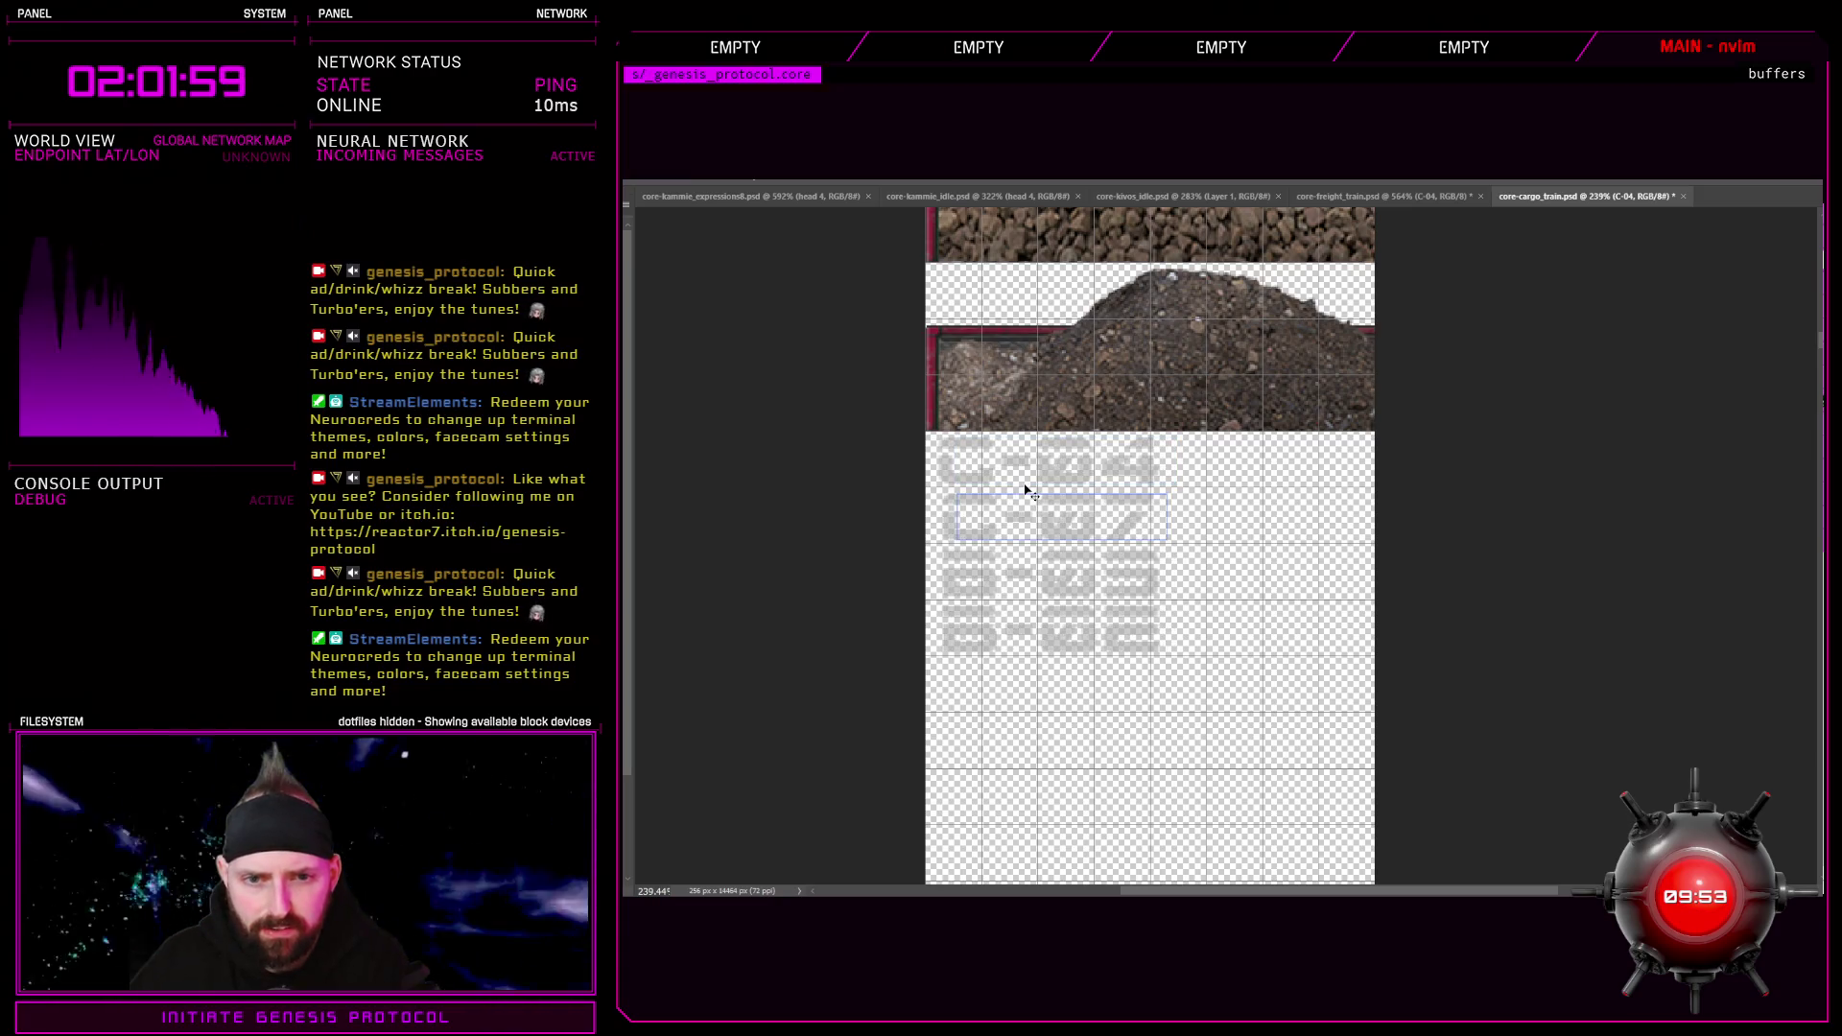
pyautogui.click(999, 469)
pyautogui.scroll(3, 993, 472)
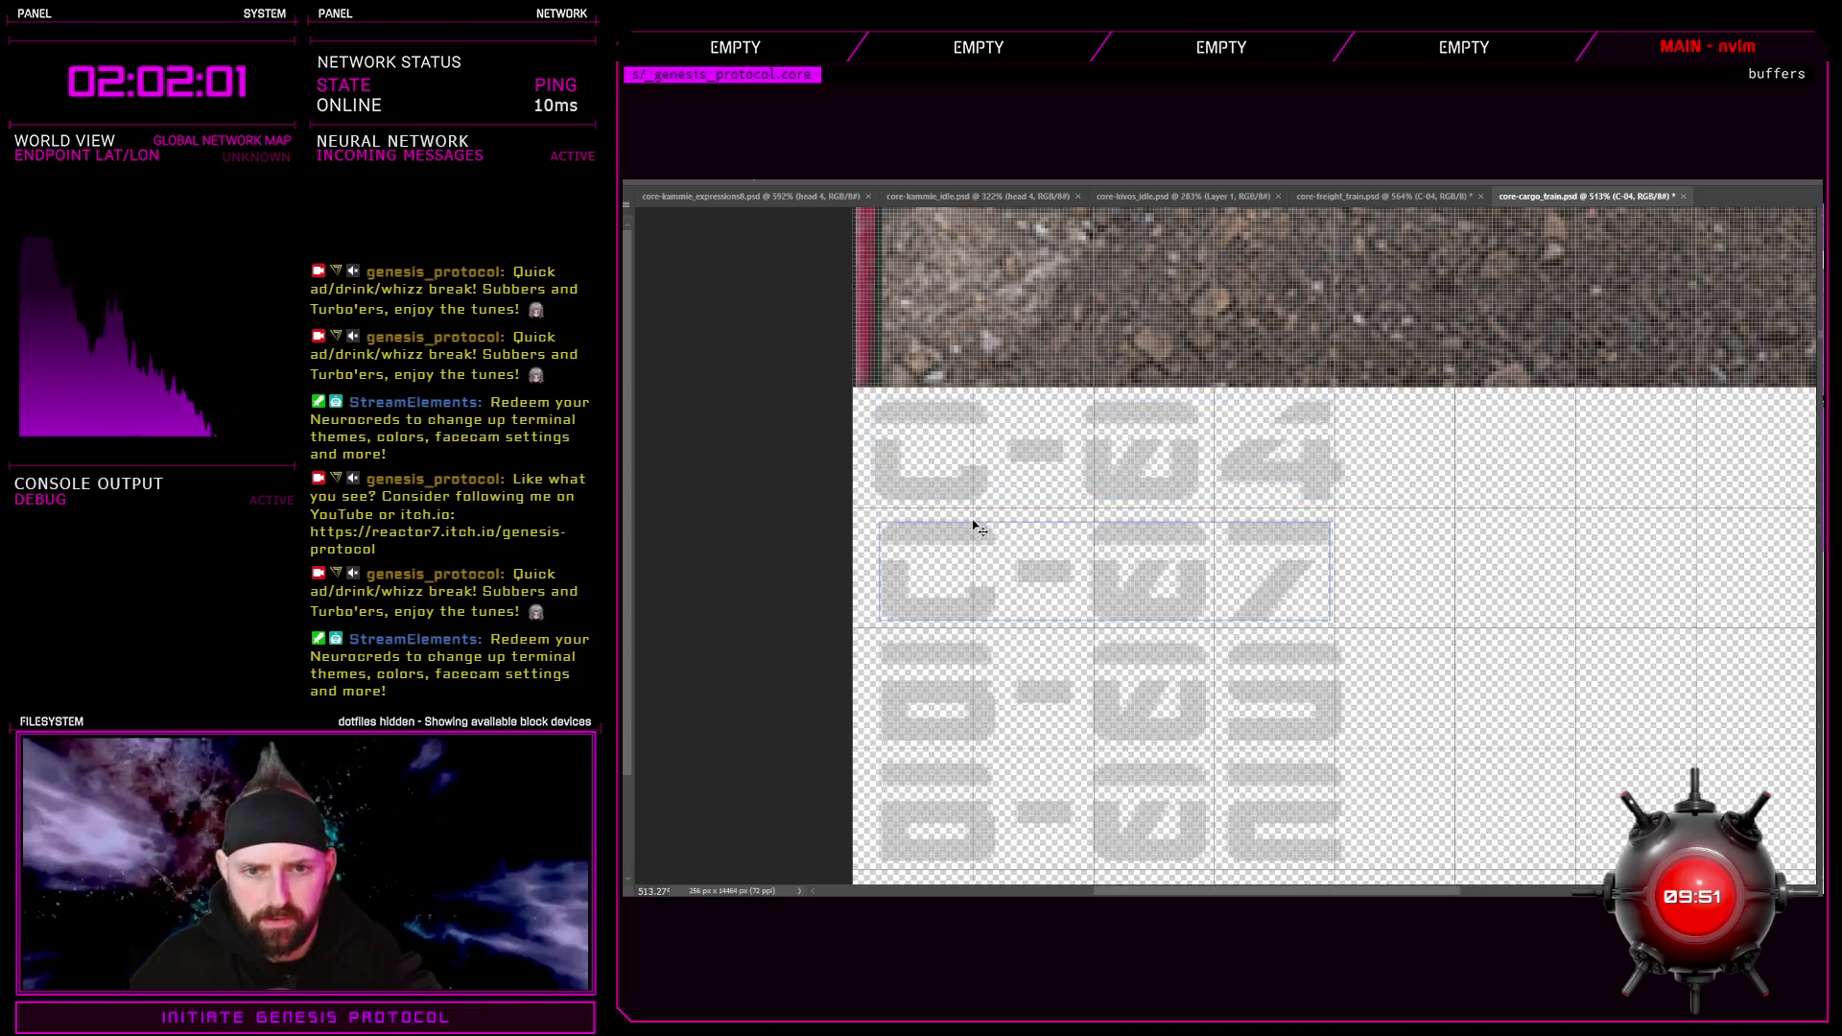
pyautogui.press('Left')
pyautogui.press('Left')
pyautogui.press('Left')
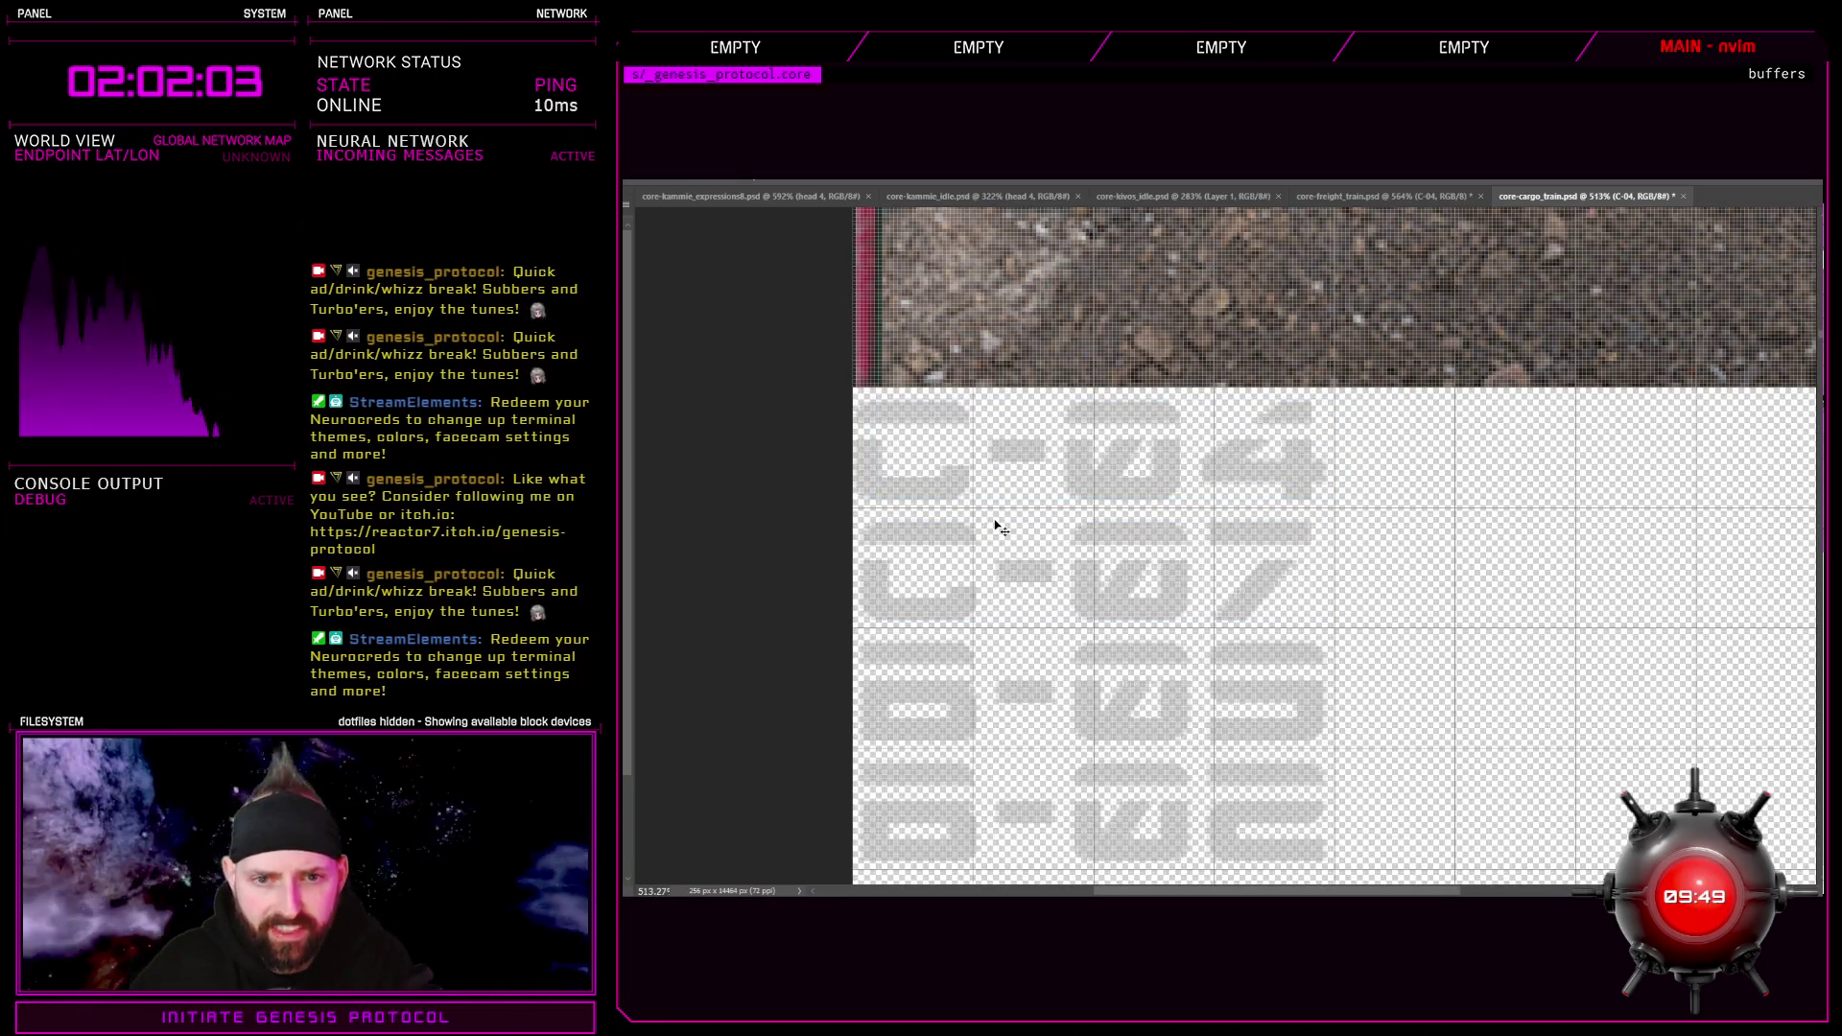
pyautogui.scroll(-1, 1026, 535)
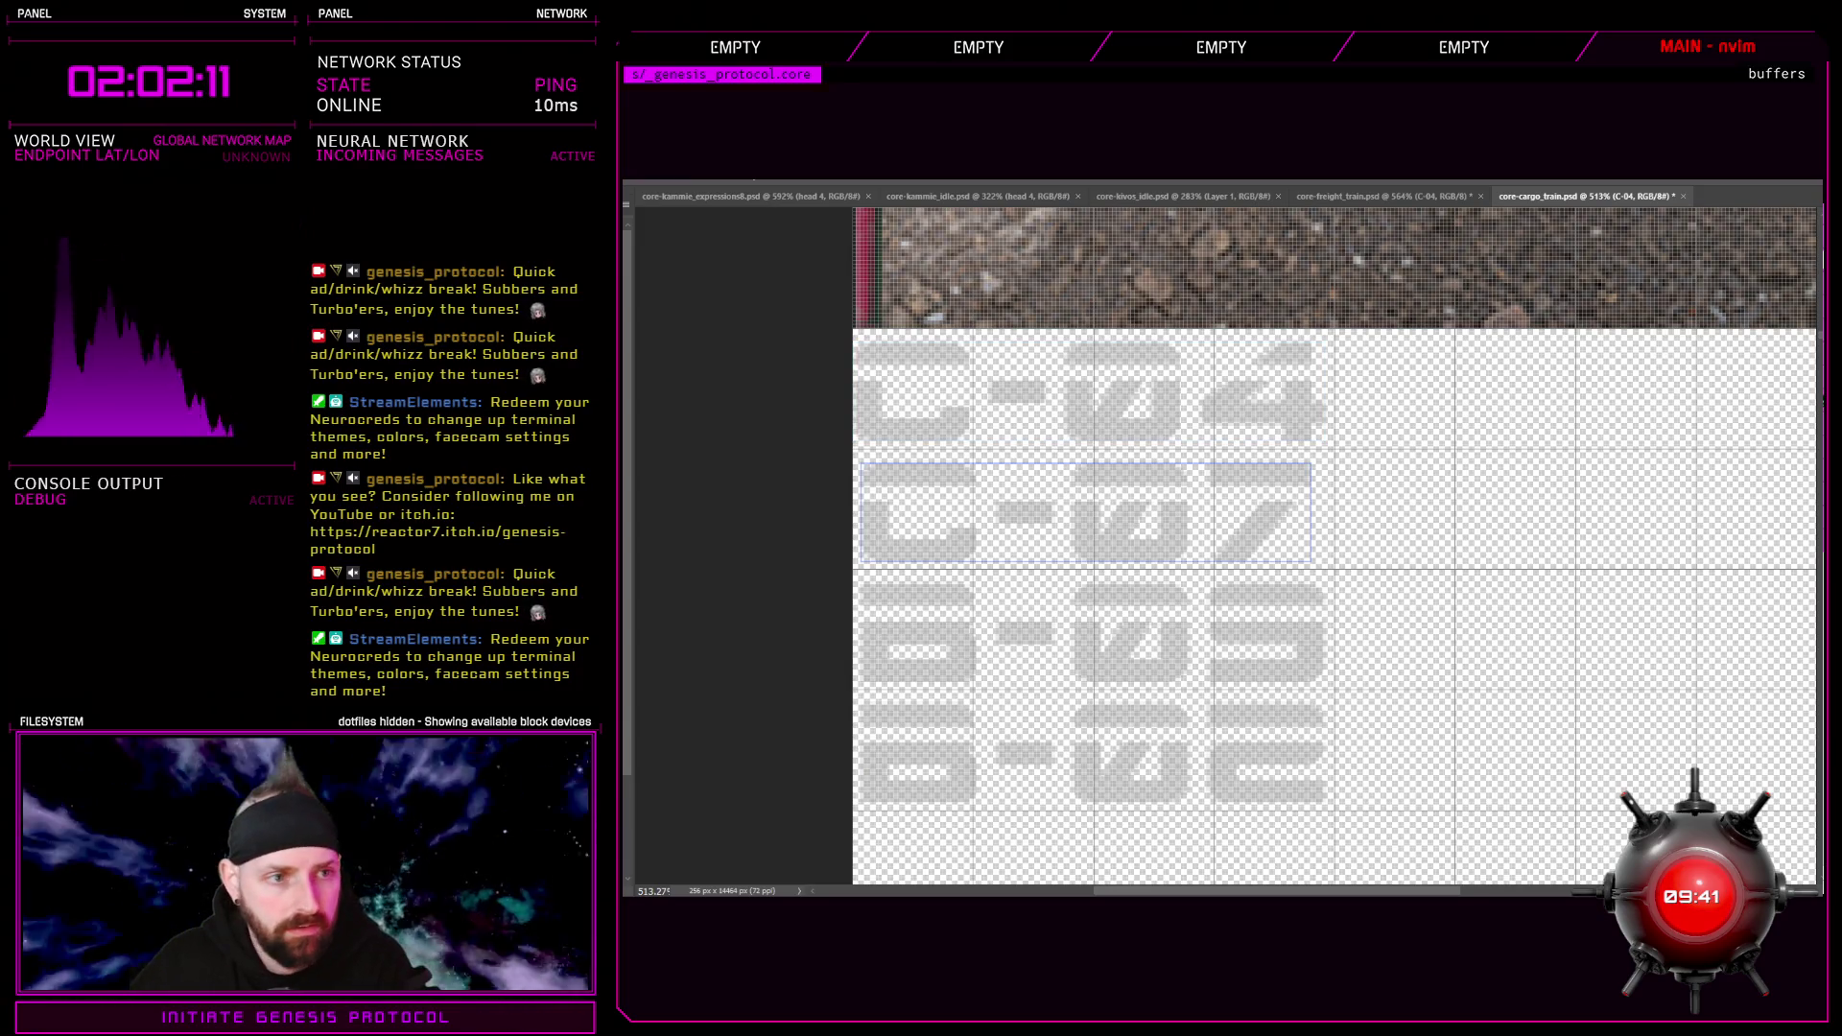
pyautogui.press('Delete')
pyautogui.write('5678')
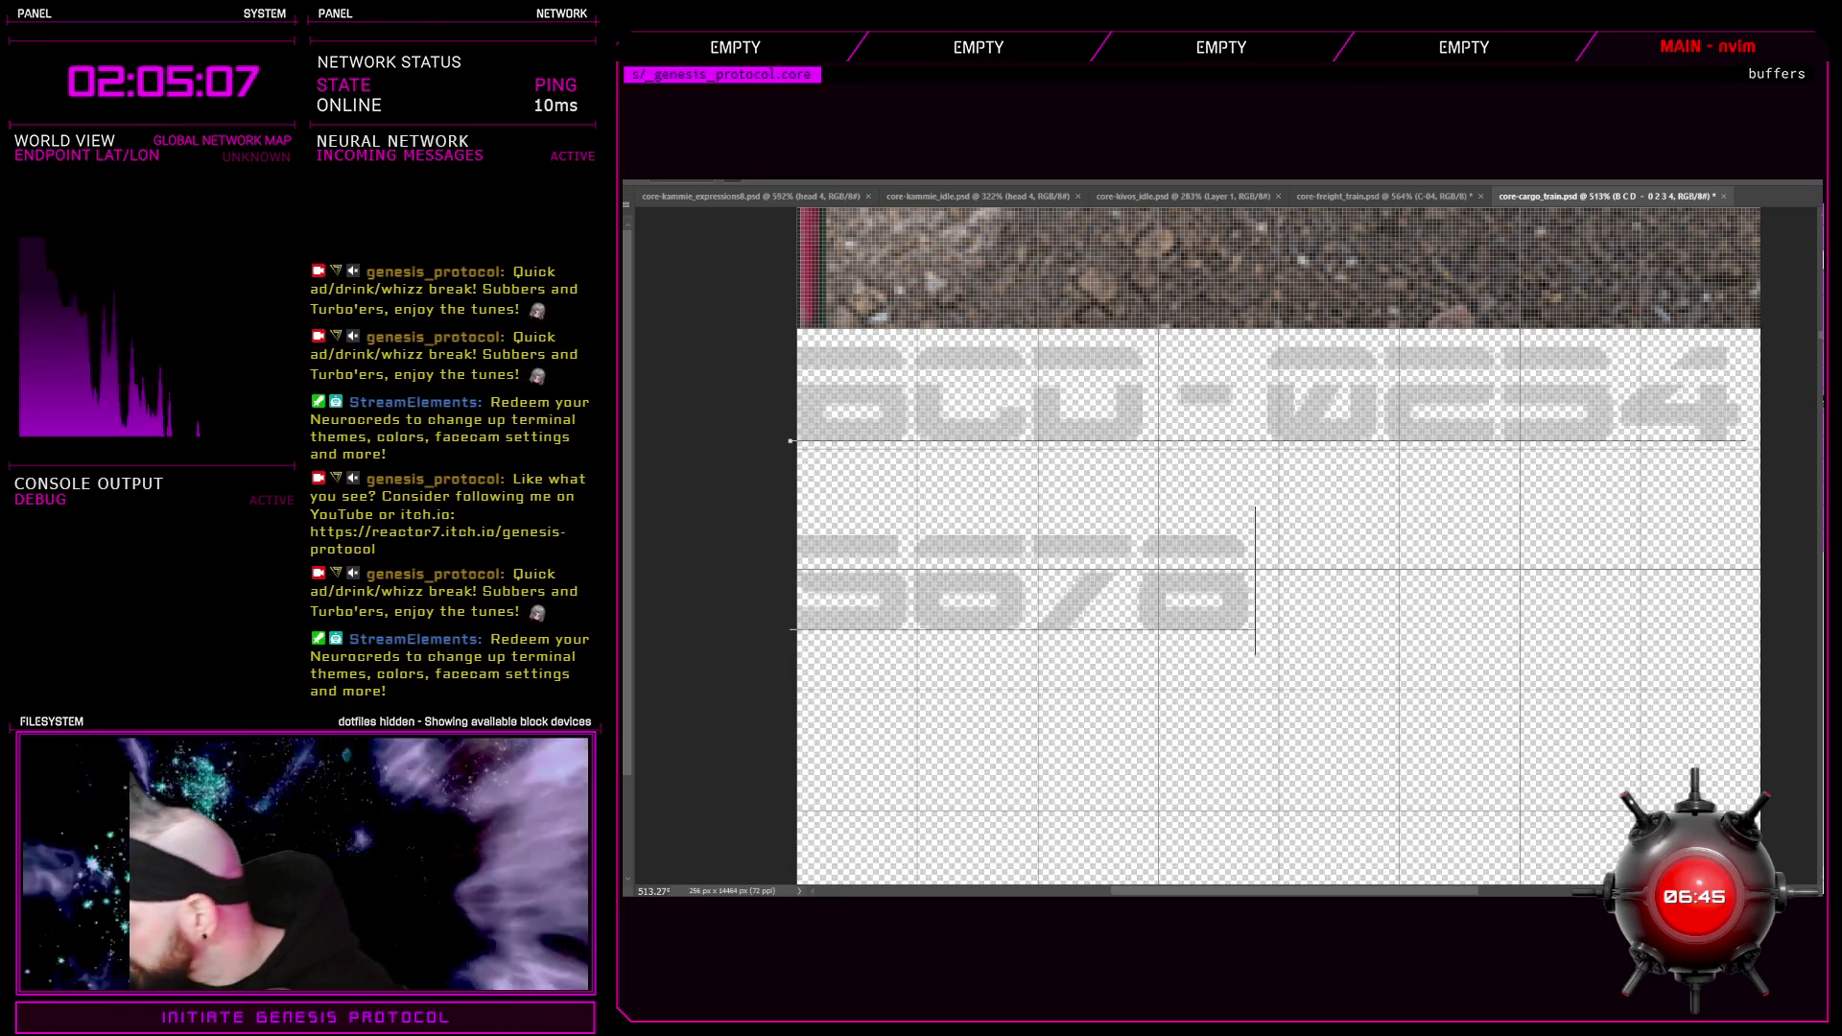
# Commit the BCD-0234 5678 test text and fill the Background layer with a dark colour
pyautogui.hotkey('ctrl', 'Return')
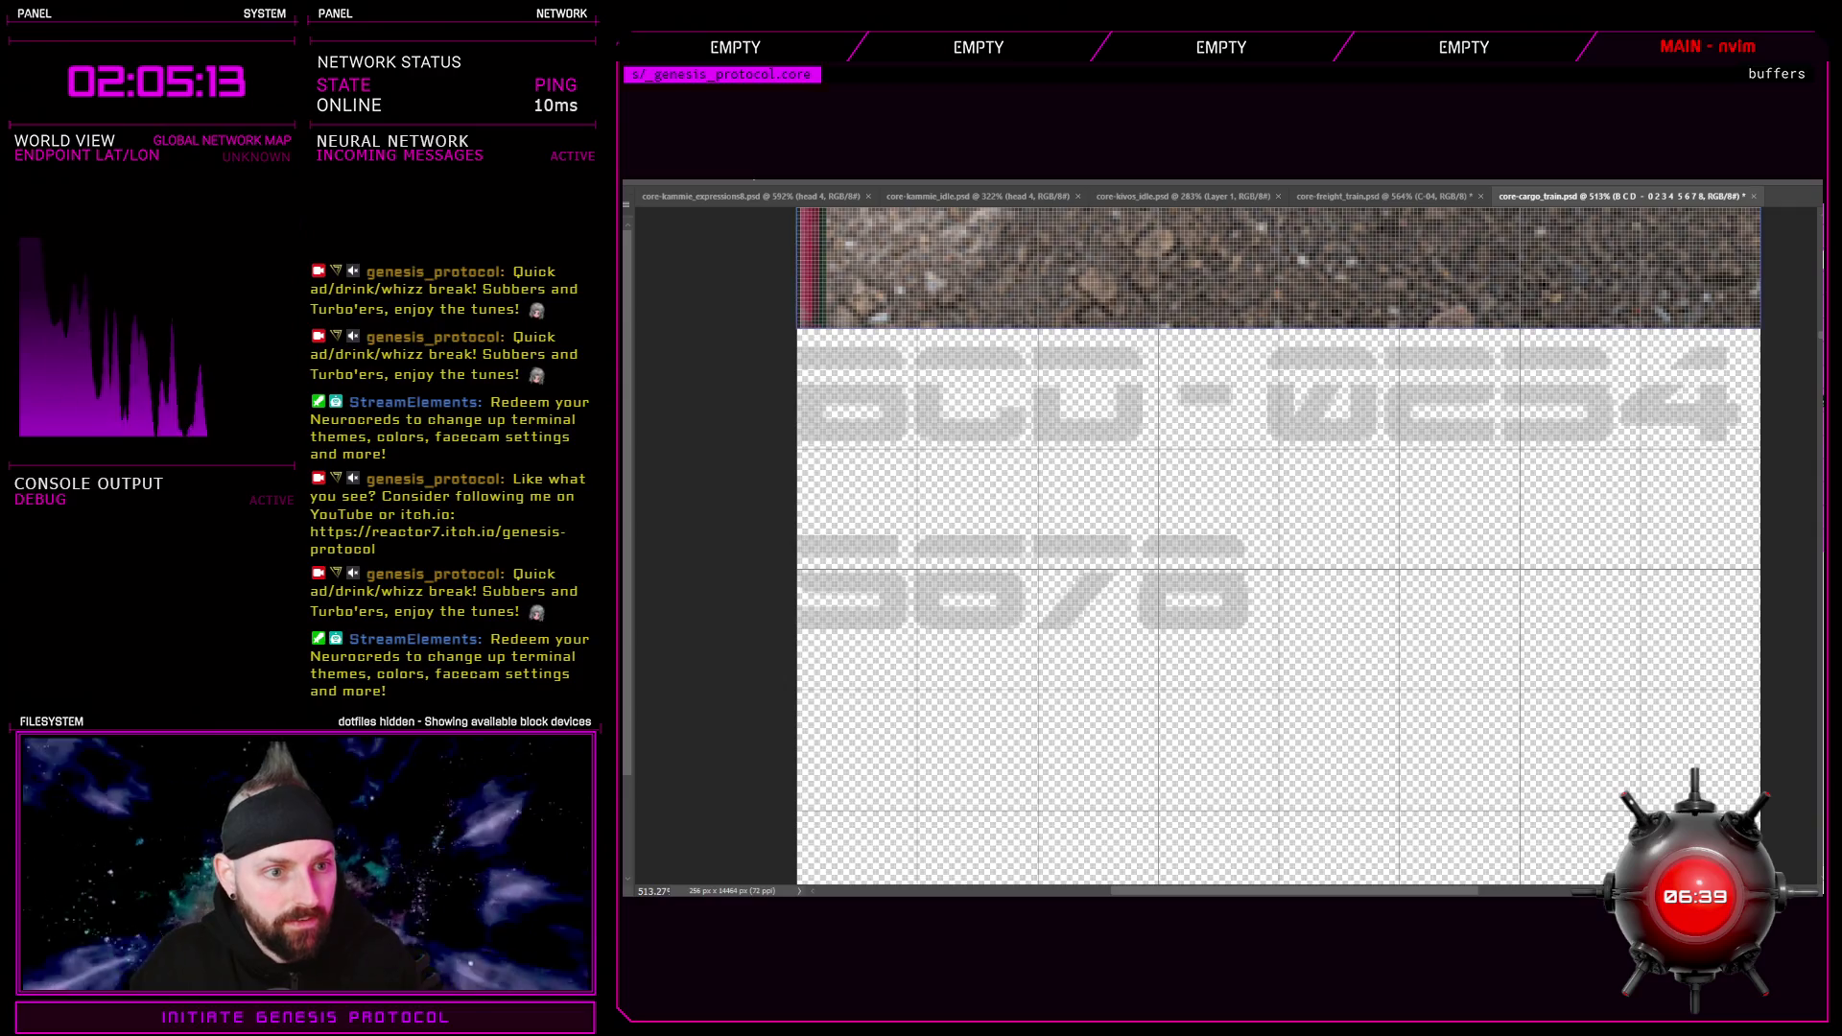
pyautogui.hotkey('ctrl', 'z')
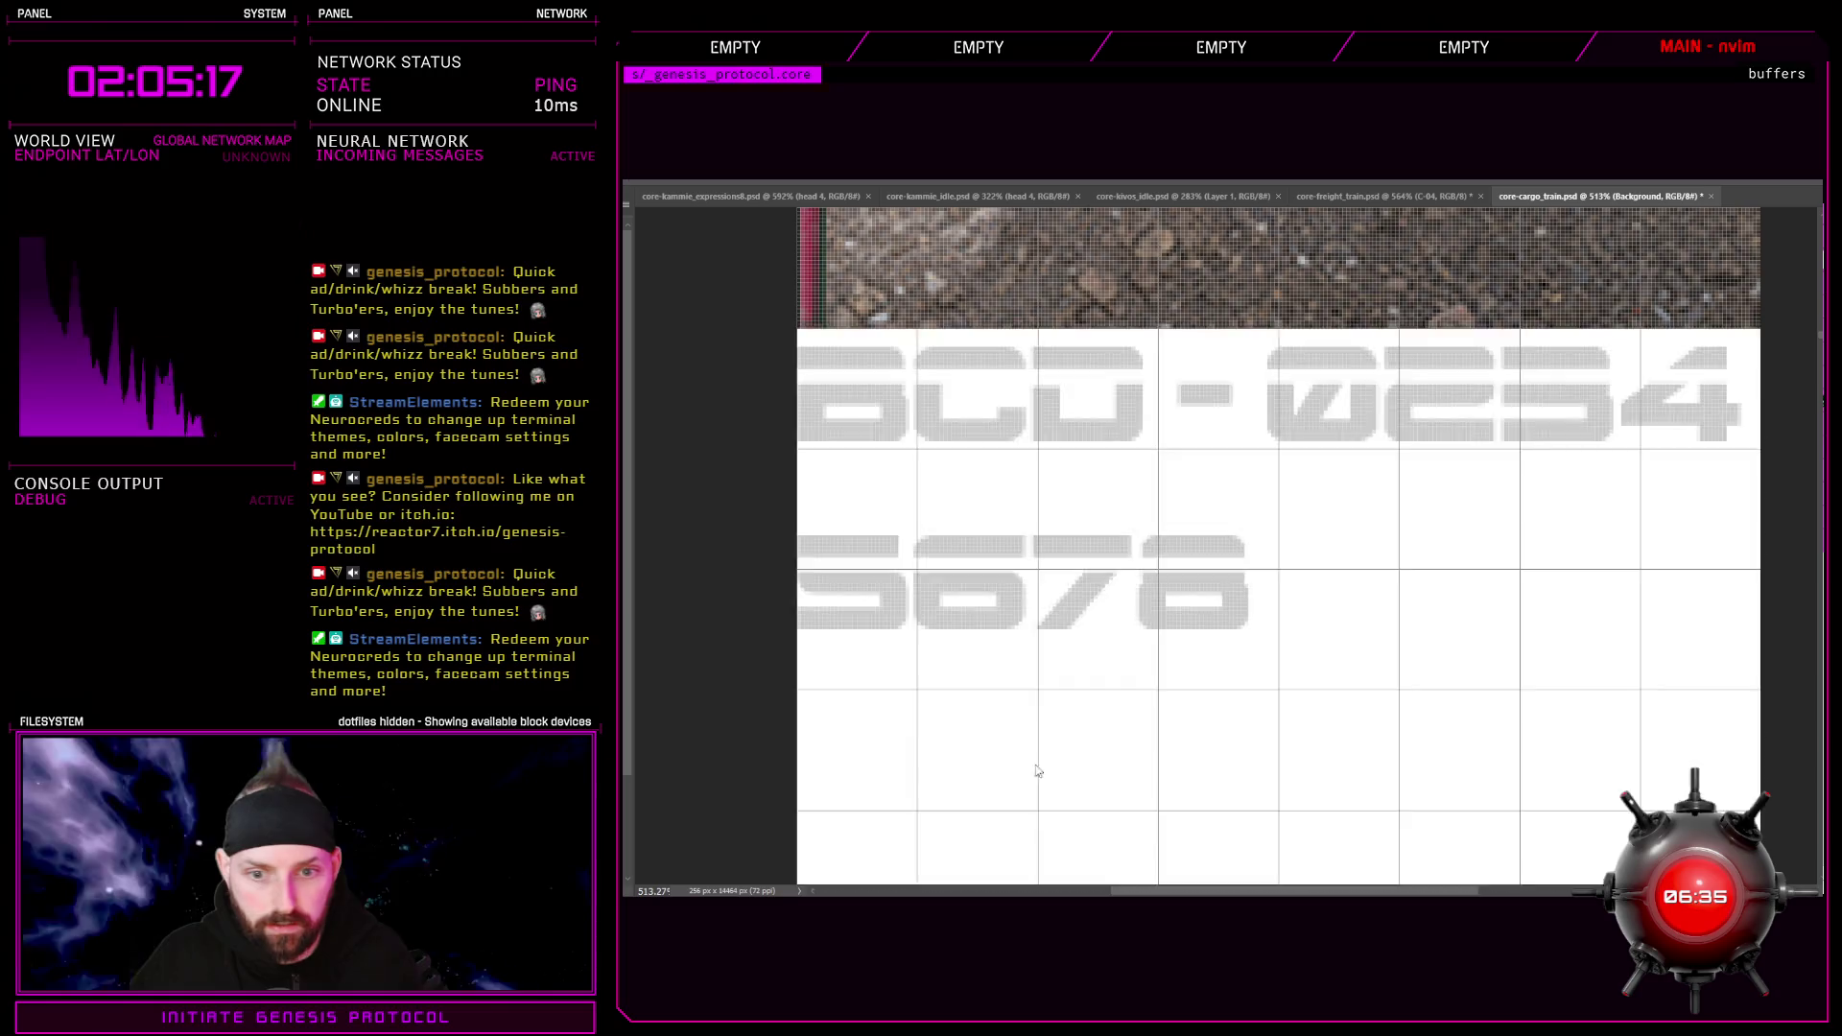
pyautogui.hotkey('ctrl', 'z')
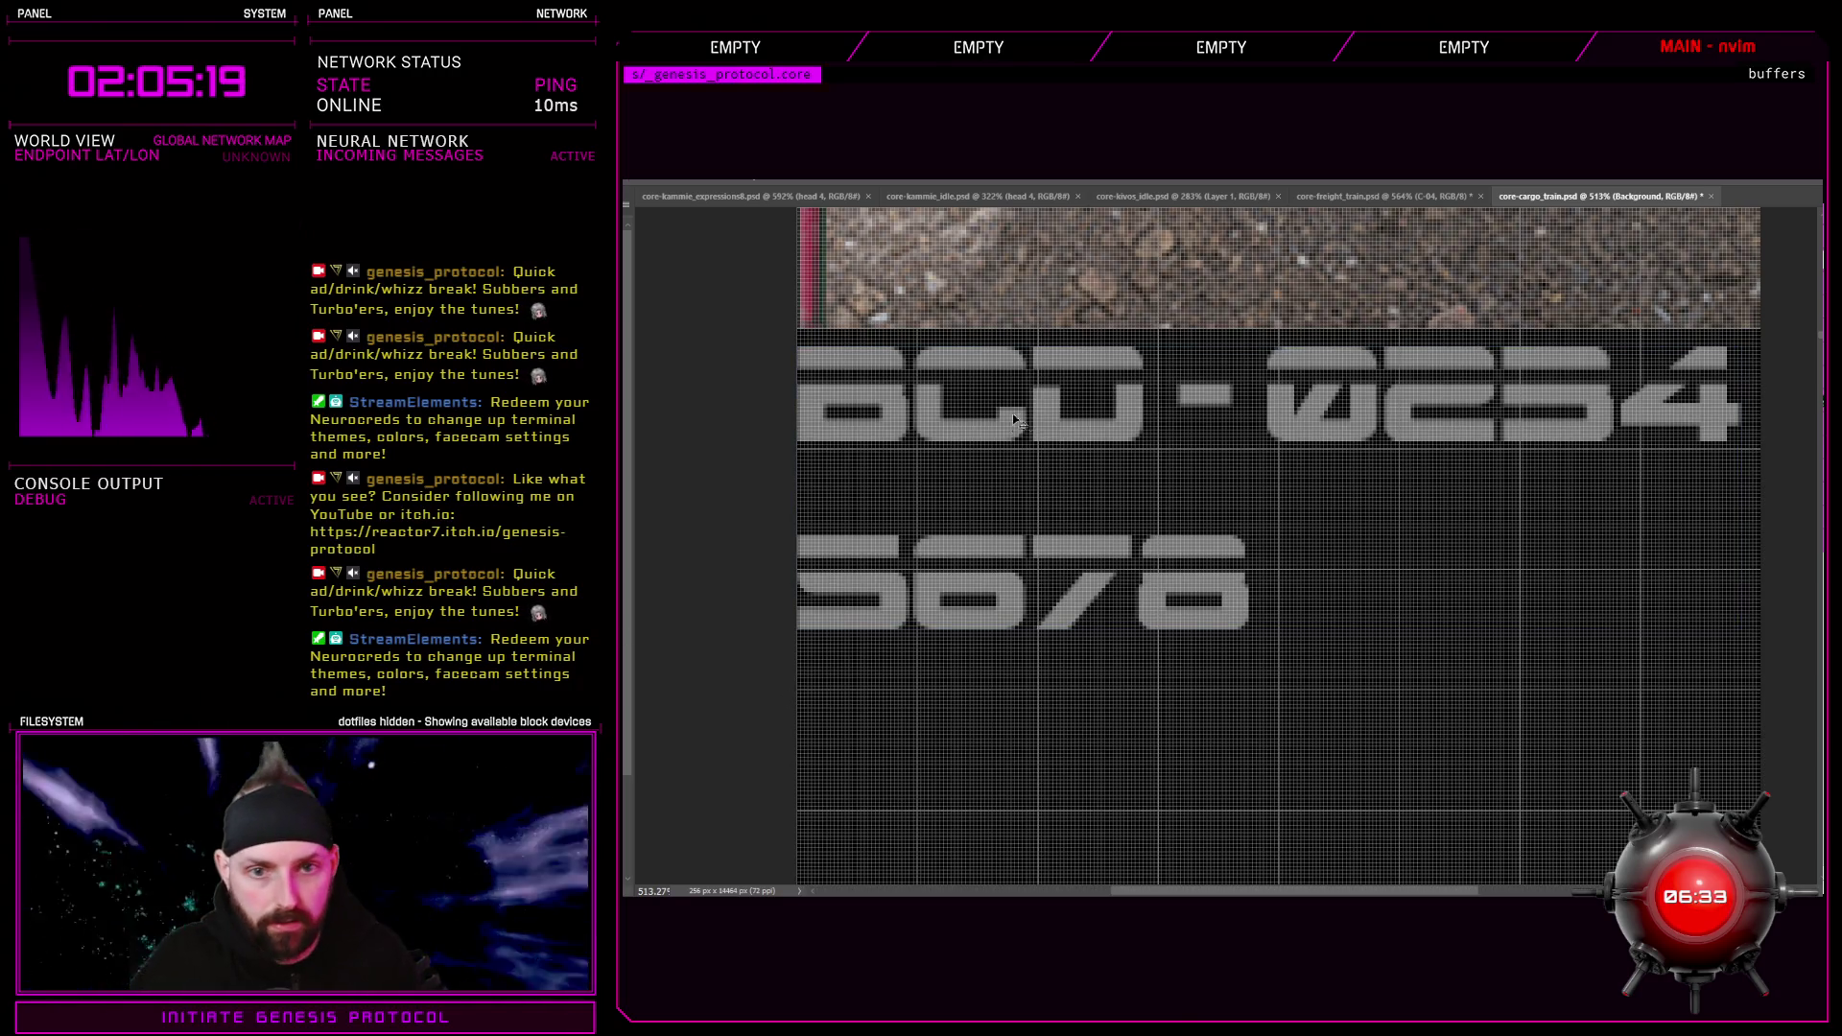
pyautogui.hotkey('ctrl', 'z')
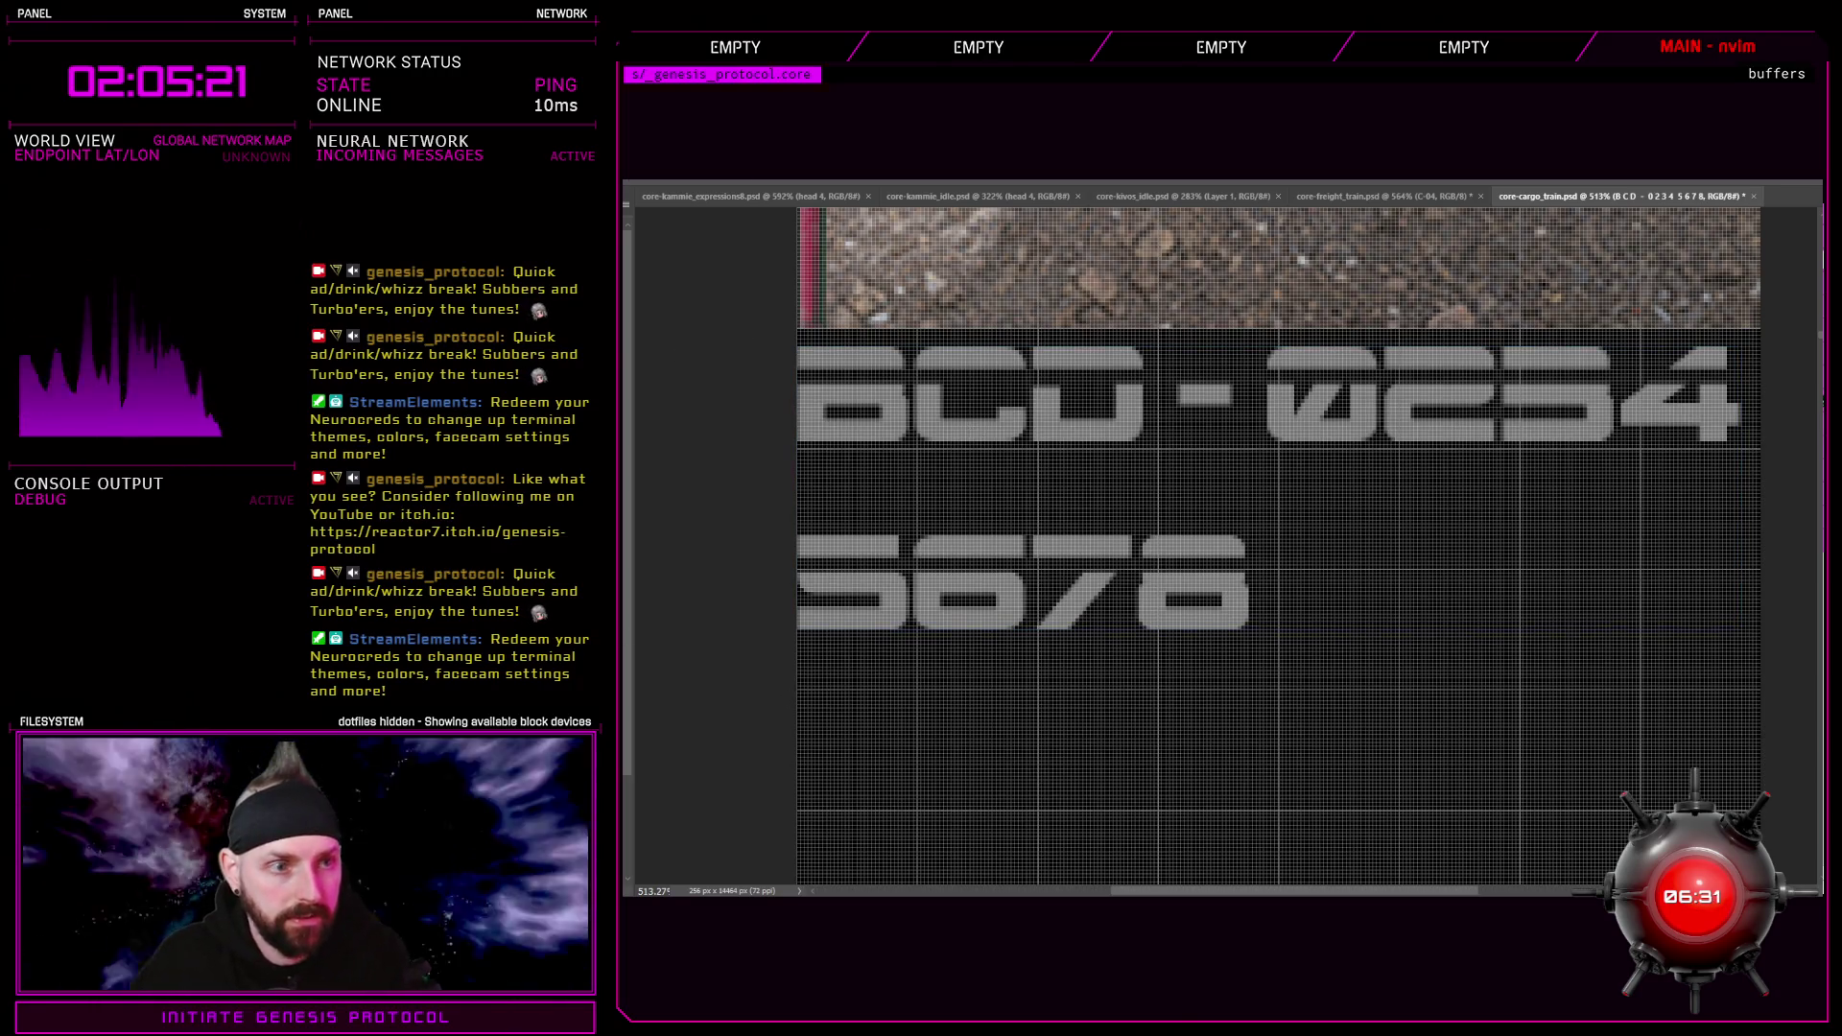
# Marquee individual BCD-0234 glyphs (D, dash, 023, 4) to find which need respacing
pyautogui.moveTo(940, 405)
pyautogui.mouseDown()
pyautogui.moveTo(1008, 480)
pyautogui.moveTo(1131, 477)
pyautogui.mouseUp()
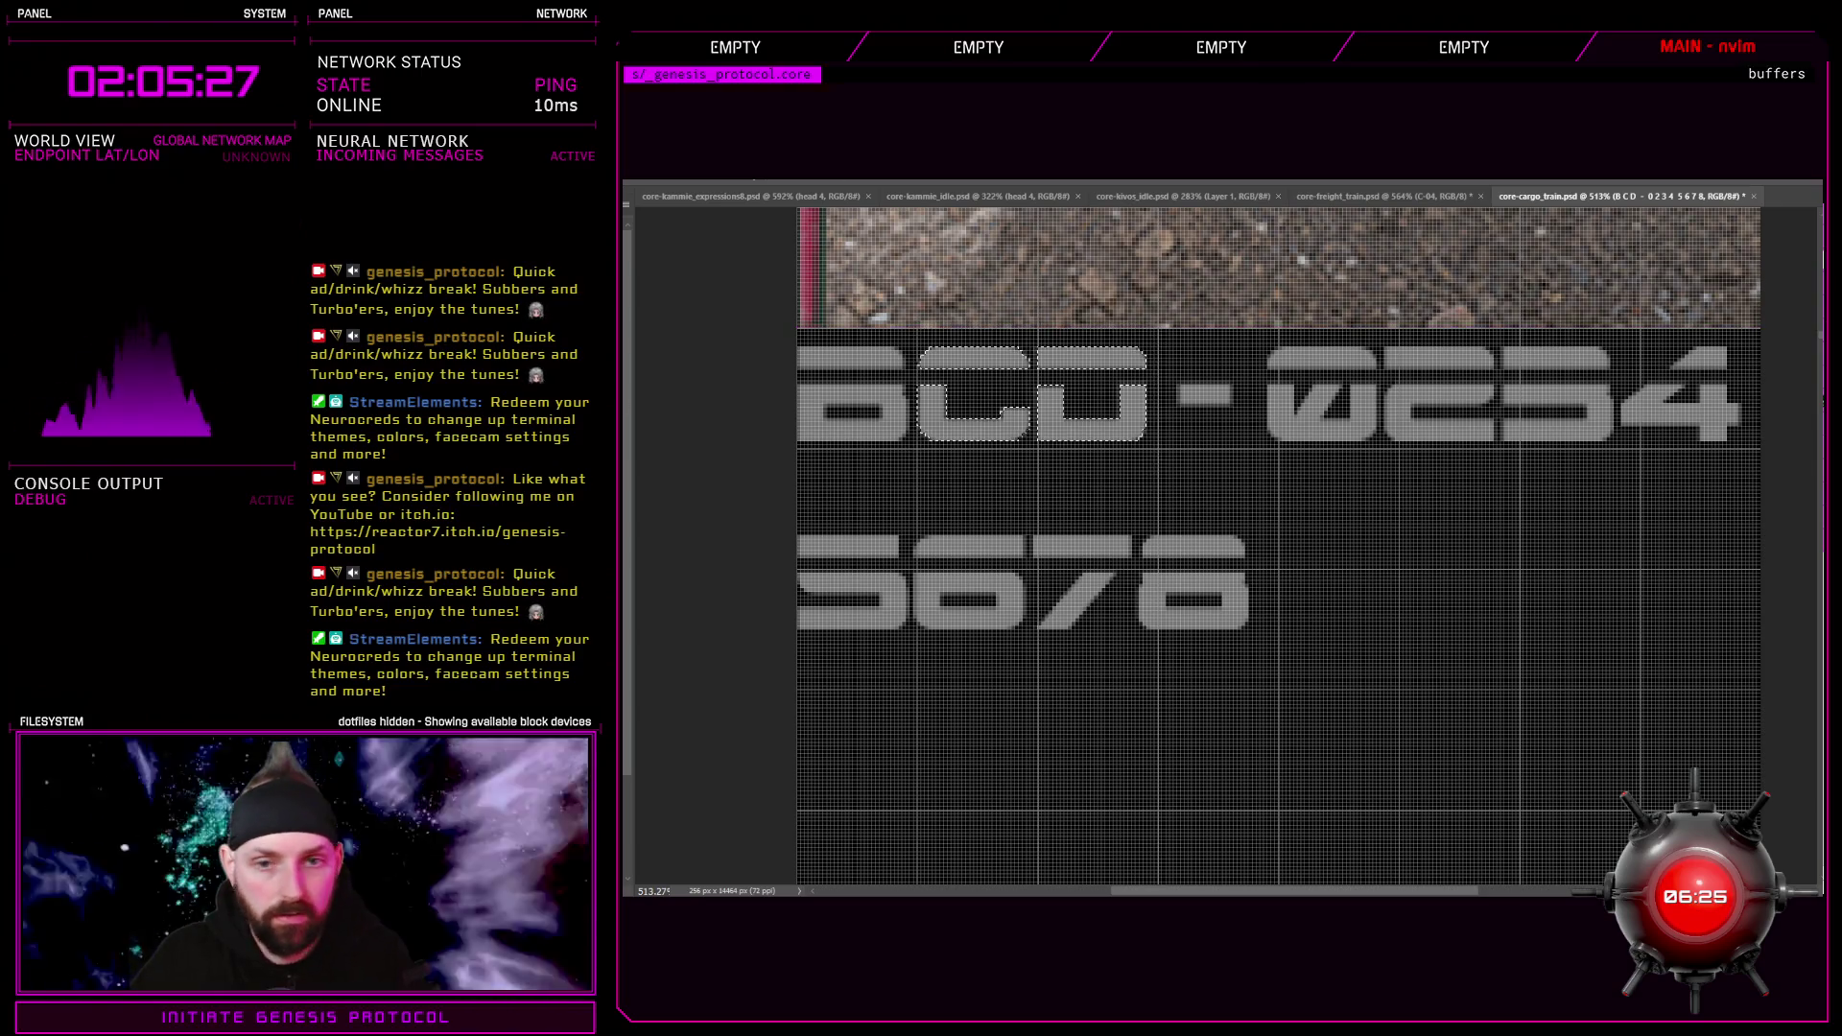
pyautogui.hotkey('ctrl', 'd')
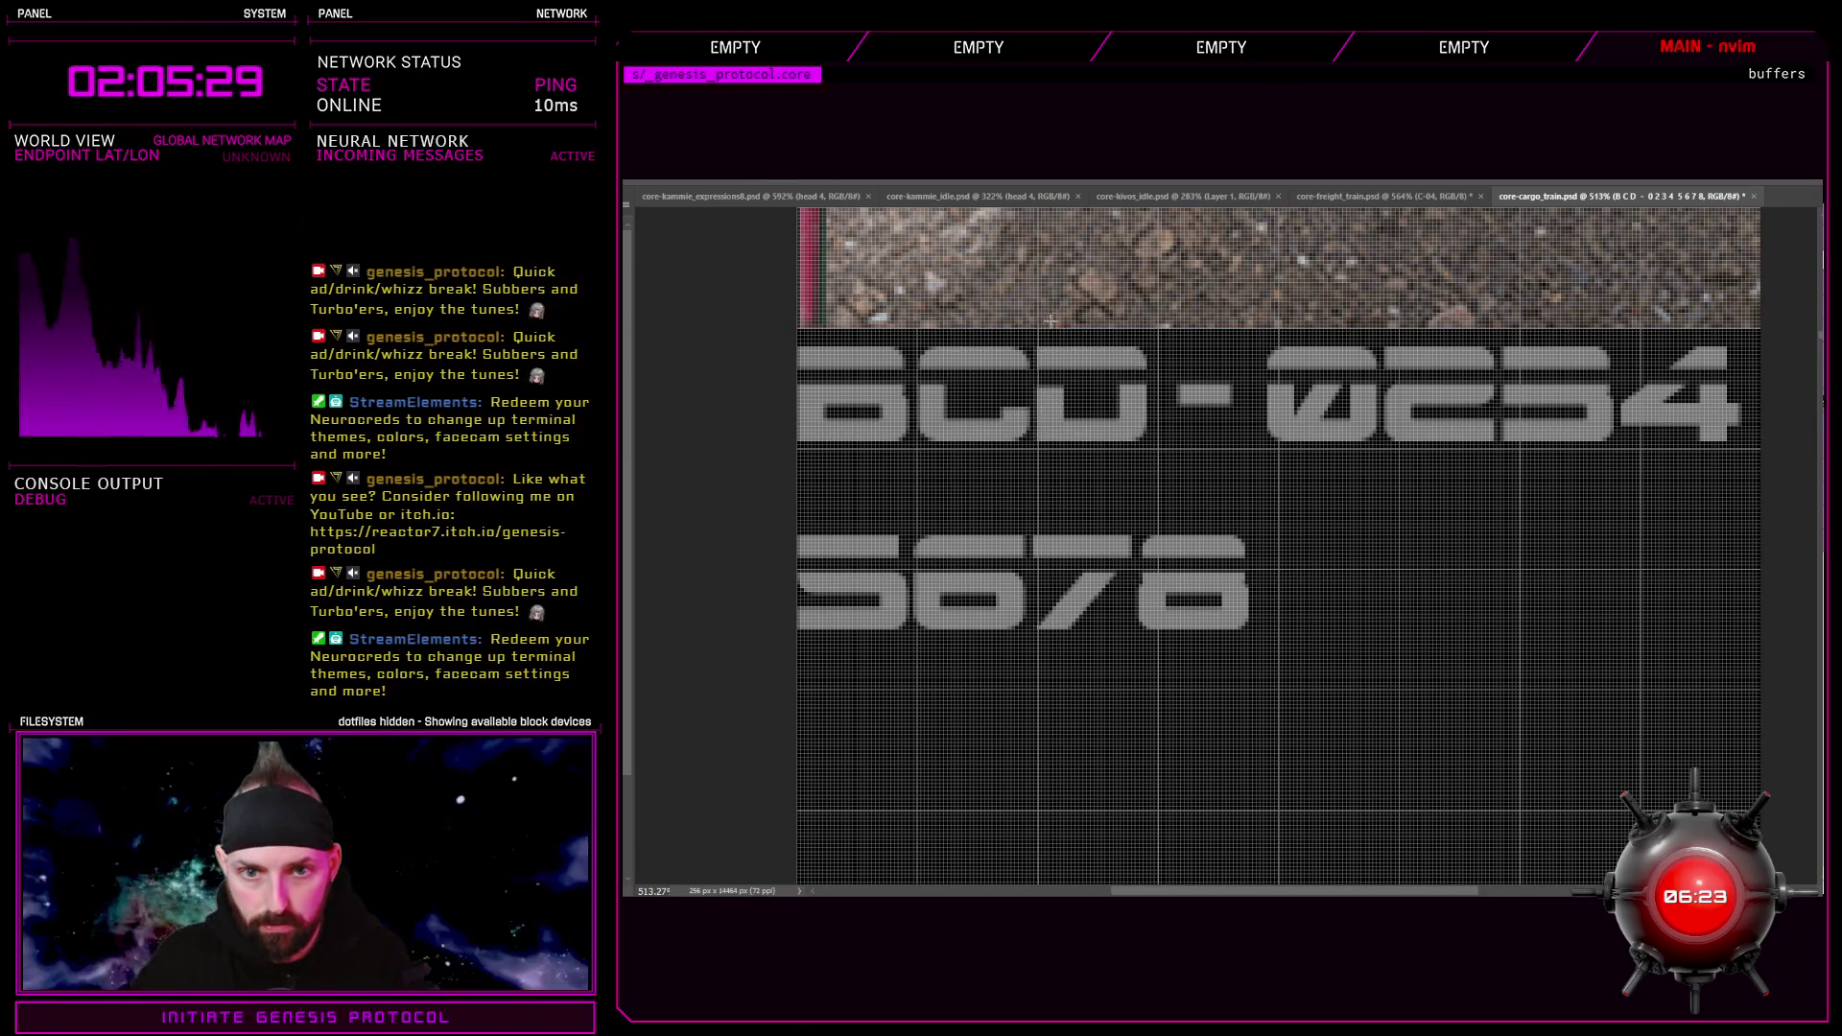
pyautogui.moveTo(1091, 435)
pyautogui.mouseDown()
pyautogui.moveTo(1103, 464)
pyautogui.moveTo(1155, 463)
pyautogui.mouseUp()
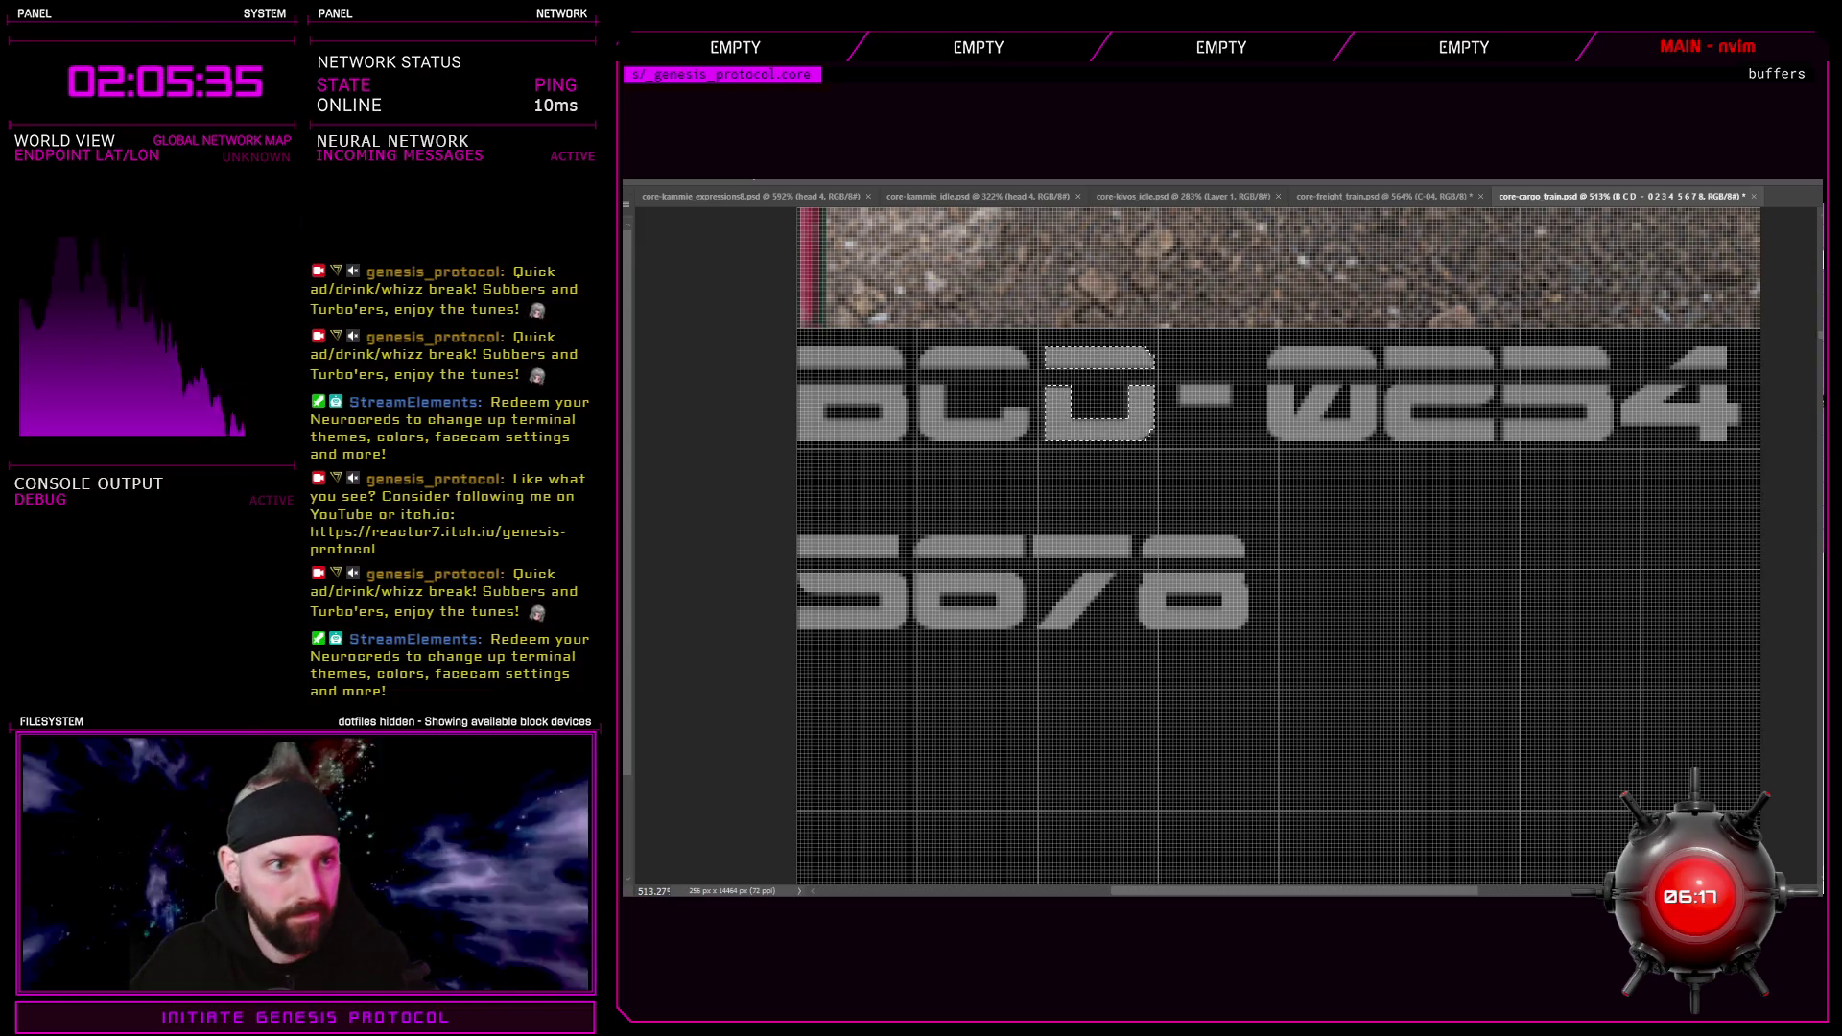
pyautogui.moveTo(1171, 360); pyautogui.dragTo(1241, 429)
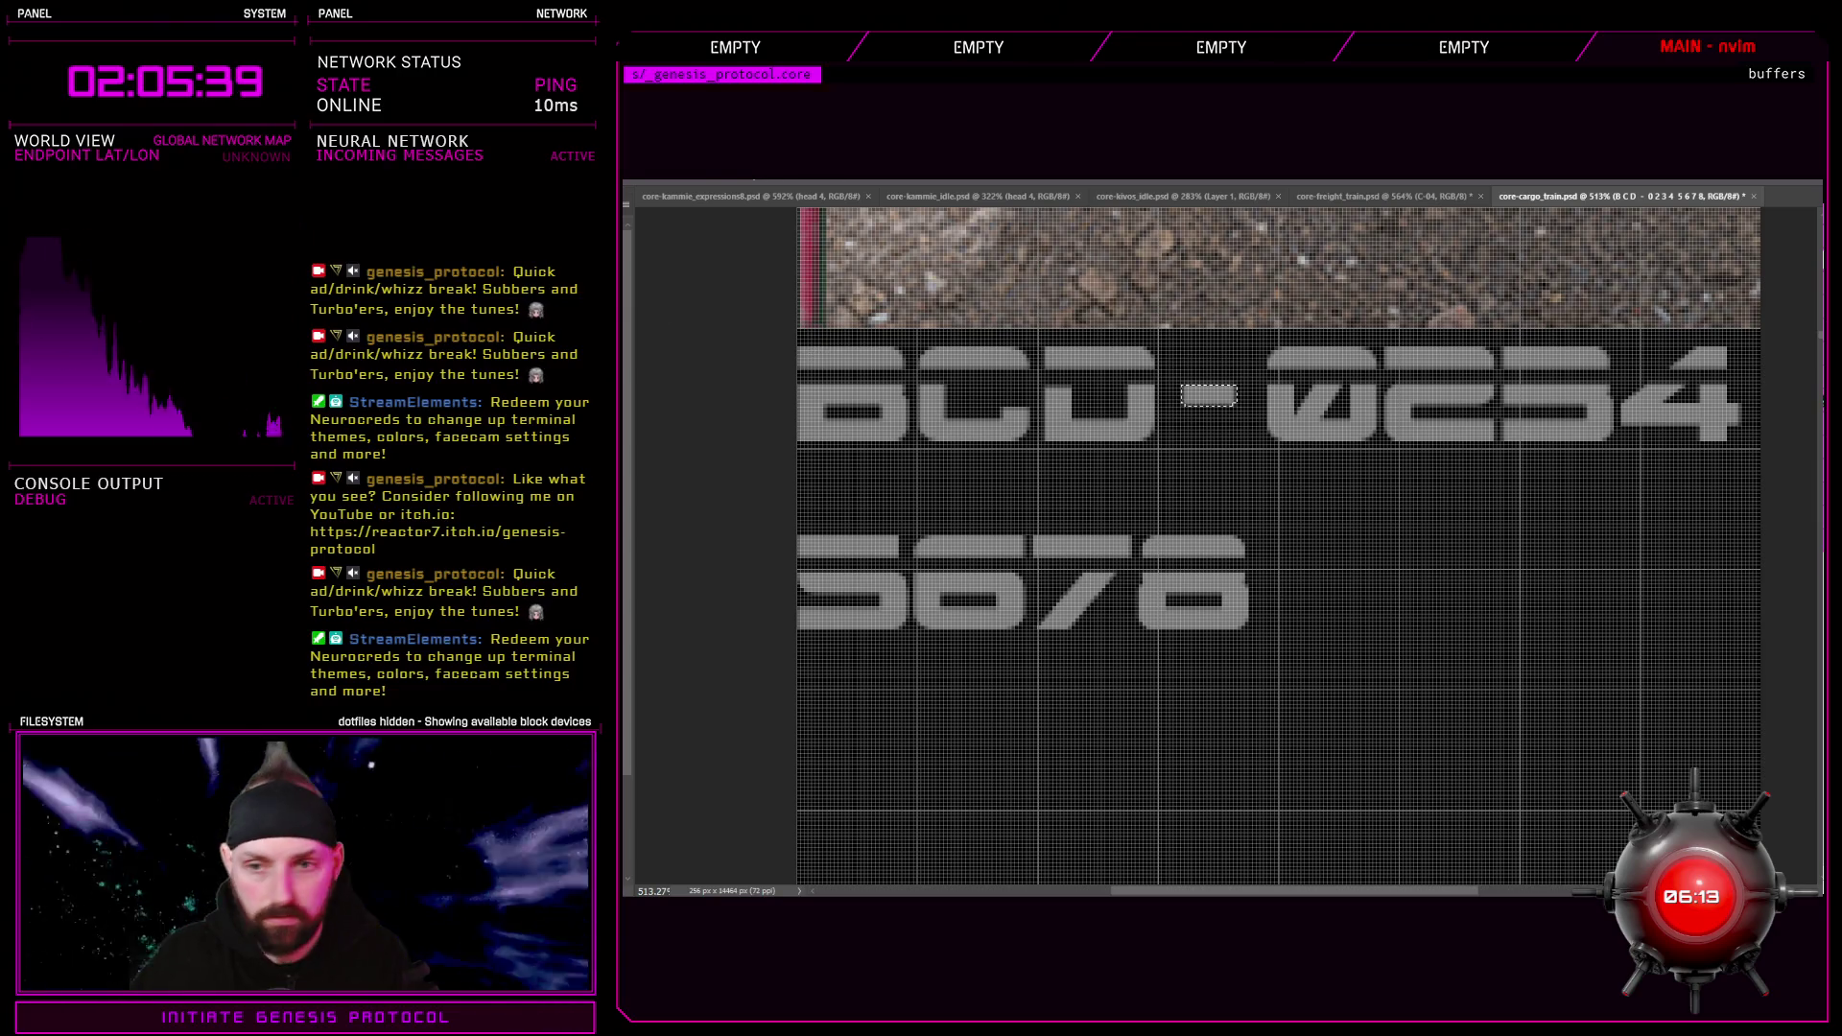
pyautogui.moveTo(1246, 328); pyautogui.dragTo(1565, 447)
pyautogui.click(1602, 330)
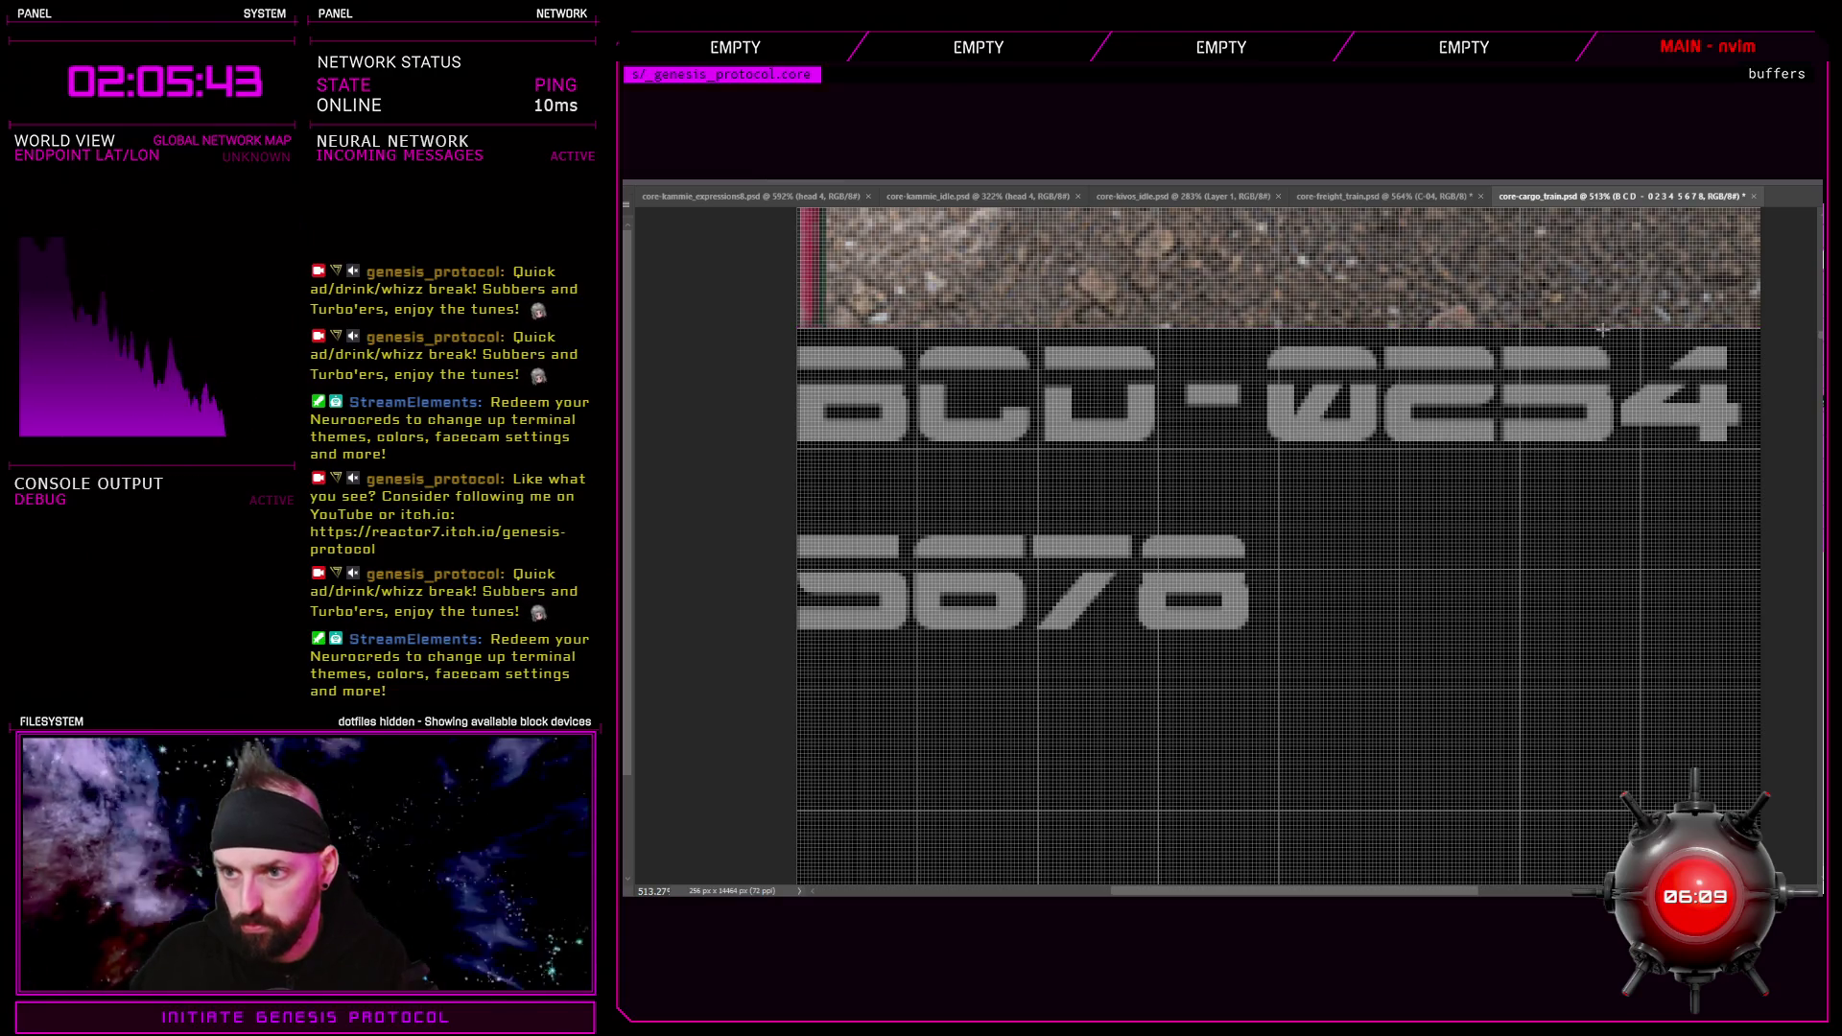
pyautogui.moveTo(1756, 328)
pyautogui.mouseDown()
pyautogui.moveTo(1739, 630)
pyautogui.moveTo(1623, 489)
pyautogui.mouseUp()
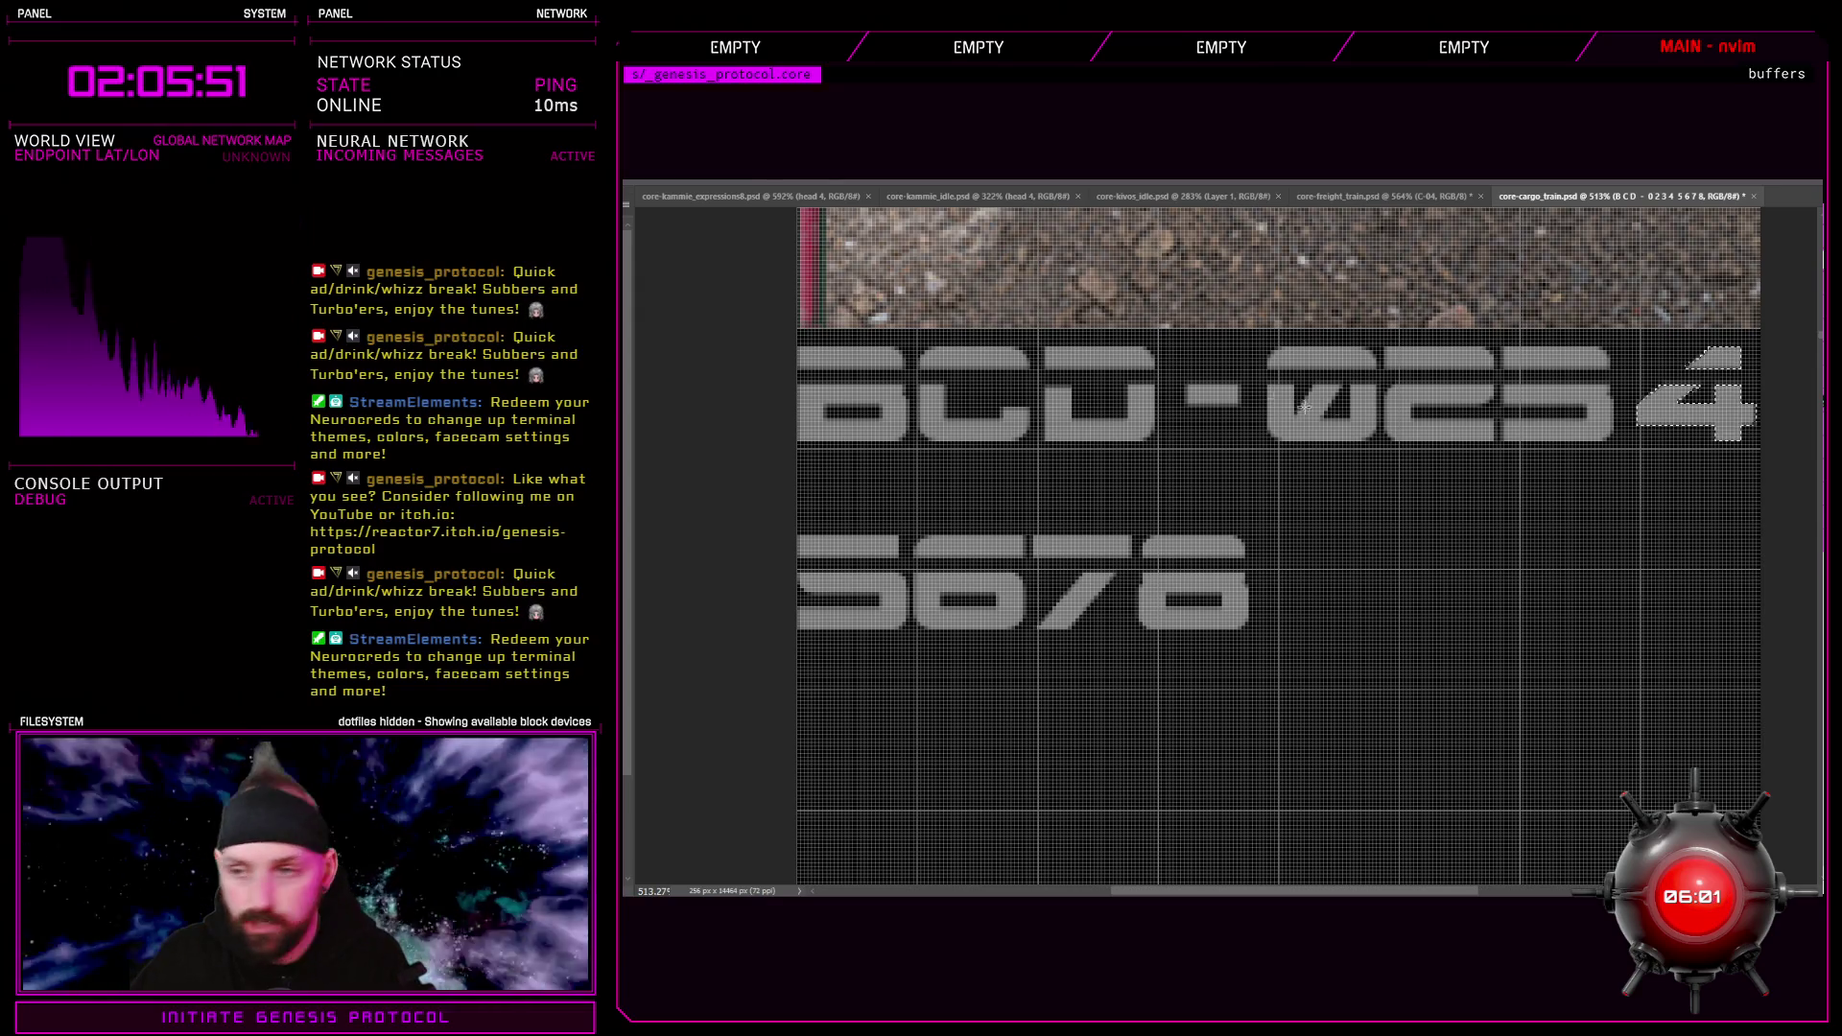
pyautogui.hotkey('ctrl', 'd')
pyautogui.moveTo(1632, 419); pyautogui.dragTo(1637, 454)
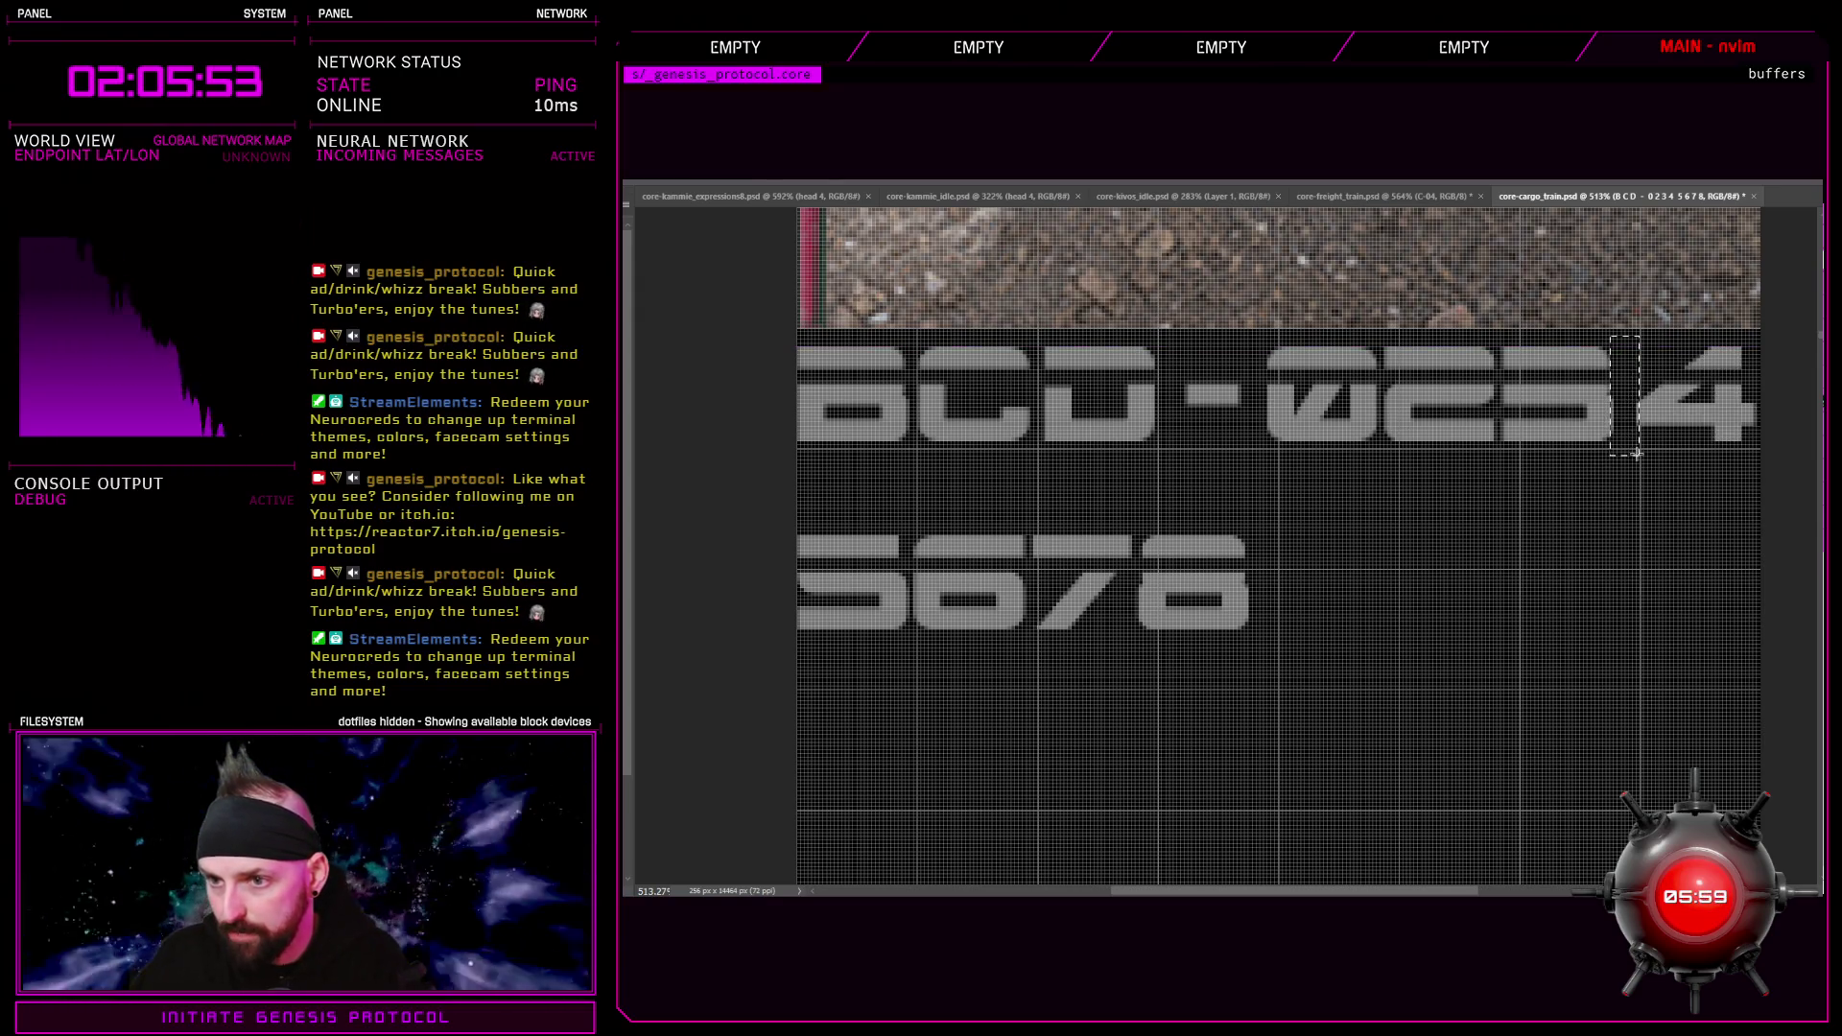
pyautogui.click(1642, 437)
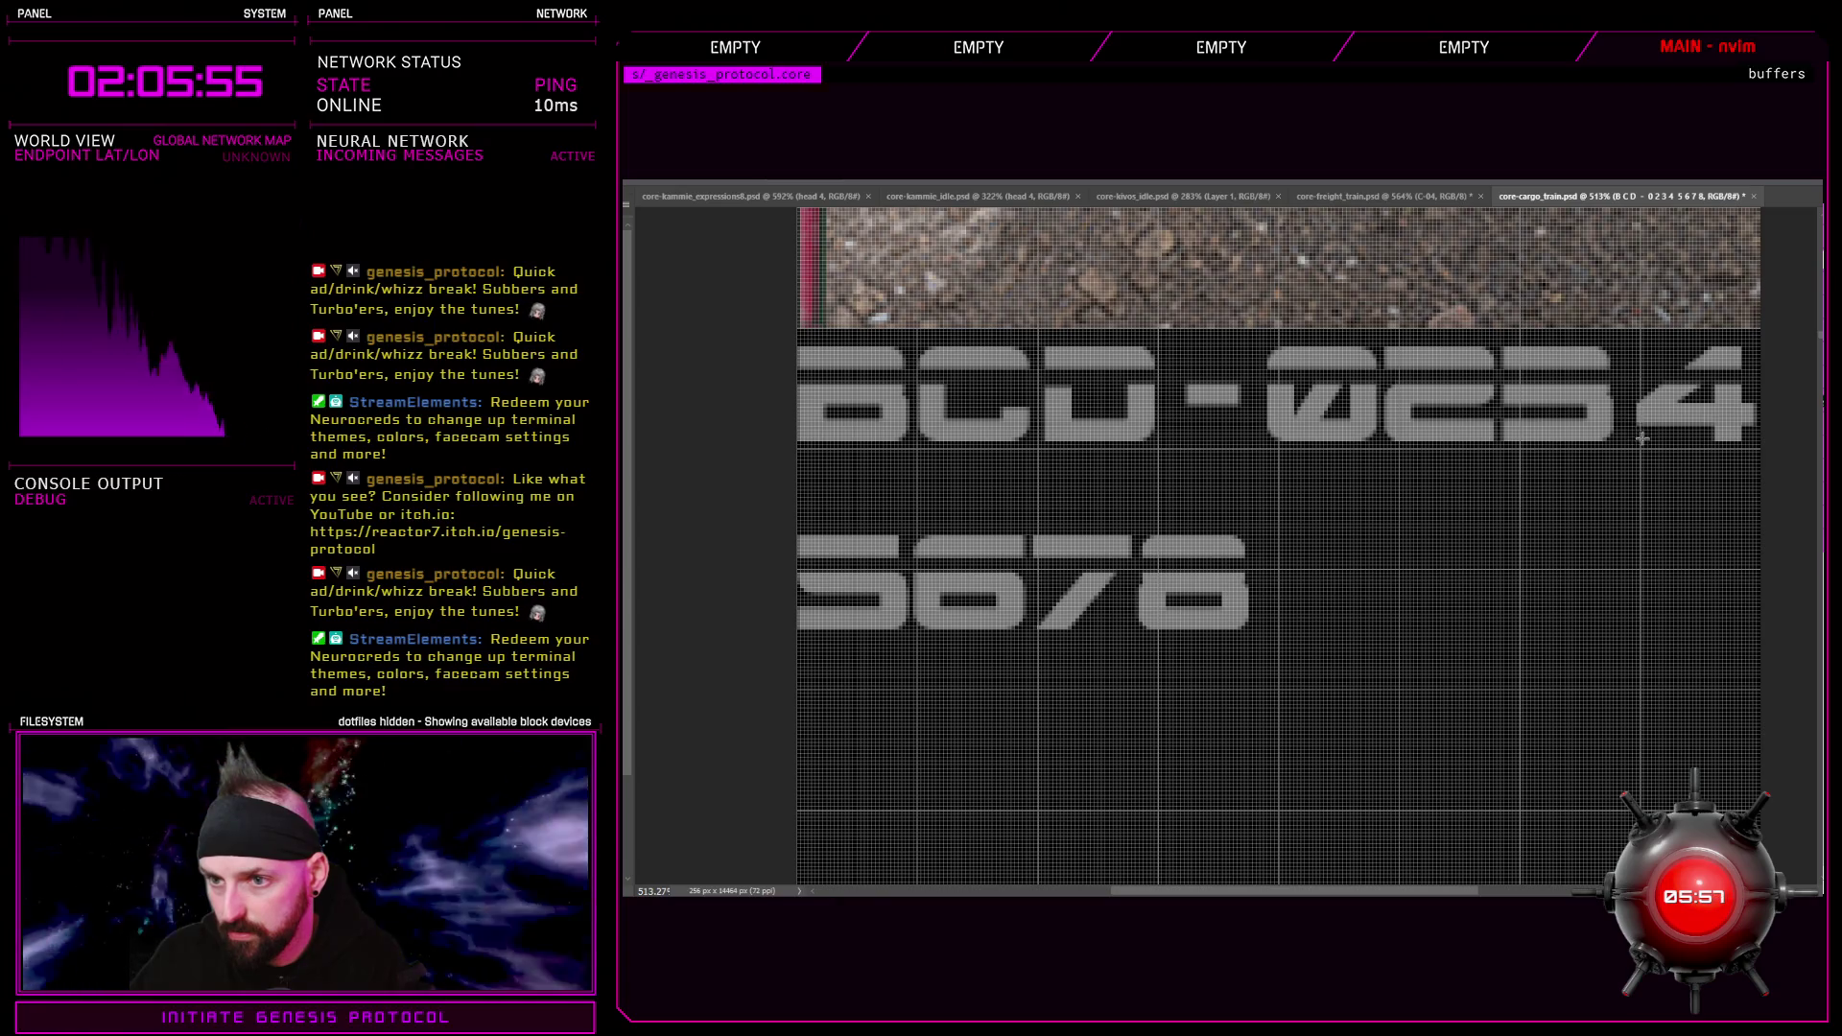
# Respace the digits by nudging the 3 and 0 glyphs to the right
pyautogui.moveTo(1502, 331)
pyautogui.mouseDown()
pyautogui.moveTo(1562, 456)
pyautogui.moveTo(1613, 482)
pyautogui.mouseUp()
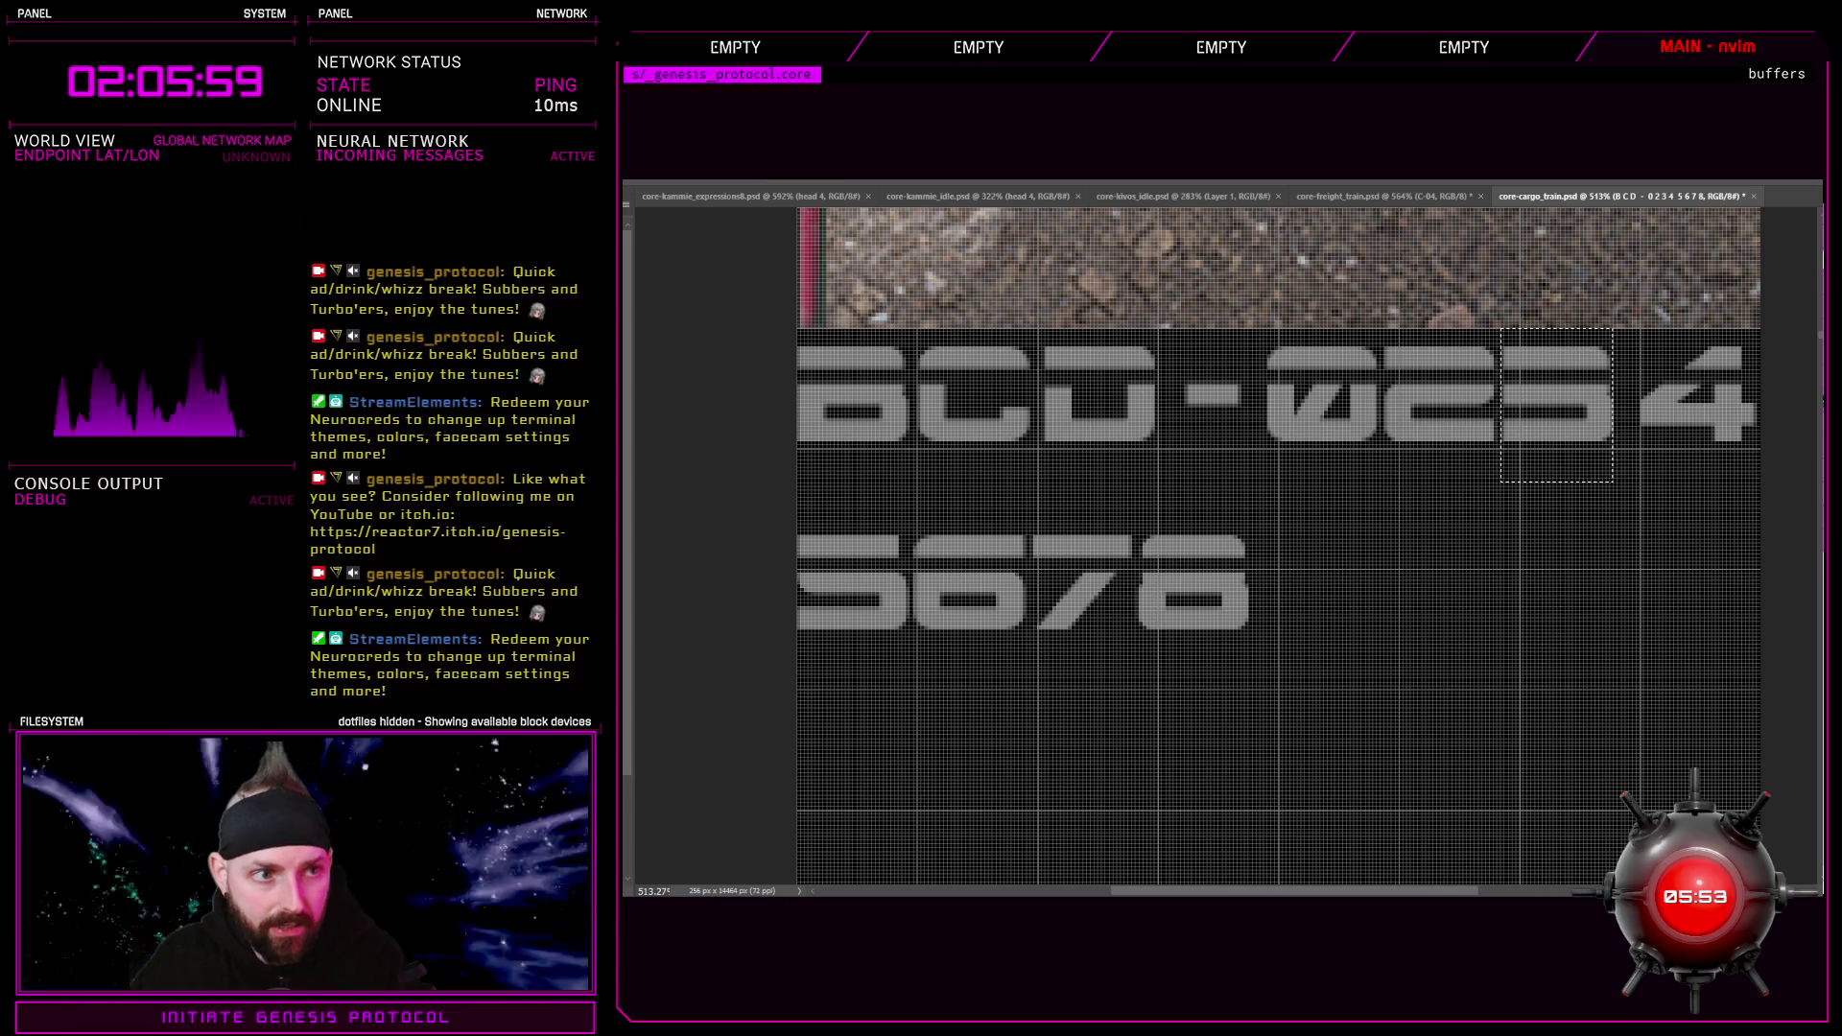
pyautogui.press('Right')
pyautogui.press('Right')
pyautogui.press('Right')
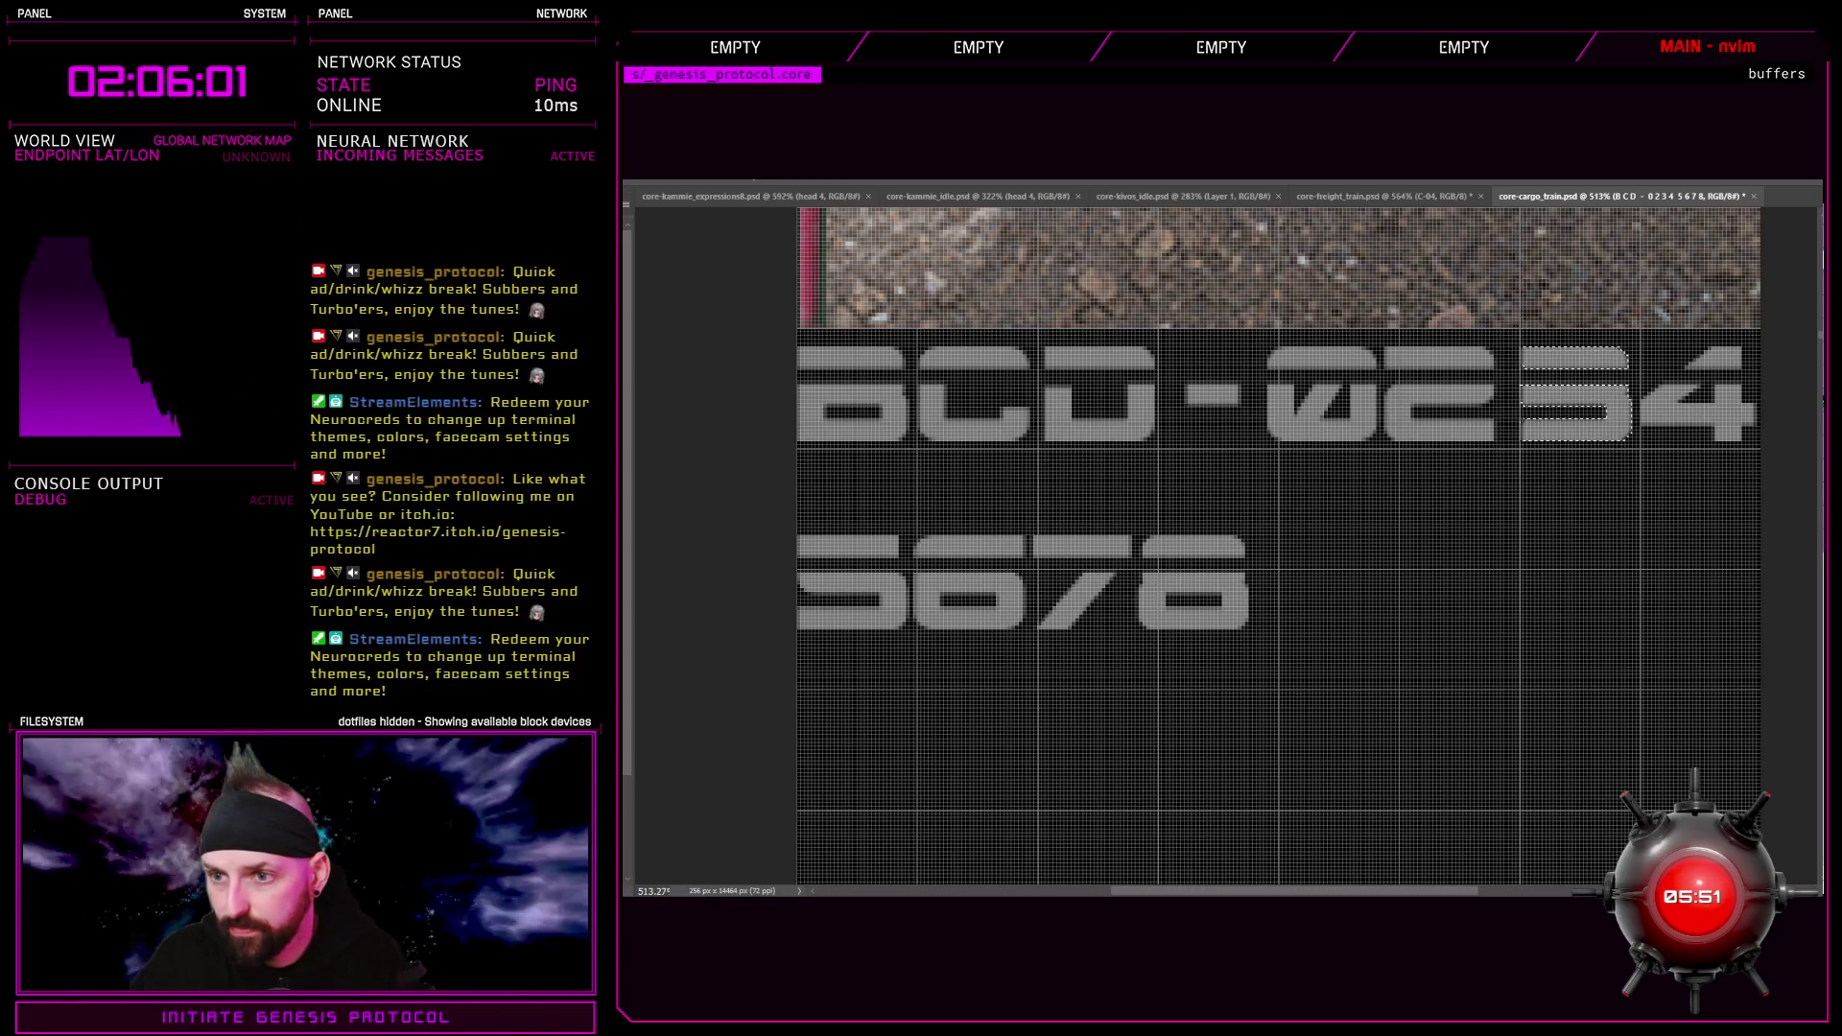
pyautogui.hotkey('ctrl', 'd')
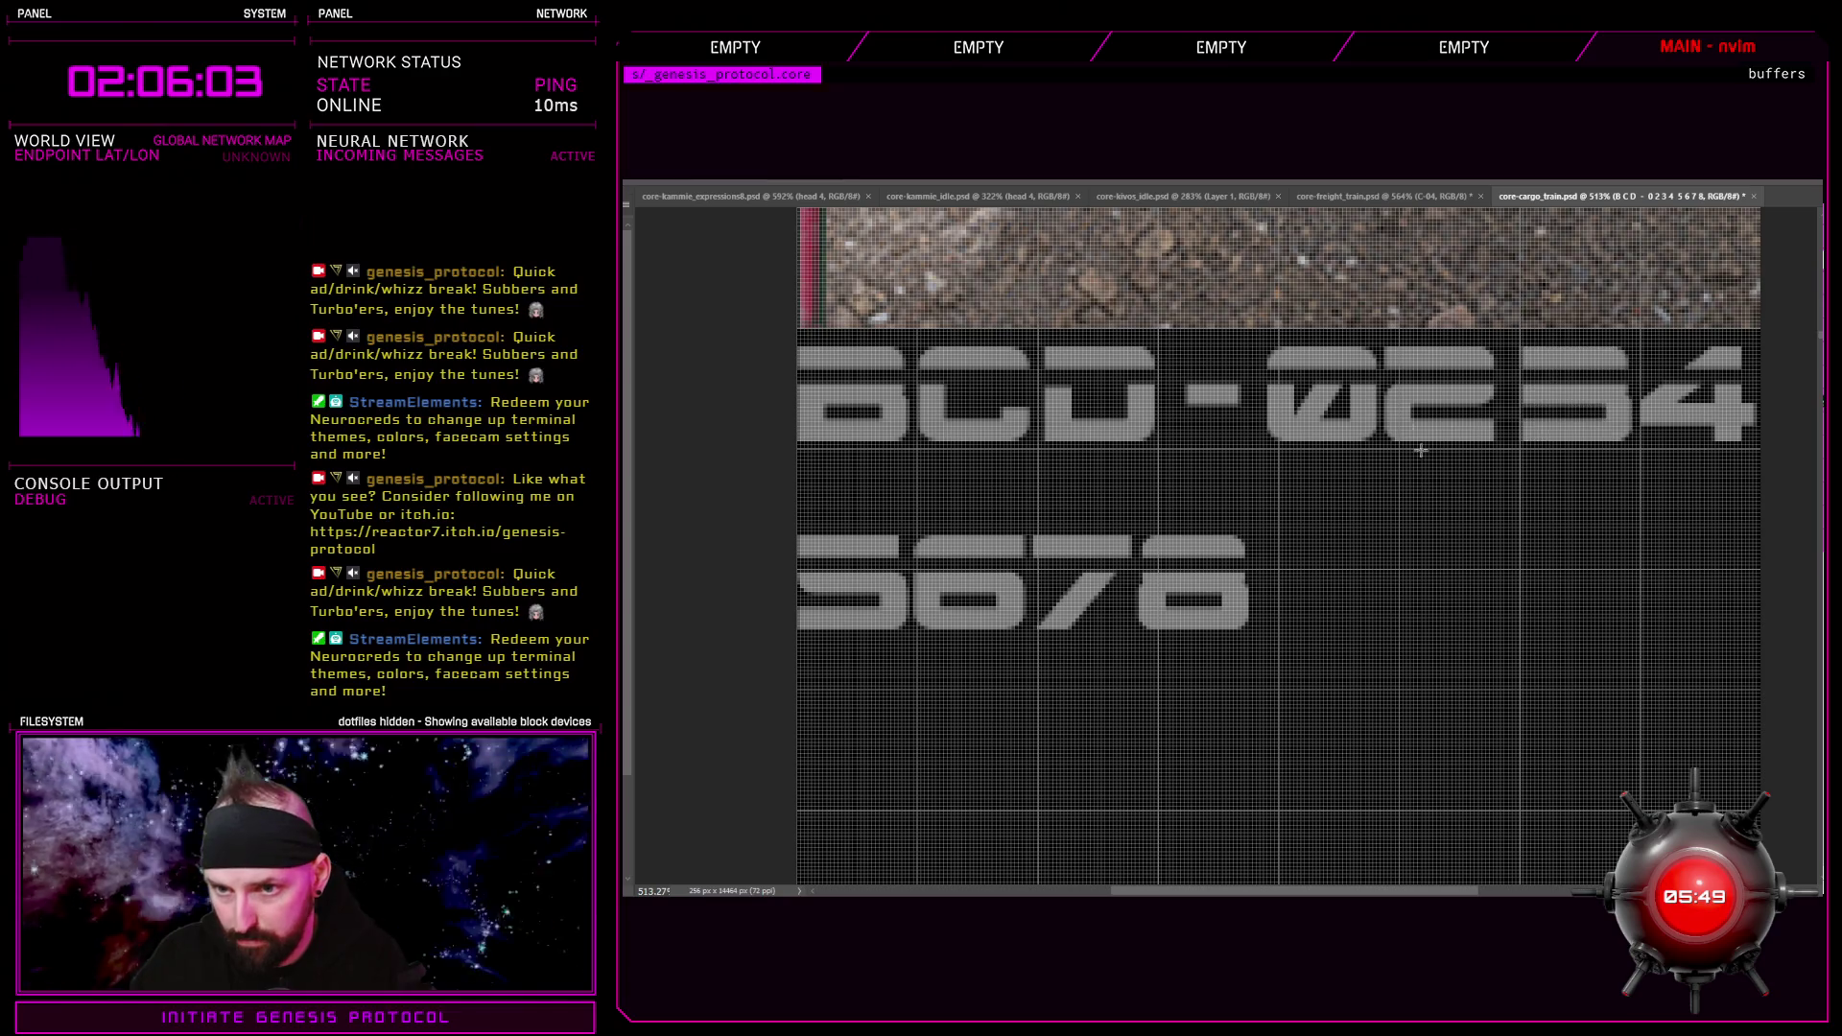
pyautogui.moveTo(1385, 331)
pyautogui.mouseDown()
pyautogui.moveTo(1401, 446)
pyautogui.moveTo(1513, 472)
pyautogui.mouseUp()
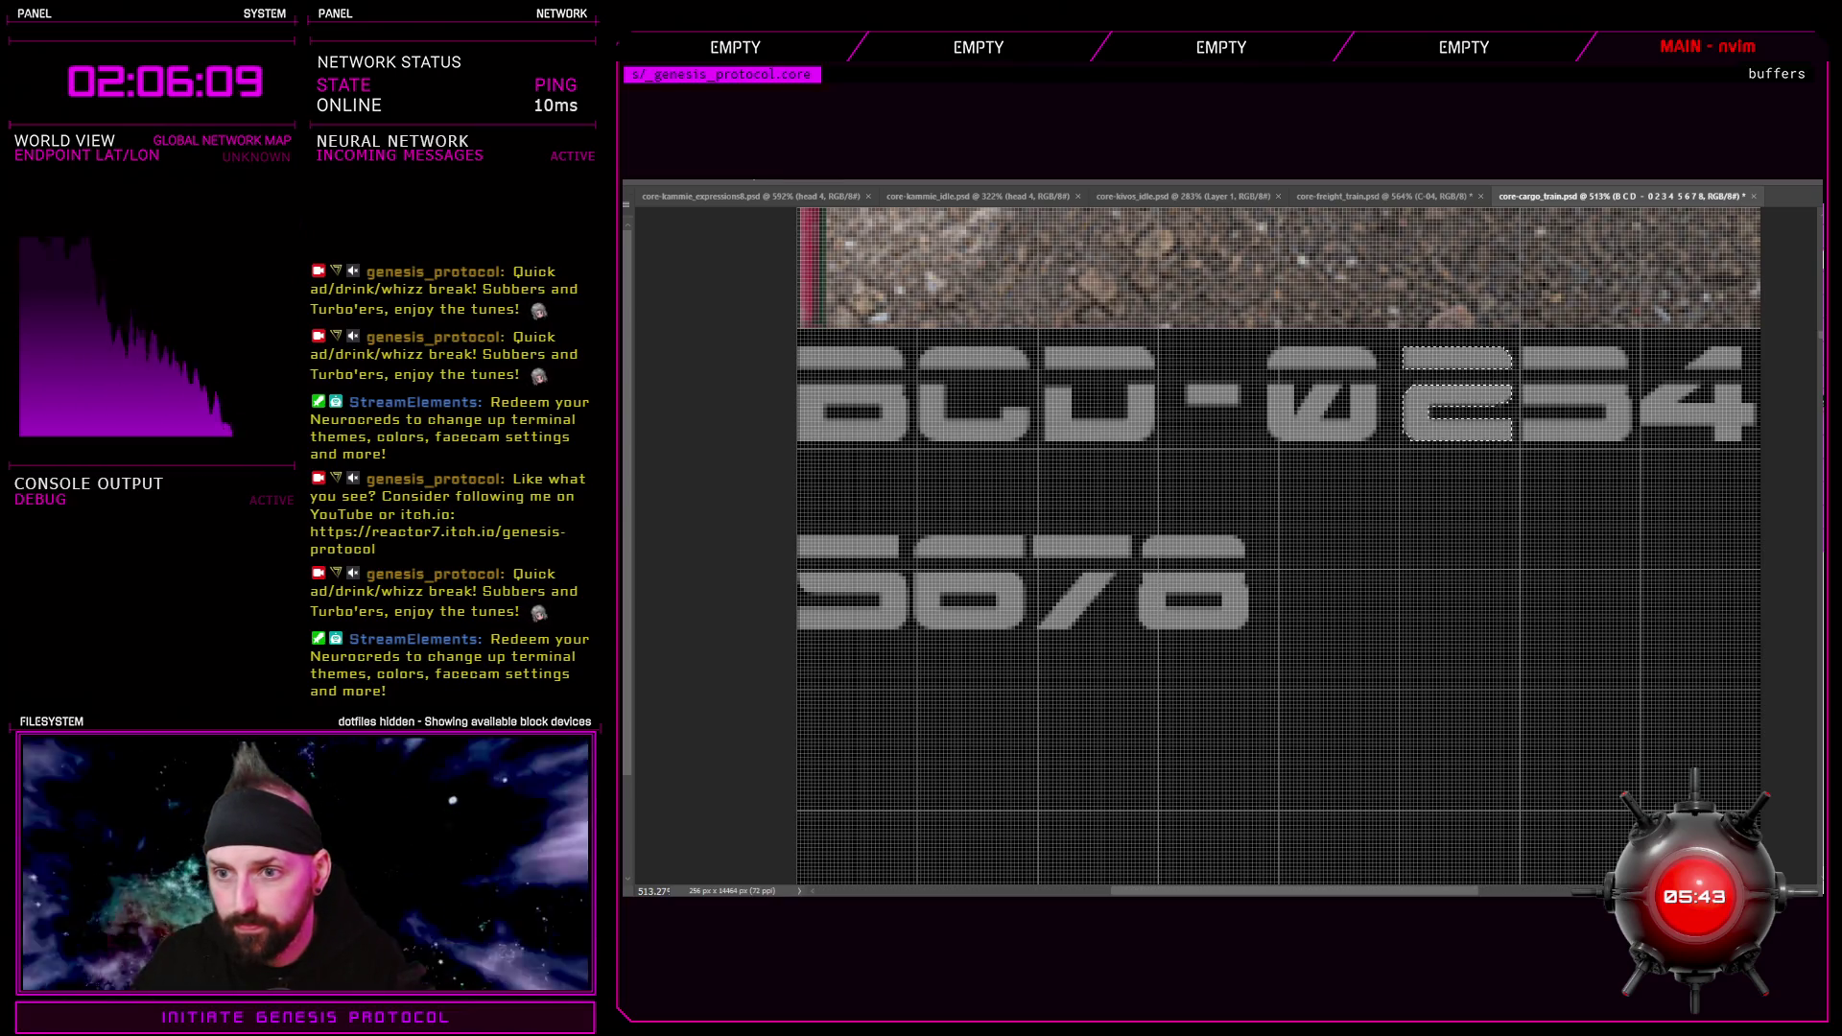
pyautogui.click(1362, 496)
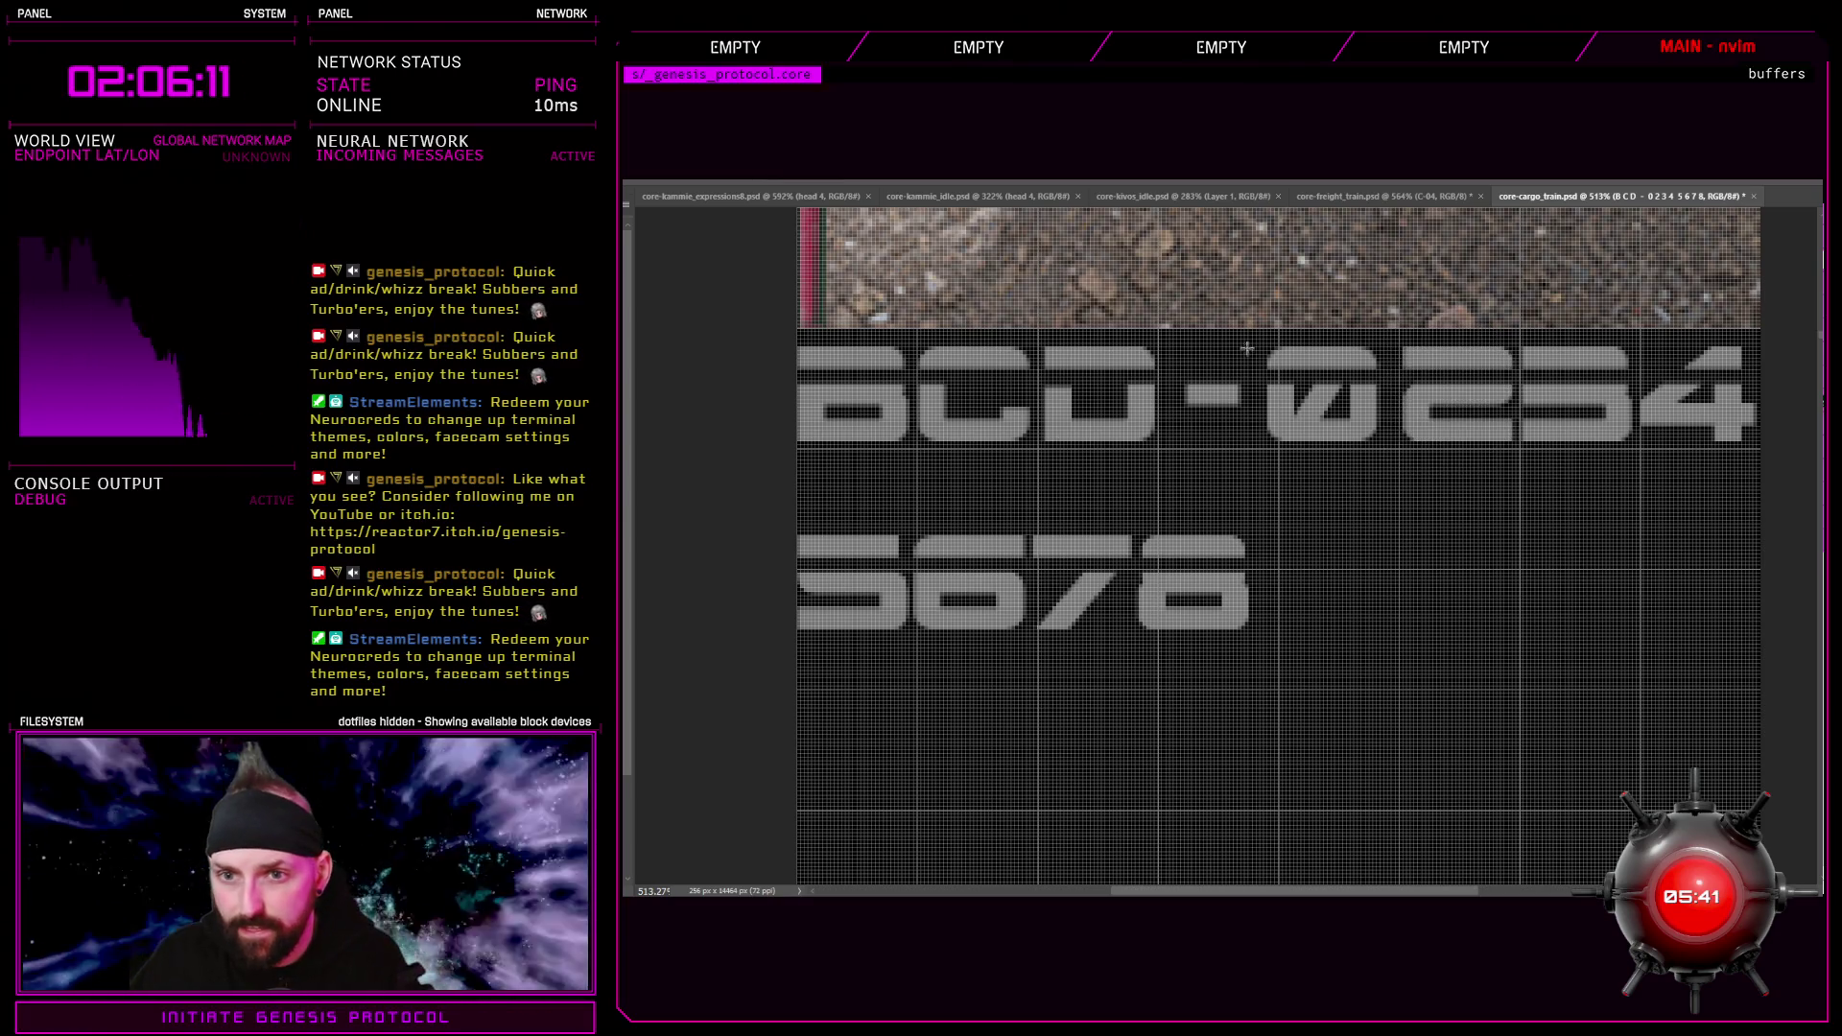
pyautogui.moveTo(1260, 329); pyautogui.dragTo(1386, 458)
pyautogui.press('Right')
pyautogui.press('Right')
pyautogui.press('Right')
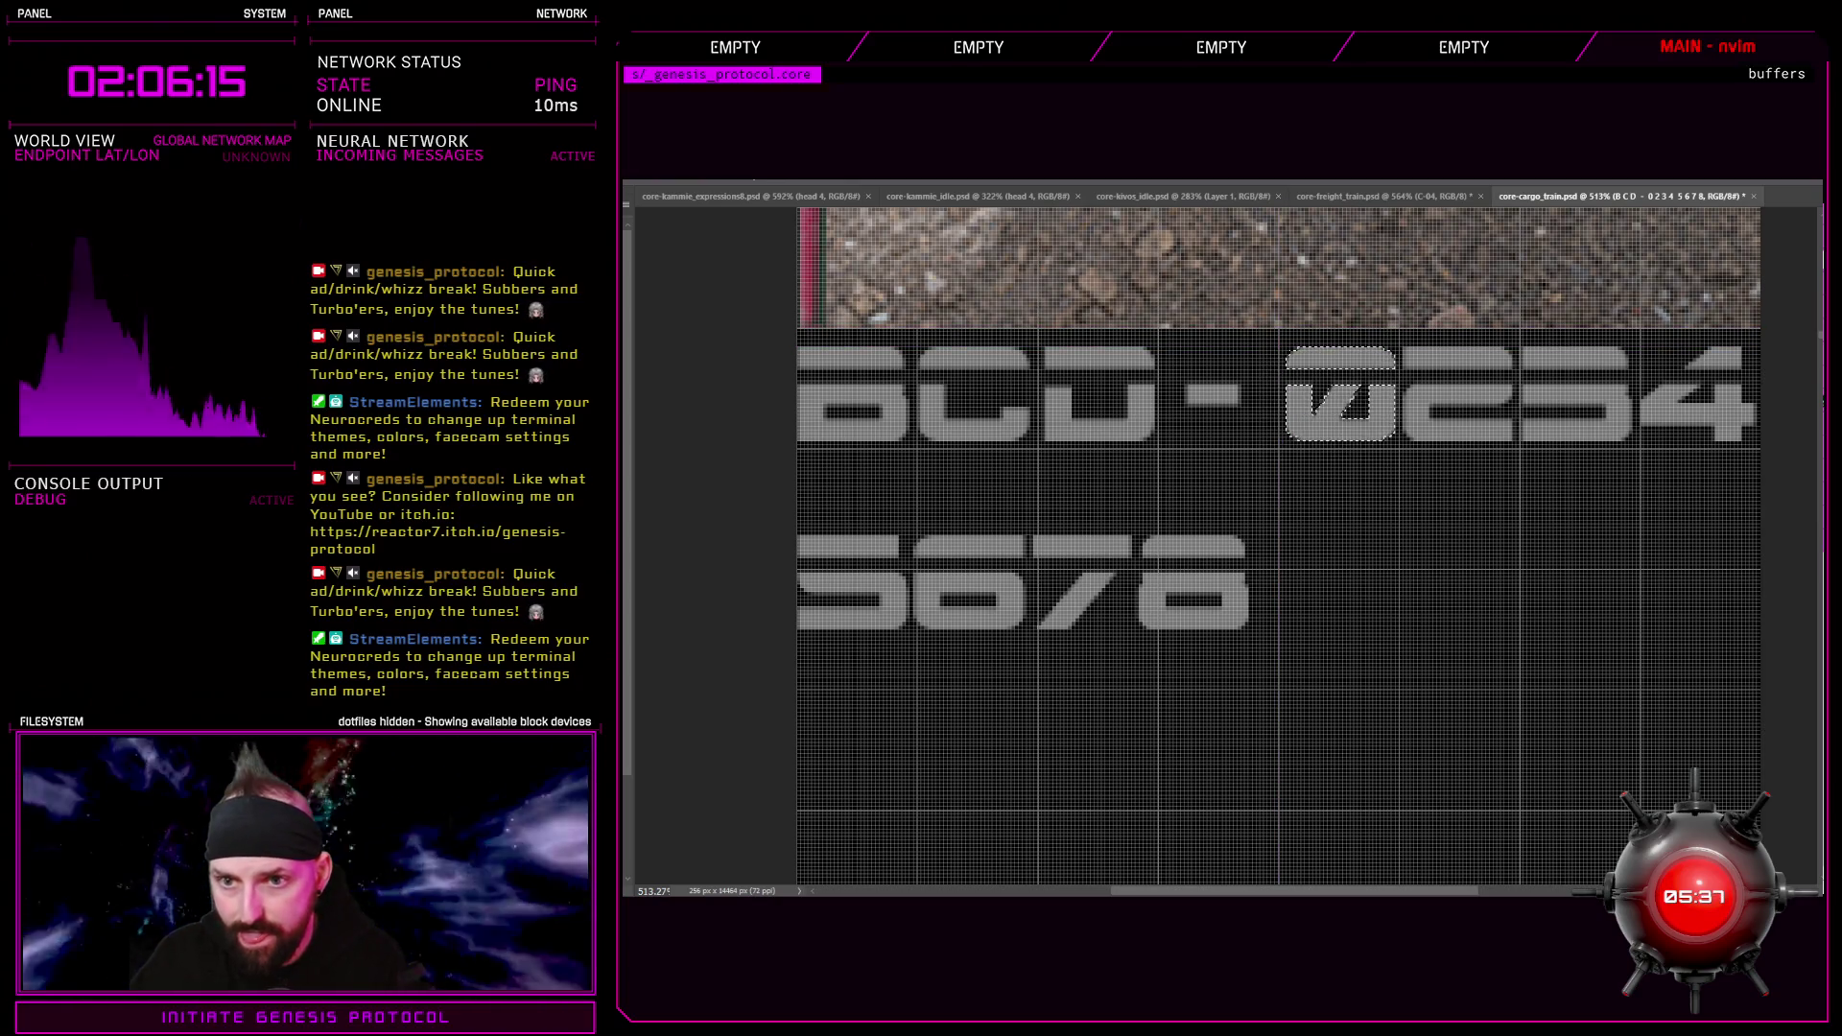
pyautogui.hotkey('ctrl', 'd')
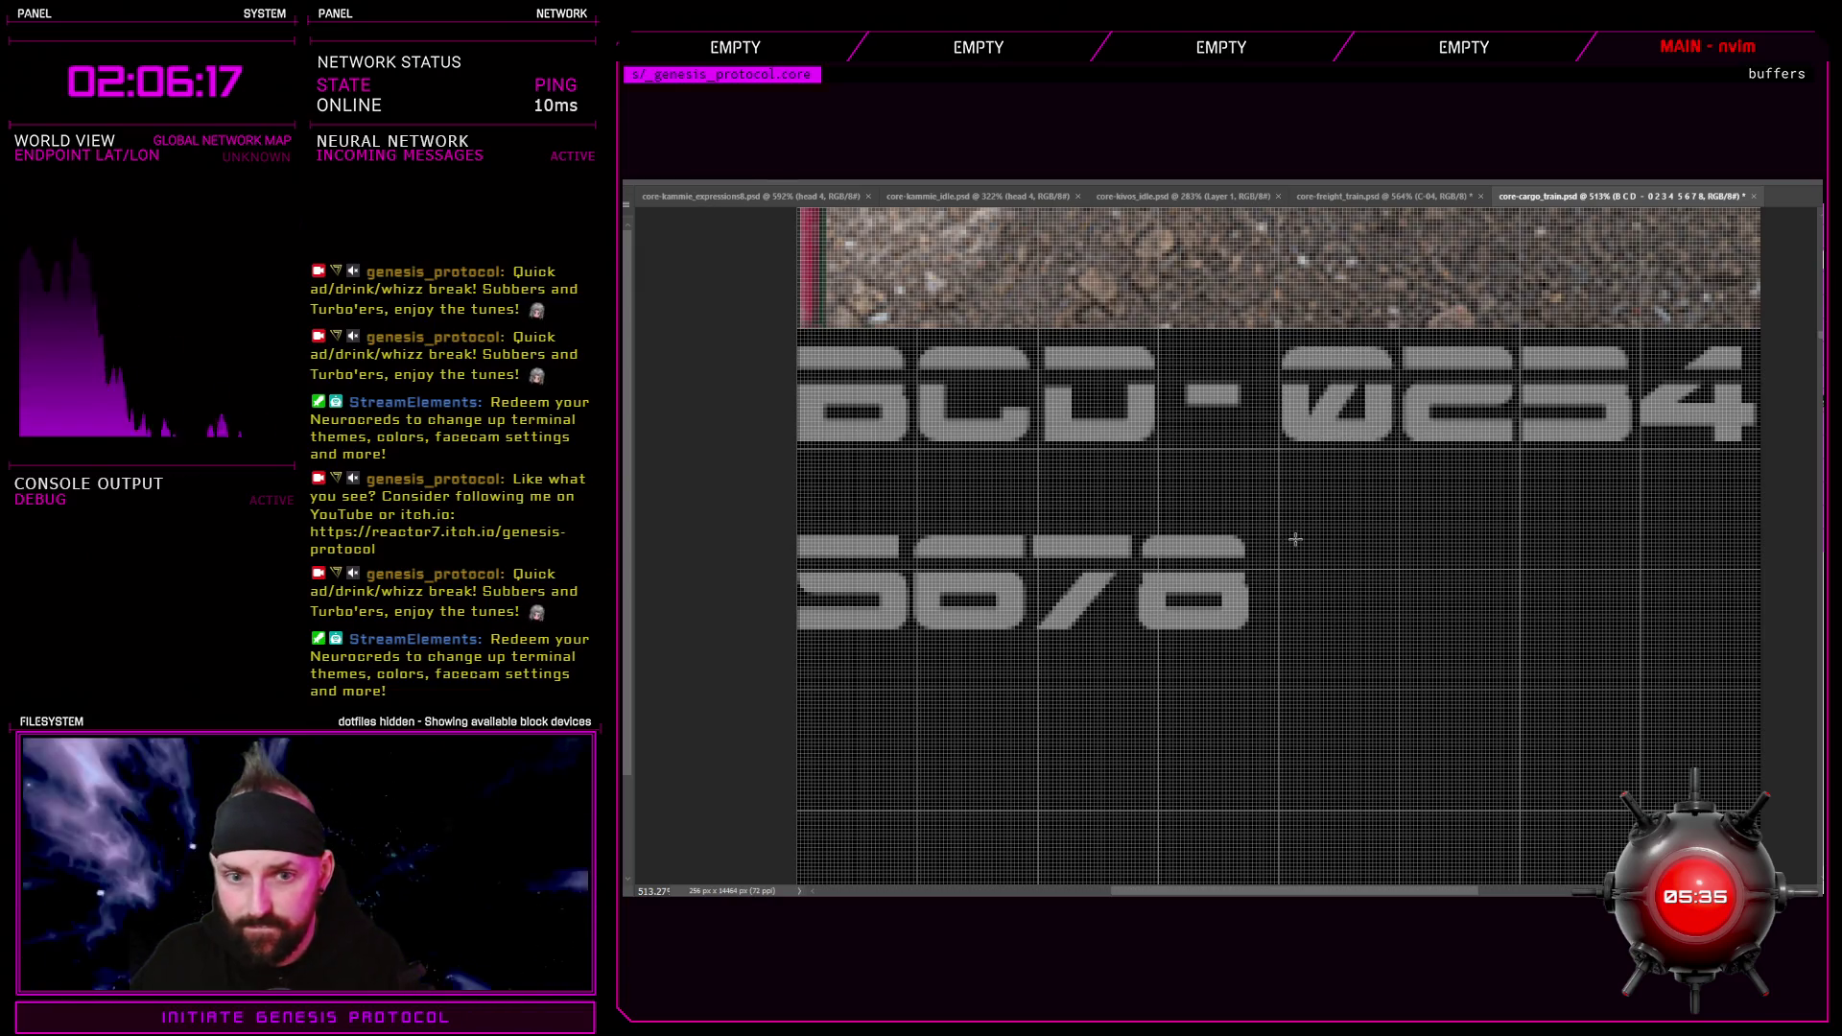
# Nudge the 5678 line, and then its 78 digits, slightly to the right
pyautogui.moveTo(915, 518); pyautogui.dragTo(1296, 681)
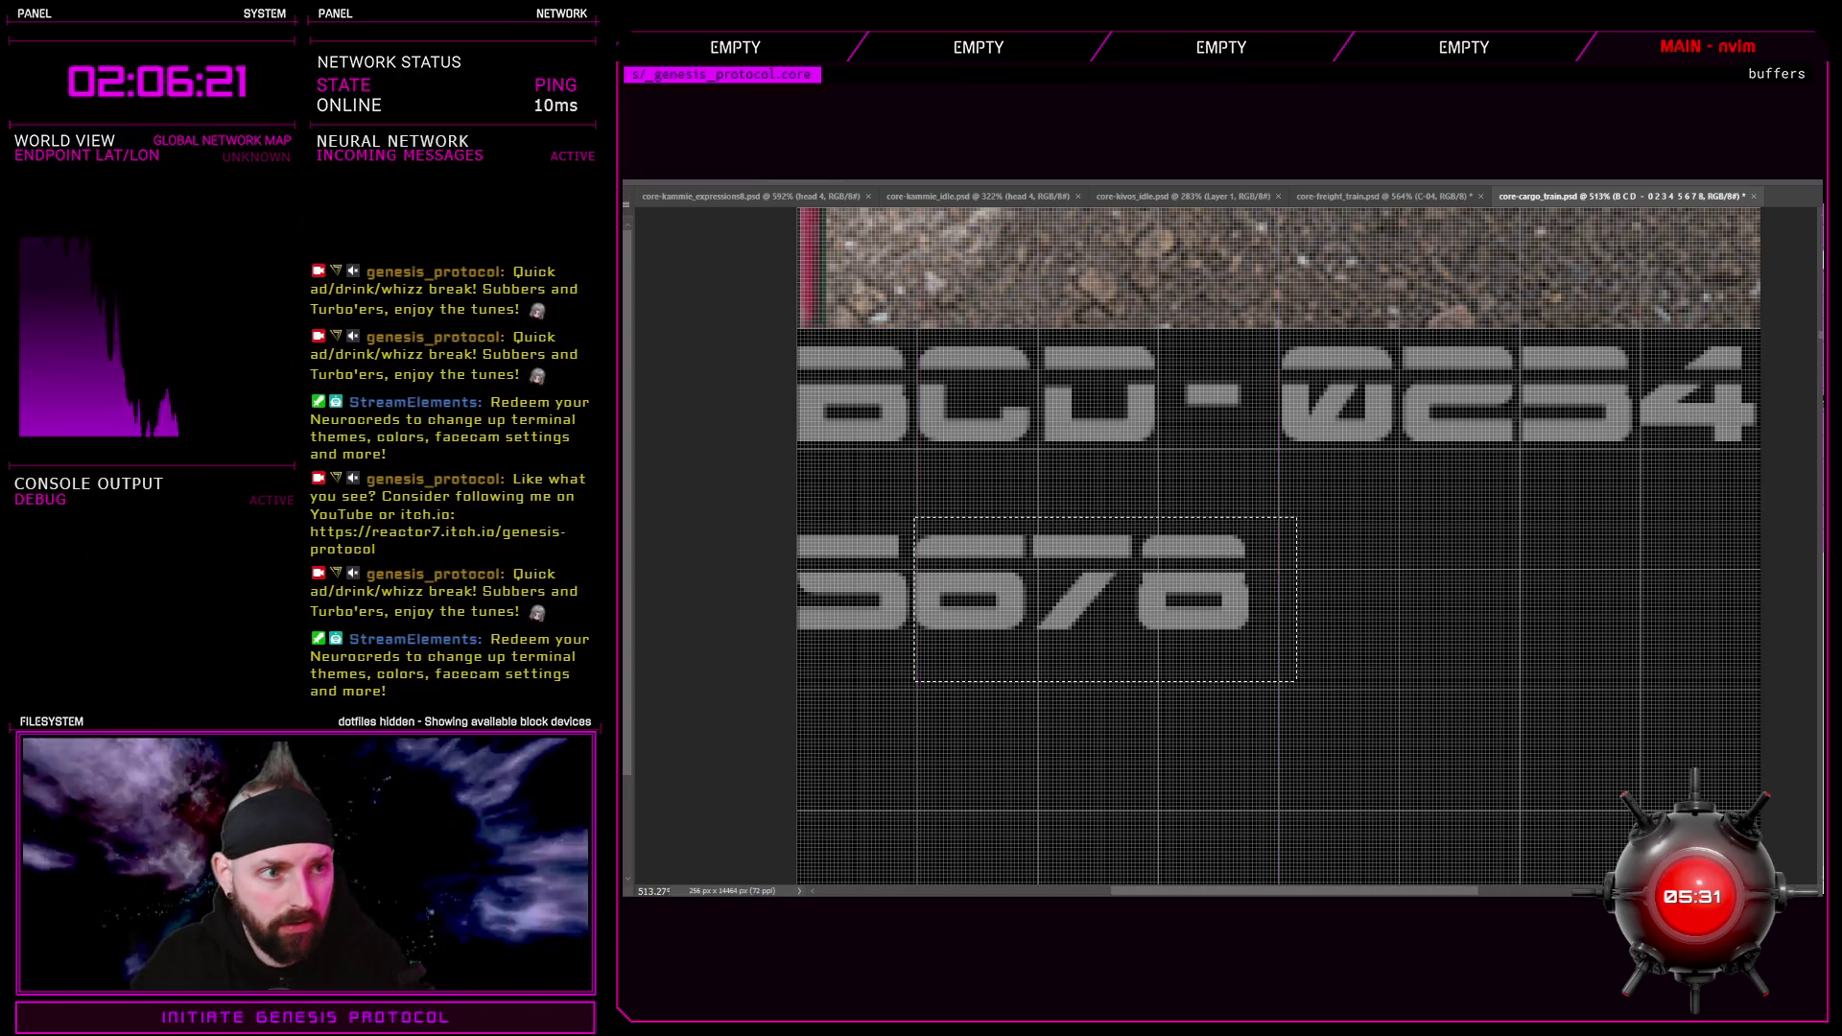
pyautogui.press('Right')
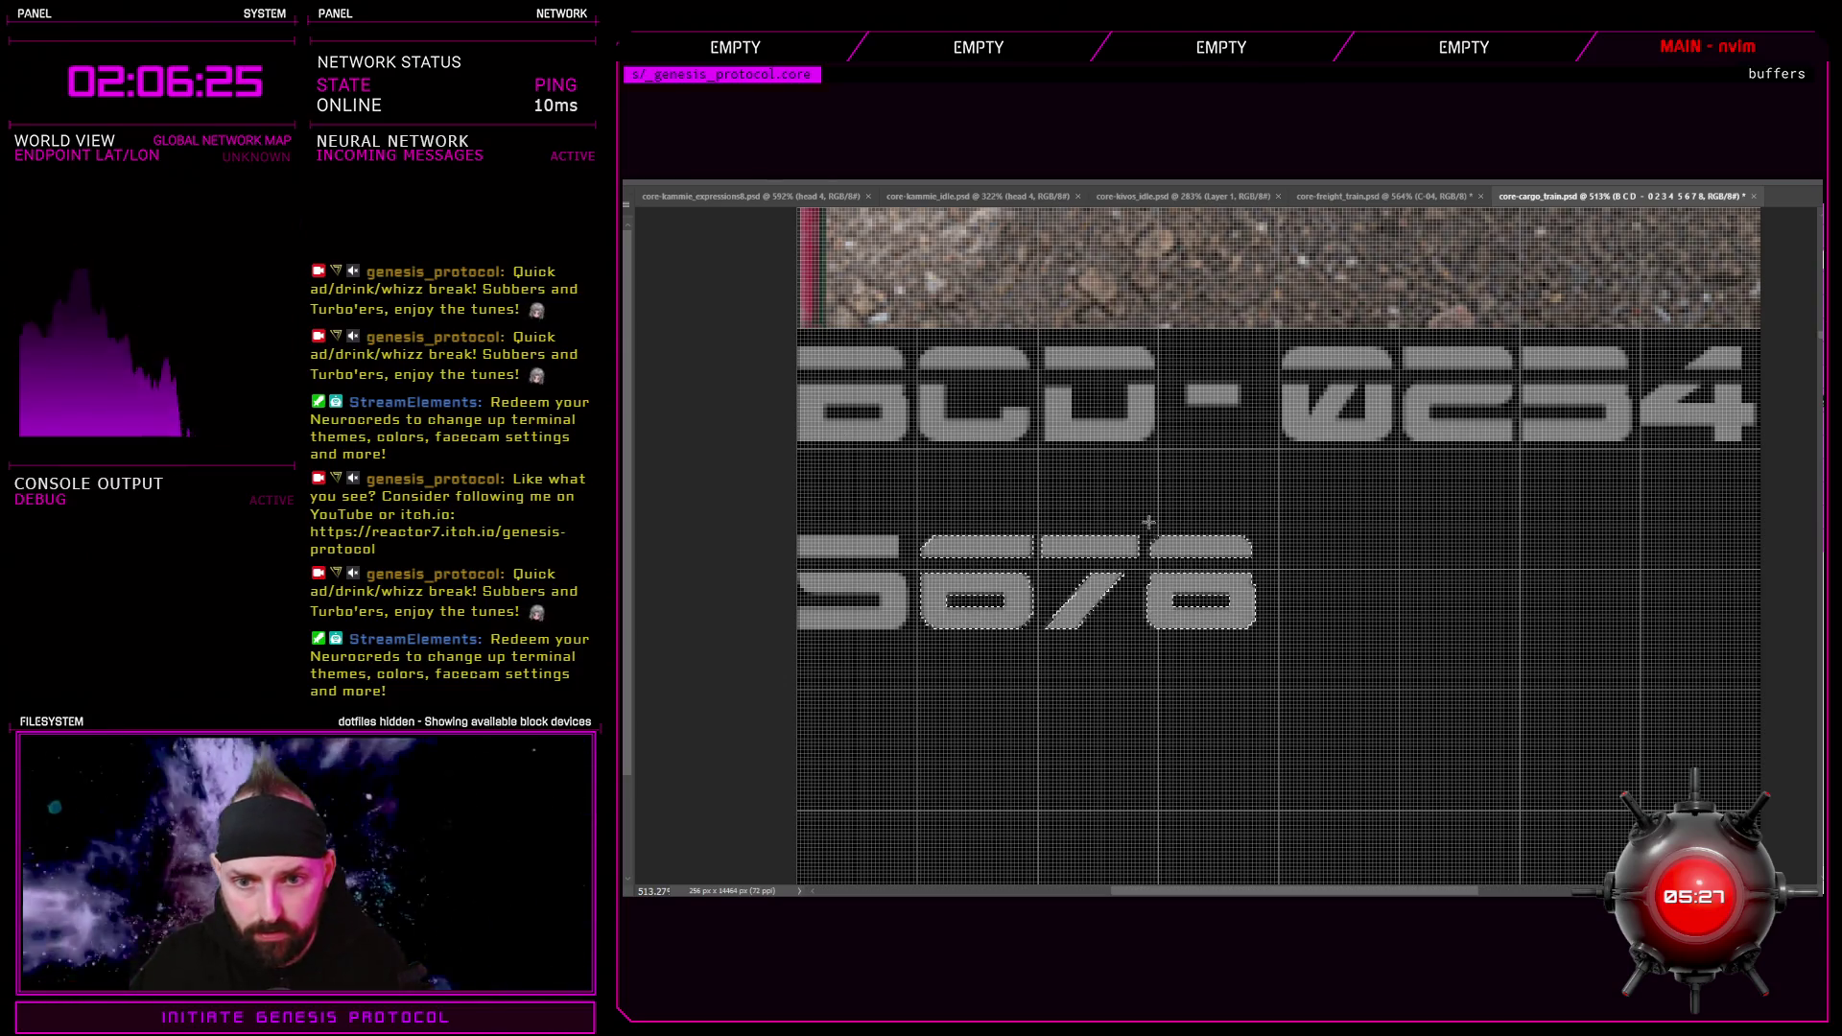
pyautogui.moveTo(1038, 508); pyautogui.dragTo(1110, 583)
pyautogui.moveTo(1042, 516); pyautogui.dragTo(1256, 656)
pyautogui.press('Right')
pyautogui.press('Right')
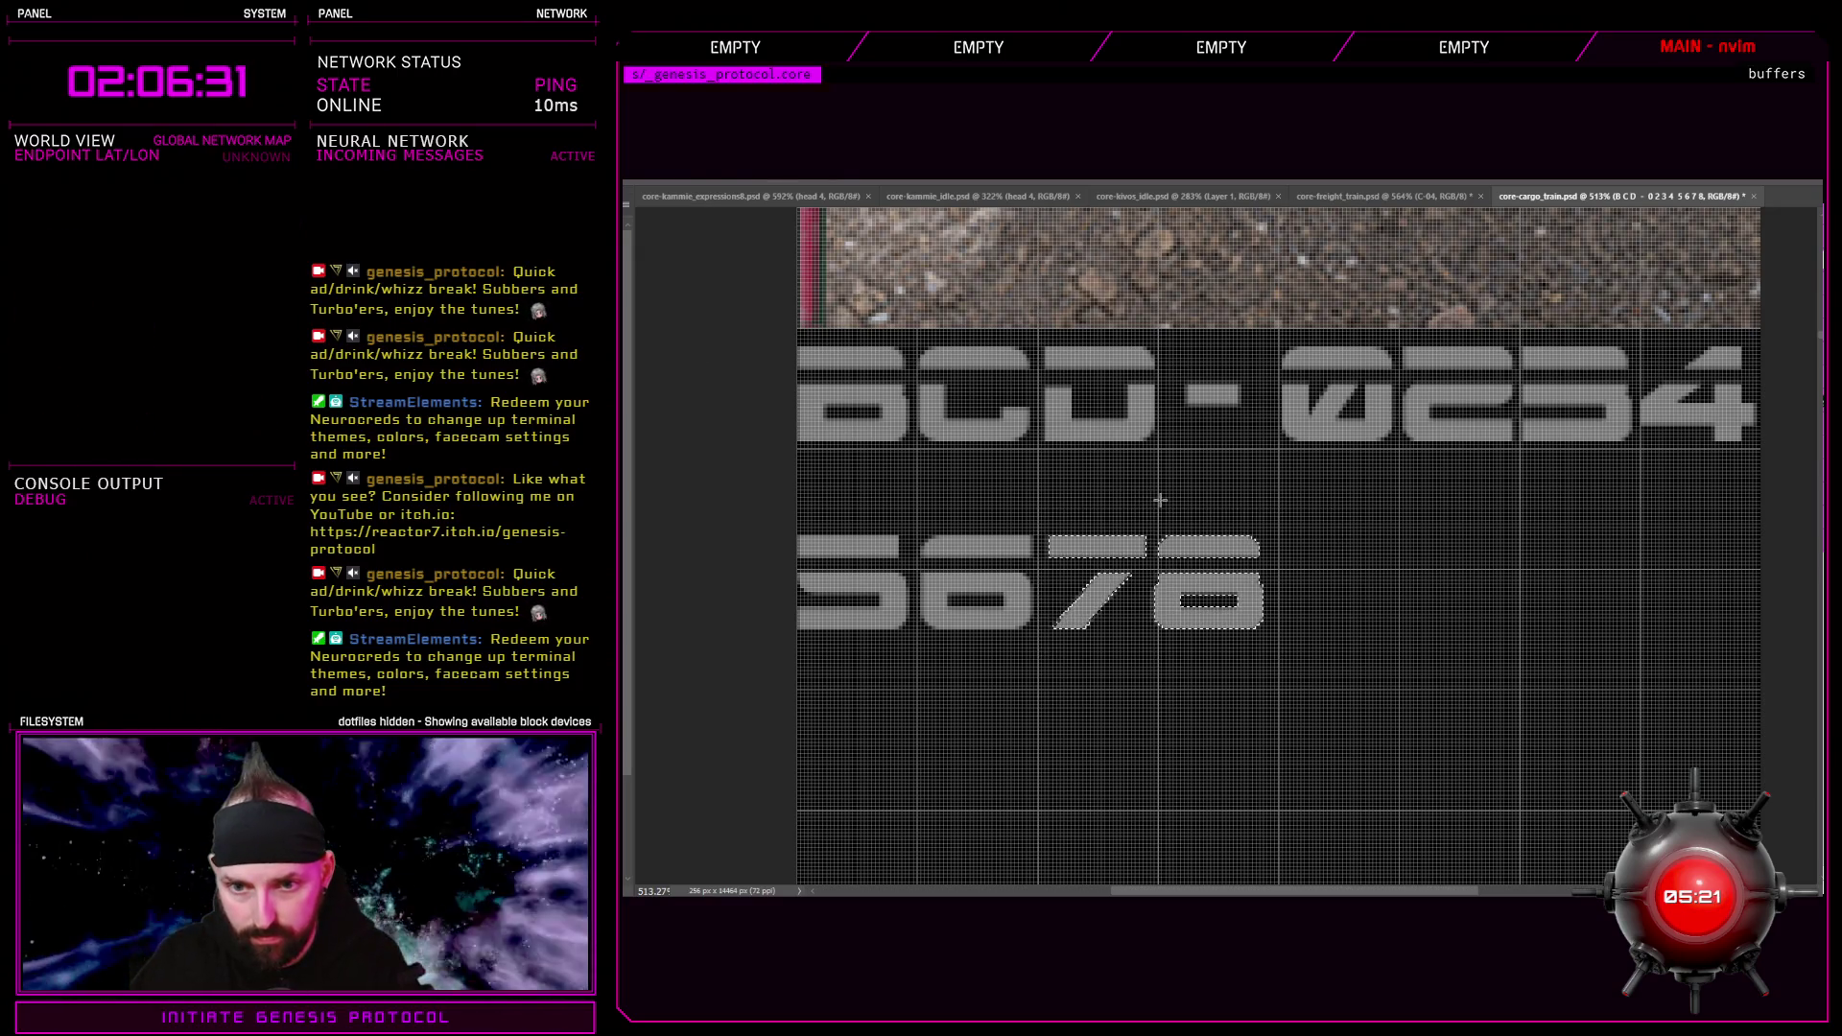
pyautogui.moveTo(1155, 502); pyautogui.dragTo(1350, 648)
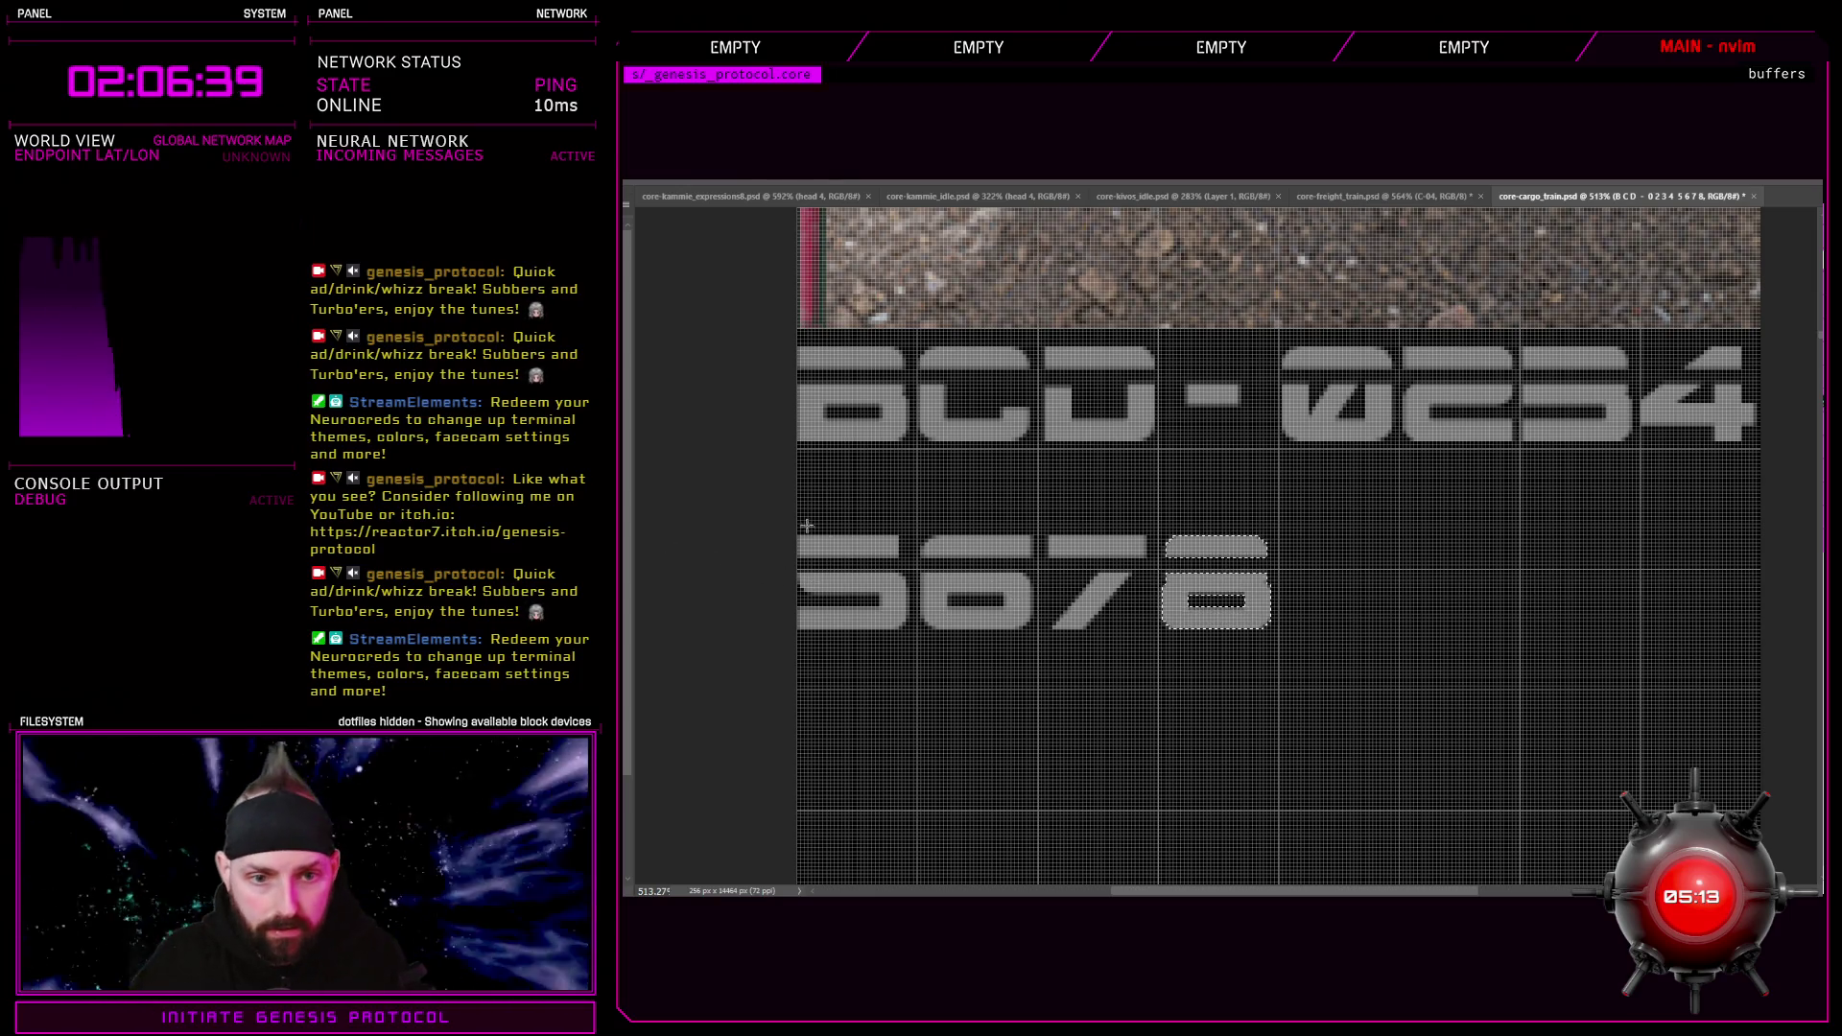
# Move the whole 5678 line up directly beneath BCD-0234 and zoom out to the full tile
pyautogui.moveTo(777, 513)
pyautogui.mouseDown()
pyautogui.moveTo(967, 527)
pyautogui.moveTo(1346, 673)
pyautogui.mouseUp()
pyautogui.hotkey('ctrl', 'Up')
pyautogui.hotkey('ctrl', 'Up')
pyautogui.hotkey('ctrl', 'Up')
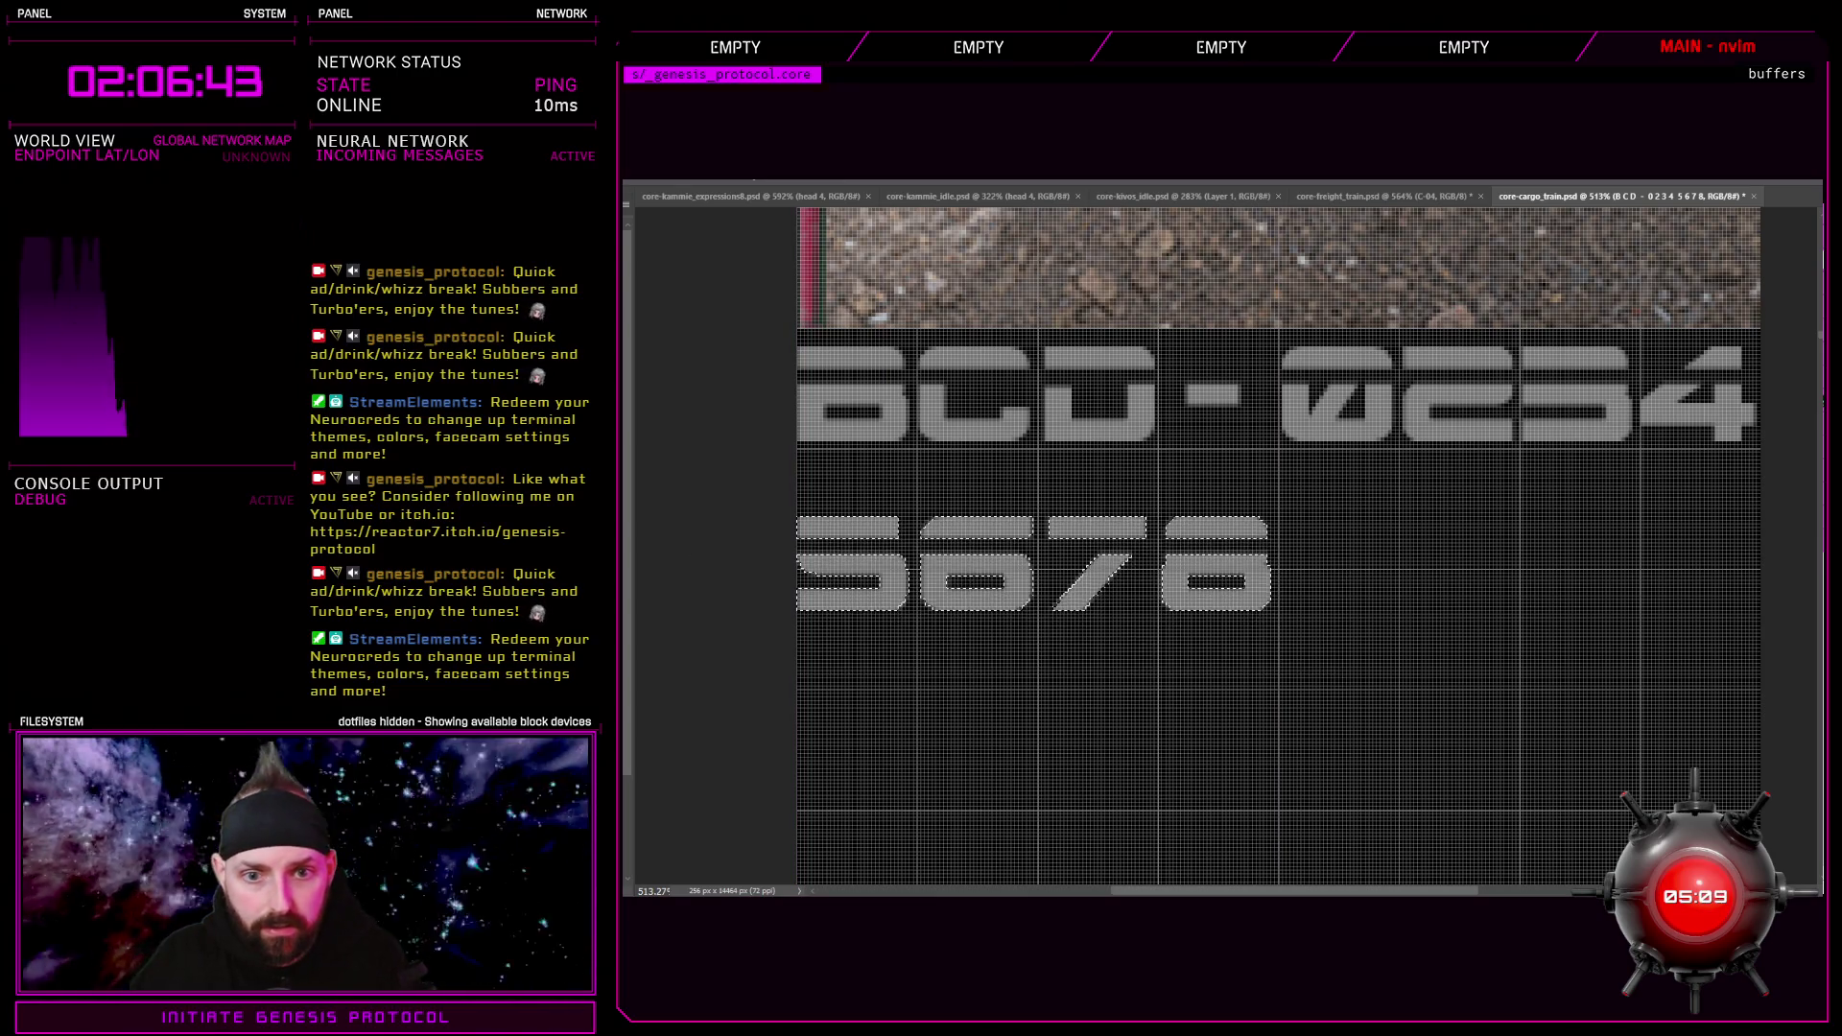
pyautogui.hotkey('ctrl', 'Up')
pyautogui.hotkey('ctrl', 'Up')
pyautogui.hotkey('ctrl', 'Up')
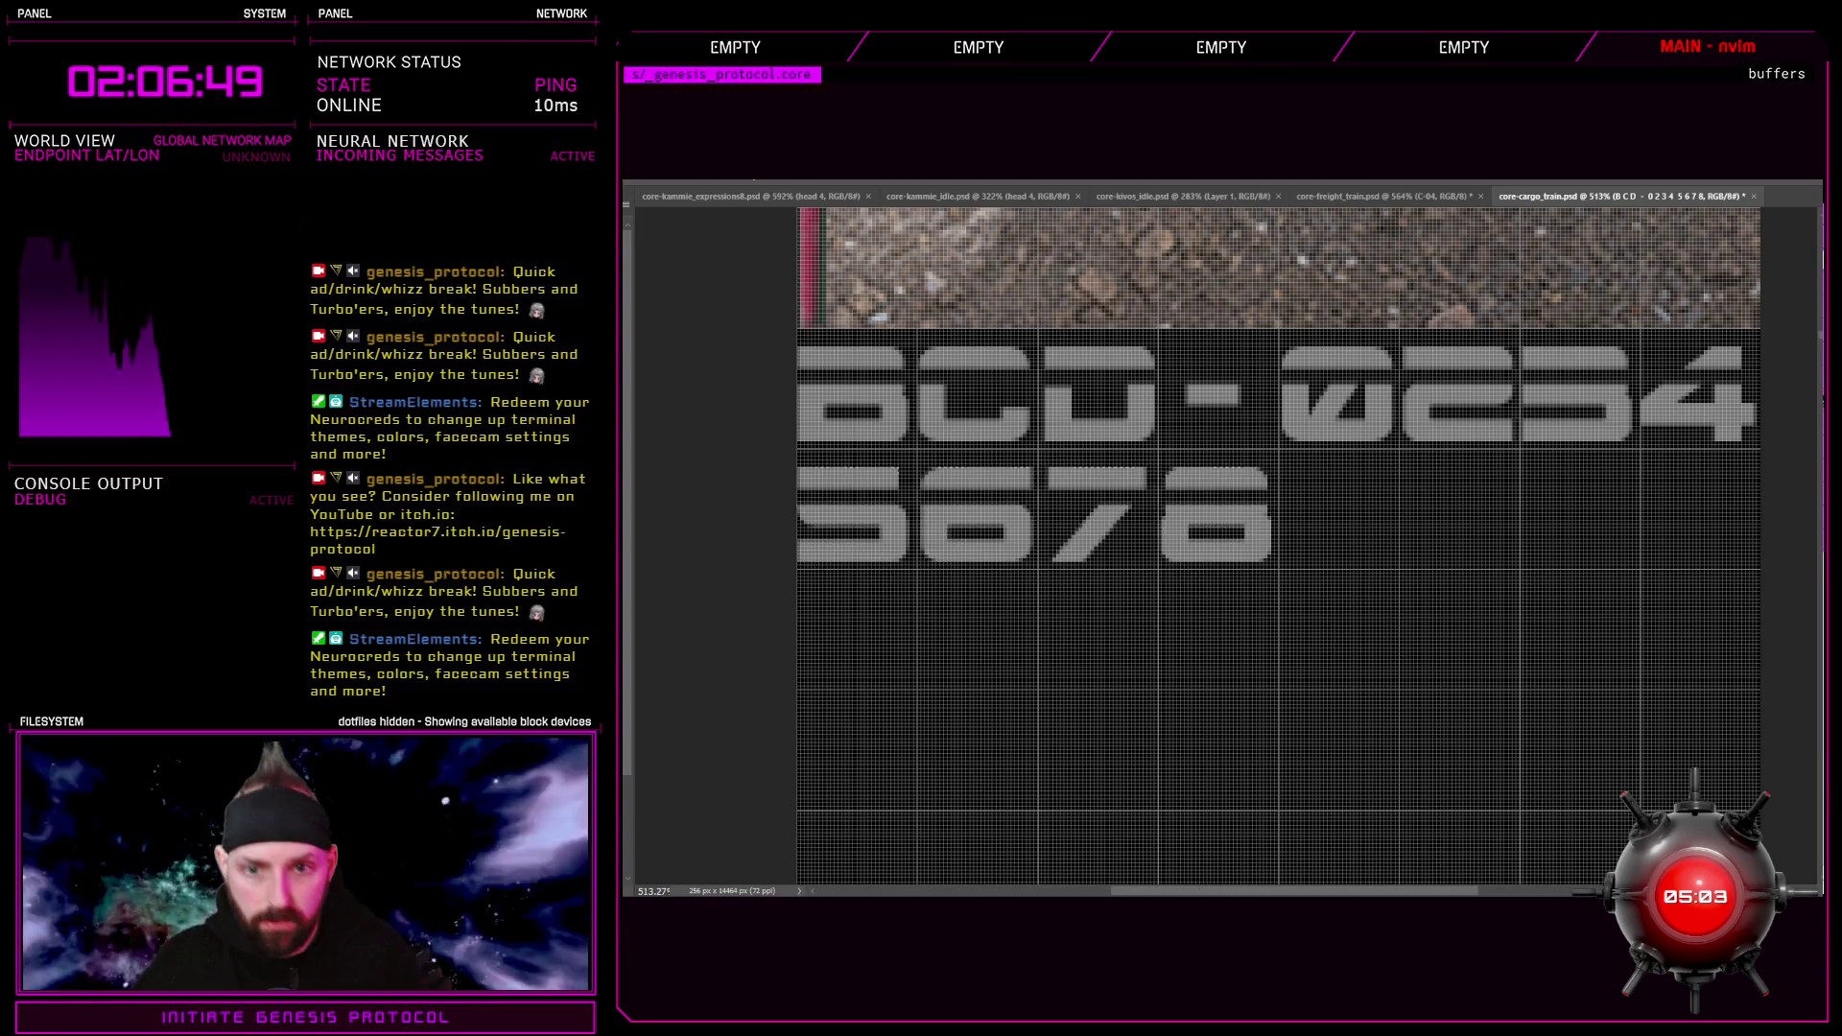
pyautogui.hotkey('ctrl', 'd')
pyautogui.scroll(-2, 1110, 519)
pyautogui.scroll(-1, 1110, 519)
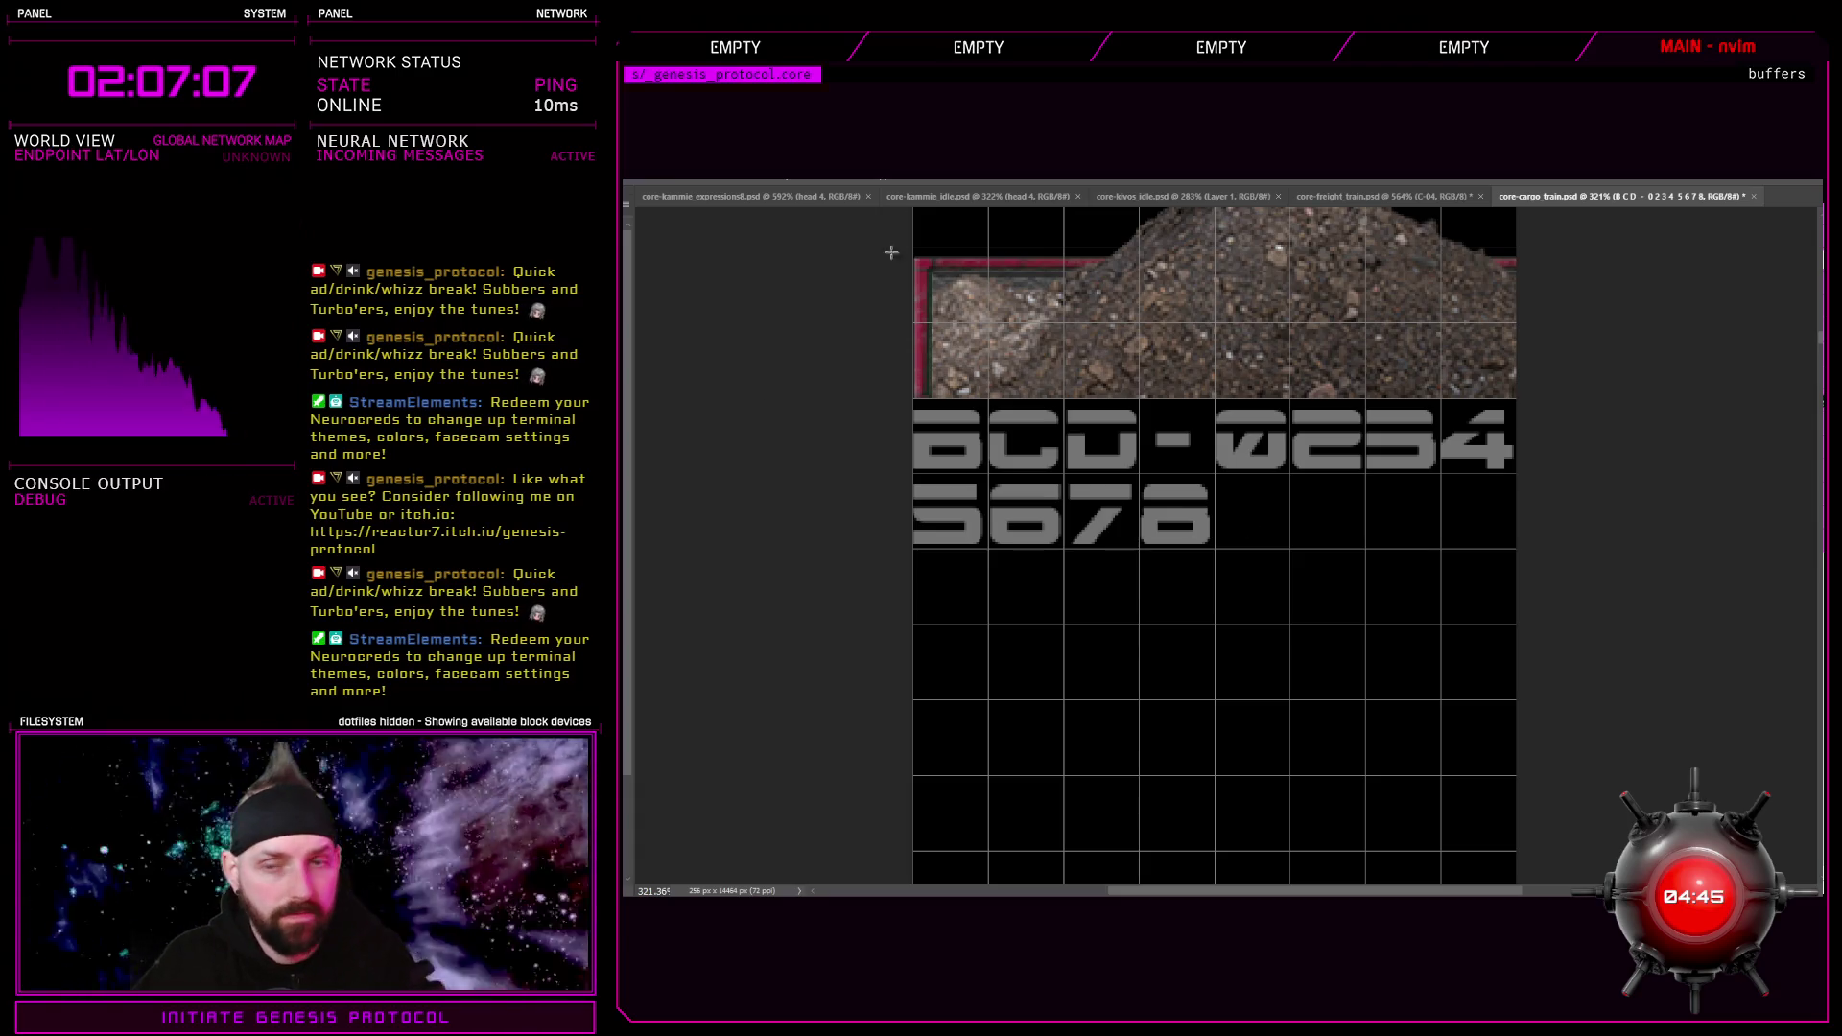
# Preview a dissolved grunge look, then paint grunge wear over BCD-0234 and the 5, 6 and 8
pyautogui.hotkey('ctrl', 'f')
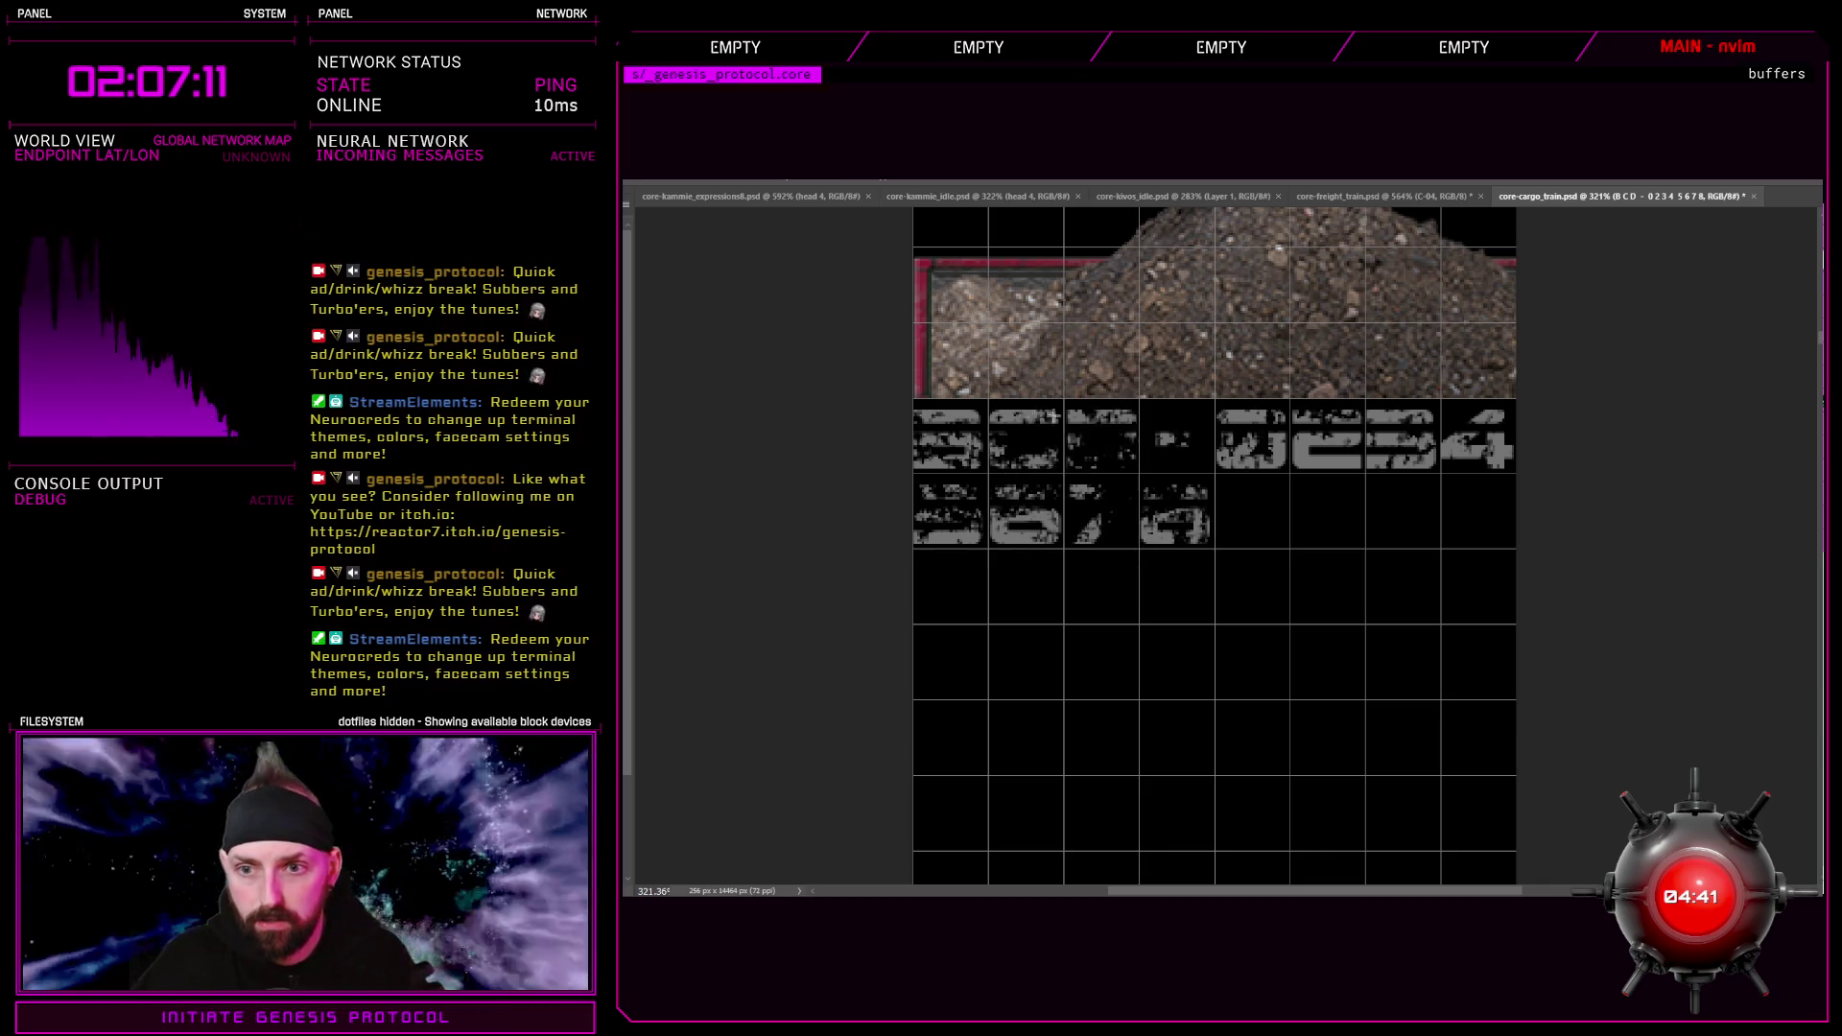
pyautogui.hotkey('ctrl', 'z')
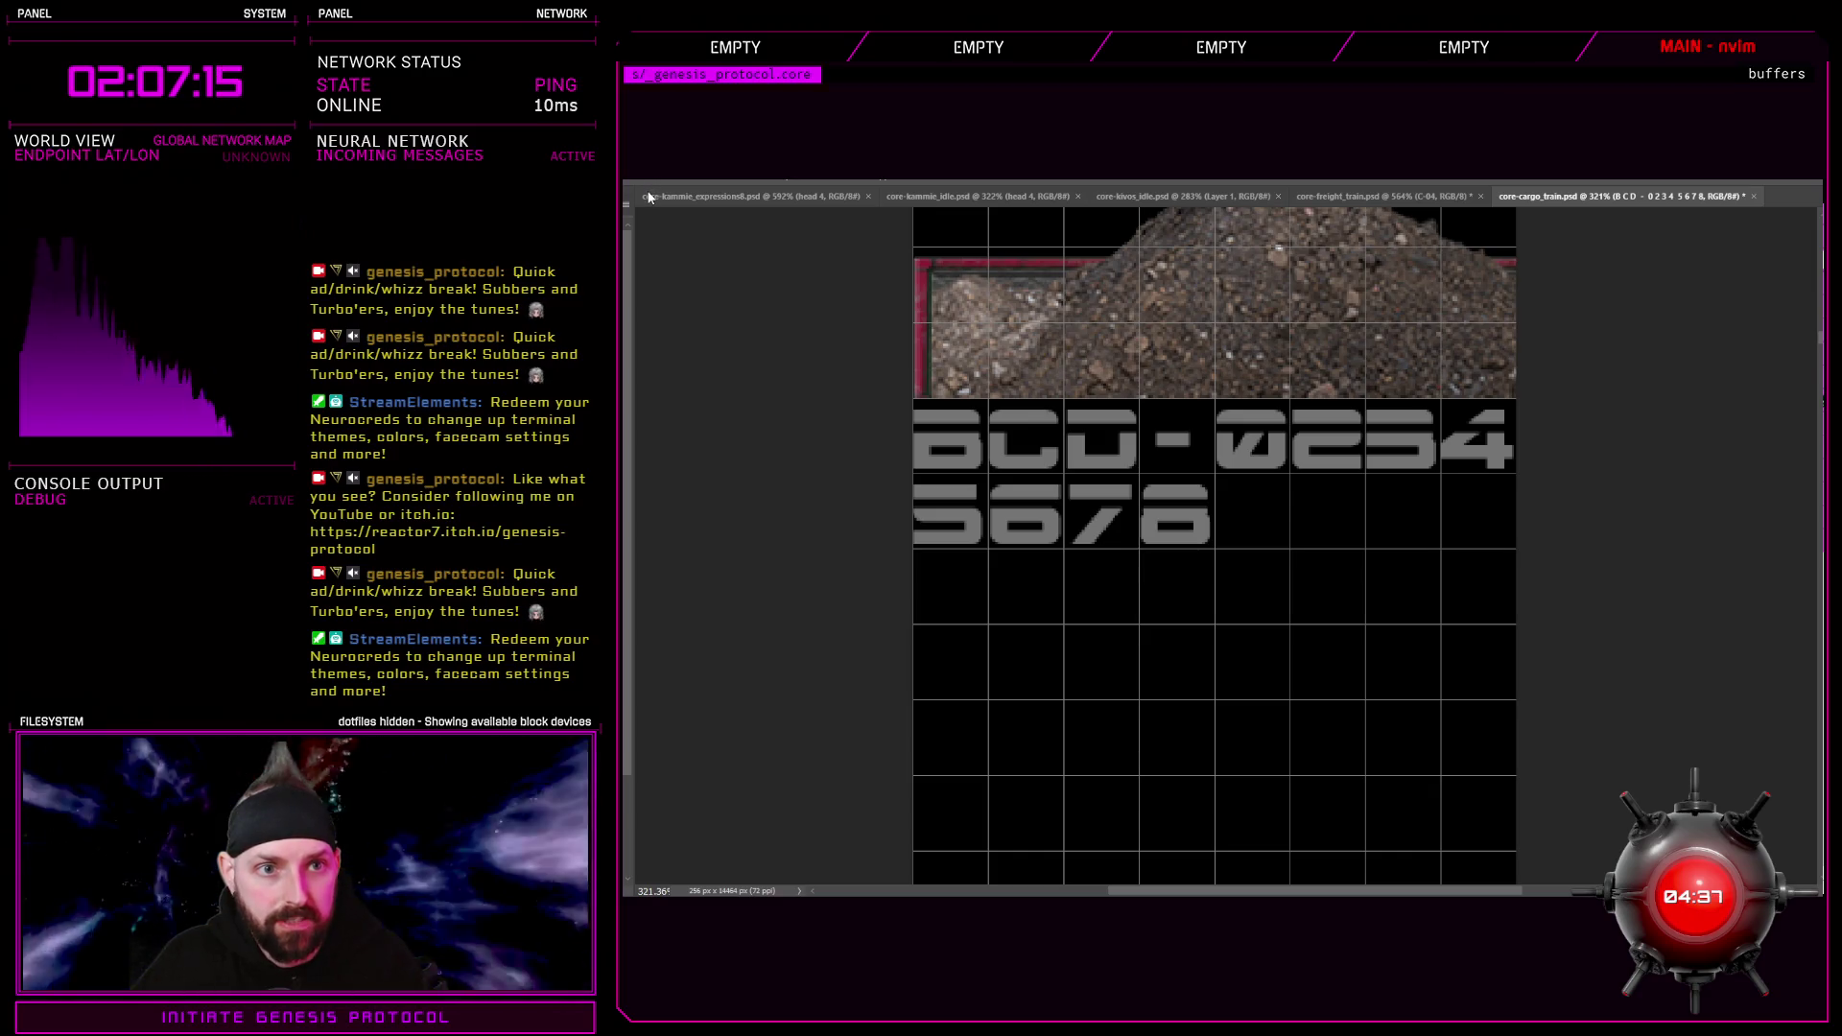
pyautogui.hotkey('ctrl', 'f')
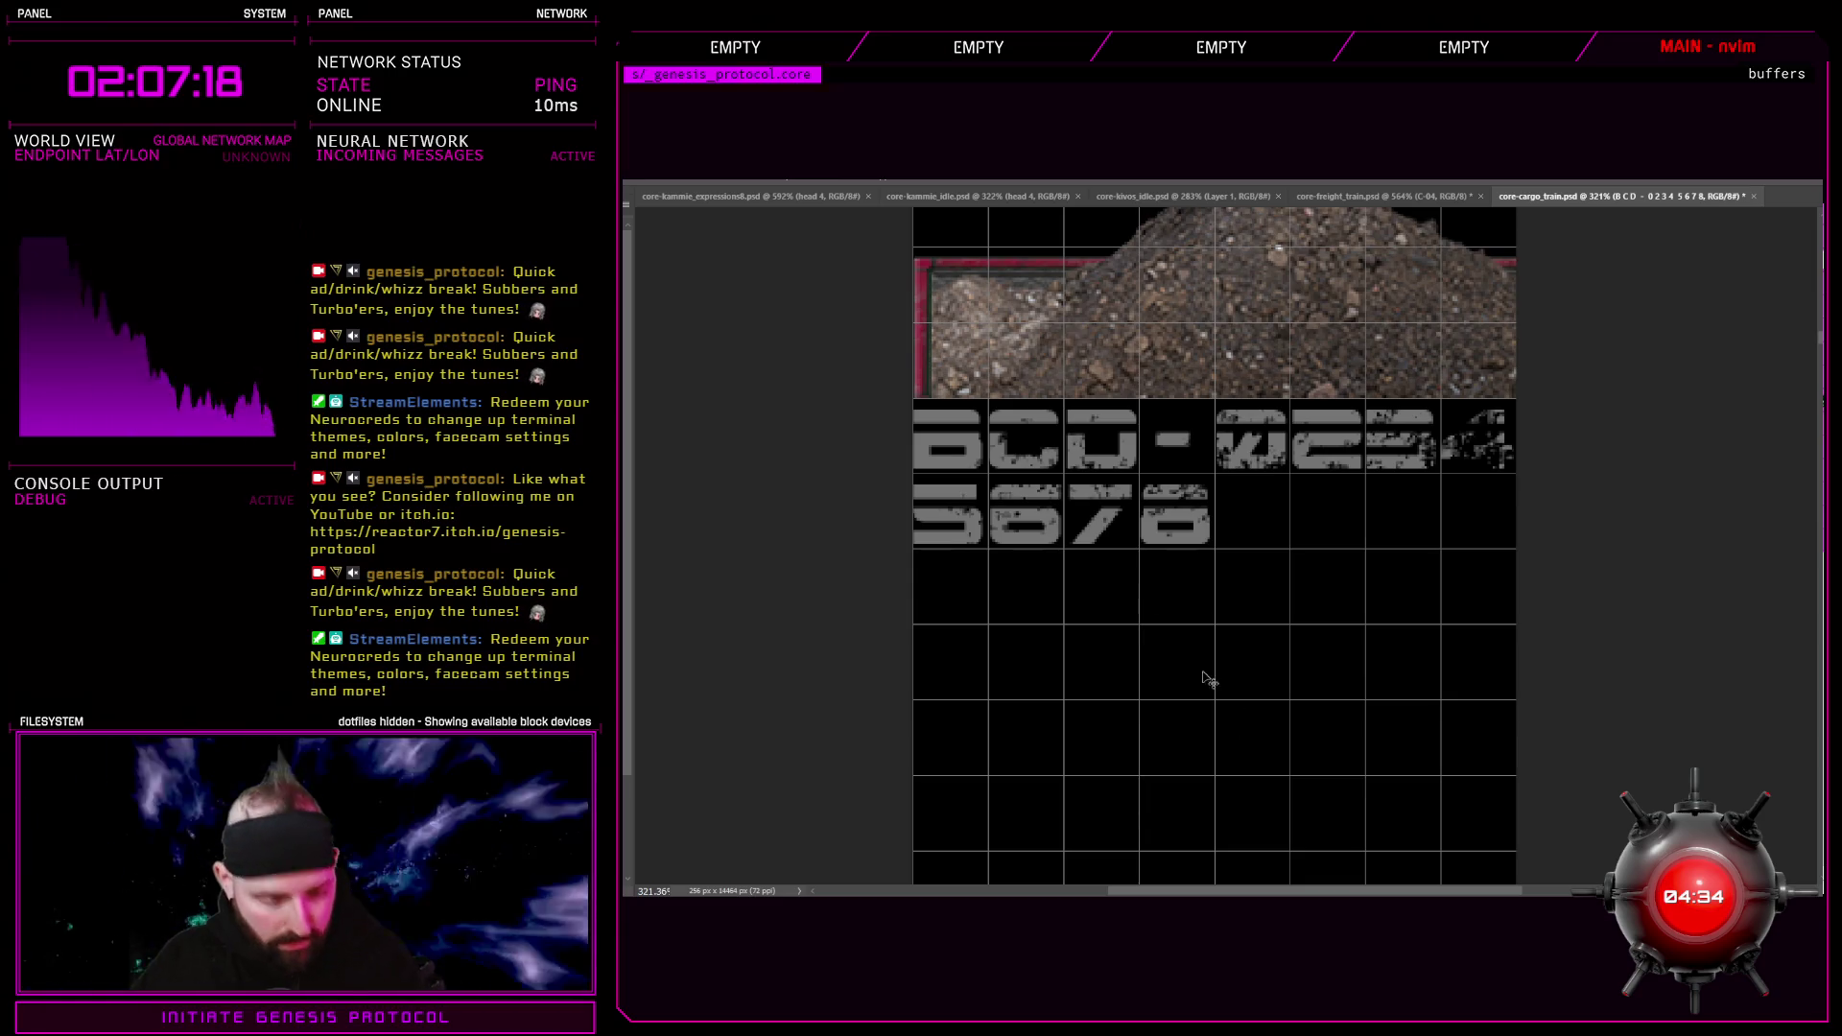
pyautogui.hotkey('ctrl', 'z')
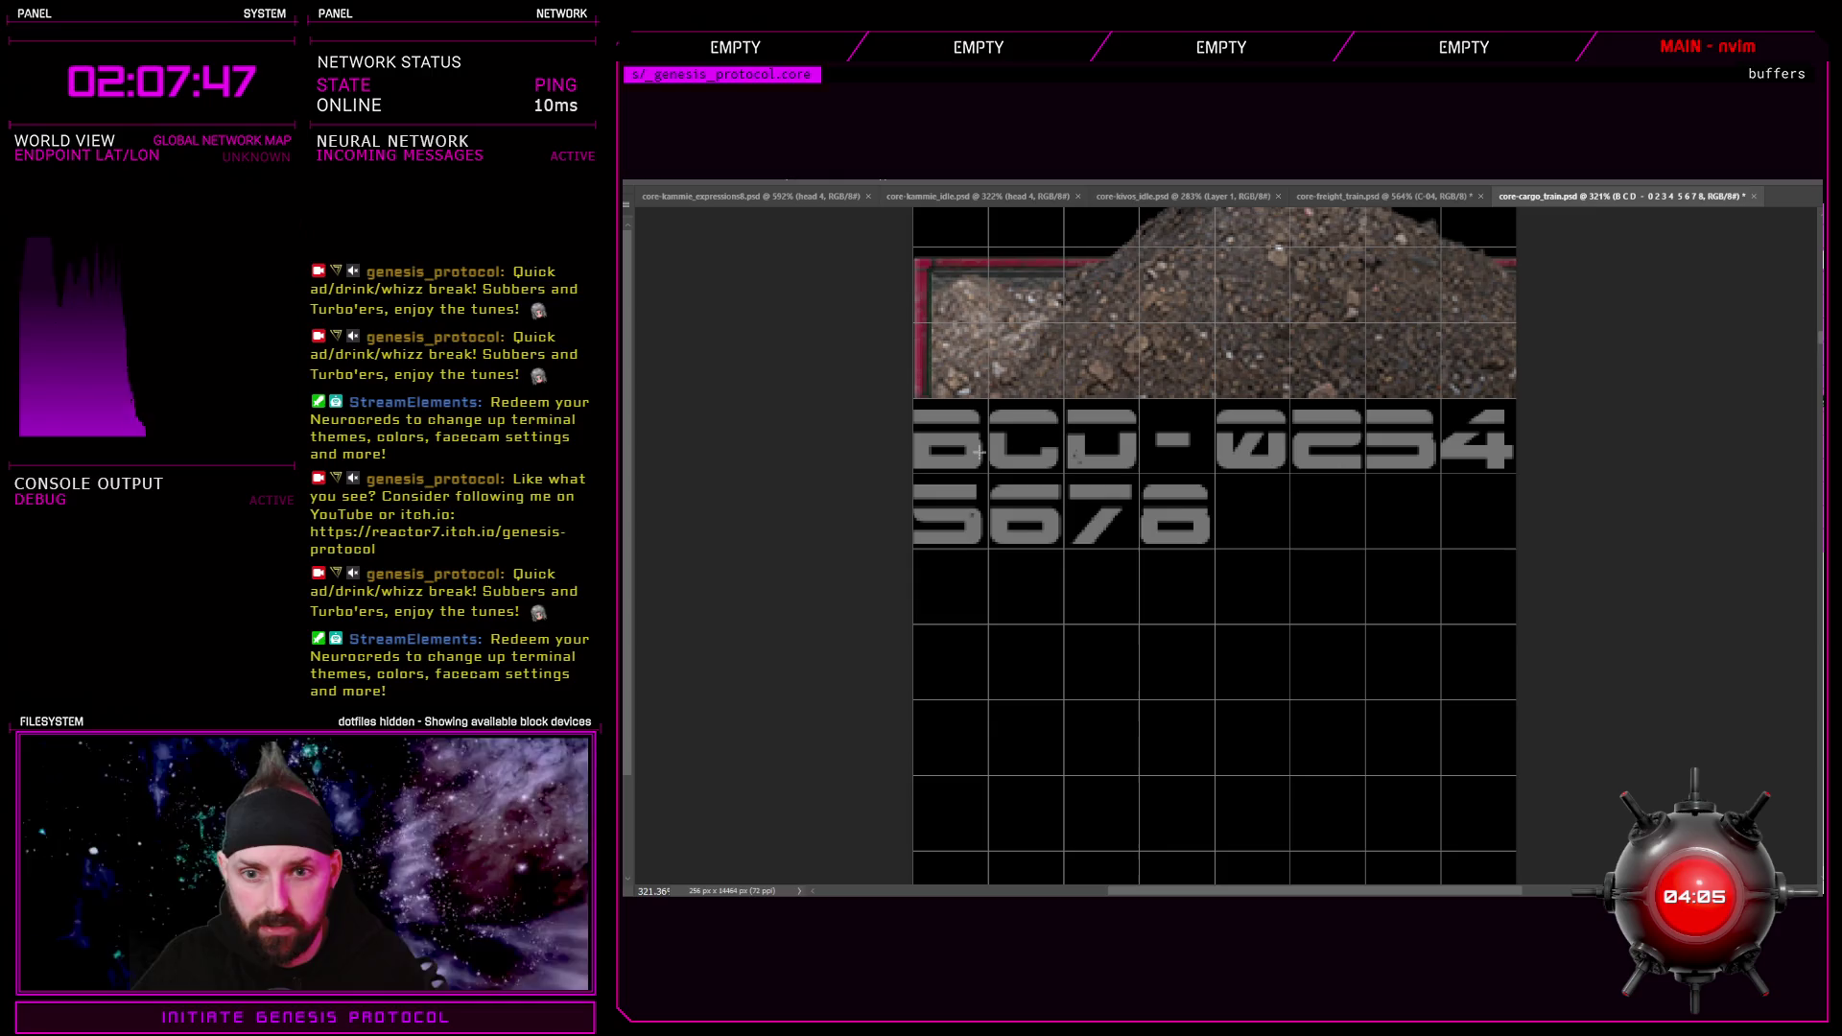
pyautogui.moveTo(957, 424)
pyautogui.mouseDown()
pyautogui.moveTo(979, 446)
pyautogui.moveTo(1514, 446)
pyautogui.moveTo(1444, 449)
pyautogui.mouseUp()
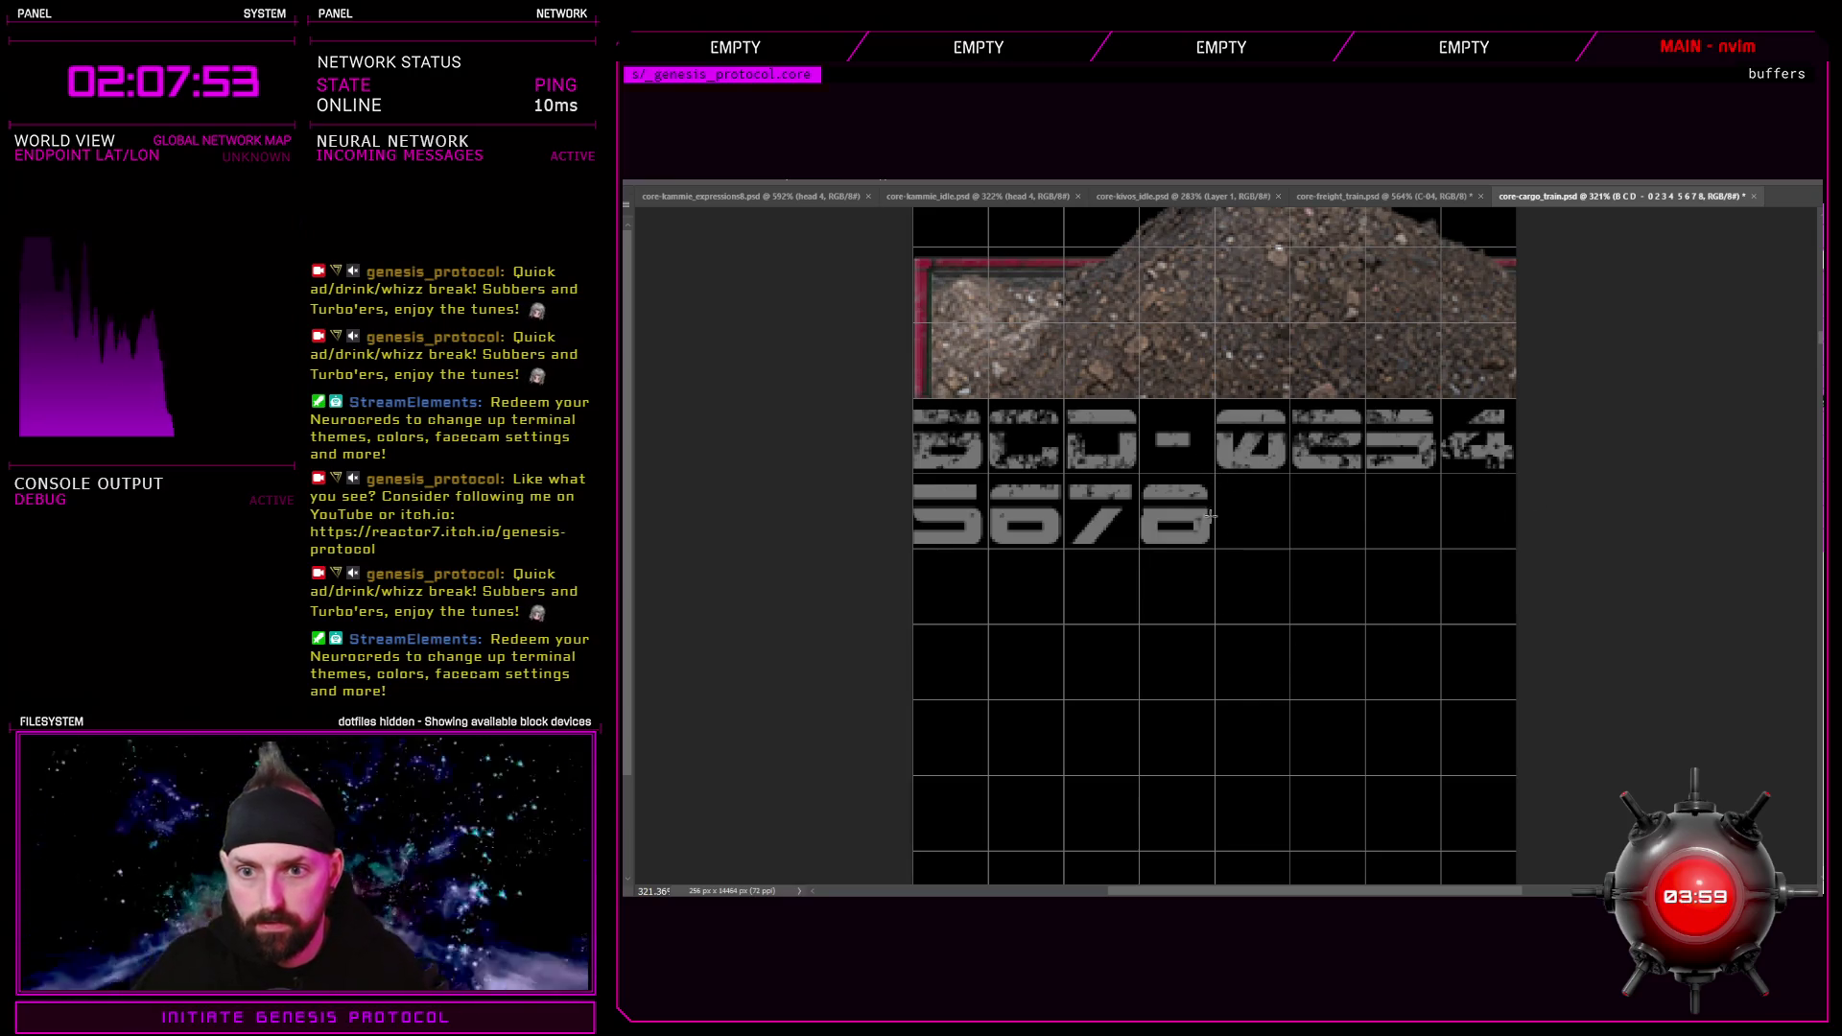
pyautogui.moveTo(1170, 528); pyautogui.dragTo(1214, 551)
pyautogui.moveTo(1103, 542); pyautogui.dragTo(895, 525)
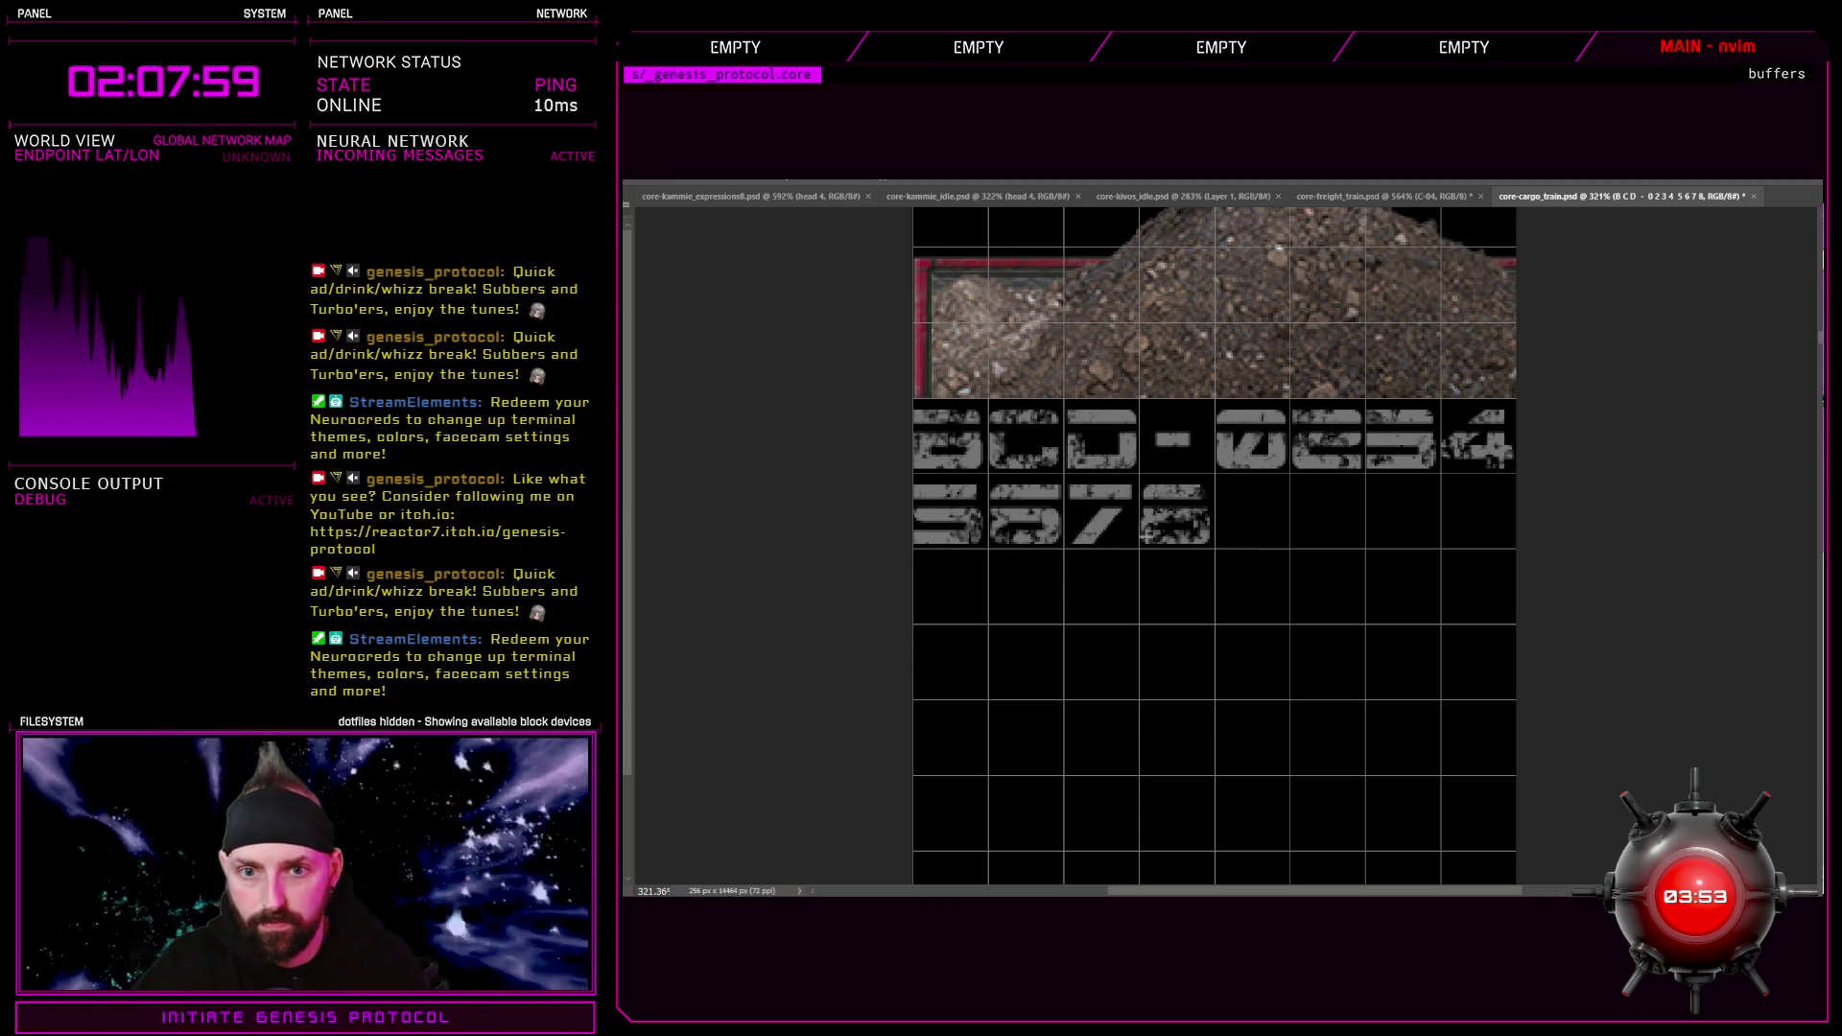
pyautogui.scroll(-2, 1156, 539)
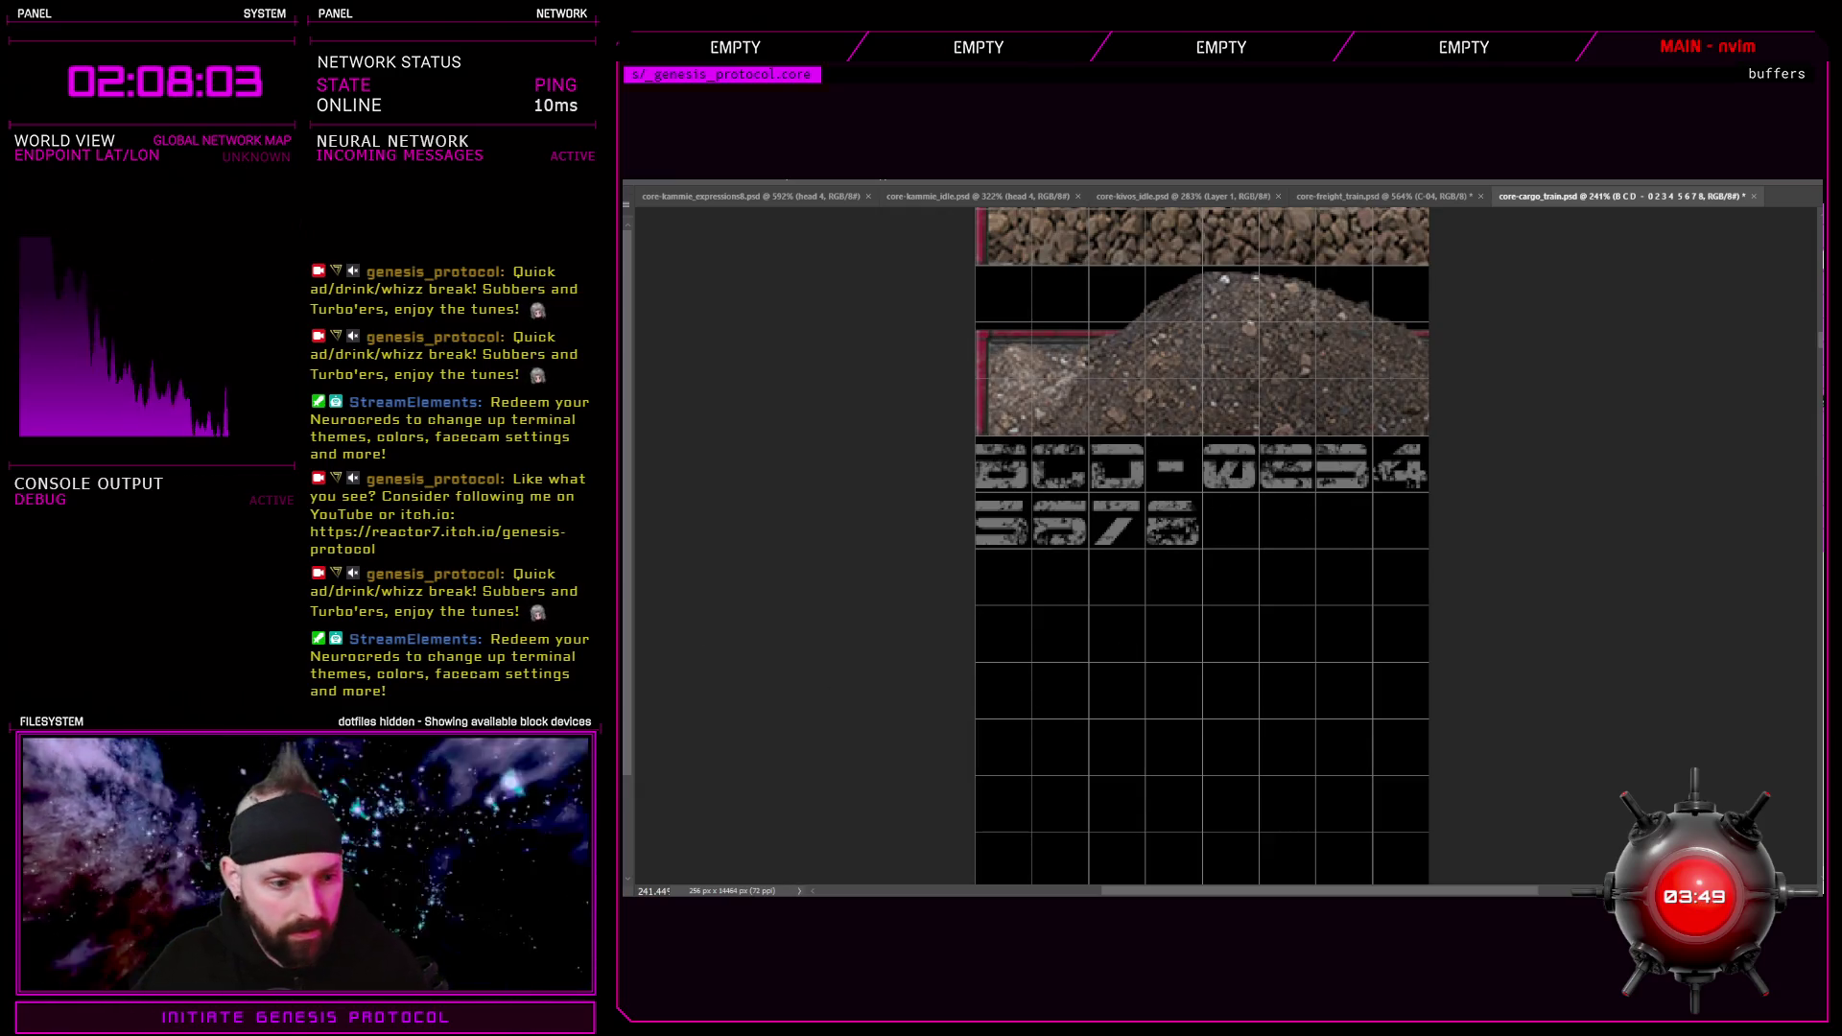
# Hide the black background, save core-cargo_train.psd, and return to the game editor
pyautogui.hotkey('ctrl', 'z')
pyautogui.hotkey('ctrl', 's')
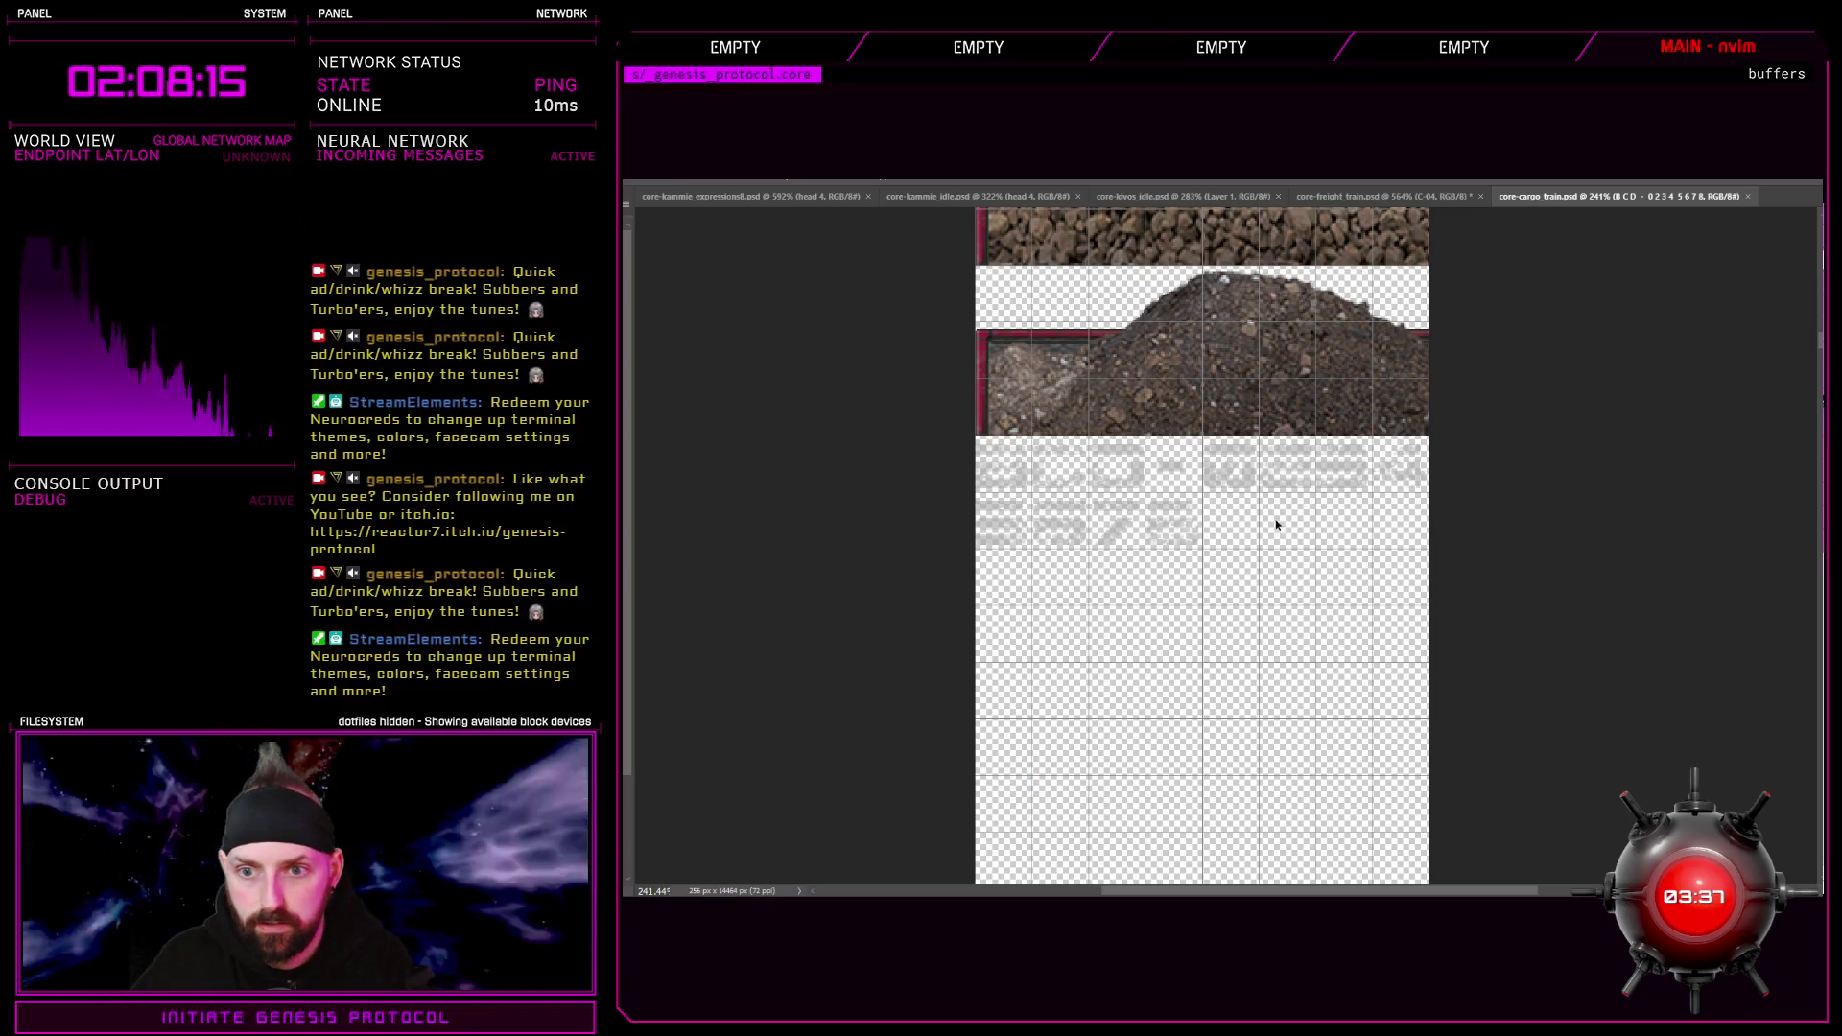
pyautogui.hotkey('alt', 'Tab')
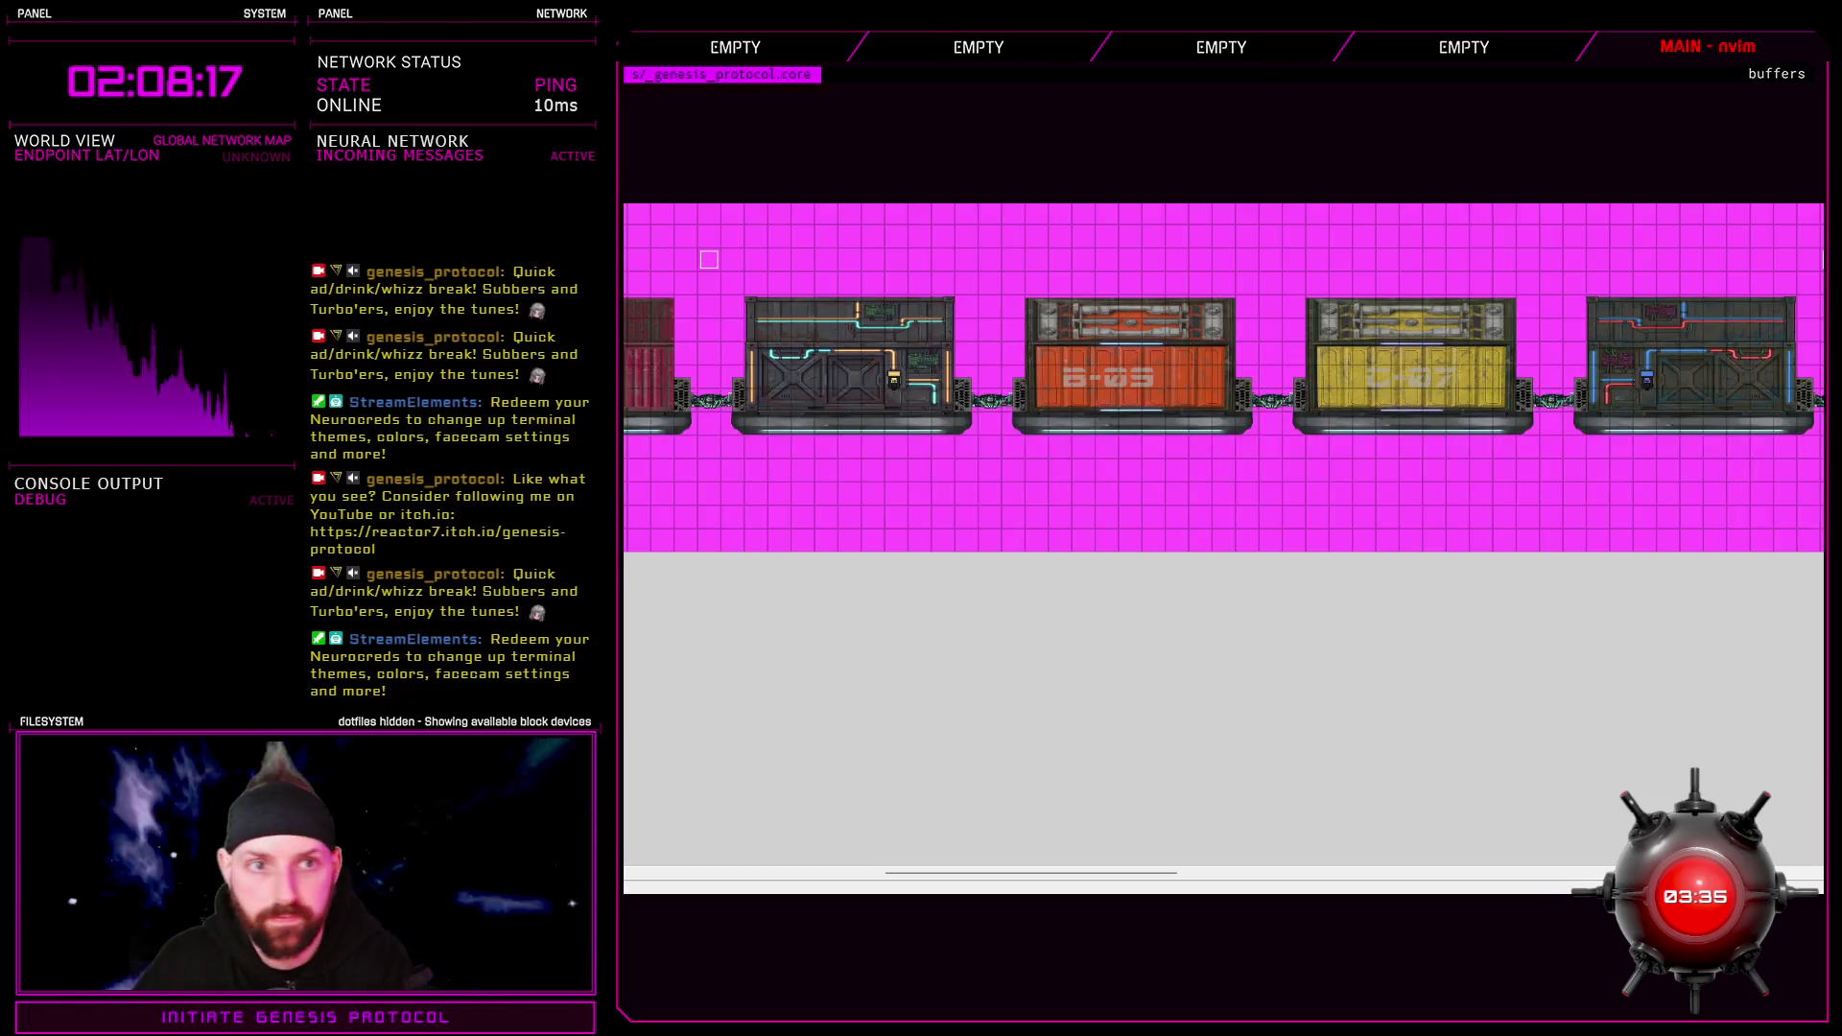
# Check the tileset list in the Resource Manager and close it without changes
pyautogui.press('F10')
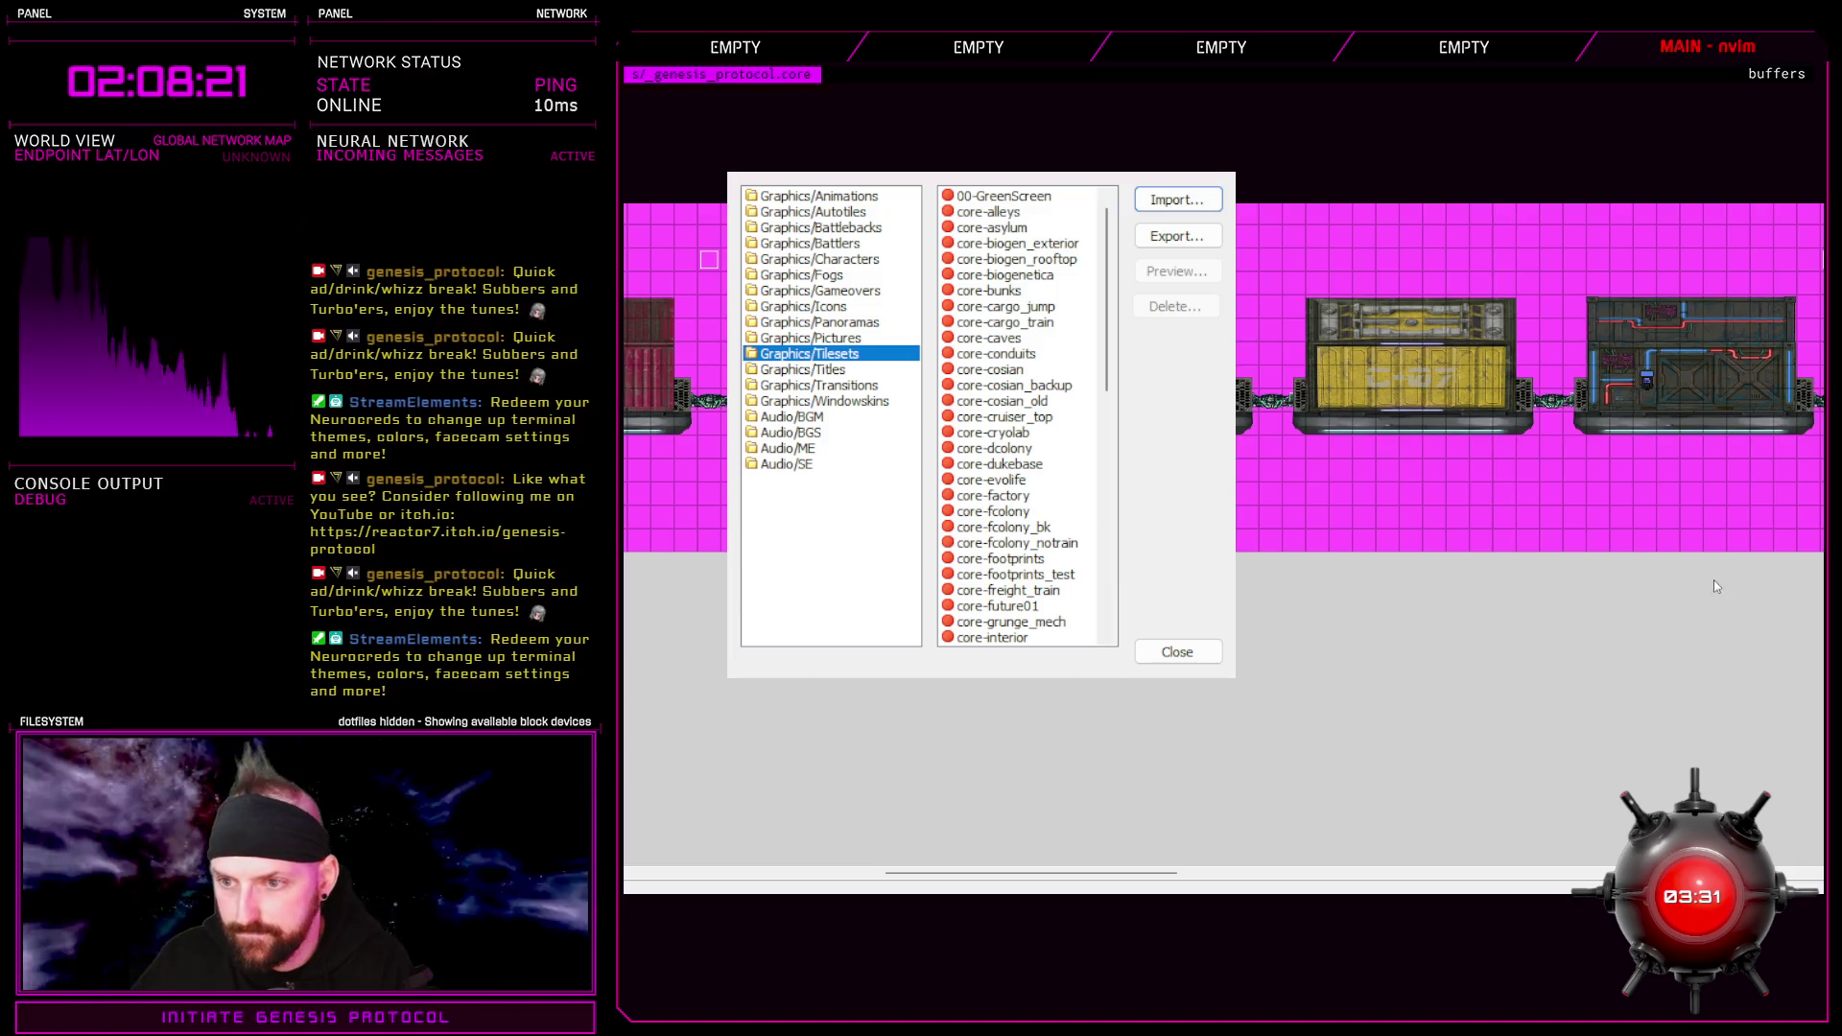
pyautogui.click(1201, 653)
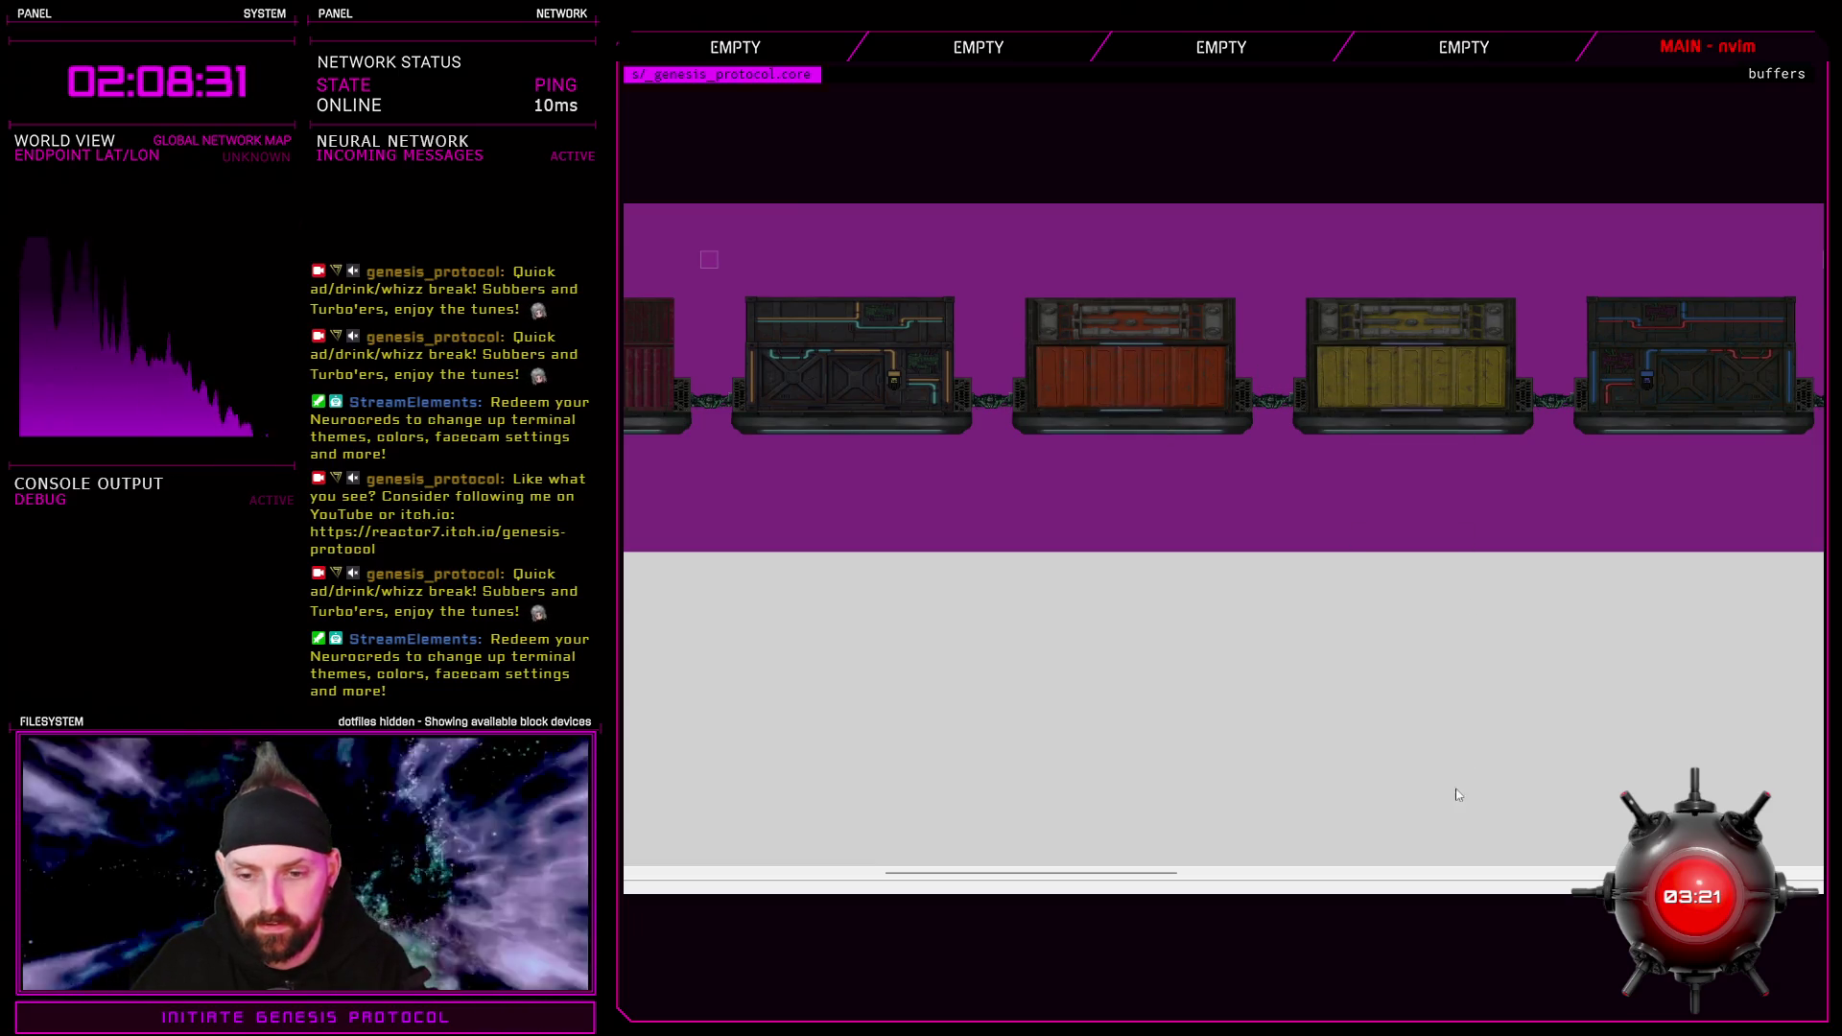
# Pan along the freight train to inspect each cargo car's worn ID label, back in gridded view
pyautogui.moveTo(1159, 873); pyautogui.dragTo(1536, 871)
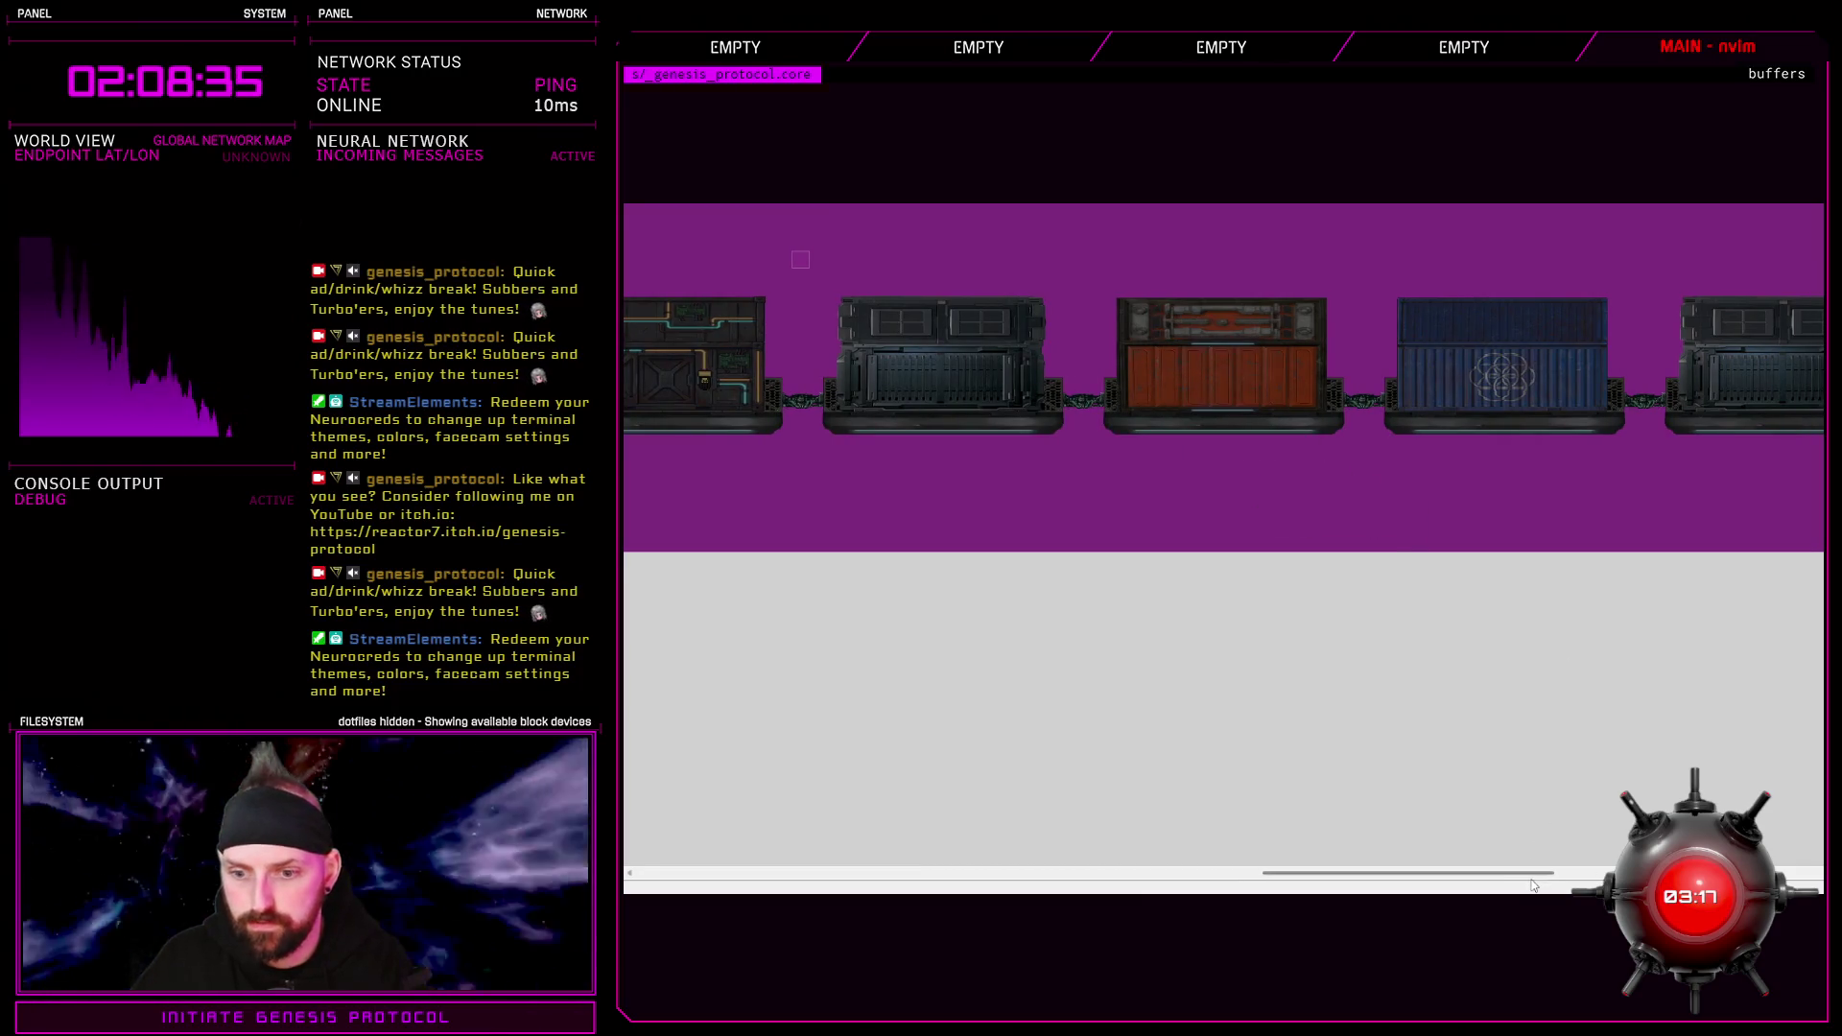
pyautogui.moveTo(1542, 872); pyautogui.dragTo(1811, 872)
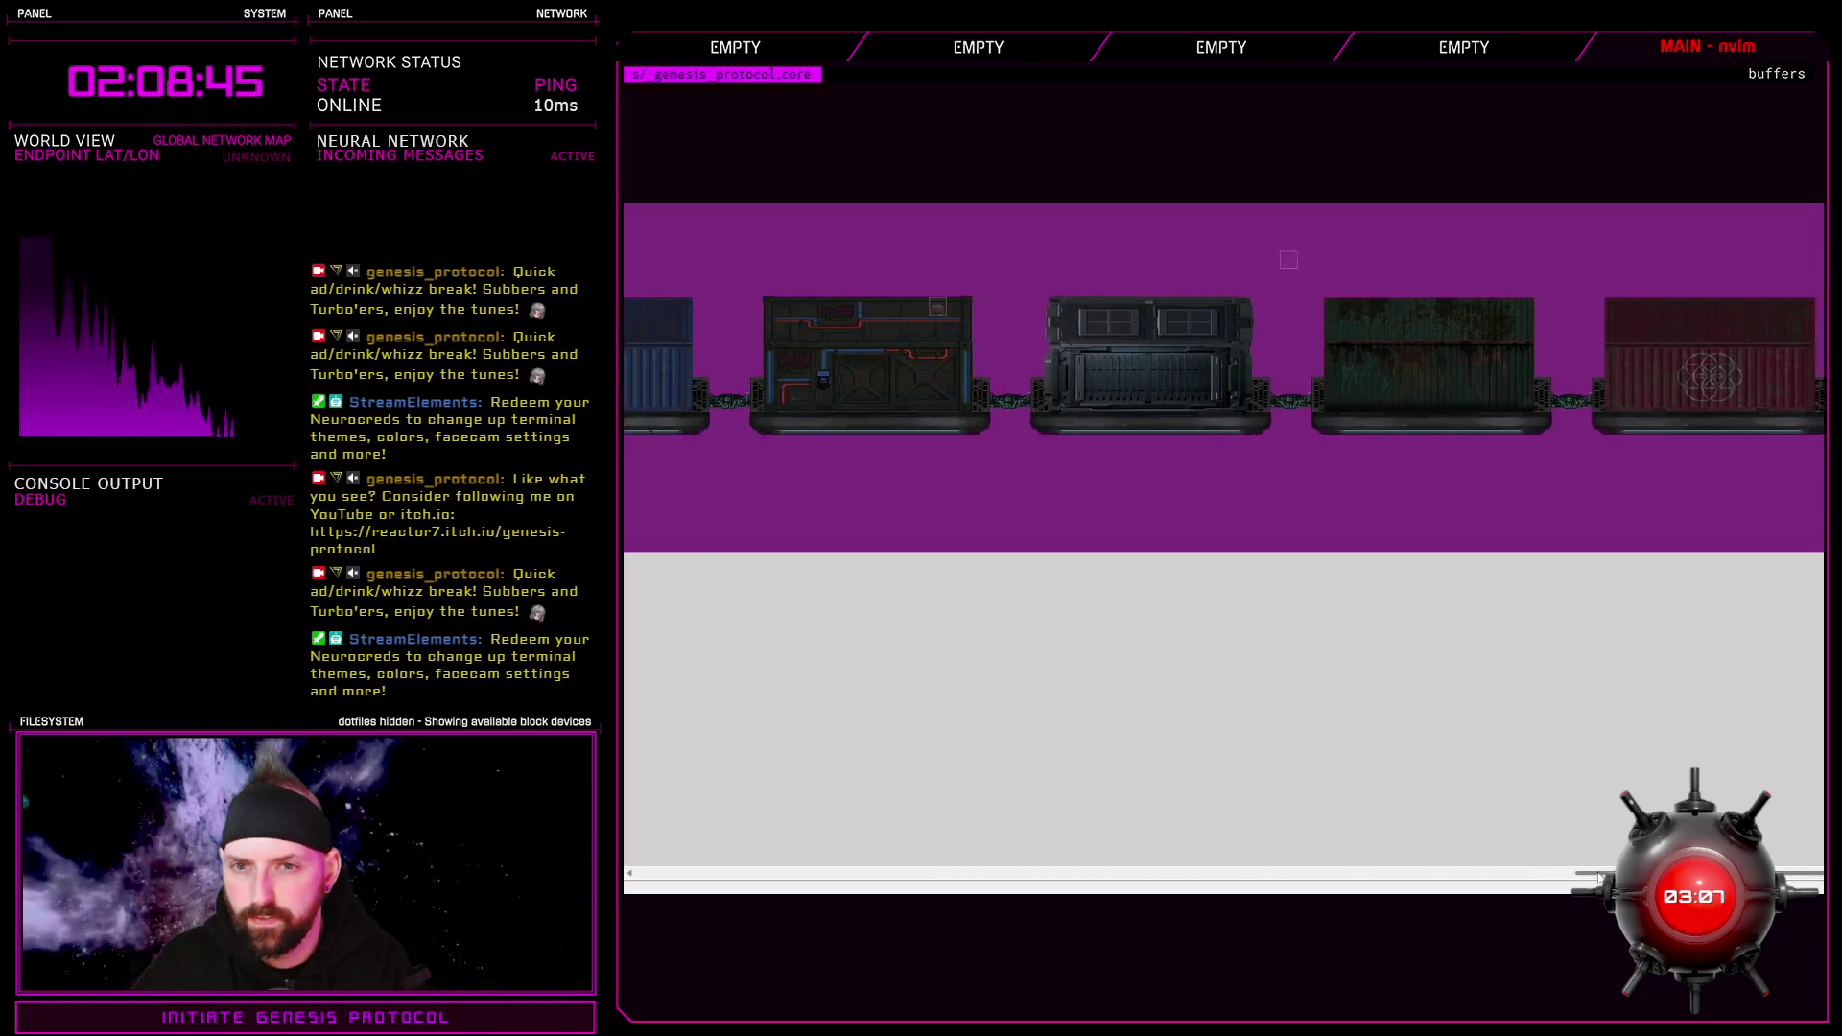
pyautogui.moveTo(1492, 878); pyautogui.dragTo(1259, 876)
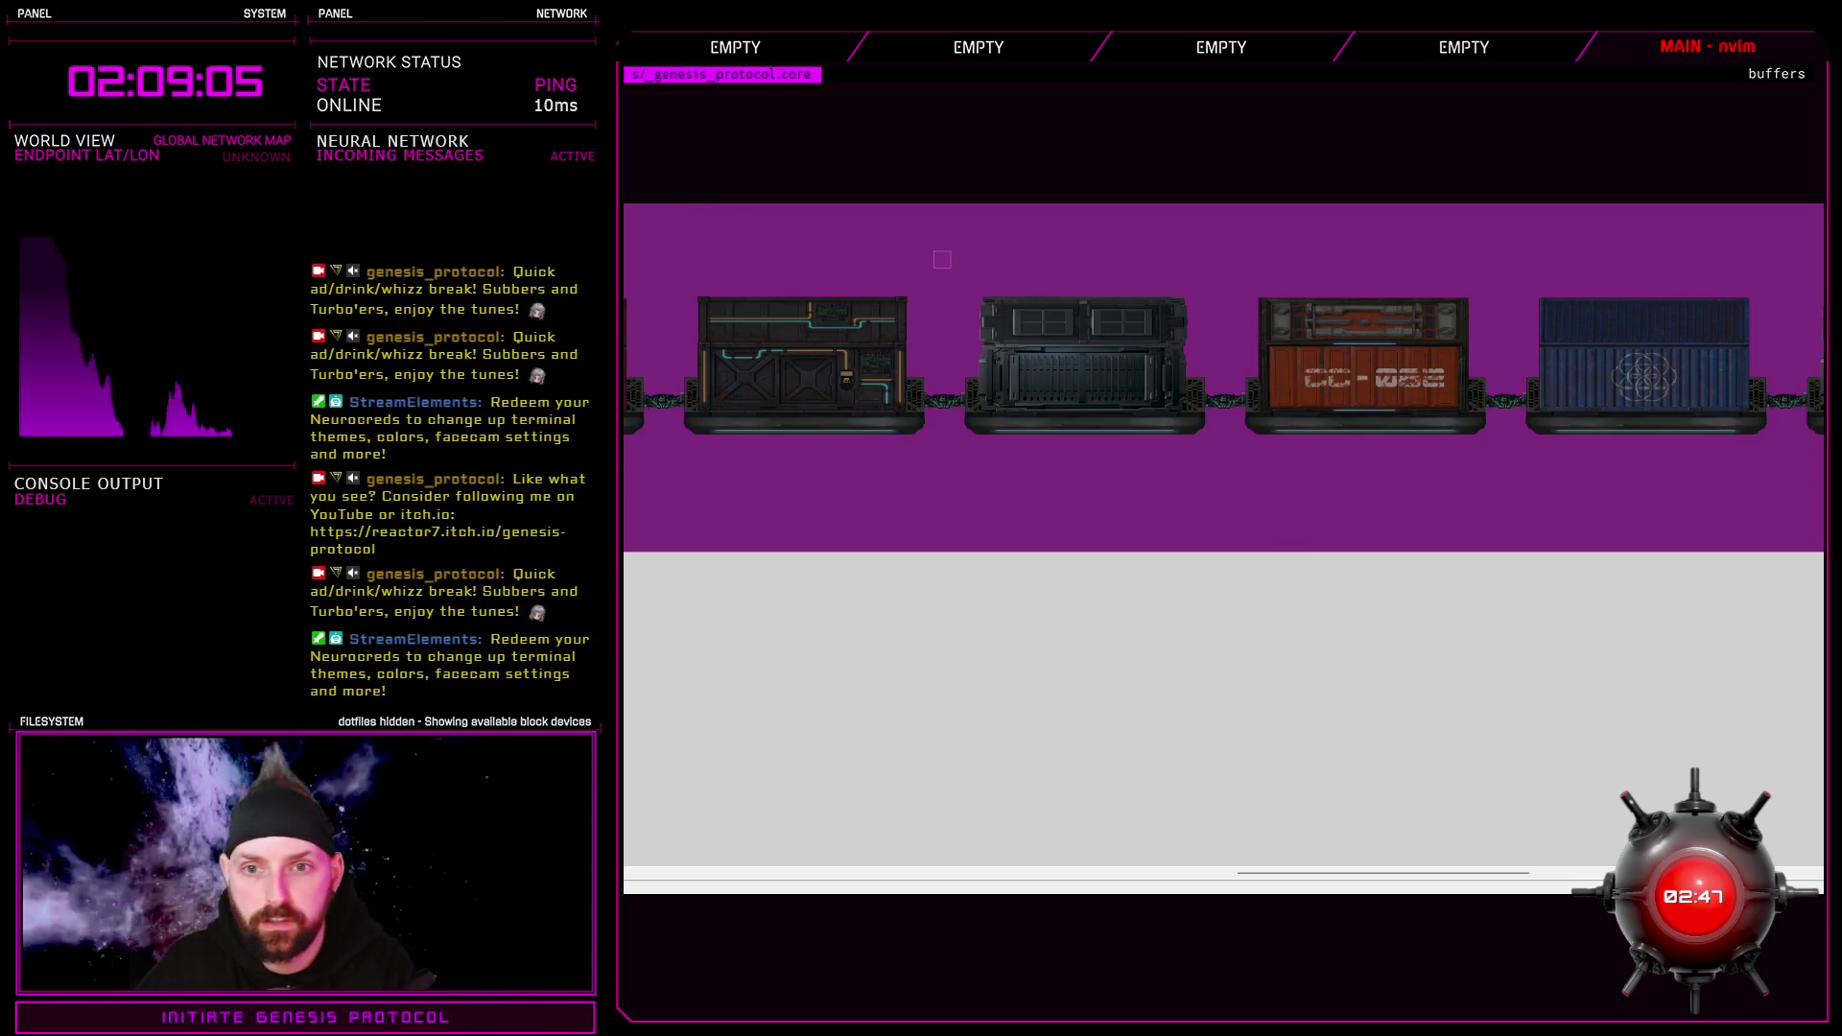
pyautogui.moveTo(1512, 890); pyautogui.dragTo(1181, 890)
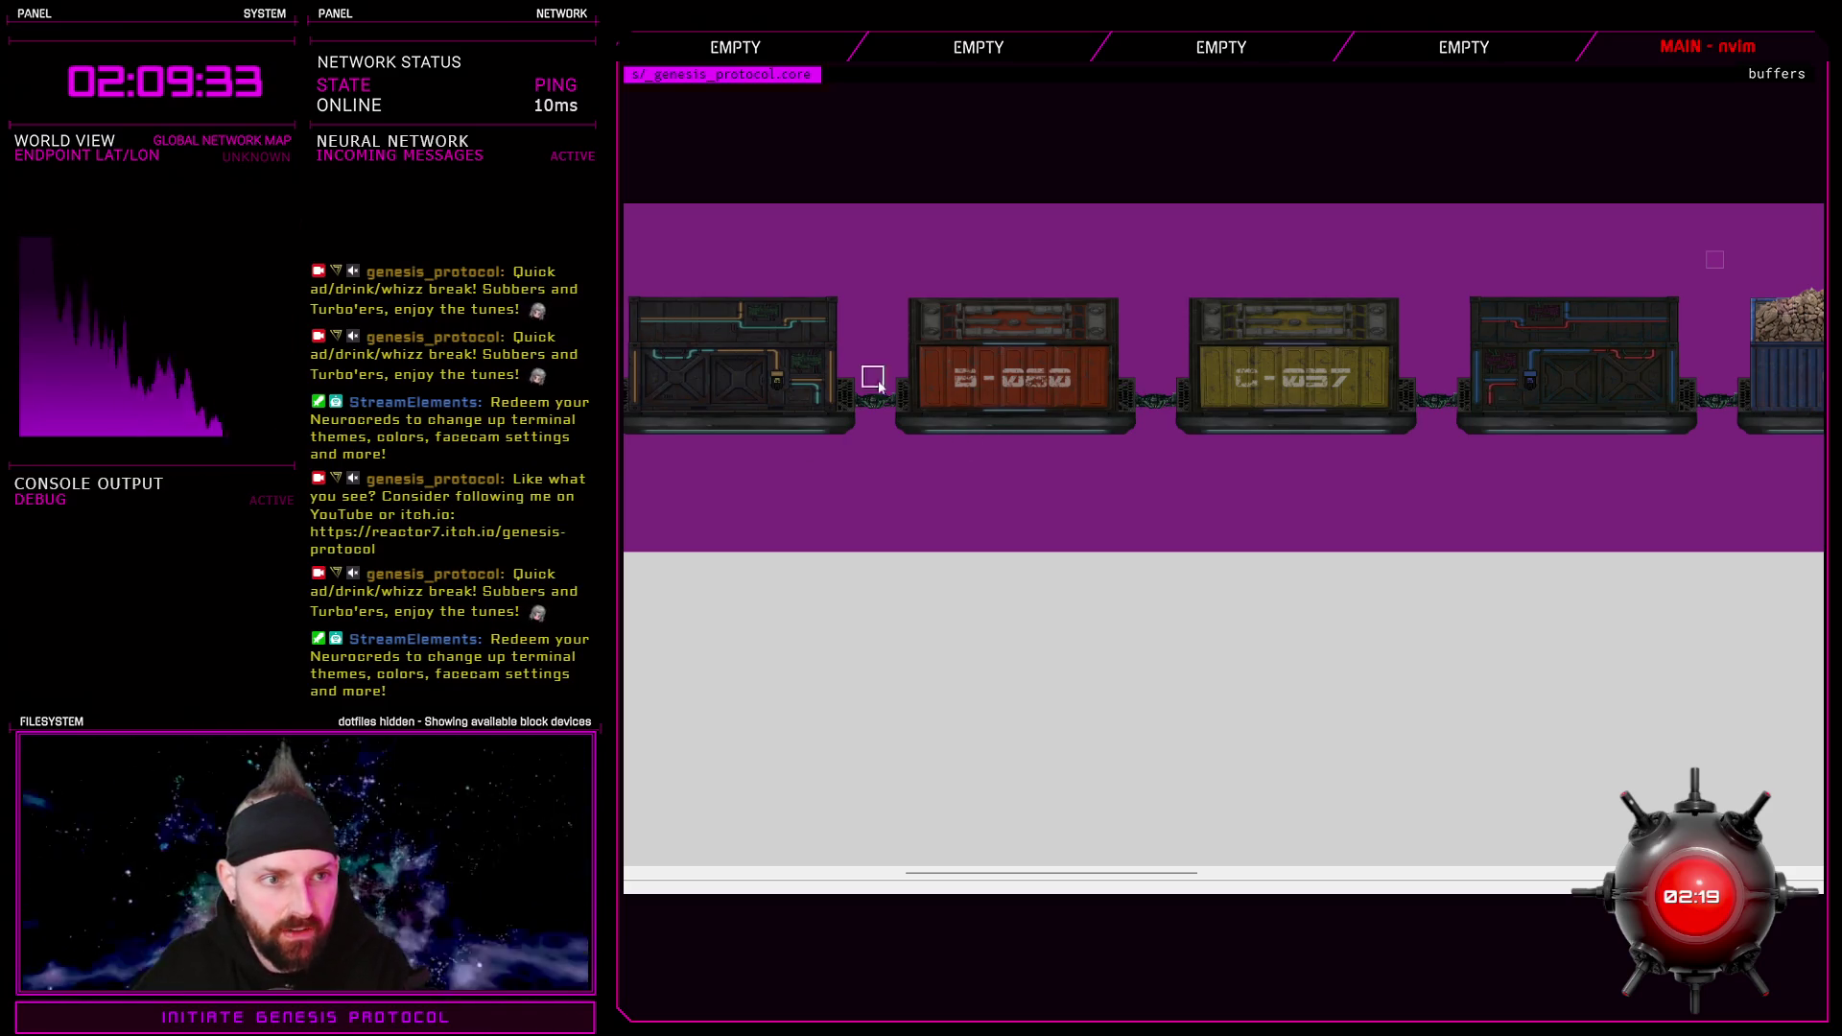
pyautogui.press('g')
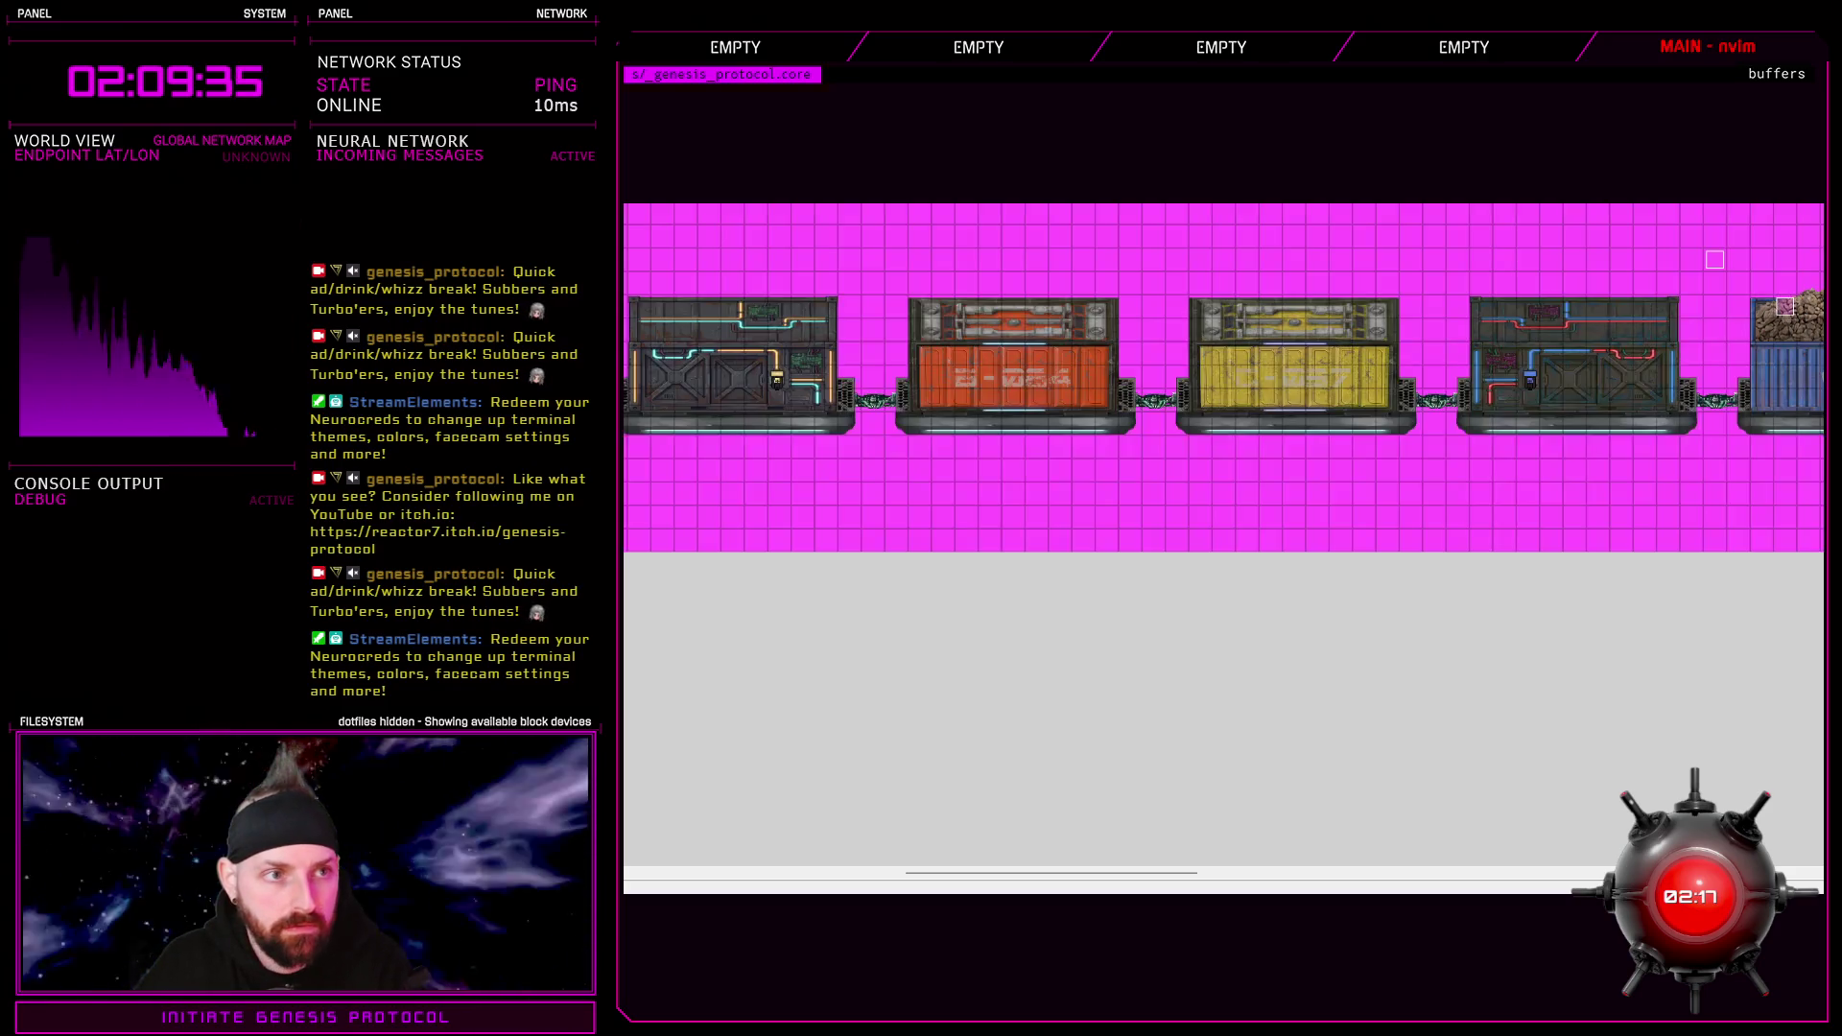
pyautogui.moveTo(1189, 872); pyautogui.dragTo(957, 868)
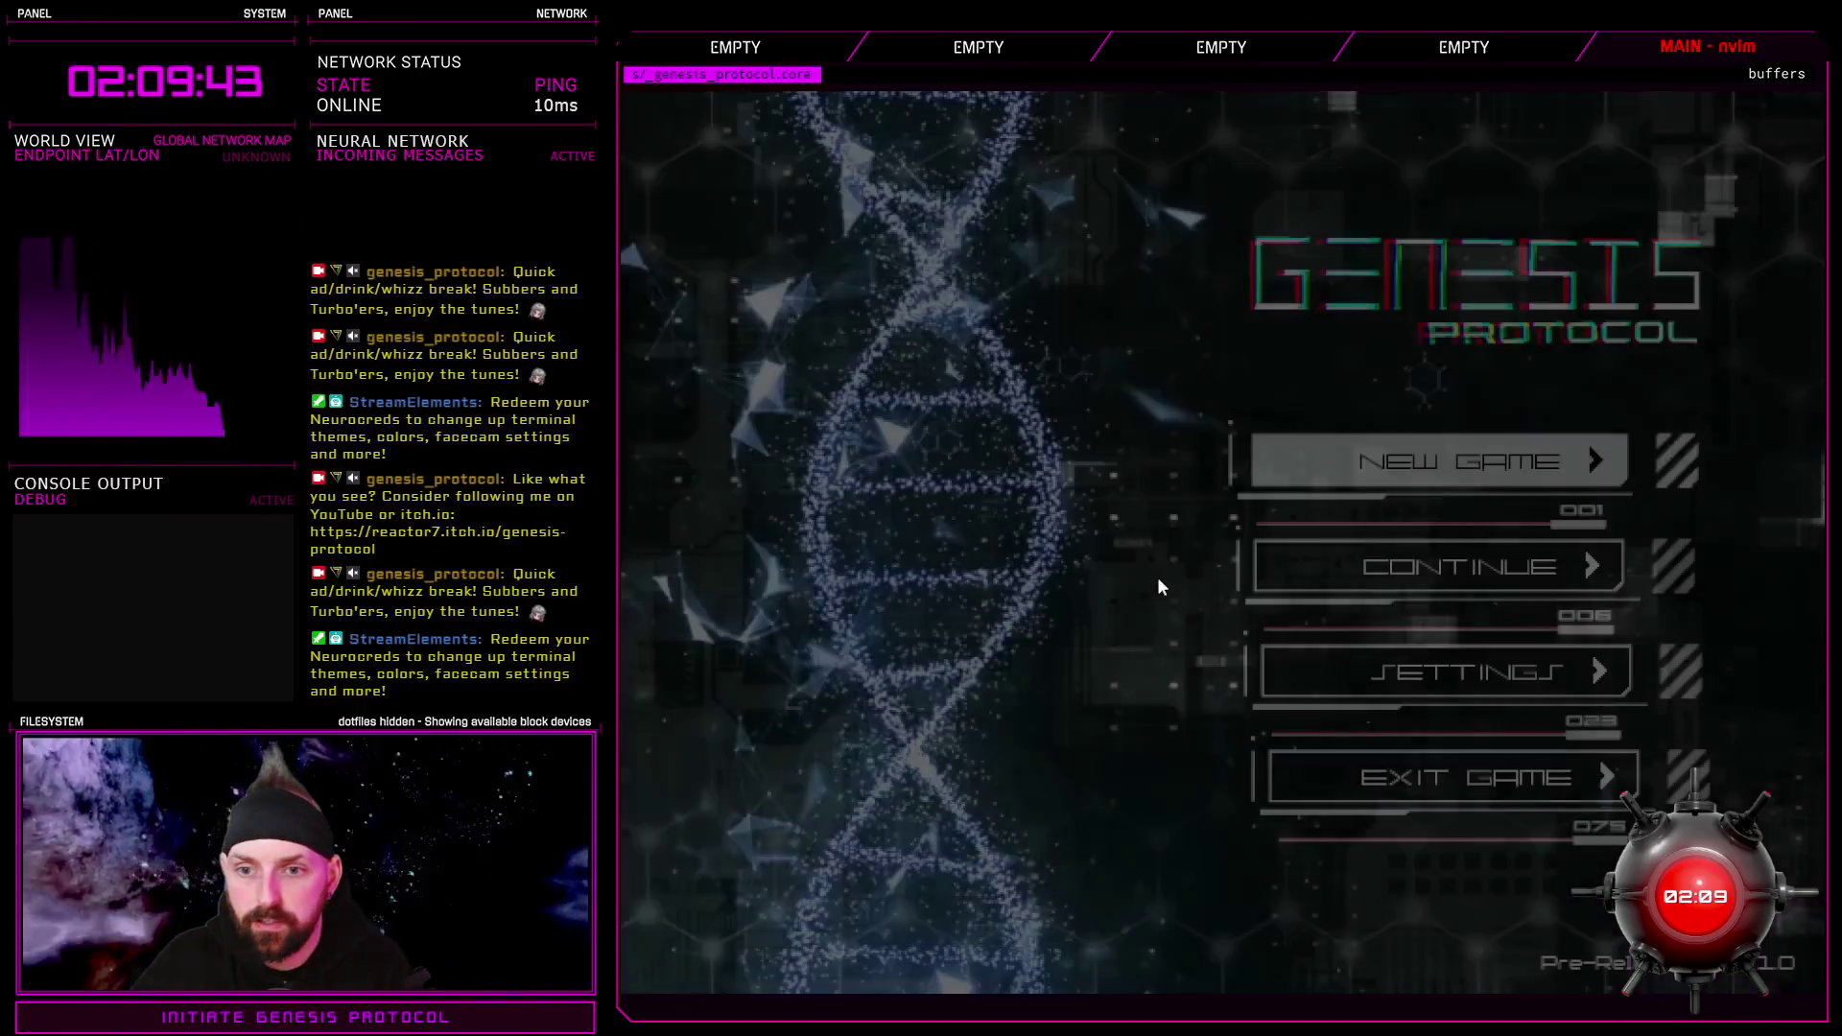
# Start a playtest and run the character left over the blue, yellow, red and green containers
pyautogui.click(1439, 459)
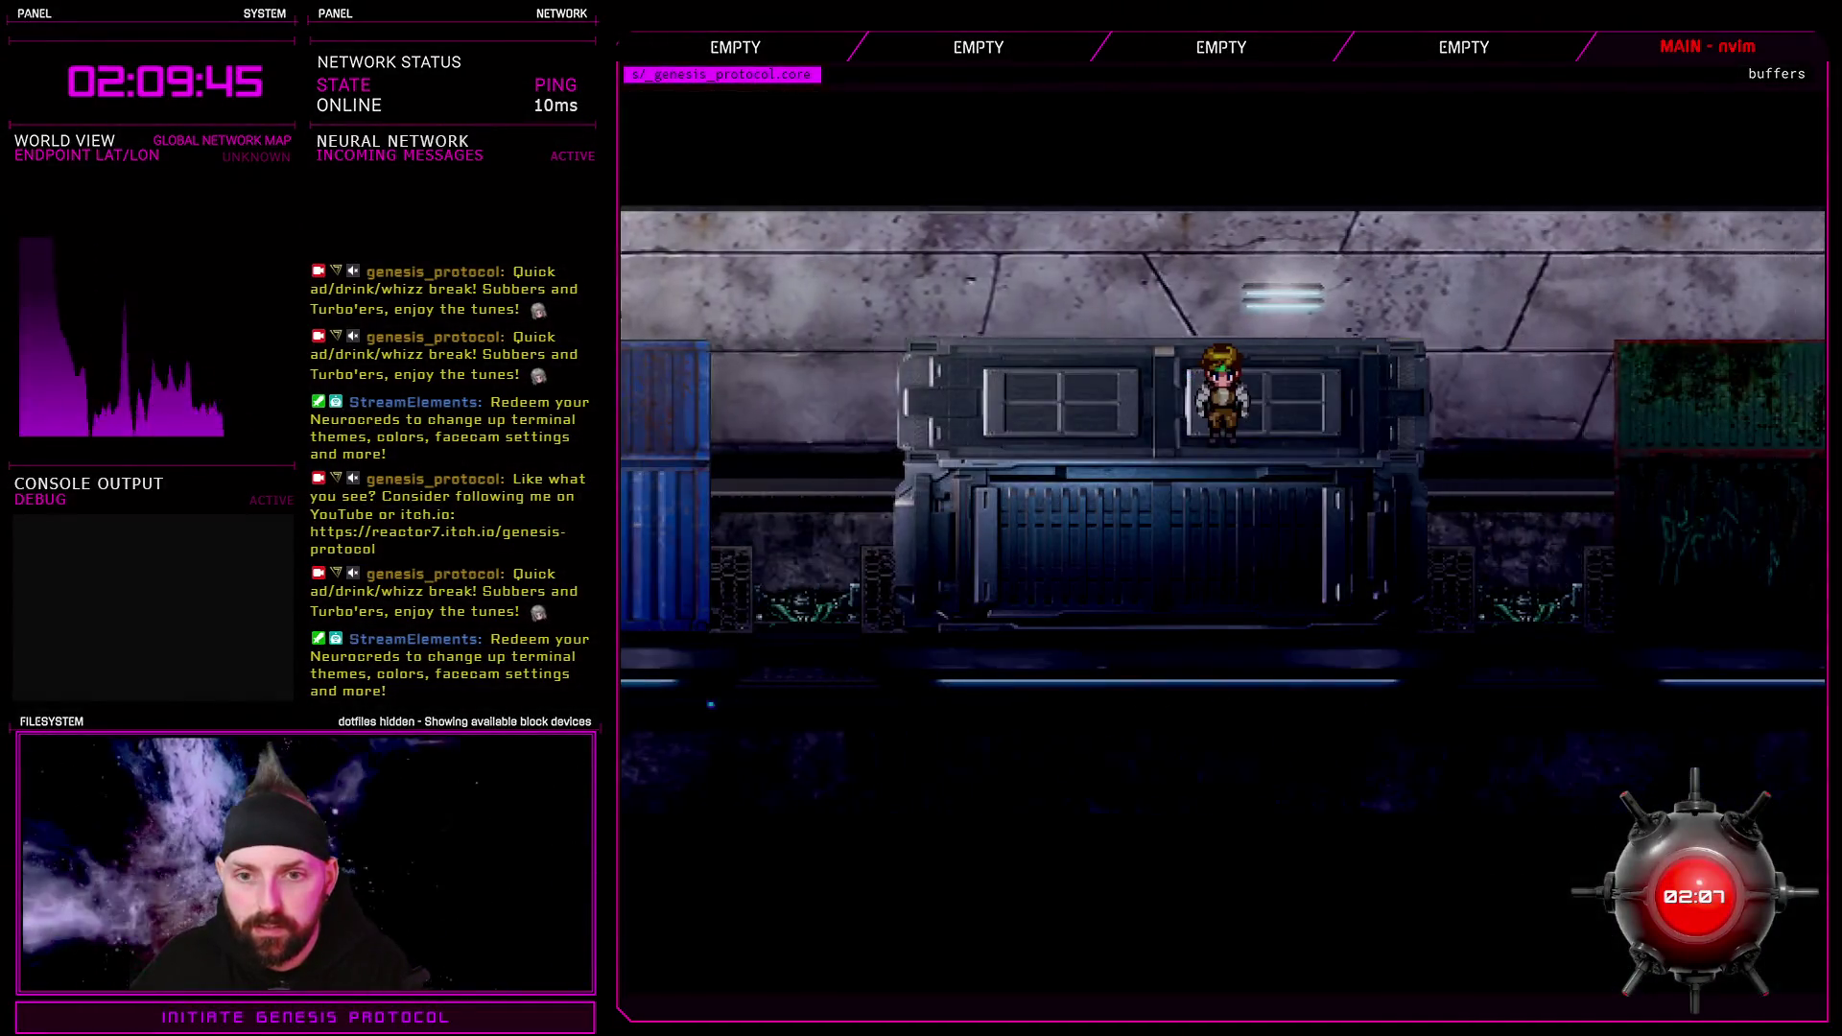
pyautogui.press('Left')
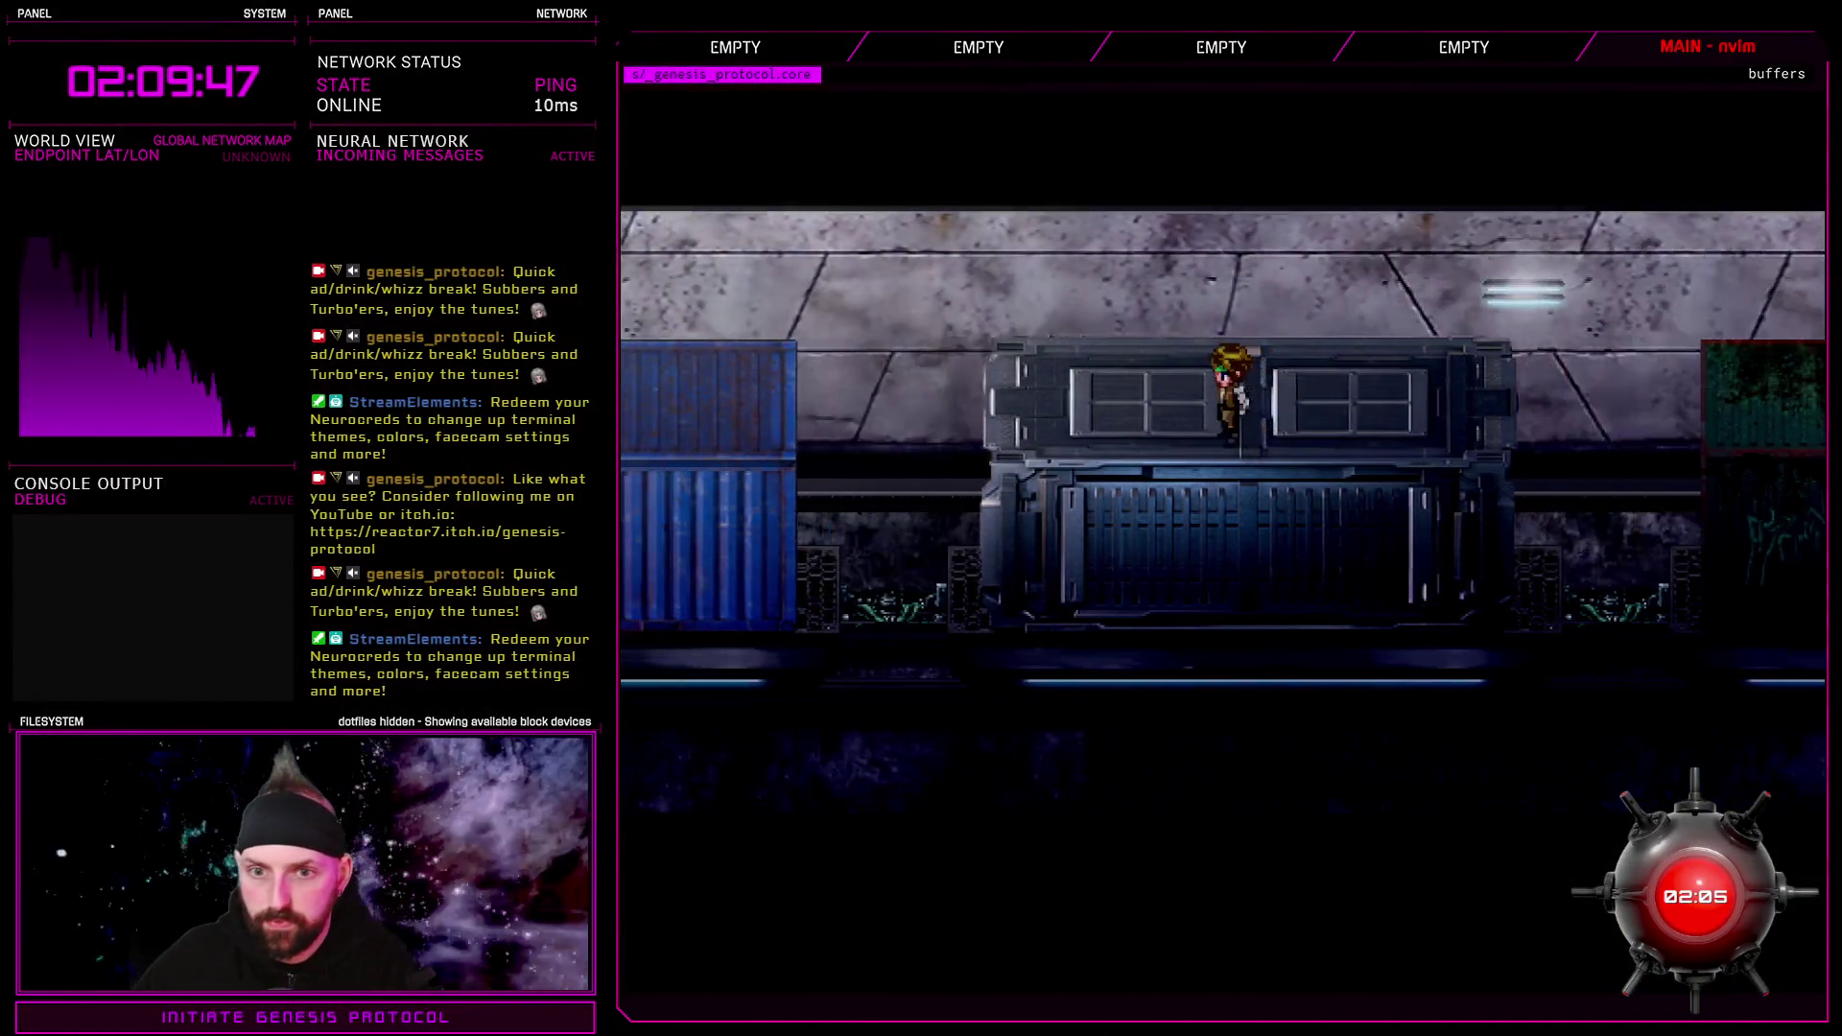
pyautogui.press('Left')
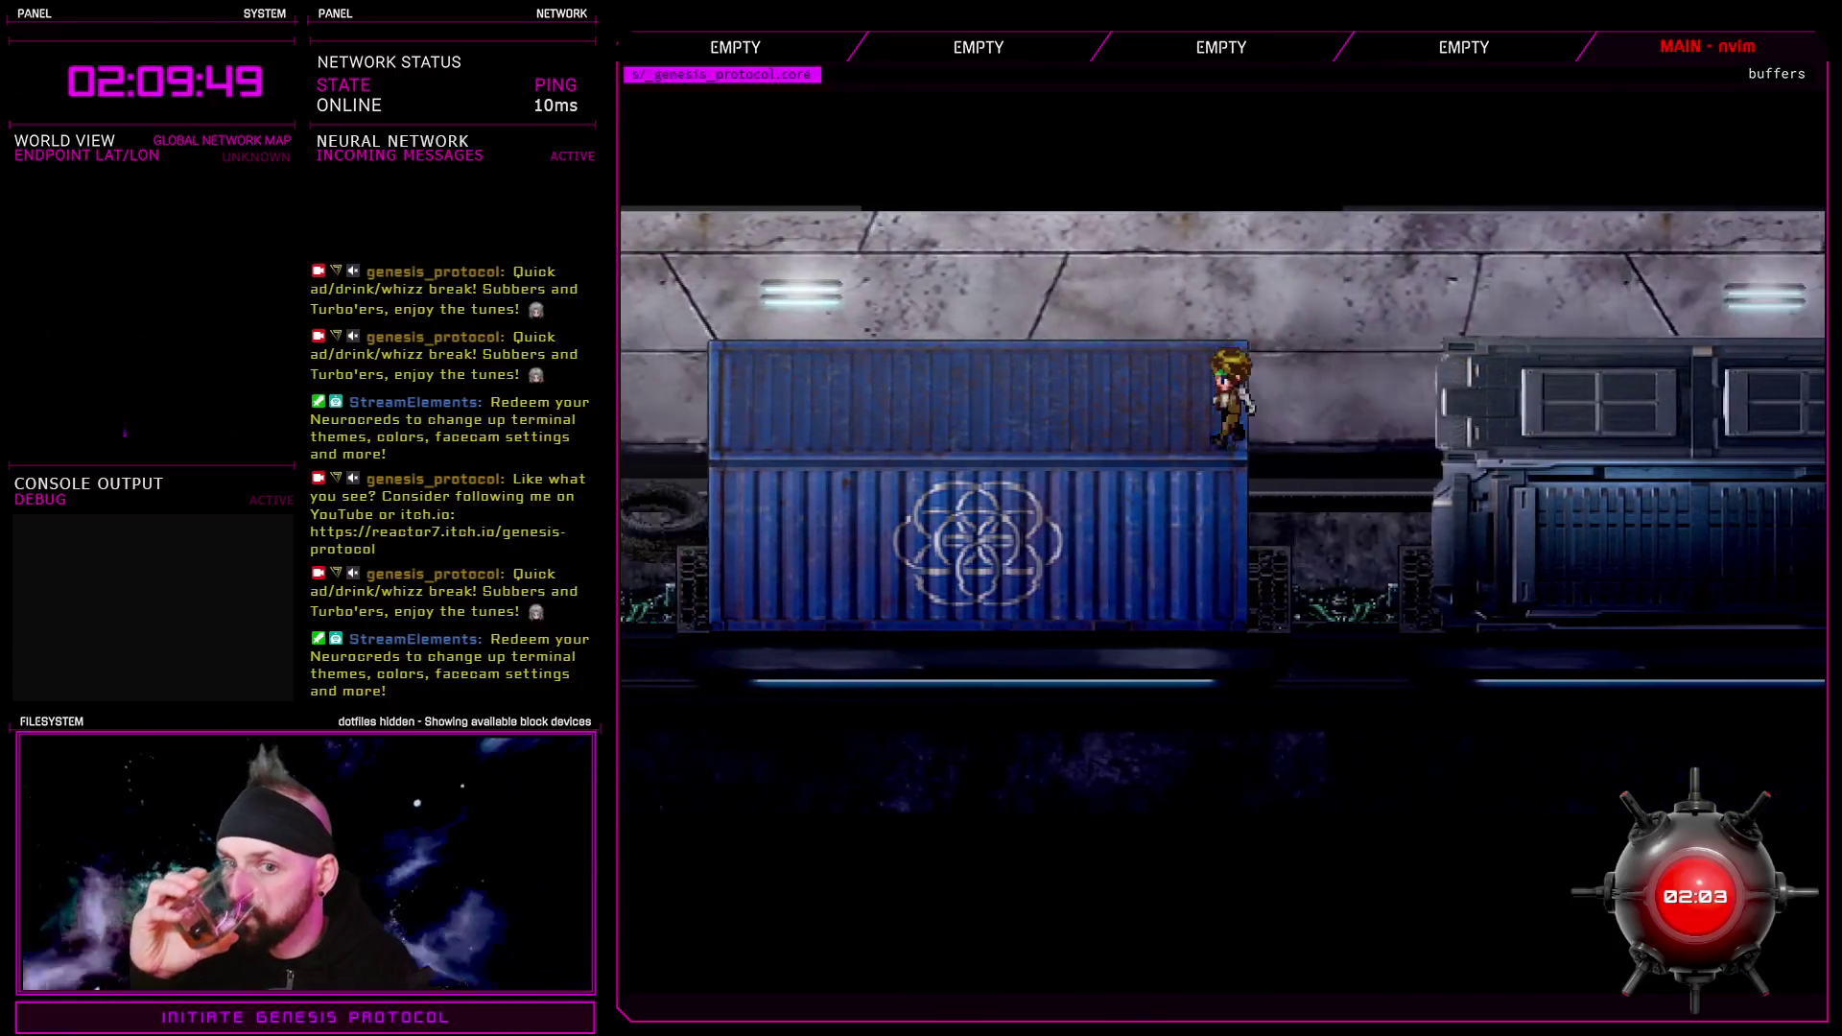
pyautogui.press('Left')
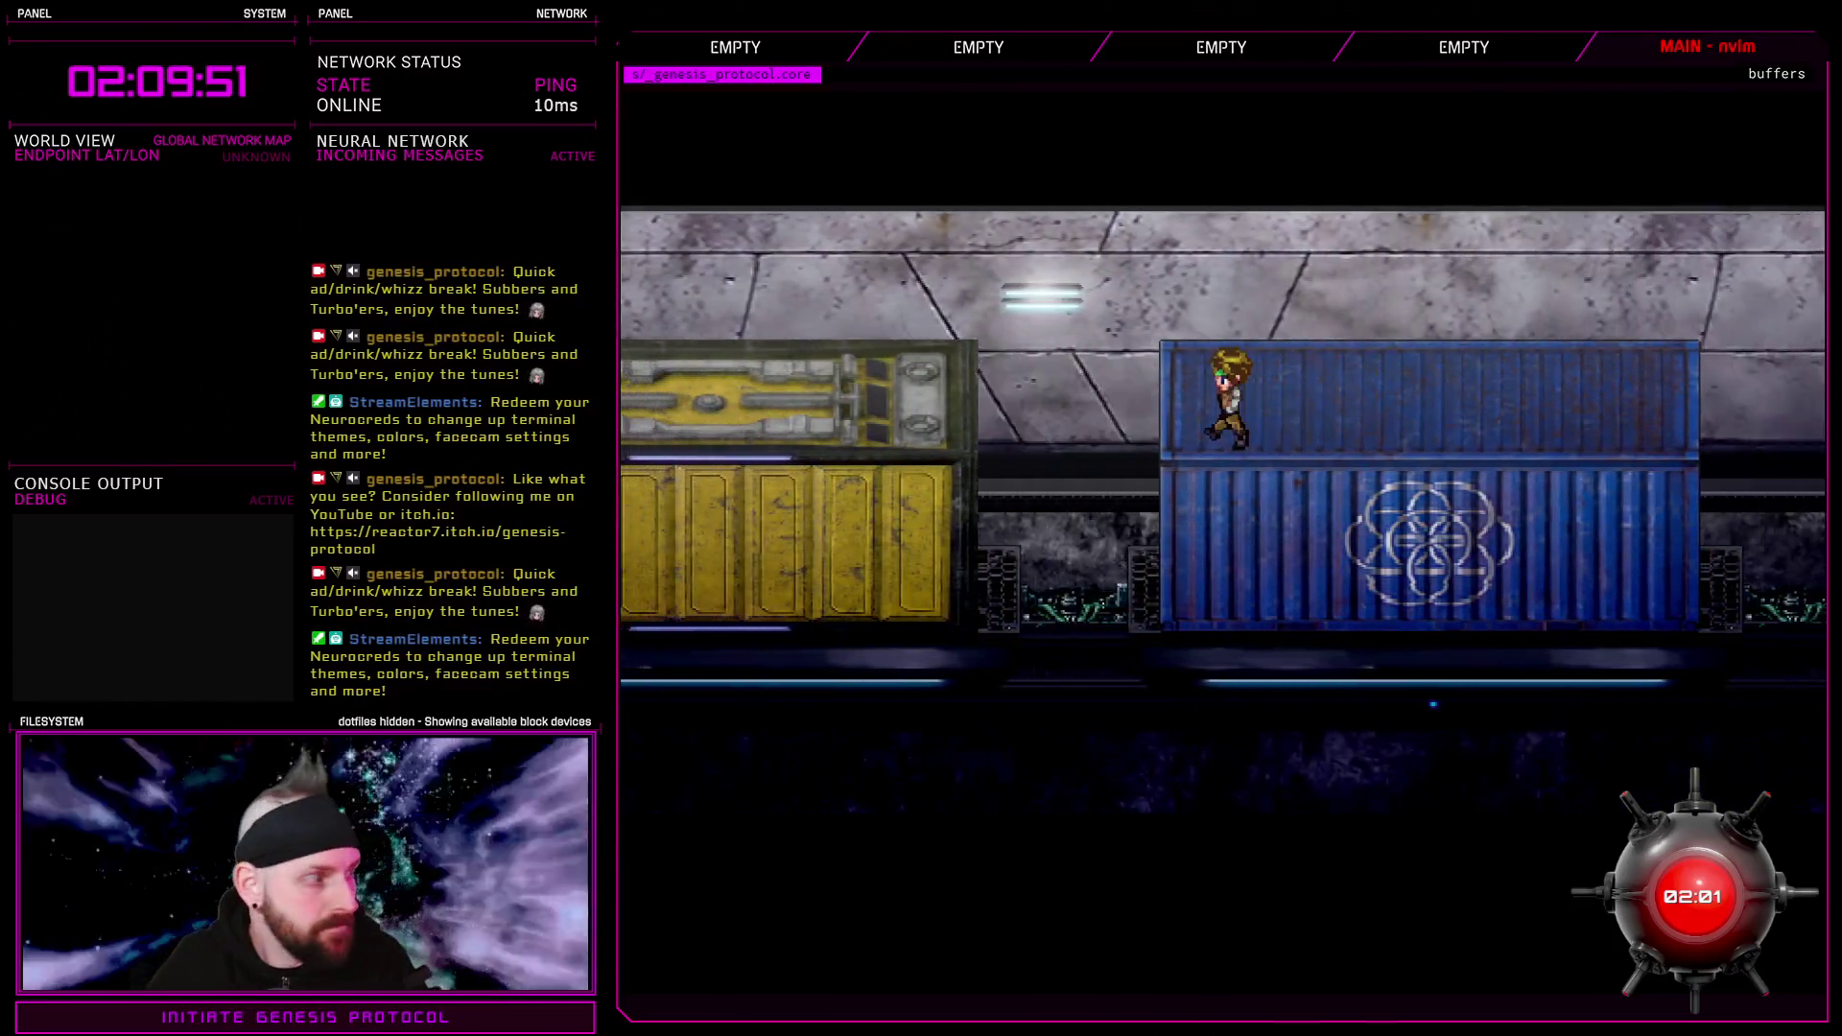
pyautogui.press('Left')
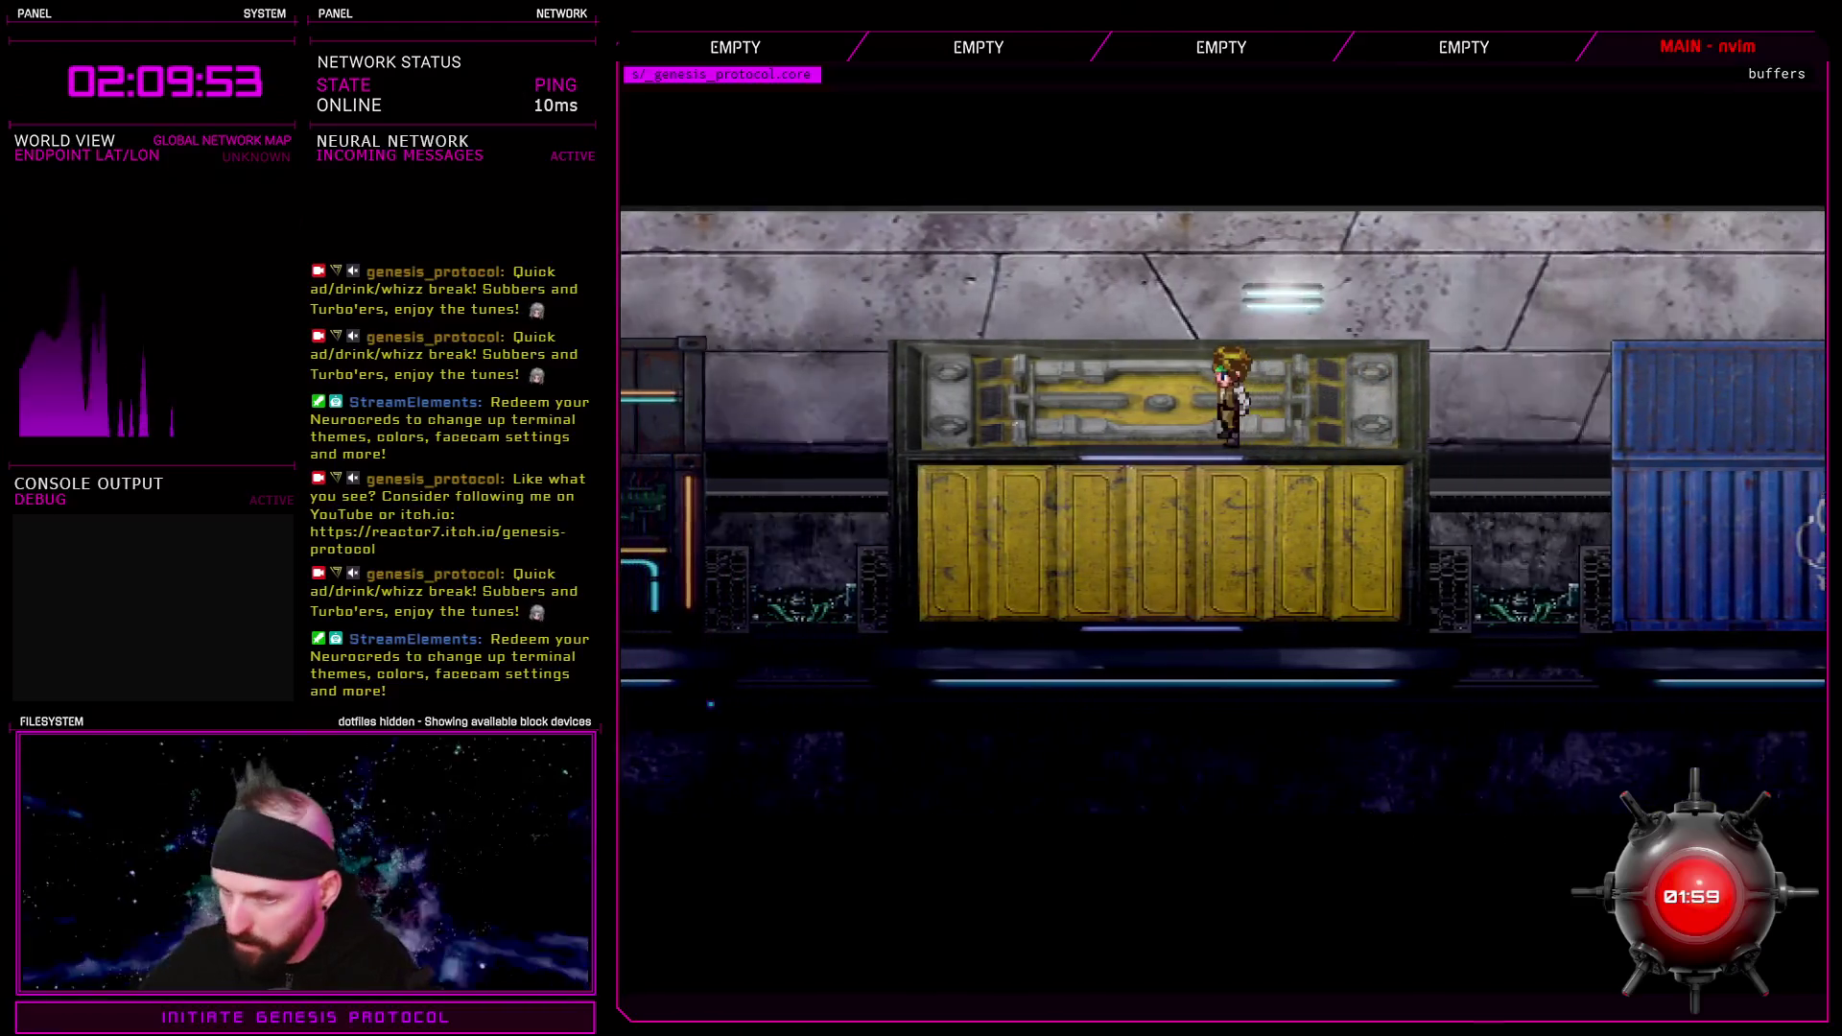
pyautogui.press('Left')
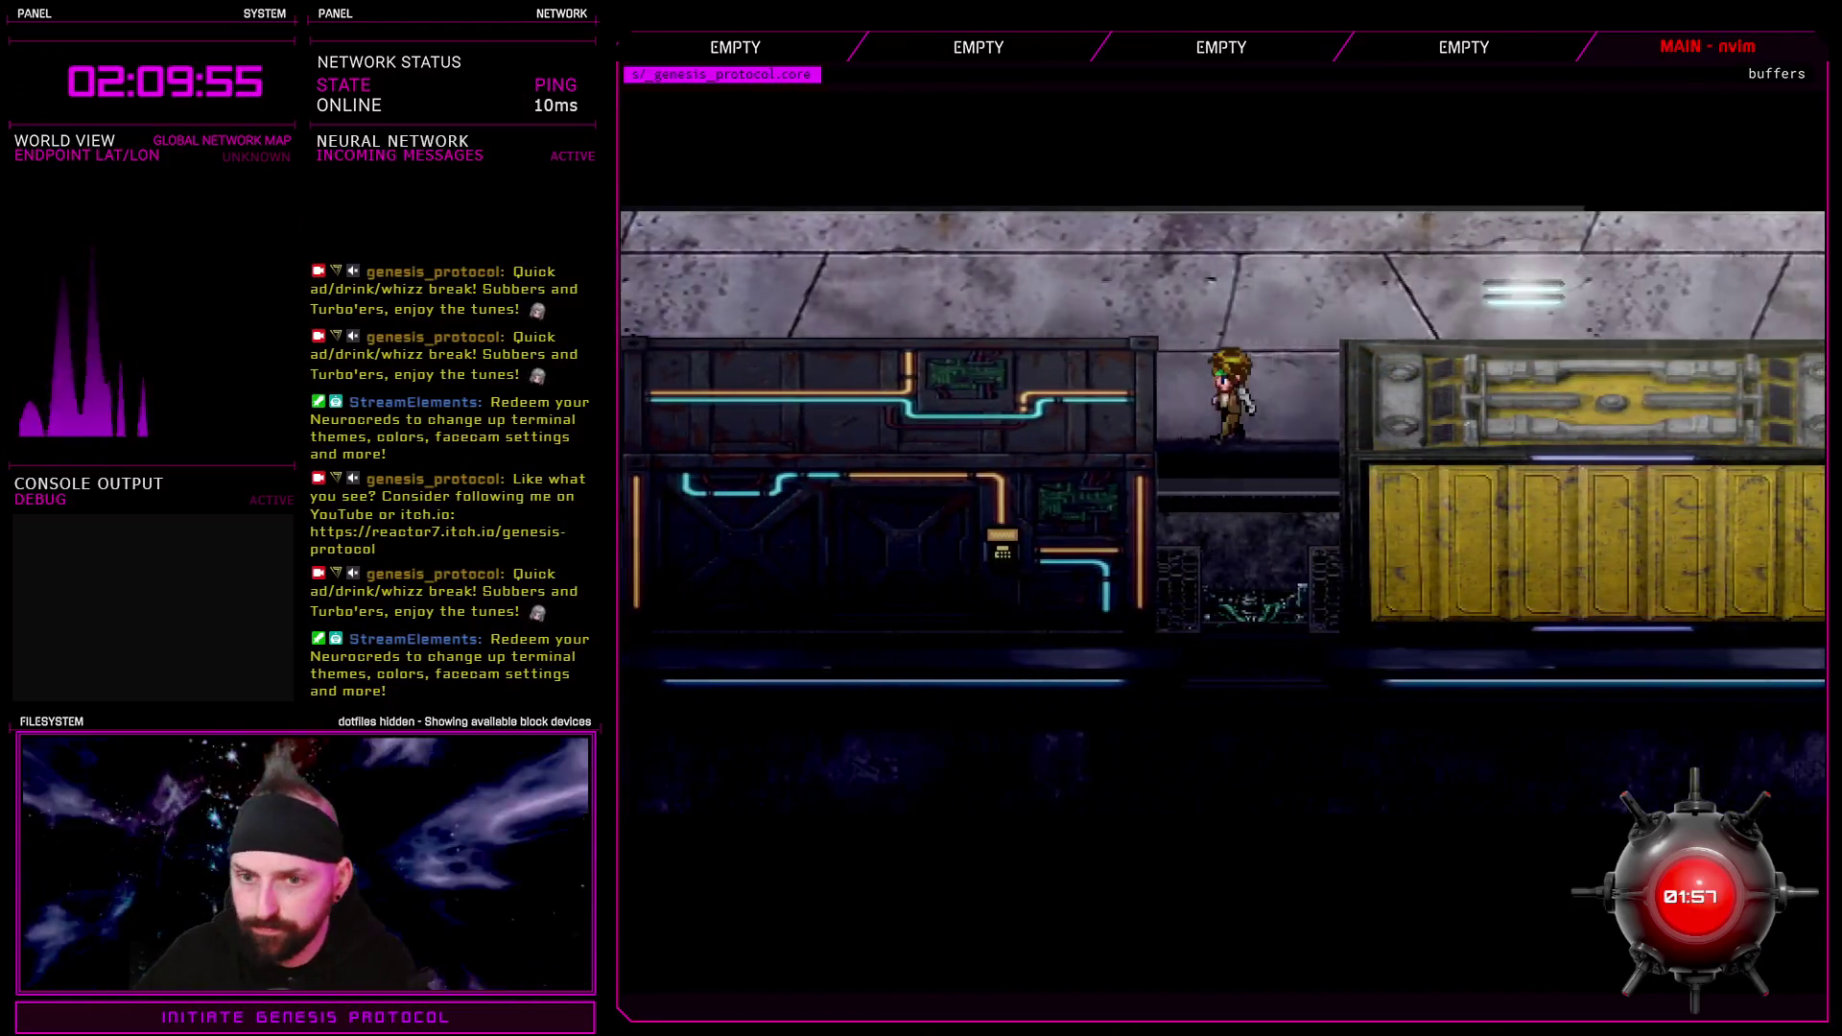
pyautogui.press('Left')
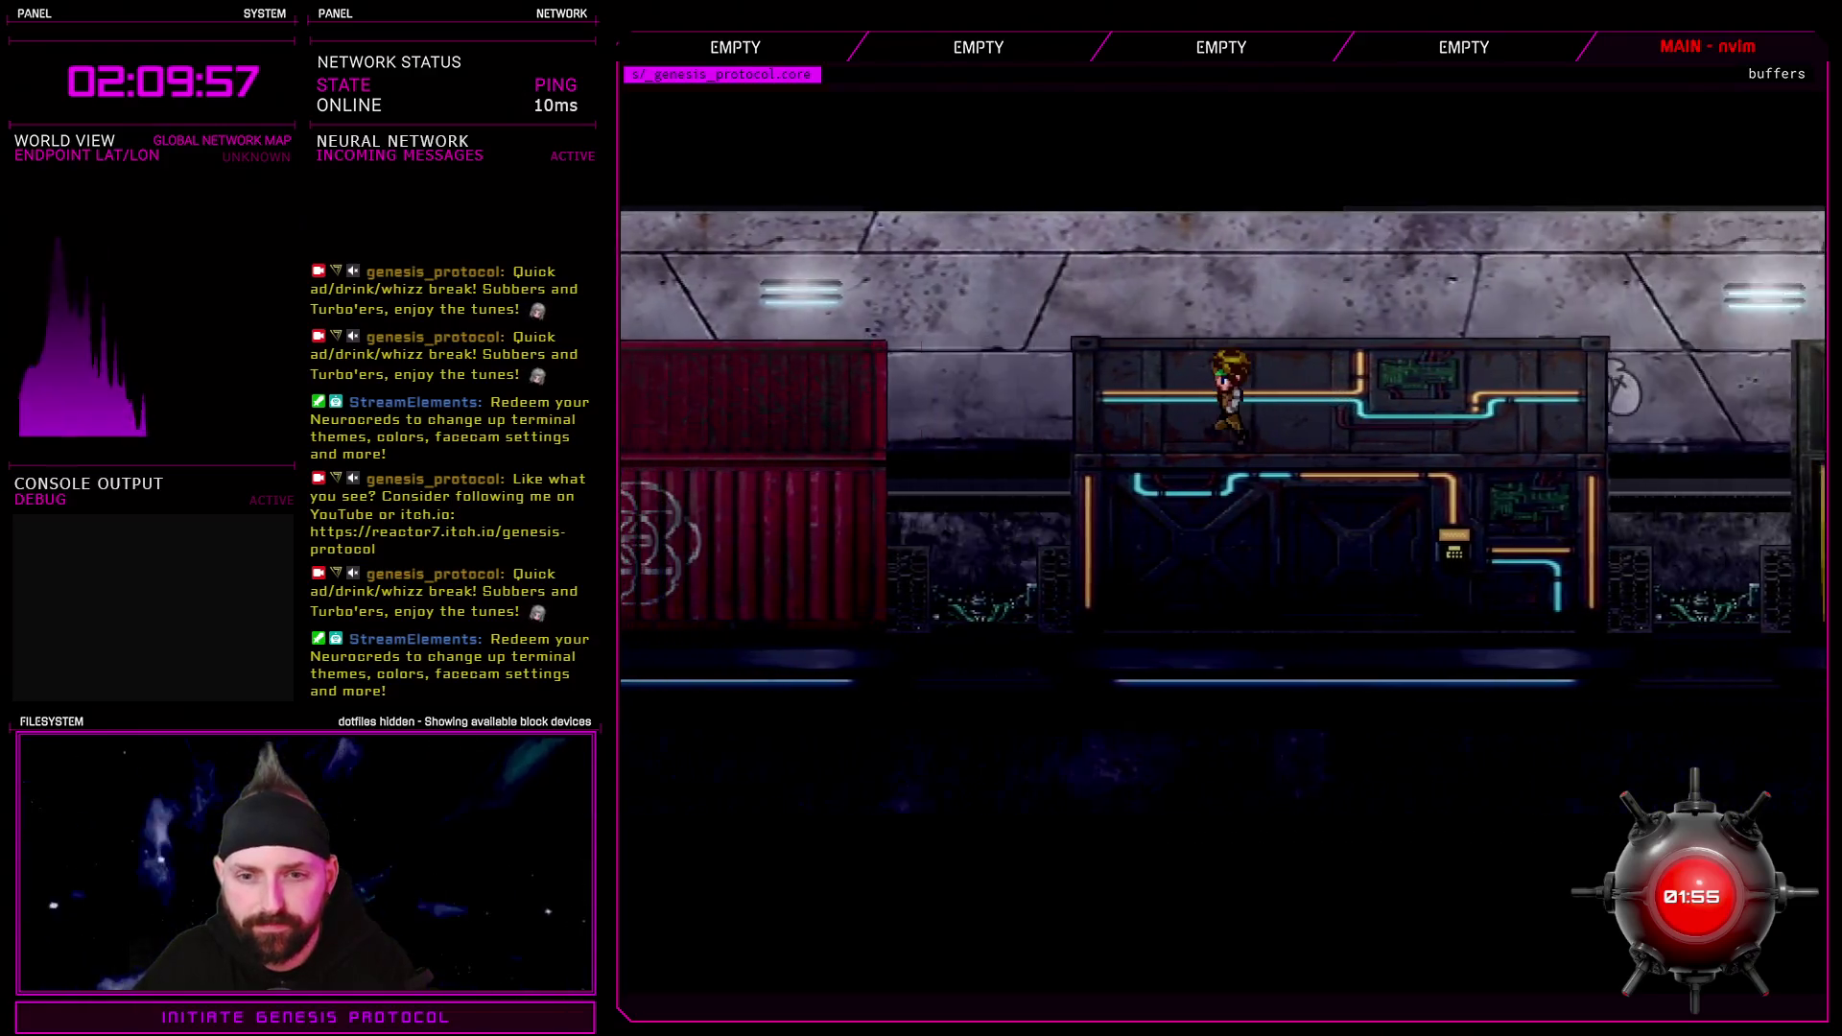
pyautogui.press('Left')
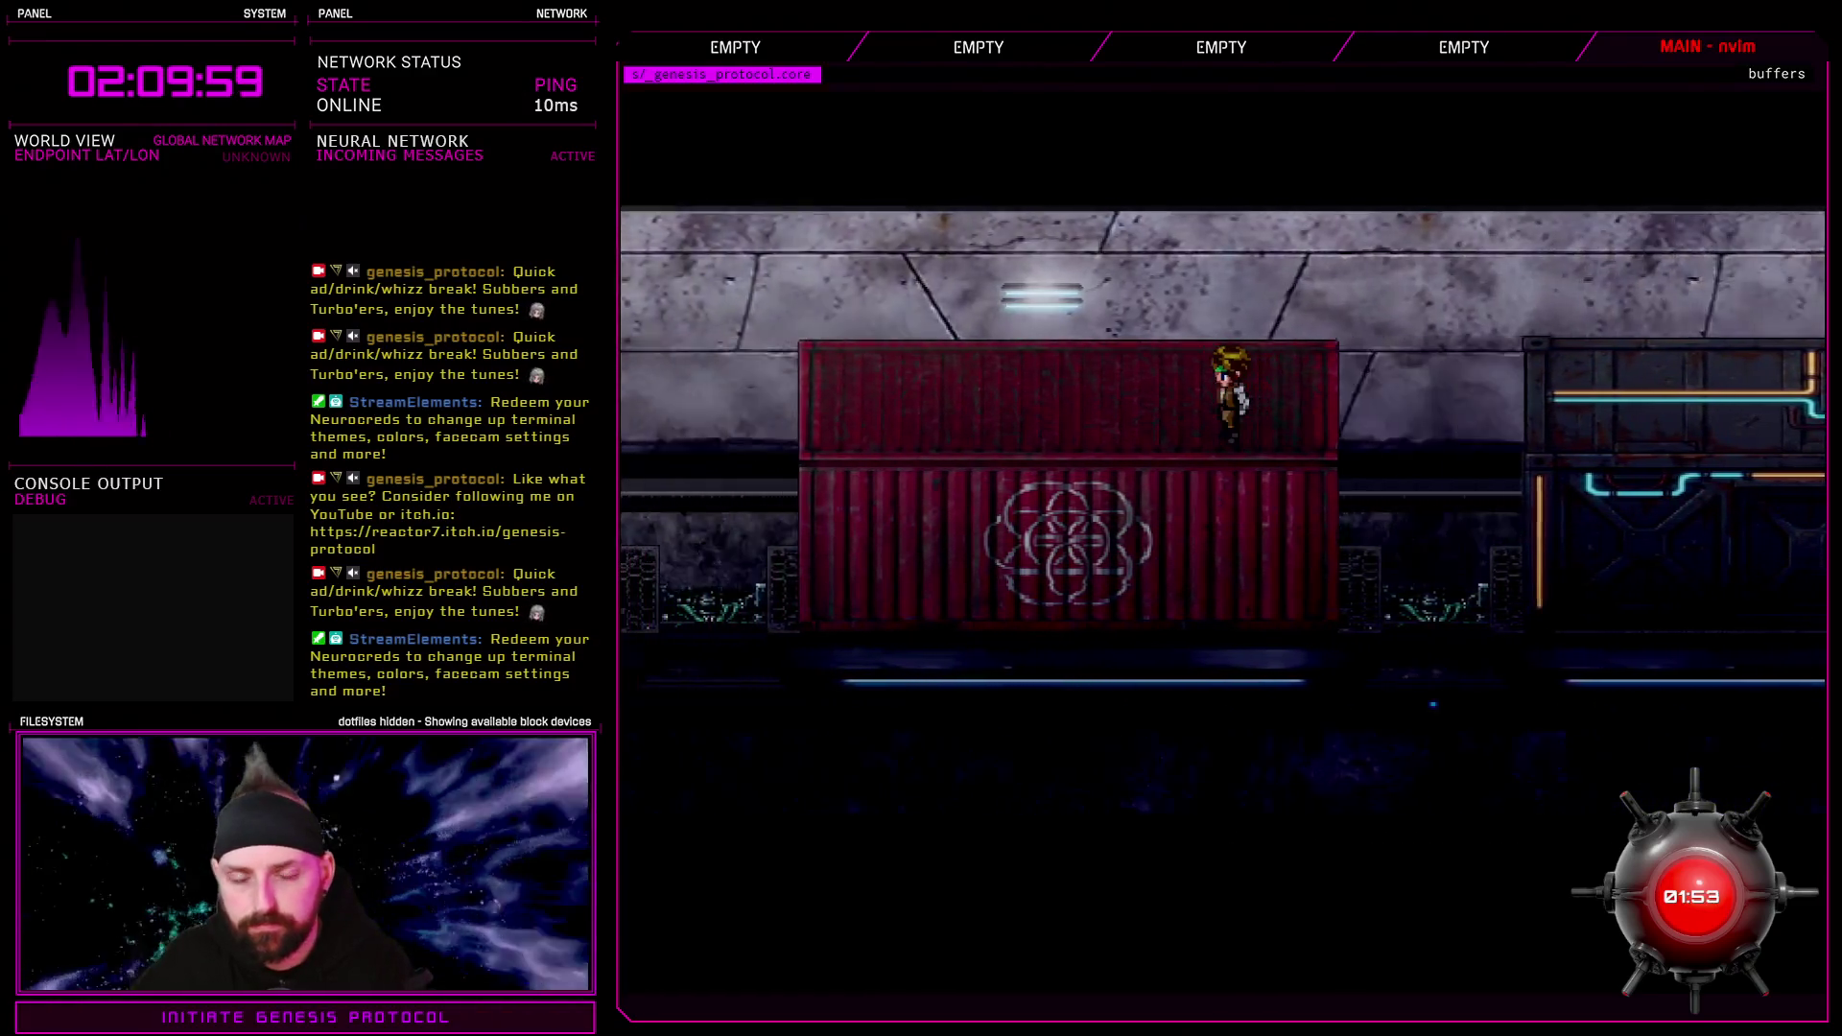
pyautogui.press('Left')
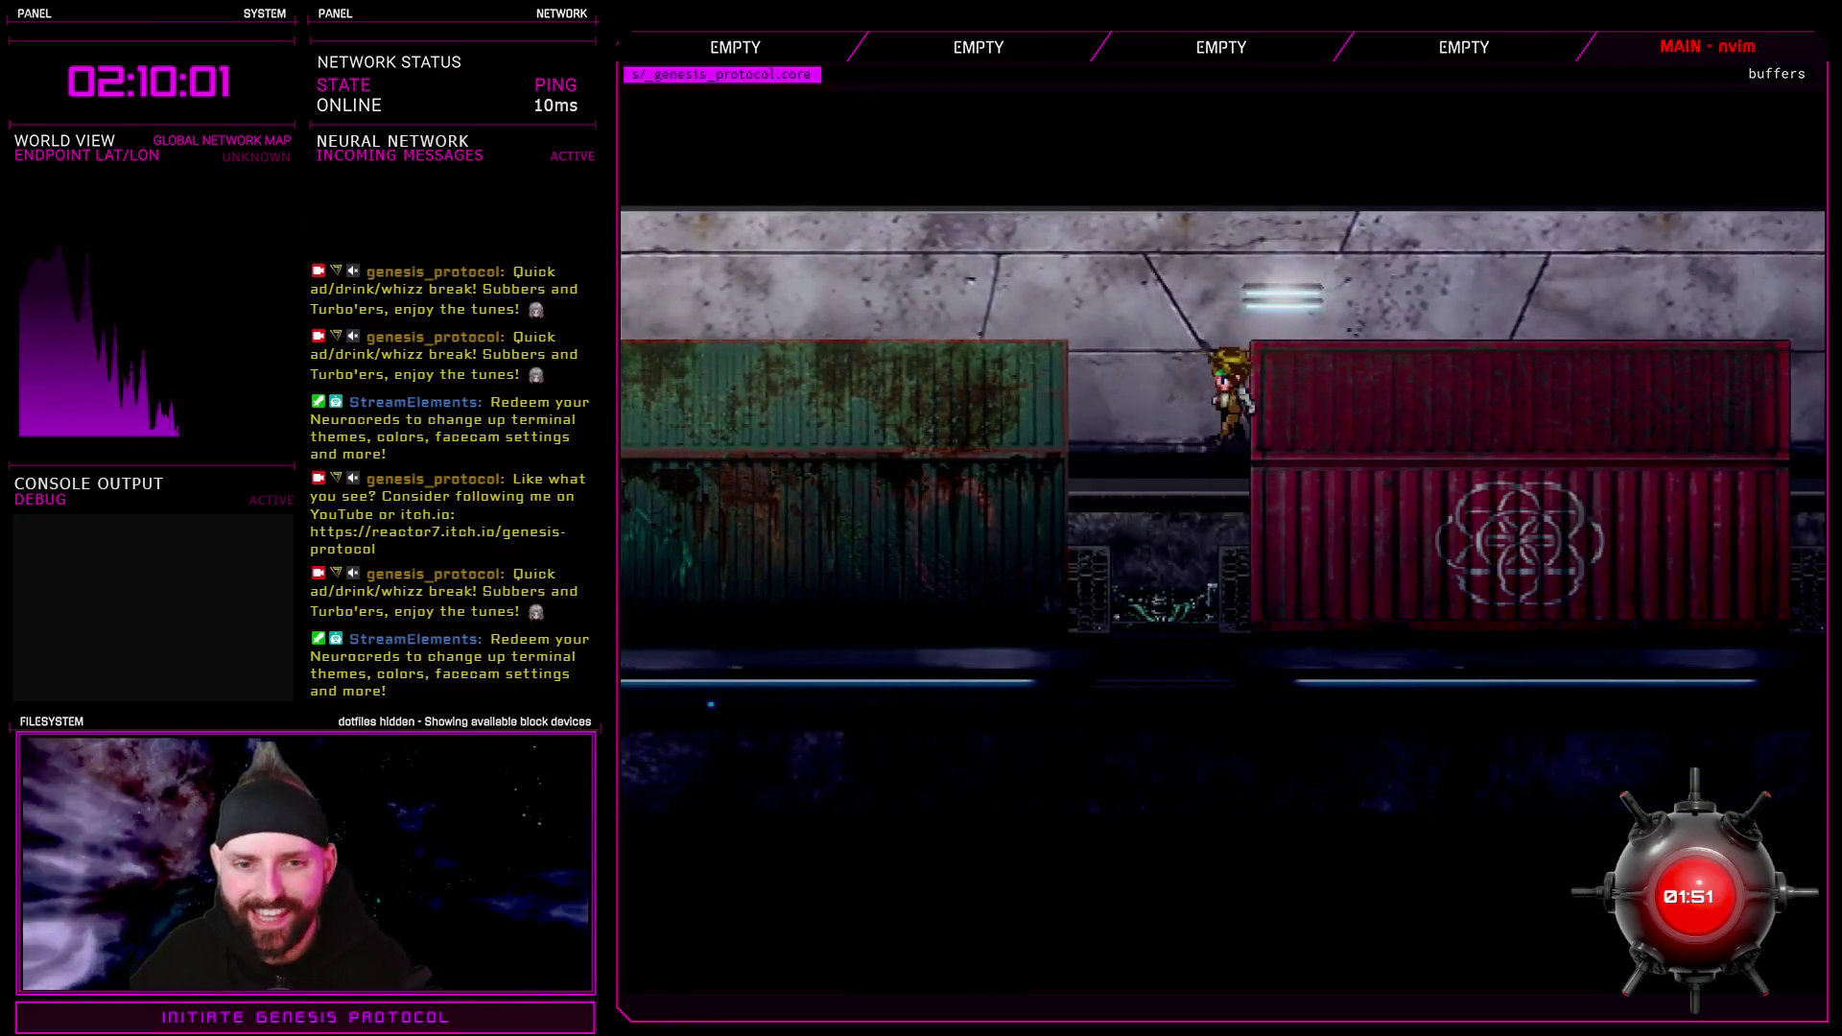
pyautogui.press('Left')
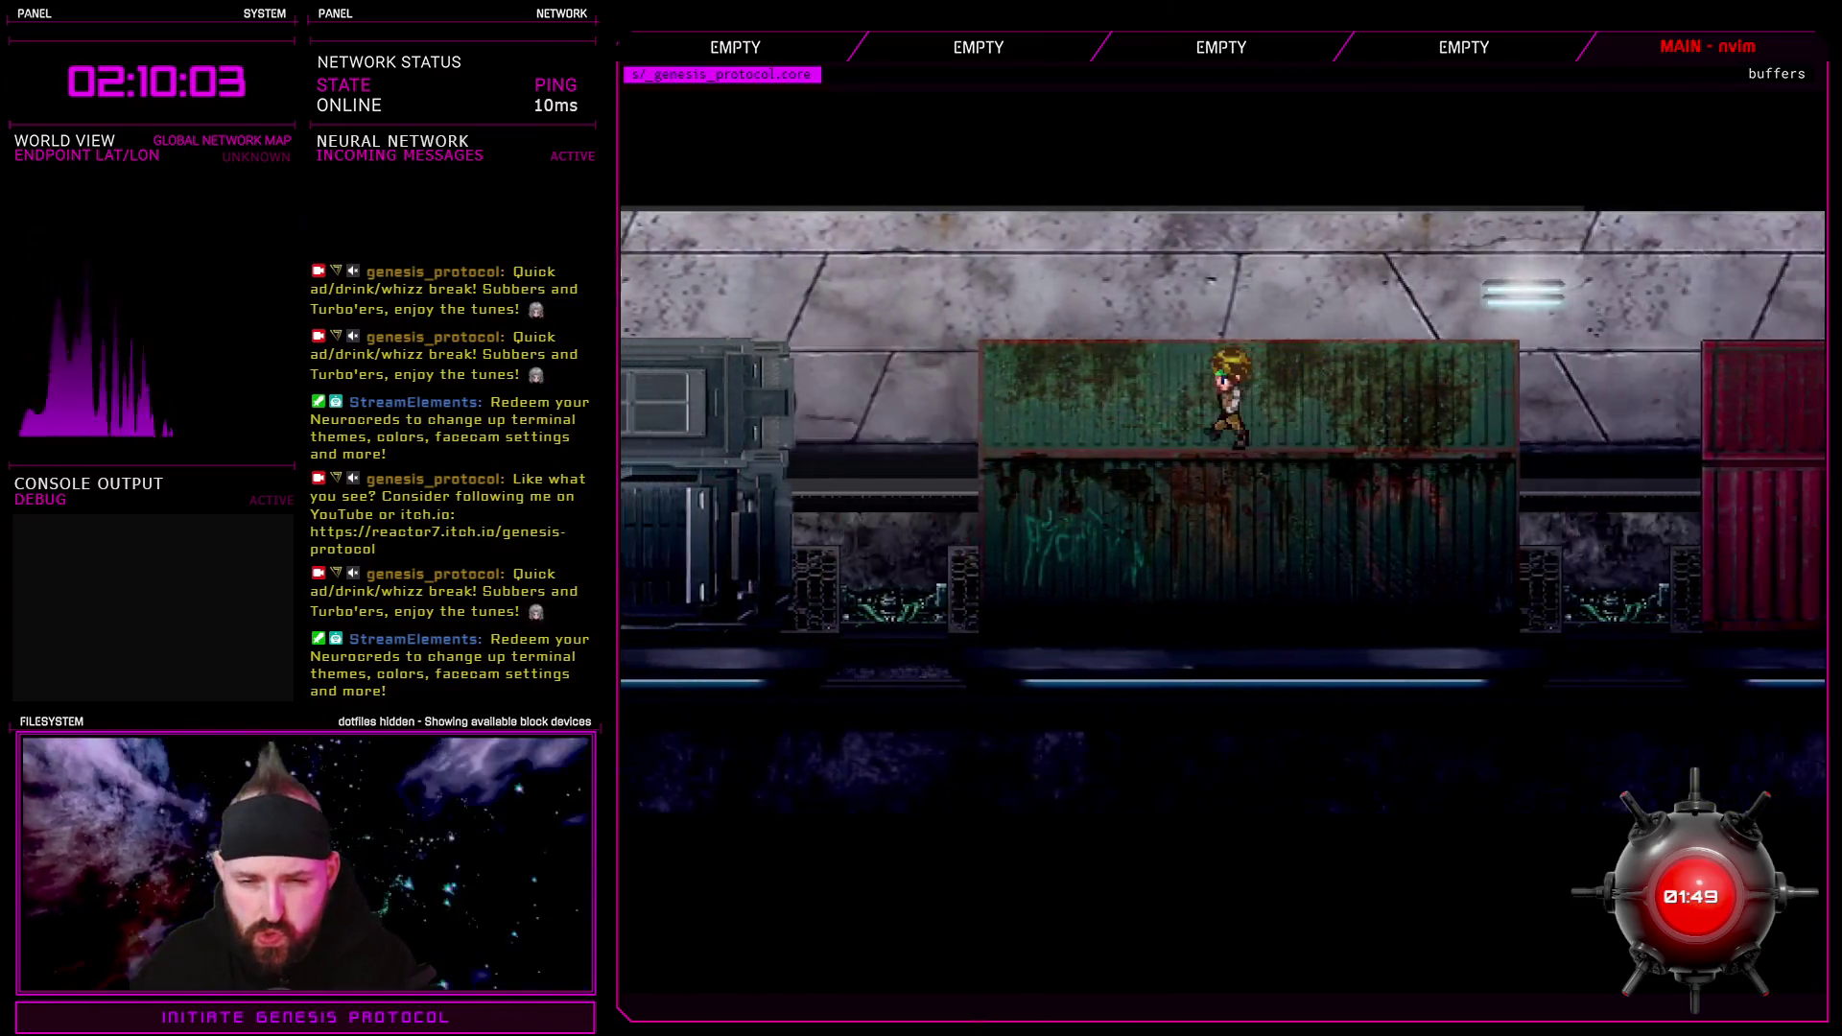
# Keep running left past the machinery and graffiti containers, then bring up the debug Teleport screen
pyautogui.press('Left')
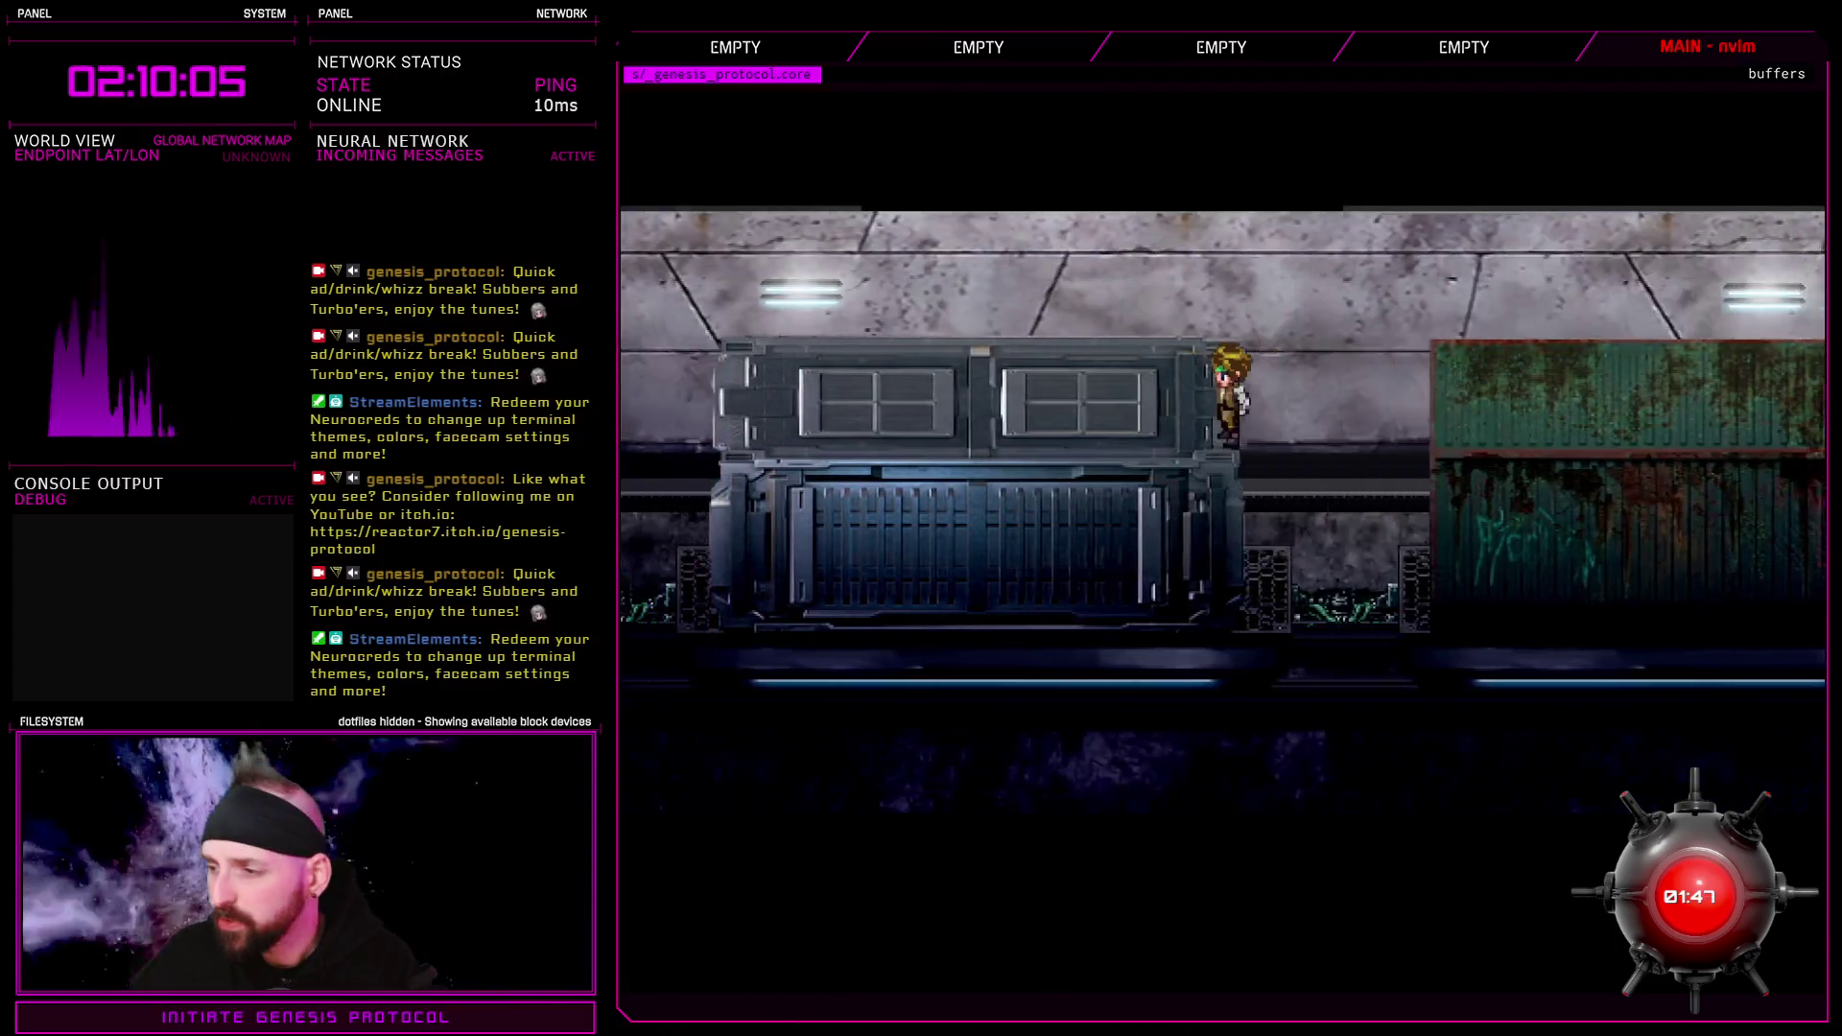
pyautogui.press('Left')
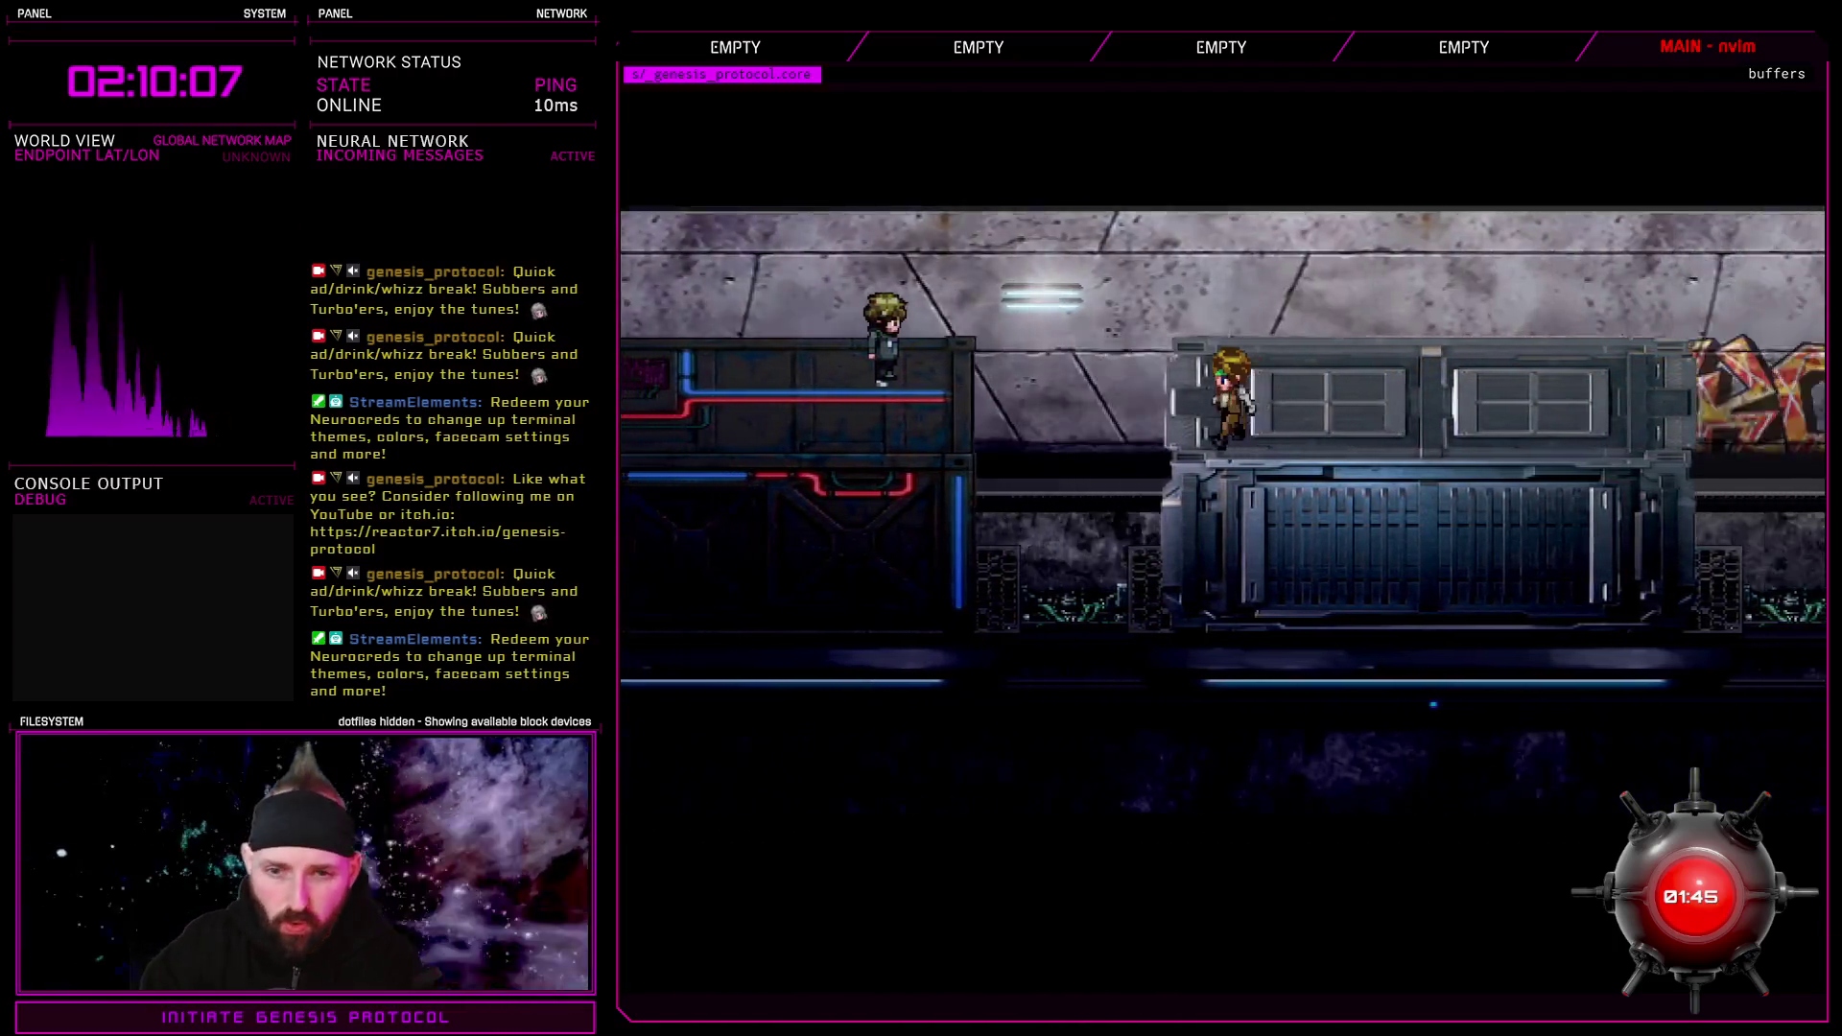
pyautogui.press('Left')
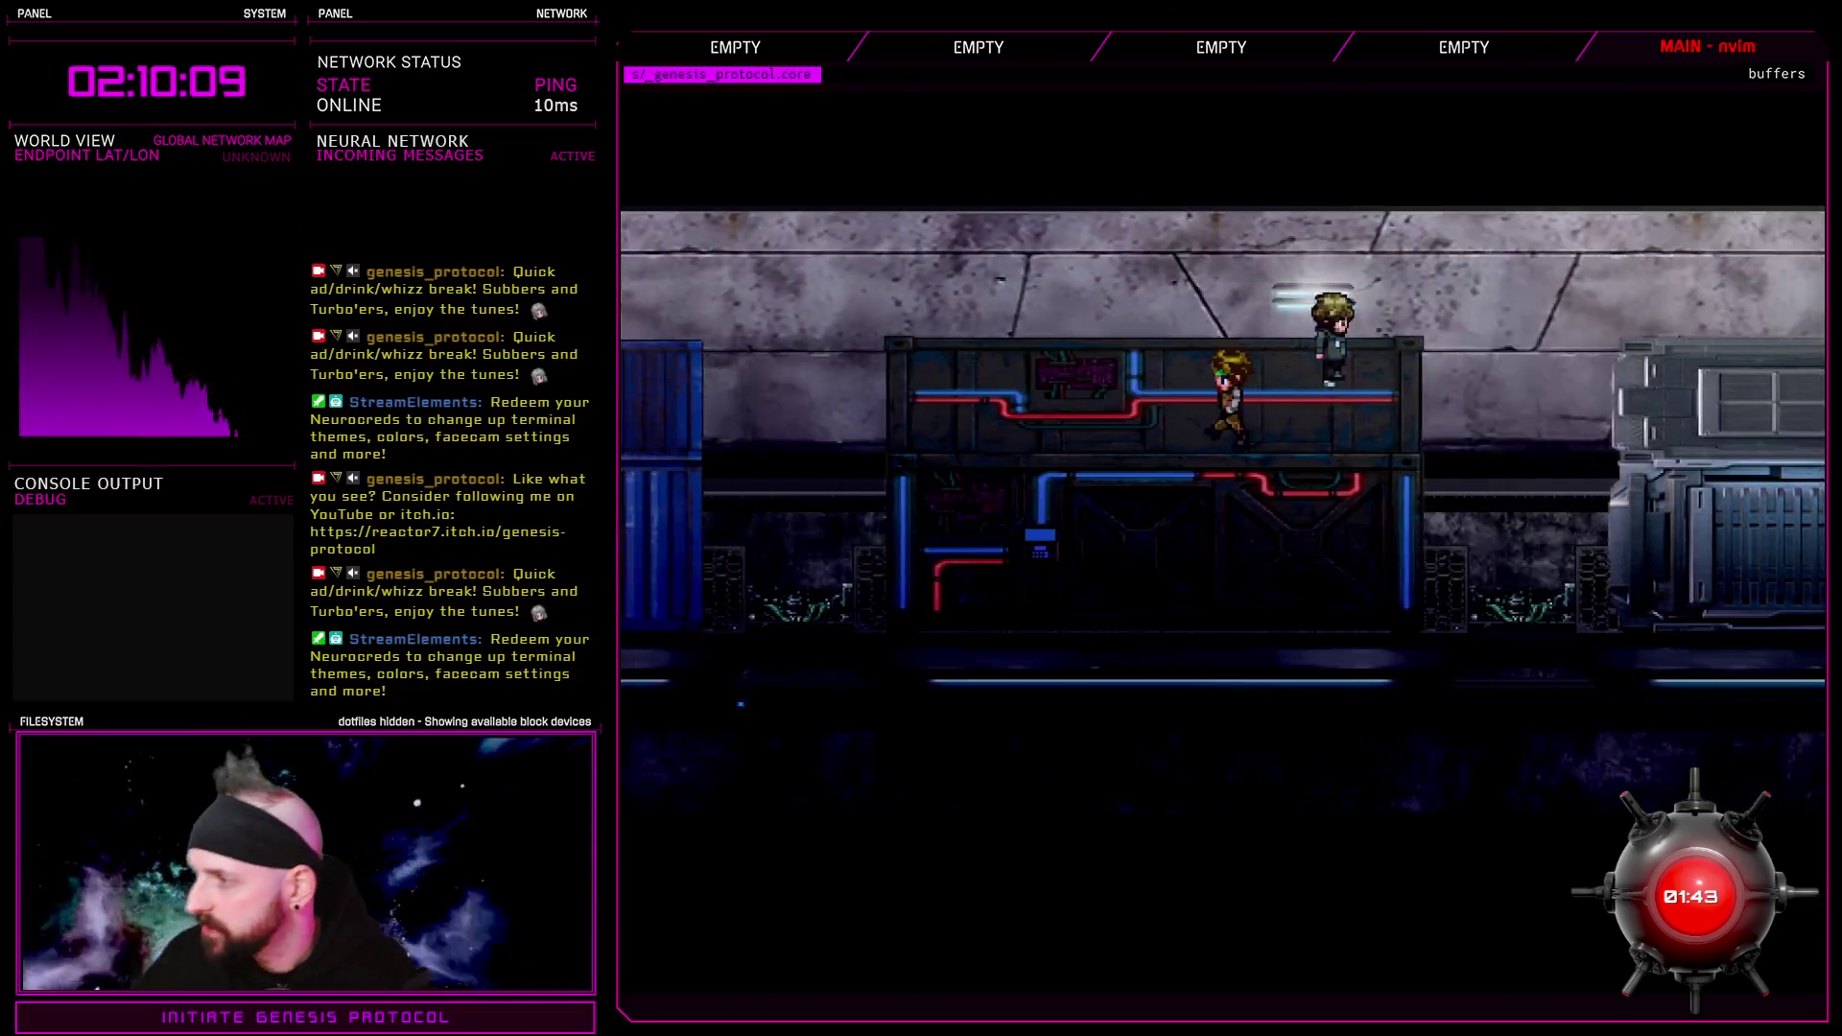
pyautogui.press('Left')
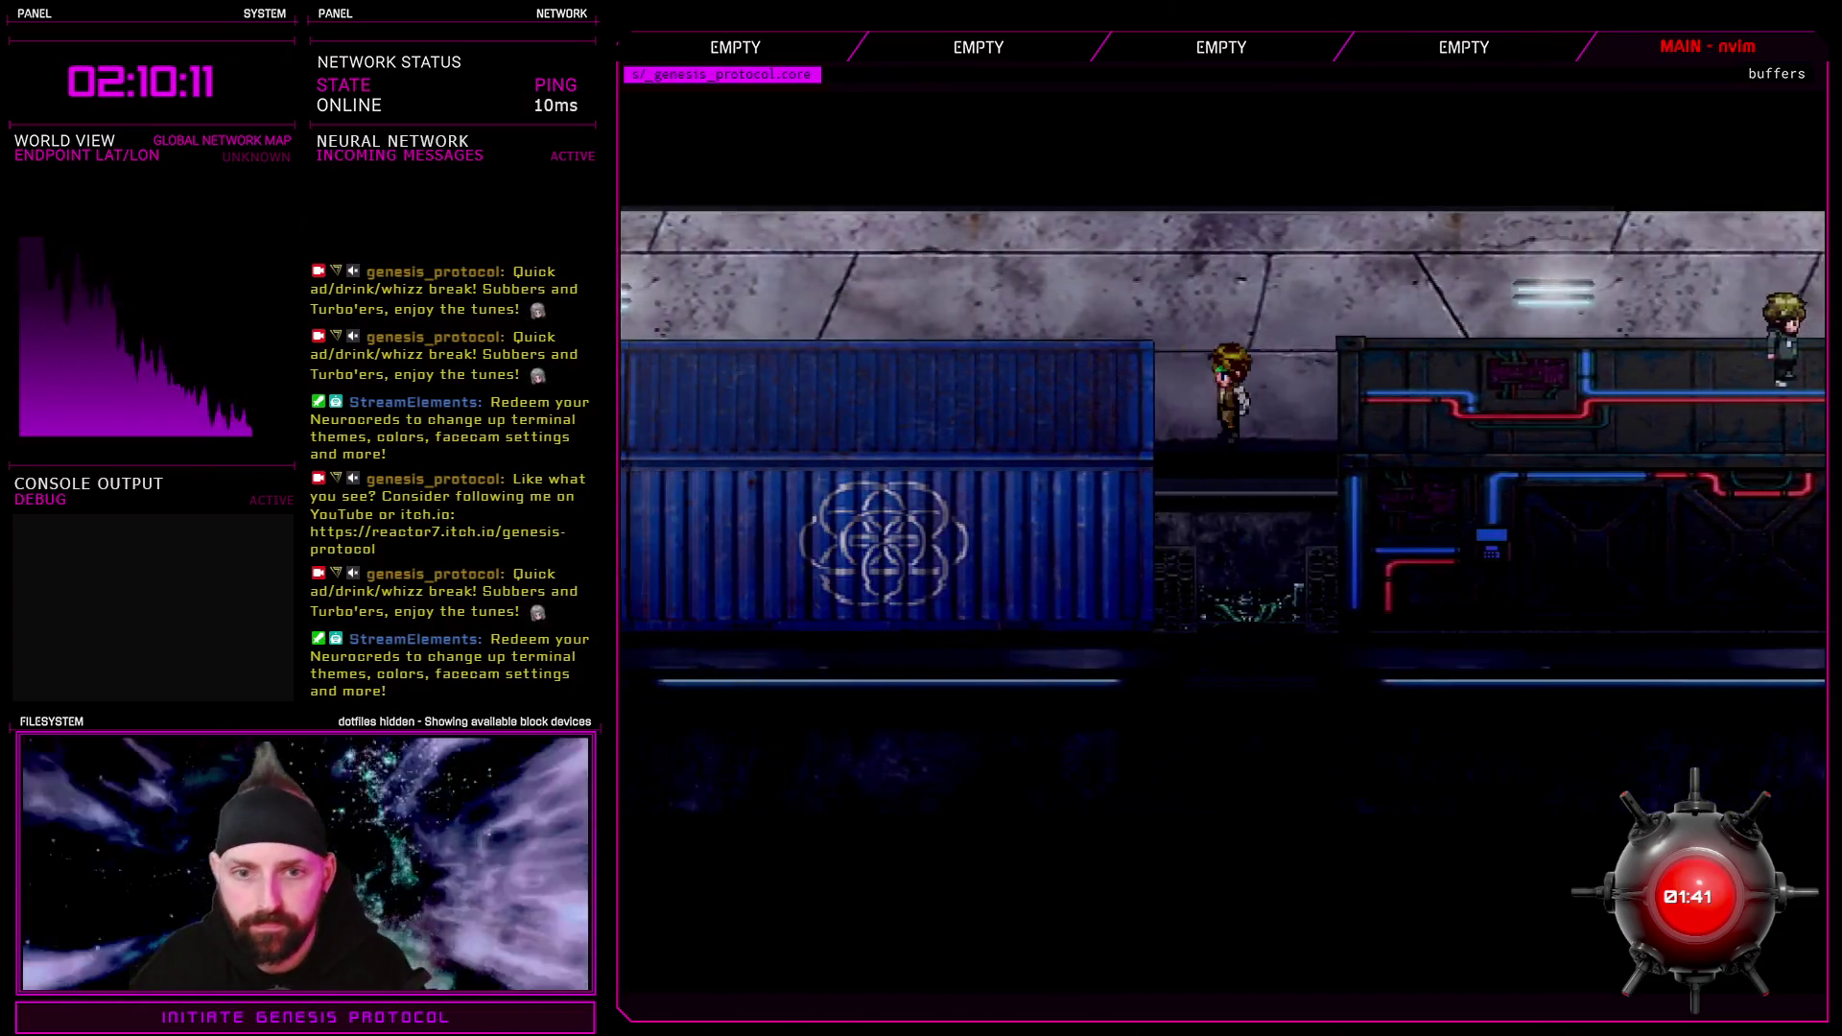
pyautogui.press('Left')
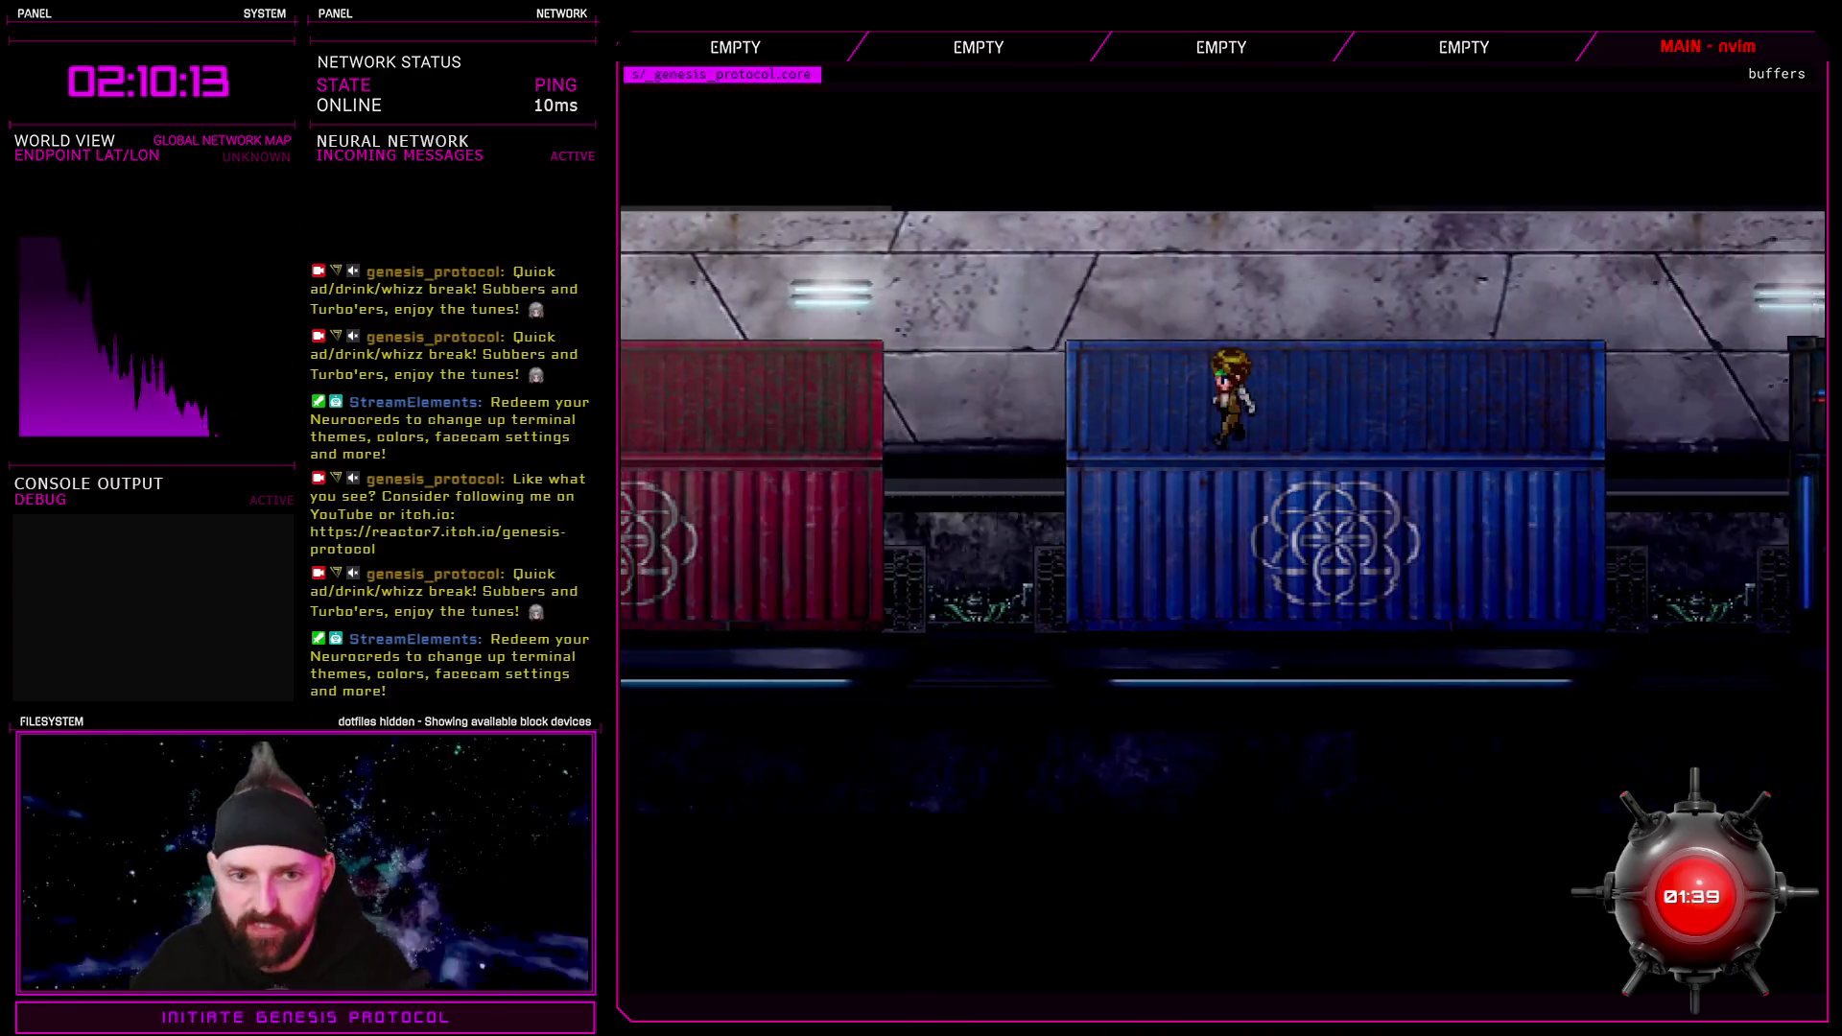
pyautogui.press('Left')
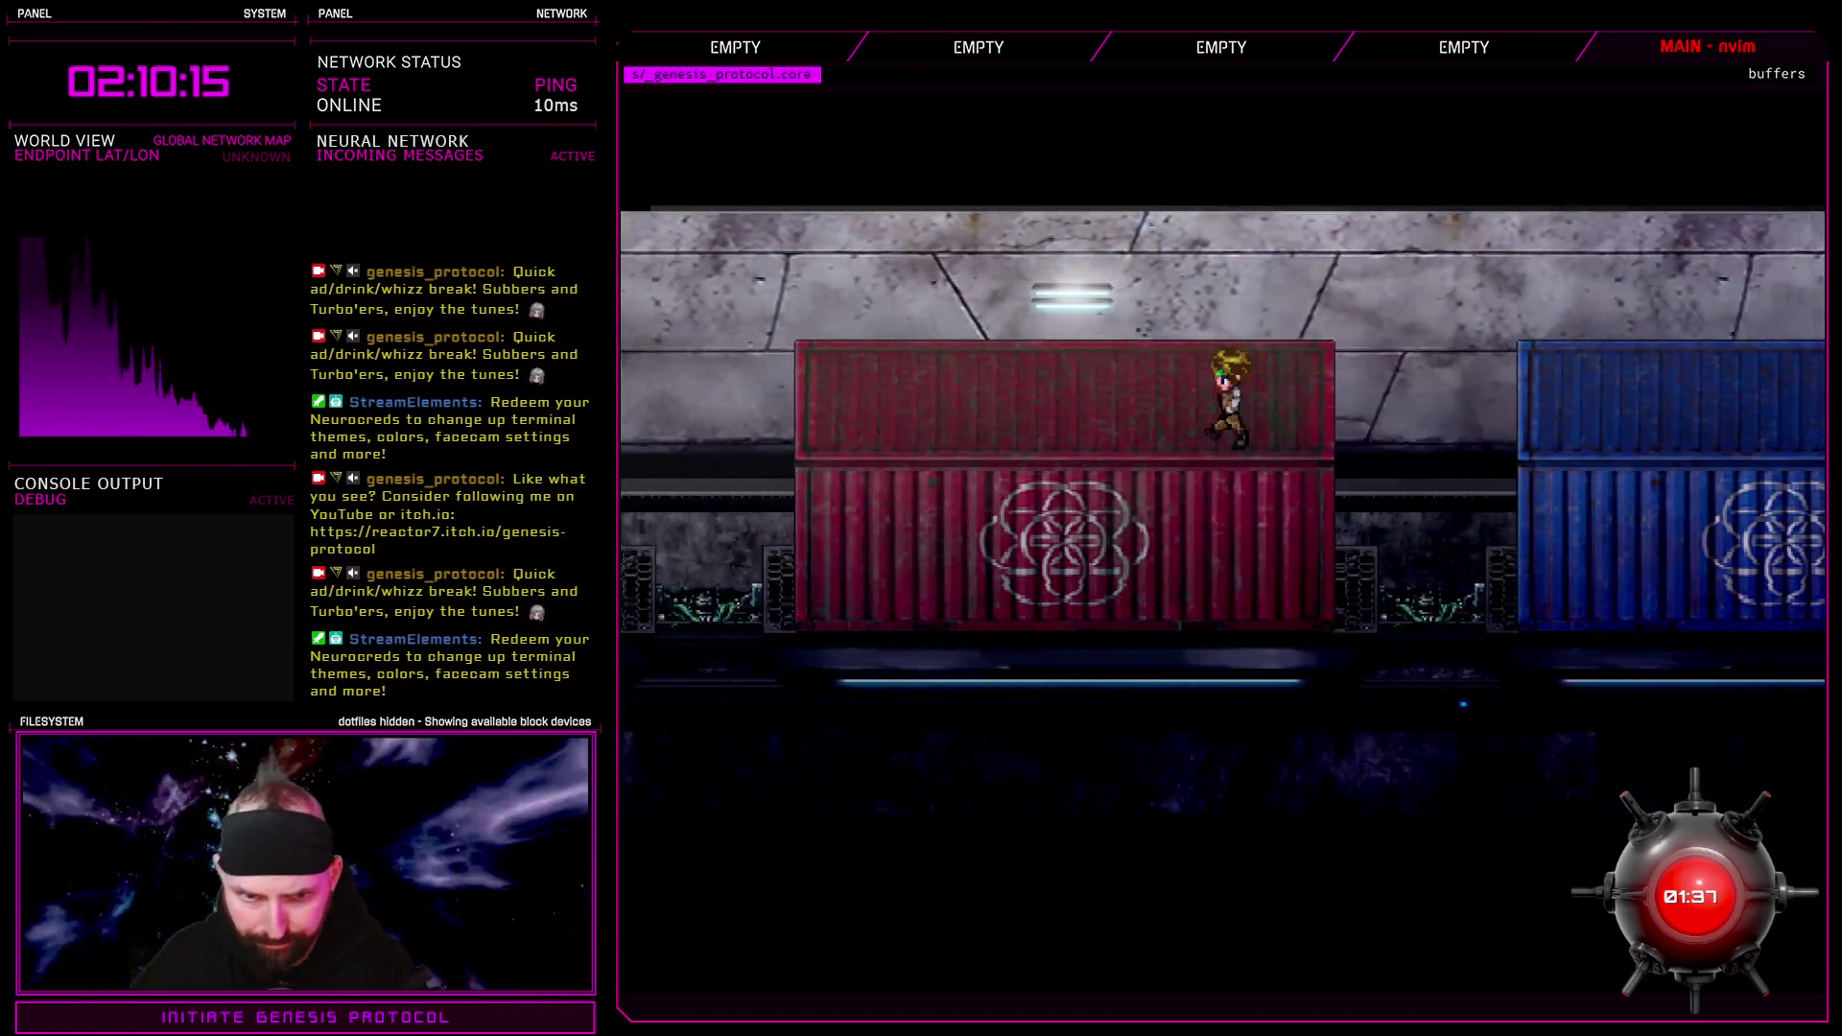
pyautogui.press('Left')
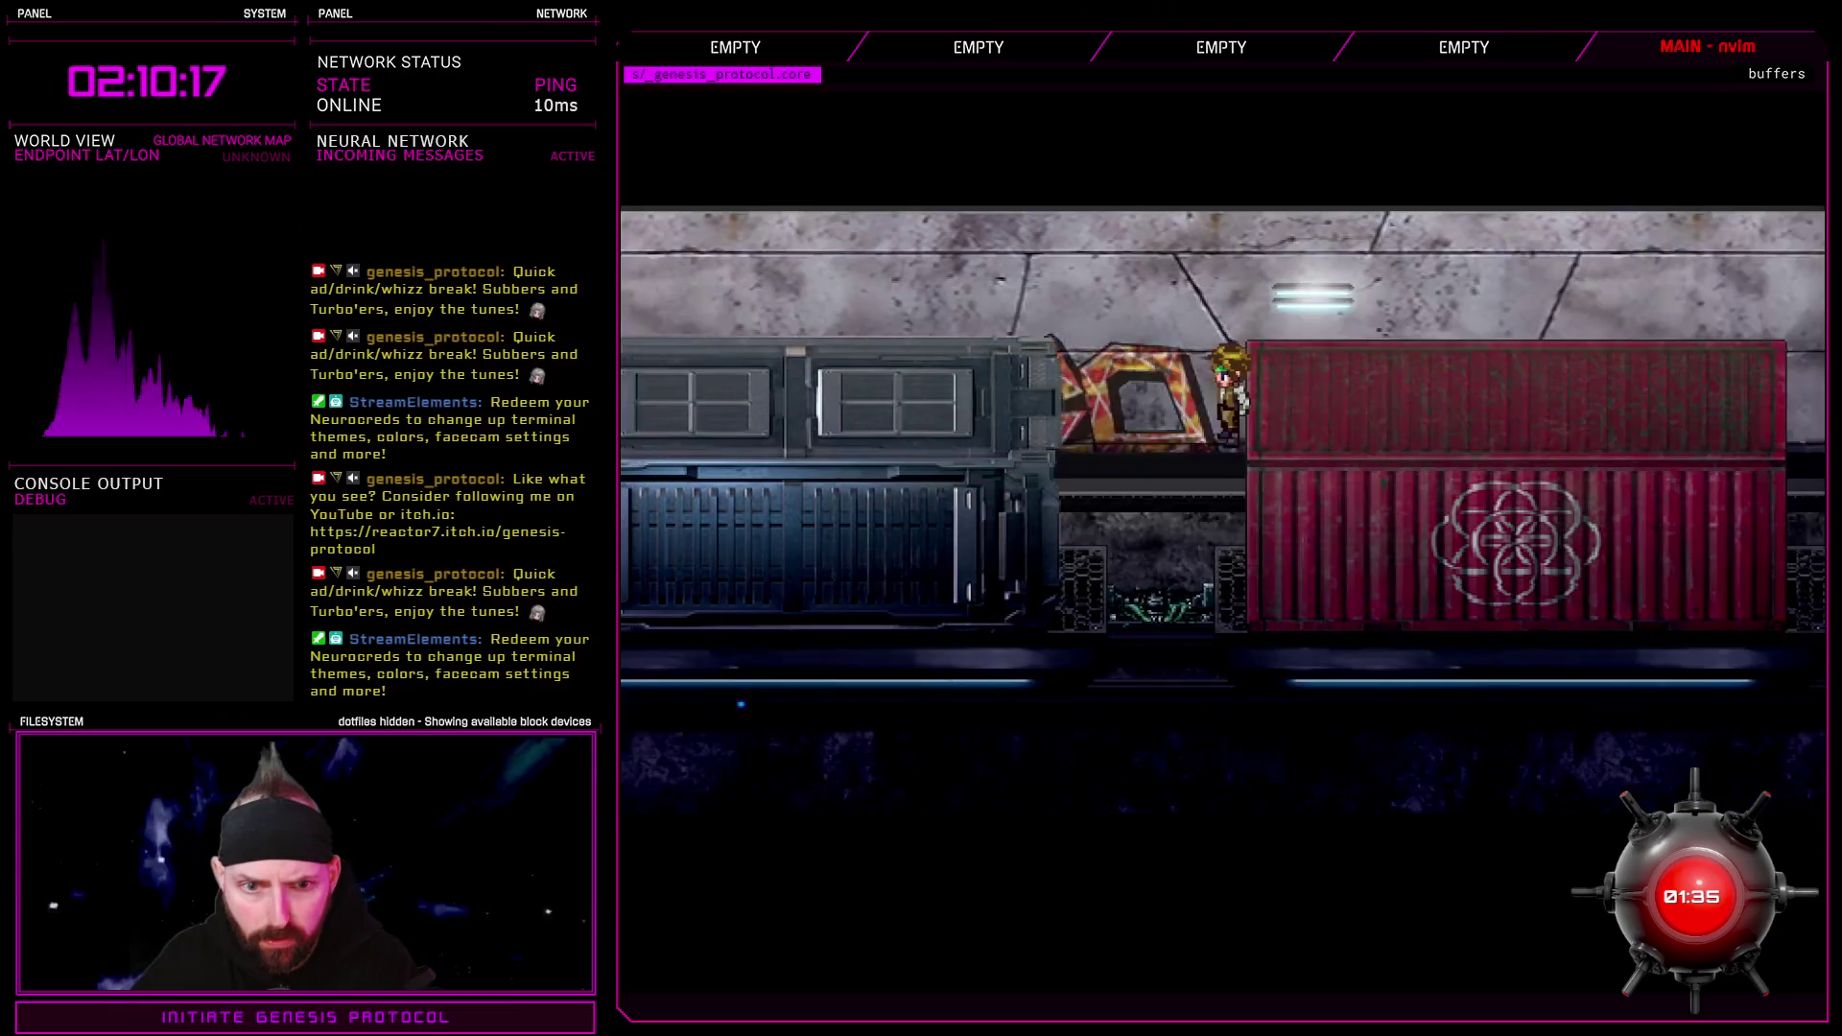
pyautogui.press('Left')
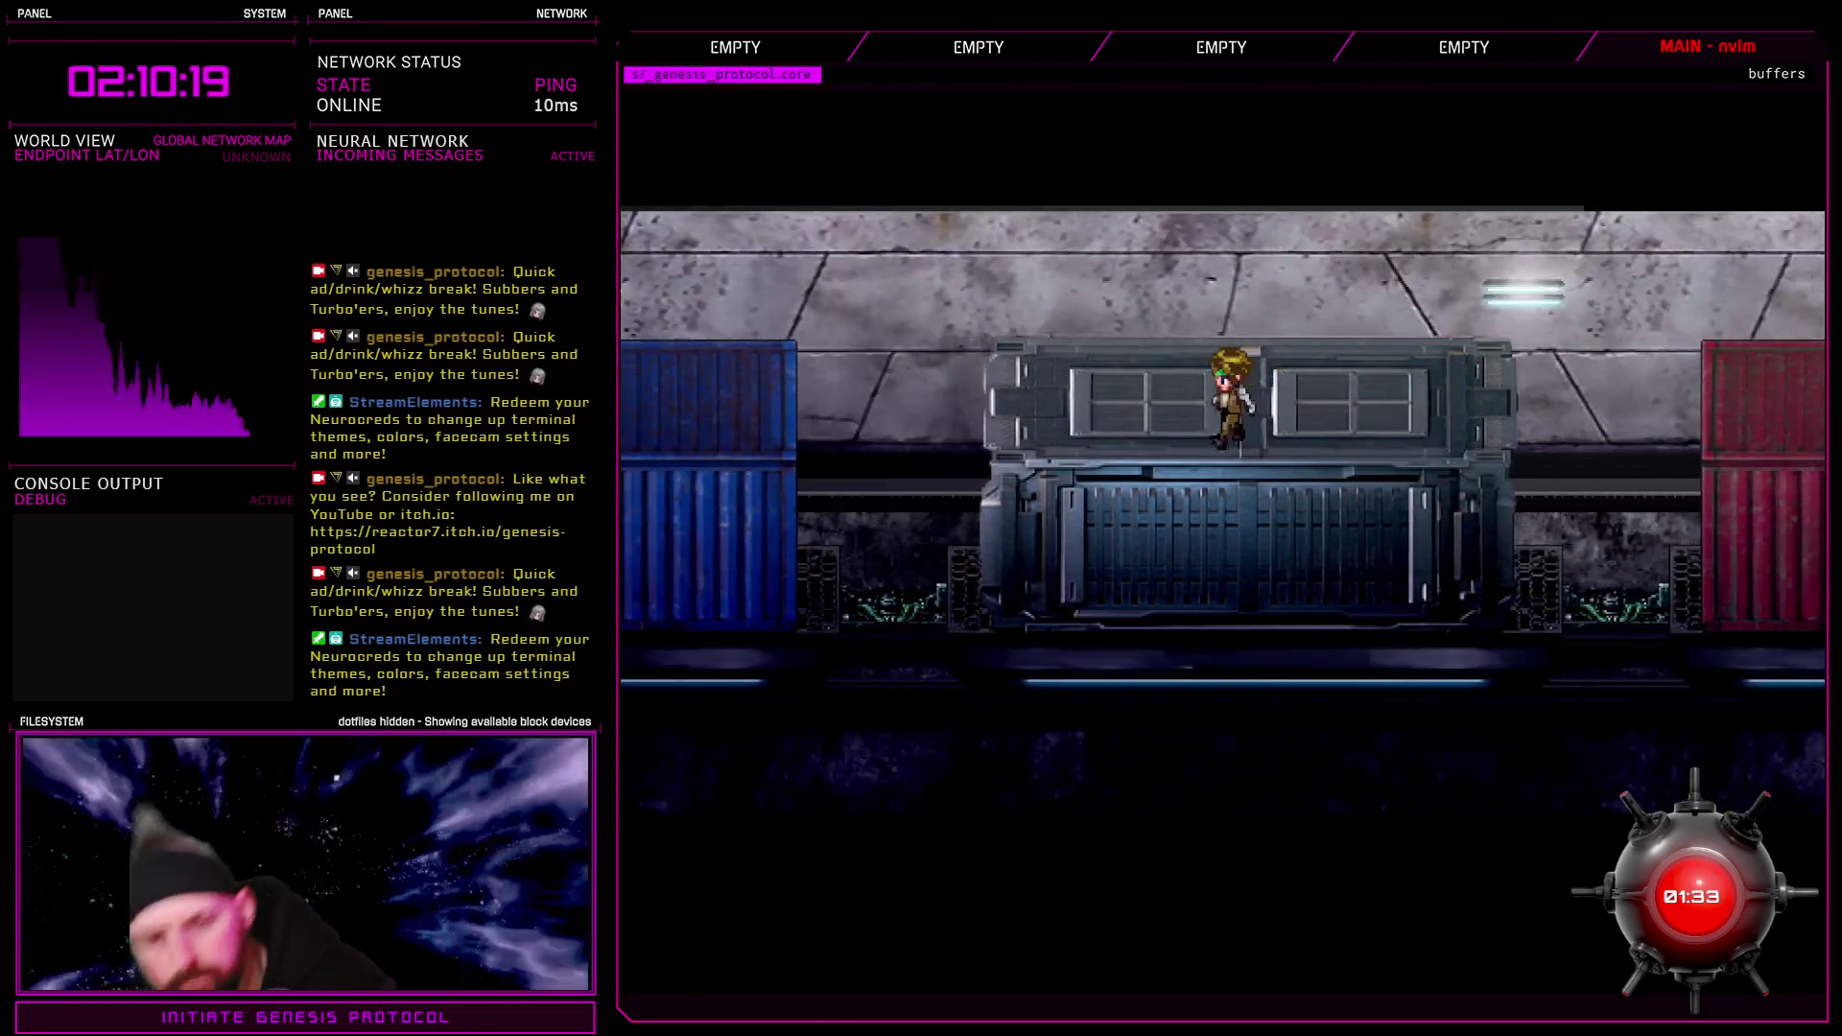
pyautogui.press('Left')
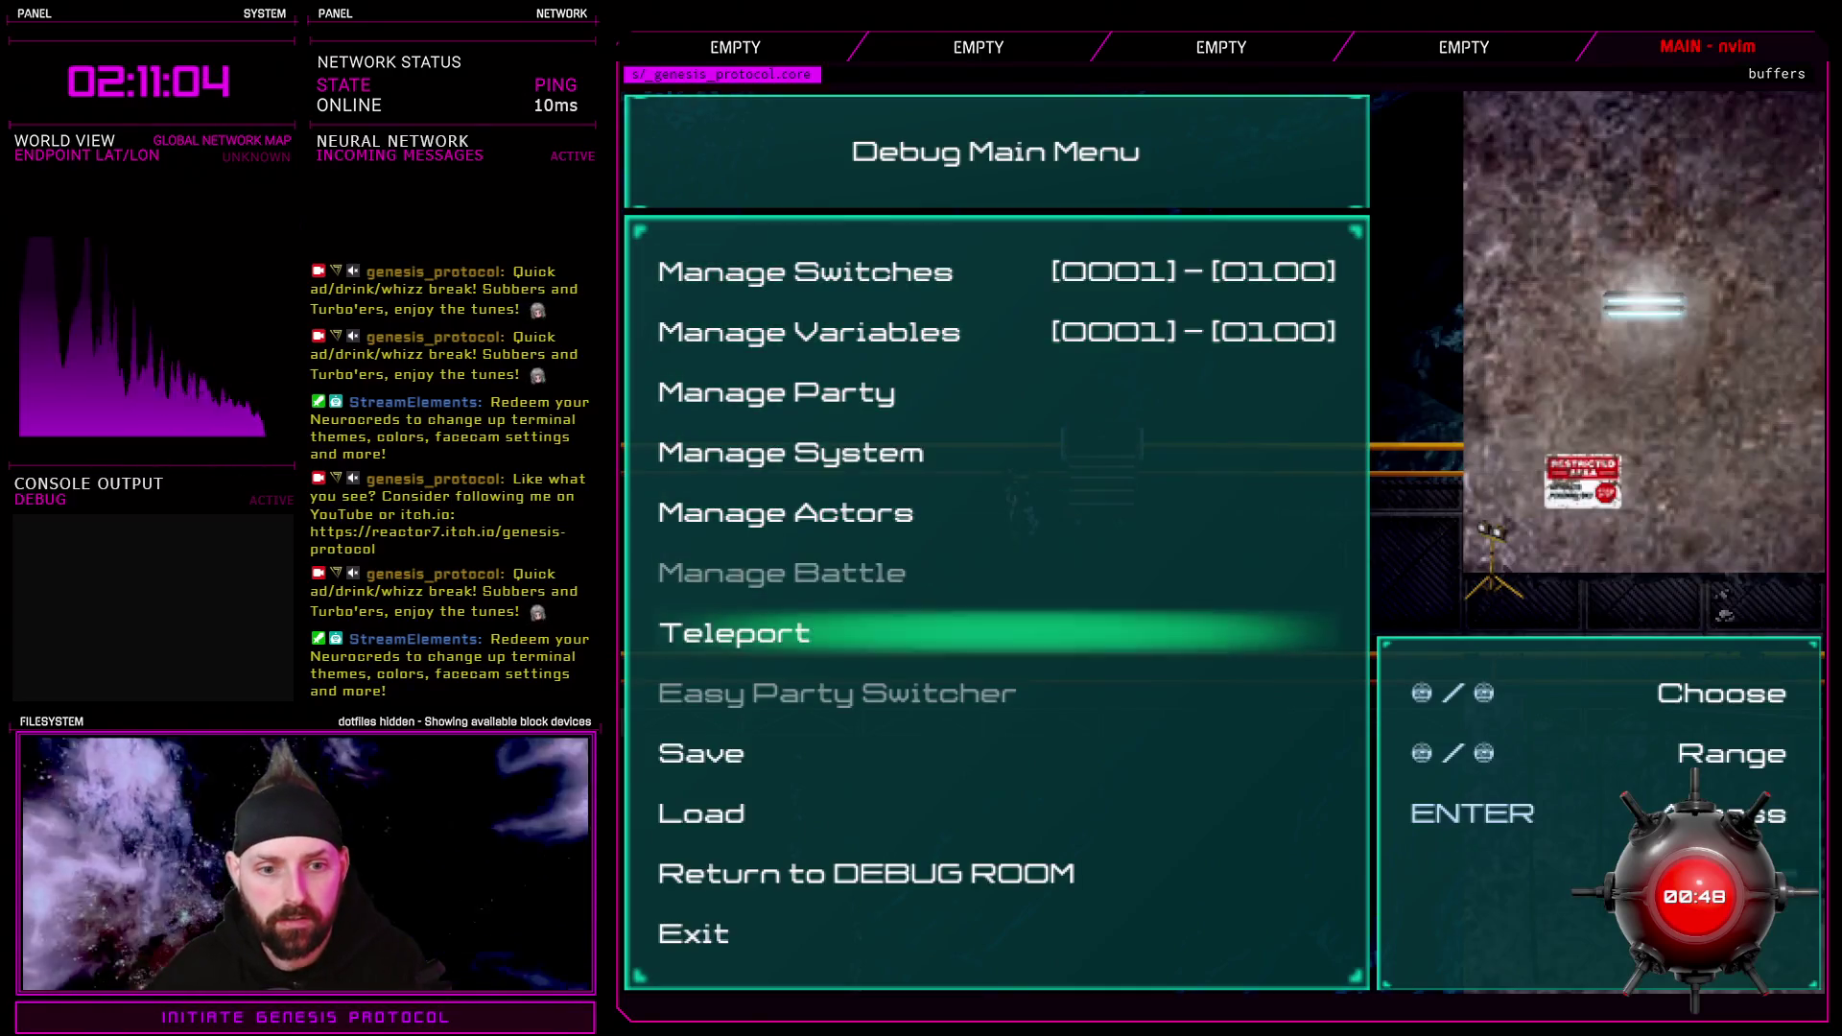
pyautogui.press('Return')
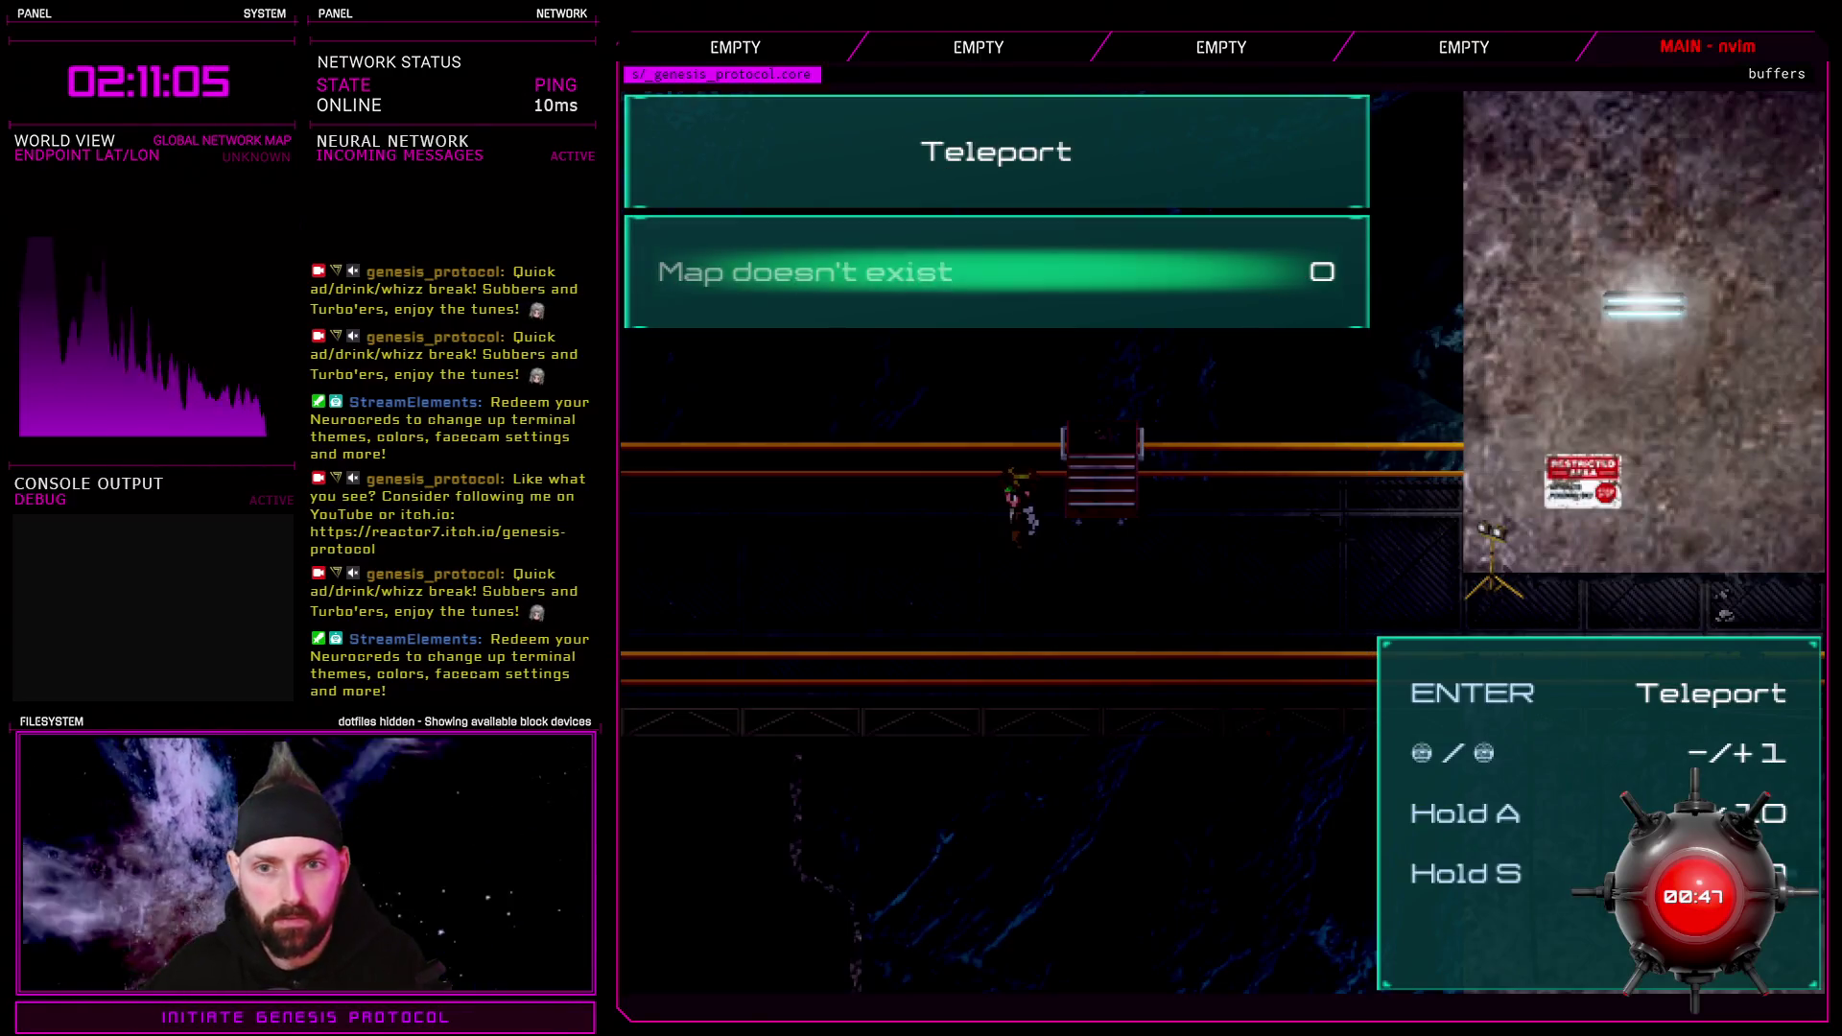
# Teleport to map 209, Eclipse Ward 4C, and walk the hero to the Wet Willy's shopfront
pyautogui.hotkey('a', 'Right')
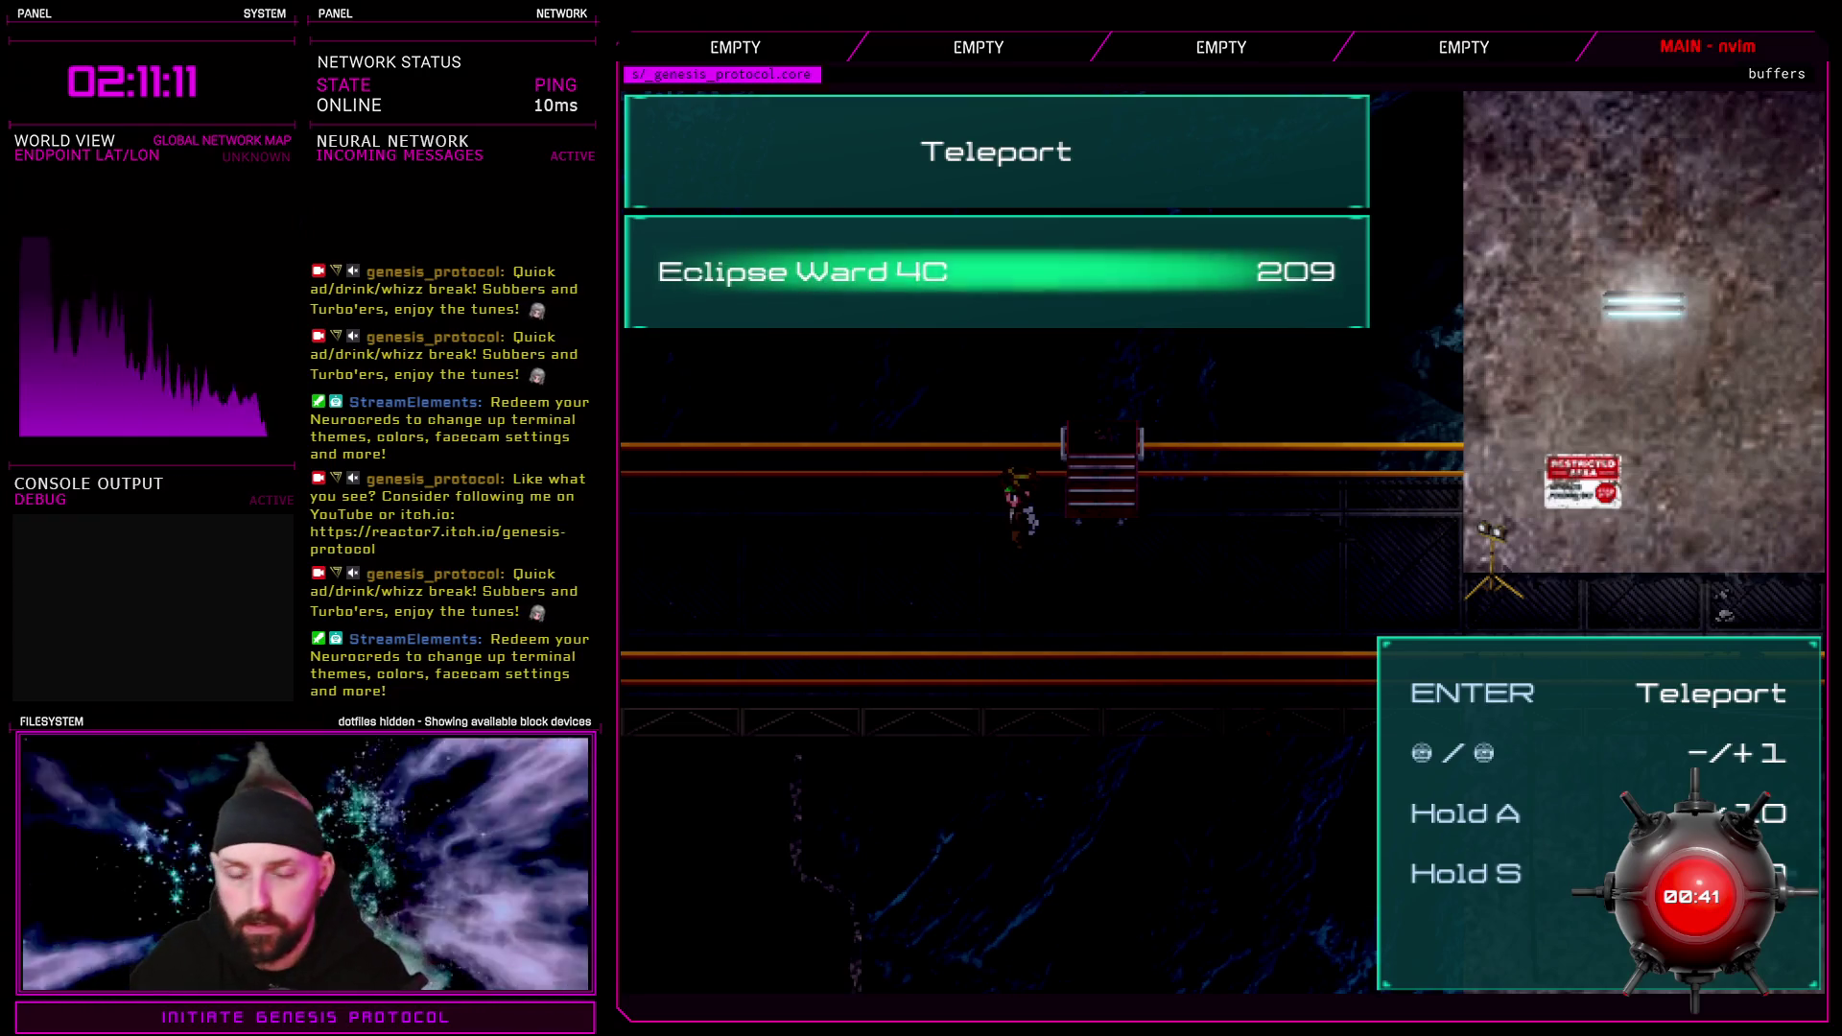
pyautogui.press('Return')
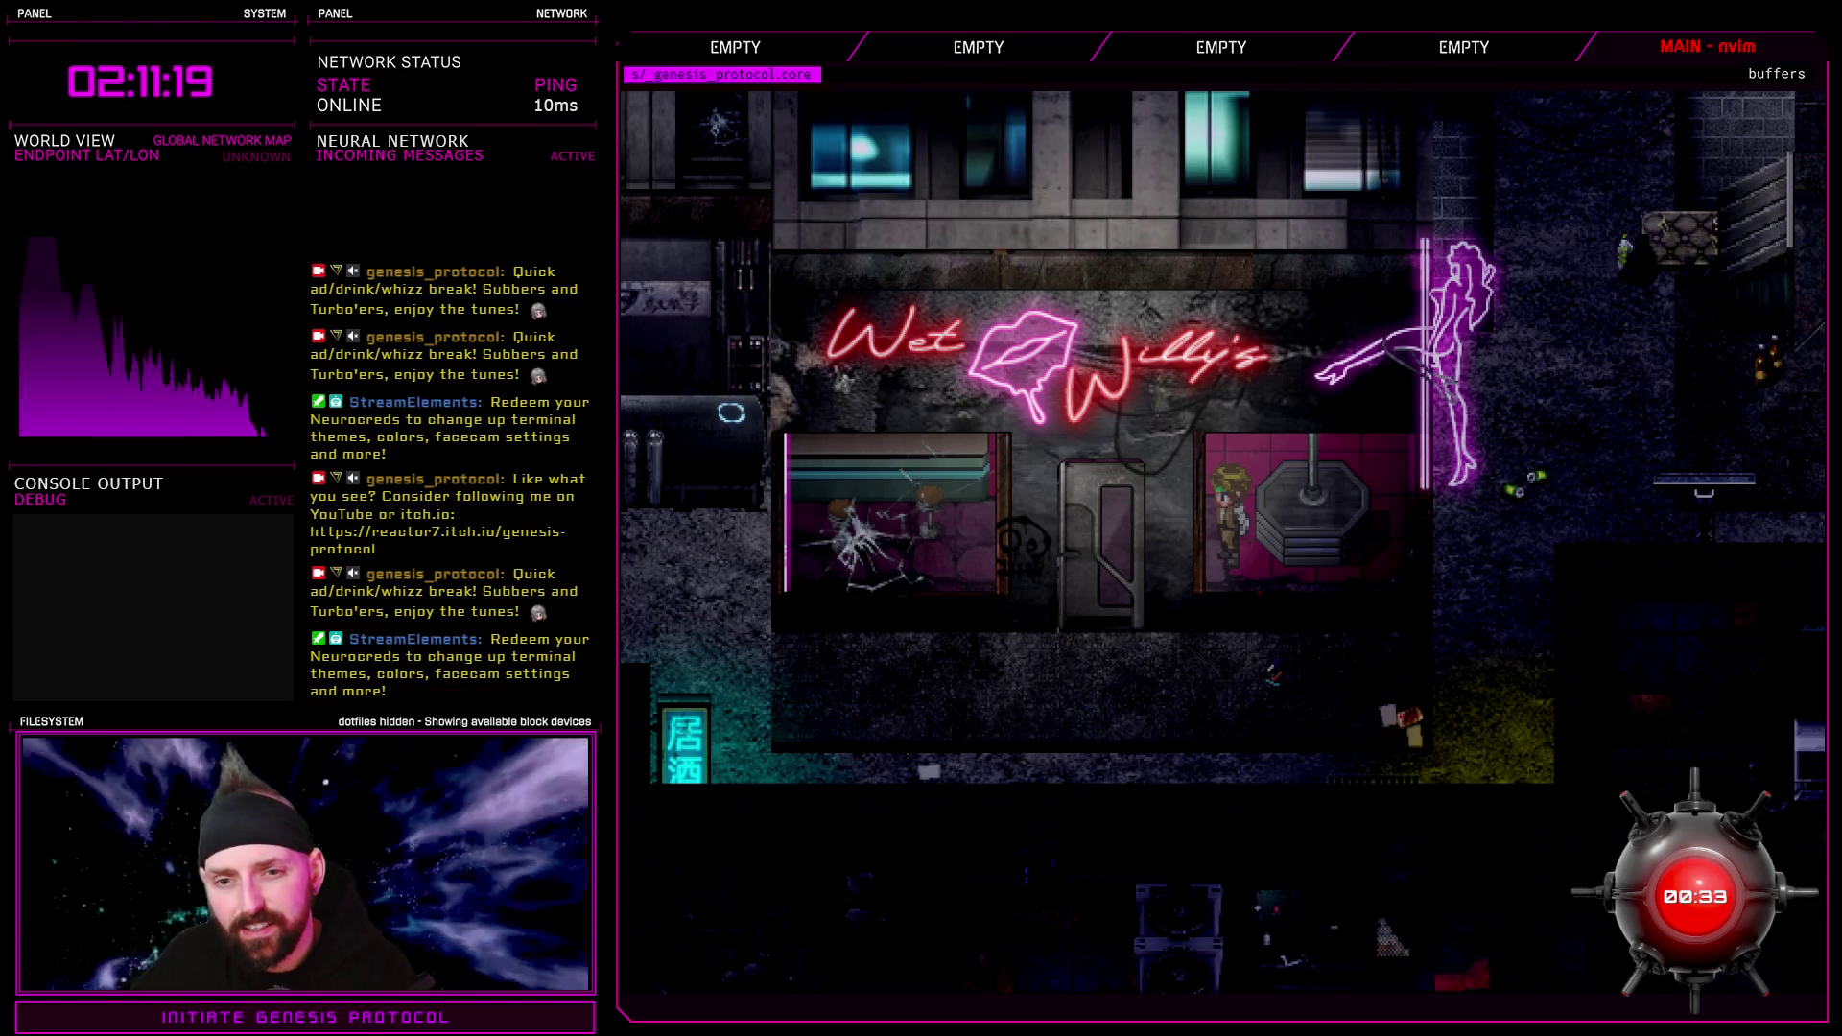
pyautogui.press('Left')
pyautogui.press('Left')
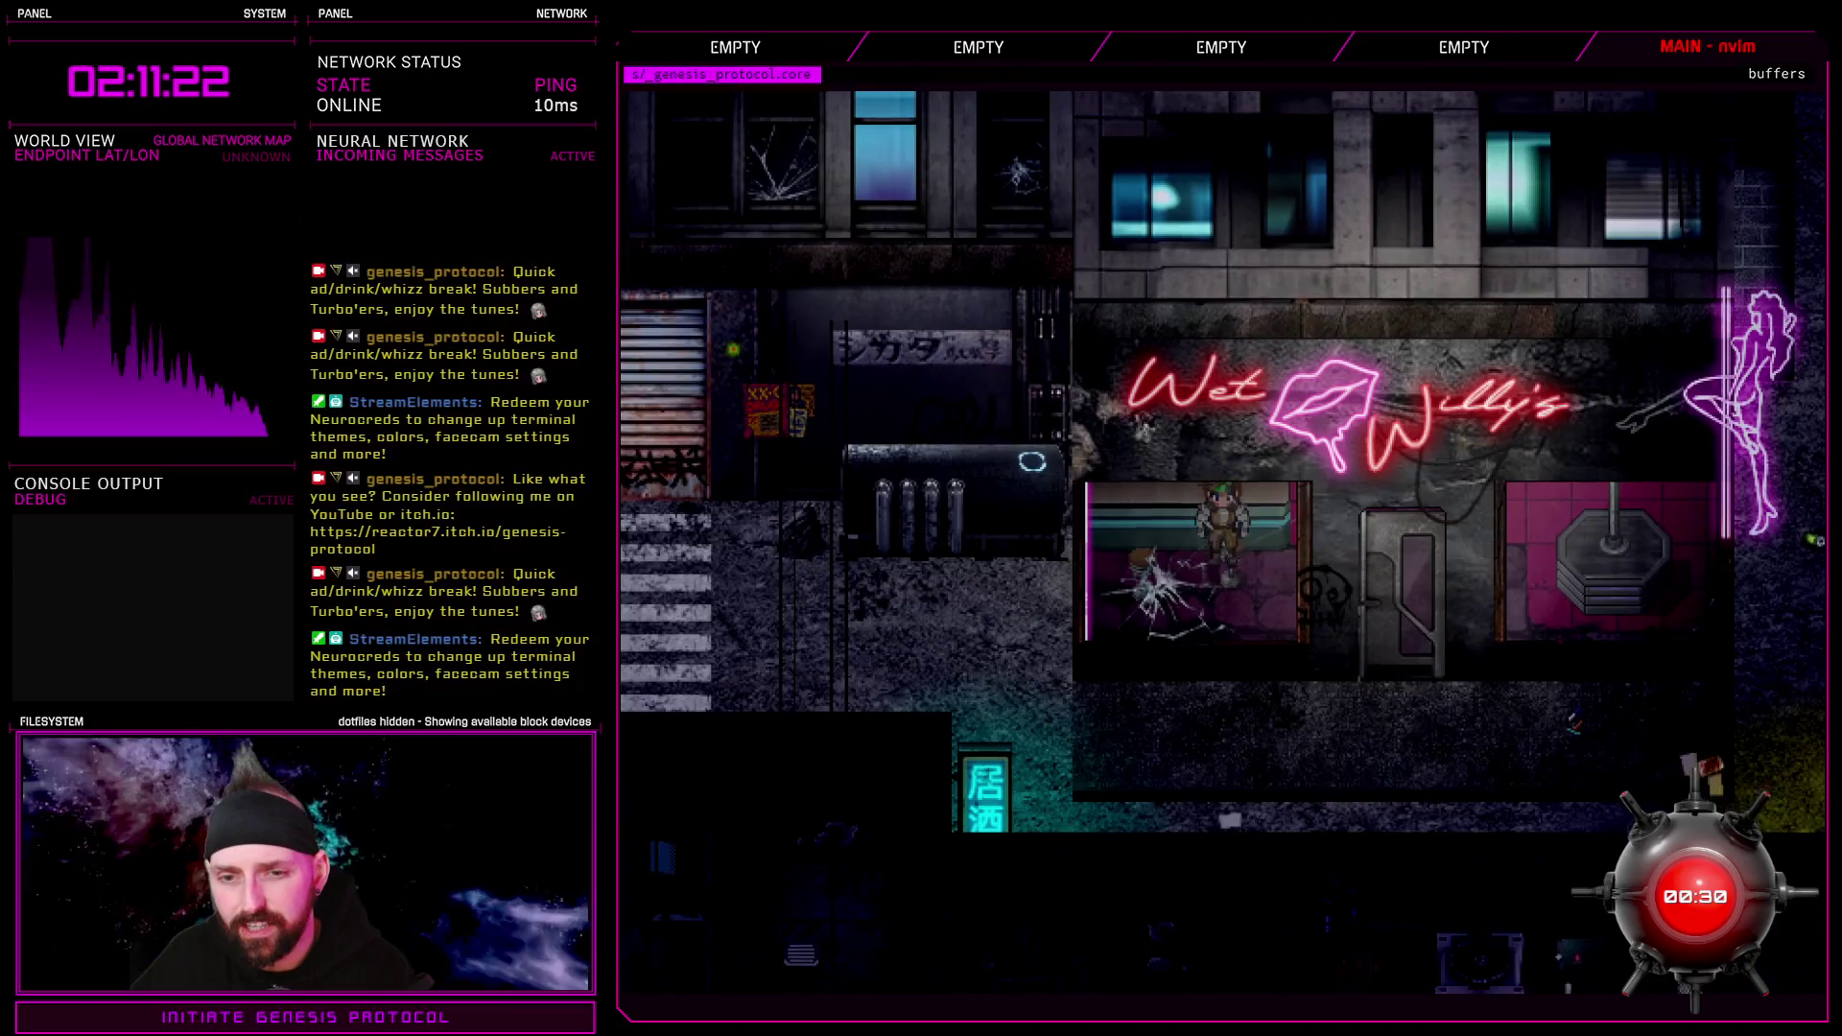
pyautogui.press('Down')
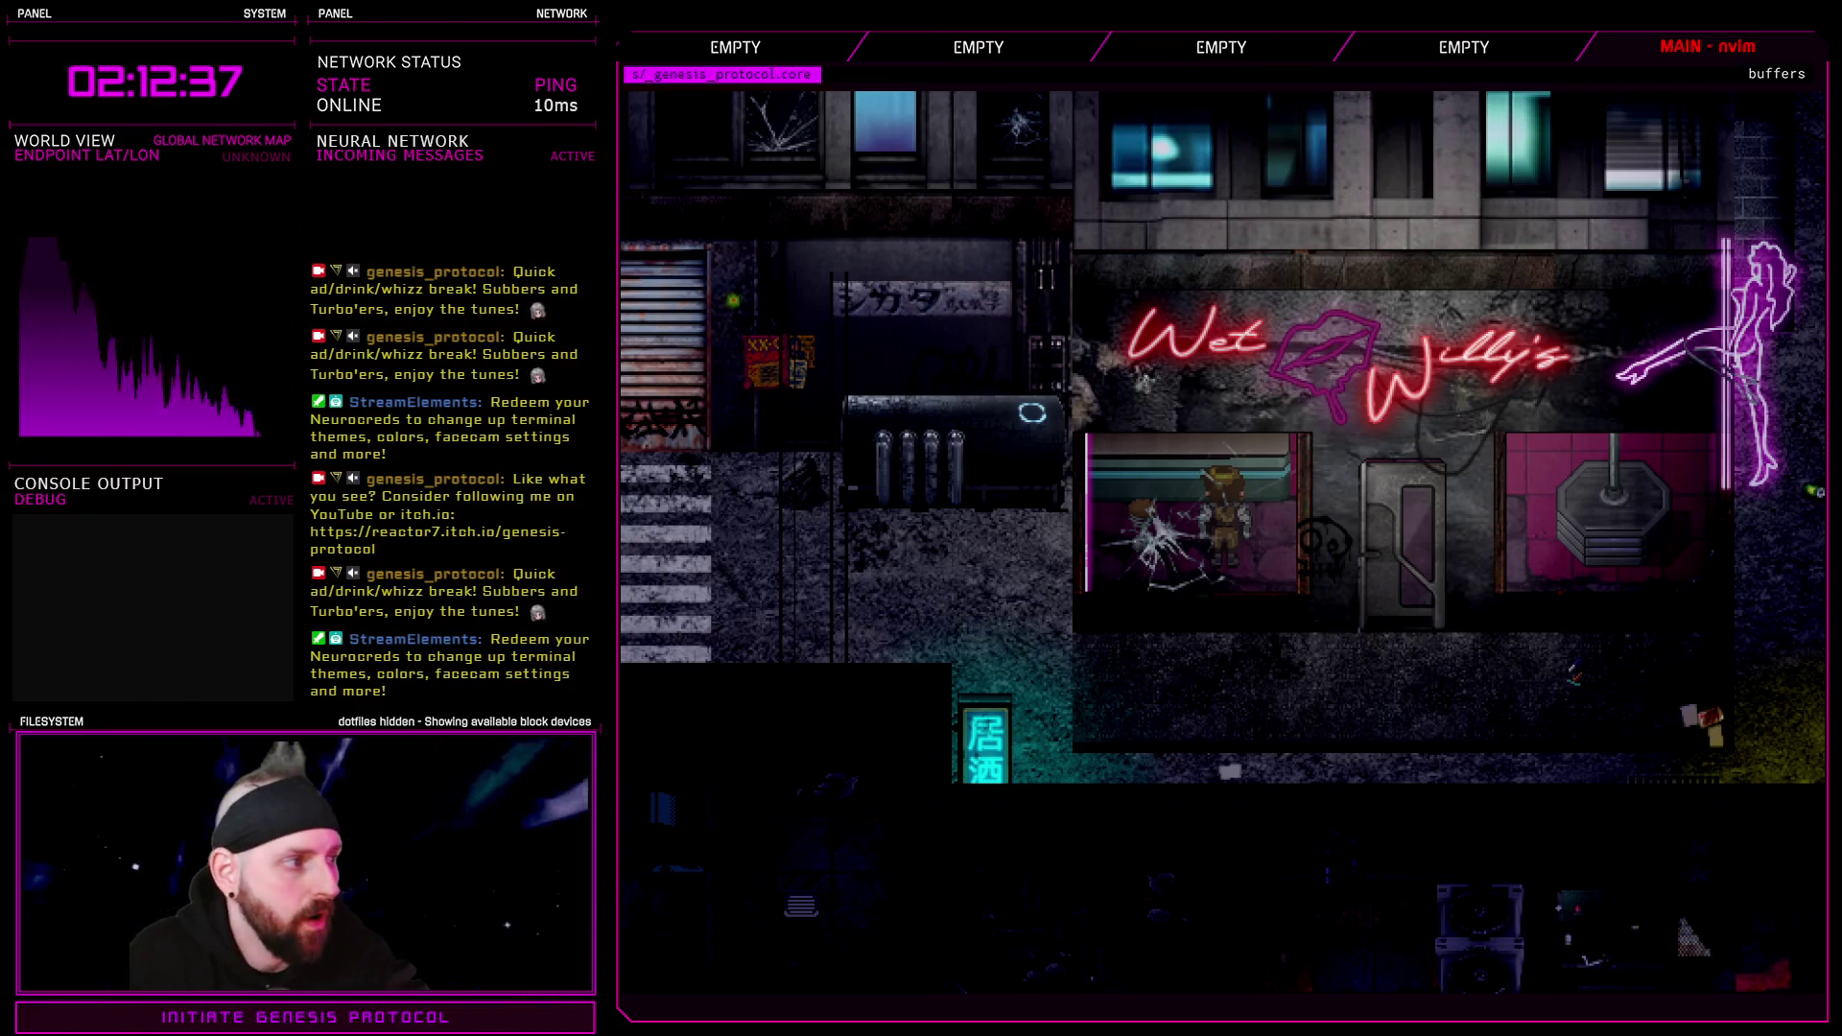
# Quit the playtest through the party menu's Quit Game option
pyautogui.press('Escape')
pyautogui.press('Up')
pyautogui.press('Return')
pyautogui.press('Down')
pyautogui.press('Return')
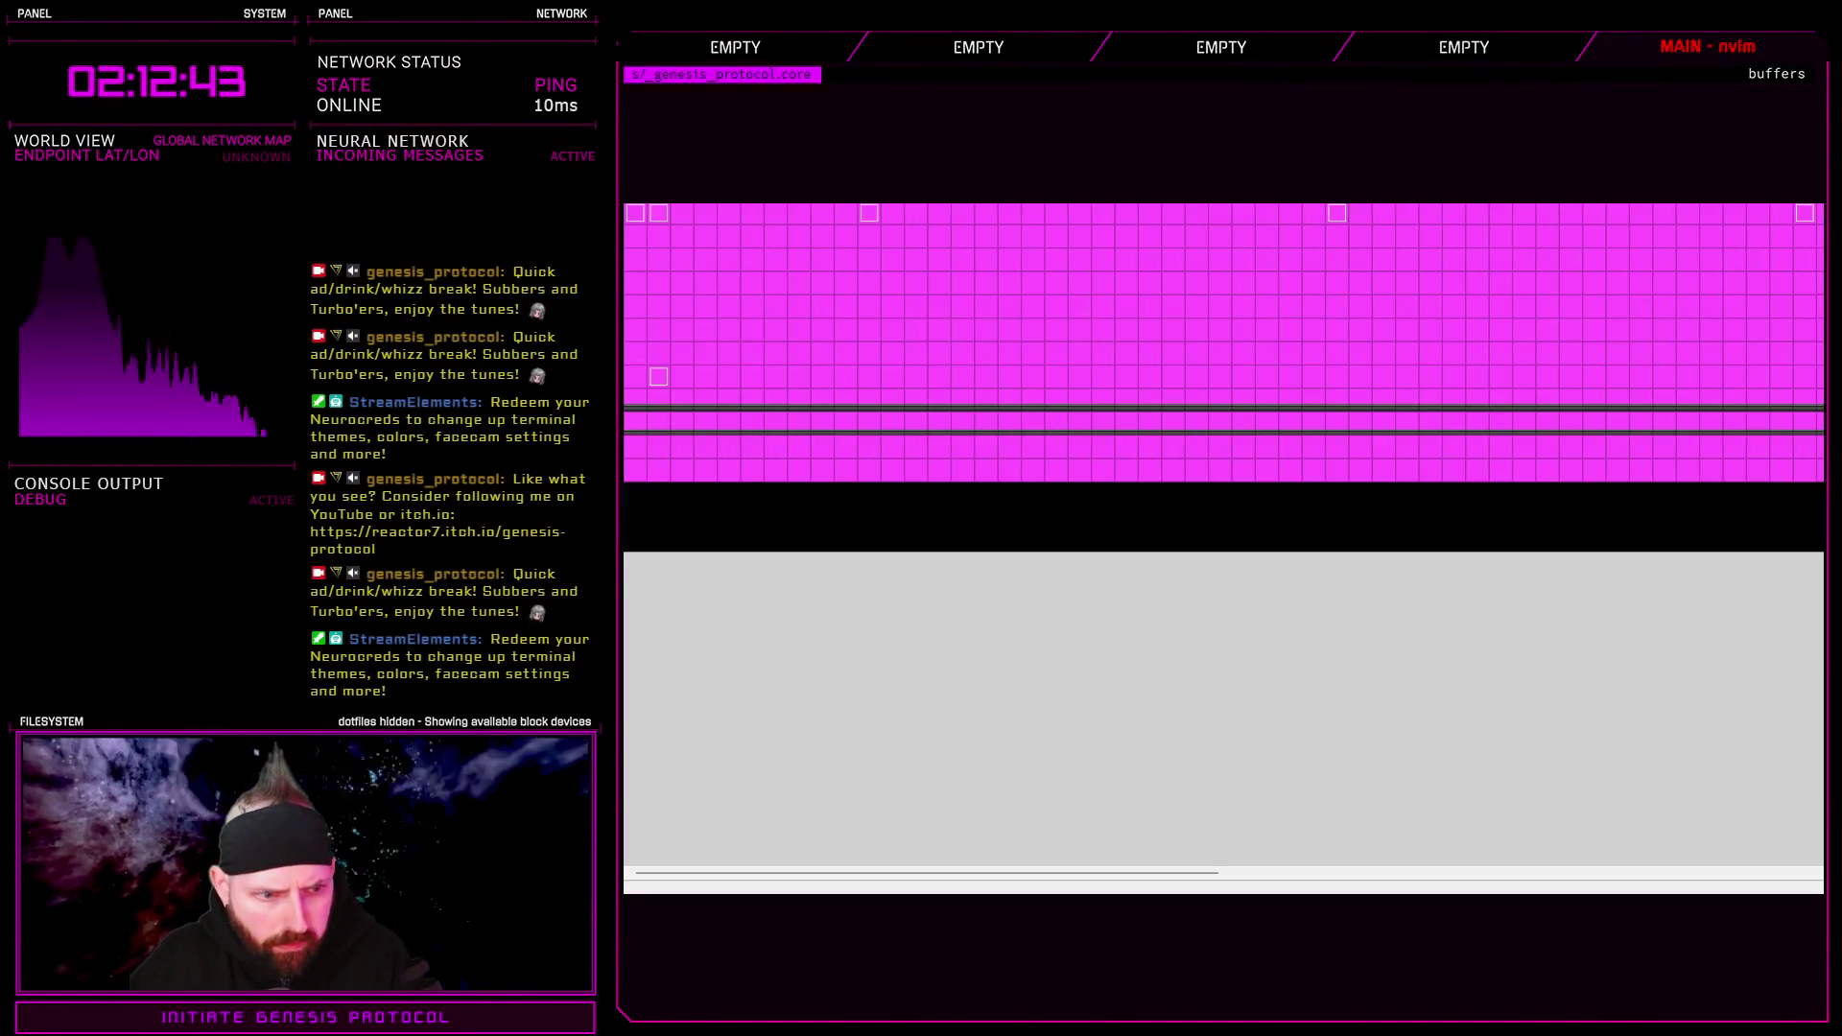
# Review event 2 in the upper map area and close it unchanged
pyautogui.click(986, 308)
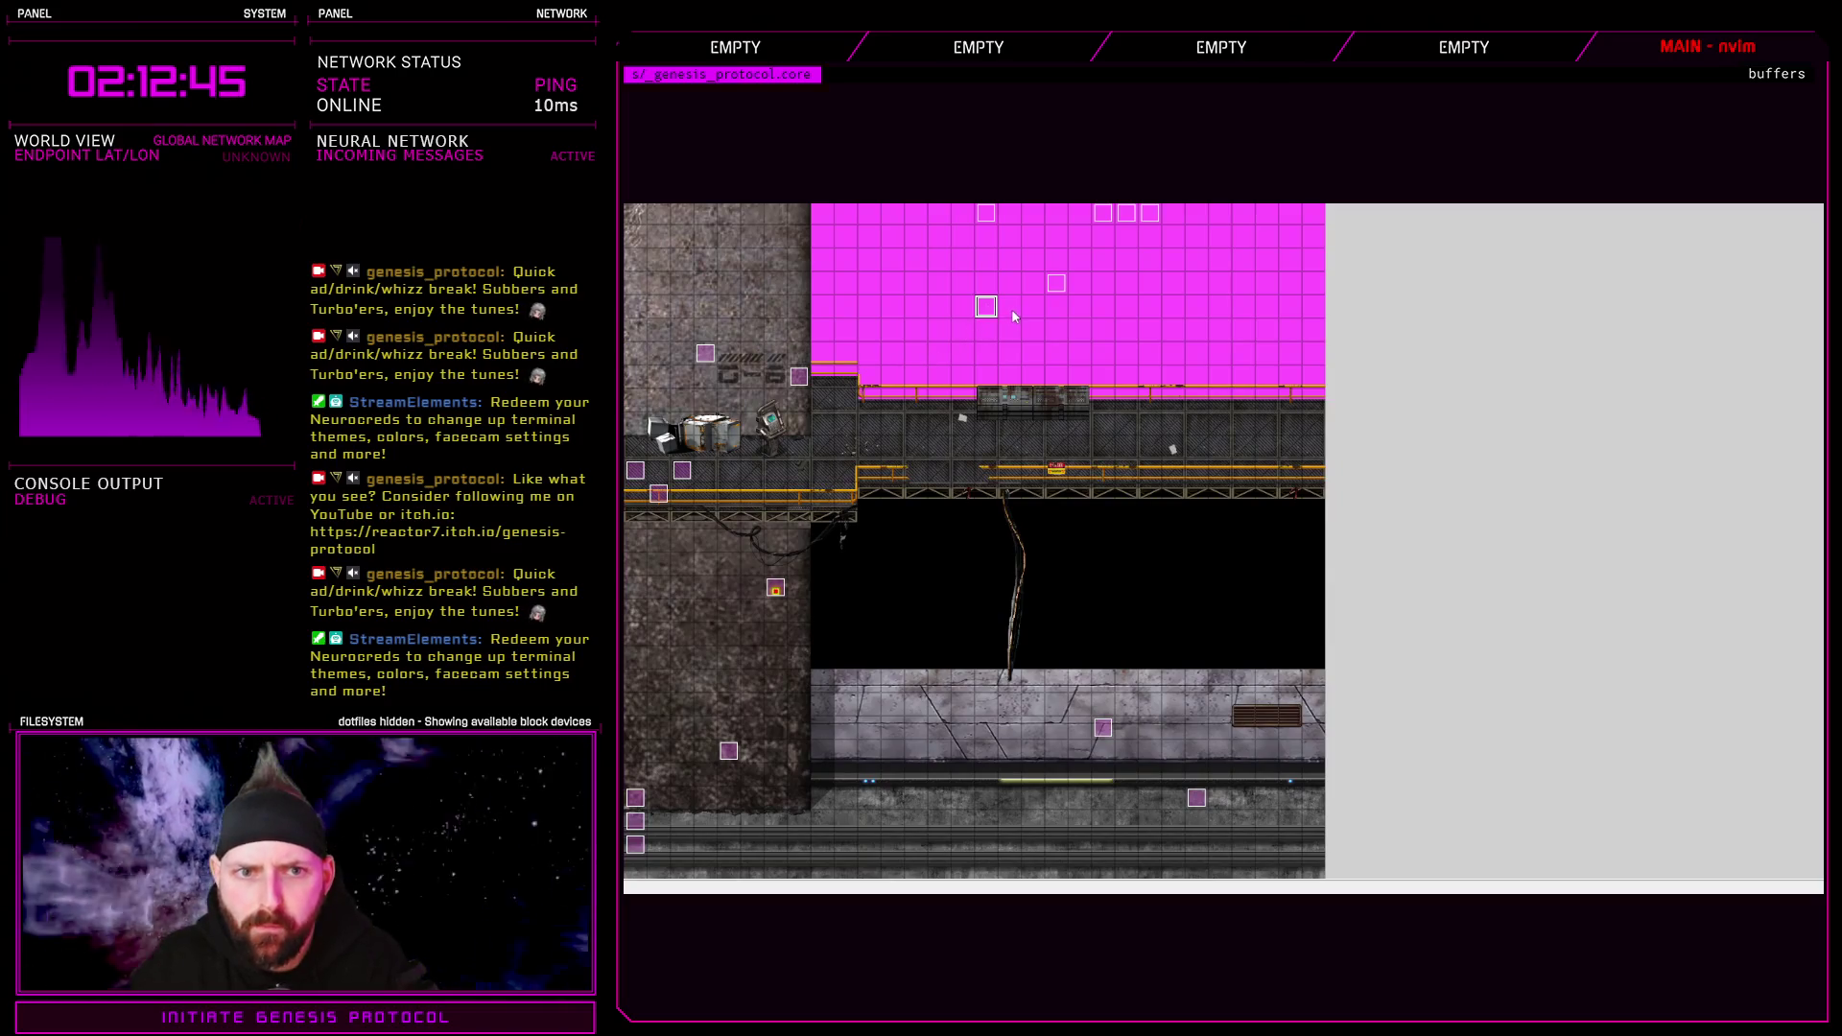
pyautogui.press('Return')
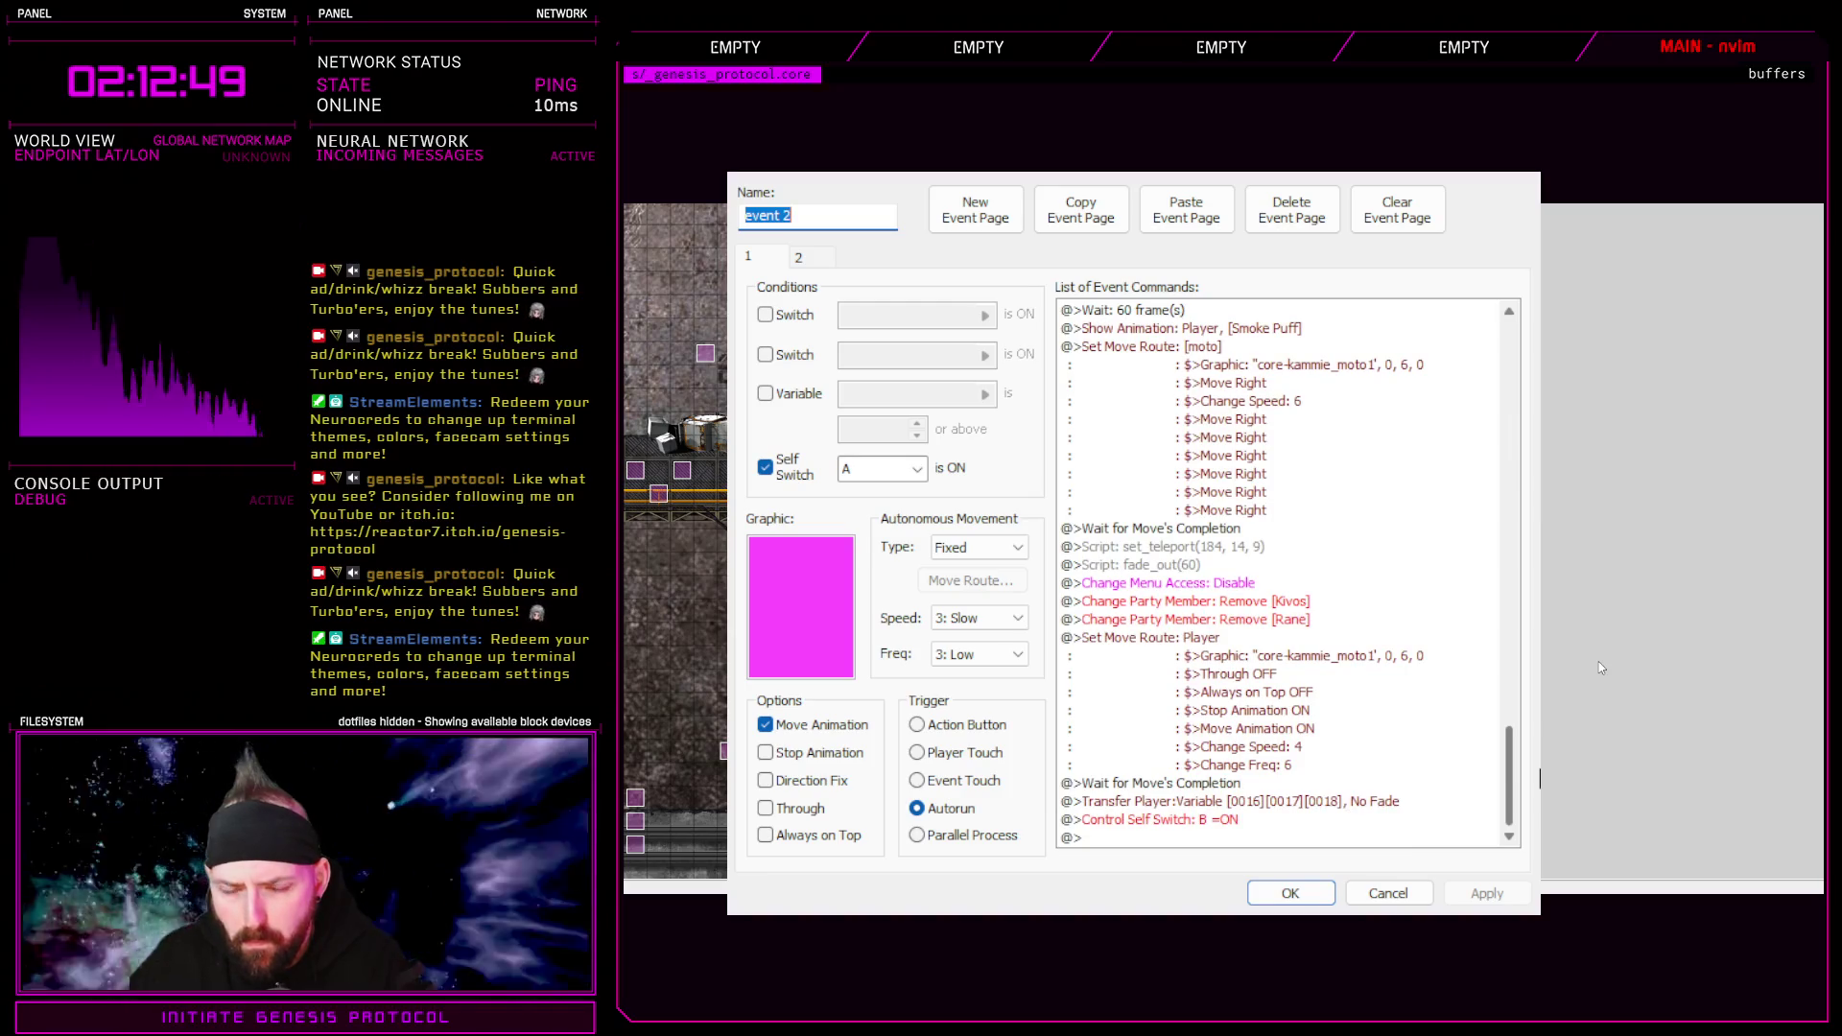
pyautogui.scroll(5, 1593, 652)
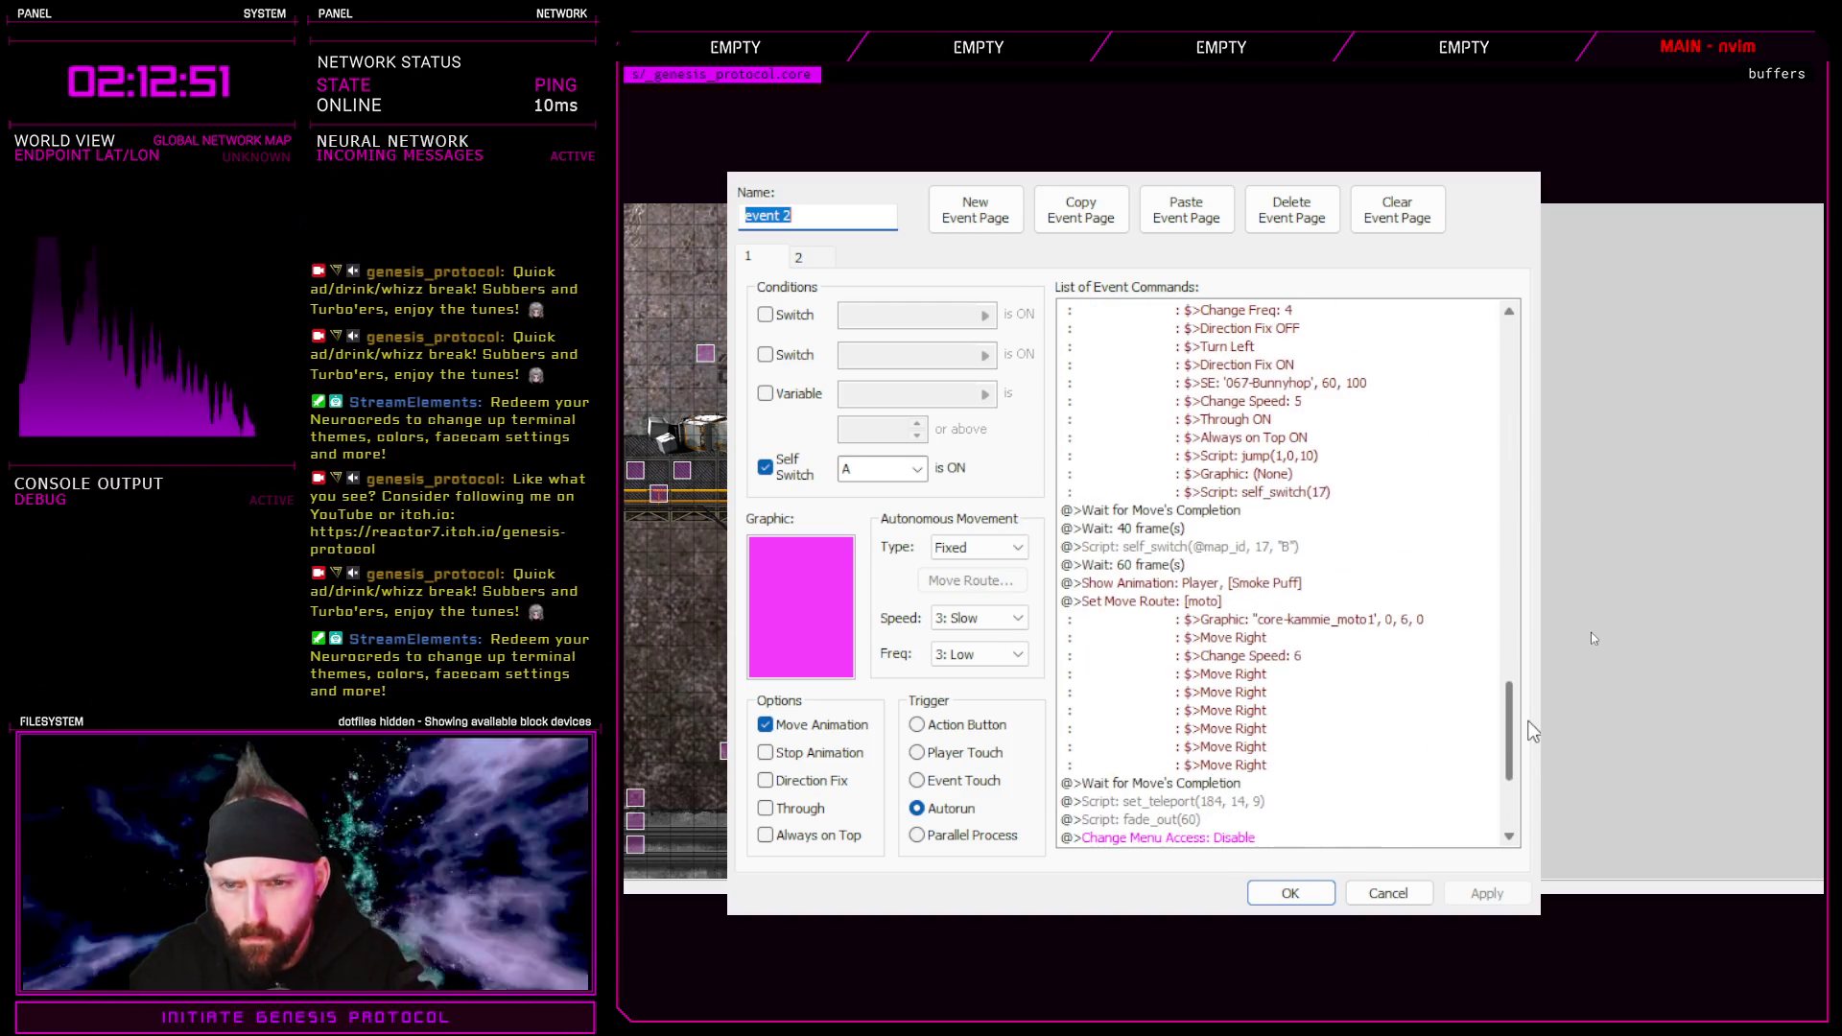
pyautogui.click(1291, 892)
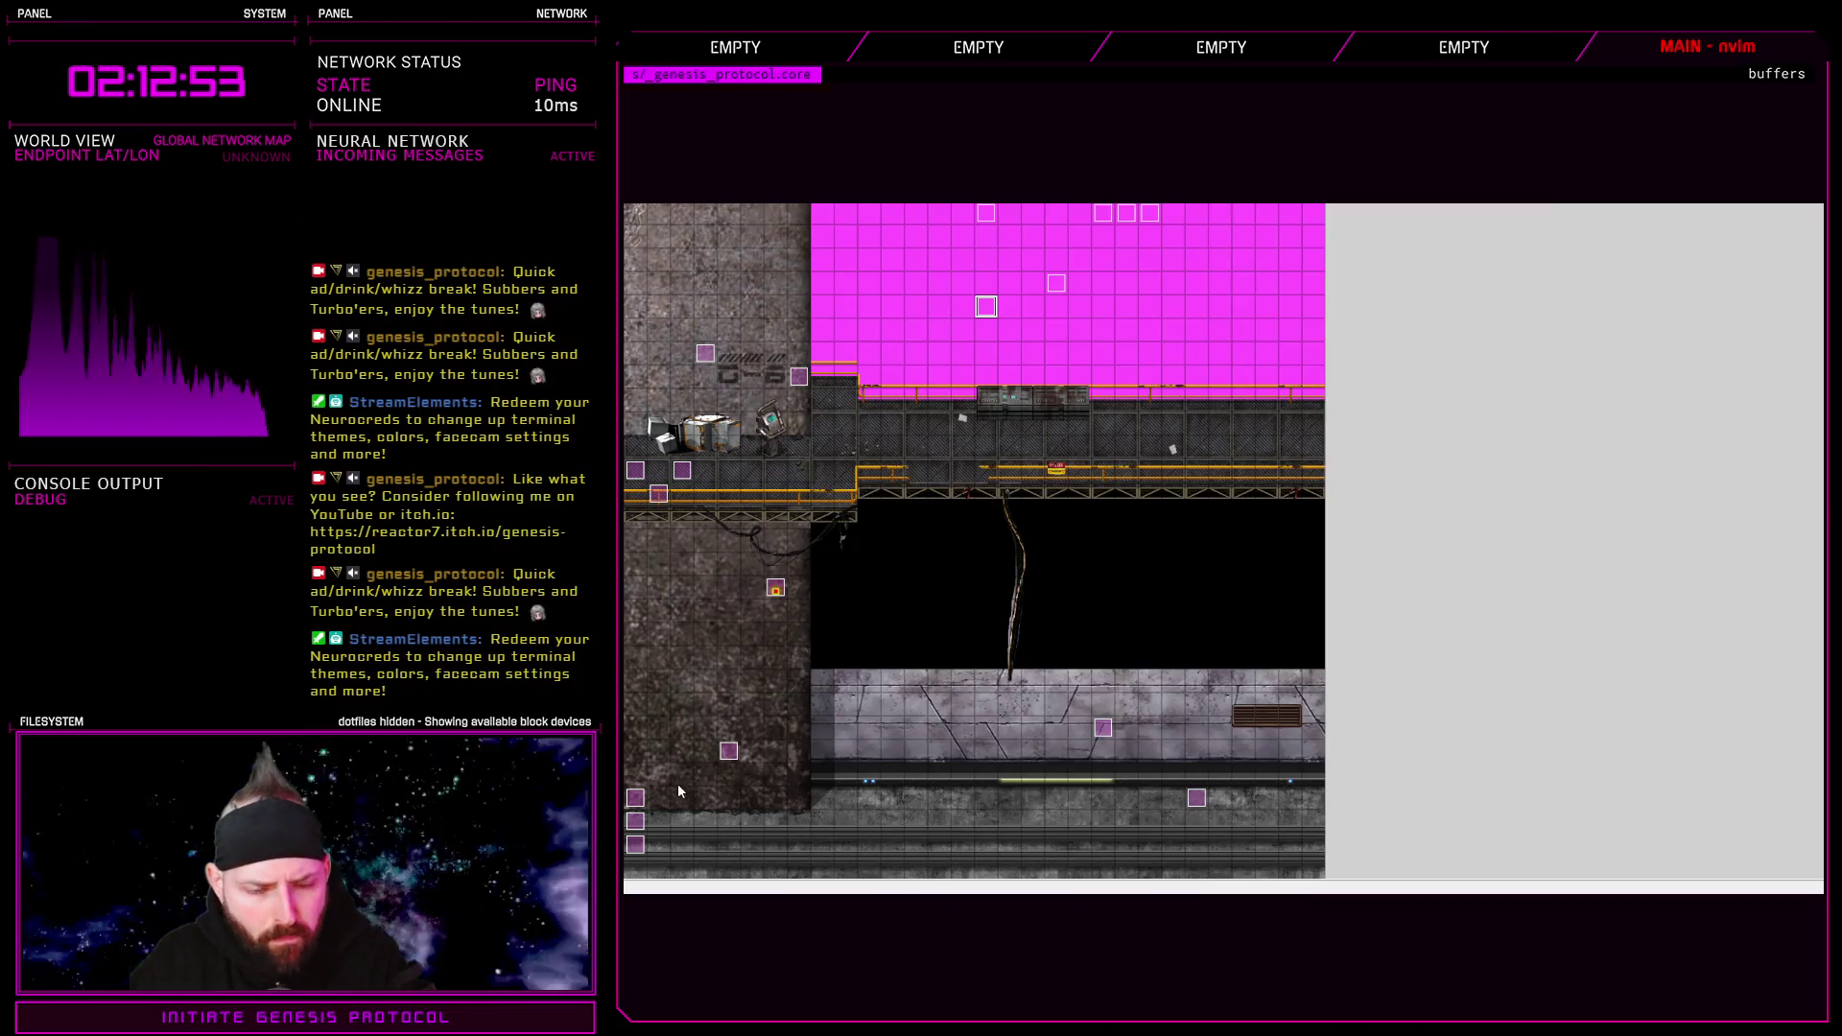
# Inspect page 2 of the add[32]\anim_frames[1] event, cancel, and bring up the Script Editor
pyautogui.click(635, 797)
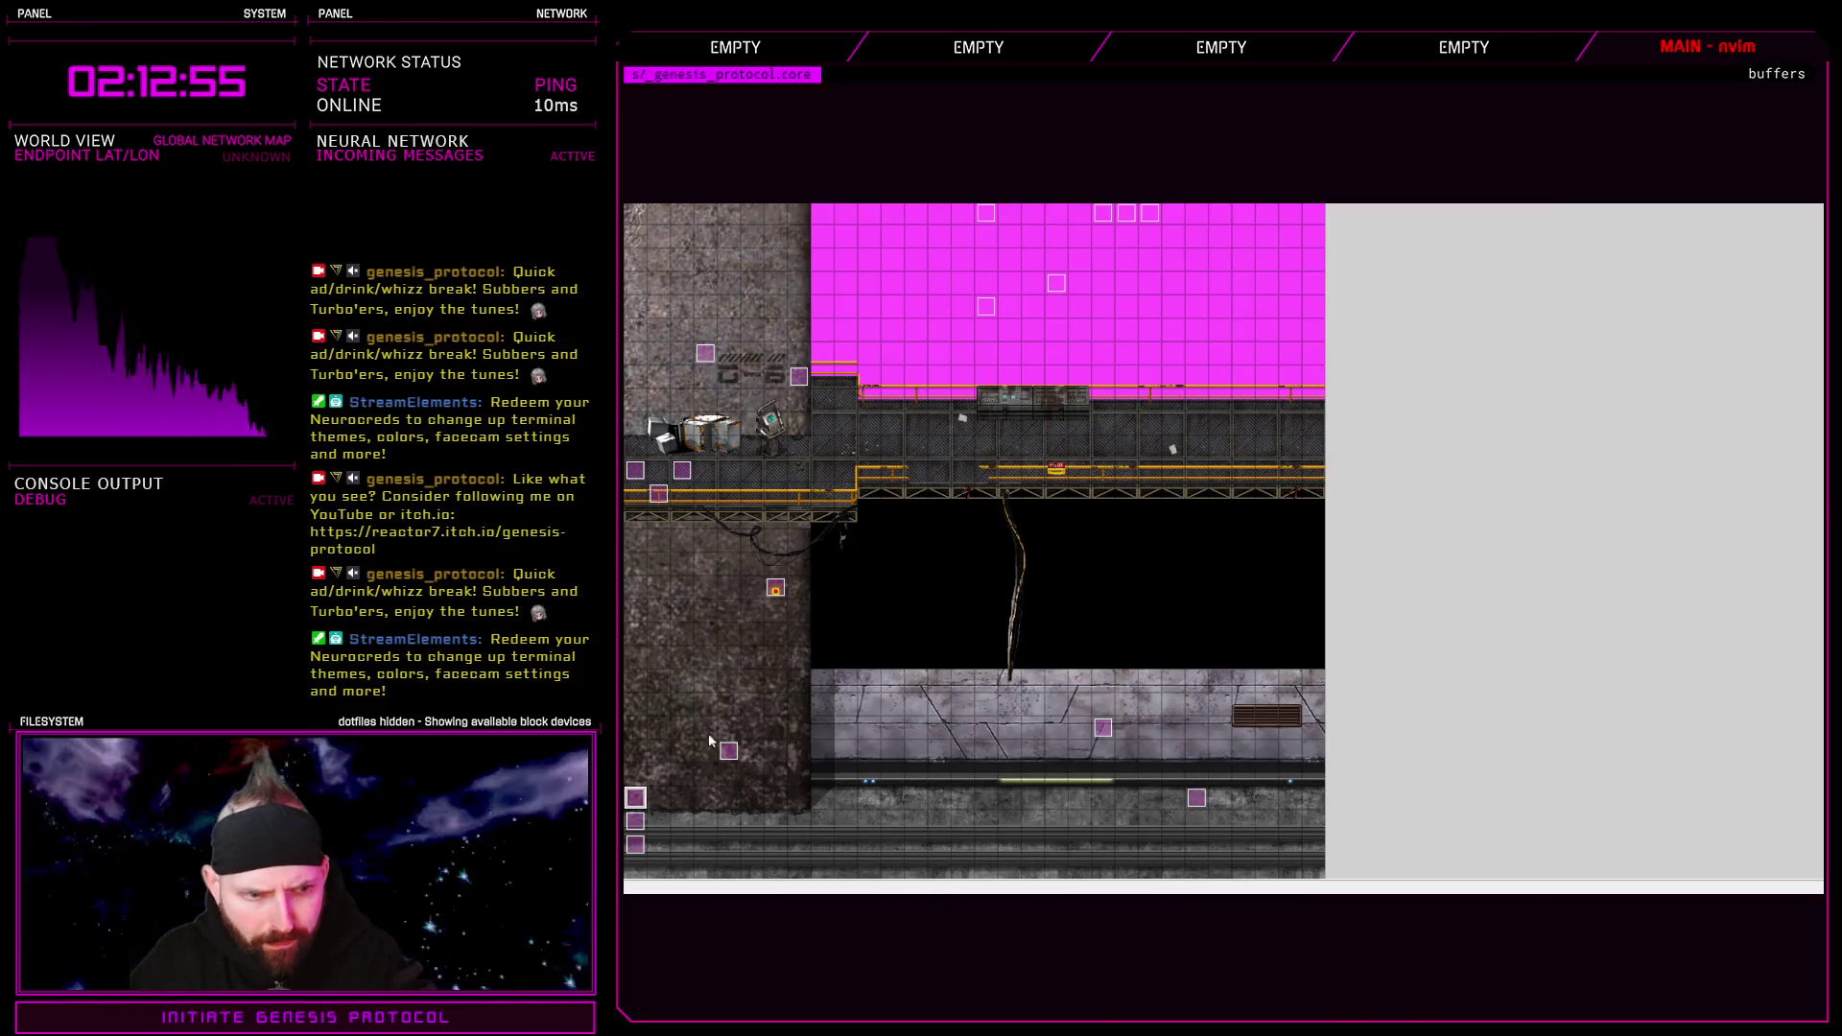
pyautogui.press('Return')
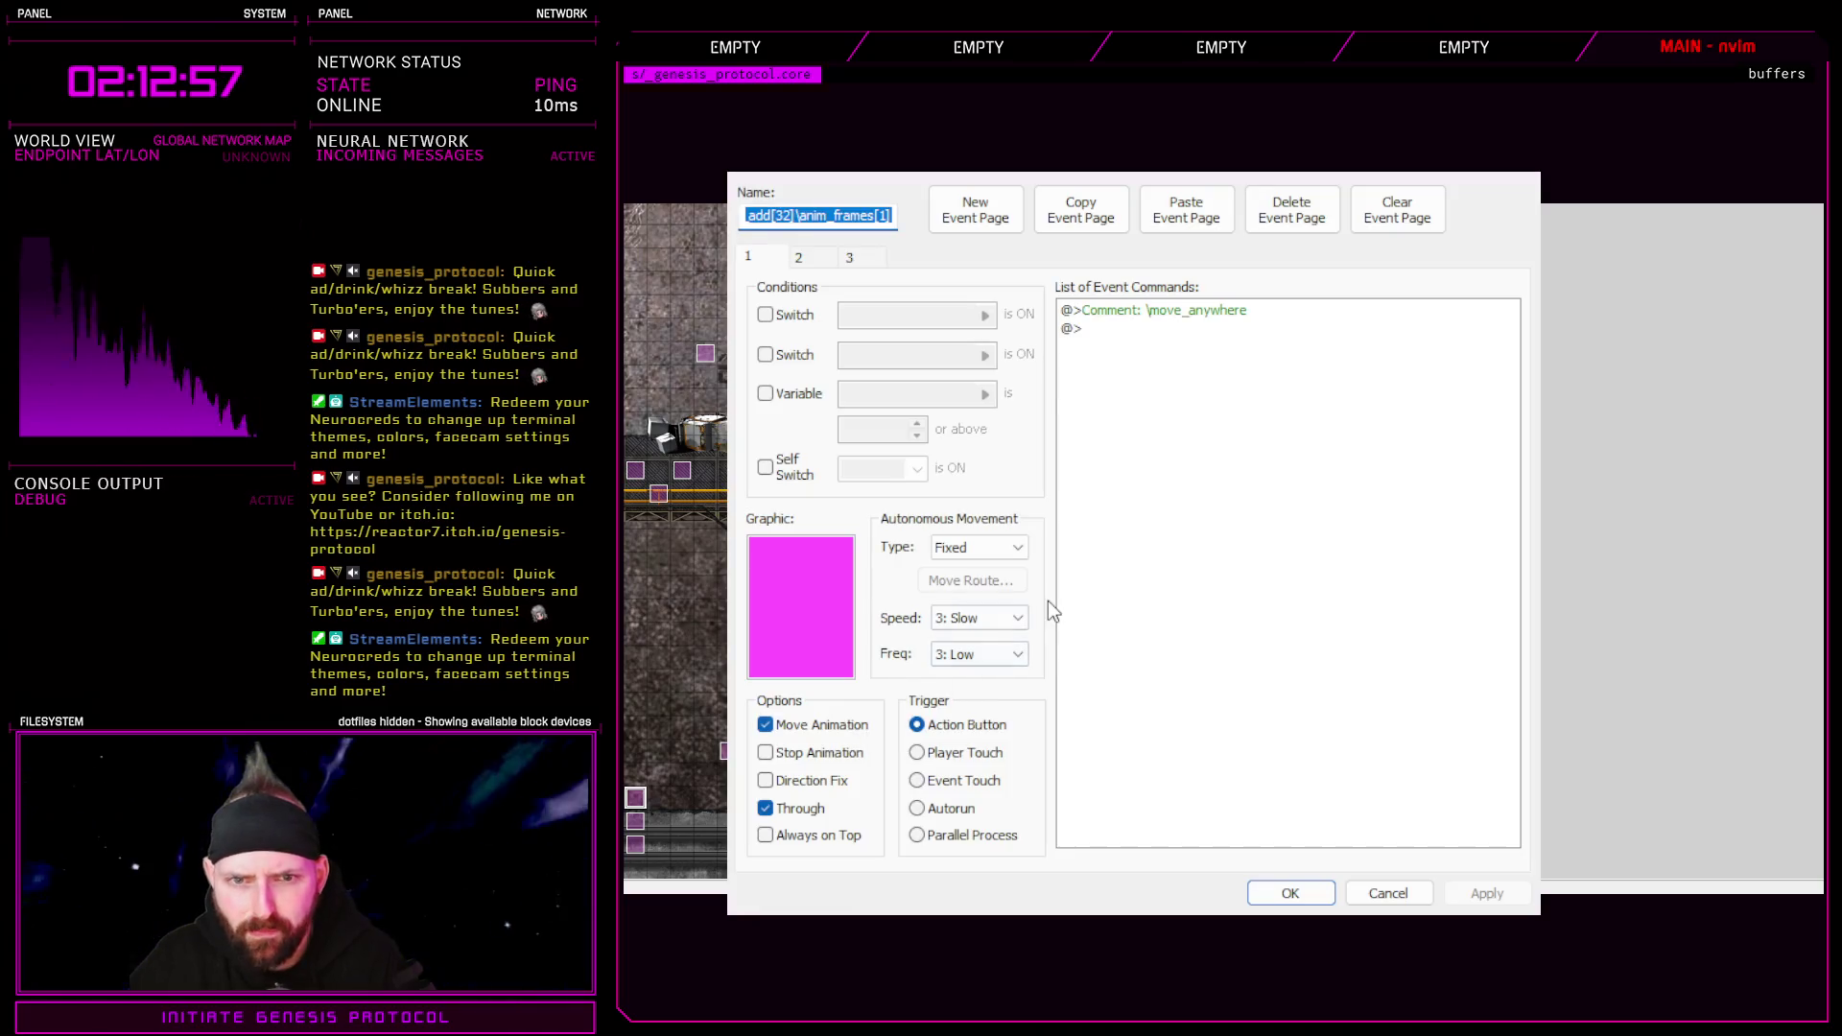
pyautogui.click(799, 258)
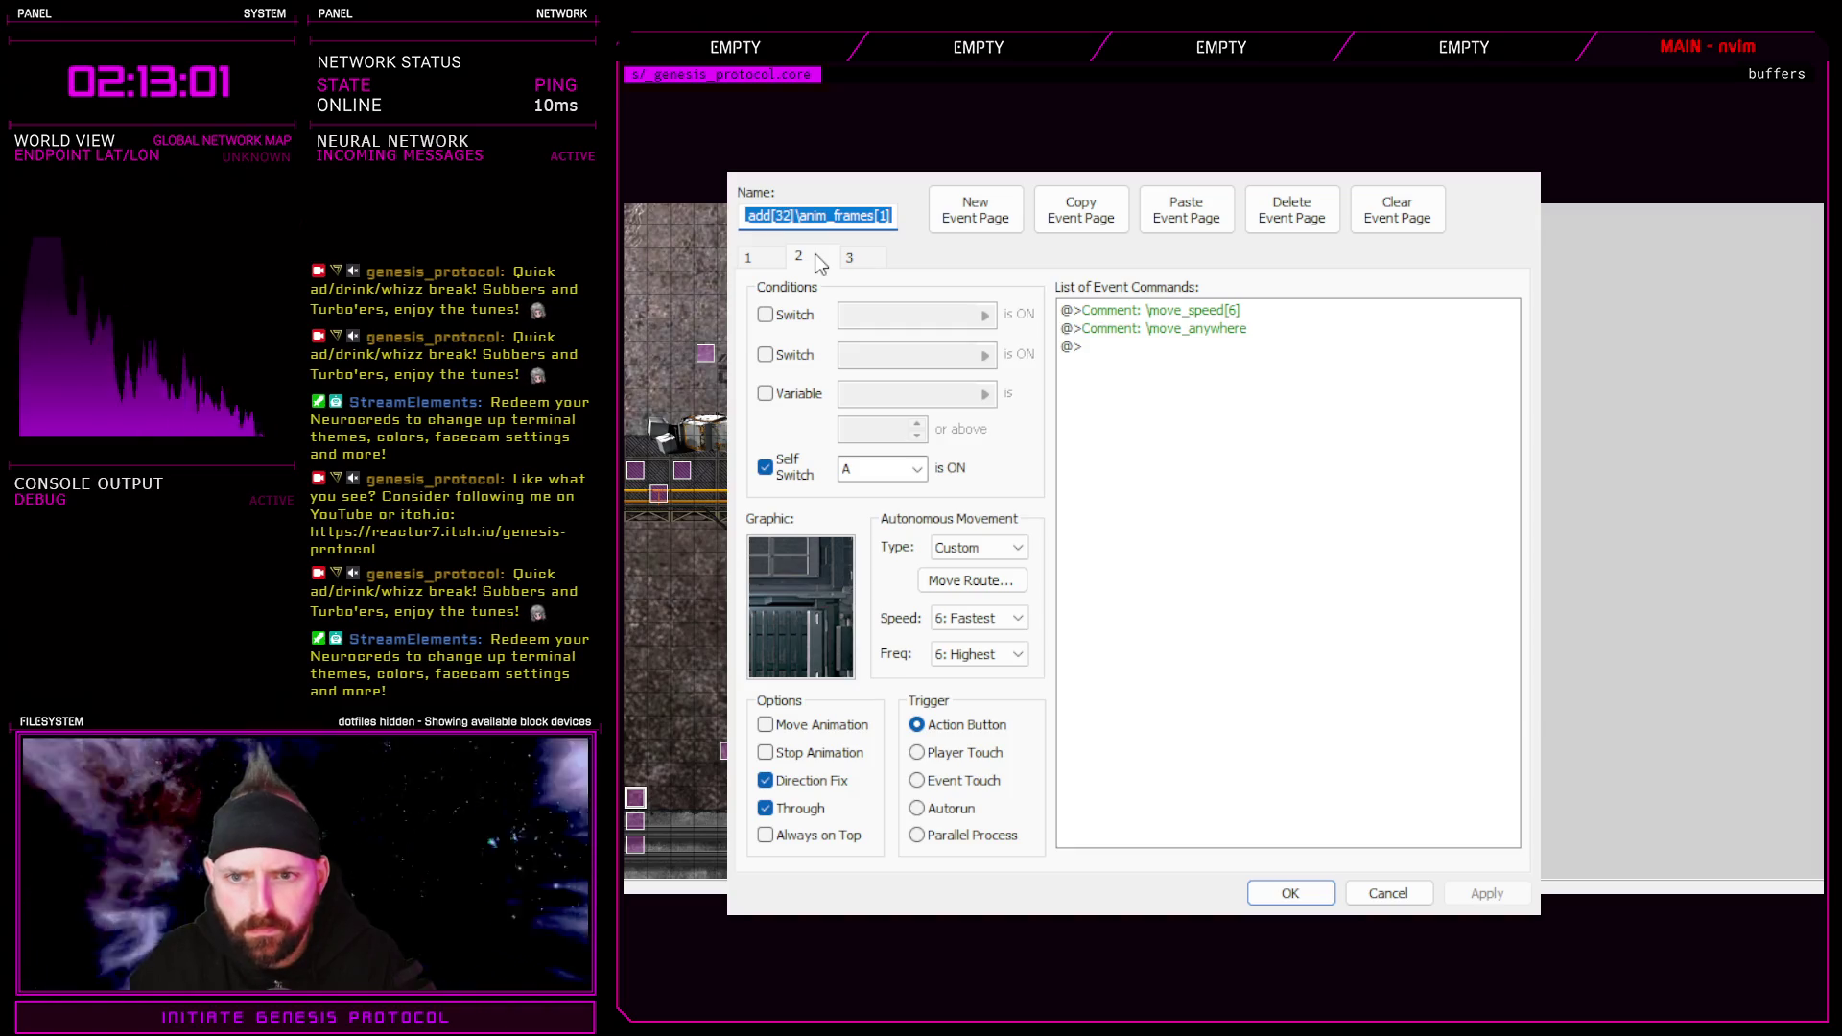
pyautogui.click(1228, 318)
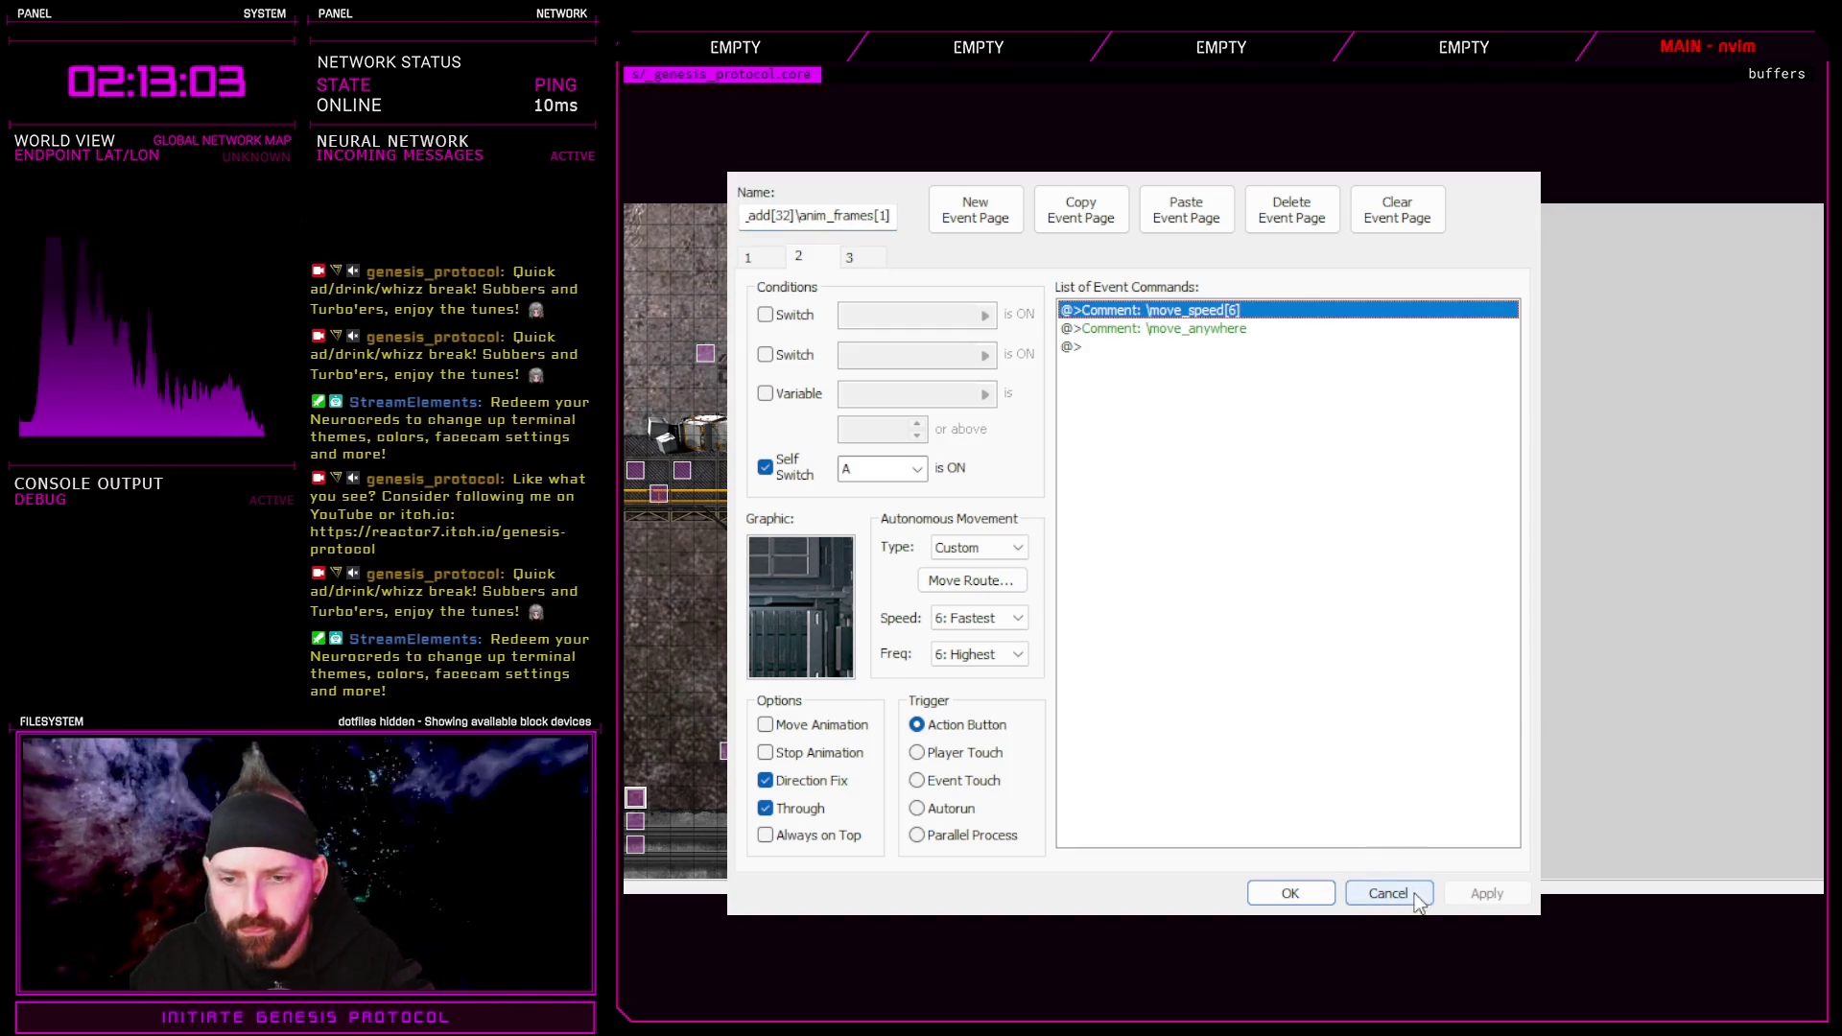
pyautogui.click(1415, 892)
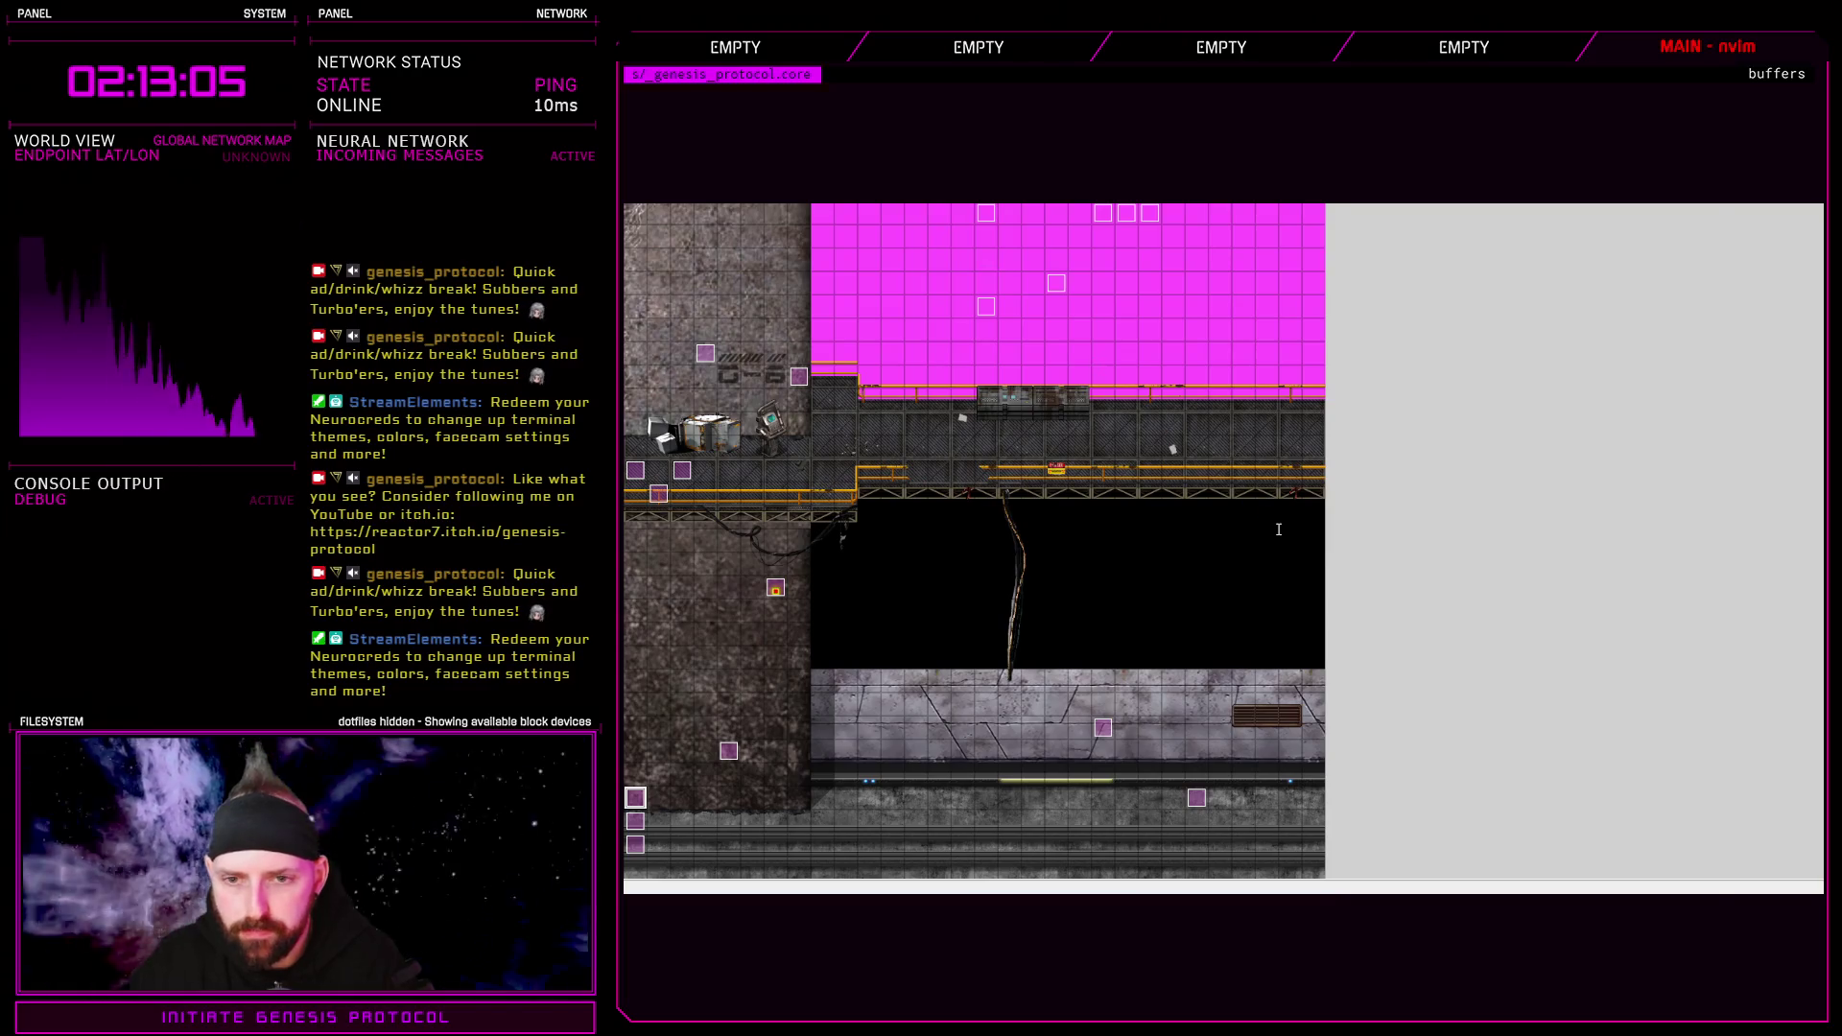
pyautogui.press('F11')
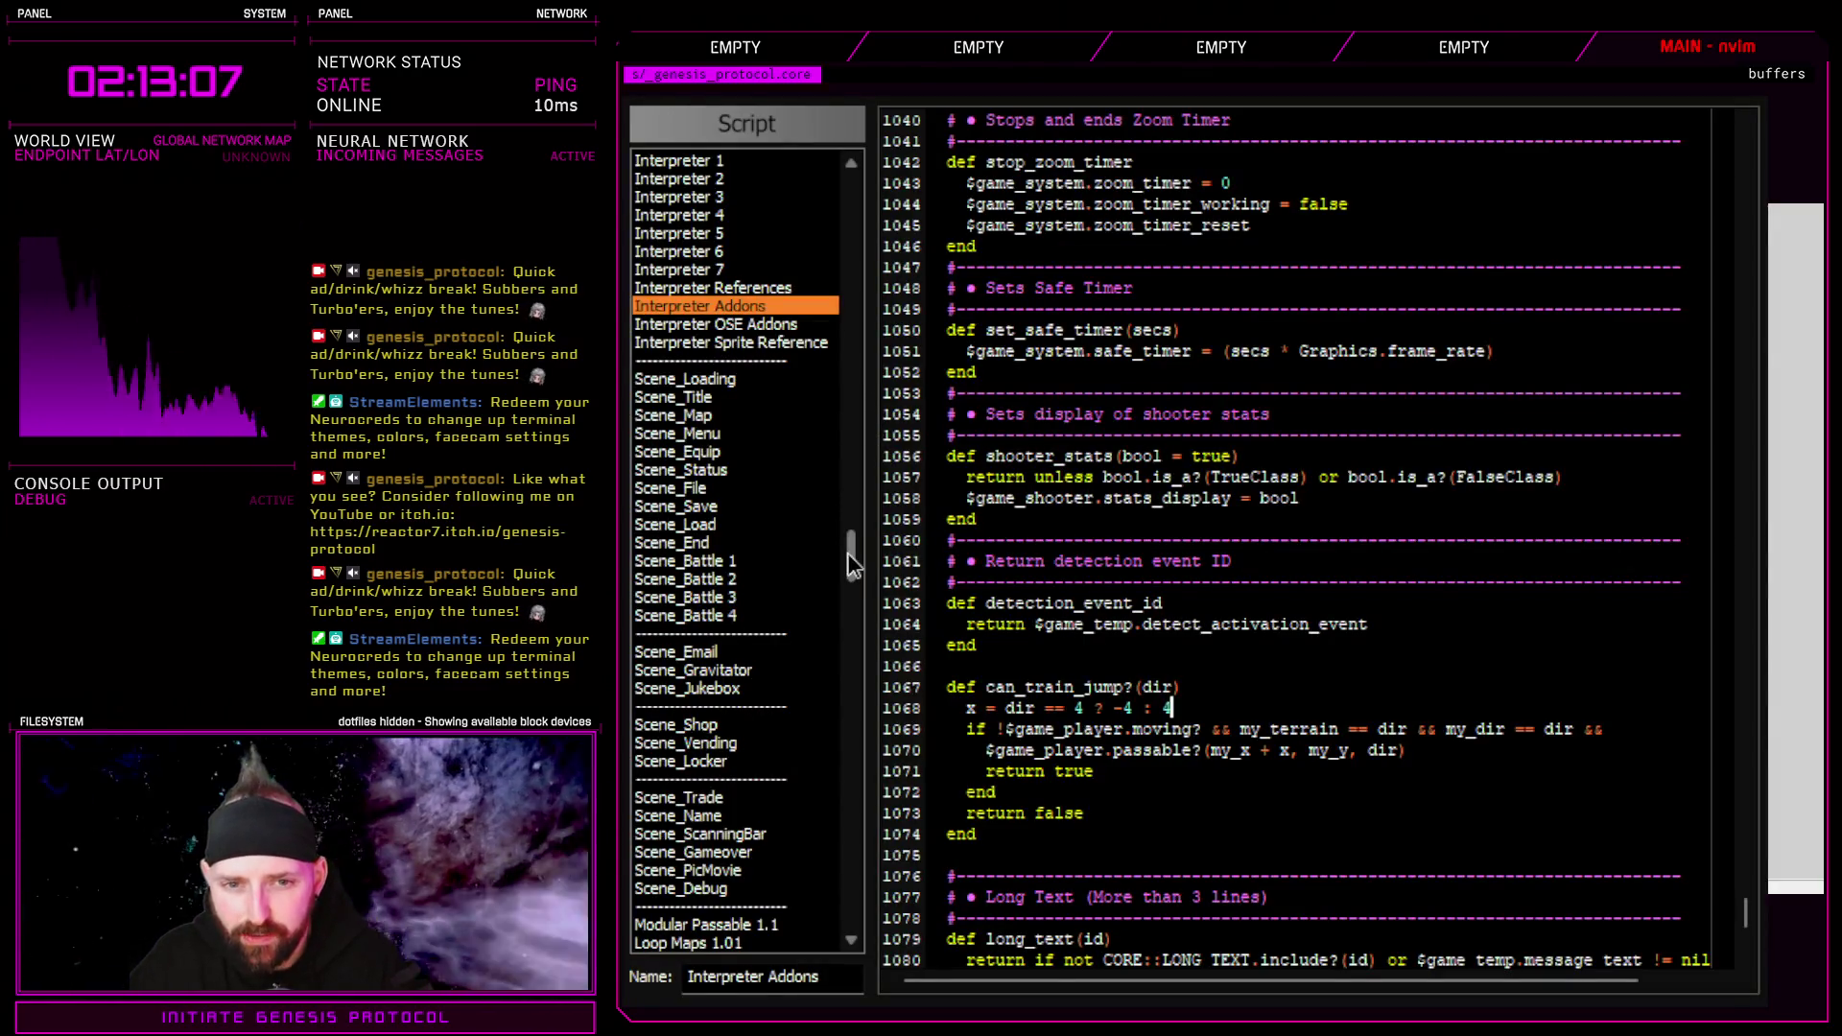
# Select and review Game_Event's comment-parameter loop, lines 408–420, then close the Script Editor
pyautogui.scroll(15, 838, 470)
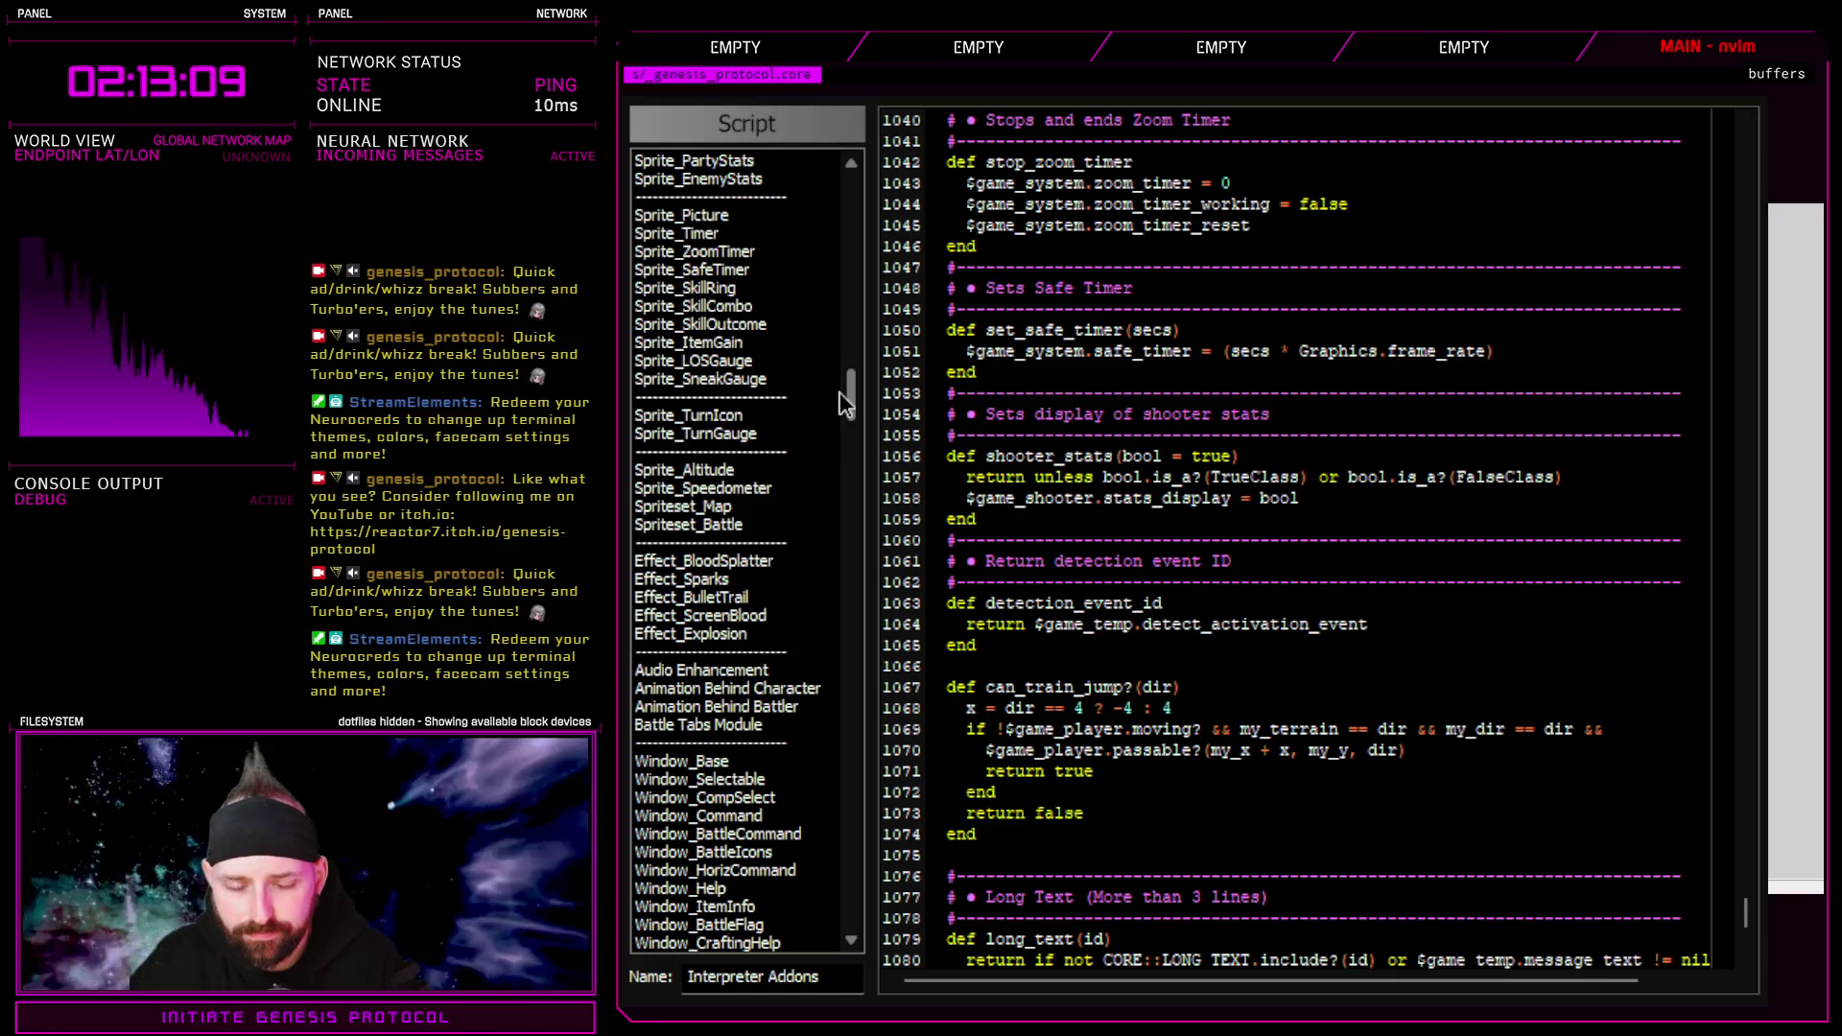
pyautogui.scroll(10, 838, 392)
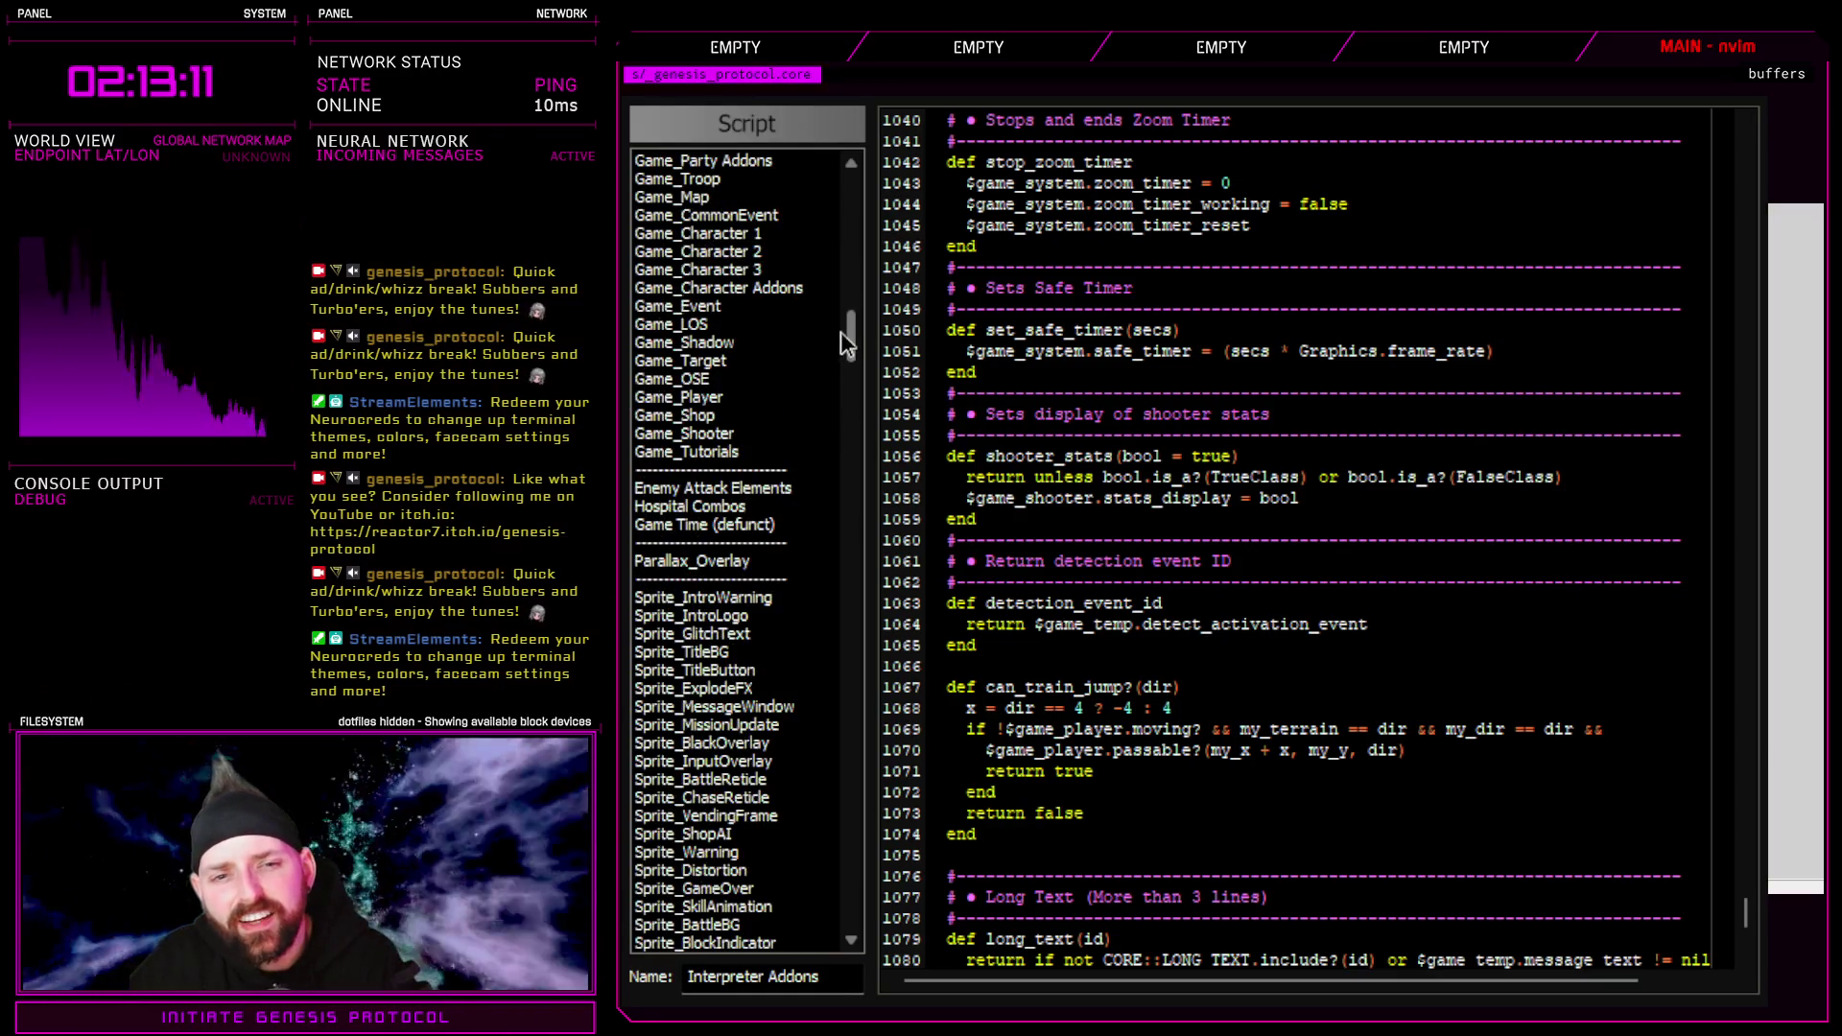
pyautogui.click(715, 308)
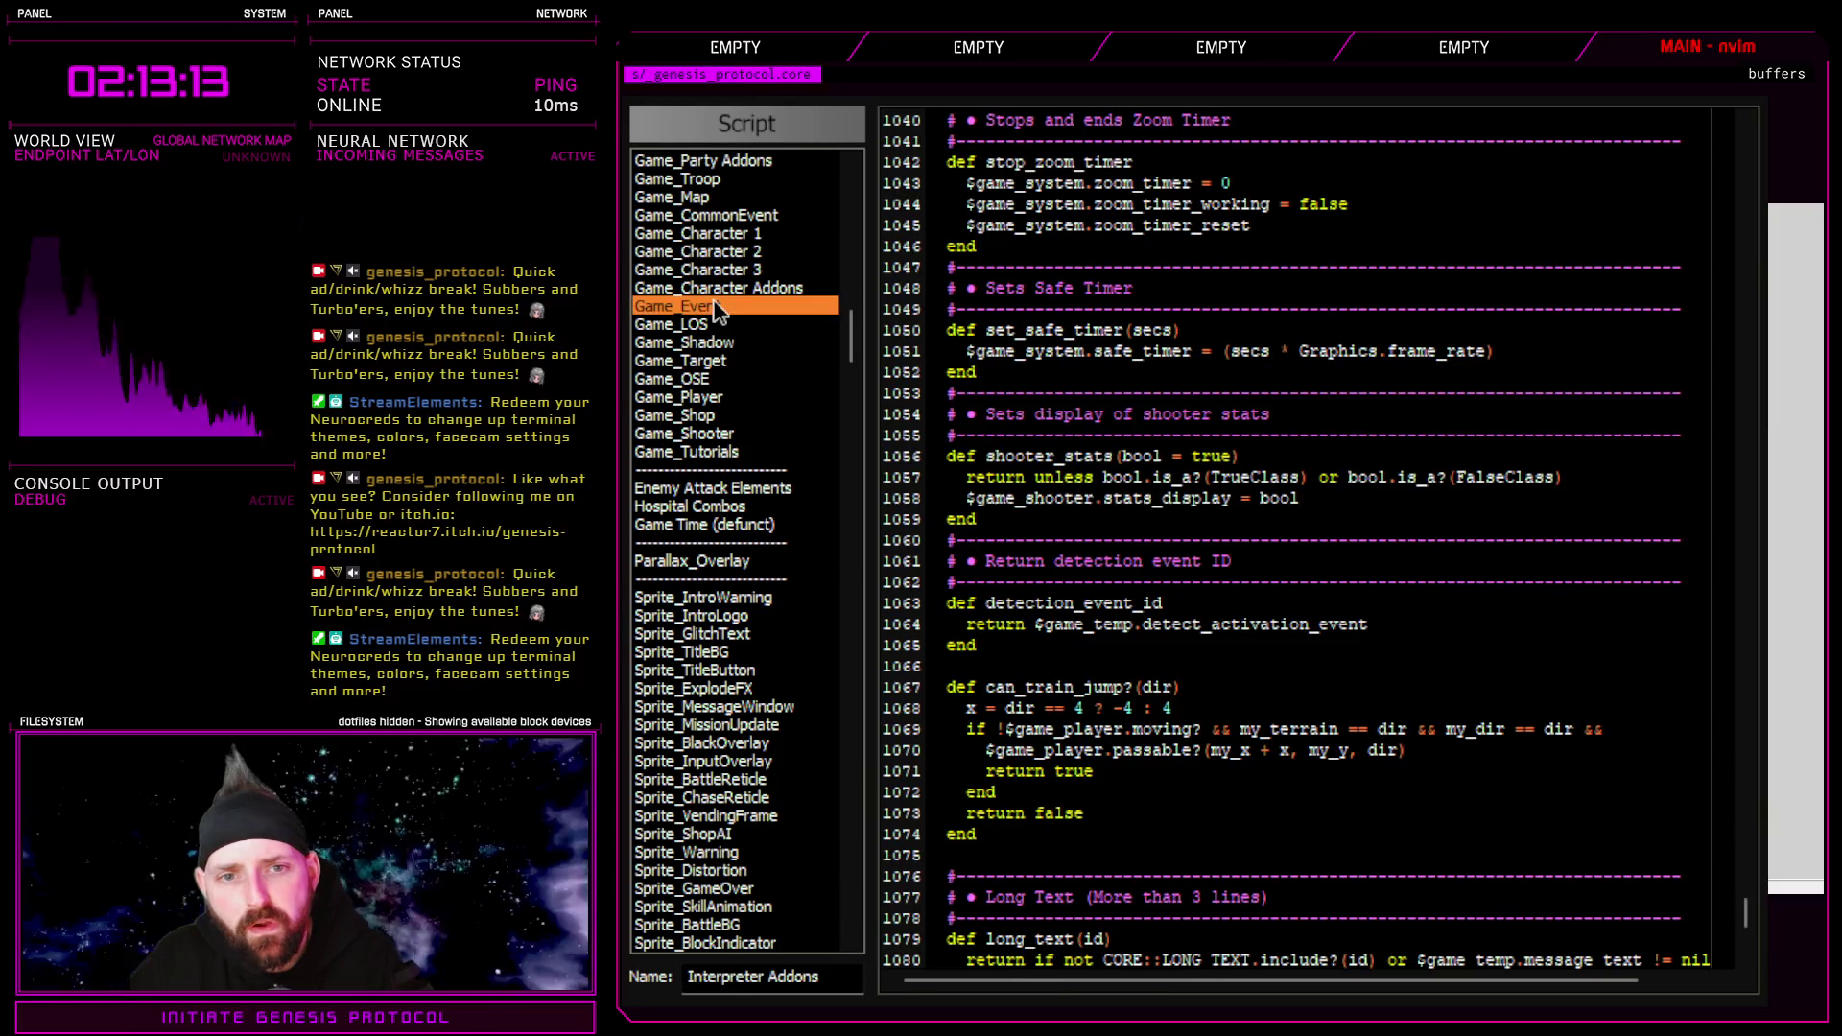
pyautogui.scroll(2, 1158, 685)
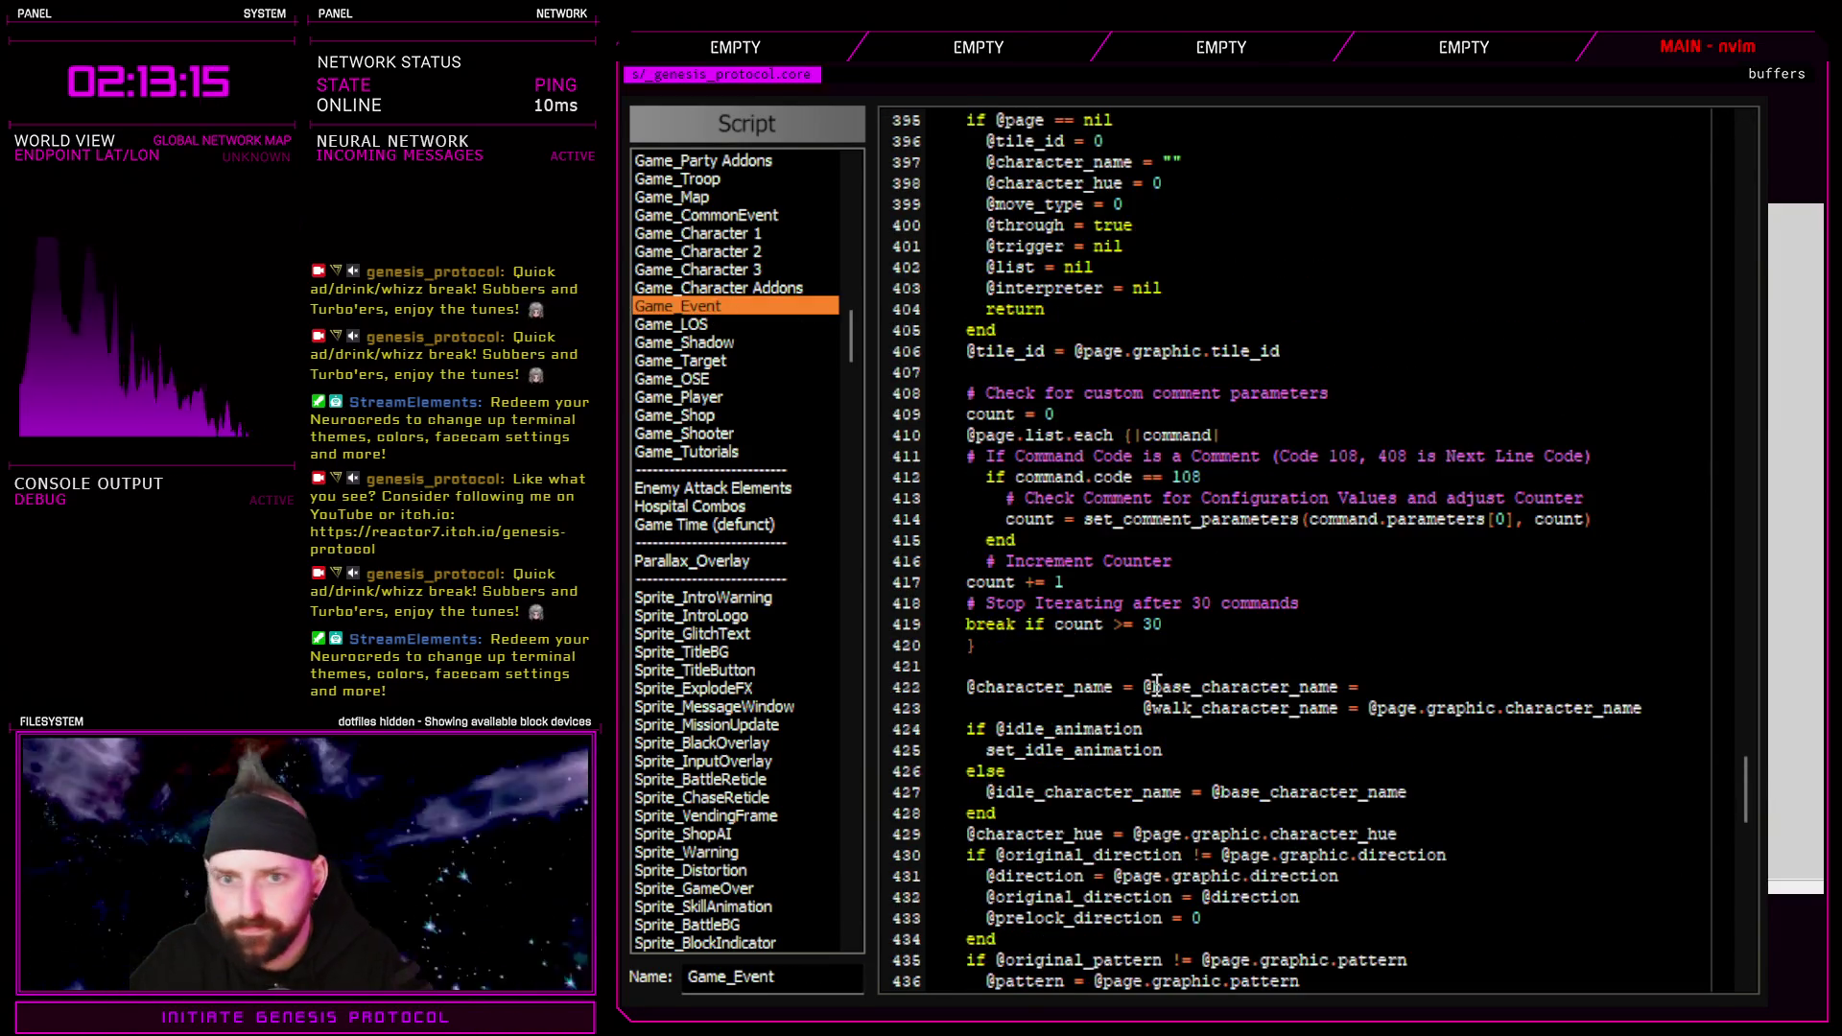
pyautogui.moveTo(894, 401); pyautogui.dragTo(926, 652)
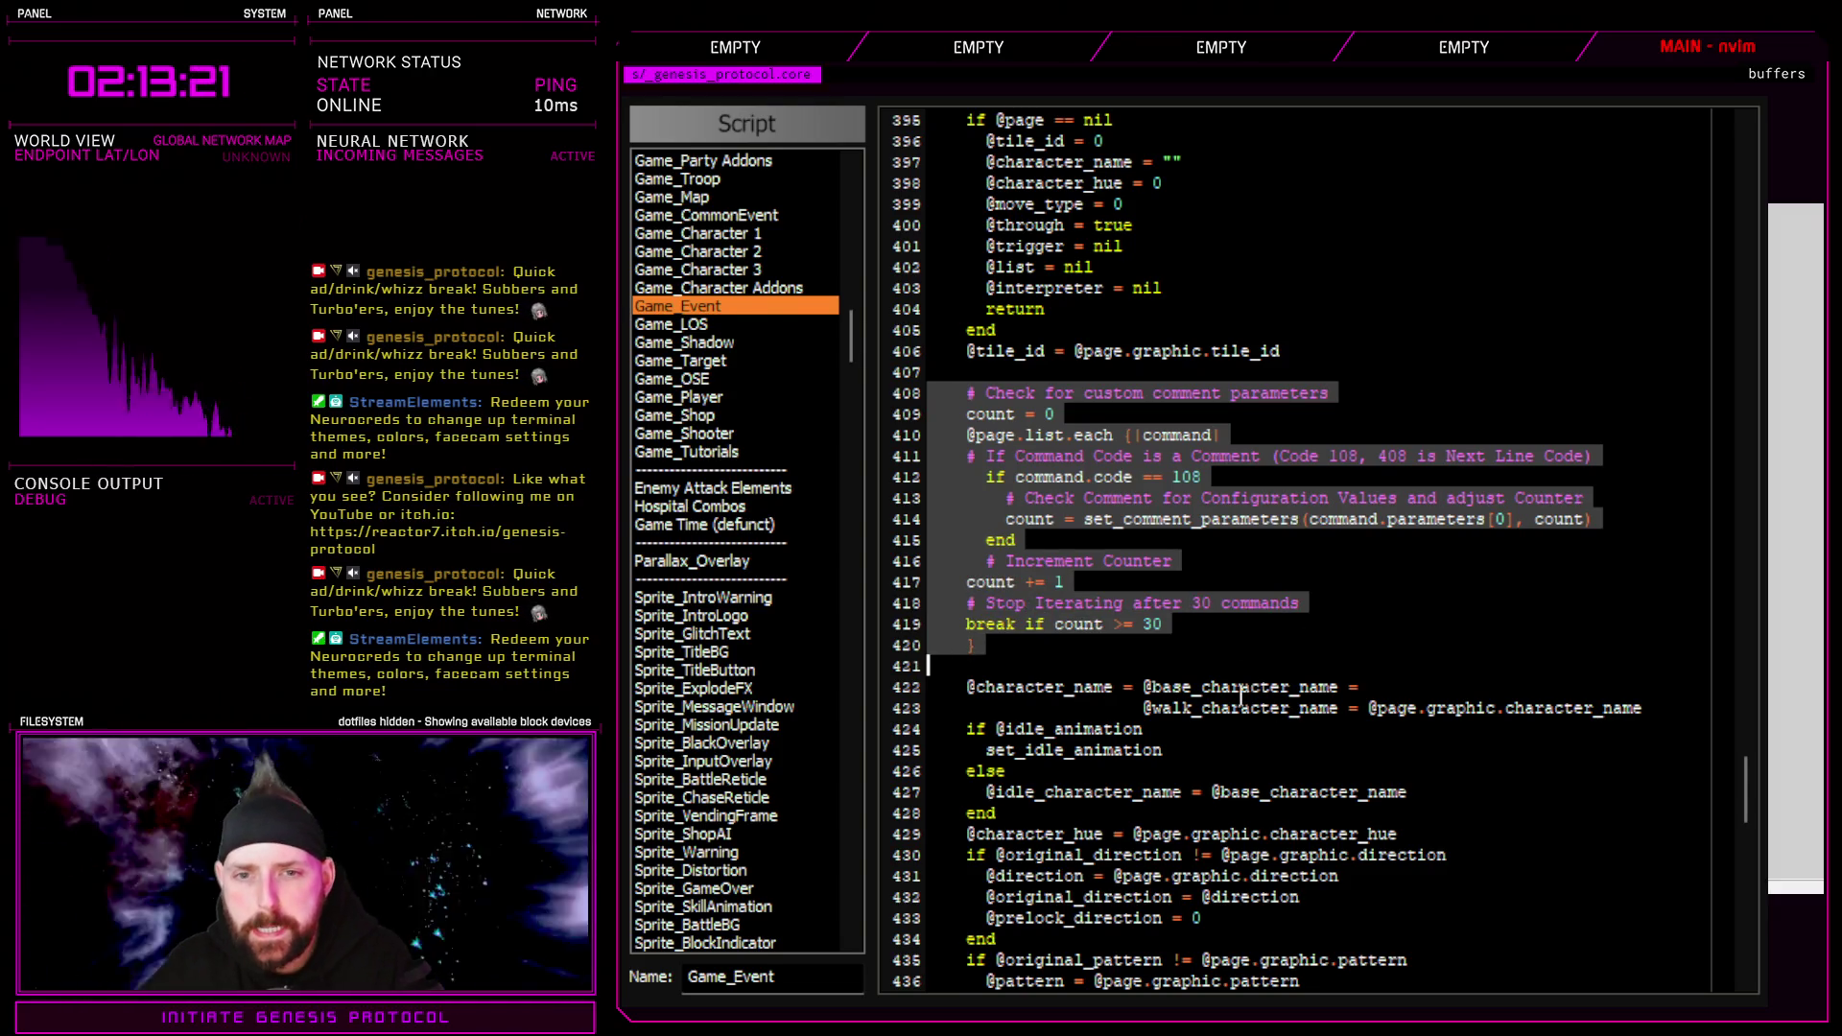
pyautogui.scroll(6, 1240, 696)
pyautogui.scroll(-10, 1206, 804)
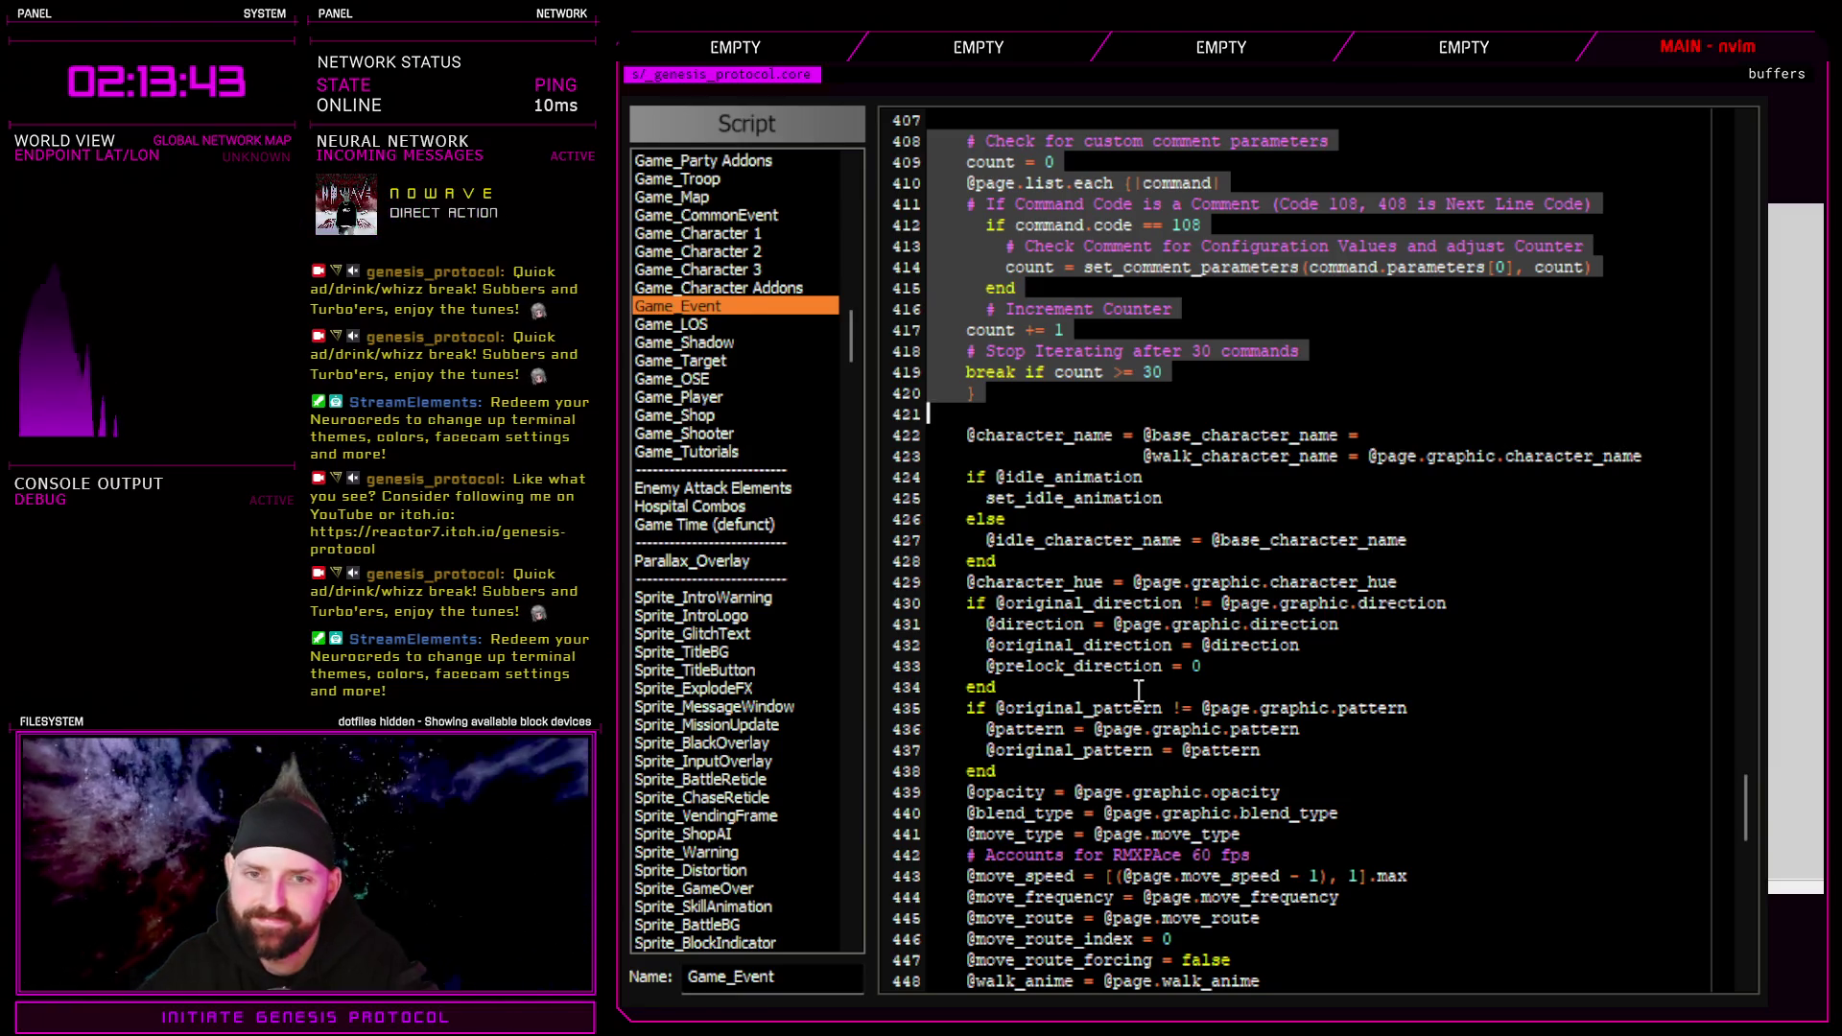
pyautogui.scroll(-2, 1139, 691)
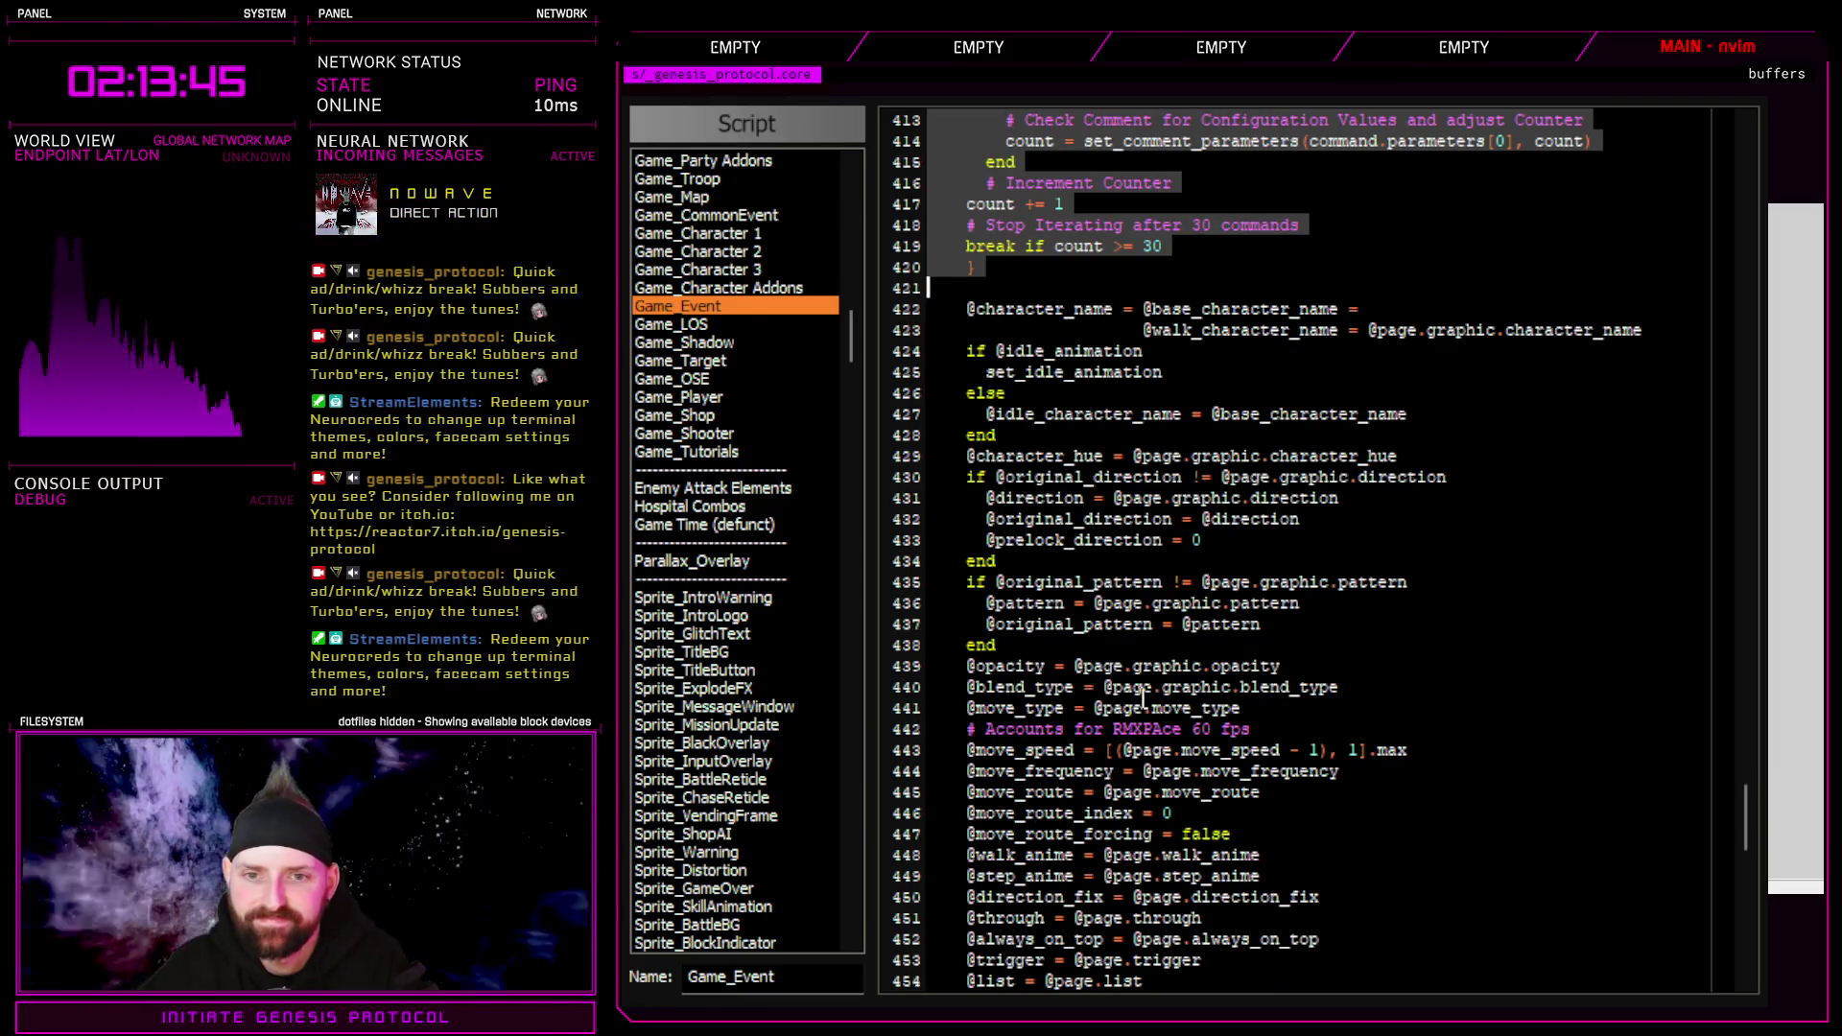
pyautogui.scroll(2, 1178, 768)
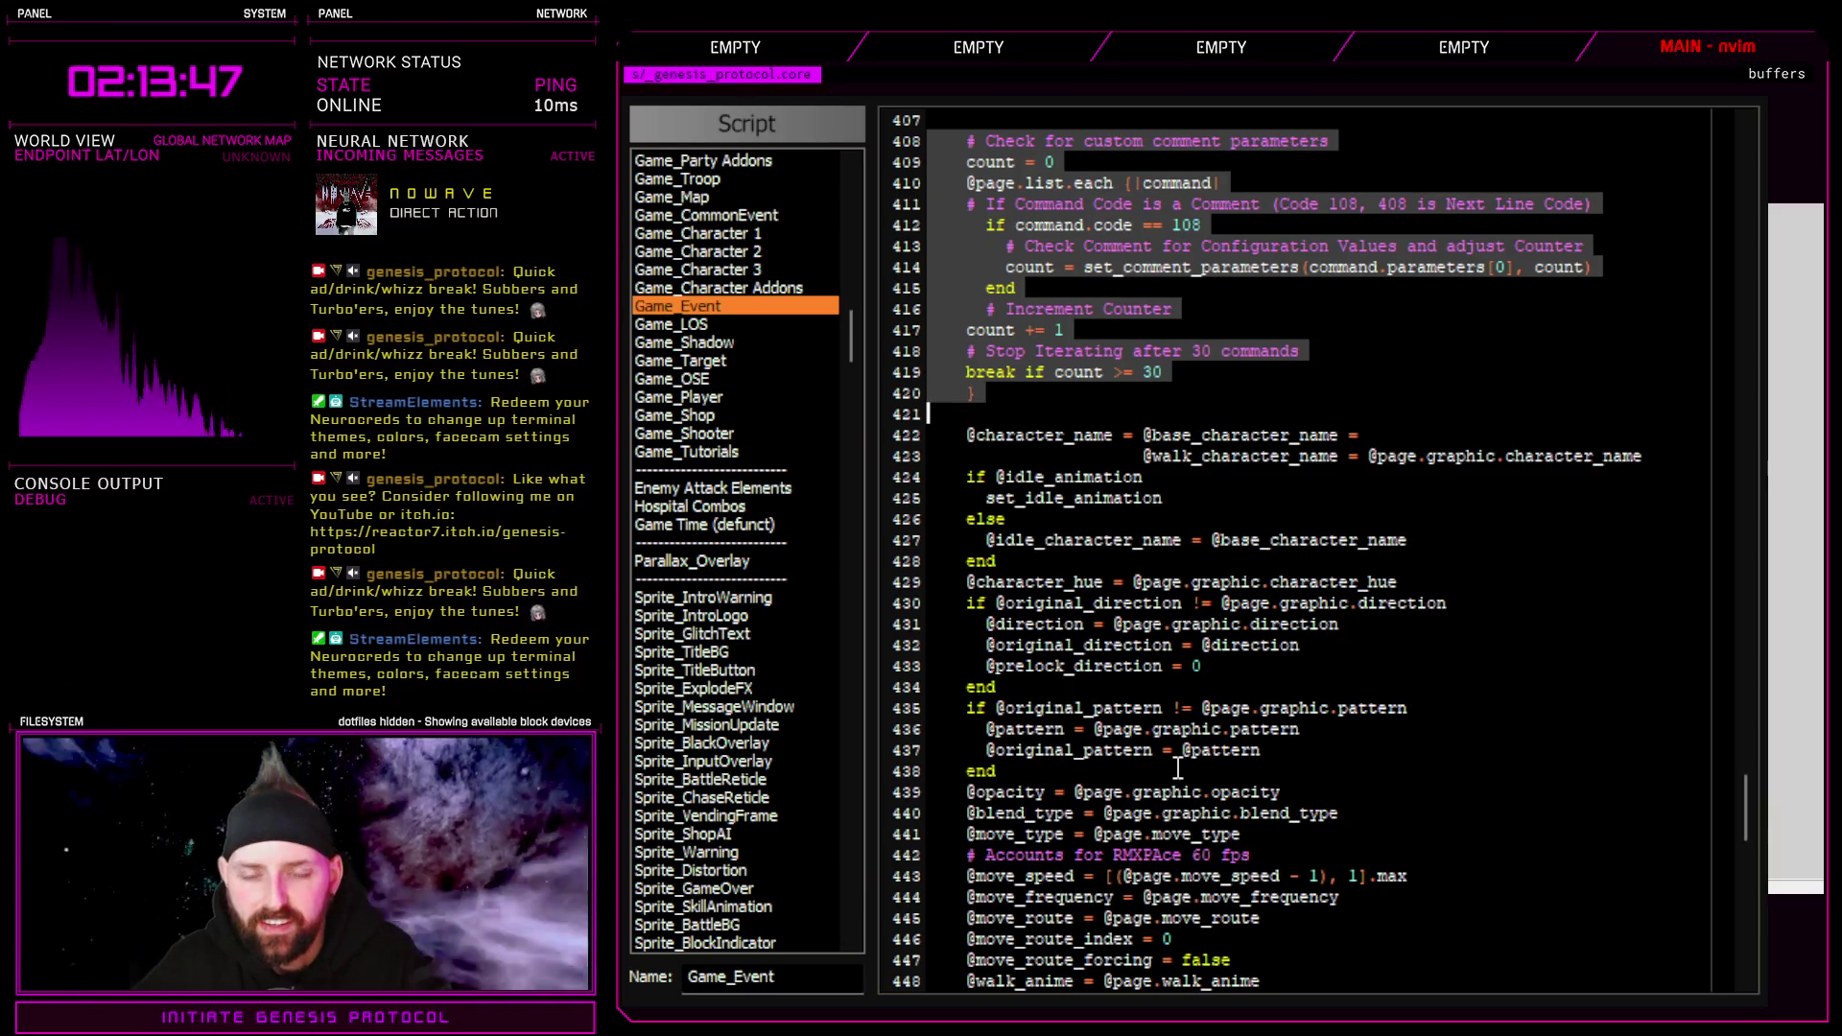
pyautogui.press('Escape')
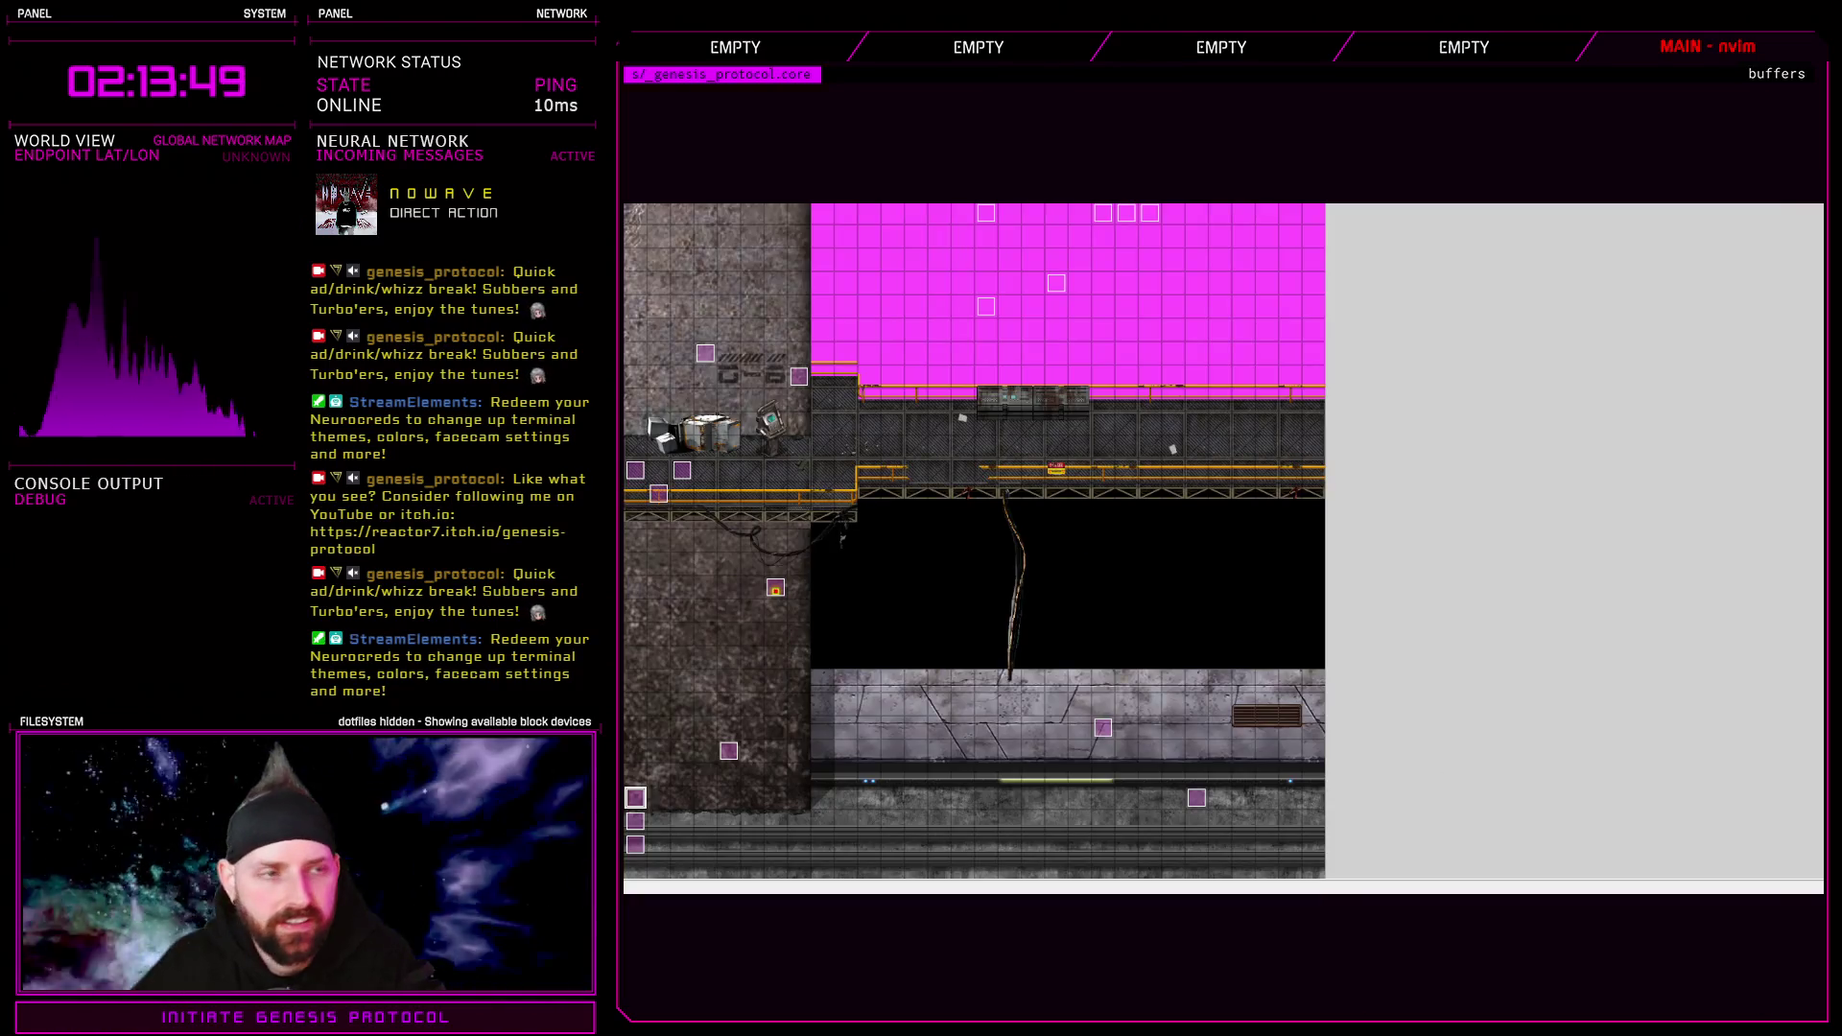